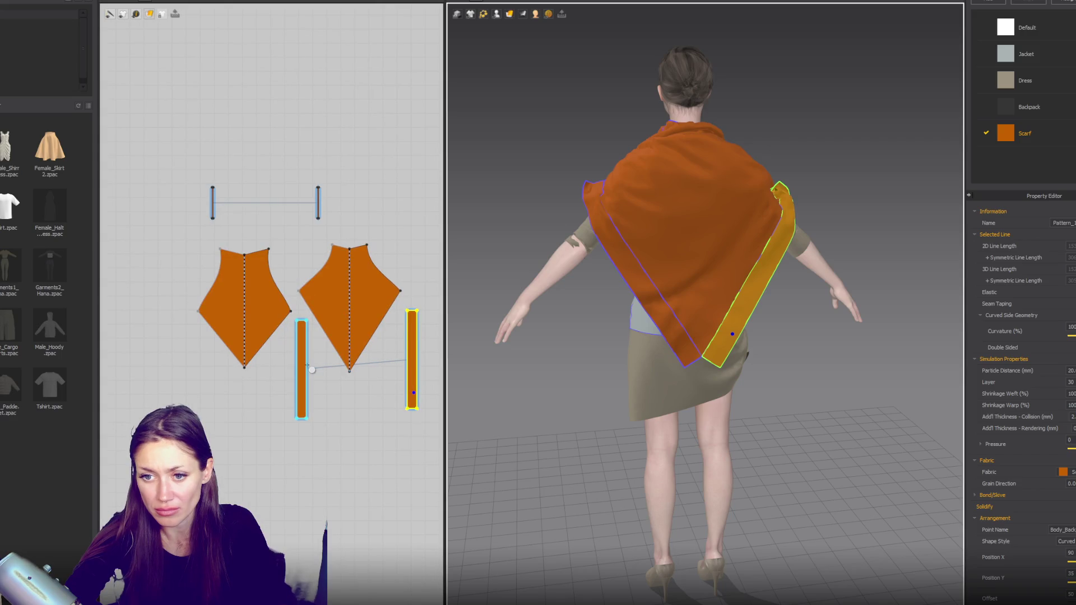
Step: Duplicate the left scarf strip with copy-paste and place the copy, dismissing the warning
{"action": "left_click_drag", "start_coordinate": [301, 393], "coordinate": [319, 393]}
{"action": "key", "text": "ctrl+c"}
{"action": "key", "text": "ctrl+v"}
{"action": "left_click", "coordinate": [192, 392]}
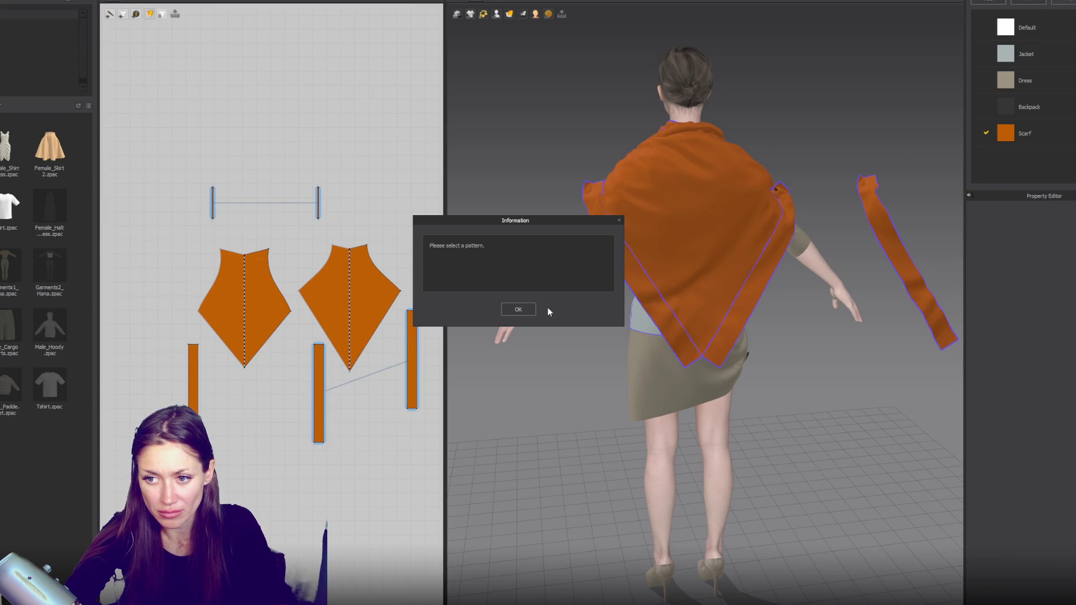
{"action": "left_click", "coordinate": [518, 309]}
Step: Place another strip copy beside the others and sew its seam to the shawl panel
{"action": "left_click", "coordinate": [197, 379]}
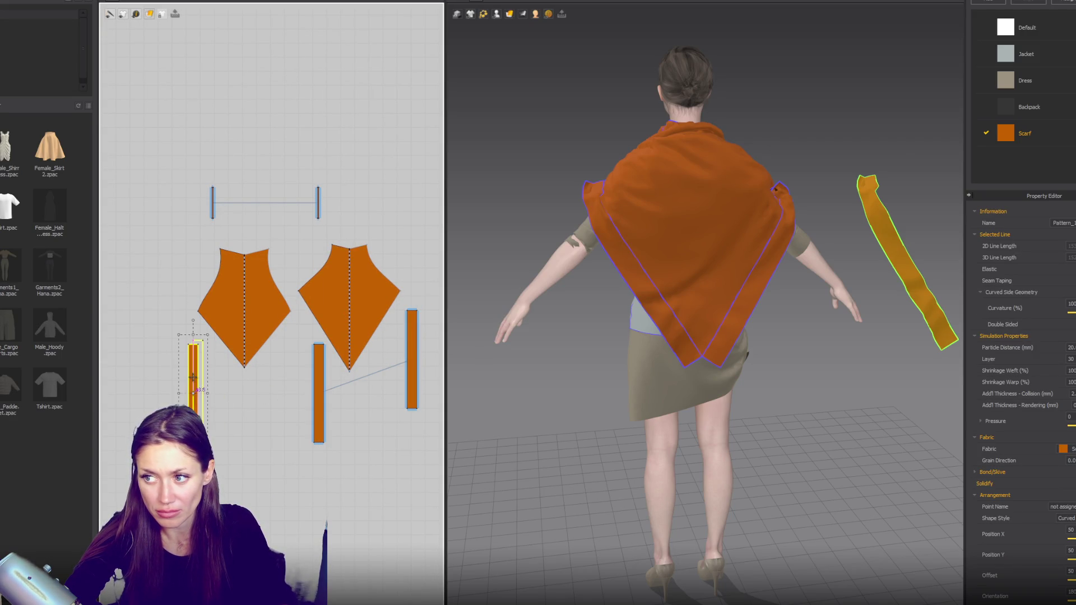
{"action": "left_click", "coordinate": [290, 386]}
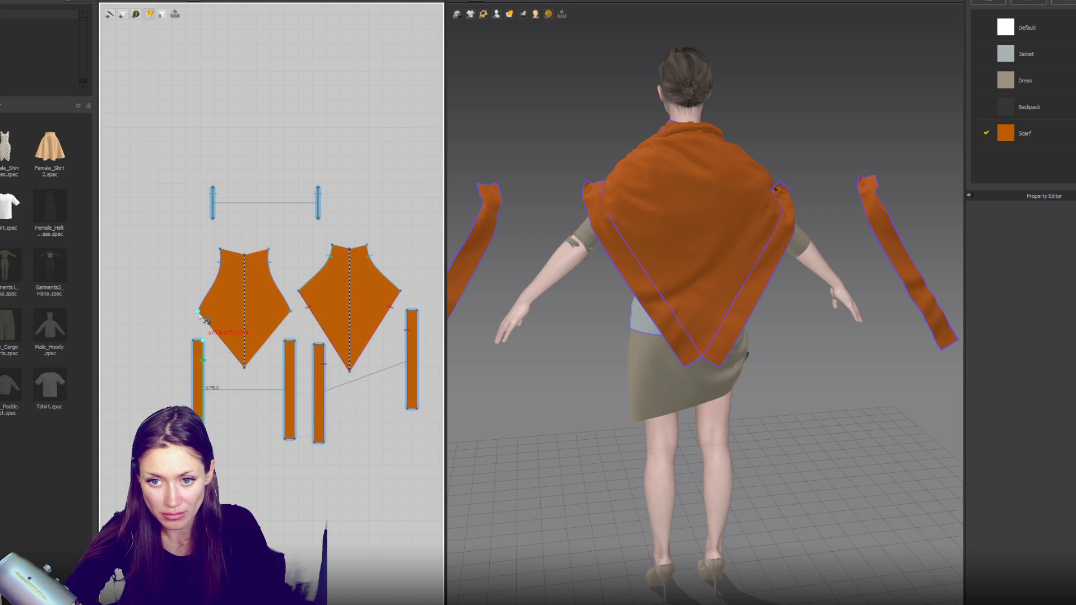
{"action": "left_click", "coordinate": [244, 366]}
{"action": "right_click_drag", "start_coordinate": [589, 353], "coordinate": [828, 352]}
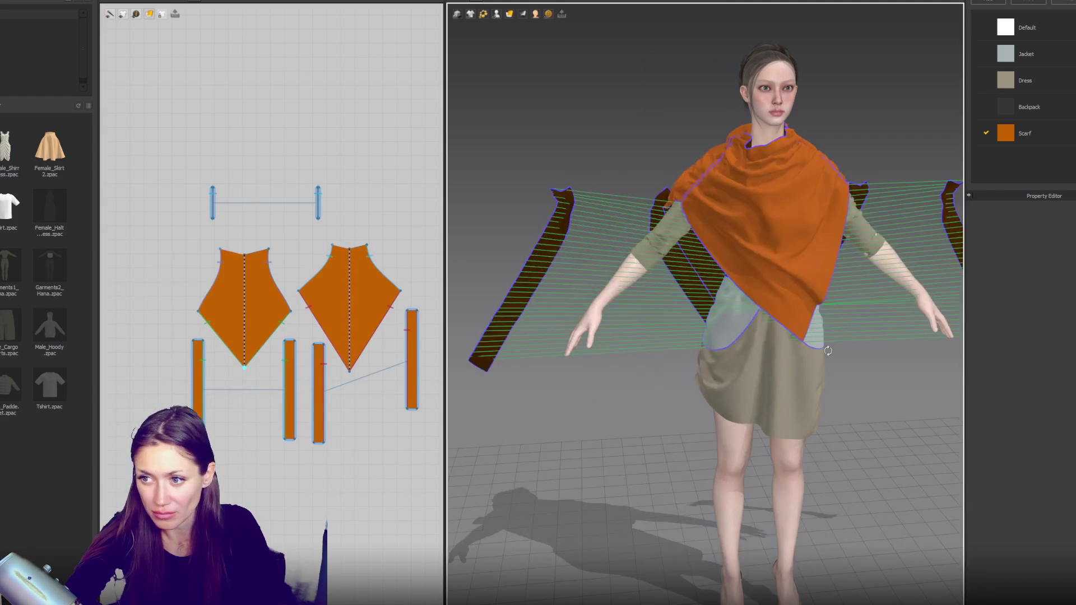
Step: Show the avatar's arrangement points and place the first strip onto the chest
{"action": "left_click", "coordinate": [198, 379]}
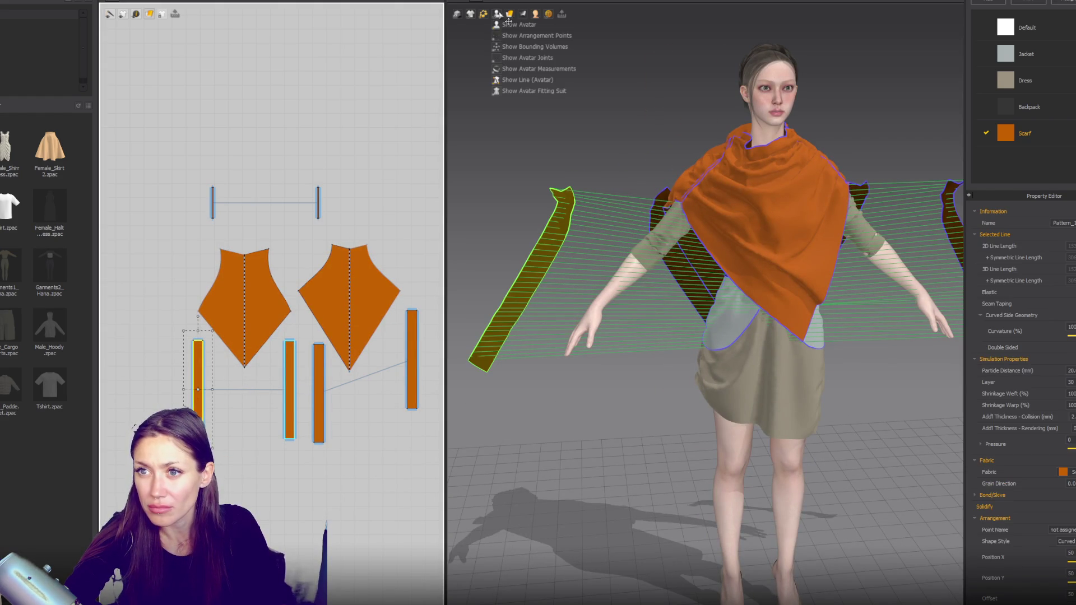
{"action": "left_click", "coordinate": [537, 35]}
{"action": "left_click", "coordinate": [713, 252]}
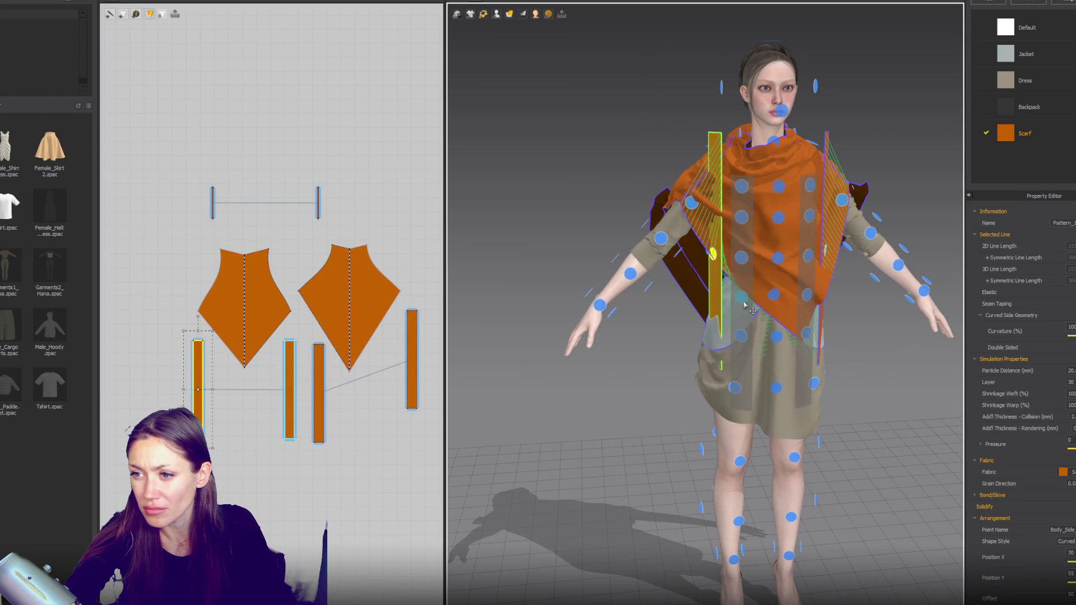
{"action": "left_click", "coordinate": [742, 257]}
Step: Place the second strip on the right chest toward the left arm and simulate the drape
{"action": "left_click", "coordinate": [741, 296]}
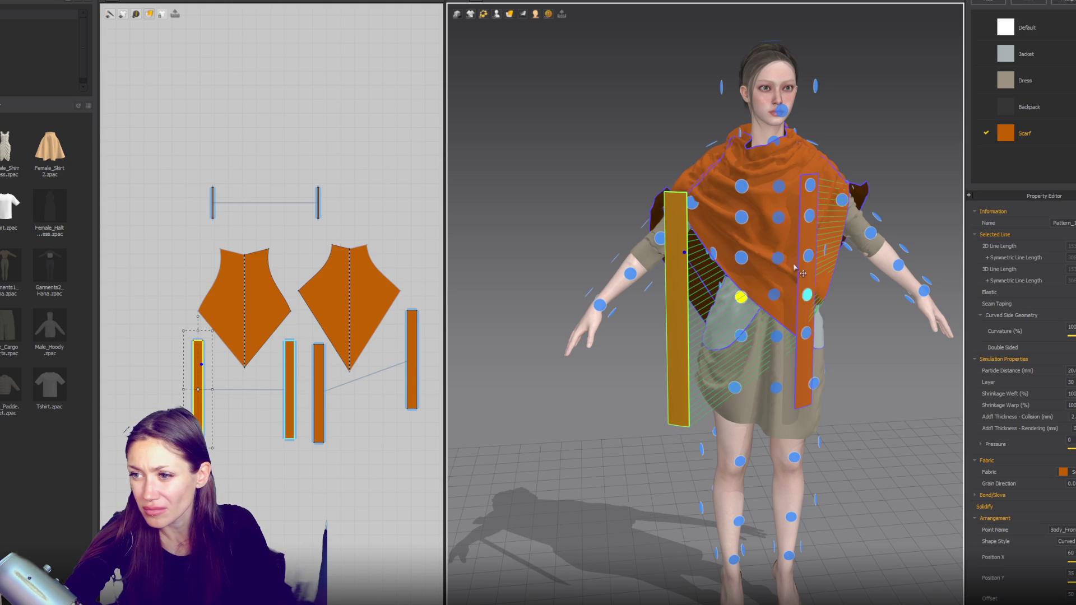
{"action": "left_click_drag", "start_coordinate": [796, 268], "coordinate": [866, 299]}
{"action": "key", "text": "space"}
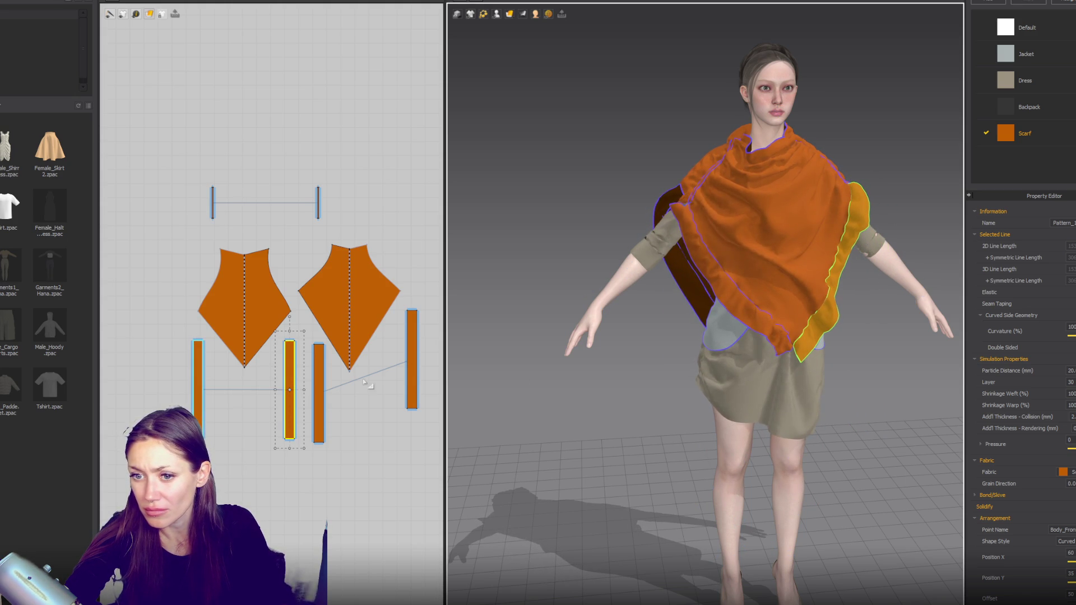
{"action": "mouse_move", "coordinate": [792, 241]}
{"action": "right_mouse_down"}
{"action": "mouse_move", "coordinate": [870, 256]}
{"action": "mouse_move", "coordinate": [851, 273]}
{"action": "right_mouse_up"}
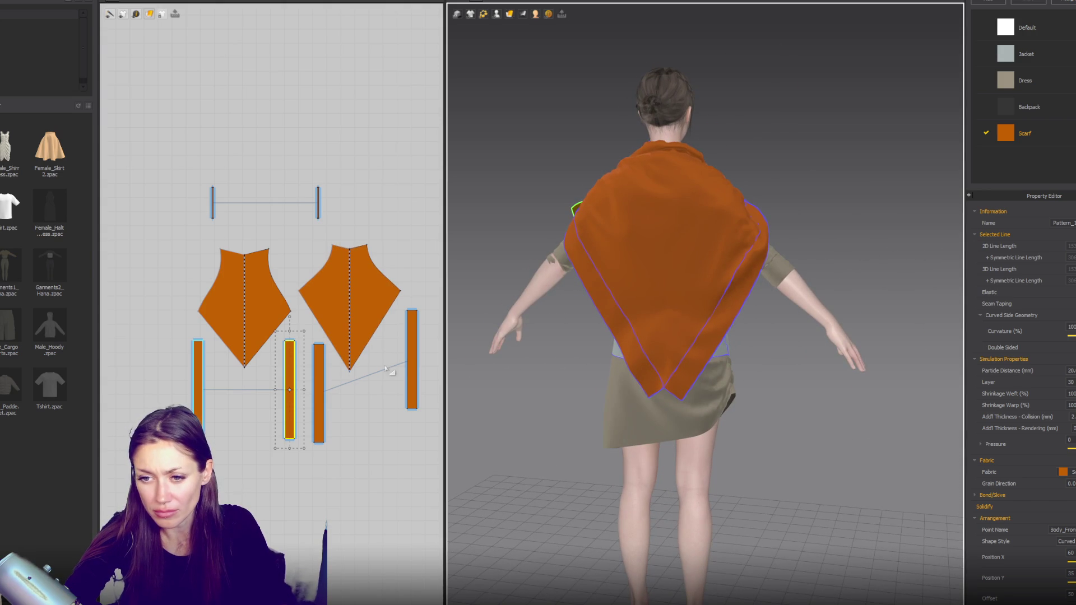
Step: Pull the narrow strip's bottom edge down into a tapered point
{"action": "left_click_drag", "start_coordinate": [319, 442], "coordinate": [315, 464]}
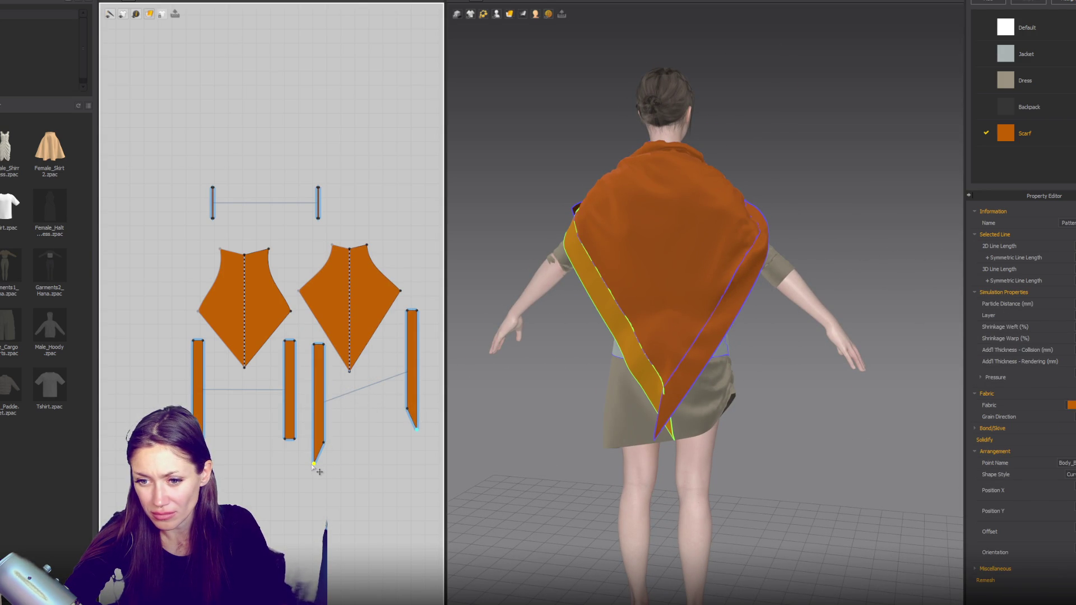
{"action": "left_click", "coordinate": [330, 454]}
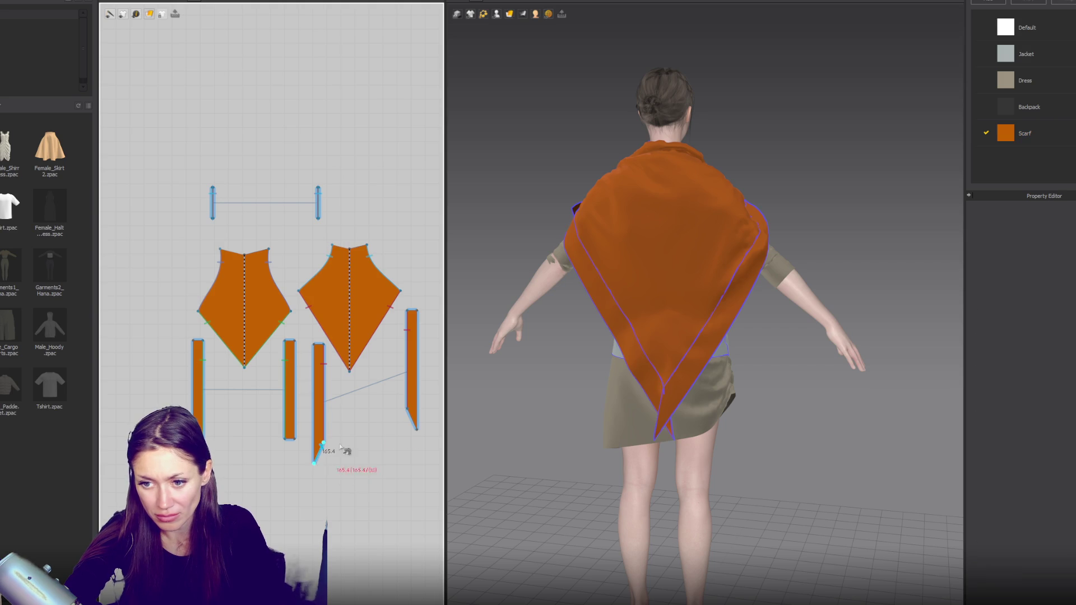
{"action": "left_click", "coordinate": [406, 411]}
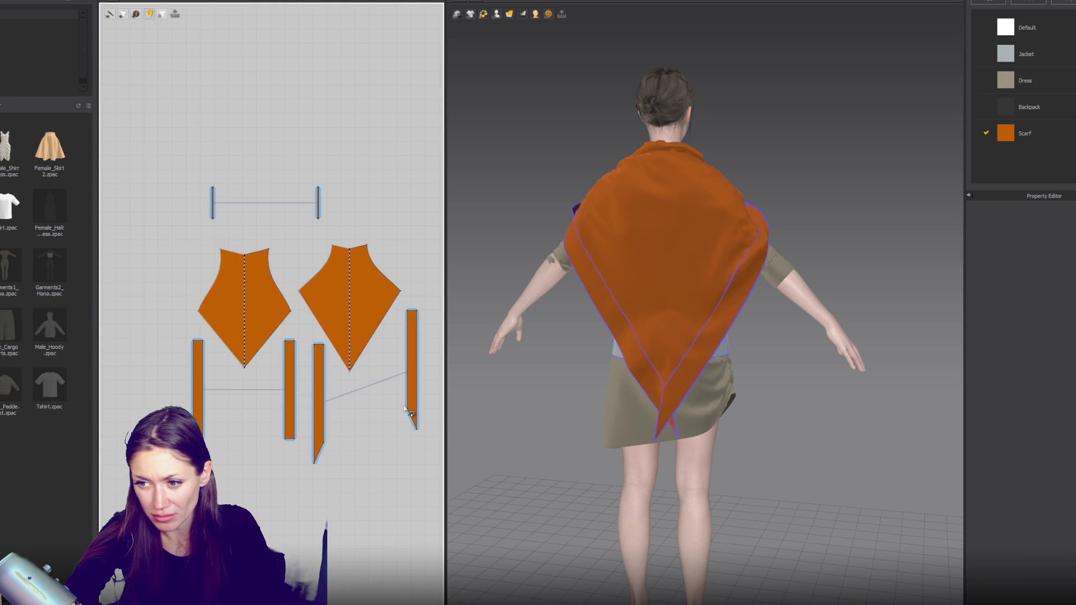
{"action": "left_click", "coordinate": [318, 460]}
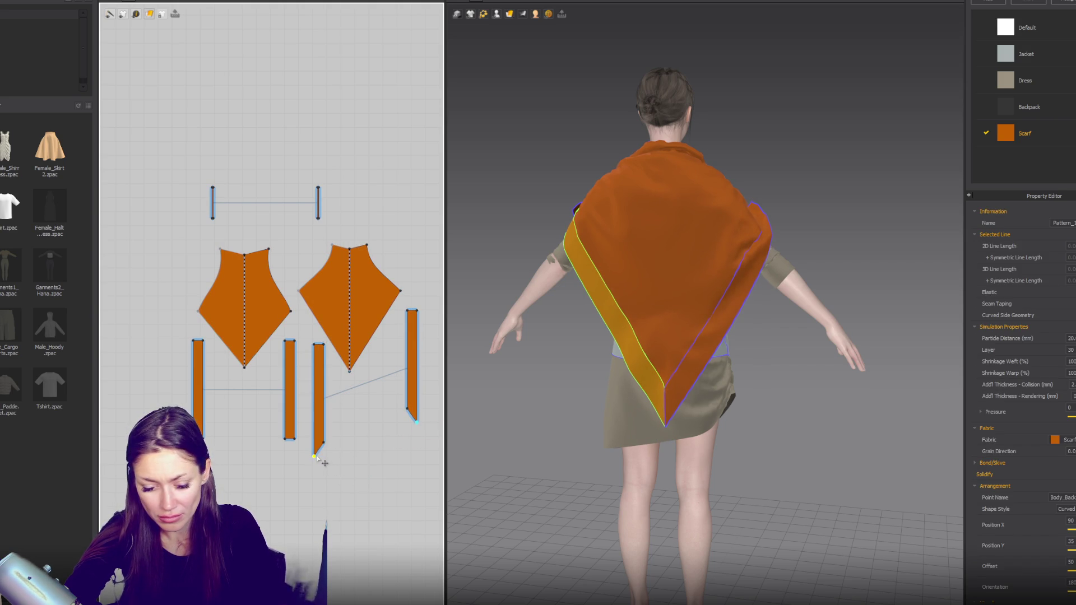
Step: Sew a seam from the strip's tip along its edge and run the simulation
{"action": "left_click", "coordinate": [321, 463]}
{"action": "left_click", "coordinate": [418, 425]}
{"action": "key", "text": "space"}
{"action": "key", "text": "0"}
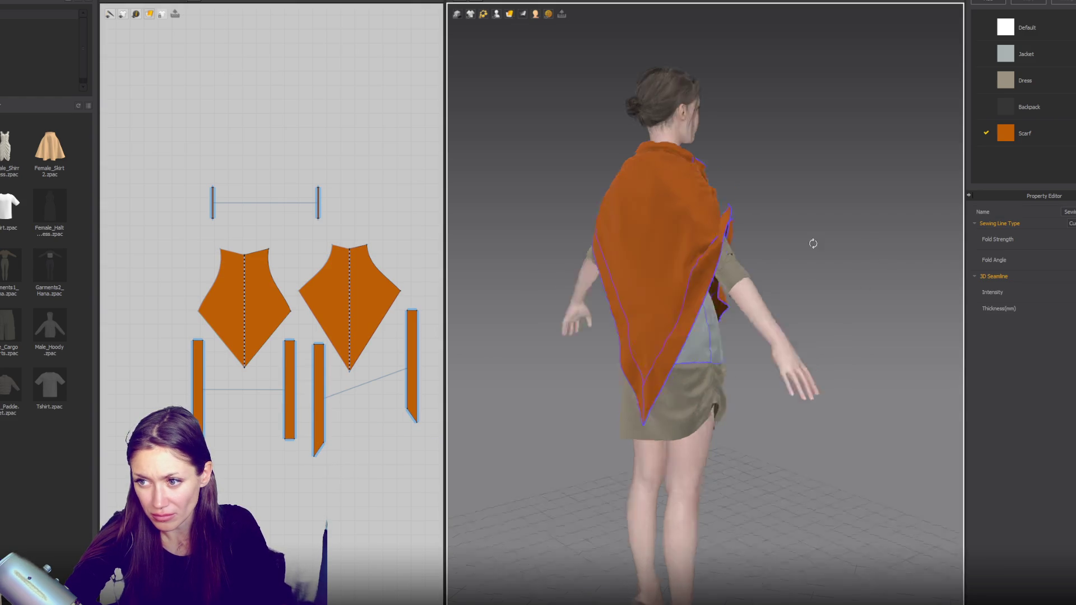
Step: Move the front strip's bottom tip down and back up, undoing one adjustment
{"action": "left_click", "coordinate": [204, 340]}
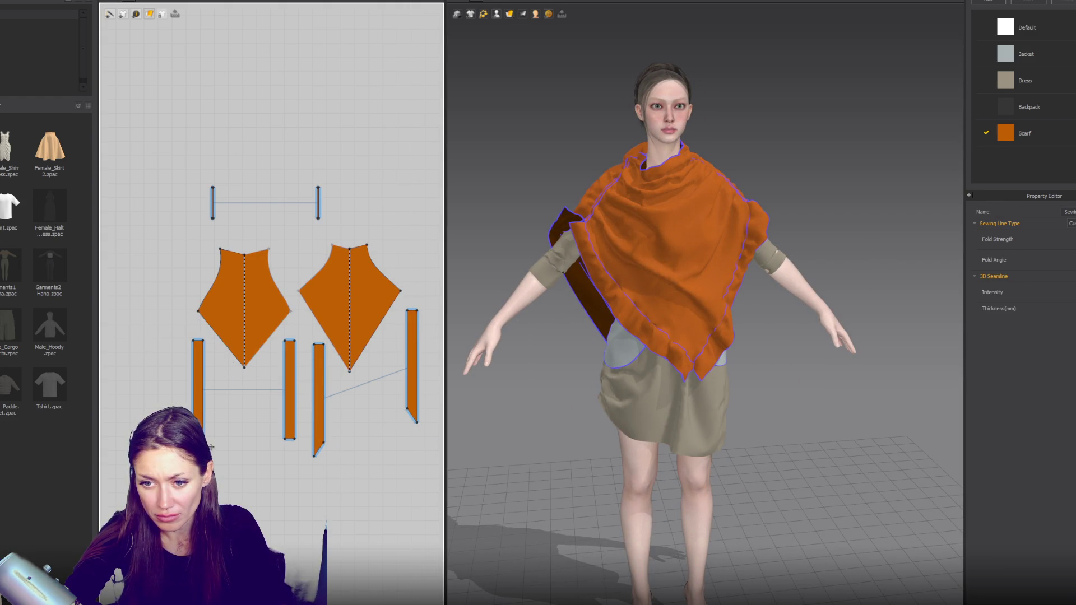
{"action": "left_click", "coordinate": [287, 441]}
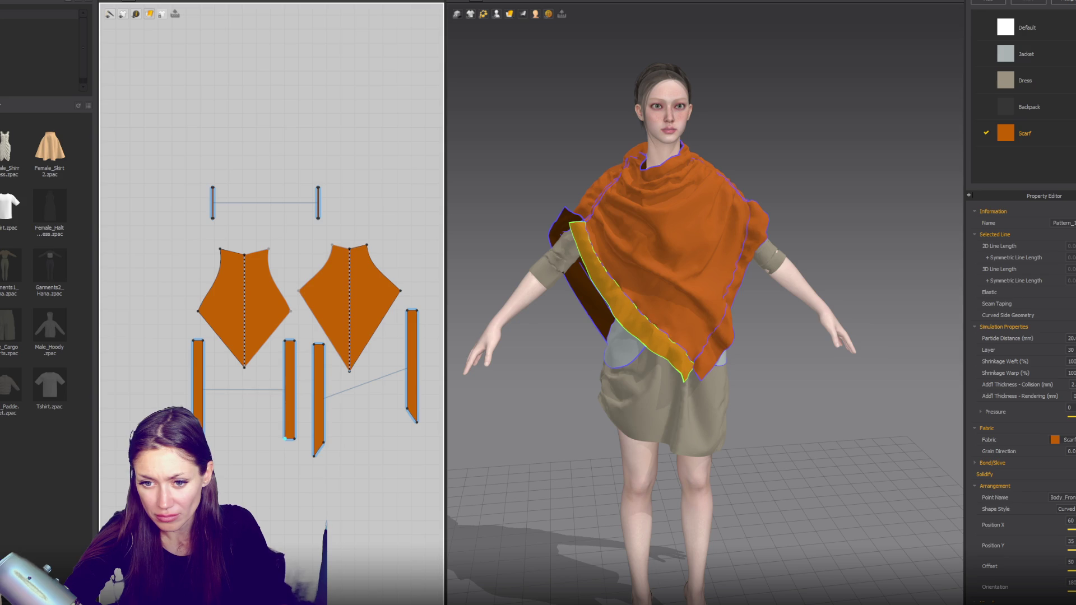
{"action": "left_click", "coordinate": [288, 444], "text": "shift"}
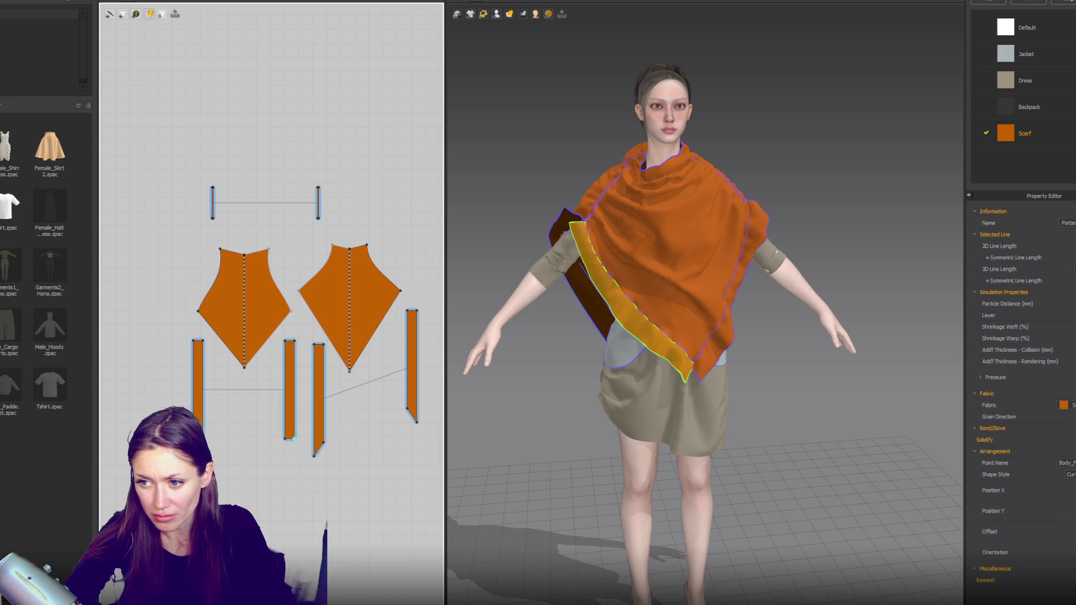
{"action": "left_click_drag", "start_coordinate": [294, 447], "coordinate": [293, 457]}
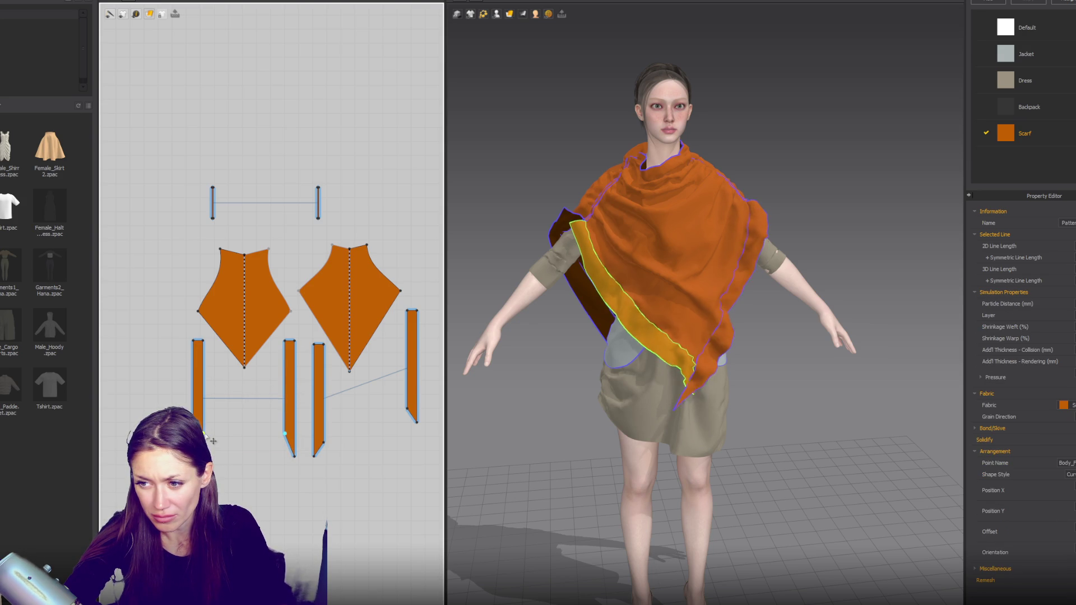
{"action": "left_click_drag", "start_coordinate": [294, 456], "coordinate": [294, 447]}
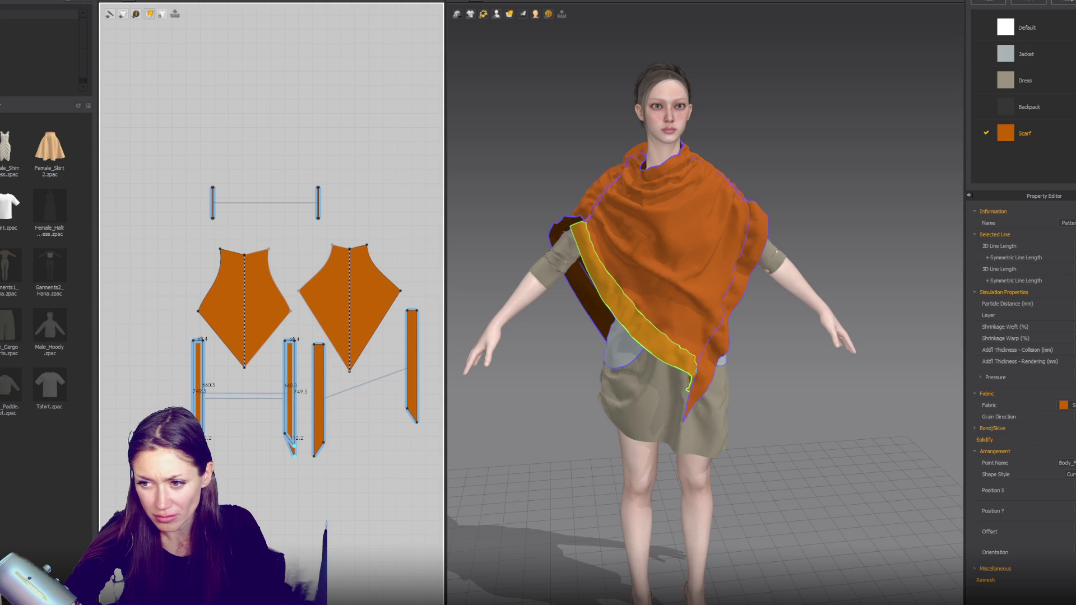
{"action": "key", "text": "ctrl+z"}
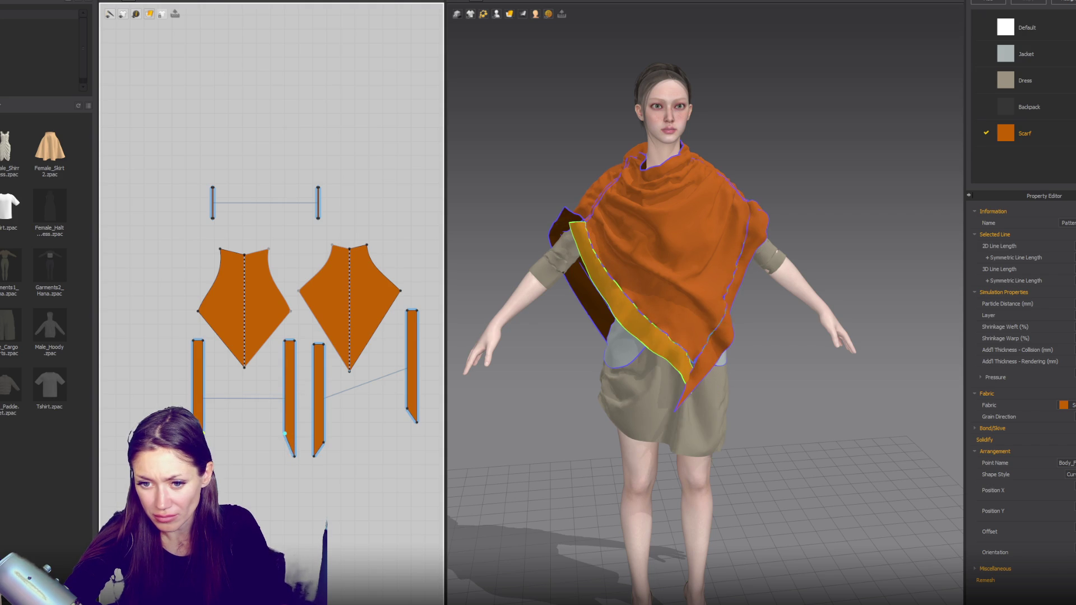
Step: Raise the strip's bottom tip again and fine-tune the neighbouring strip's point
{"action": "left_click_drag", "start_coordinate": [295, 457], "coordinate": [294, 448]}
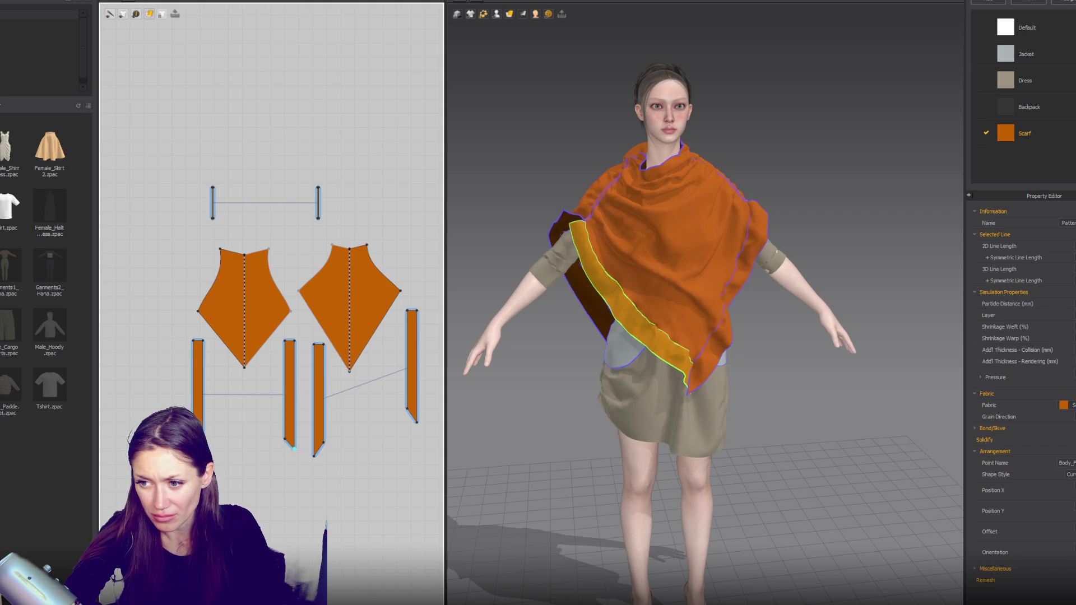
{"action": "left_click_drag", "start_coordinate": [293, 446], "coordinate": [293, 444]}
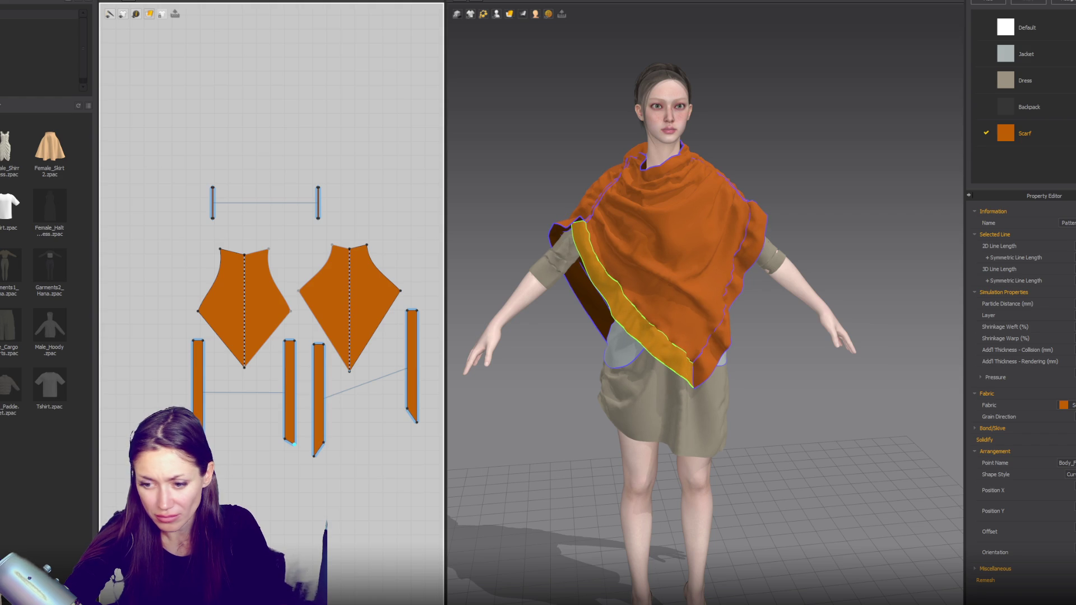
{"action": "left_click", "coordinate": [212, 448]}
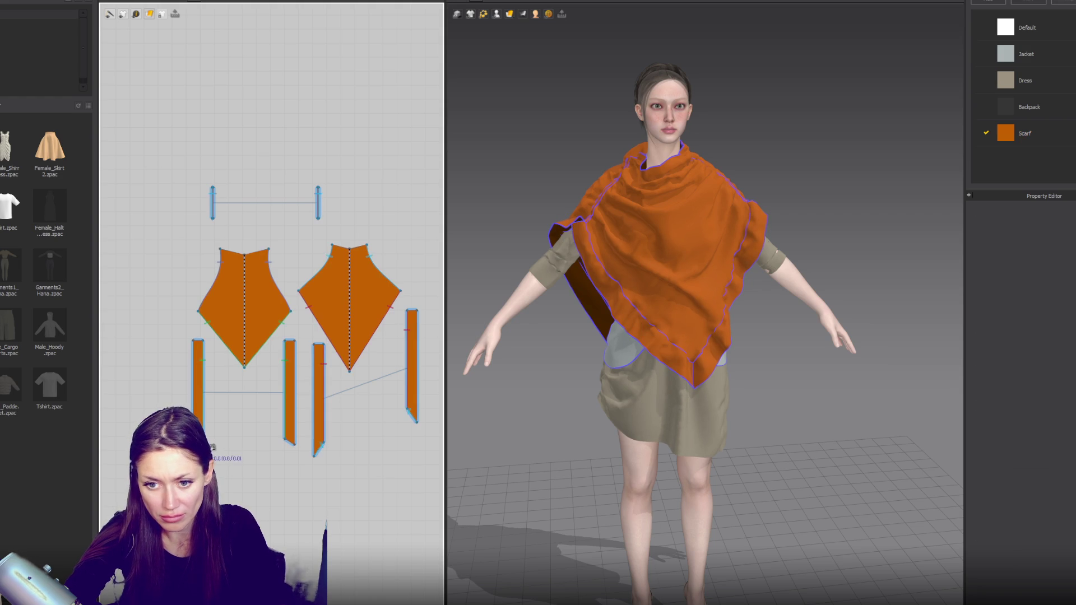
Step: Sew the bottom edges of the two left strips together and check from the side
{"action": "left_click", "coordinate": [293, 445]}
{"action": "left_click", "coordinate": [294, 432]}
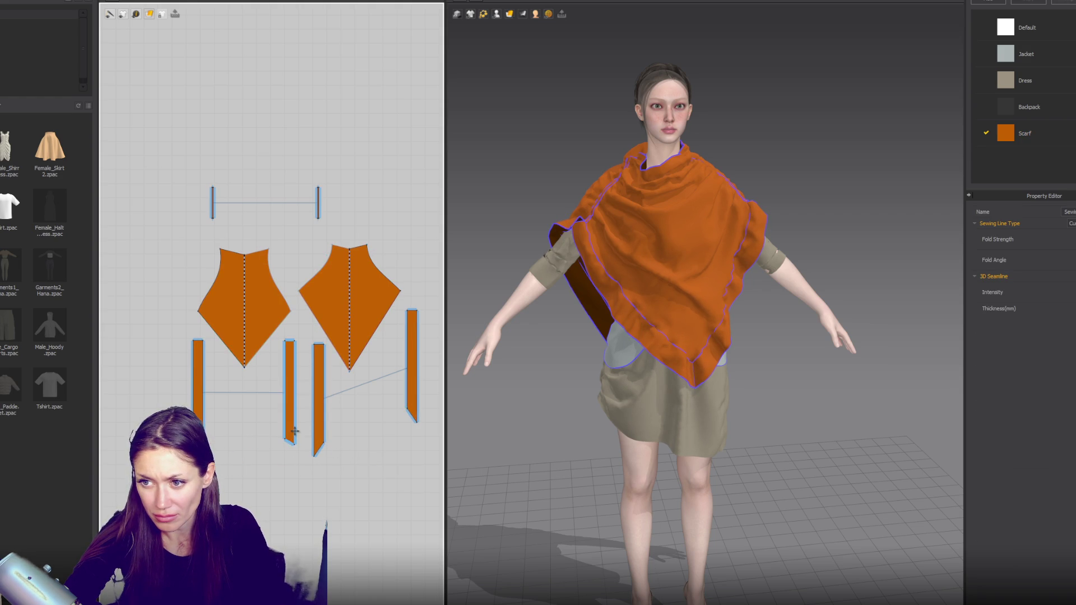
{"action": "right_click_drag", "start_coordinate": [471, 370], "coordinate": [503, 353]}
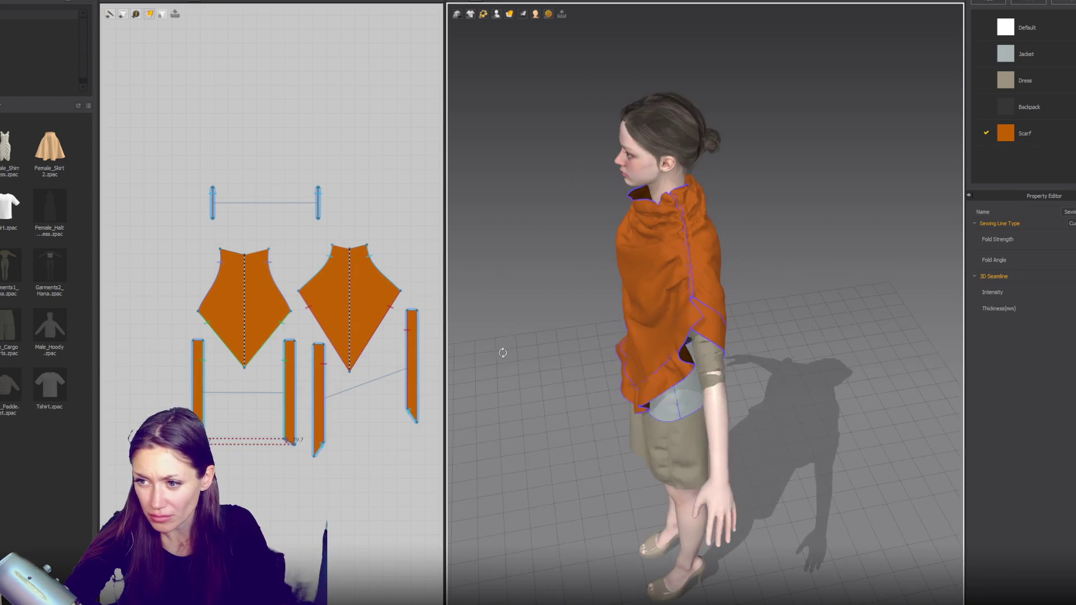
{"action": "left_click", "coordinate": [194, 344]}
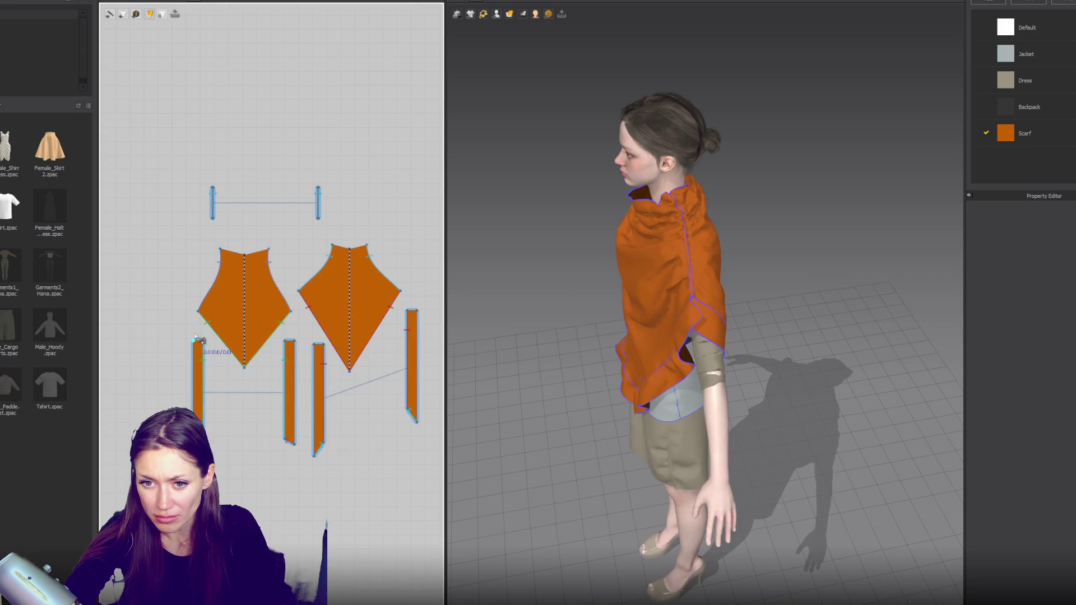
Step: Select the left strip's top edge and move in closer to inspect the layered scarf
{"action": "left_click", "coordinate": [207, 346]}
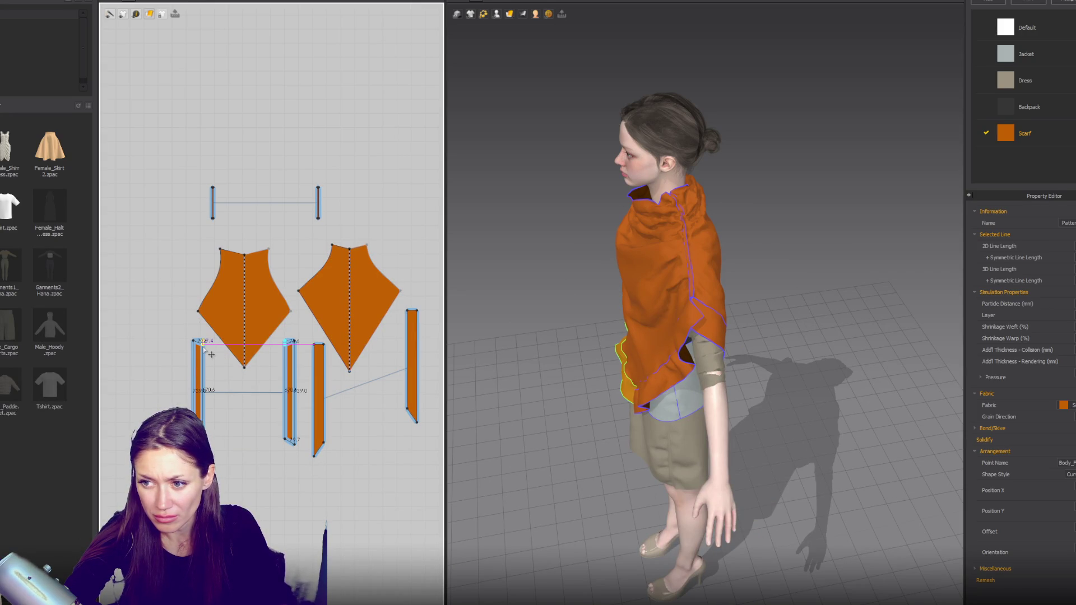
{"action": "left_click", "coordinate": [754, 365]}
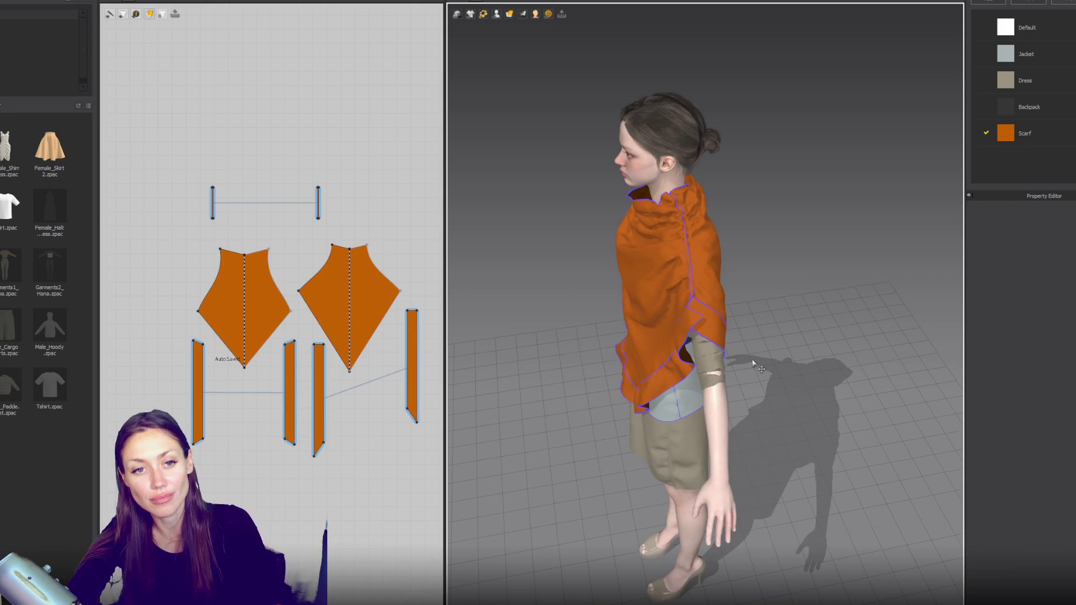
{"action": "mouse_move", "coordinate": [629, 354]}
{"action": "right_mouse_down"}
{"action": "mouse_move", "coordinate": [744, 363]}
{"action": "mouse_move", "coordinate": [588, 353]}
{"action": "right_mouse_up"}
{"action": "scroll", "coordinate": [744, 363], "scroll_direction": "up", "scroll_amount": 5}
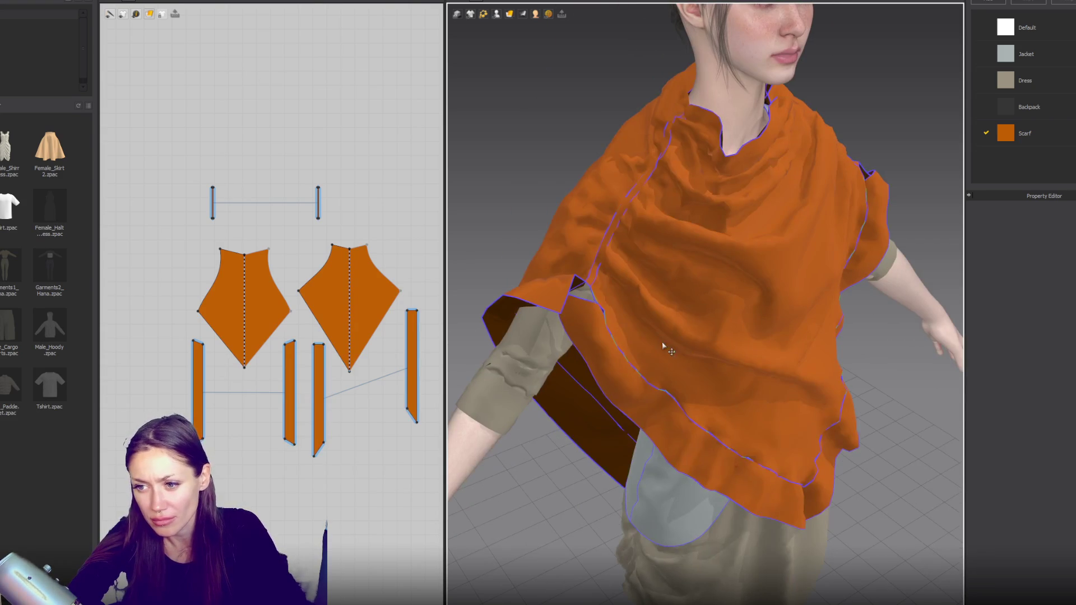
Step: Slant the left strap's top edge and lower the right strap's top-left point
{"action": "left_click", "coordinate": [579, 351]}
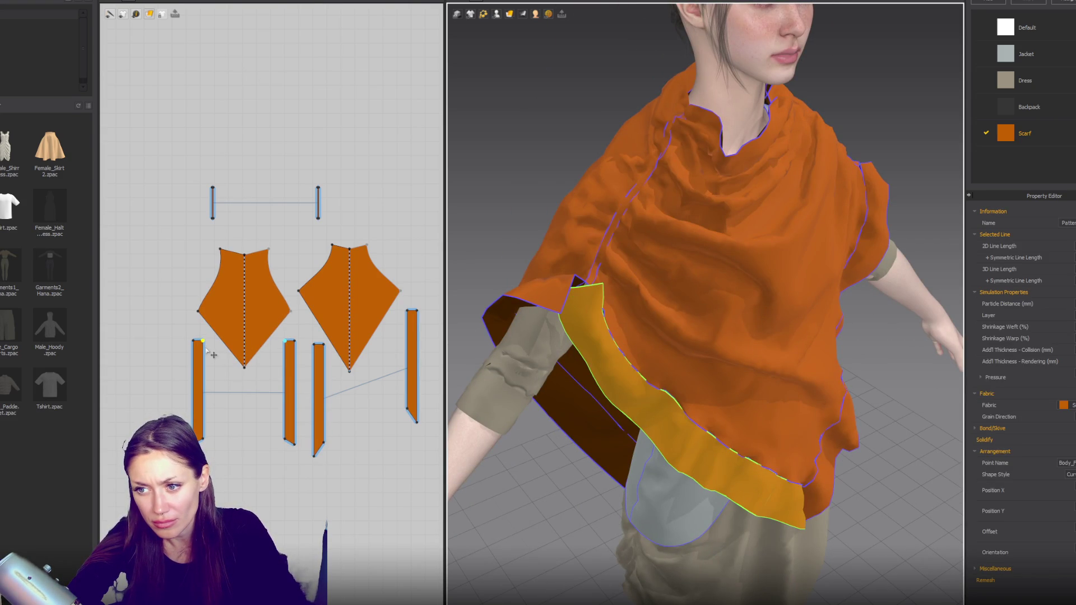
{"action": "left_click_drag", "start_coordinate": [195, 344], "coordinate": [192, 351]}
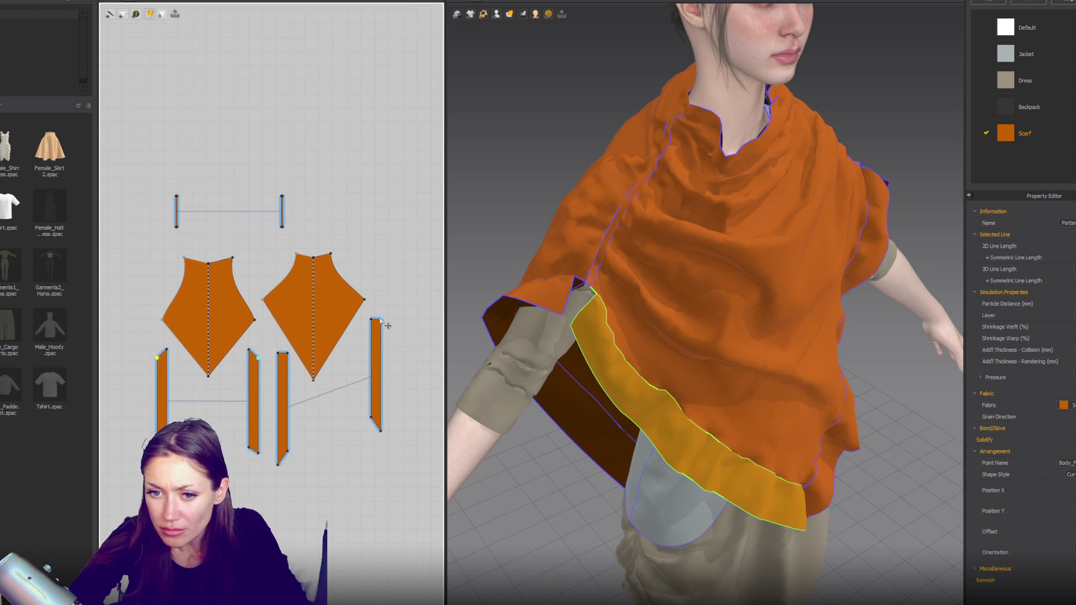
{"action": "left_click", "coordinate": [375, 324]}
{"action": "left_click_drag", "start_coordinate": [373, 330], "coordinate": [372, 330]}
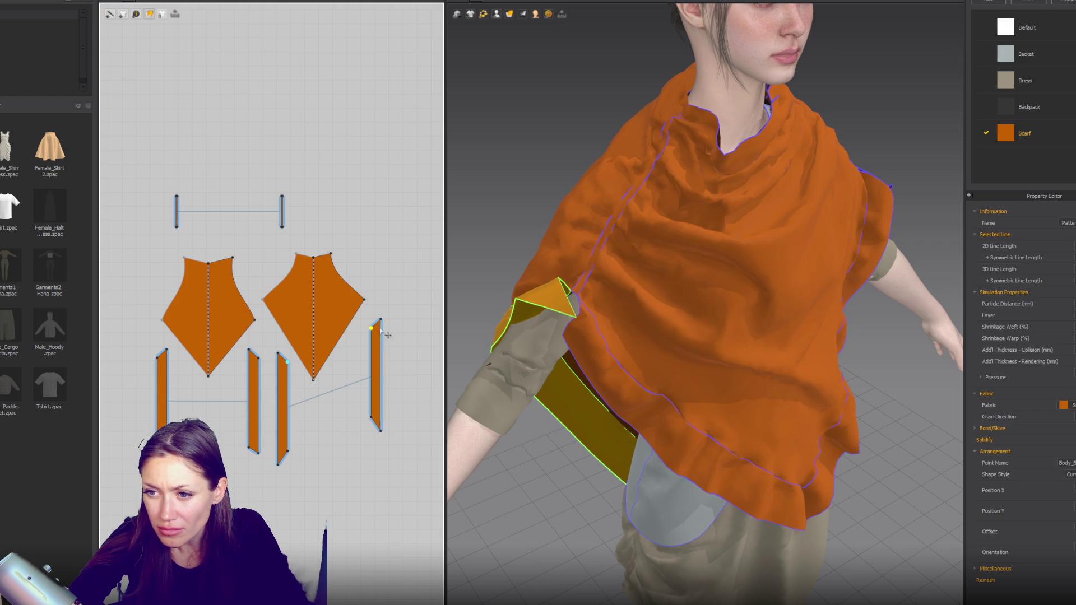
Step: Square the right strap's top corner and check the straps from side and front views
{"action": "right_click_drag", "start_coordinate": [757, 362], "coordinate": [602, 364]}
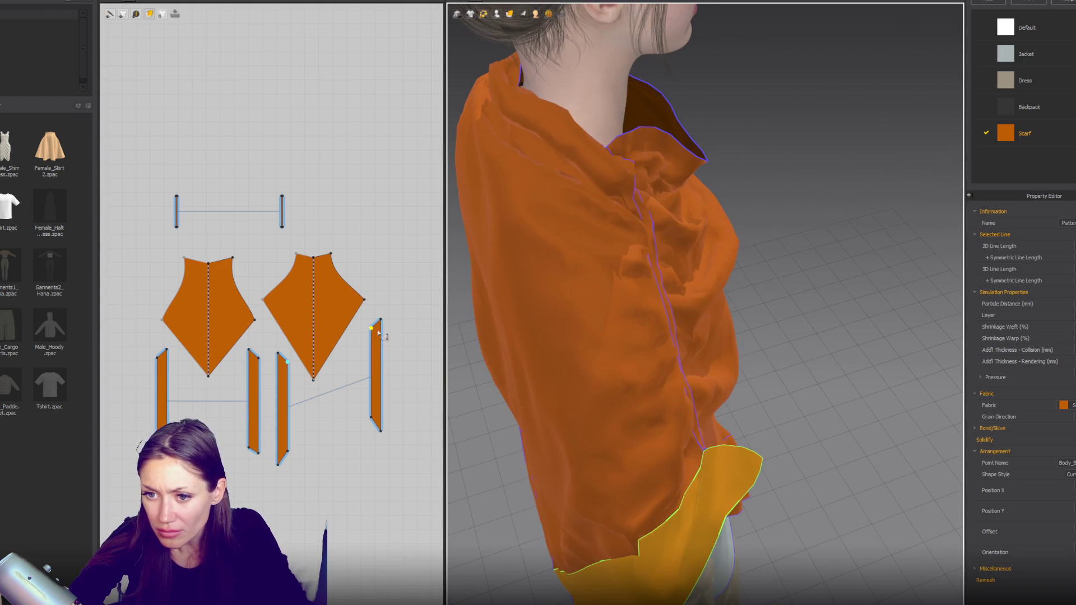
{"action": "left_click_drag", "start_coordinate": [381, 334], "coordinate": [390, 329]}
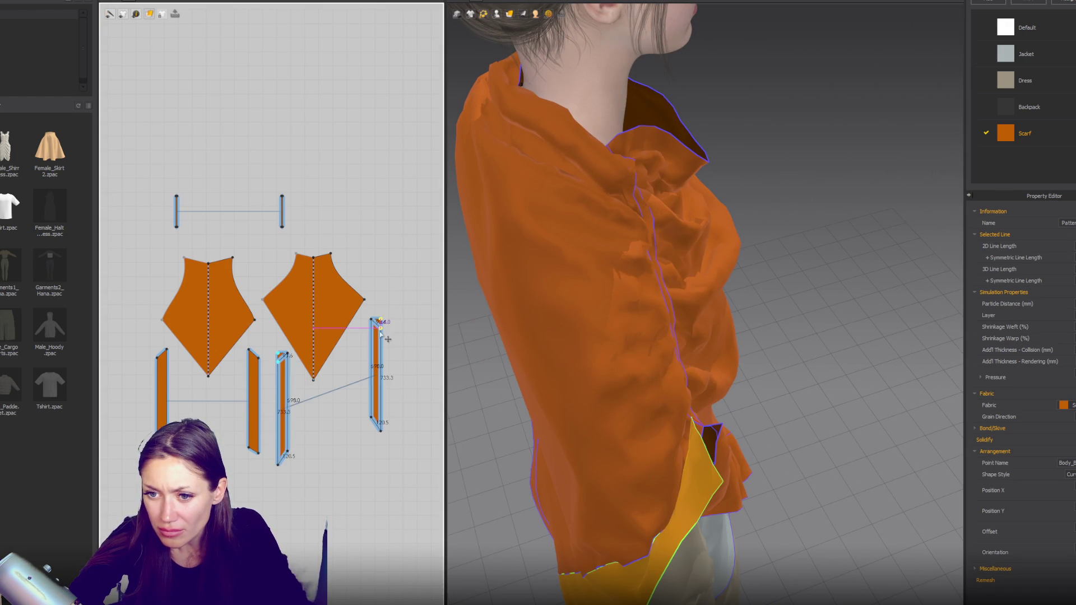
{"action": "left_click_drag", "start_coordinate": [387, 328], "coordinate": [389, 339]}
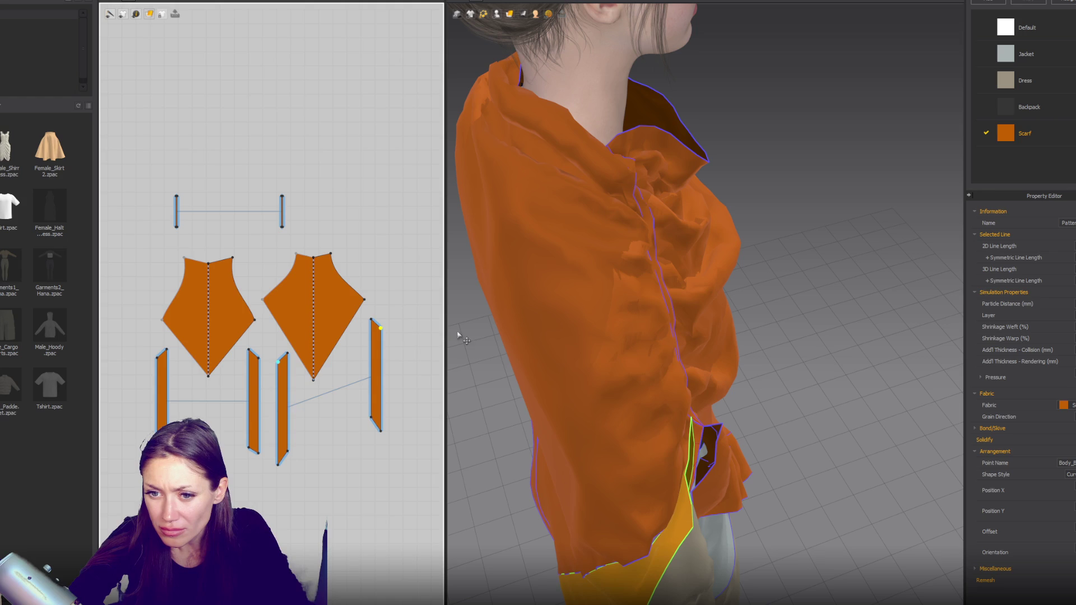
{"action": "mouse_move", "coordinate": [631, 343]}
{"action": "right_mouse_down"}
{"action": "mouse_move", "coordinate": [542, 324]}
{"action": "mouse_move", "coordinate": [571, 350]}
{"action": "right_mouse_up"}
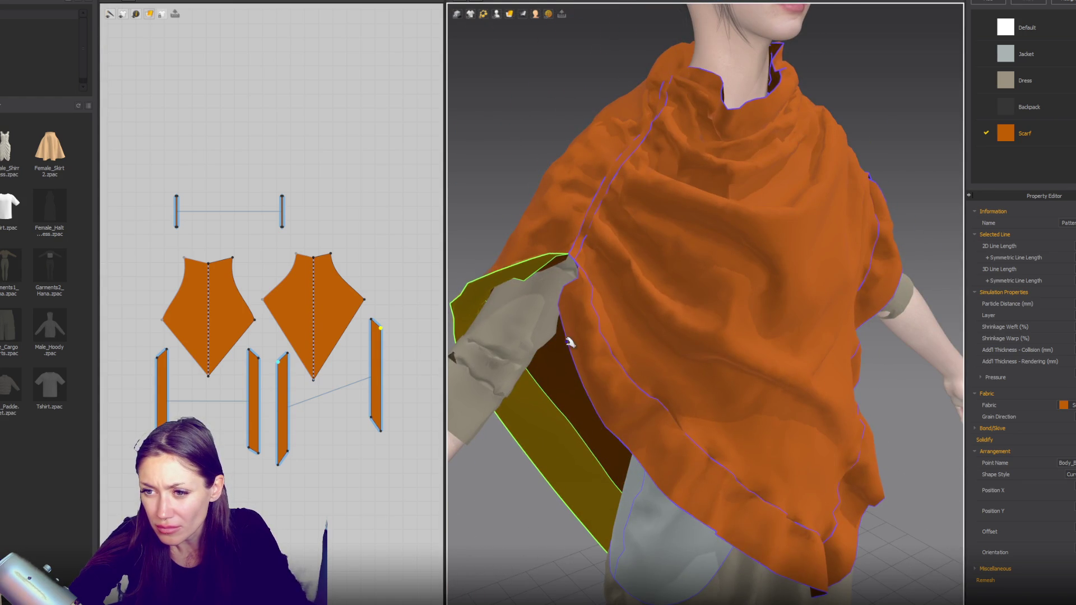
{"action": "mouse_move", "coordinate": [571, 350]}
{"action": "right_mouse_down"}
{"action": "mouse_move", "coordinate": [597, 361]}
{"action": "mouse_move", "coordinate": [488, 349]}
{"action": "right_mouse_up"}
{"action": "scroll", "coordinate": [394, 338], "scroll_direction": "up", "scroll_amount": 3}
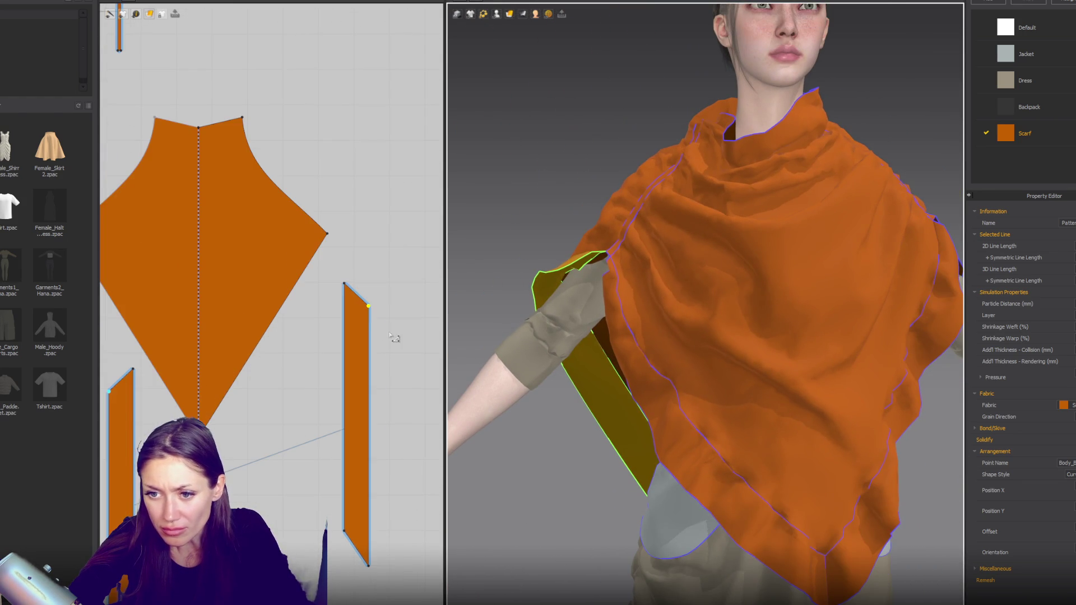
Step: Drag the strap pieces' top corners inward so they taper to narrow points
{"action": "left_click", "coordinate": [365, 310]}
{"action": "left_click", "coordinate": [367, 313]}
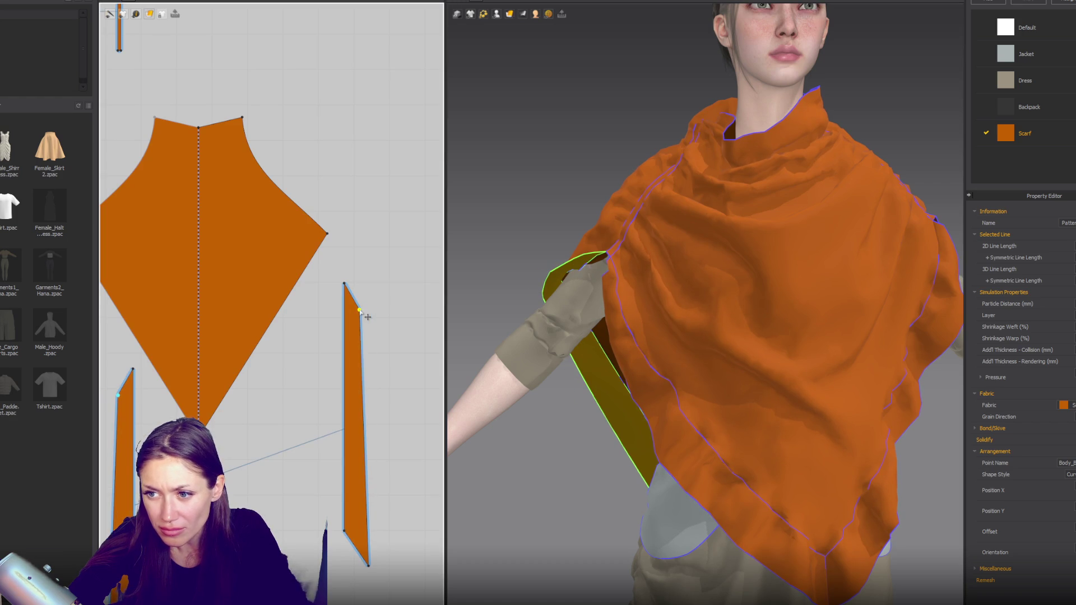
{"action": "right_click_drag", "start_coordinate": [261, 357], "coordinate": [472, 302]}
{"action": "left_click_drag", "start_coordinate": [302, 336], "coordinate": [293, 341]}
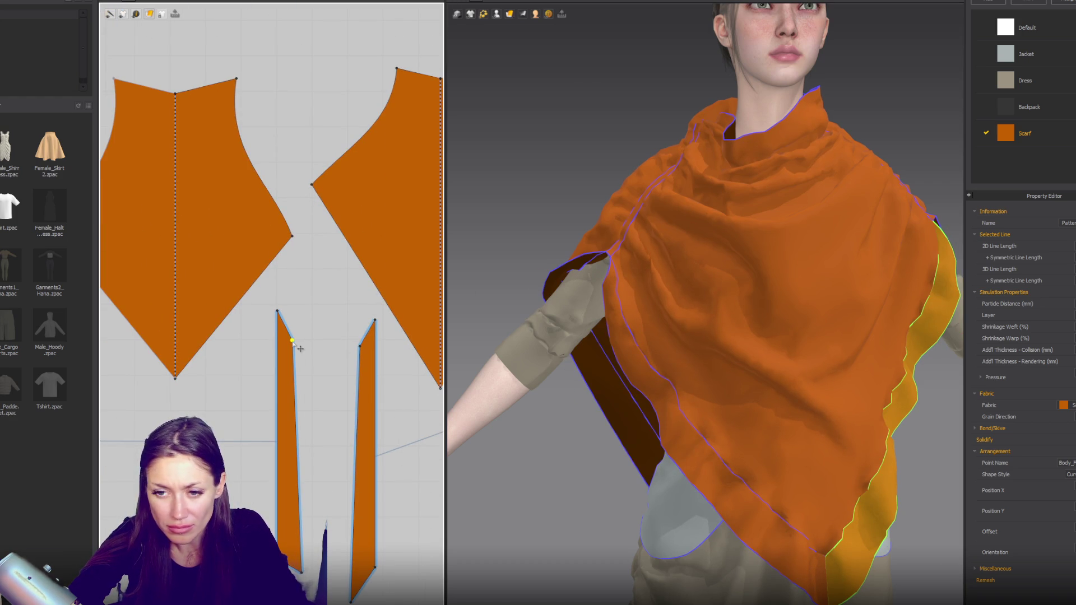
Step: Select the right strap's edge, then the scarf's front panel on the avatar
{"action": "left_click", "coordinate": [329, 345]}
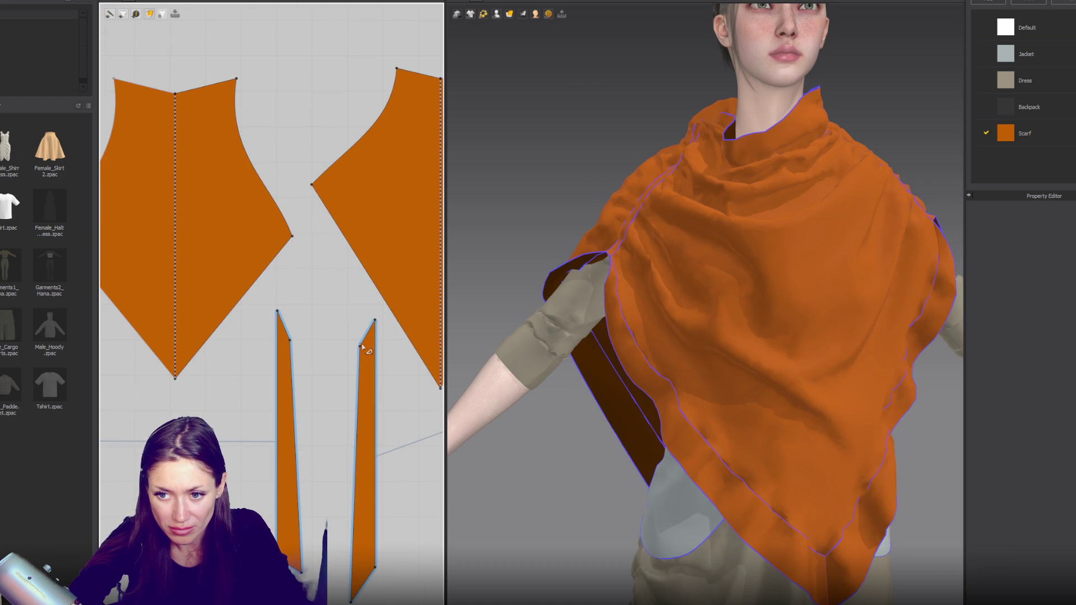
{"action": "left_click", "coordinate": [361, 349]}
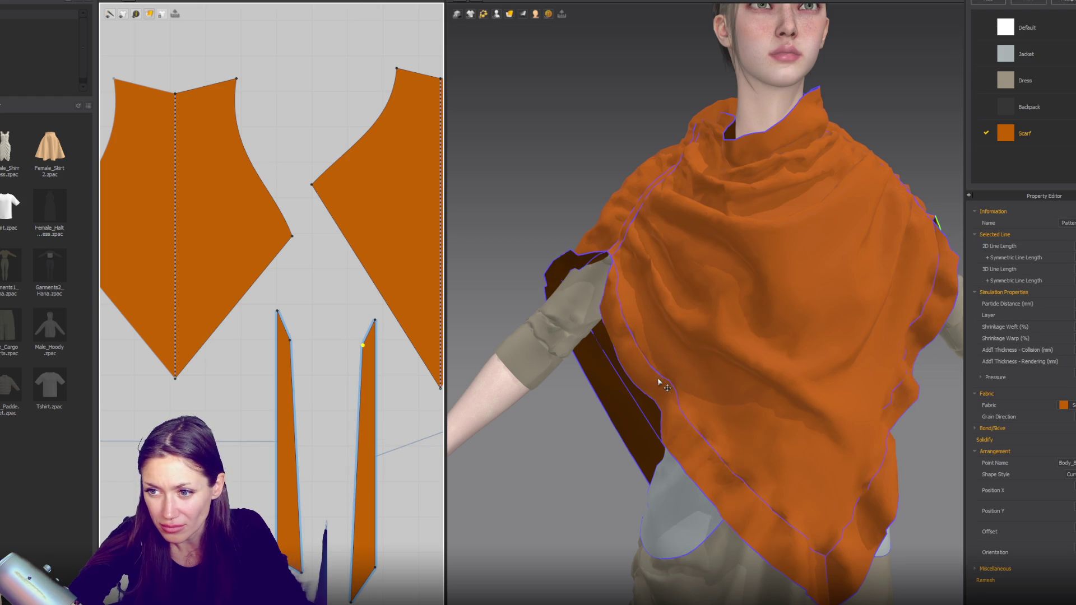
{"action": "scroll", "coordinate": [656, 373], "scroll_direction": "down", "scroll_amount": 3}
{"action": "mouse_move", "coordinate": [680, 337]}
{"action": "right_mouse_down"}
{"action": "mouse_move", "coordinate": [768, 336]}
{"action": "mouse_move", "coordinate": [686, 333]}
{"action": "right_mouse_up"}
{"action": "left_click", "coordinate": [637, 285]}
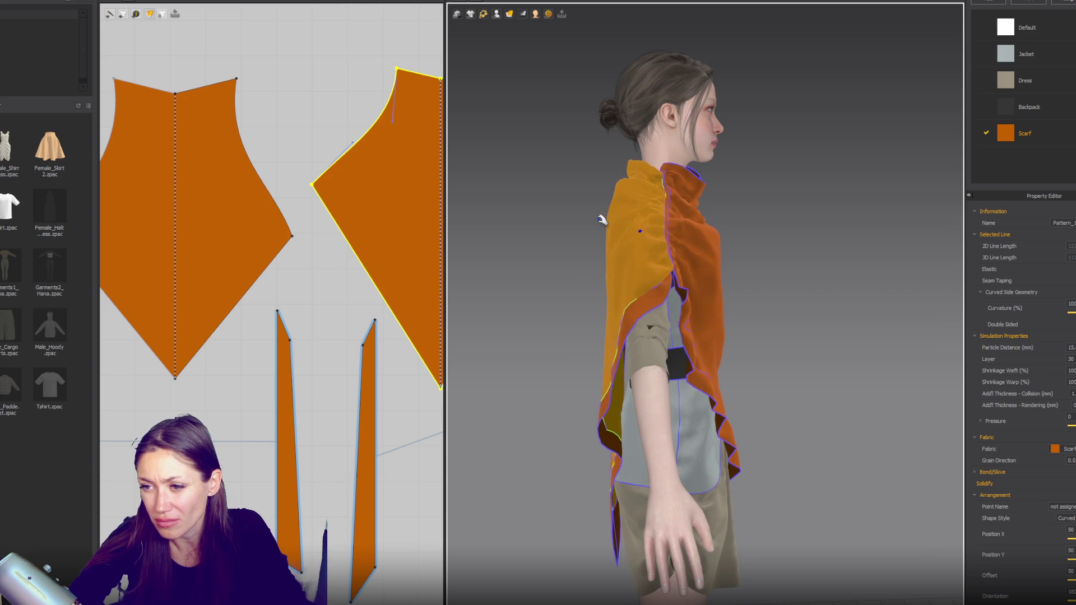
Step: Reset the camera, frame all patterns, and pull the front scarf sideways to adjust its drape
{"action": "key", "text": "2"}
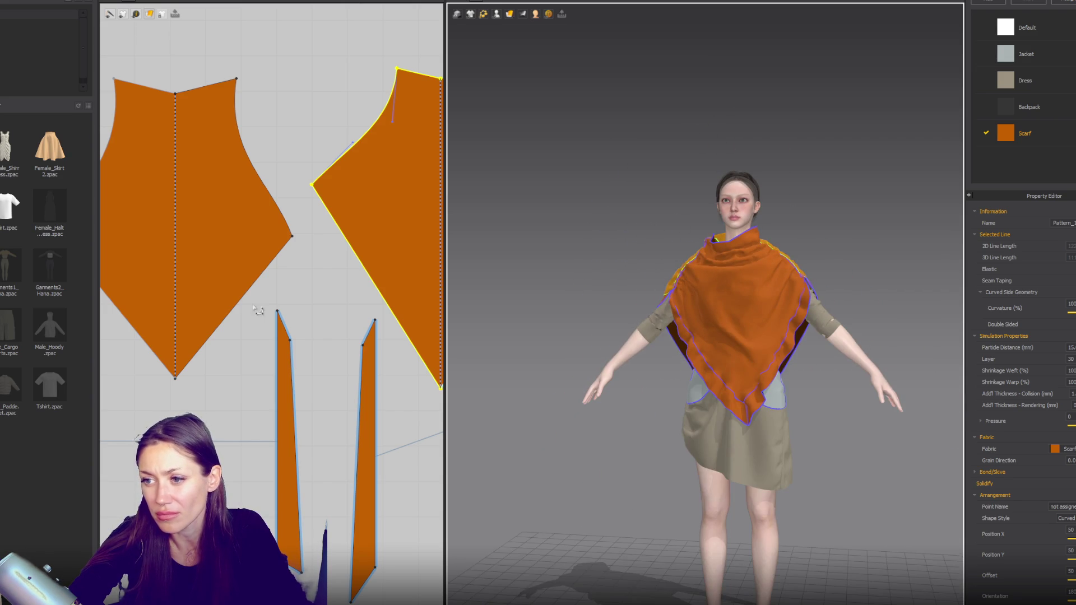
{"action": "scroll", "coordinate": [278, 218], "scroll_direction": "down", "scroll_amount": 3}
{"action": "mouse_move", "coordinate": [324, 119]}
{"action": "left_mouse_down"}
{"action": "mouse_move", "coordinate": [222, 164]}
{"action": "mouse_move", "coordinate": [206, 195]}
{"action": "mouse_move", "coordinate": [237, 163]}
{"action": "left_mouse_up"}
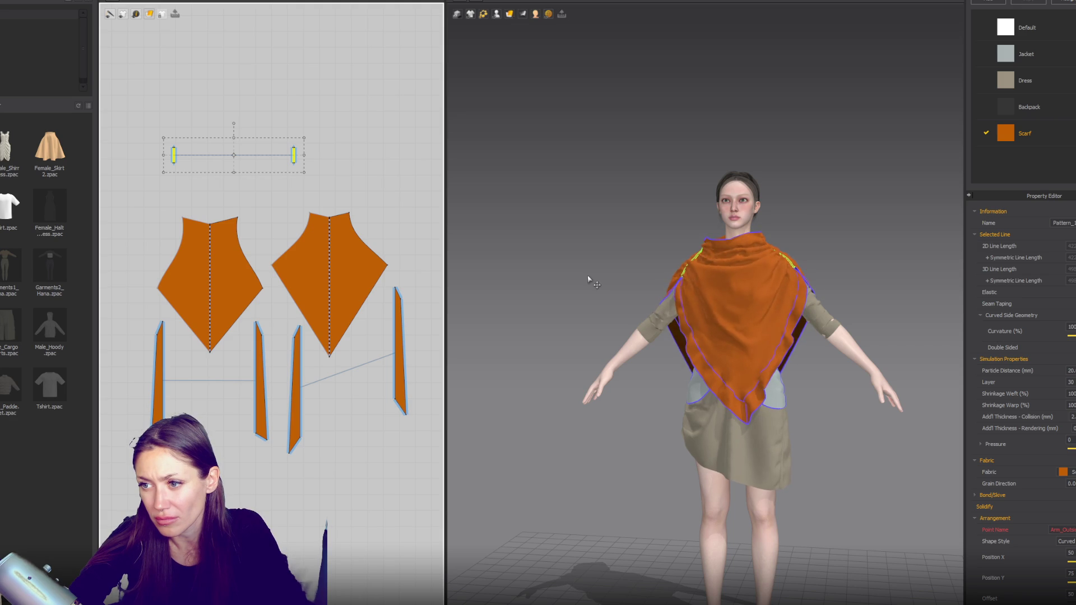
{"action": "left_click", "coordinate": [725, 300]}
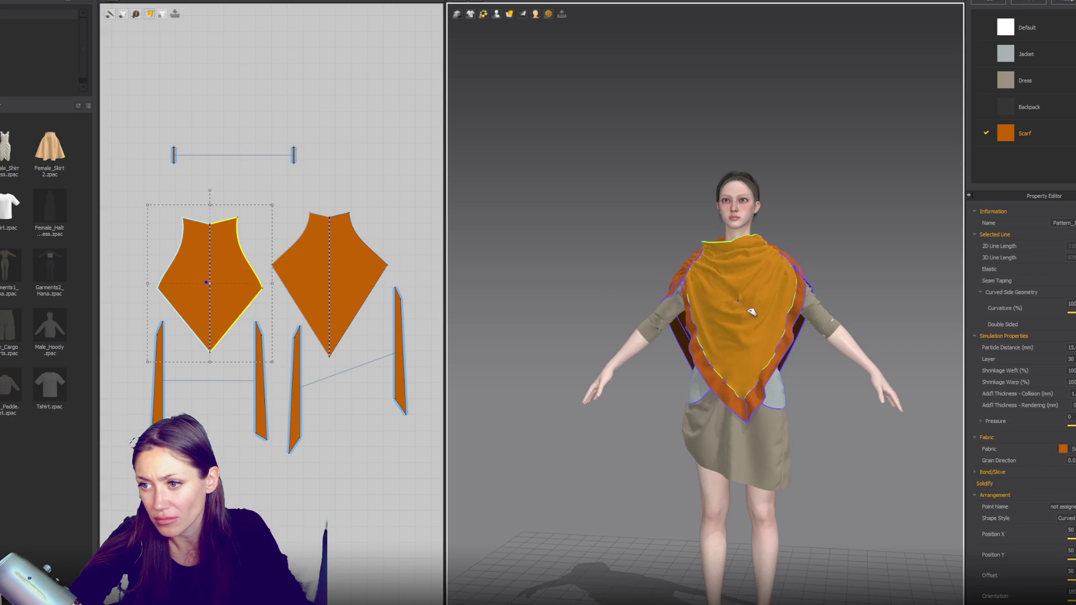
{"action": "left_click_drag", "start_coordinate": [745, 318], "coordinate": [768, 360]}
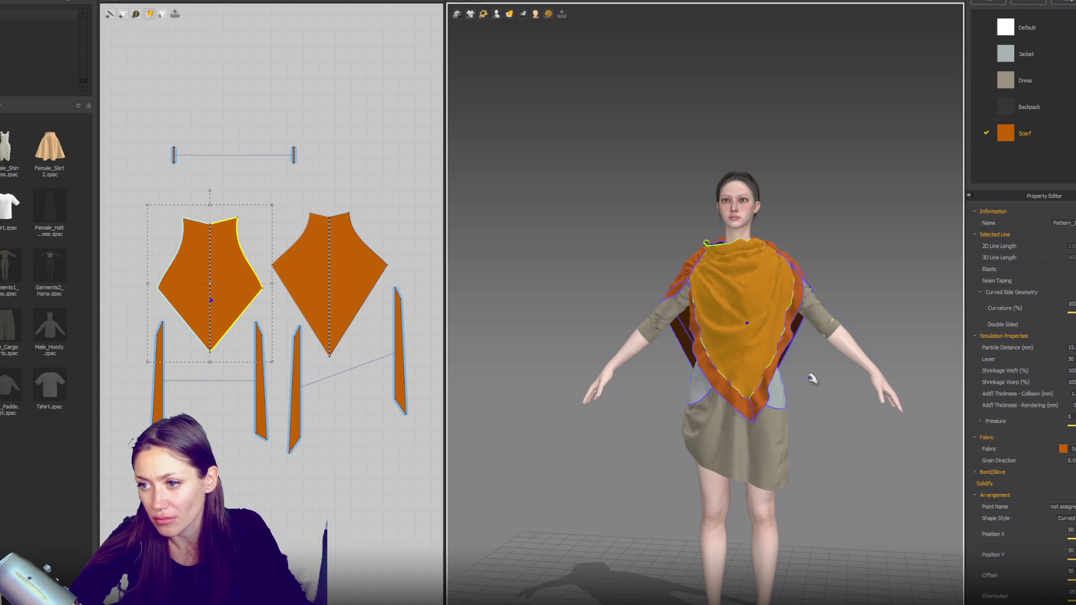
{"action": "left_click", "coordinate": [668, 396]}
Step: Tug the scarf near the neck from behind and select the left piece's neckline segment
{"action": "right_click_drag", "start_coordinate": [667, 396], "coordinate": [639, 312]}
{"action": "mouse_move", "coordinate": [541, 337]}
{"action": "right_mouse_down"}
{"action": "mouse_move", "coordinate": [776, 353]}
{"action": "mouse_move", "coordinate": [907, 335]}
{"action": "right_mouse_up"}
{"action": "mouse_move", "coordinate": [780, 265]}
{"action": "left_mouse_down"}
{"action": "mouse_move", "coordinate": [734, 257]}
{"action": "mouse_move", "coordinate": [743, 281]}
{"action": "left_mouse_up"}
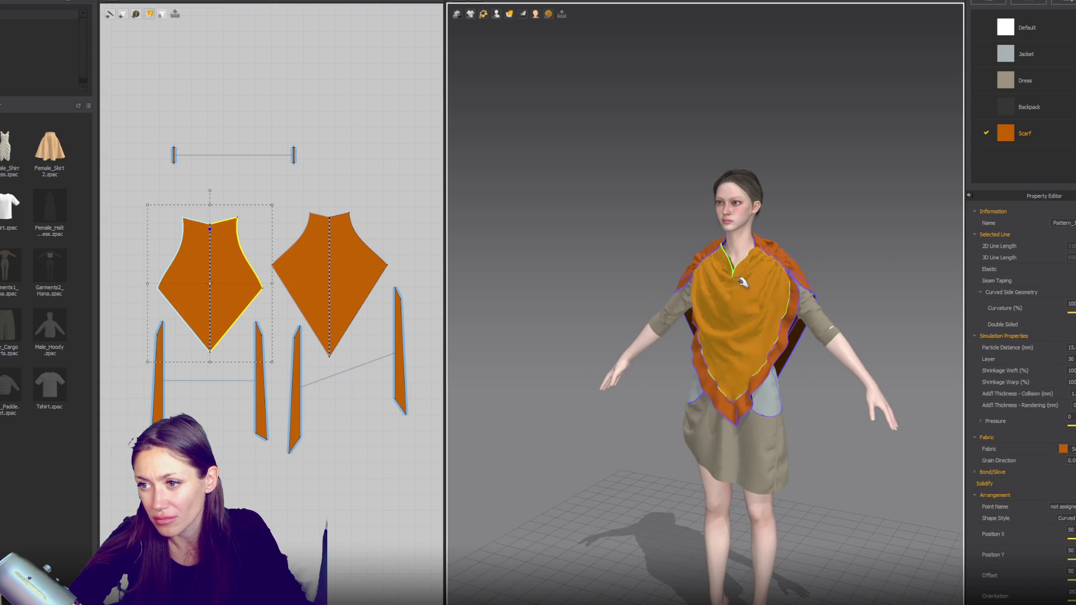
{"action": "scroll", "coordinate": [711, 286], "scroll_direction": "up", "scroll_amount": 2}
{"action": "scroll", "coordinate": [711, 286], "scroll_direction": "up", "scroll_amount": 2}
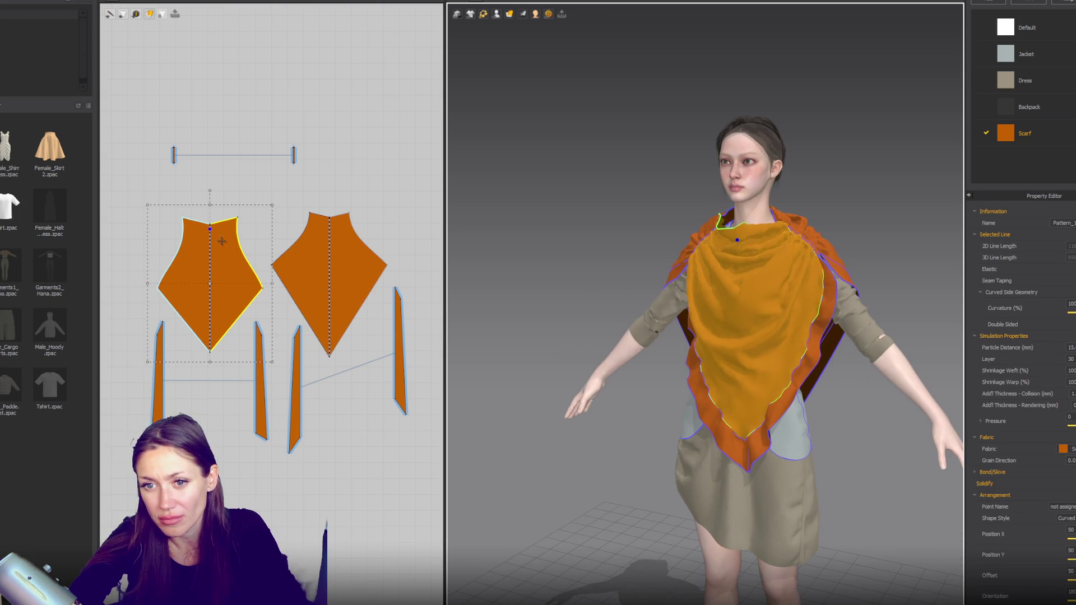
{"action": "key", "text": "z"}
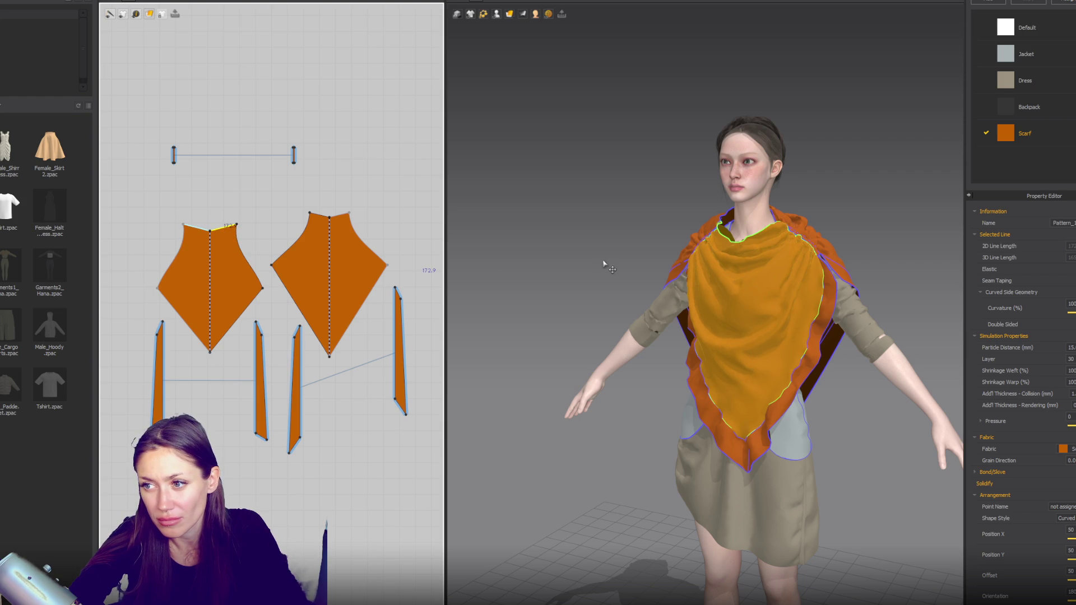
{"action": "left_click", "coordinate": [221, 243]}
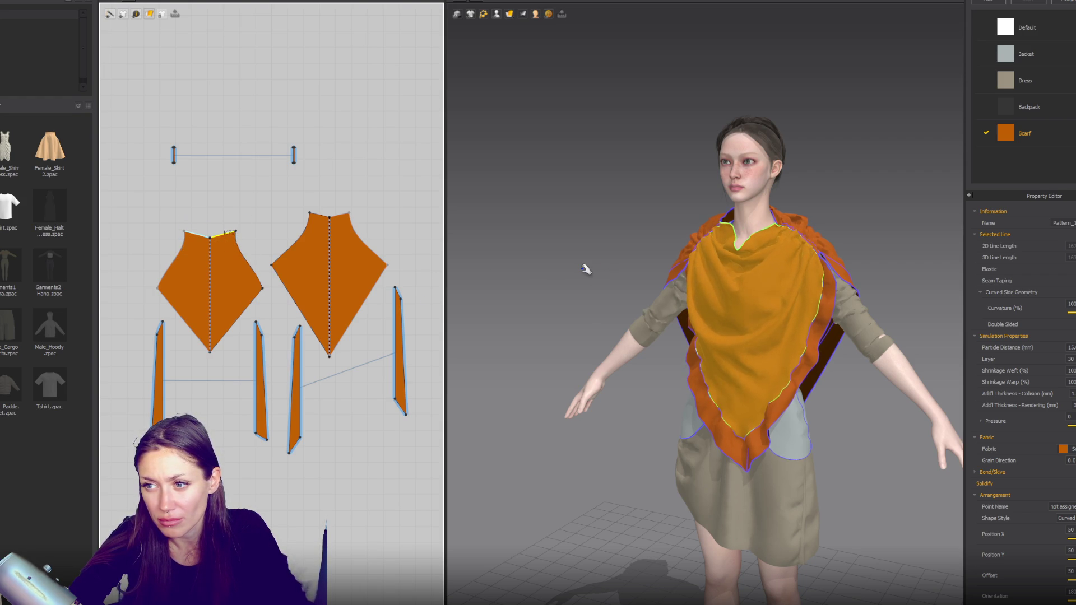
Step: Orbit fully around the avatar to inspect the resettled scarf
{"action": "left_click", "coordinate": [576, 307]}
{"action": "right_click_drag", "start_coordinate": [576, 306], "coordinate": [570, 292]}
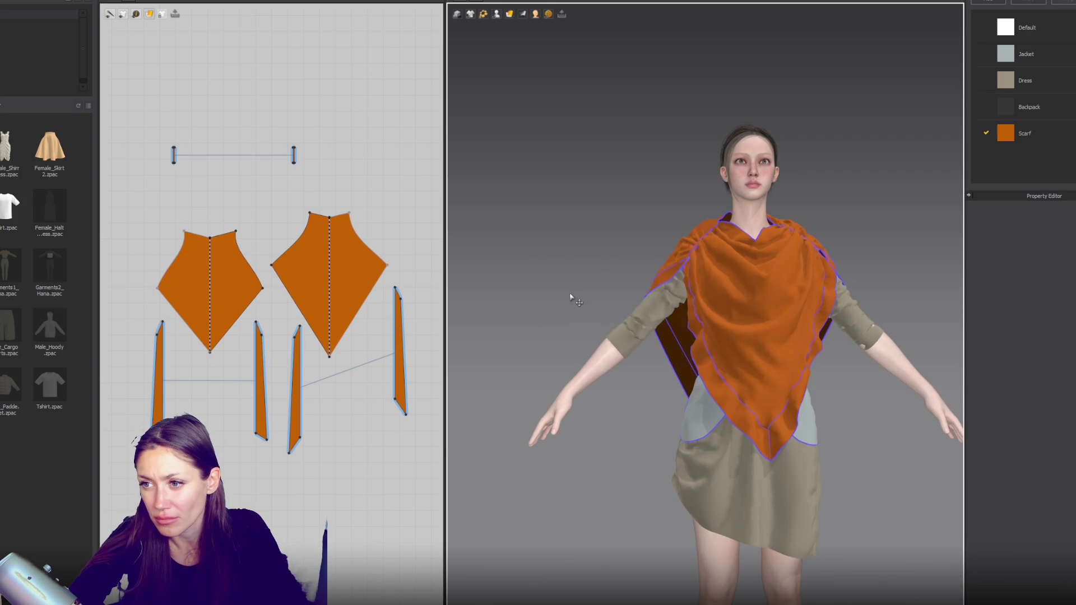
{"action": "scroll", "coordinate": [612, 323], "scroll_direction": "down", "scroll_amount": 2}
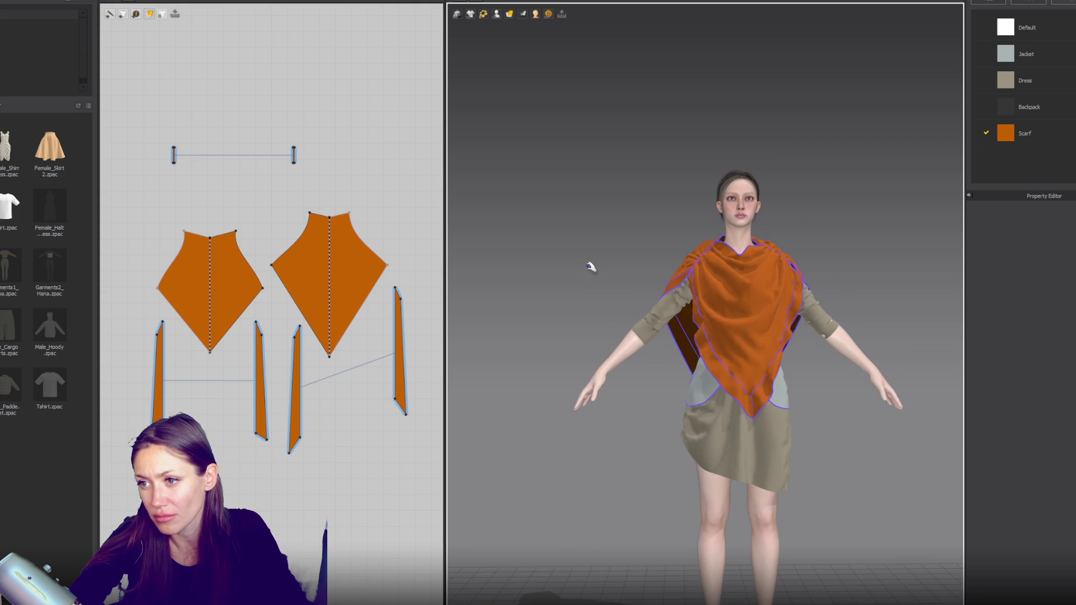
{"action": "mouse_move", "coordinate": [591, 267]}
{"action": "right_mouse_down"}
{"action": "mouse_move", "coordinate": [570, 291]}
{"action": "mouse_move", "coordinate": [508, 251]}
{"action": "mouse_move", "coordinate": [584, 262]}
{"action": "right_mouse_up"}
{"action": "scroll", "coordinate": [583, 262], "scroll_direction": "up", "scroll_amount": 2}
{"action": "scroll", "coordinate": [673, 247], "scroll_direction": "up", "scroll_amount": 2}
Step: Rearrange the 2D layout to bring the dress sleeve and cuff pieces into view
{"action": "left_click", "coordinate": [678, 249]}
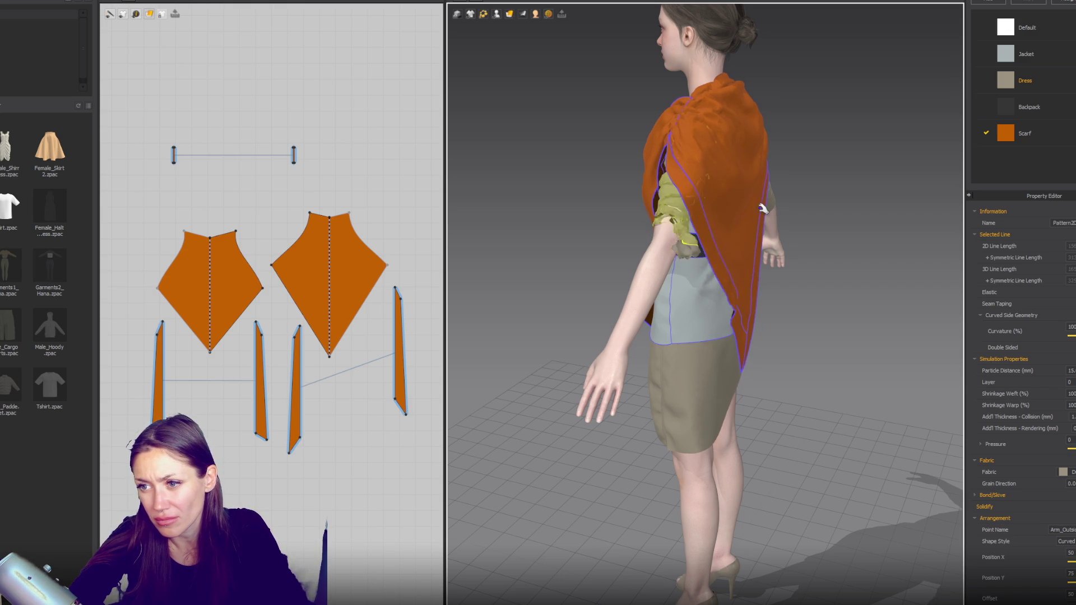
{"action": "key", "text": "Escape"}
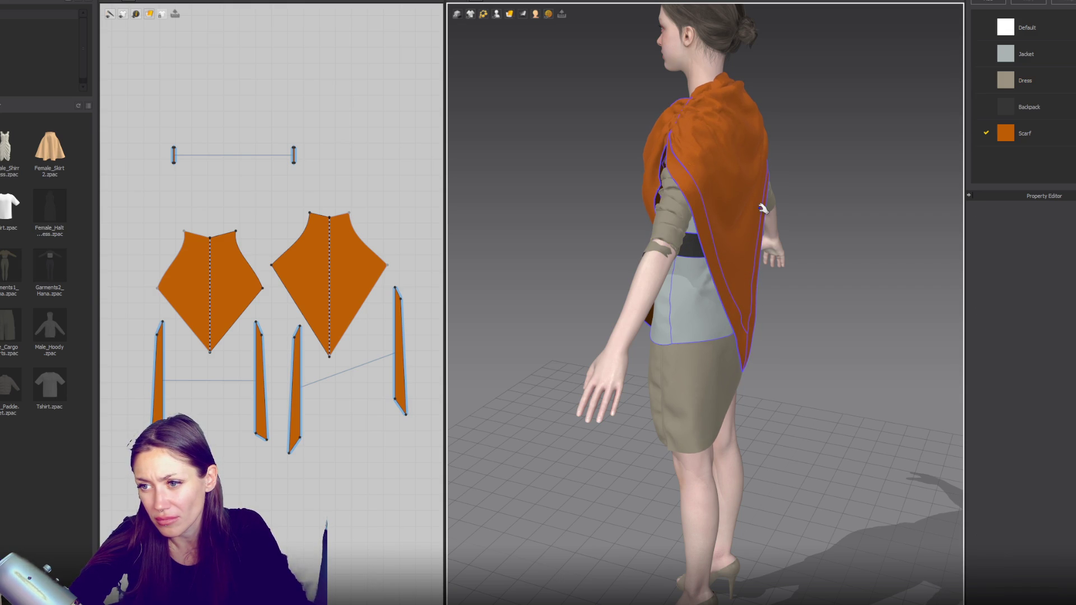
{"action": "scroll", "coordinate": [240, 302], "scroll_direction": "down", "scroll_amount": 3}
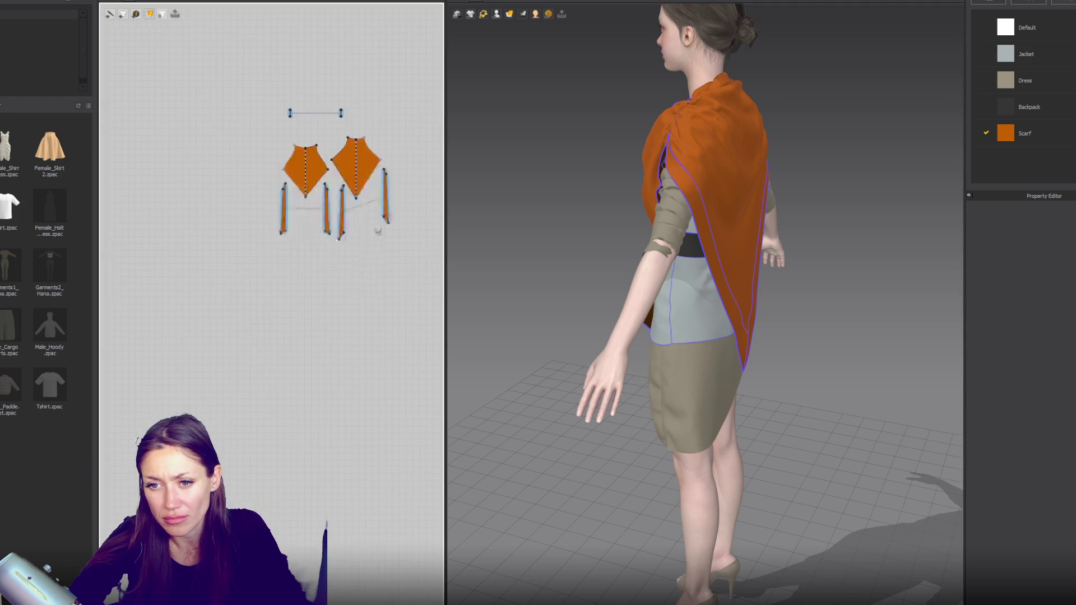
{"action": "middle_click_drag", "start_coordinate": [314, 486], "coordinate": [239, 222]}
{"action": "scroll", "coordinate": [239, 223], "scroll_direction": "down", "scroll_amount": 2}
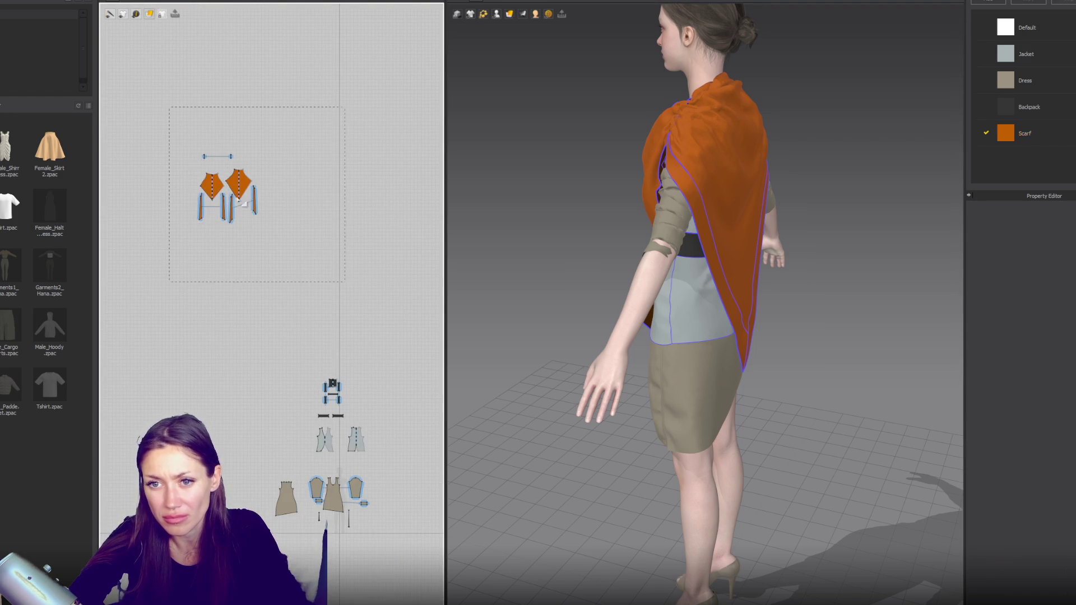
{"action": "left_click_drag", "start_coordinate": [245, 204], "coordinate": [353, 345]}
{"action": "scroll", "coordinate": [371, 225], "scroll_direction": "up", "scroll_amount": 4}
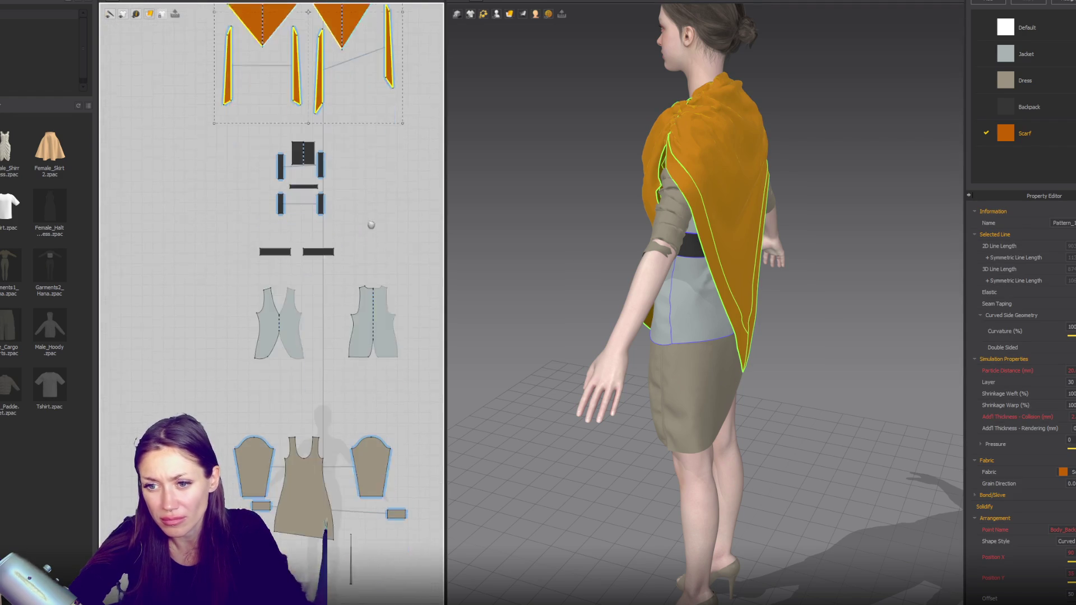
{"action": "middle_click_drag", "start_coordinate": [371, 224], "coordinate": [362, 92]}
{"action": "scroll", "coordinate": [311, 334], "scroll_direction": "up", "scroll_amount": 4}
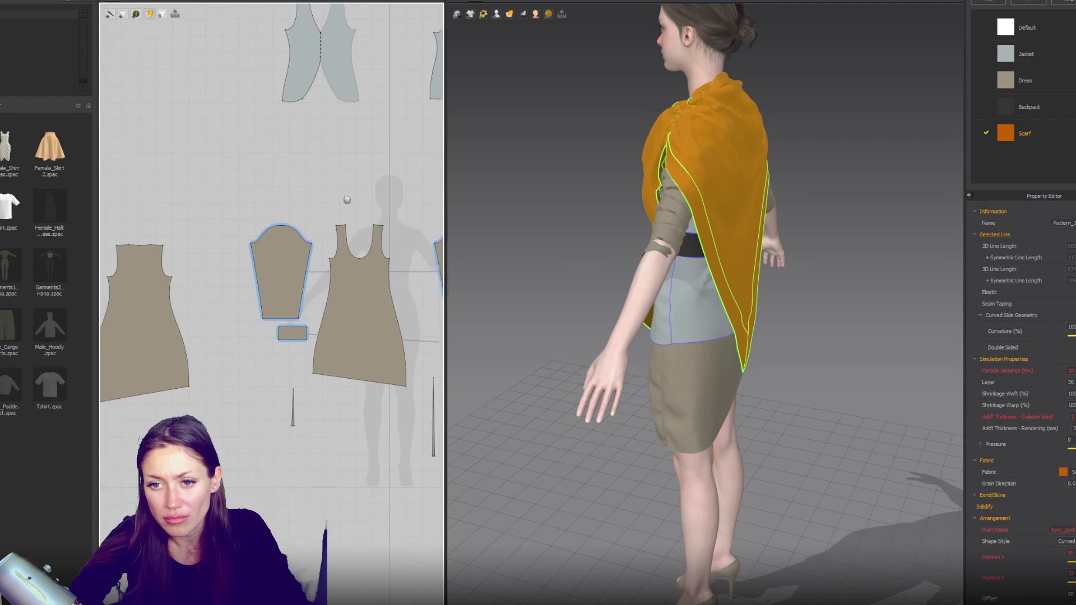
Step: Compare the cuff band and dress sleeve in 2D and on the avatar's arm
{"action": "left_click", "coordinate": [309, 339]}
{"action": "left_click", "coordinate": [265, 275]}
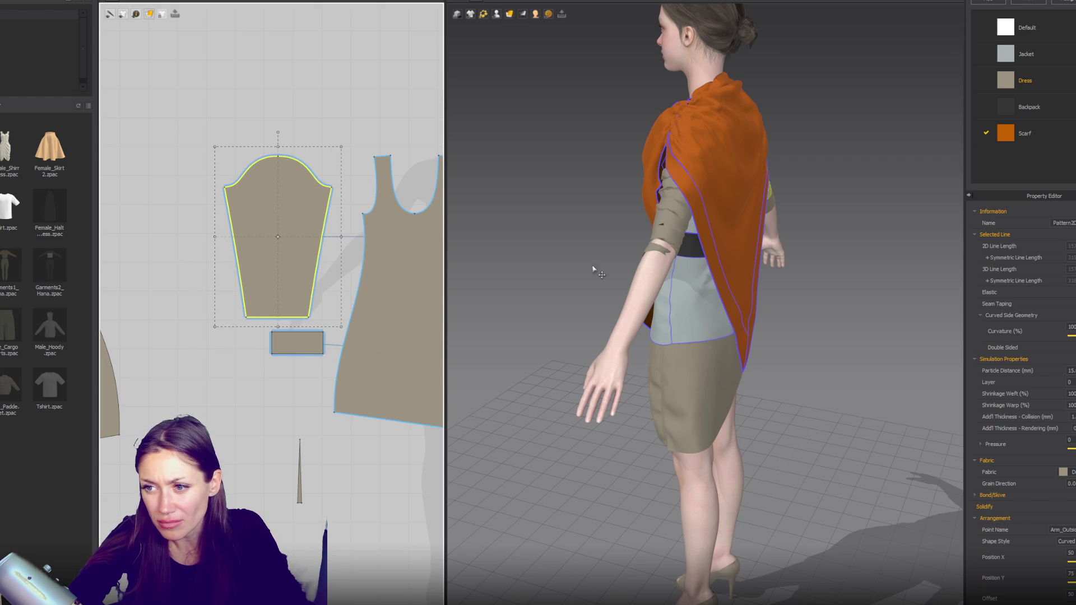
{"action": "left_click", "coordinate": [683, 245]}
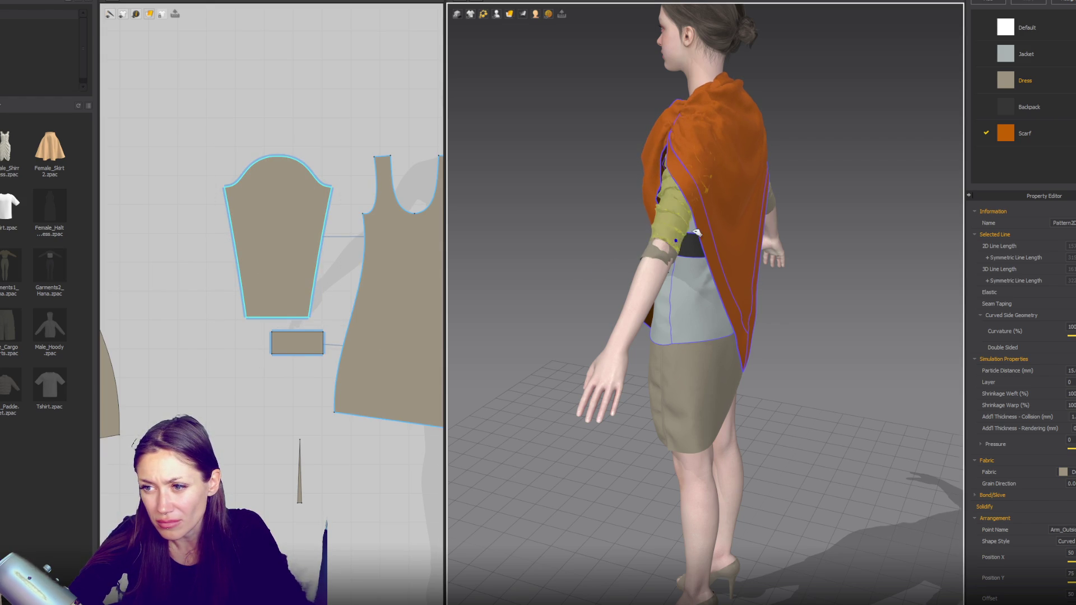
{"action": "left_click", "coordinate": [666, 258]}
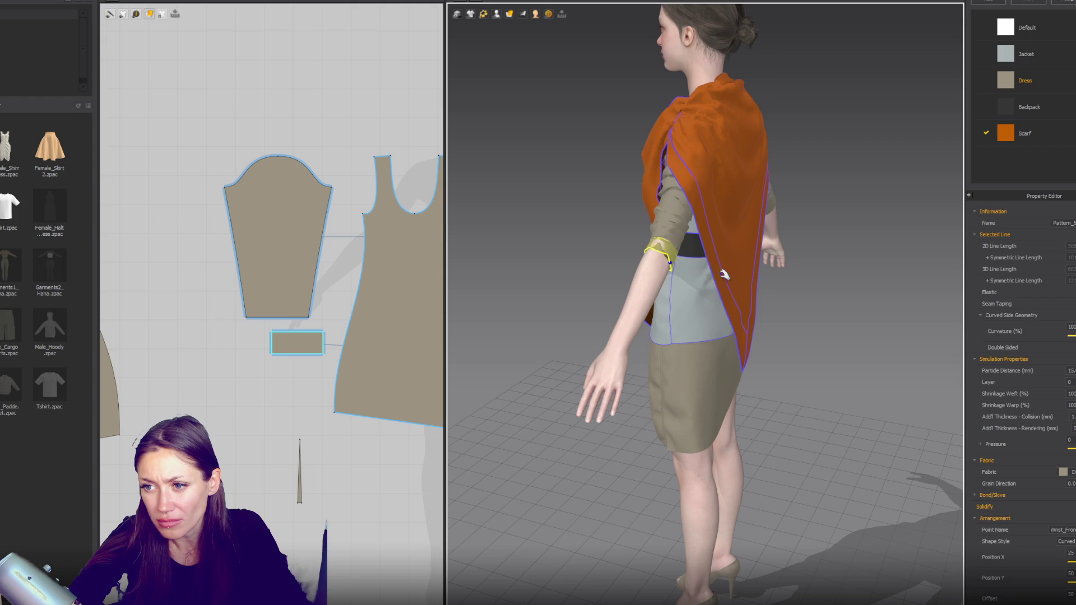
{"action": "left_click", "coordinate": [686, 205]}
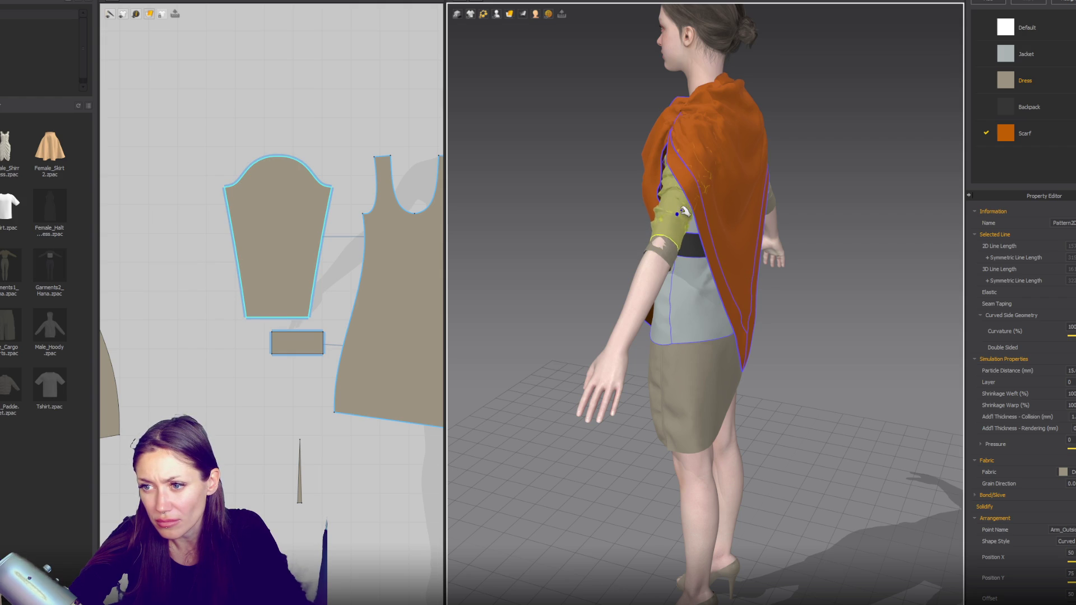
{"action": "left_click", "coordinate": [676, 250]}
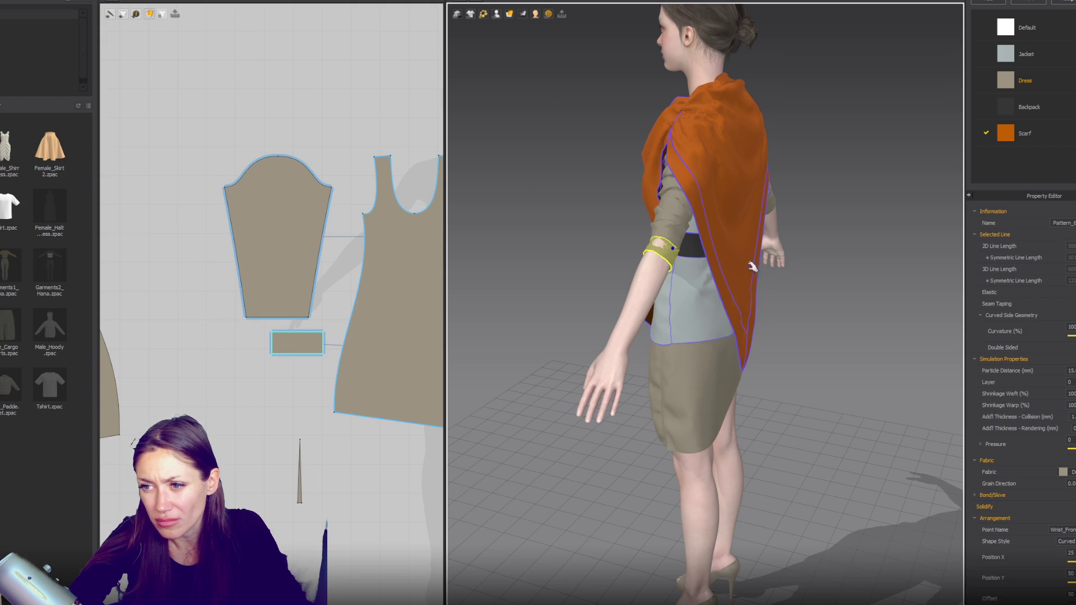
{"action": "right_click_drag", "start_coordinate": [753, 267], "coordinate": [740, 246]}
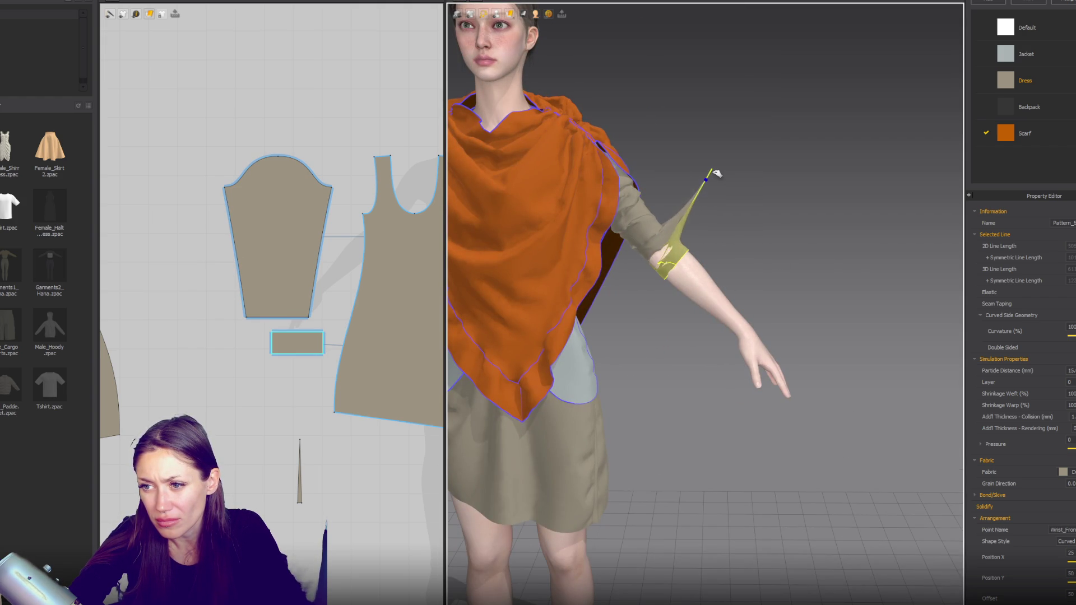
Step: Widen the cuff pattern to the left and check both sleeves from the front
{"action": "left_click", "coordinate": [286, 344]}
{"action": "left_click_drag", "start_coordinate": [268, 343], "coordinate": [261, 344]}
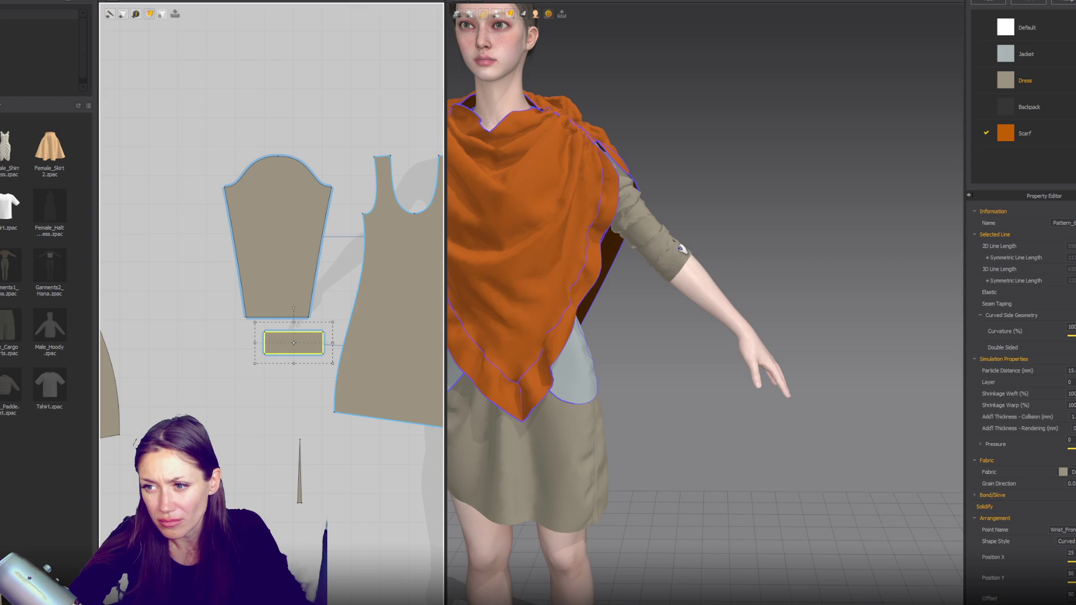
{"action": "key", "text": "2"}
{"action": "scroll", "coordinate": [591, 250], "scroll_direction": "up", "scroll_amount": 3}
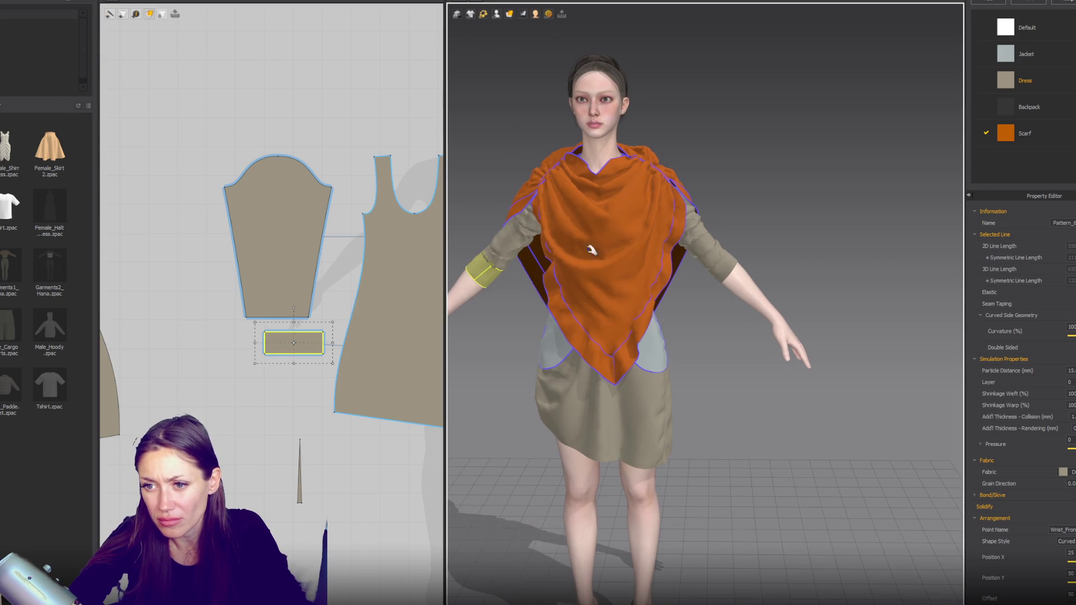
{"action": "left_click", "coordinate": [518, 229]}
{"action": "left_click", "coordinate": [706, 257]}
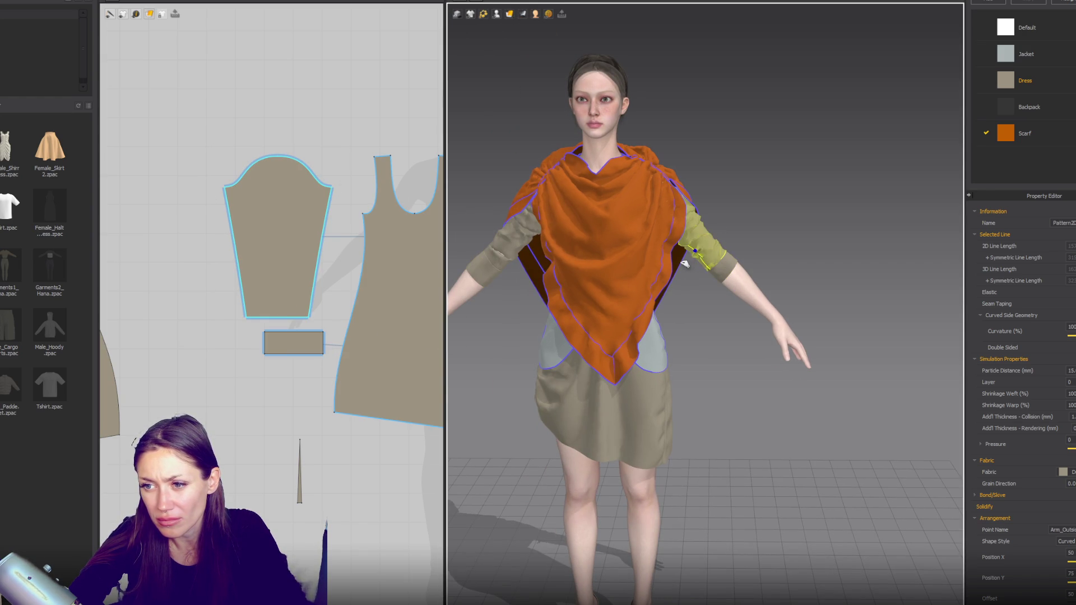
{"action": "scroll", "coordinate": [709, 275], "scroll_direction": "down", "scroll_amount": 3}
Step: Review the sleeves and scarf from side, front and back views as the drape settles
{"action": "left_click", "coordinate": [793, 247]}
{"action": "mouse_move", "coordinate": [793, 248]}
{"action": "right_mouse_down"}
{"action": "mouse_move", "coordinate": [880, 241]}
{"action": "mouse_move", "coordinate": [721, 252]}
{"action": "right_mouse_up"}
{"action": "key", "text": "2"}
{"action": "scroll", "coordinate": [649, 245], "scroll_direction": "up", "scroll_amount": 3}
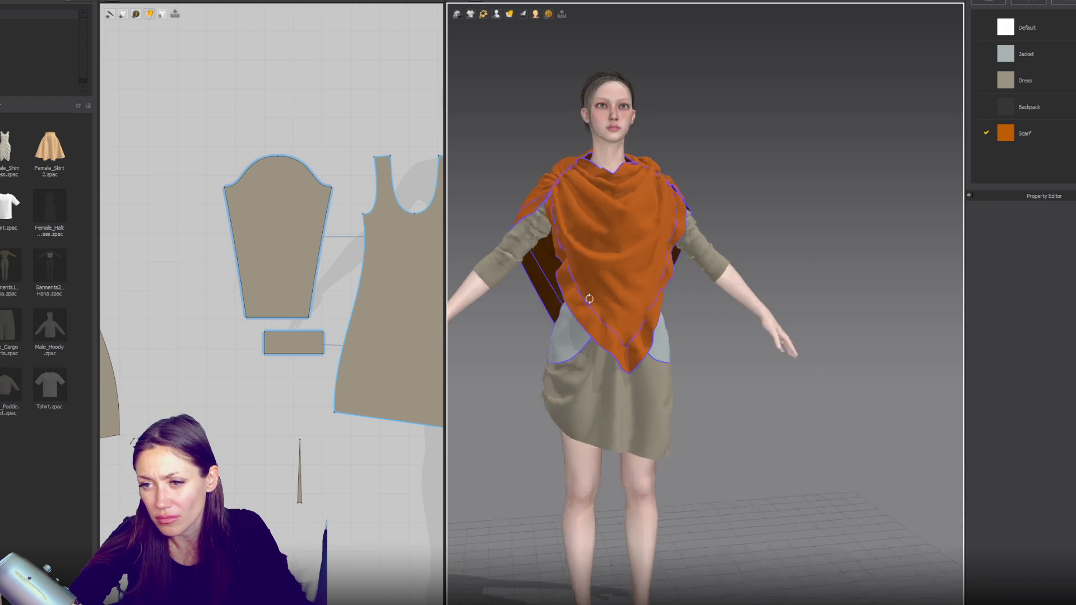
{"action": "key", "text": "8"}
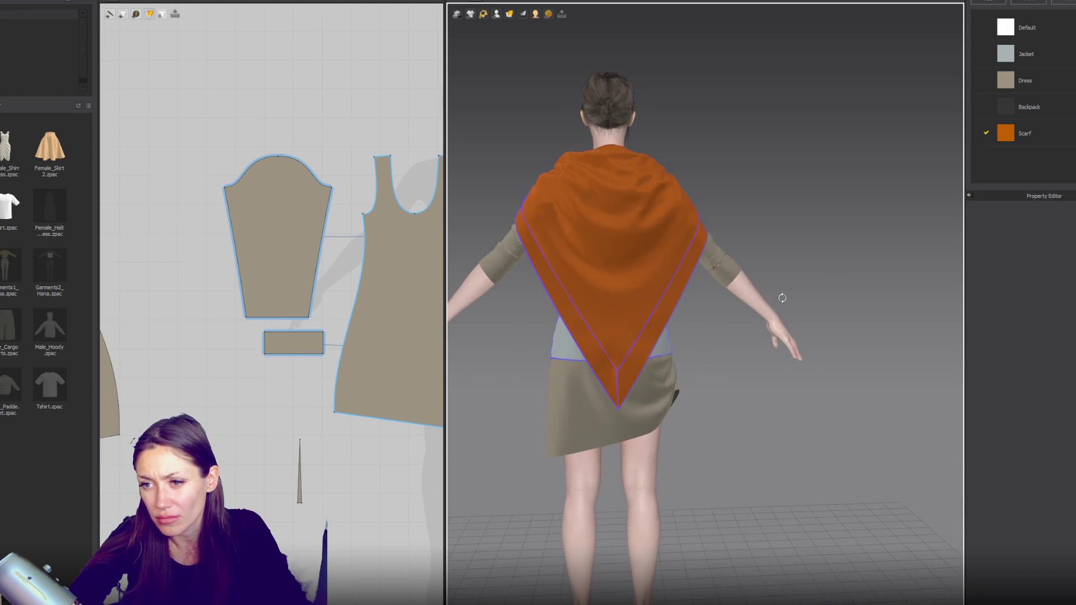
{"action": "right_click_drag", "start_coordinate": [781, 297], "coordinate": [580, 280]}
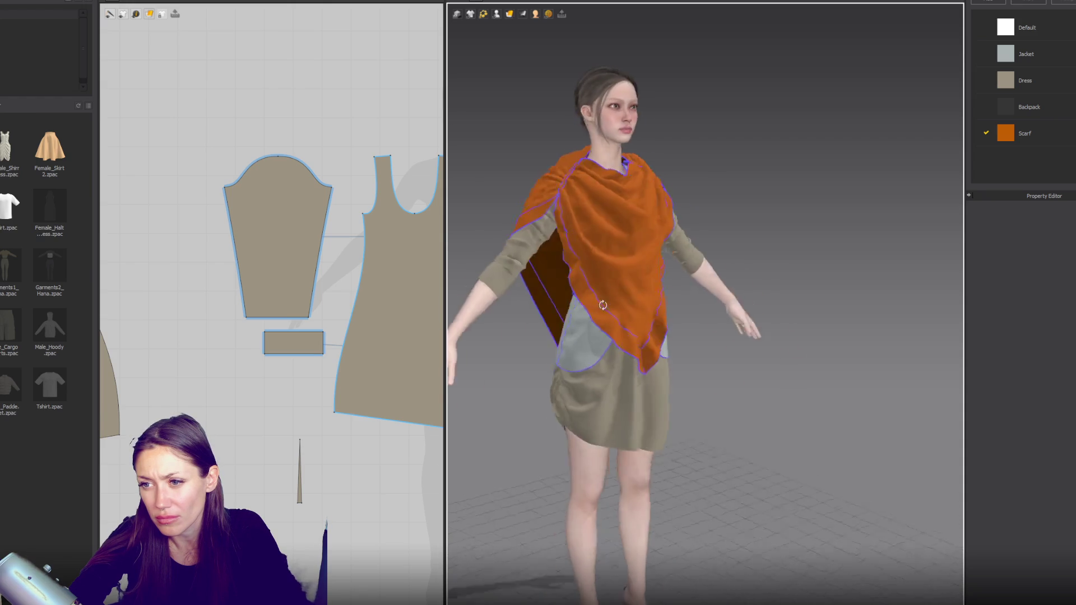
Step: Shift the scarf's left side panel rightward under the front drape and let it re-settle
{"action": "left_click", "coordinate": [562, 266]}
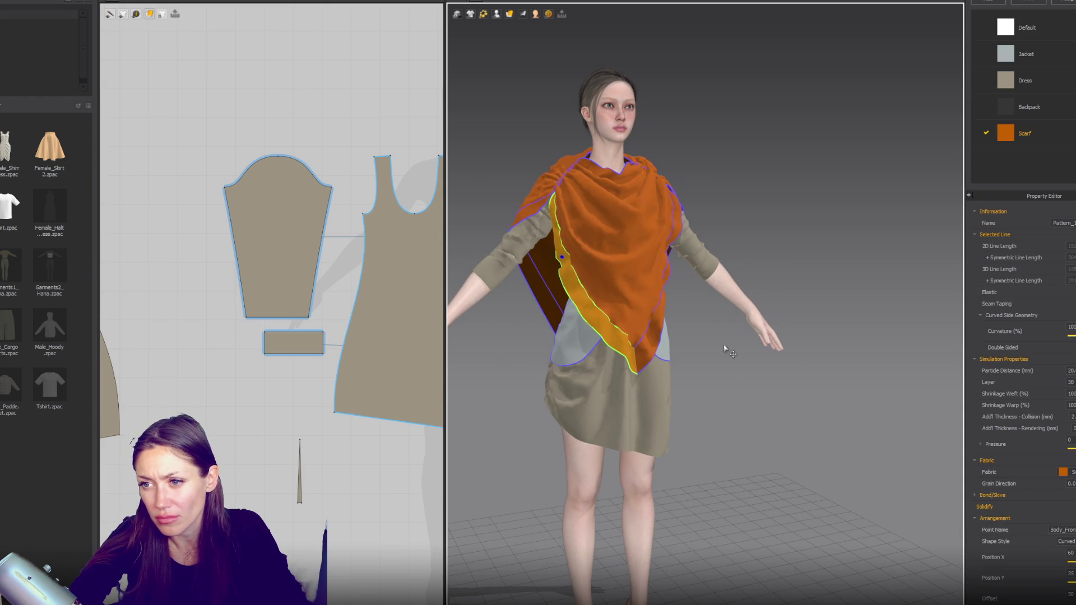
{"action": "key", "text": "2"}
{"action": "left_click_drag", "start_coordinate": [644, 332], "coordinate": [657, 300]}
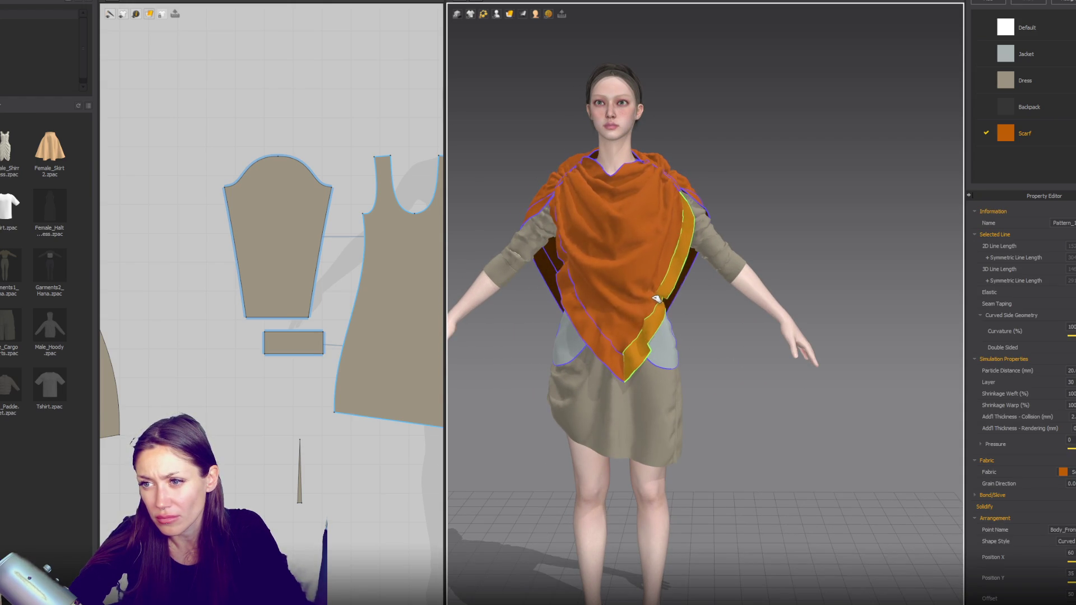
{"action": "left_click", "coordinate": [572, 253]}
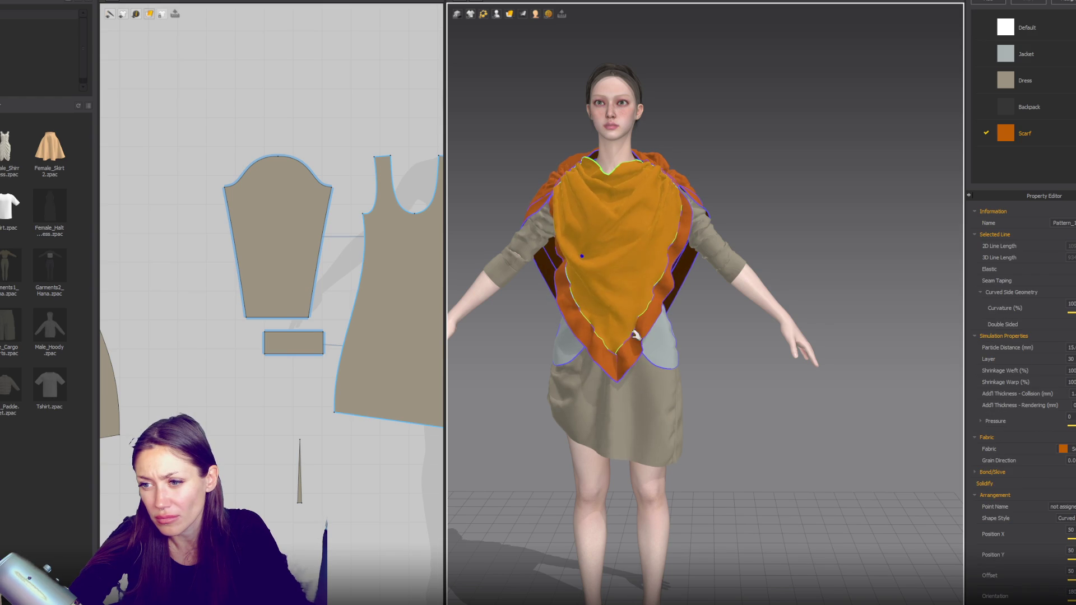
{"action": "left_click", "coordinate": [709, 356]}
{"action": "scroll", "coordinate": [709, 356], "scroll_direction": "down", "scroll_amount": 3}
{"action": "mouse_move", "coordinate": [716, 356]}
{"action": "right_mouse_down"}
{"action": "mouse_move", "coordinate": [878, 346]}
{"action": "mouse_move", "coordinate": [734, 357]}
{"action": "right_mouse_up"}
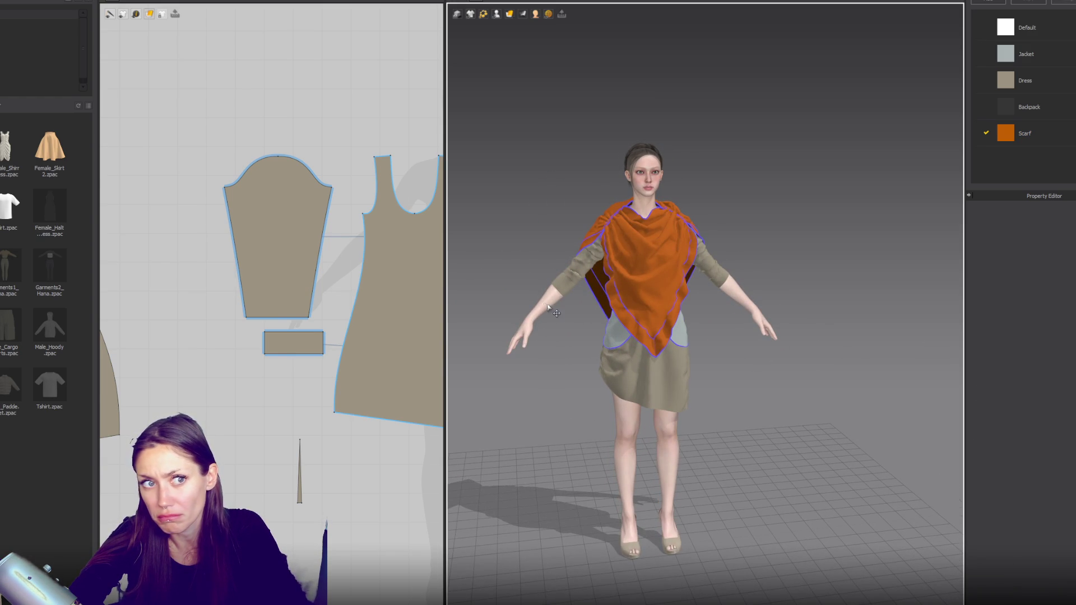
{"action": "scroll", "coordinate": [685, 250], "scroll_direction": "down", "scroll_amount": 2}
{"action": "scroll", "coordinate": [685, 250], "scroll_direction": "up", "scroll_amount": 2}
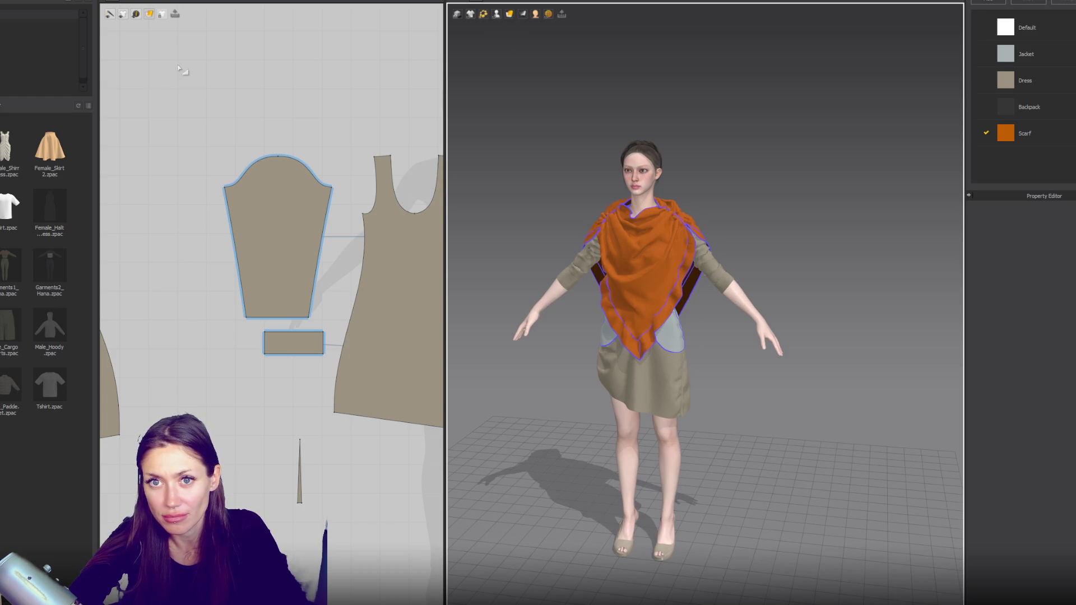
{"action": "scroll", "coordinate": [179, 70], "scroll_direction": "down", "scroll_amount": 3}
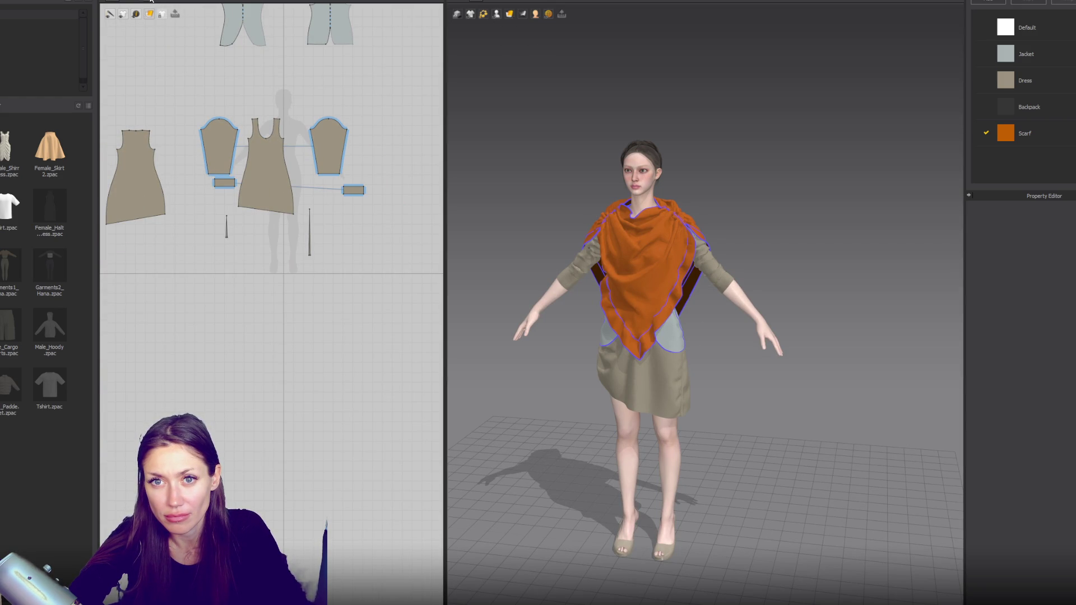
Step: Draw a tall thin orange rectangle pattern below the layout and duplicate it alongside
{"action": "left_click", "coordinate": [149, 14]}
{"action": "left_click", "coordinate": [164, 26]}
{"action": "left_click_drag", "start_coordinate": [234, 281], "coordinate": [251, 412]}
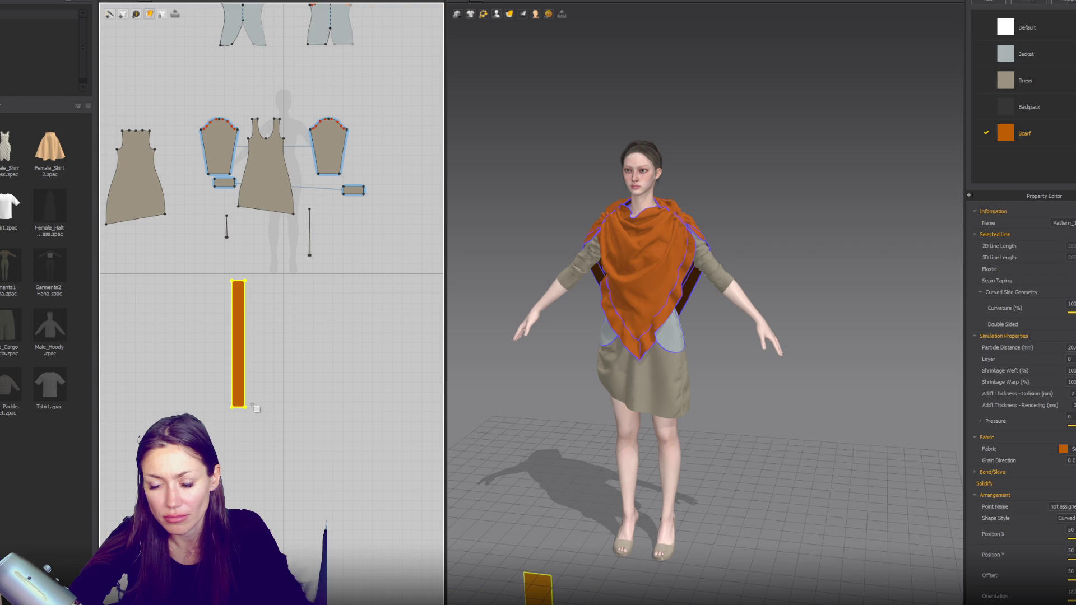
{"action": "left_click_drag", "start_coordinate": [266, 344], "coordinate": [268, 344]}
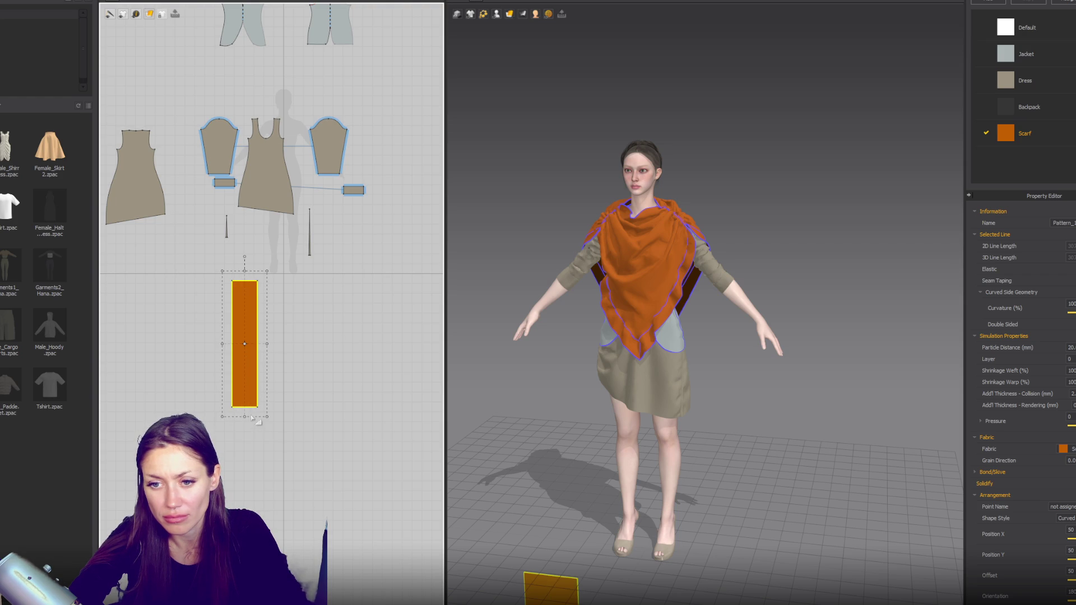
{"action": "left_click_drag", "start_coordinate": [253, 380], "coordinate": [253, 375]}
{"action": "key", "text": "ctrl+c"}
{"action": "key", "text": "ctrl+v"}
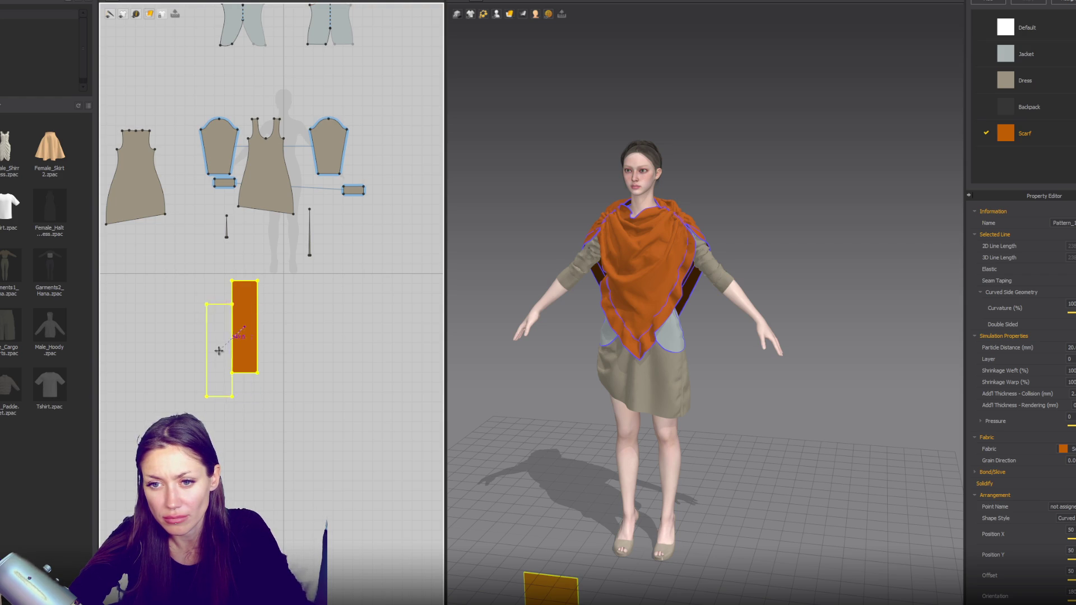
{"action": "left_click", "coordinate": [205, 334]}
Step: Sew the two rectangles together along both long edges with segment sewing
{"action": "key", "text": "m"}
{"action": "left_click", "coordinate": [218, 281]}
{"action": "left_click", "coordinate": [239, 288]}
{"action": "left_click", "coordinate": [263, 284]}
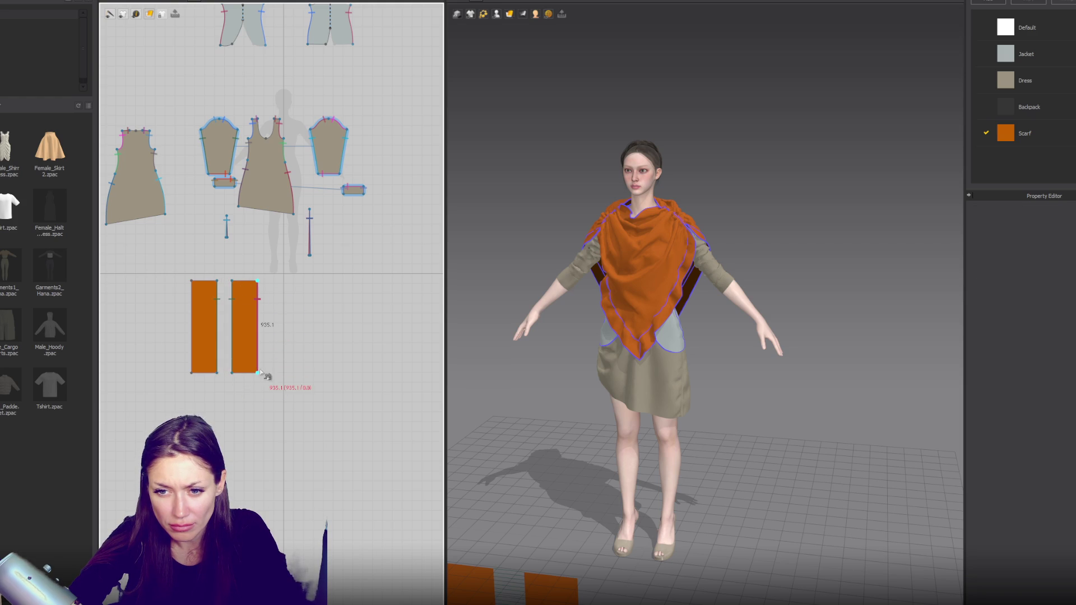
{"action": "left_click", "coordinate": [194, 353]}
{"action": "scroll", "coordinate": [507, 384], "scroll_direction": "up", "scroll_amount": 2}
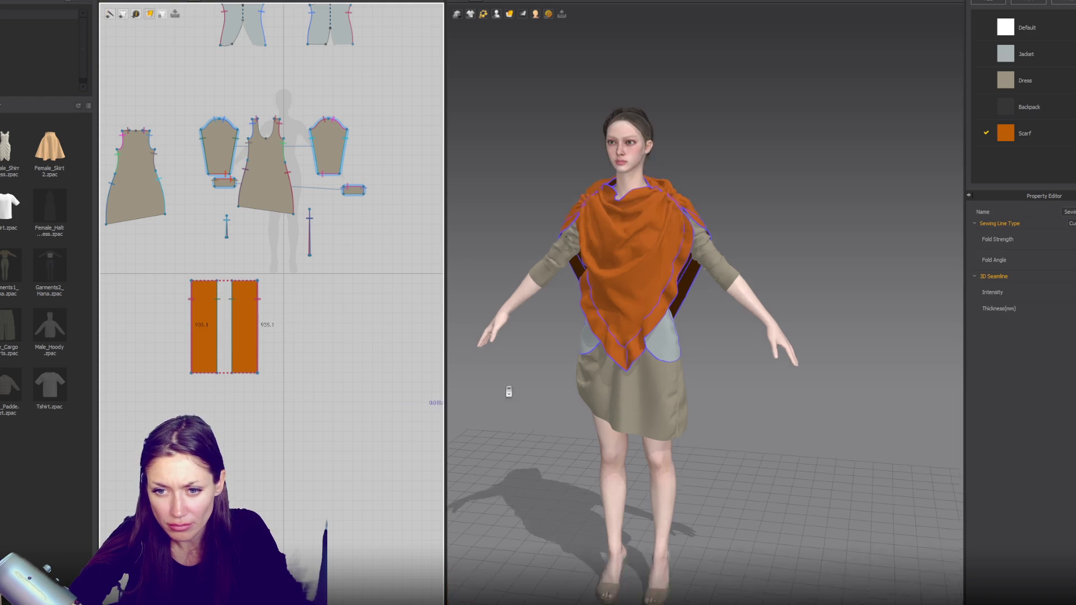
{"action": "scroll", "coordinate": [621, 249], "scroll_direction": "up", "scroll_amount": 3}
{"action": "key", "text": "a"}
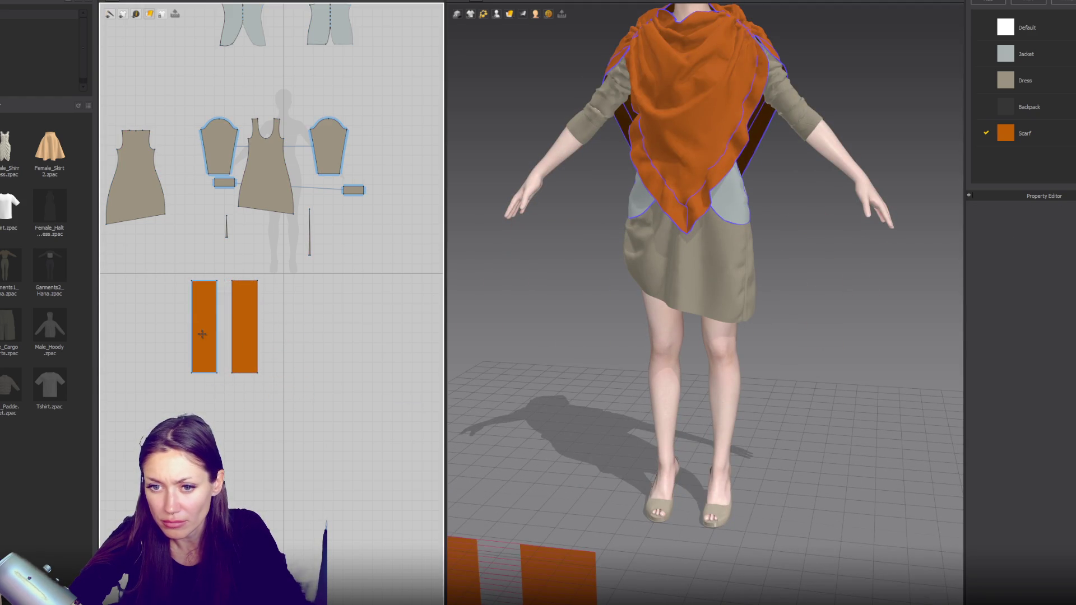
Step: Place one rectangle on the front of the leg and the other on the back using arrangement points
{"action": "left_click", "coordinate": [204, 329]}
{"action": "left_click", "coordinate": [497, 36]}
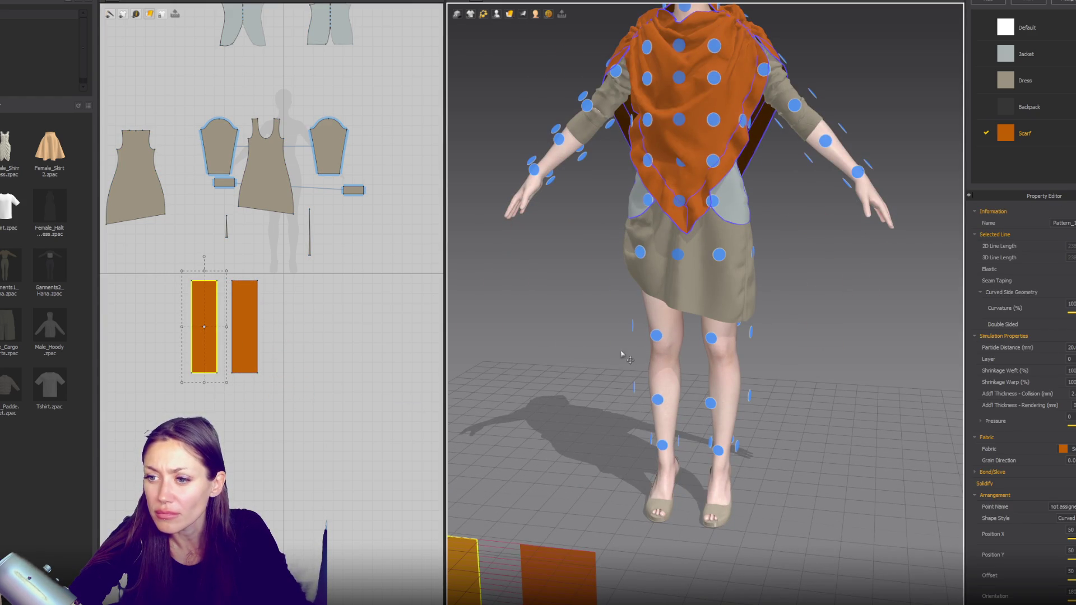
{"action": "left_click", "coordinate": [659, 346]}
{"action": "mouse_move", "coordinate": [669, 349]}
{"action": "right_mouse_down"}
{"action": "mouse_move", "coordinate": [753, 378]}
{"action": "mouse_move", "coordinate": [299, 350]}
{"action": "right_mouse_up"}
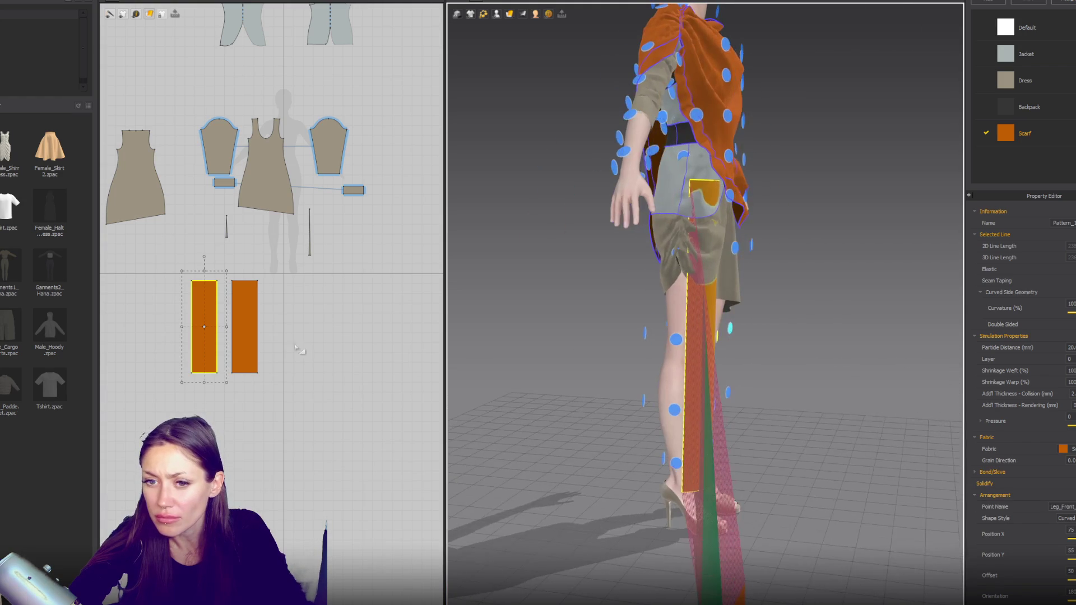
{"action": "left_click", "coordinate": [250, 333]}
{"action": "left_click", "coordinate": [712, 336]}
{"action": "right_click_drag", "start_coordinate": [711, 337], "coordinate": [194, 340]}
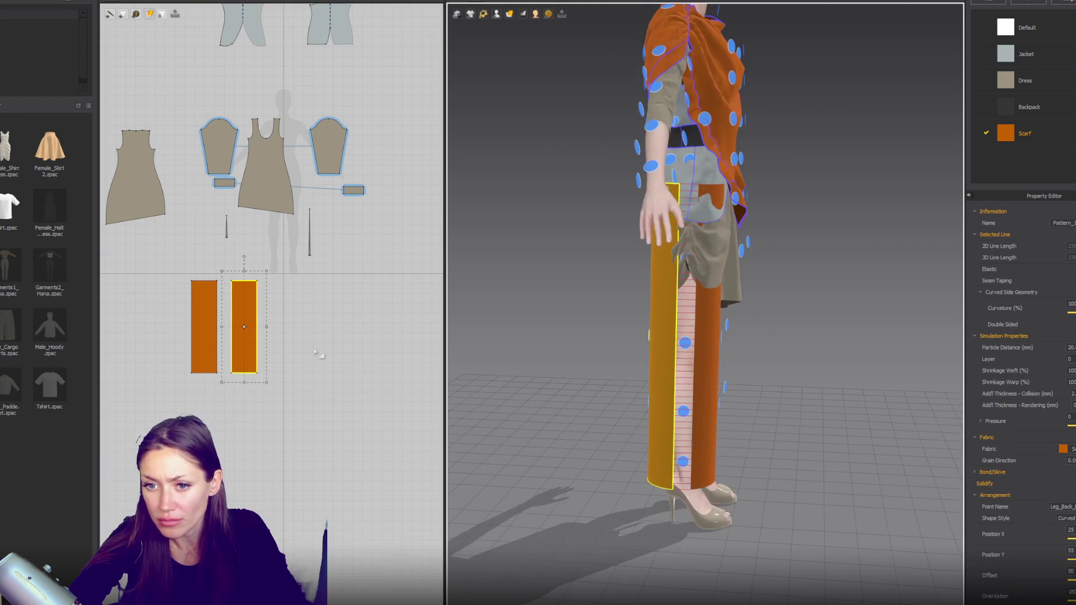
Step: Shorten and narrow both leg panels, then simulate so they wrap snugly around the leg
{"action": "left_click", "coordinate": [195, 339], "text": "shift"}
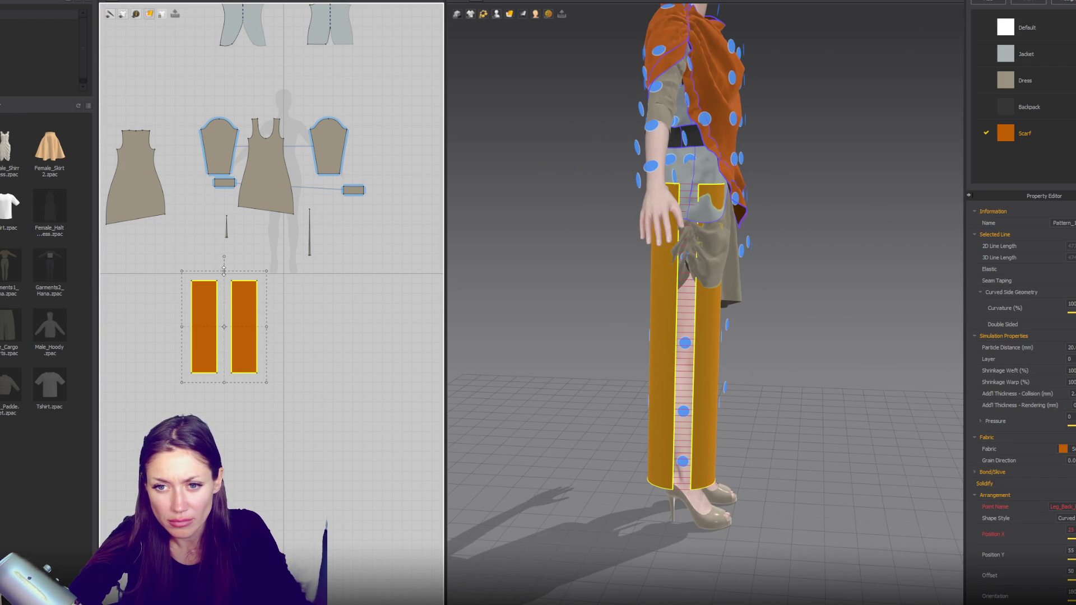
{"action": "left_click_drag", "start_coordinate": [224, 287], "coordinate": [226, 296]}
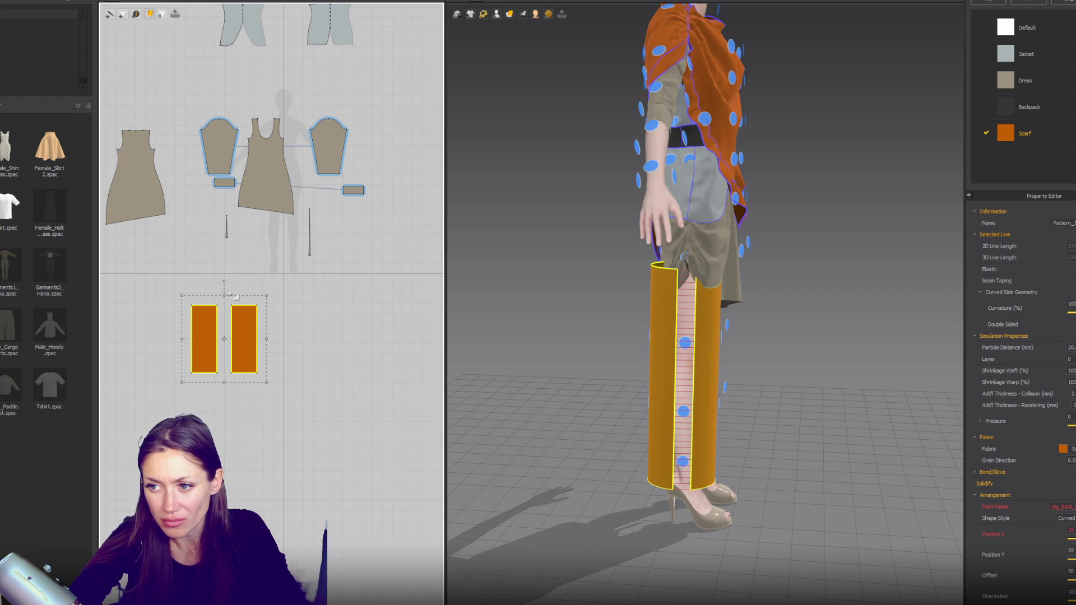
{"action": "key", "text": "space"}
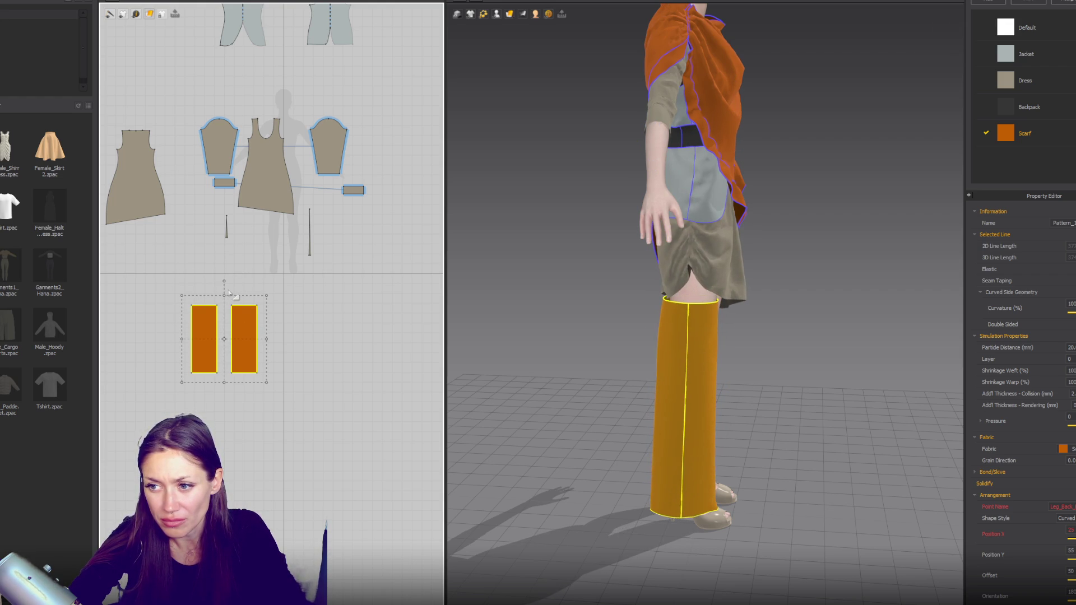
{"action": "key", "text": "ctrl+z"}
{"action": "left_click_drag", "start_coordinate": [269, 341], "coordinate": [247, 340]}
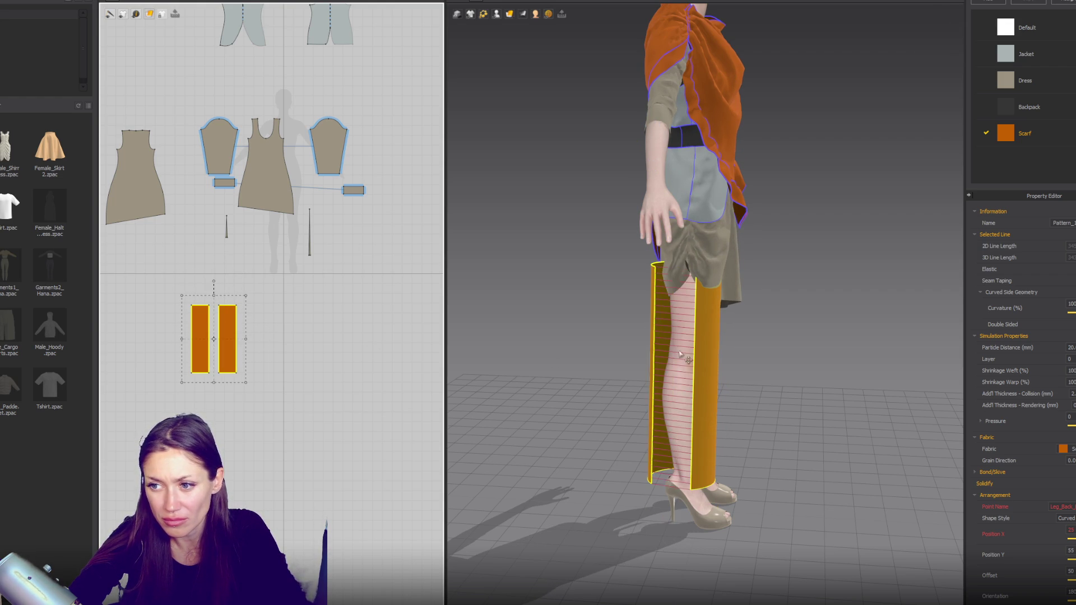
{"action": "right_click_drag", "start_coordinate": [685, 358], "coordinate": [708, 339]}
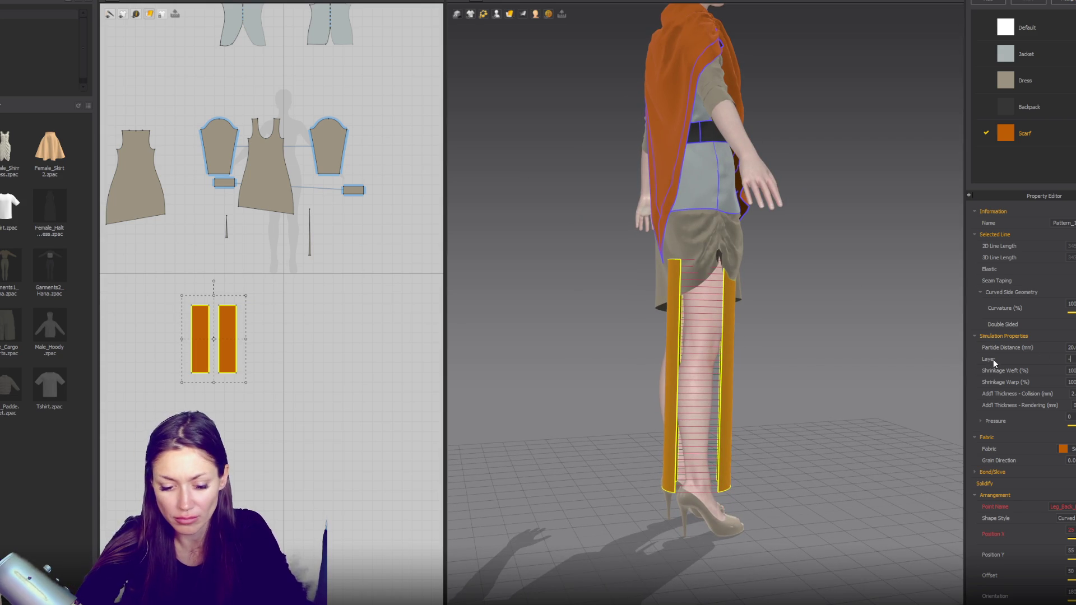
{"action": "key", "text": "space"}
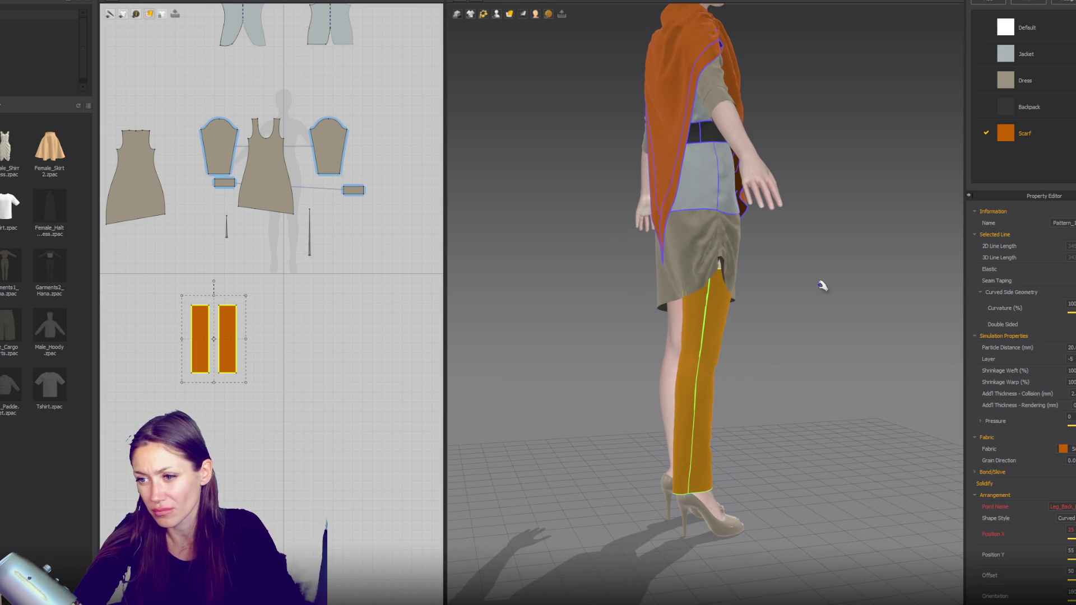
{"action": "key", "text": "2"}
{"action": "scroll", "coordinate": [724, 295], "scroll_direction": "down", "scroll_amount": 2}
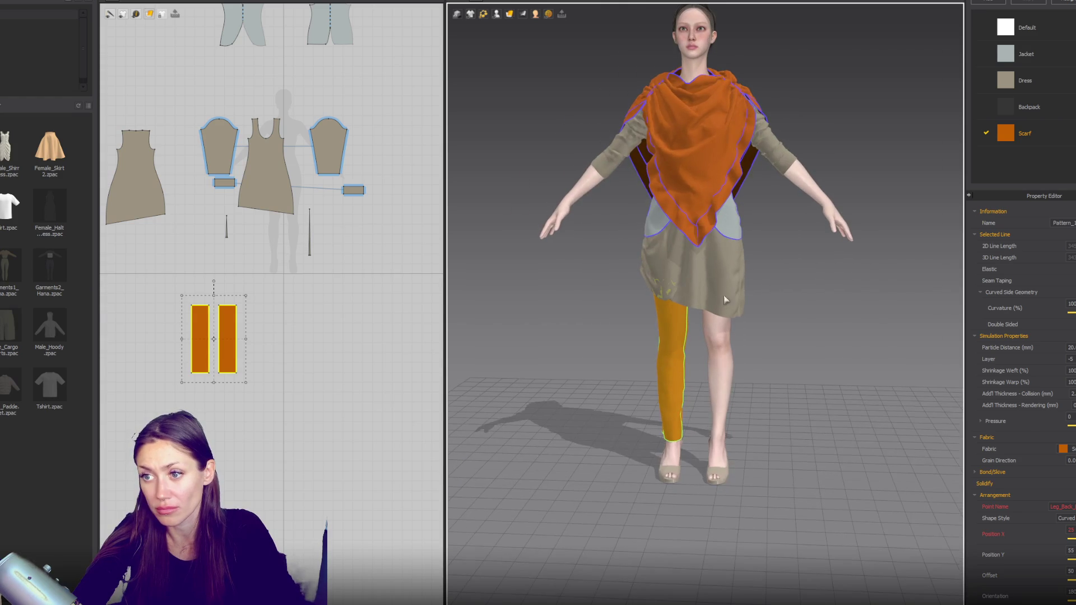
Step: Try a dragged copy of the leg panel pair for the other leg, then delete that trial copy
{"action": "left_click", "coordinate": [282, 323]}
{"action": "left_click", "coordinate": [231, 335]}
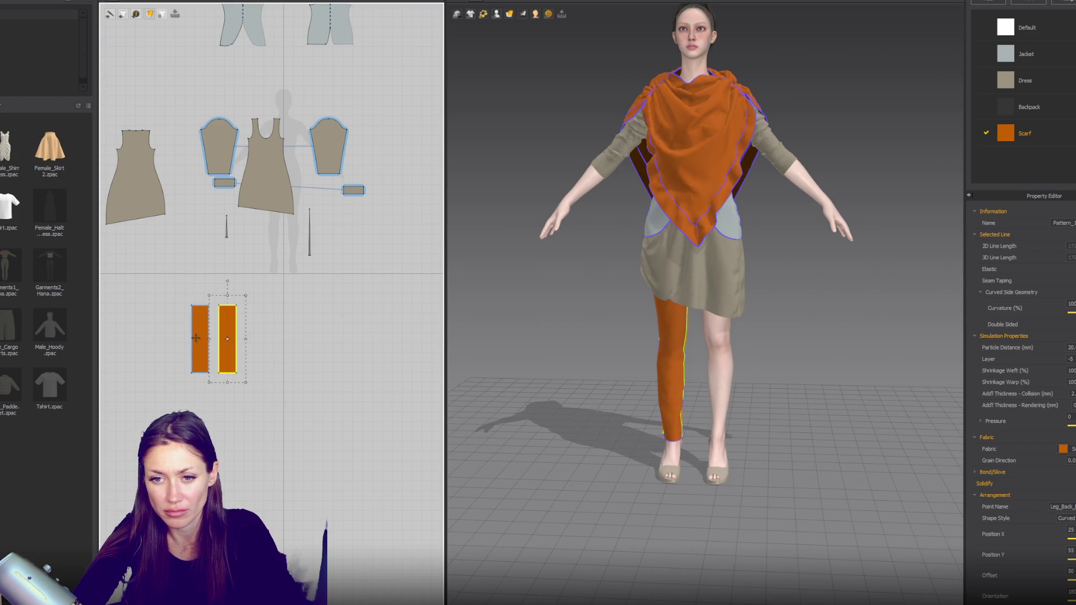
{"action": "mouse_move", "coordinate": [215, 340]}
{"action": "left_mouse_down"}
{"action": "mouse_move", "coordinate": [215, 299]}
{"action": "mouse_move", "coordinate": [179, 390]}
{"action": "left_mouse_up"}
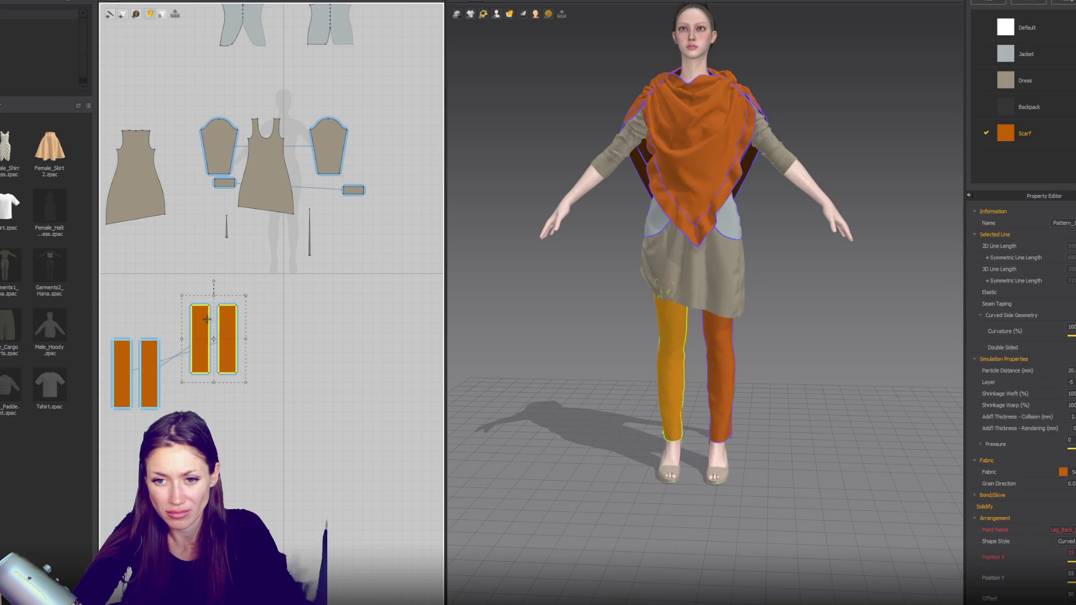
{"action": "middle_click_drag", "start_coordinate": [179, 390], "coordinate": [256, 388]}
{"action": "left_click", "coordinate": [222, 380]}
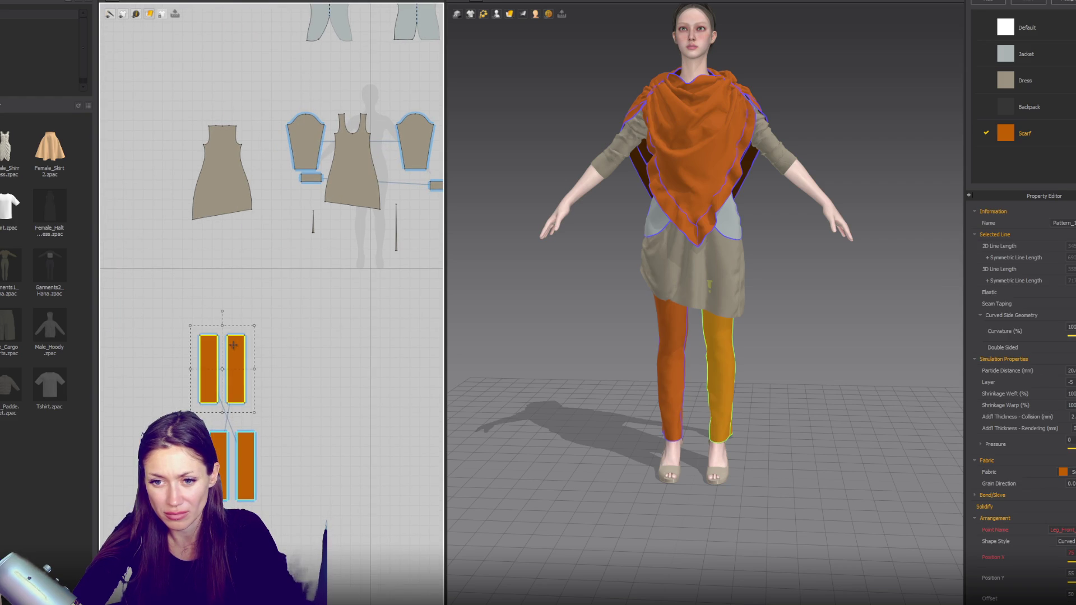
{"action": "key", "text": "Delete"}
{"action": "key", "text": "ctrl+z"}
{"action": "left_click", "coordinate": [222, 382]}
{"action": "left_click", "coordinate": [215, 376]}
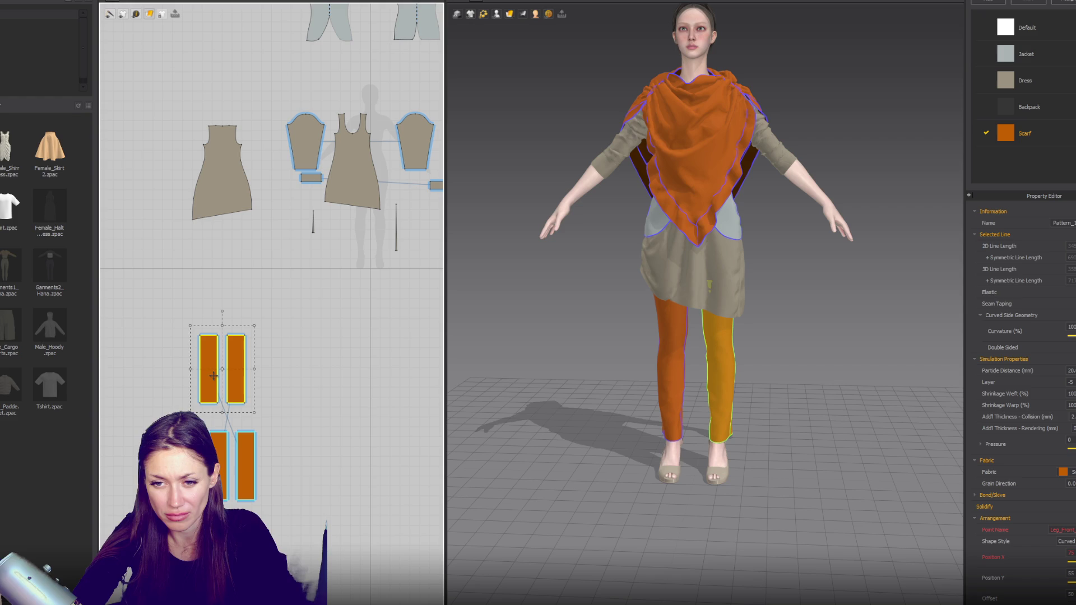
{"action": "key", "text": "Delete"}
Step: Copy and paste the remaining leg panel pair into the pattern view
{"action": "left_click", "coordinate": [251, 501]}
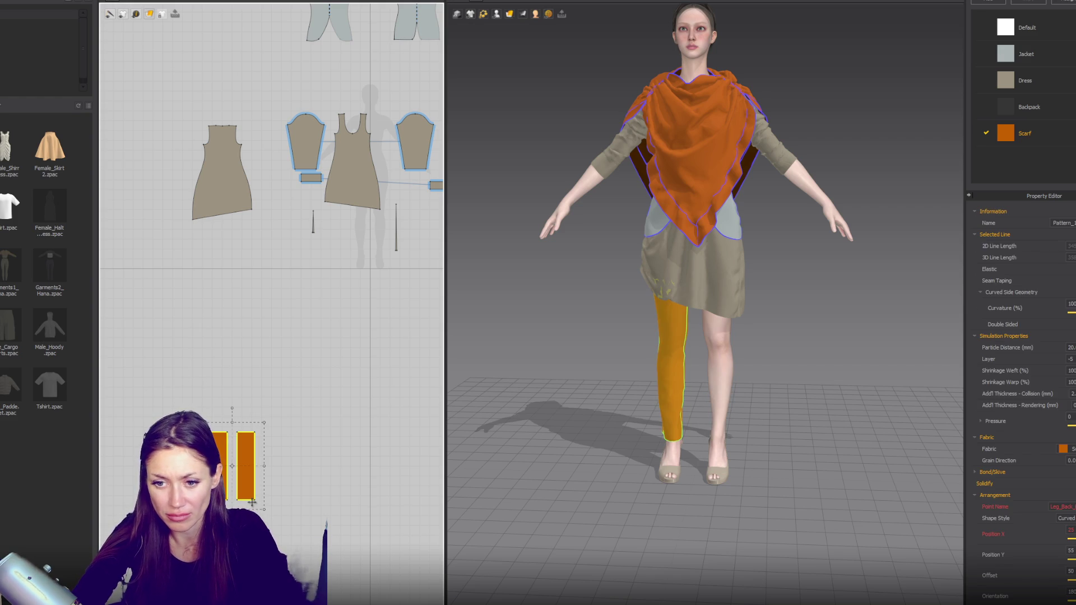
{"action": "key", "text": "ctrl+c"}
{"action": "key", "text": "ctrl+v"}
{"action": "left_click", "coordinate": [228, 318]}
Step: Squash the pasted panels into thin strips, place one on the front of the leg and simulate it into a knee band
{"action": "left_click", "coordinate": [218, 338]}
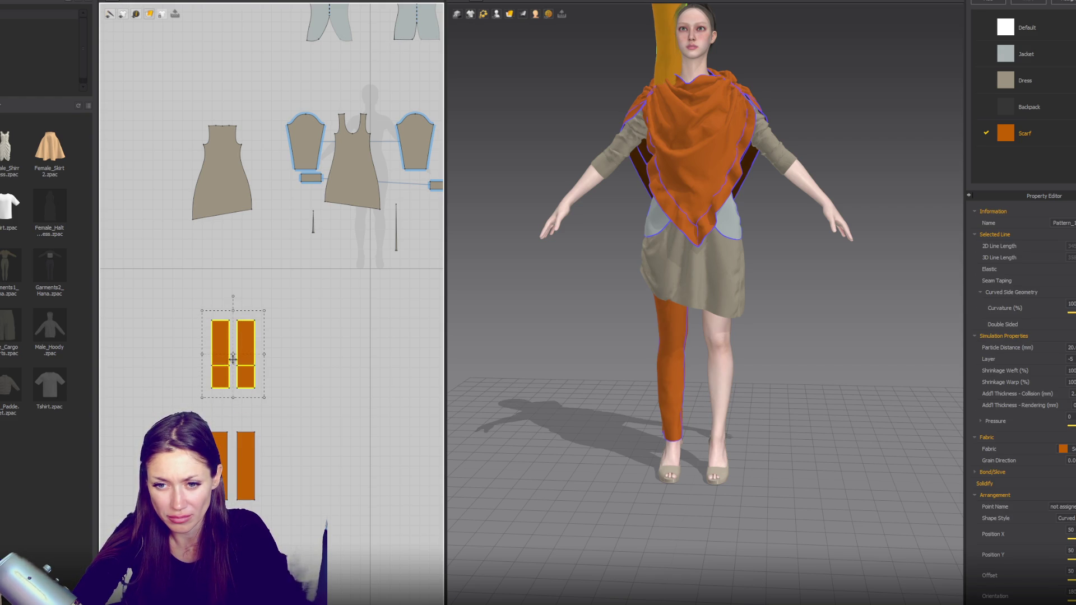
{"action": "left_click_drag", "start_coordinate": [232, 376], "coordinate": [242, 384]}
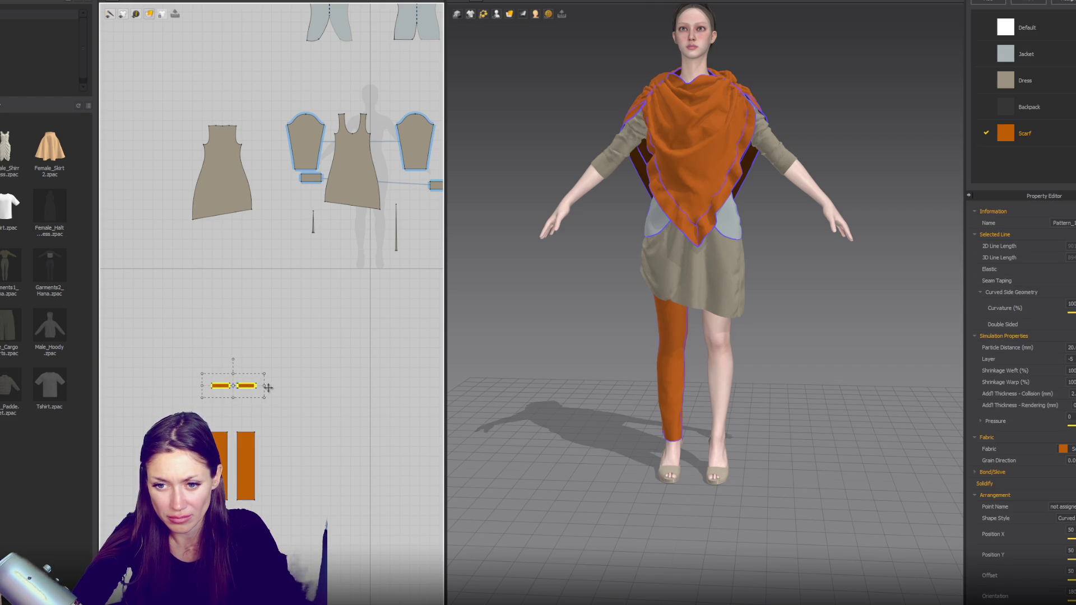
{"action": "scroll", "coordinate": [586, 379], "scroll_direction": "up", "scroll_amount": 3}
{"action": "scroll", "coordinate": [652, 372], "scroll_direction": "up", "scroll_amount": 3}
{"action": "left_click", "coordinate": [320, 372]}
{"action": "left_click", "coordinate": [221, 387]}
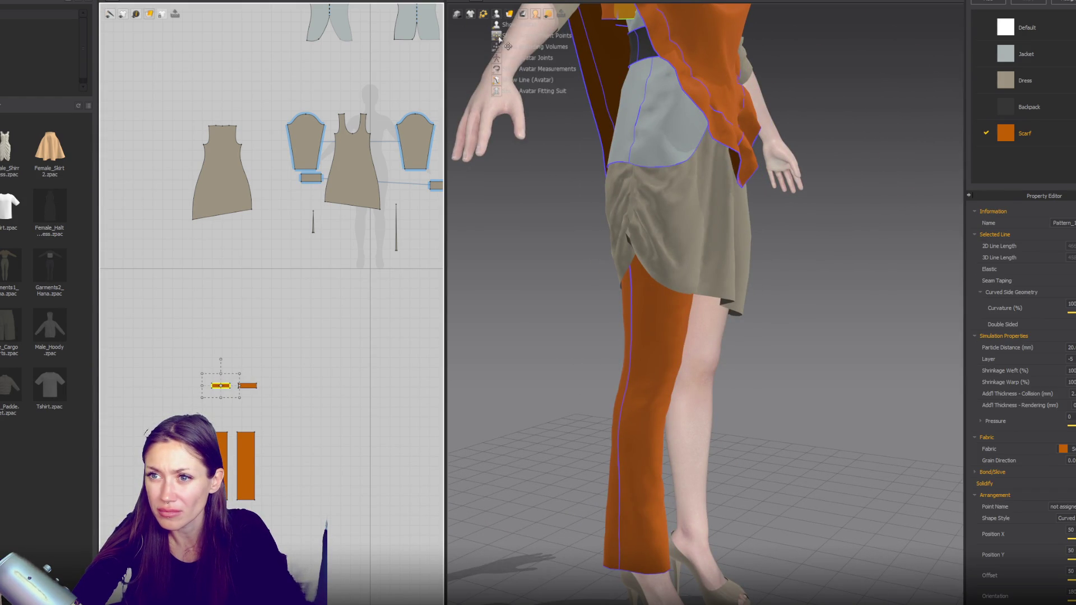
{"action": "left_click", "coordinate": [502, 15]}
{"action": "left_click", "coordinate": [695, 349]}
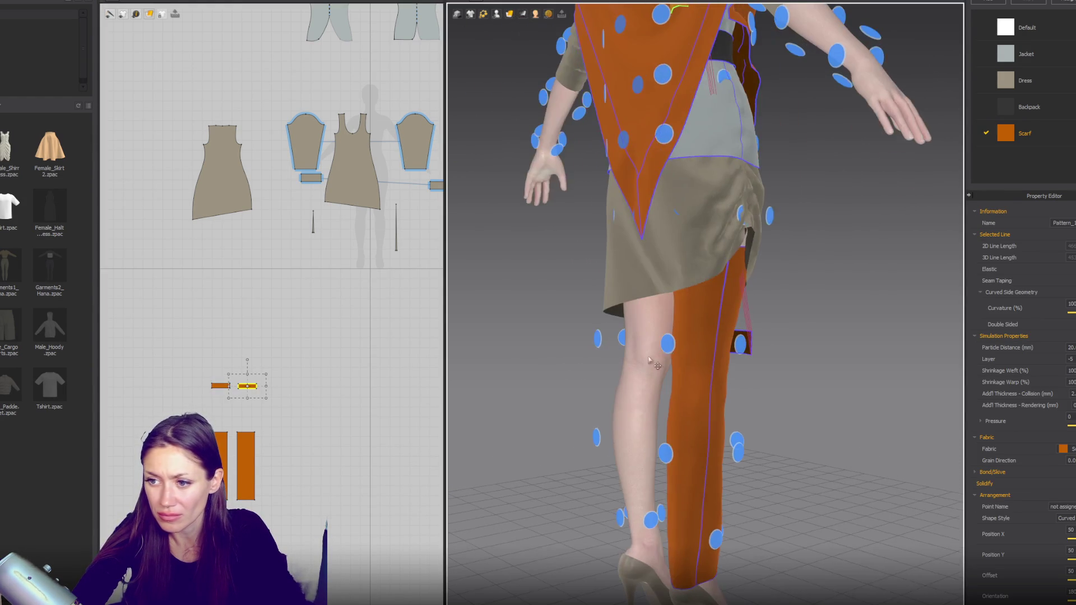
{"action": "right_click_drag", "start_coordinate": [639, 361], "coordinate": [562, 363]}
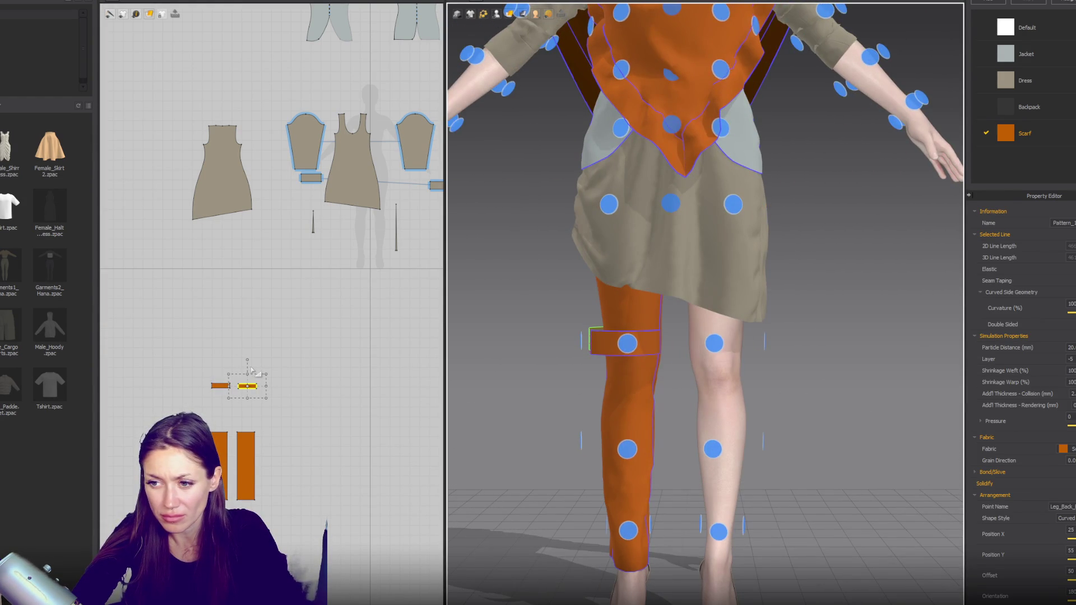
{"action": "key", "text": "shift+f"}
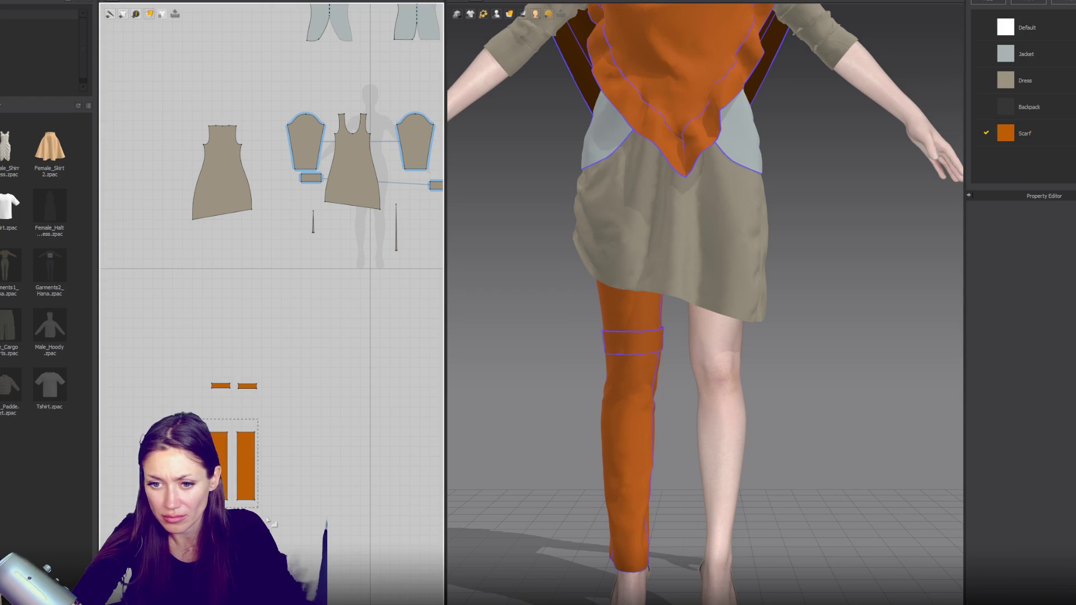
{"action": "left_click", "coordinate": [631, 421]}
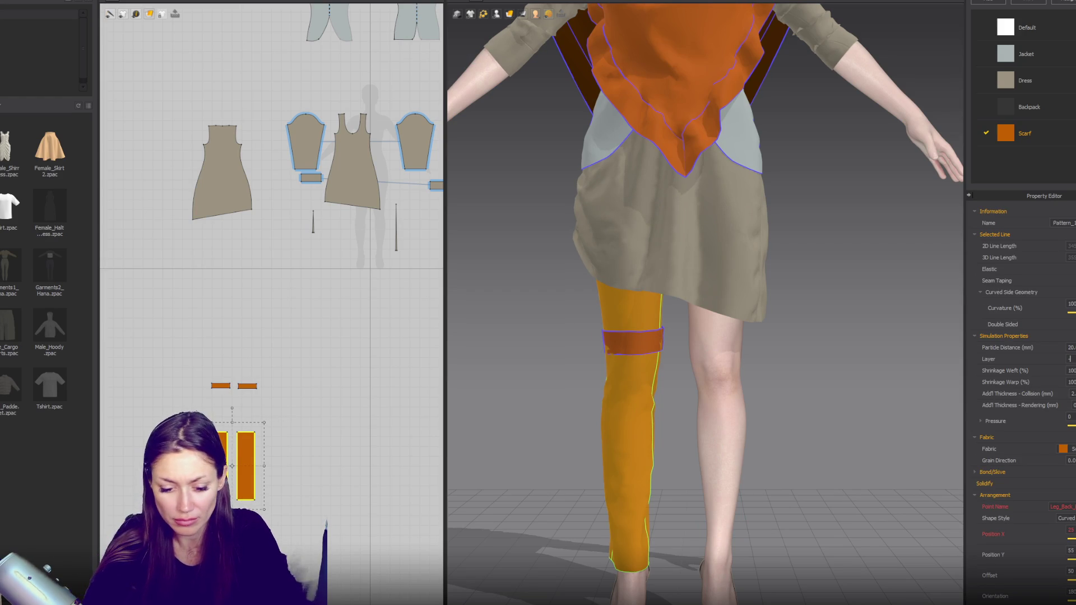
Step: Assign the dark Backpack fabric to the knee band
{"action": "left_click", "coordinate": [906, 365]}
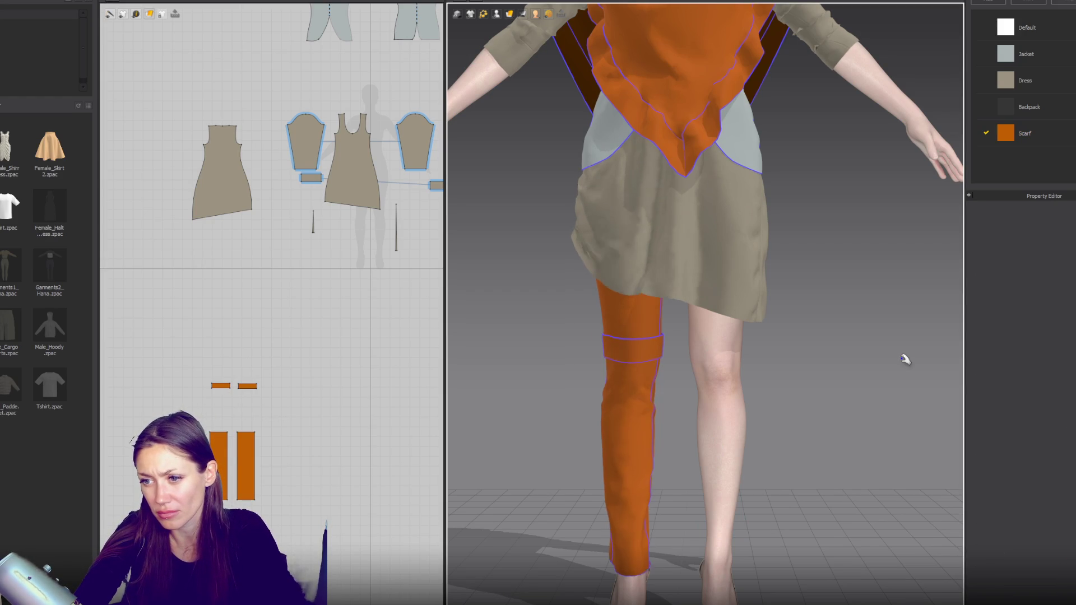
{"action": "left_click", "coordinate": [221, 387]}
{"action": "left_click", "coordinate": [1067, 449]}
{"action": "left_click", "coordinate": [1062, 484]}
{"action": "left_click", "coordinate": [858, 414]}
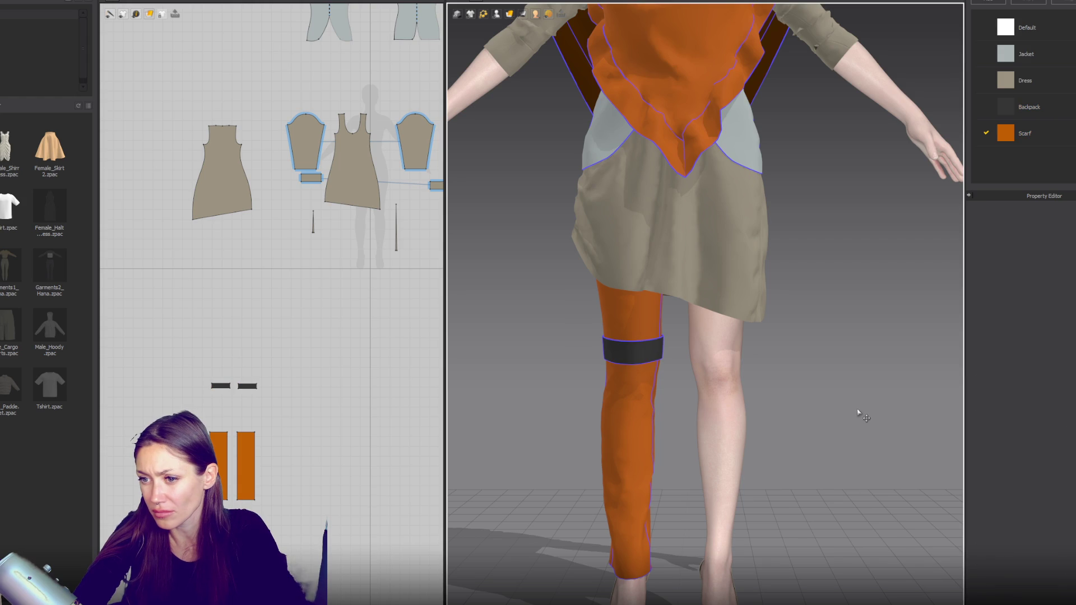
Step: Try elastic with raised strength on the band's edge, then switch elastic back off
{"action": "left_click", "coordinate": [247, 386]}
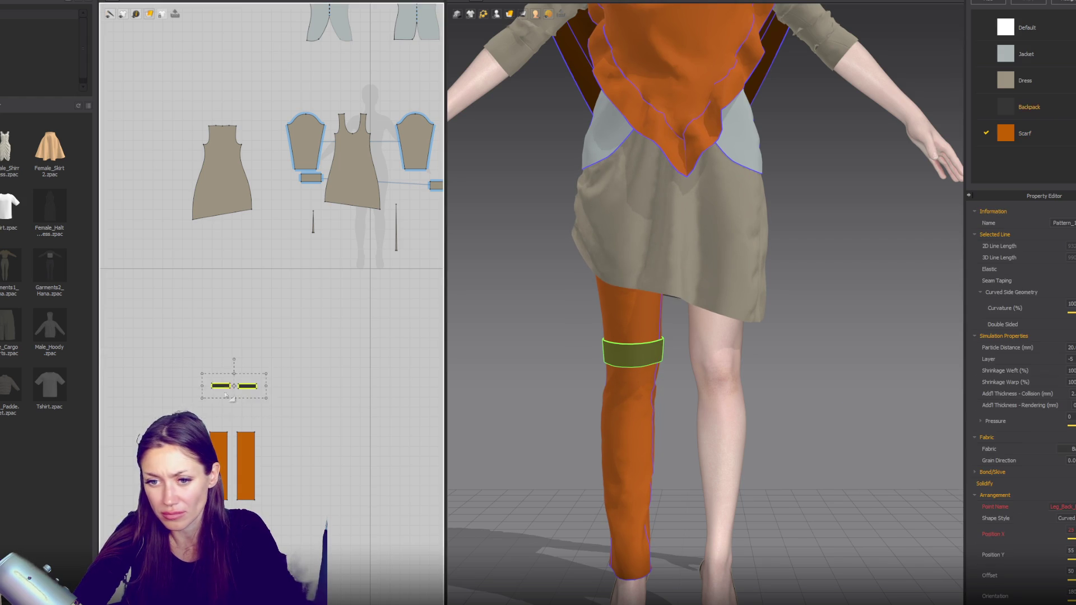
{"action": "scroll", "coordinate": [277, 383], "scroll_direction": "up", "scroll_amount": 2}
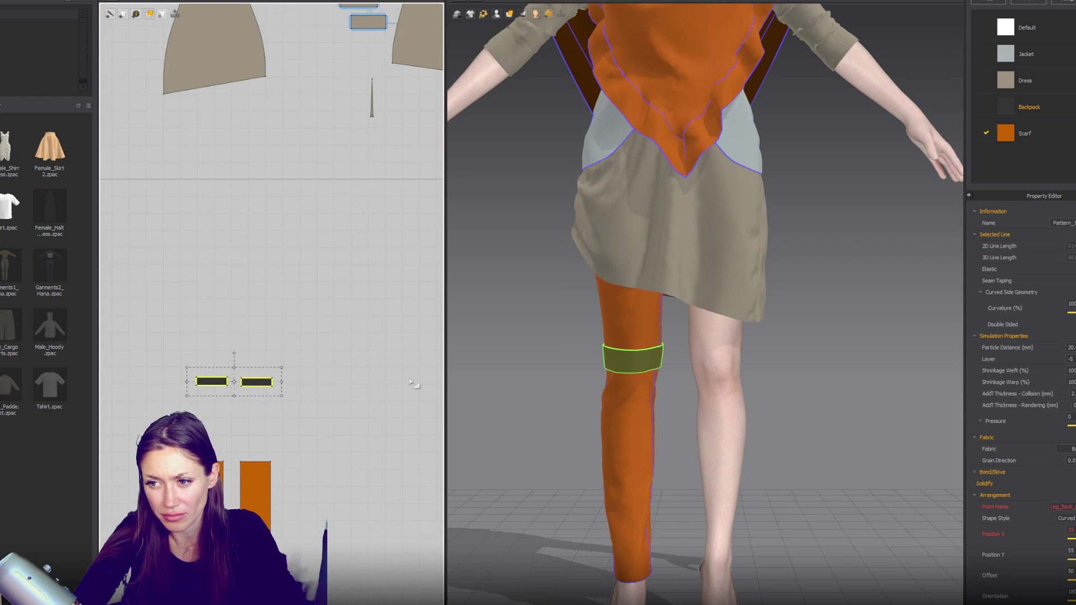
{"action": "left_click", "coordinate": [1070, 270]}
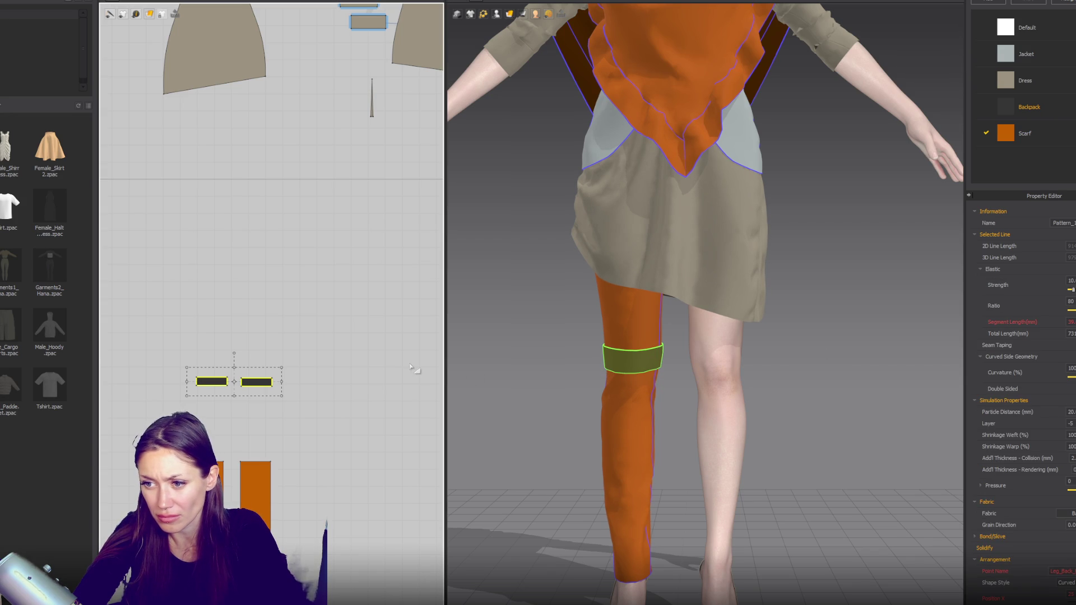
{"action": "left_click", "coordinate": [1071, 288]}
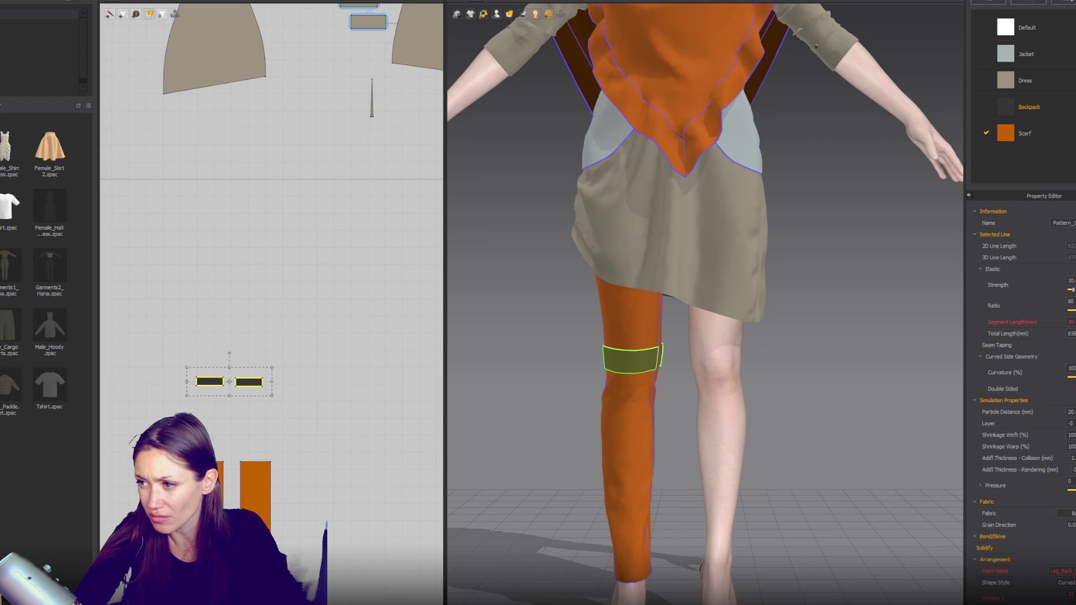
{"action": "left_click", "coordinate": [1072, 270]}
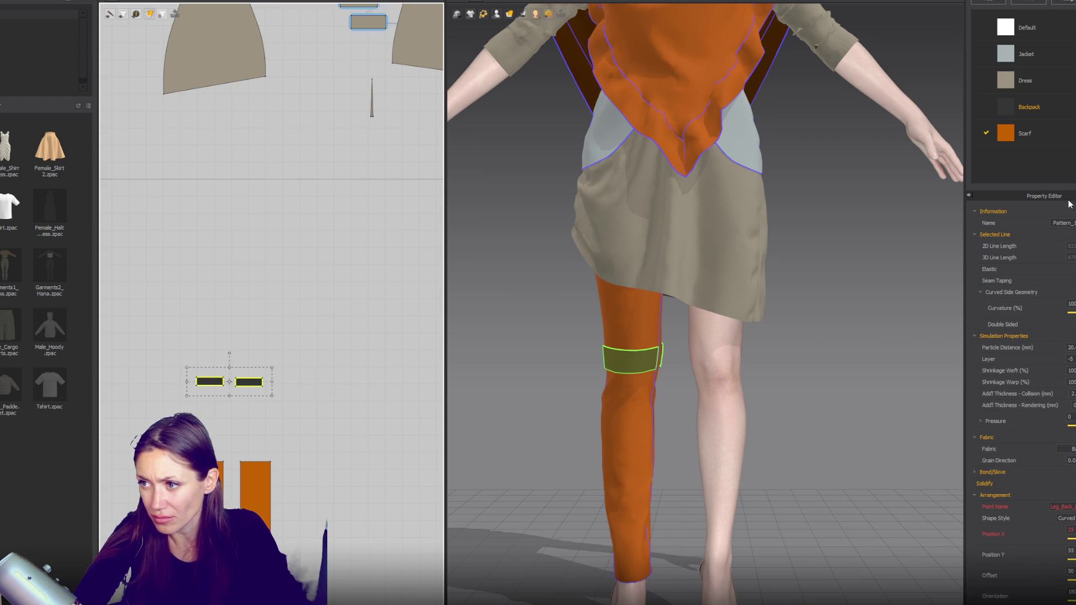
{"action": "scroll", "coordinate": [1060, 388], "scroll_direction": "down", "scroll_amount": 1}
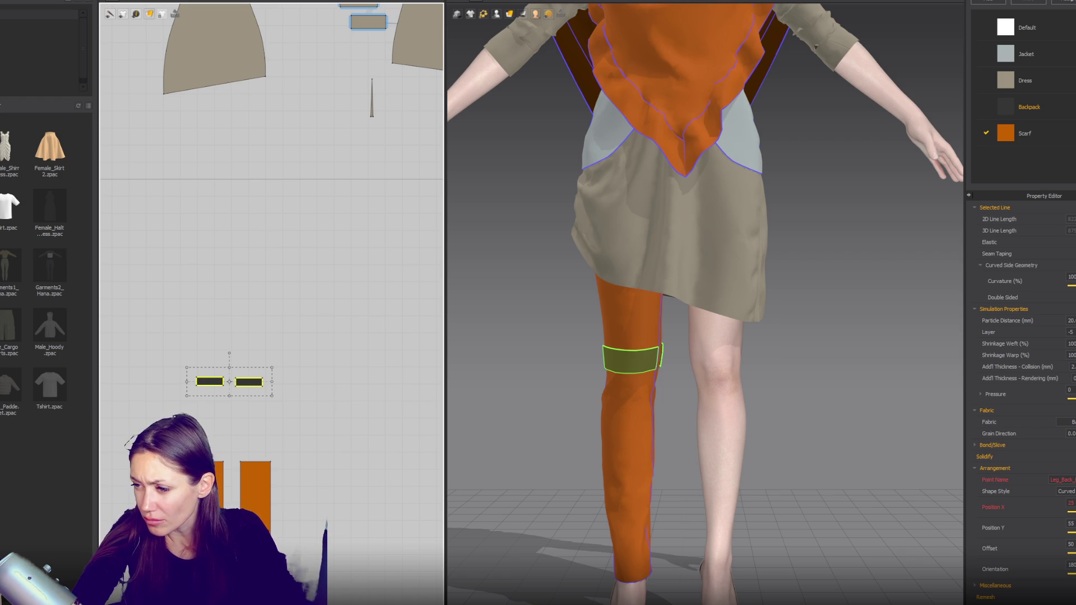
{"action": "scroll", "coordinate": [1022, 395], "scroll_direction": "up", "scroll_amount": 1}
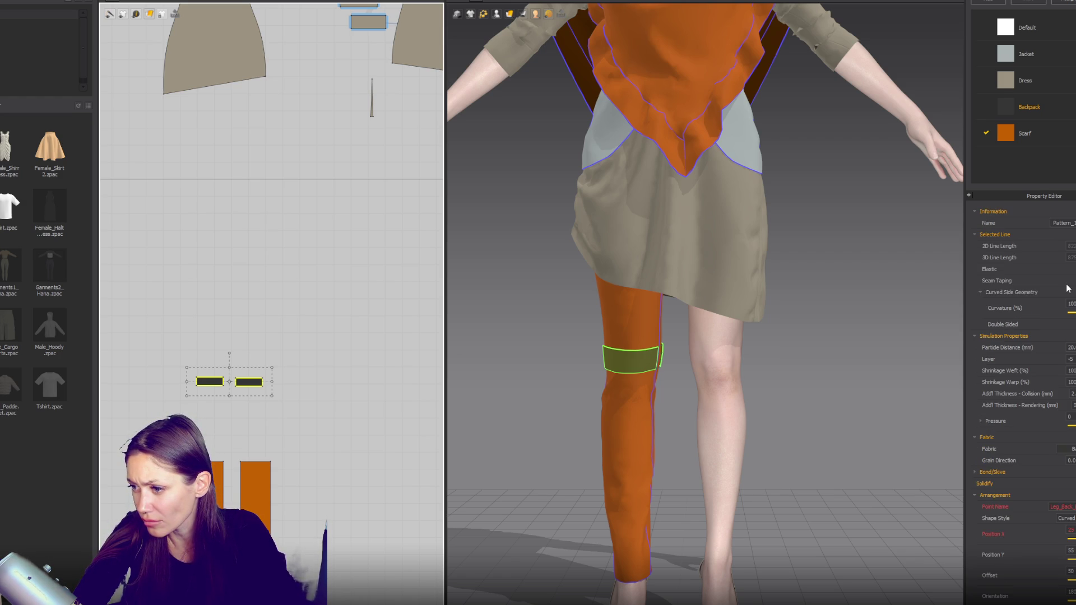
{"action": "left_click", "coordinate": [1029, 107]}
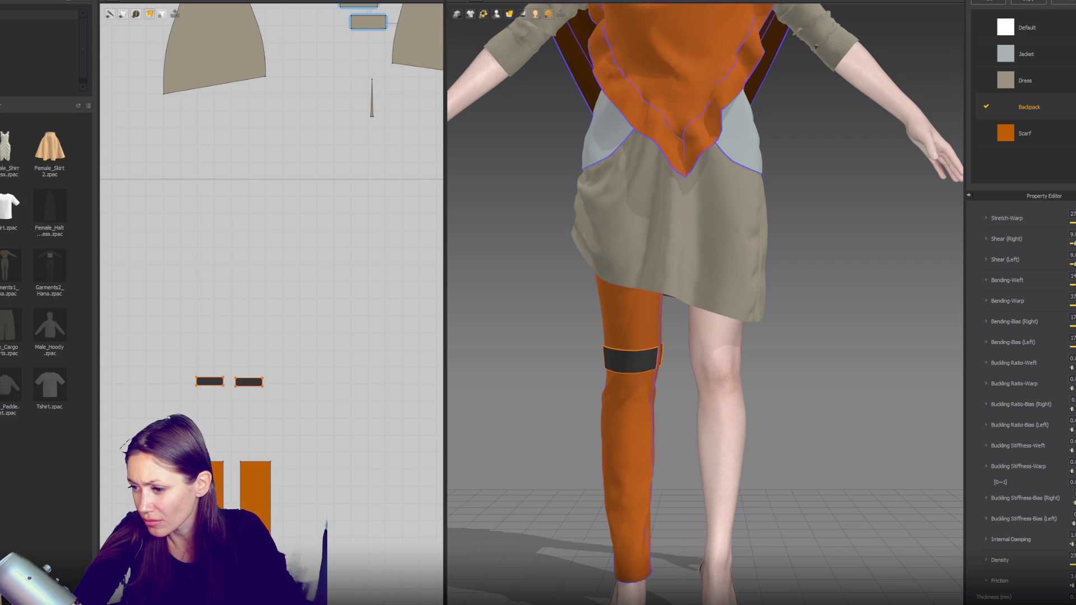
Step: Move one knee-band piece up the leg and select both pieces with their elastic settings shown
{"action": "left_click", "coordinate": [880, 457]}
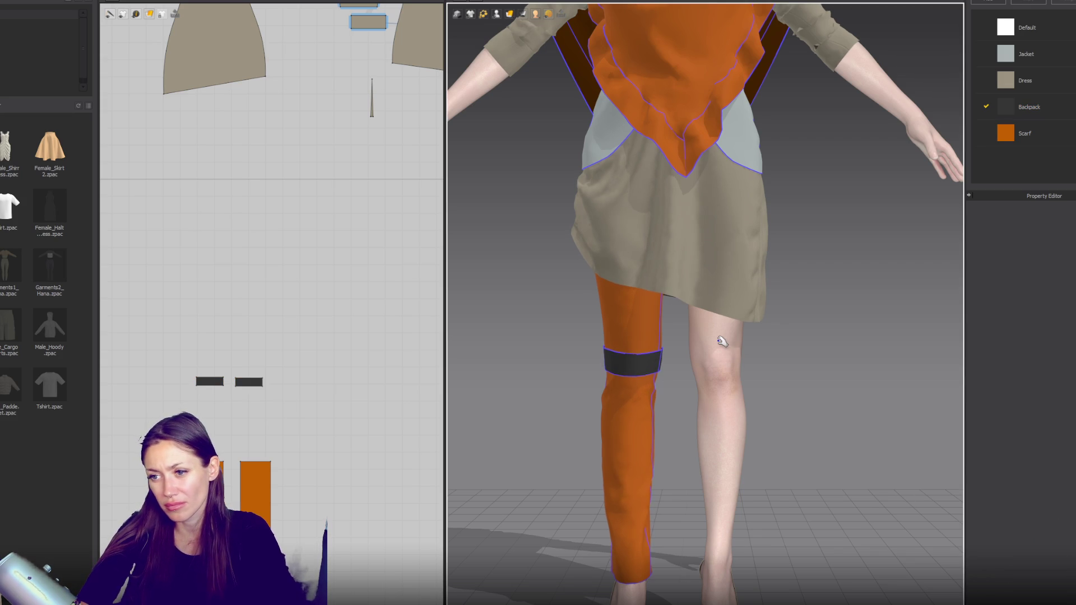
{"action": "left_click", "coordinate": [659, 362]}
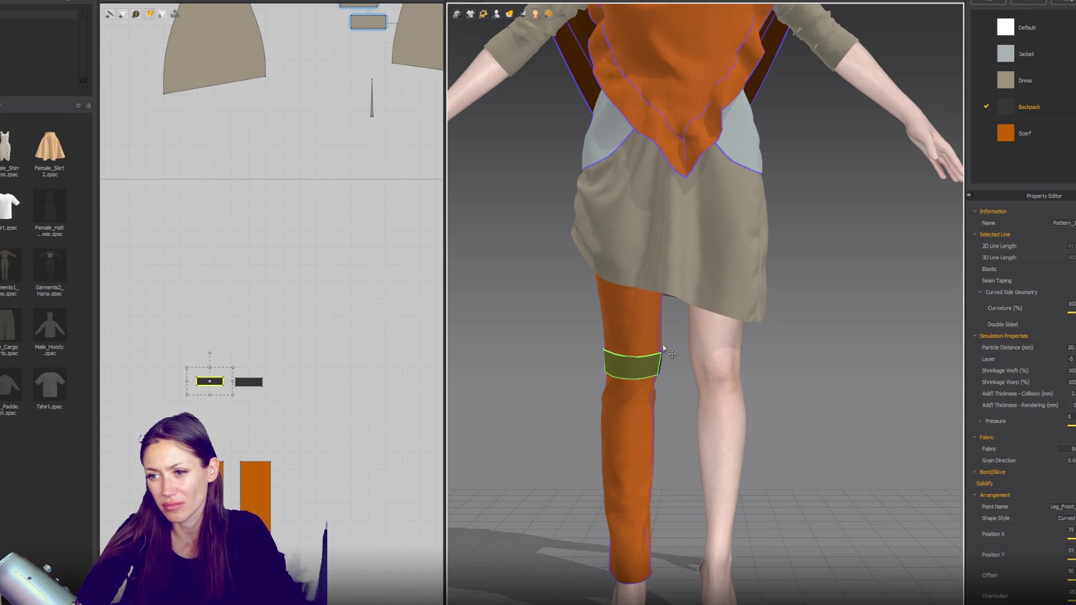
{"action": "right_click_drag", "start_coordinate": [656, 364], "coordinate": [672, 362]}
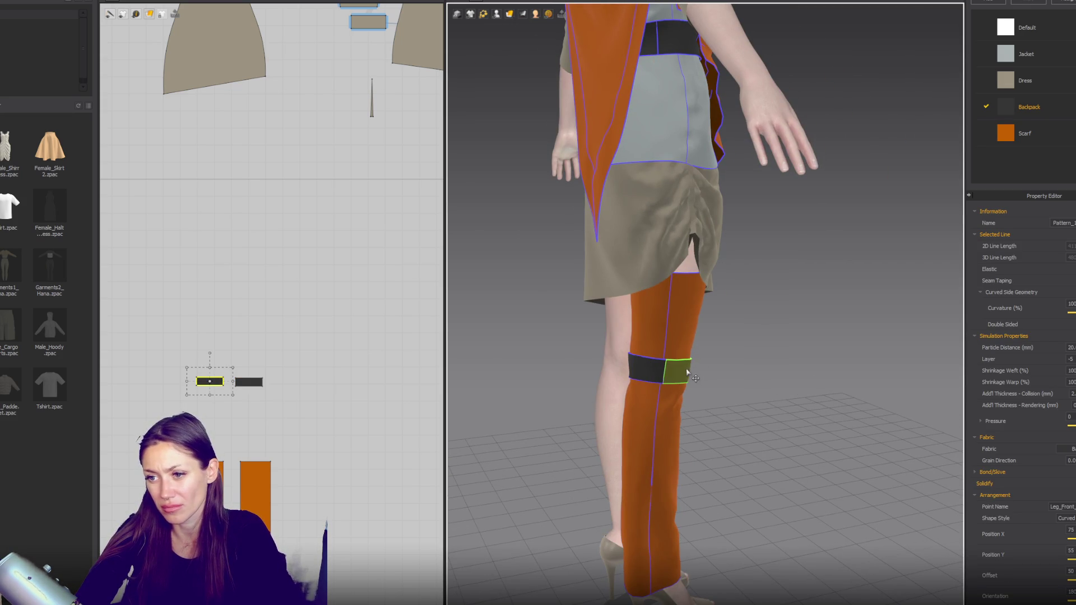
{"action": "left_click", "coordinate": [655, 347]}
{"action": "left_click_drag", "start_coordinate": [655, 347], "coordinate": [636, 309]}
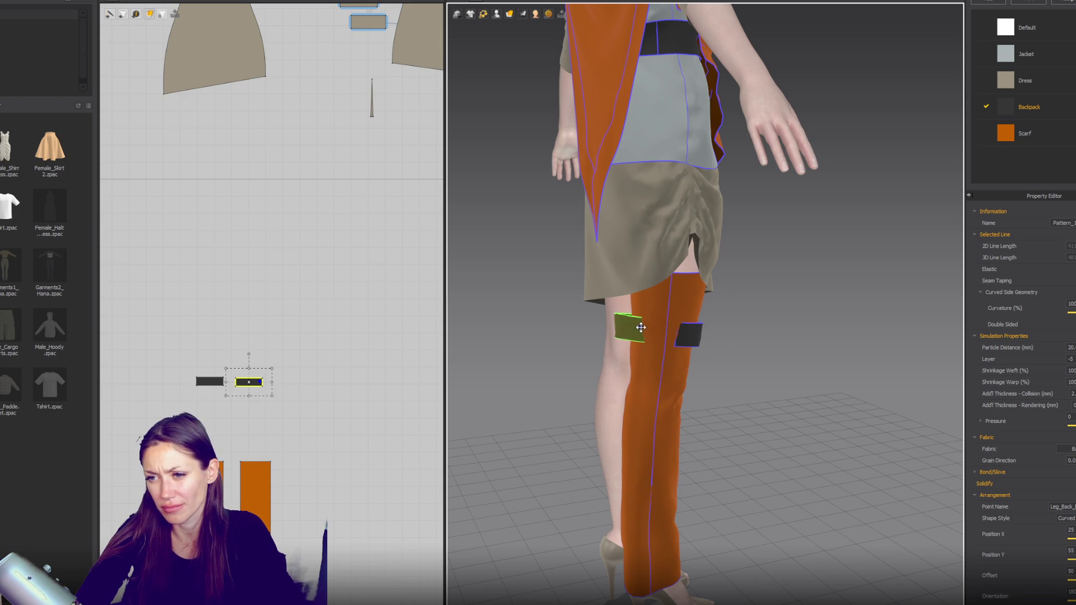
{"action": "key", "text": "ctrl+a"}
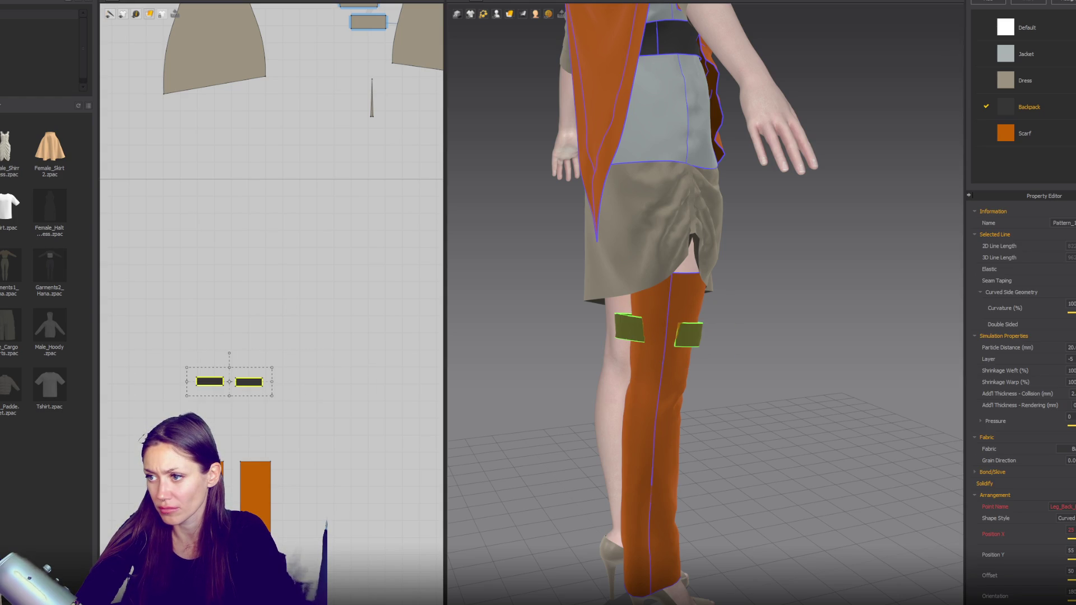
{"action": "left_click", "coordinate": [1035, 268]}
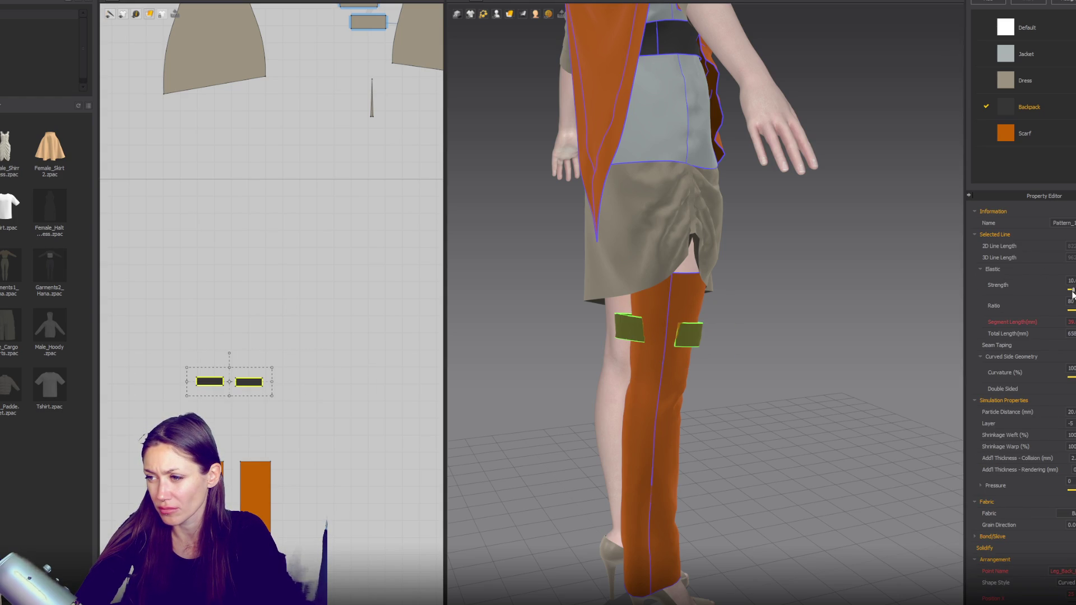
Step: Simulate, undo and simulate again until the band wraps snugly around the knee
{"action": "key", "text": "space"}
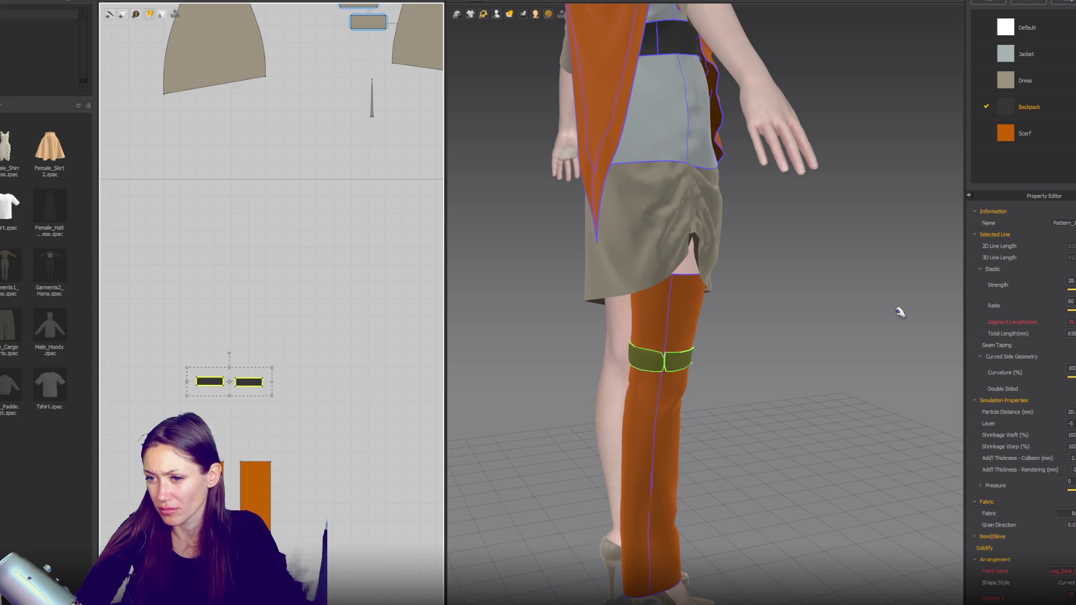
{"action": "key", "text": "ctrl+z"}
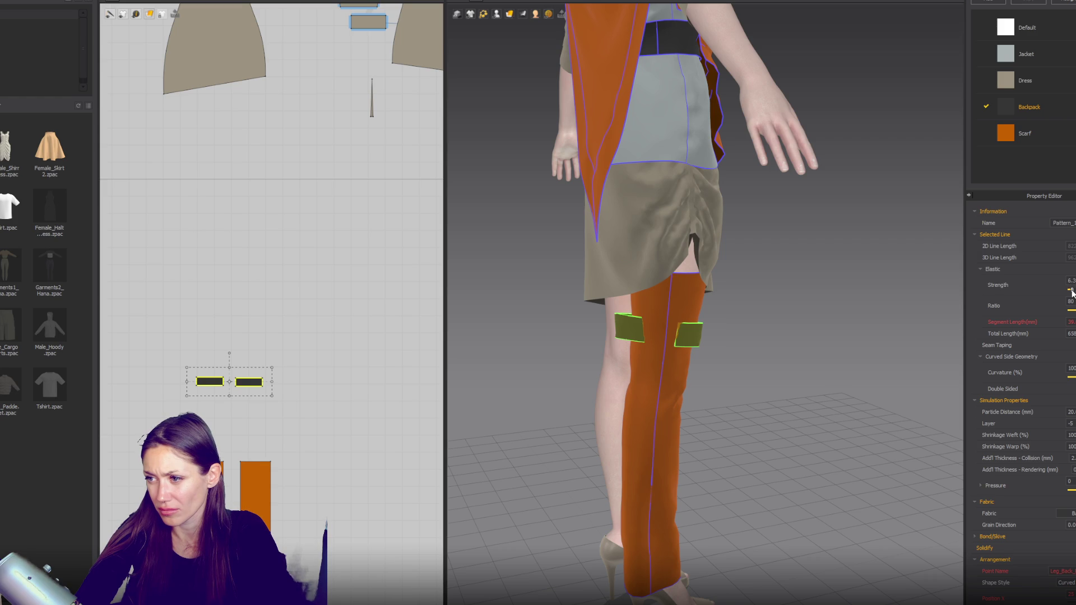
{"action": "key", "text": "space"}
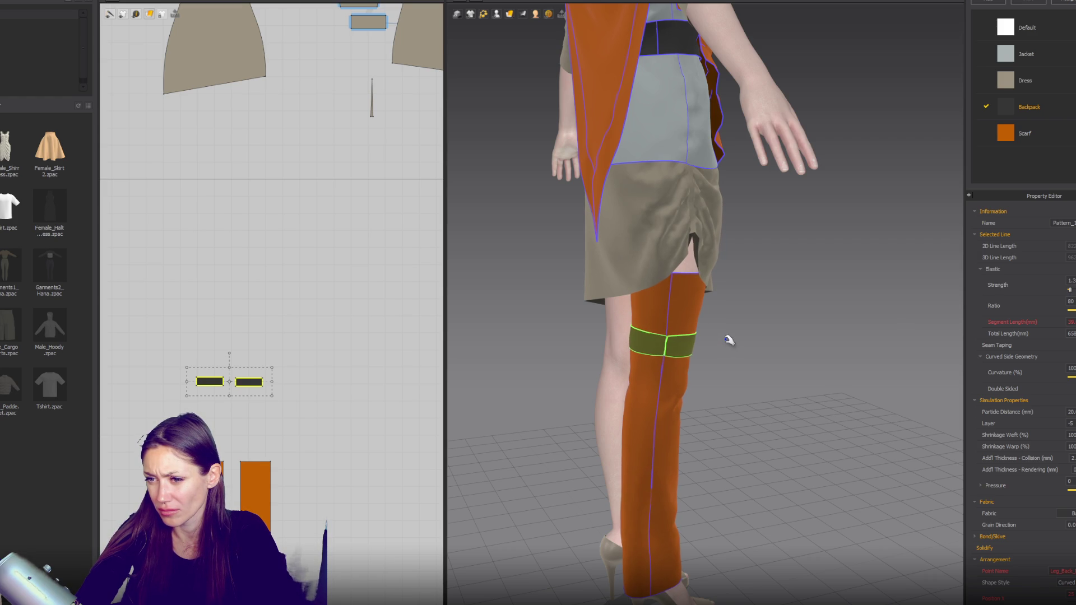
{"action": "mouse_move", "coordinate": [776, 339]}
{"action": "right_mouse_down"}
{"action": "mouse_move", "coordinate": [575, 319]}
{"action": "mouse_move", "coordinate": [464, 372]}
{"action": "right_mouse_up"}
{"action": "scroll", "coordinate": [251, 388], "scroll_direction": "up", "scroll_amount": 4}
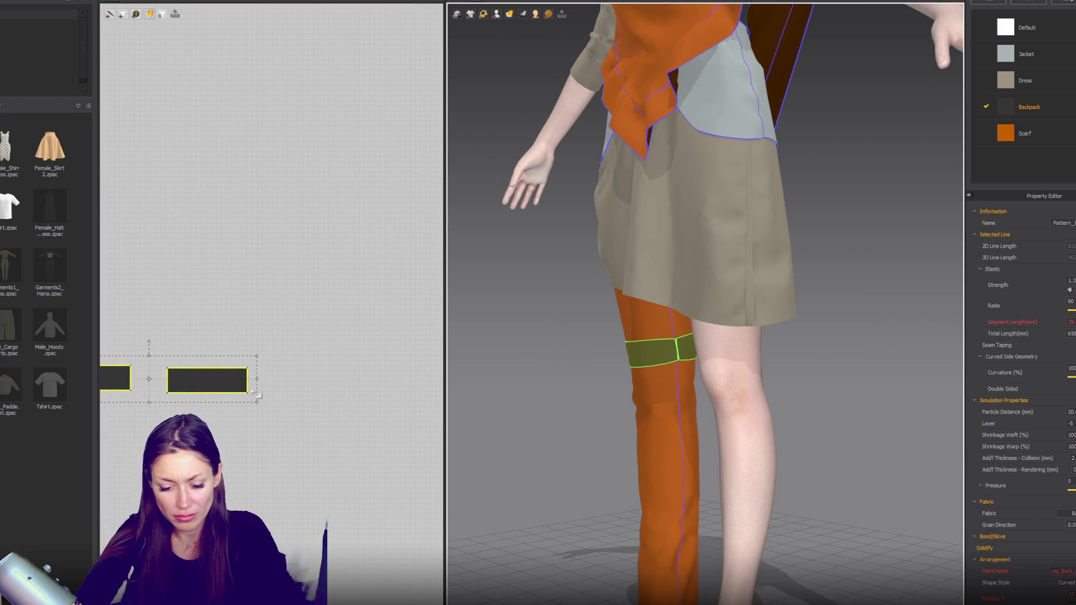
Step: Deselect the band, return to a front view and make Scarf the checked fabric, raising a pattern-selection notice
{"action": "left_click", "coordinate": [252, 389]}
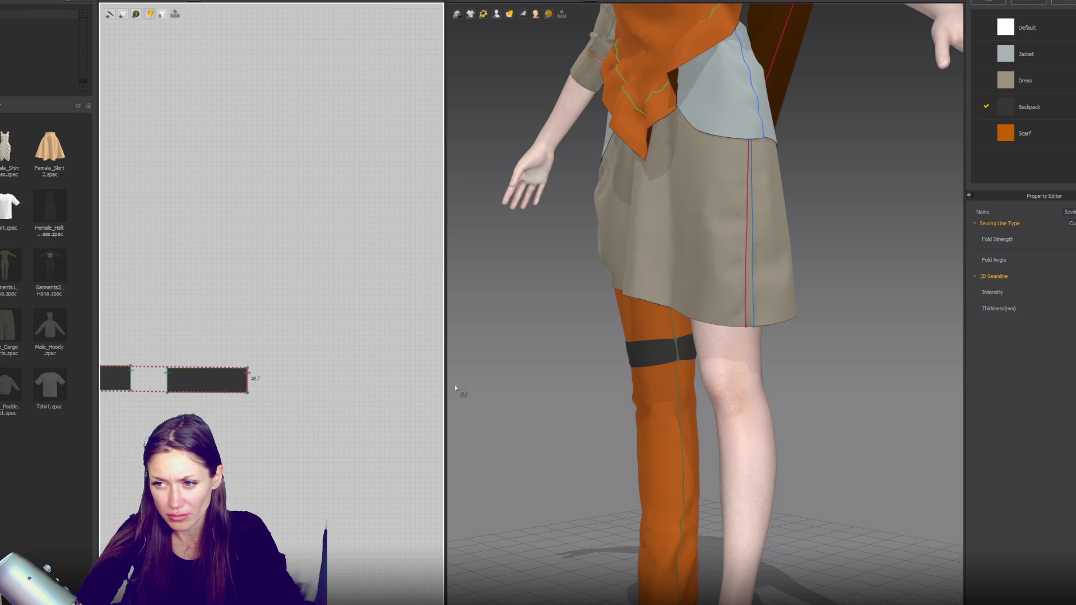
{"action": "left_click", "coordinate": [541, 391]}
{"action": "right_click_drag", "start_coordinate": [541, 391], "coordinate": [637, 374]}
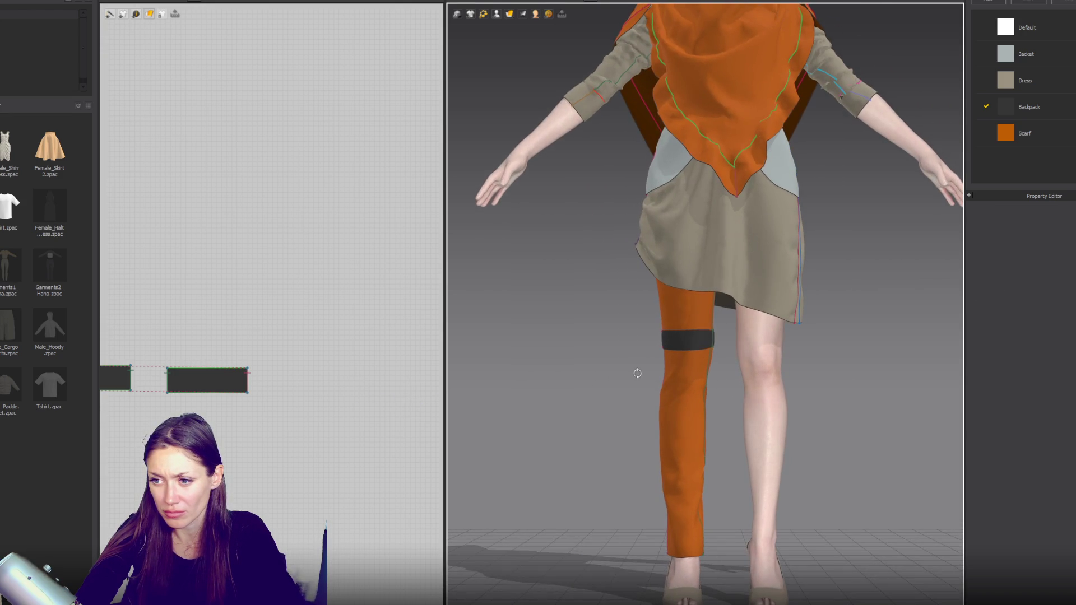
{"action": "scroll", "coordinate": [654, 401], "scroll_direction": "down", "scroll_amount": 3}
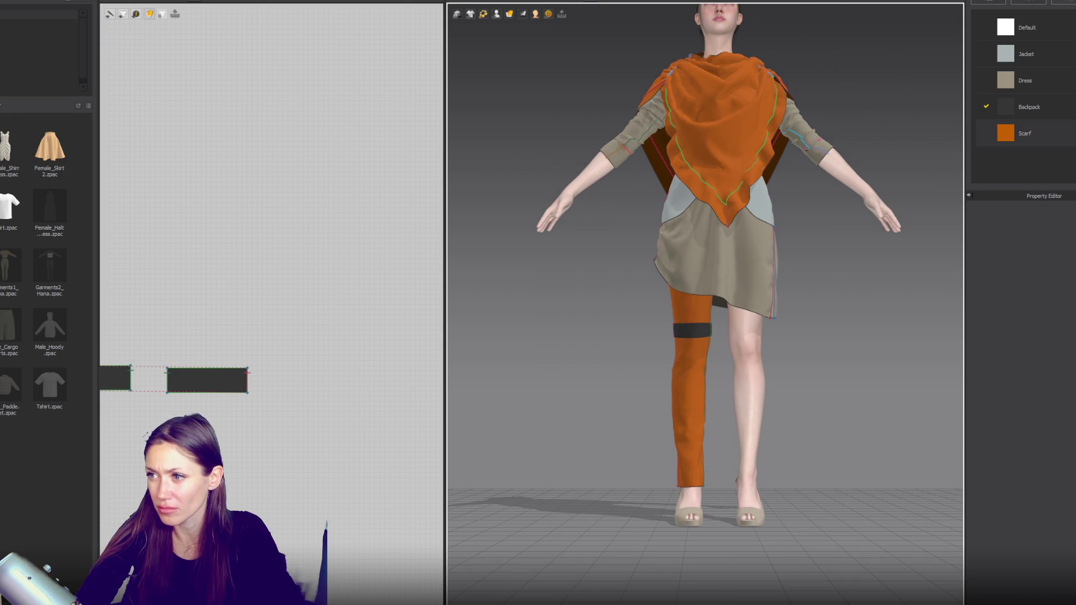
{"action": "left_click", "coordinate": [1045, 136]}
{"action": "left_click", "coordinate": [1009, 3]}
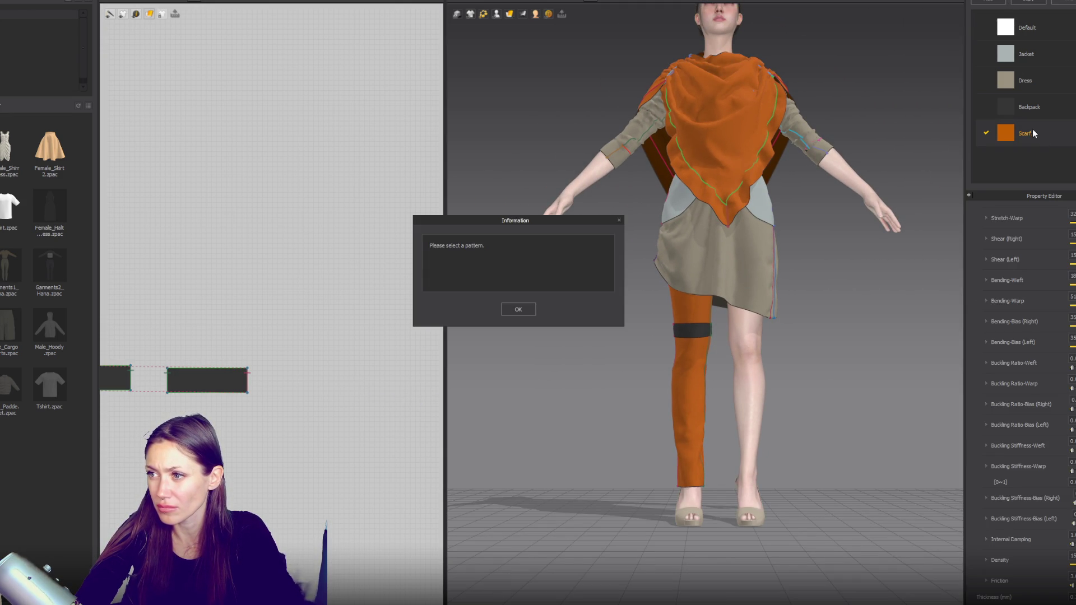
Step: Dismiss the notice and add a new fabric named Pant to the project
{"action": "key", "text": "Return"}
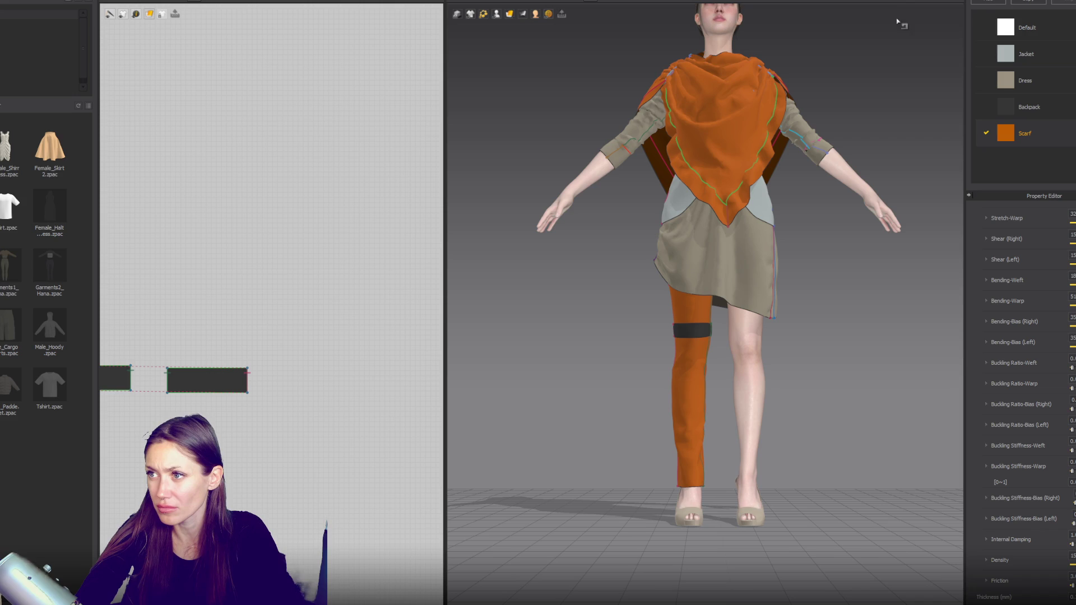
{"action": "left_click", "coordinate": [990, 4]}
{"action": "type", "text": "Pant"}
{"action": "key", "text": "Return"}
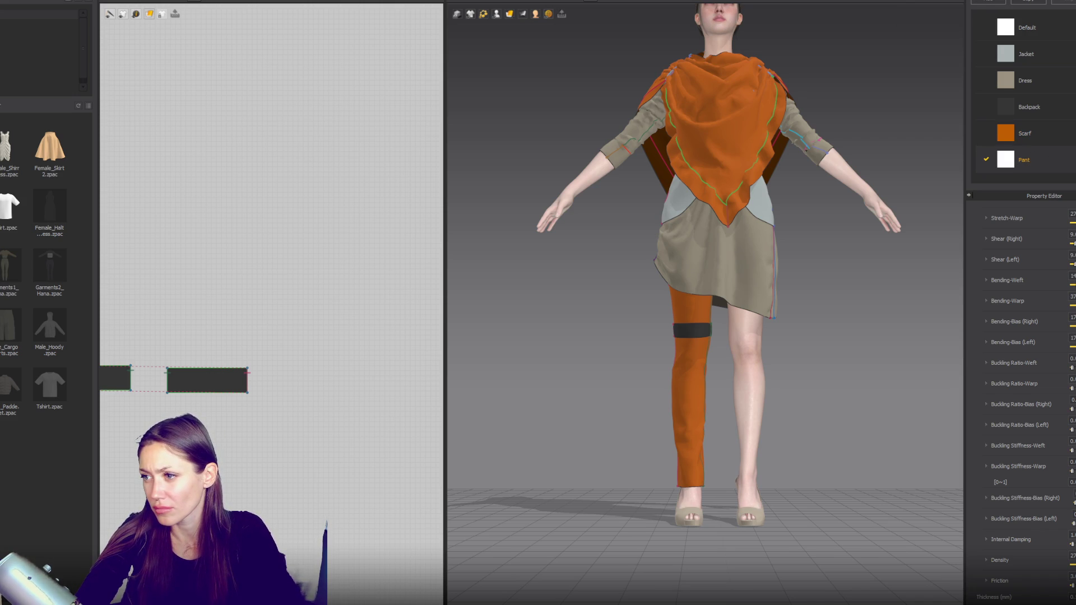
{"action": "scroll", "coordinate": [328, 436], "scroll_direction": "down", "scroll_amount": 3}
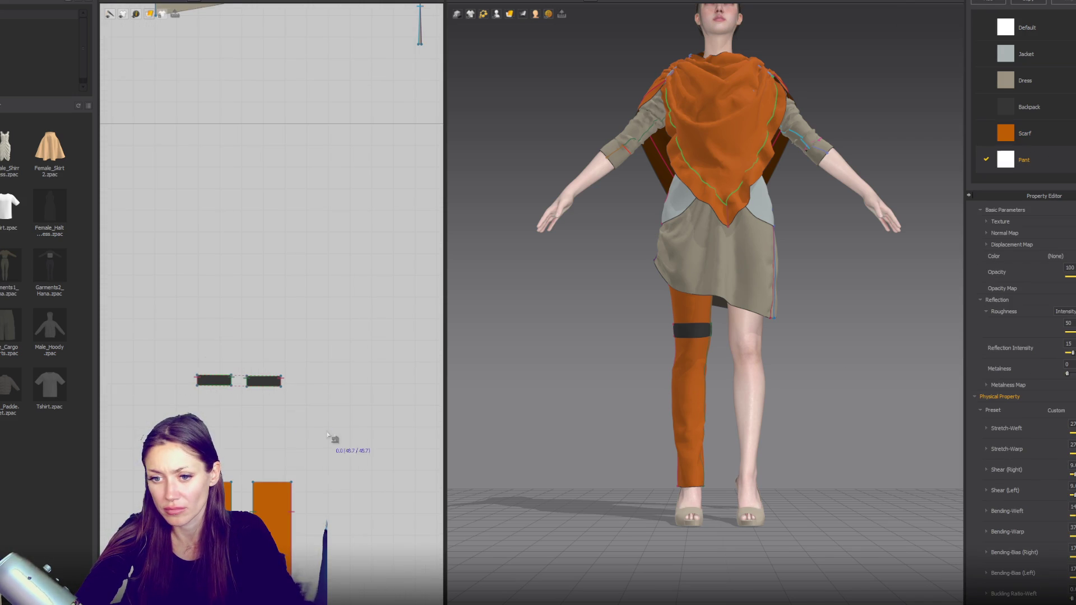
Step: Select the leg seam and pieces and apply the Pant fabric to the front leg piece
{"action": "left_click", "coordinate": [292, 543]}
{"action": "scroll", "coordinate": [262, 470], "scroll_direction": "down", "scroll_amount": 2}
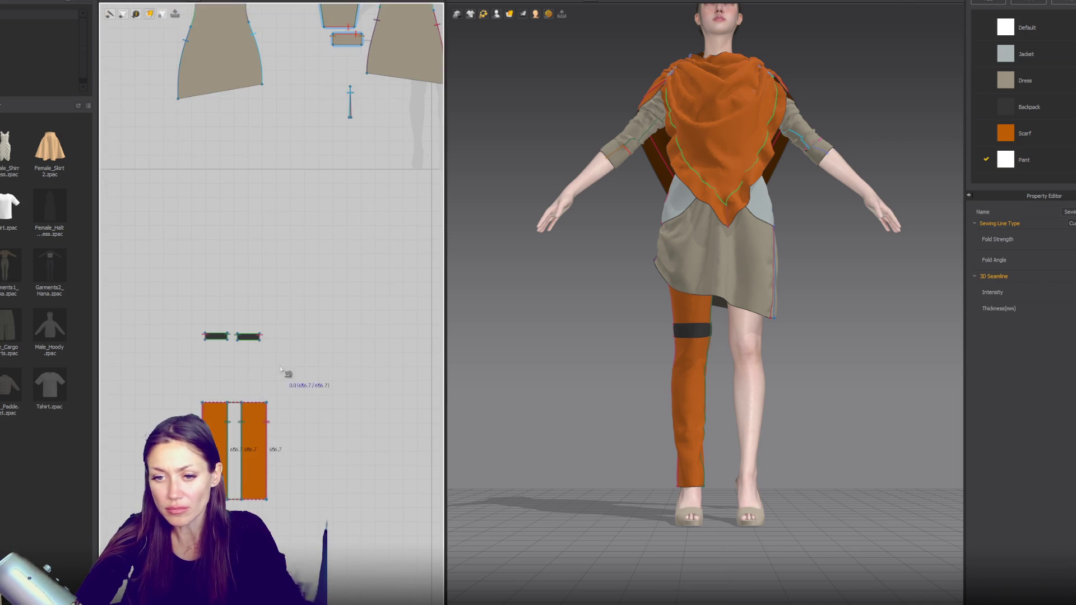
{"action": "left_click", "coordinate": [1024, 160]}
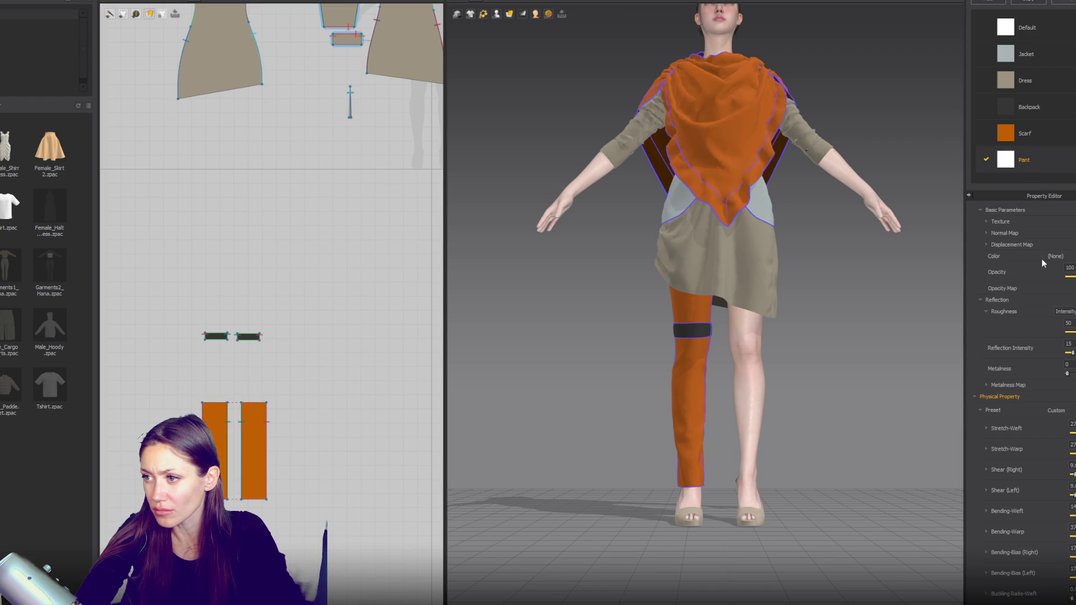
{"action": "left_click", "coordinate": [228, 446]}
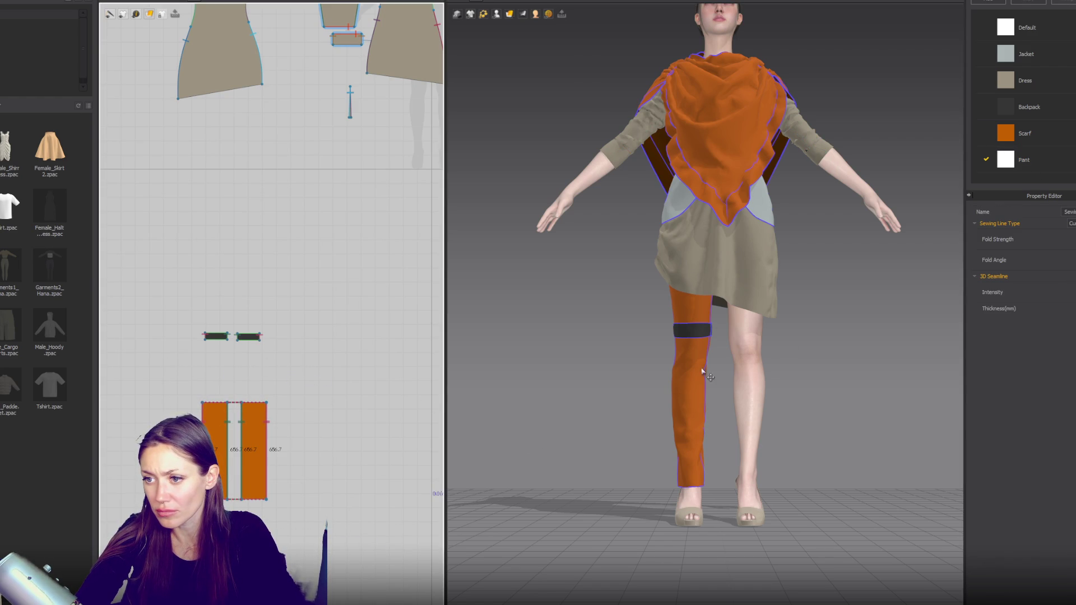
{"action": "left_click", "coordinate": [697, 387]}
{"action": "left_click", "coordinate": [1063, 449]}
{"action": "left_click", "coordinate": [1064, 471]}
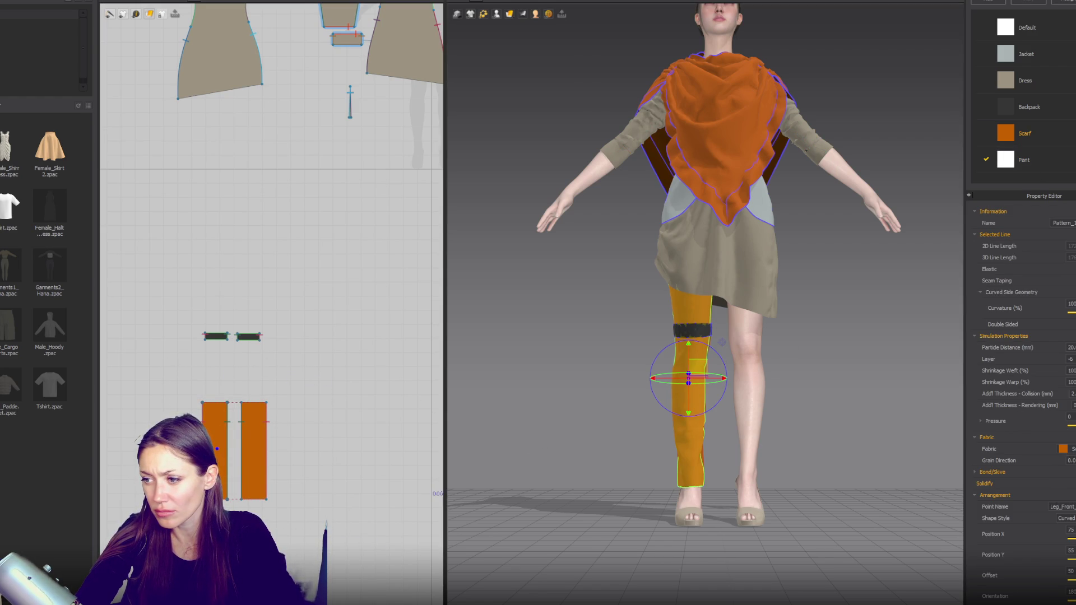
Step: Apply the Pant fabric to the back leg piece from a side view
{"action": "key", "text": "KP_6"}
{"action": "left_click", "coordinate": [668, 349]}
{"action": "left_click", "coordinate": [1063, 449]}
{"action": "left_click", "coordinate": [1064, 502]}
{"action": "key", "text": "KP_2"}
Step: Recolour the Pant fabric light grey in the Color Palette and confirm
{"action": "left_click", "coordinate": [1024, 158]}
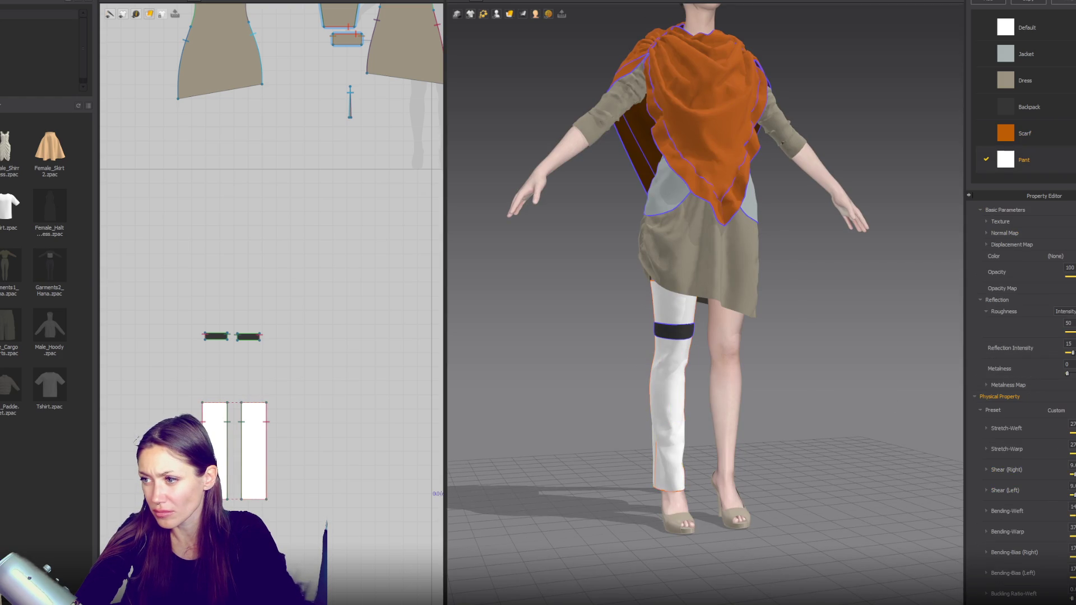
{"action": "left_click", "coordinate": [1064, 256]}
{"action": "mouse_move", "coordinate": [364, 194]}
{"action": "left_mouse_down"}
{"action": "mouse_move", "coordinate": [331, 170]}
{"action": "mouse_move", "coordinate": [332, 148]}
{"action": "mouse_move", "coordinate": [332, 161]}
{"action": "left_mouse_up"}
{"action": "scroll", "coordinate": [852, 336], "scroll_direction": "up", "scroll_amount": 2}
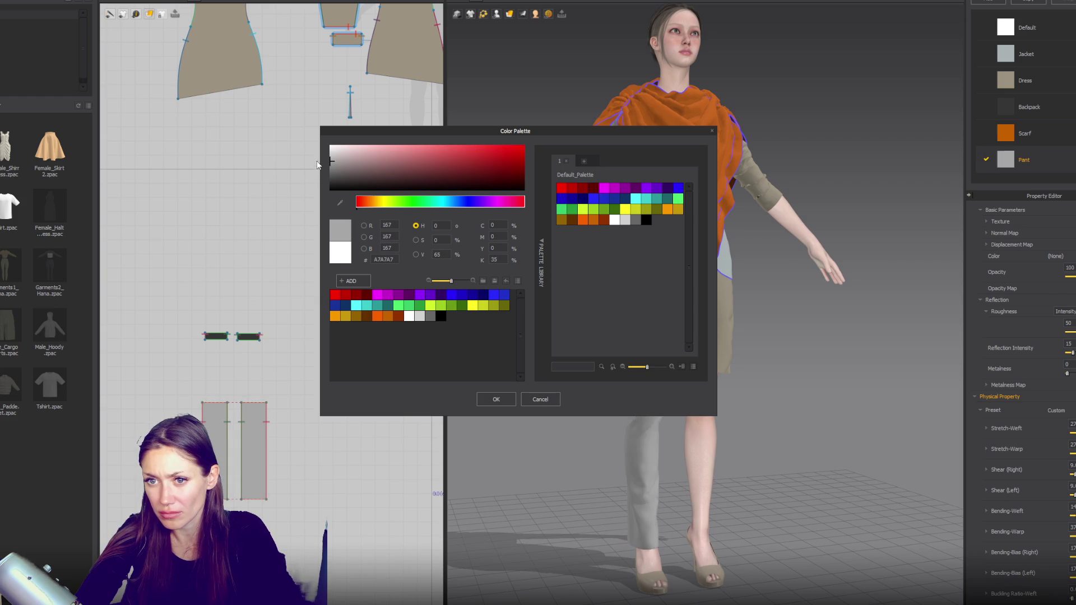
{"action": "left_click", "coordinate": [495, 400]}
{"action": "key", "text": "2"}
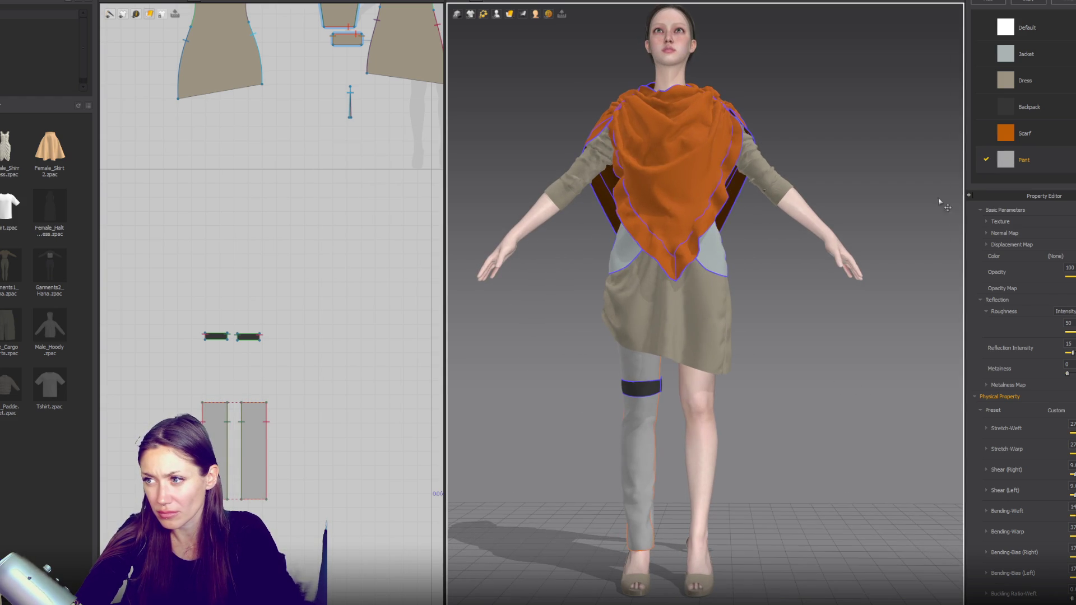
{"action": "left_click", "coordinate": [266, 451]}
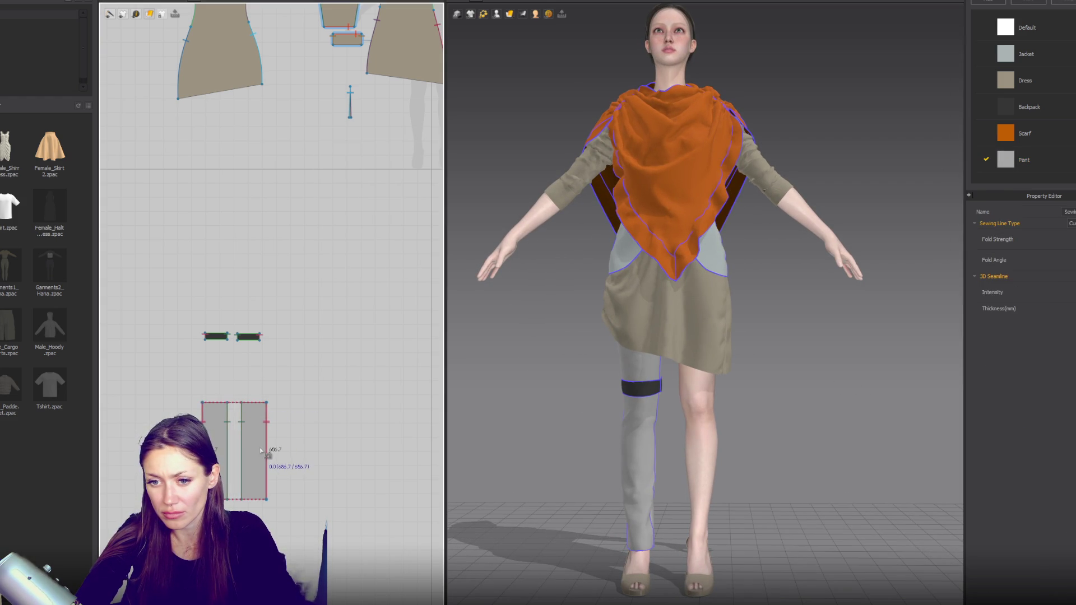
Step: Widen both grey leg pieces and loosen the dark knee band pieces around the leg
{"action": "left_click", "coordinate": [223, 454], "text": "shift"}
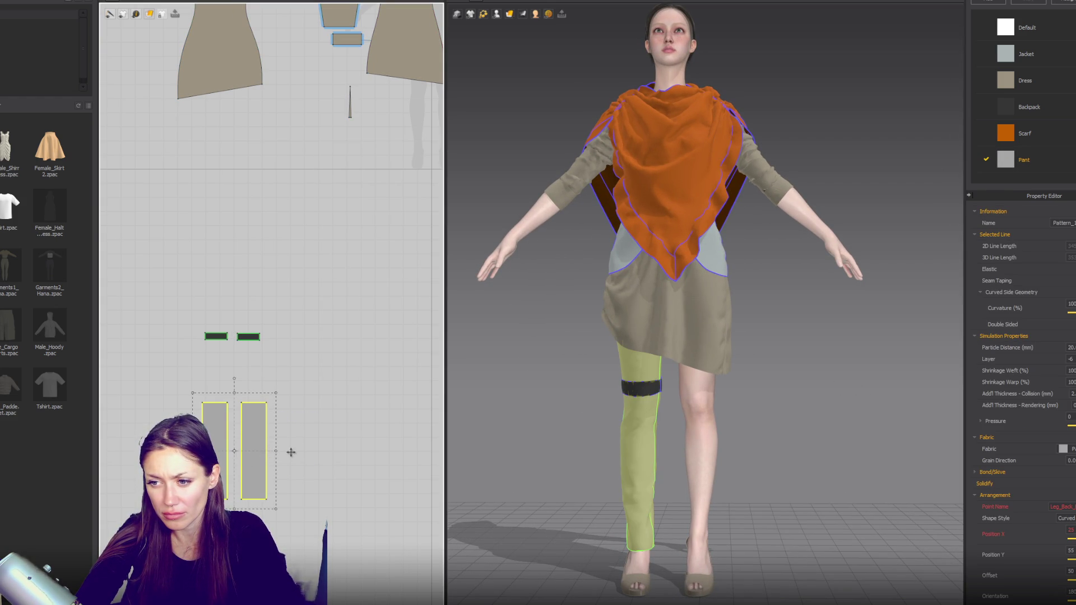
{"action": "left_click_drag", "start_coordinate": [276, 451], "coordinate": [291, 452]}
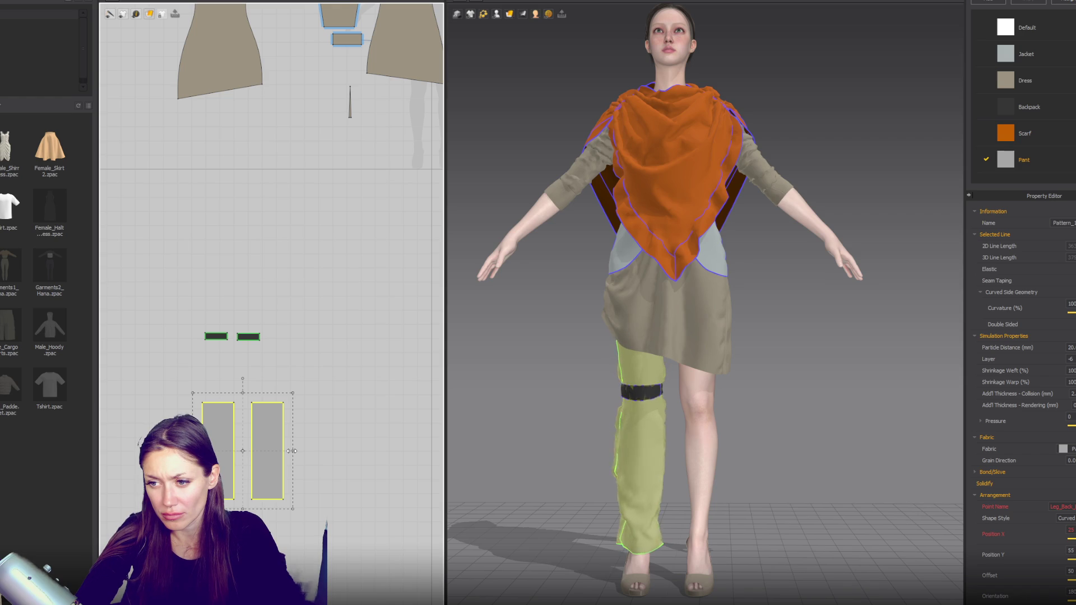
{"action": "mouse_move", "coordinate": [196, 323]}
{"action": "left_mouse_down"}
{"action": "mouse_move", "coordinate": [253, 353]}
{"action": "mouse_move", "coordinate": [256, 336]}
{"action": "left_mouse_up"}
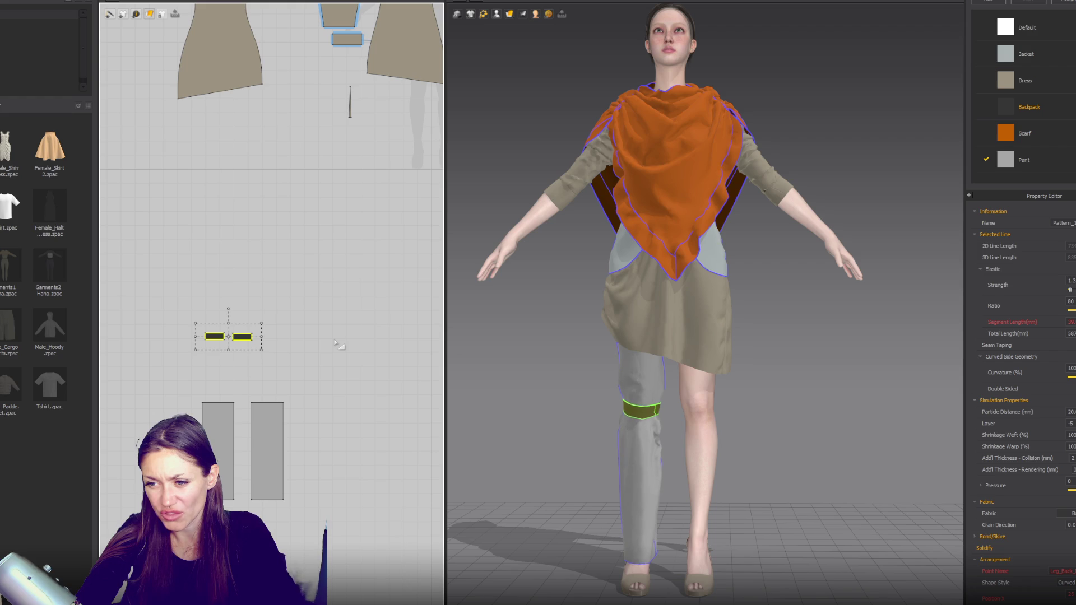
{"action": "key", "text": "ctrl+z"}
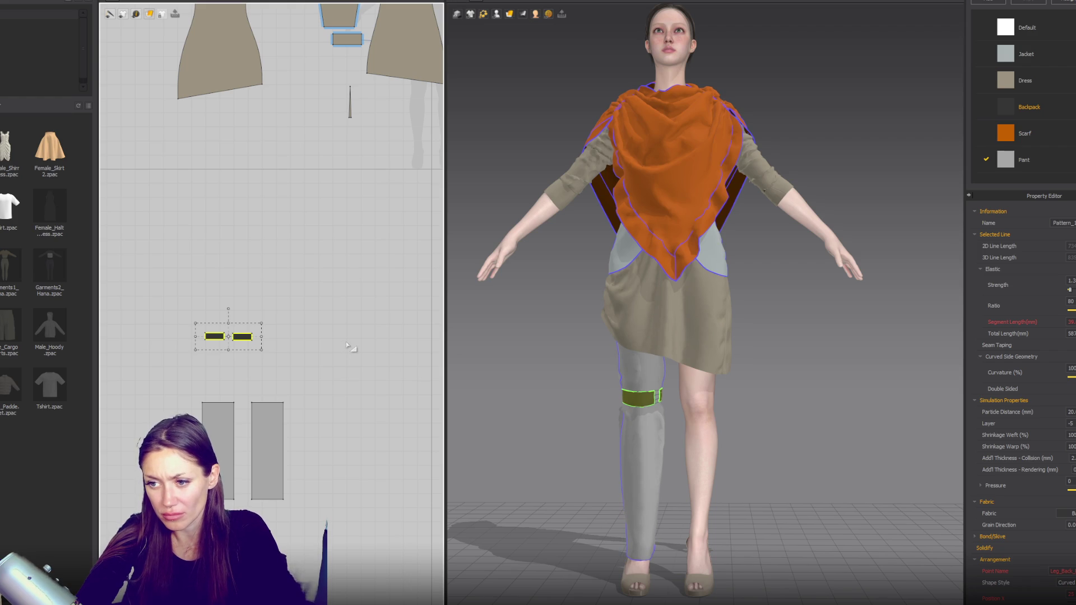
{"action": "left_click", "coordinate": [1024, 160]}
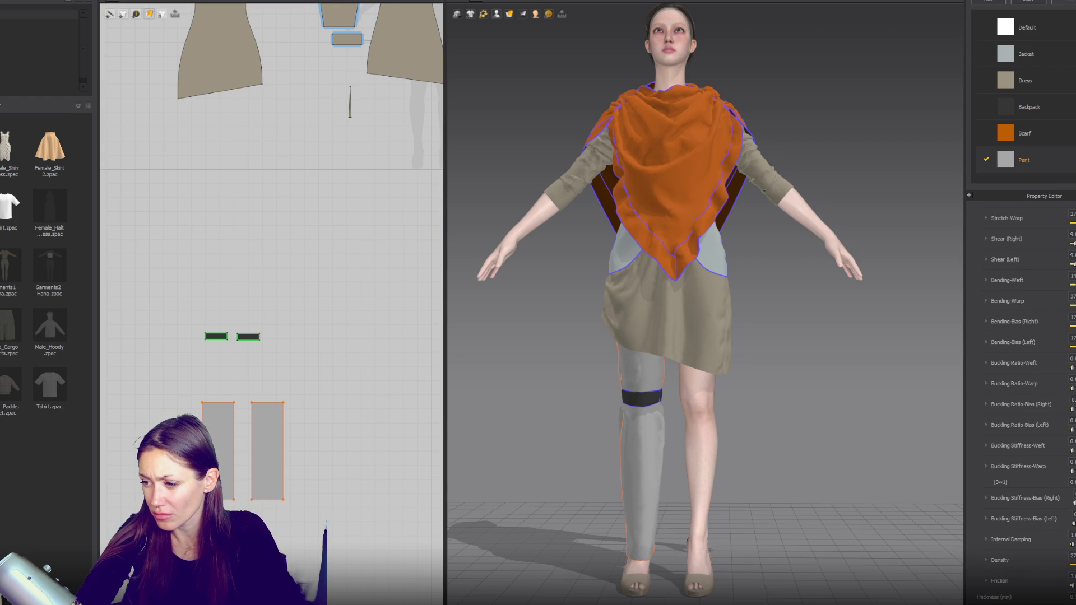
{"action": "left_click", "coordinate": [485, 329]}
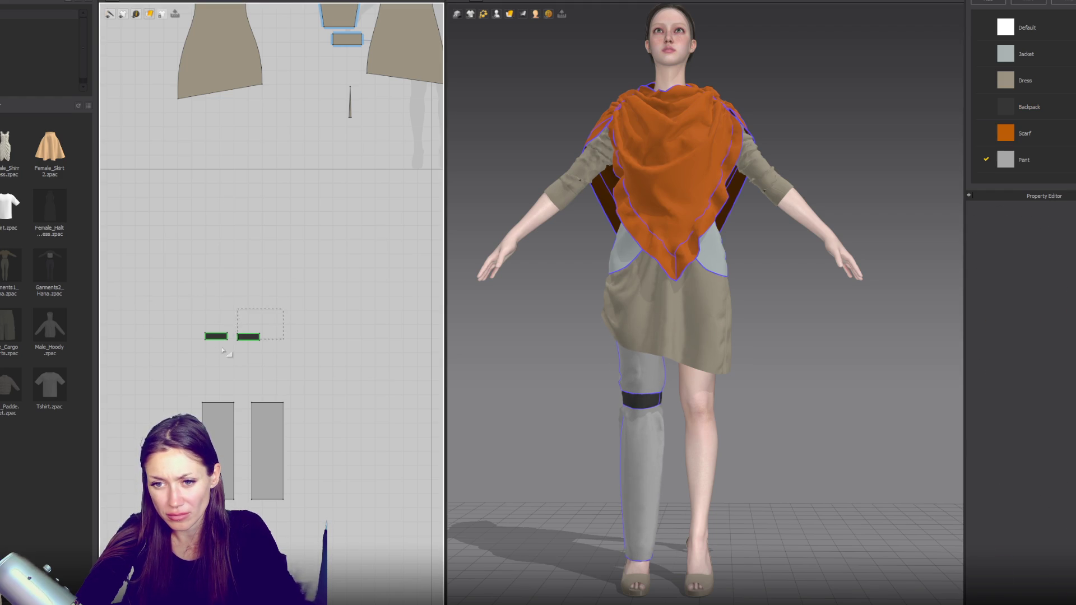
Step: Place the pasted band copies on the lower calf and simulate so the new band wraps the leg
{"action": "left_click", "coordinate": [235, 371]}
{"action": "mouse_move", "coordinate": [538, 412]}
{"action": "right_mouse_down"}
{"action": "mouse_move", "coordinate": [580, 411]}
{"action": "mouse_move", "coordinate": [673, 479]}
{"action": "mouse_move", "coordinate": [658, 485]}
{"action": "right_mouse_up"}
{"action": "left_click", "coordinate": [672, 479]}
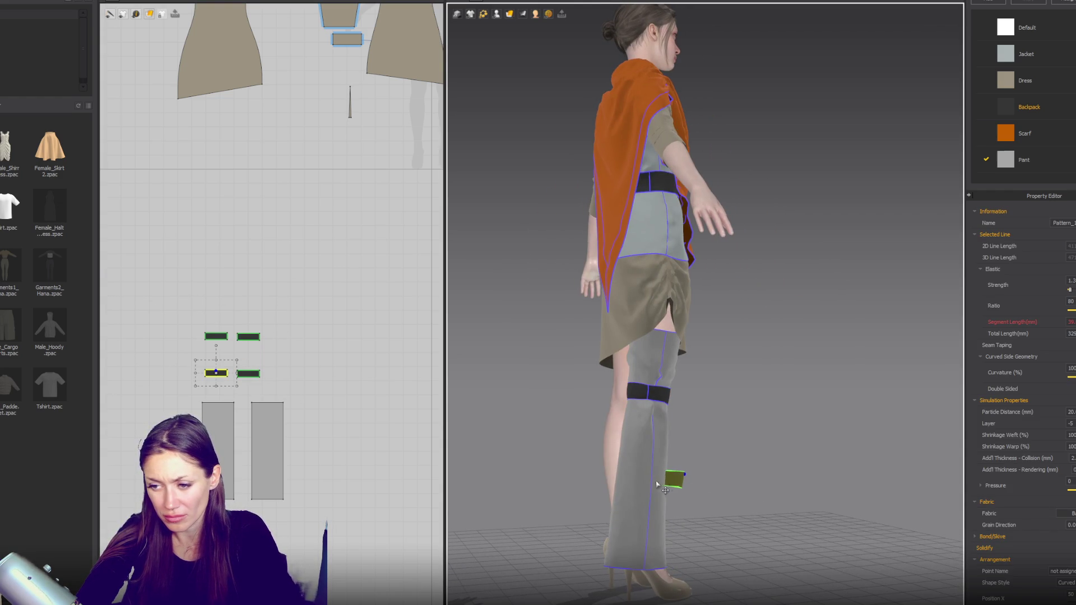
{"action": "left_click", "coordinate": [644, 492]}
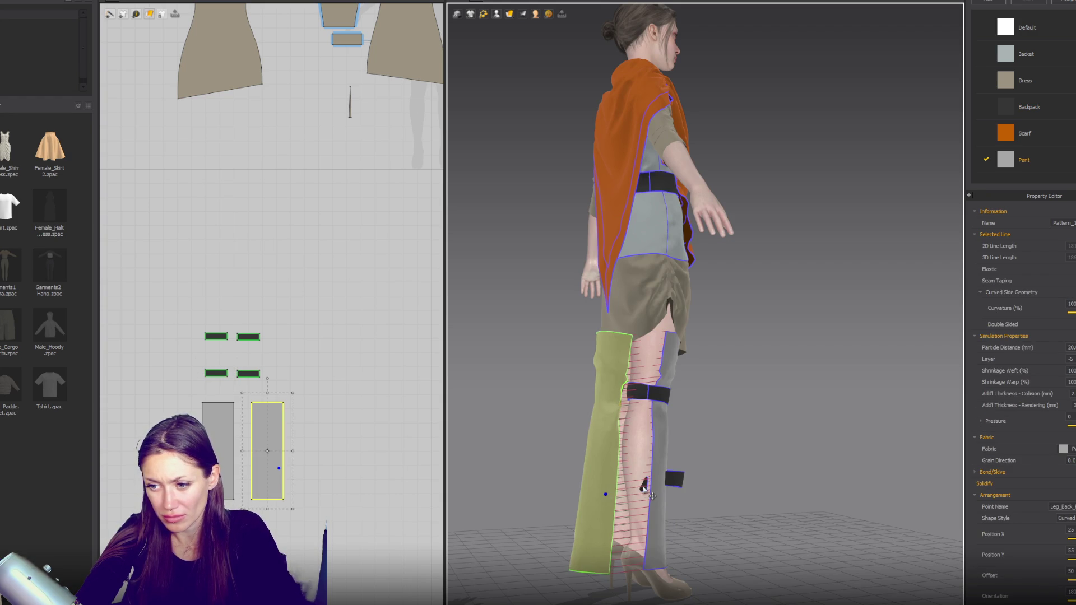
{"action": "mouse_move", "coordinate": [653, 496]}
{"action": "right_mouse_down"}
{"action": "mouse_move", "coordinate": [713, 379]}
{"action": "mouse_move", "coordinate": [745, 385]}
{"action": "mouse_move", "coordinate": [716, 418]}
{"action": "right_mouse_up"}
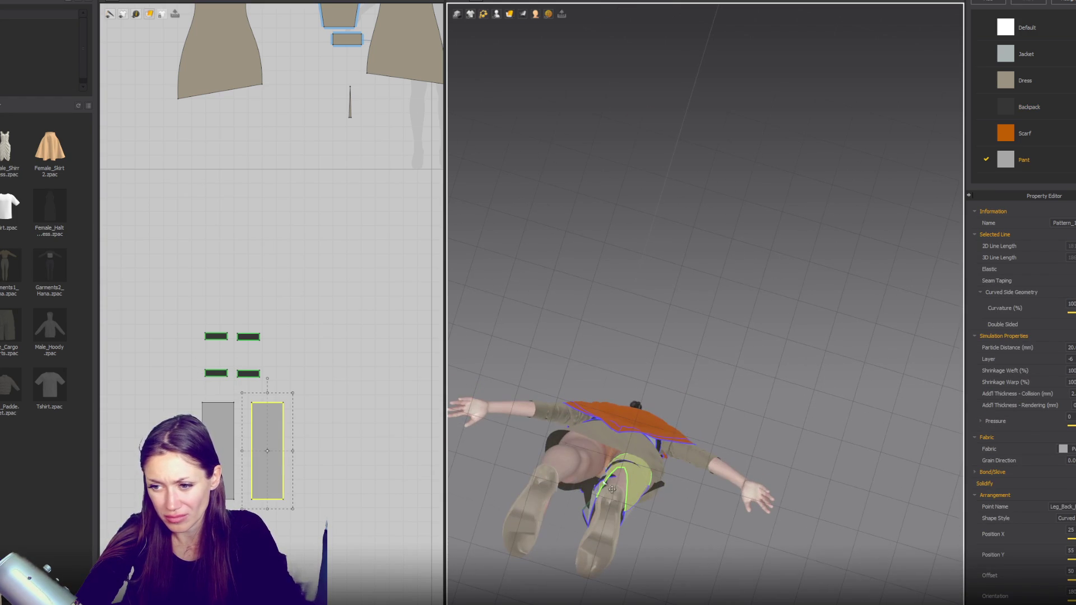
{"action": "left_click", "coordinate": [624, 485]}
{"action": "right_click_drag", "start_coordinate": [624, 486], "coordinate": [571, 535]}
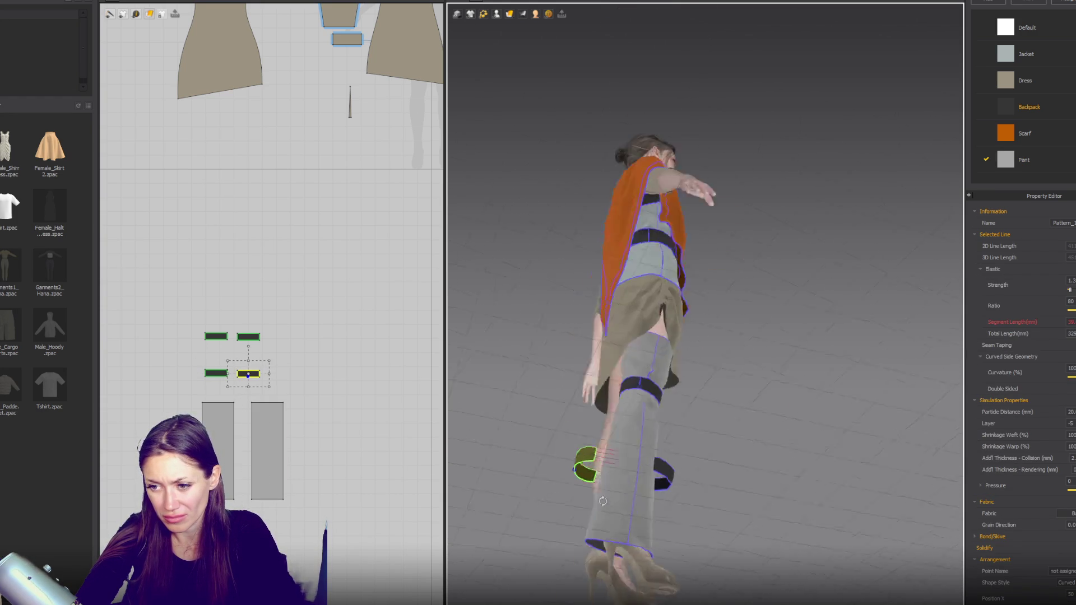
{"action": "key", "text": "space"}
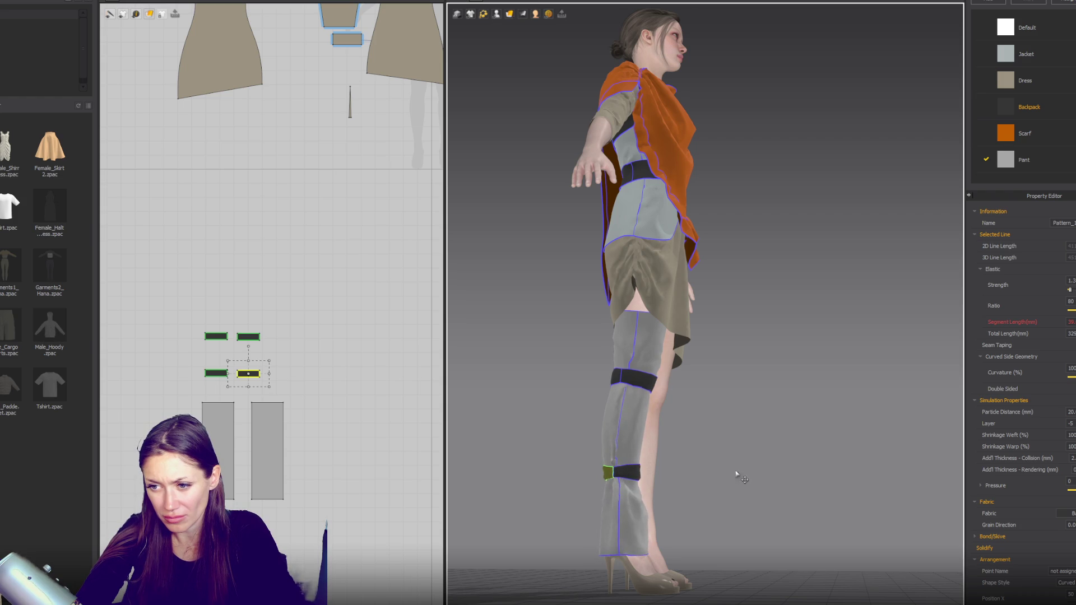
{"action": "key", "text": "2"}
Step: Narrow both lower band pieces together and check them around the avatar
{"action": "left_click", "coordinate": [216, 373], "text": "shift"}
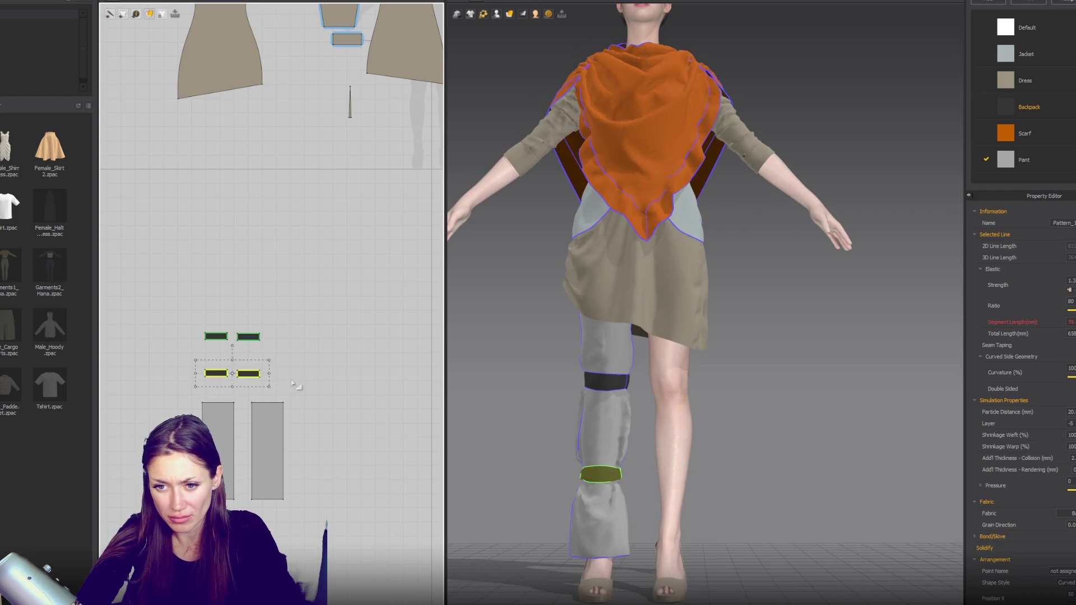
{"action": "left_click_drag", "start_coordinate": [262, 374], "coordinate": [252, 375]}
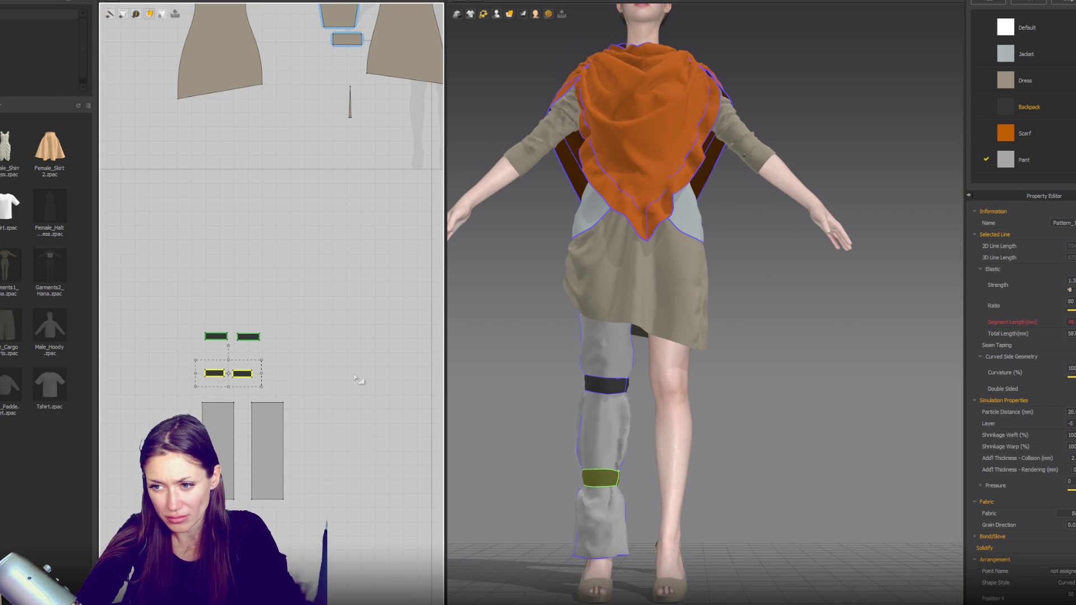
{"action": "scroll", "coordinate": [557, 385], "scroll_direction": "down", "scroll_amount": 2}
{"action": "scroll", "coordinate": [559, 368], "scroll_direction": "down", "scroll_amount": 2}
{"action": "right_click_drag", "start_coordinate": [558, 369], "coordinate": [569, 383]}
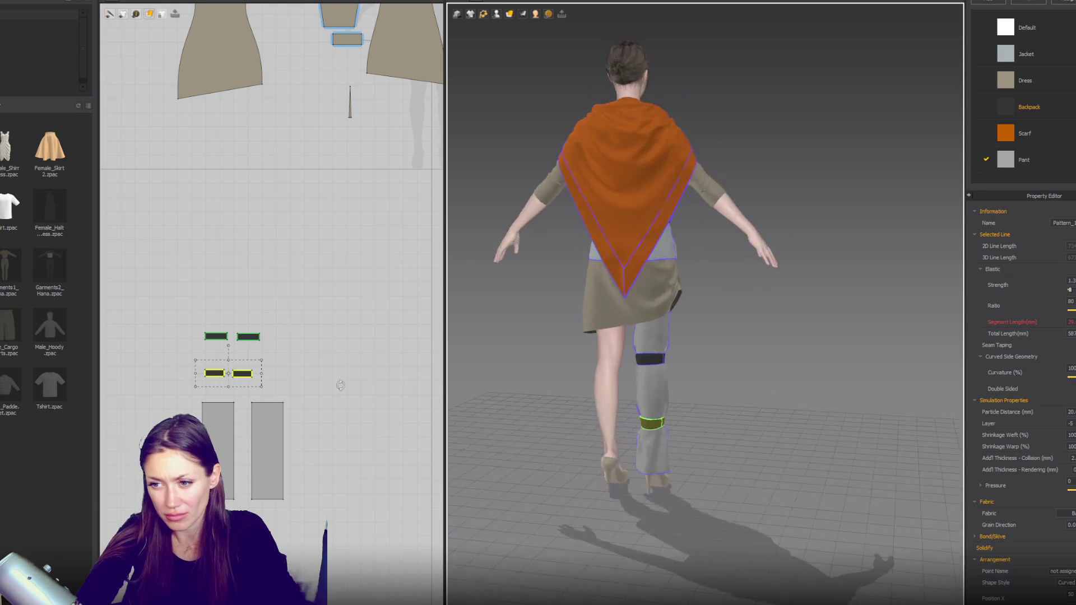
Step: Move the upper and lower band pairs higher in the layout, then duplicate a band pair
{"action": "left_click", "coordinate": [276, 340]}
{"action": "mouse_move", "coordinate": [279, 310]}
{"action": "left_mouse_down"}
{"action": "mouse_move", "coordinate": [179, 344]}
{"action": "mouse_move", "coordinate": [206, 313]}
{"action": "left_mouse_up"}
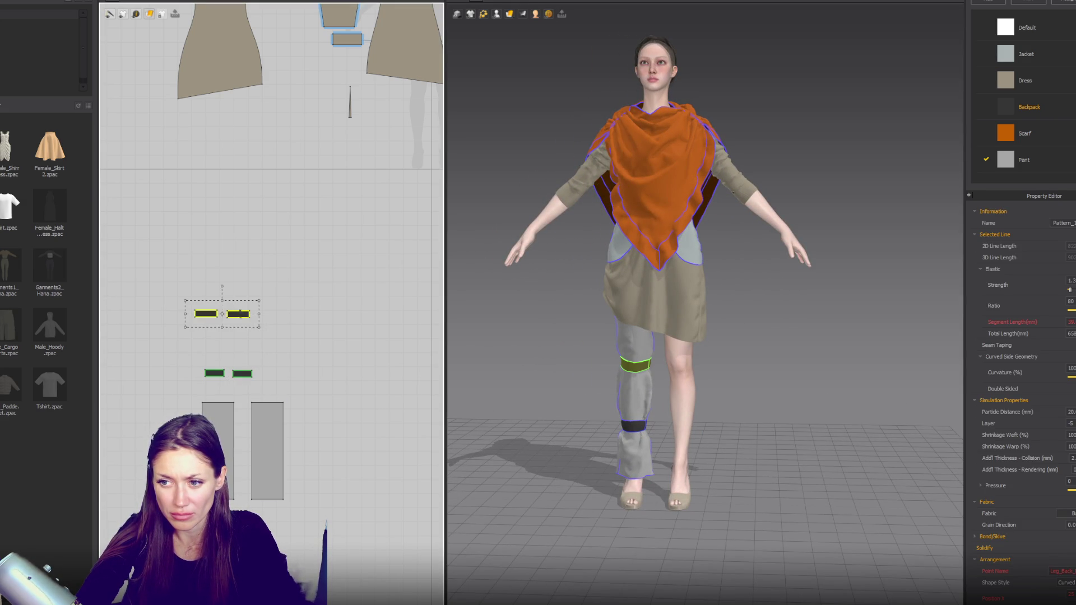
{"action": "mouse_move", "coordinate": [269, 357]}
{"action": "left_mouse_down"}
{"action": "mouse_move", "coordinate": [195, 385]}
{"action": "mouse_move", "coordinate": [227, 343]}
{"action": "left_mouse_up"}
{"action": "scroll", "coordinate": [527, 387], "scroll_direction": "up", "scroll_amount": 3}
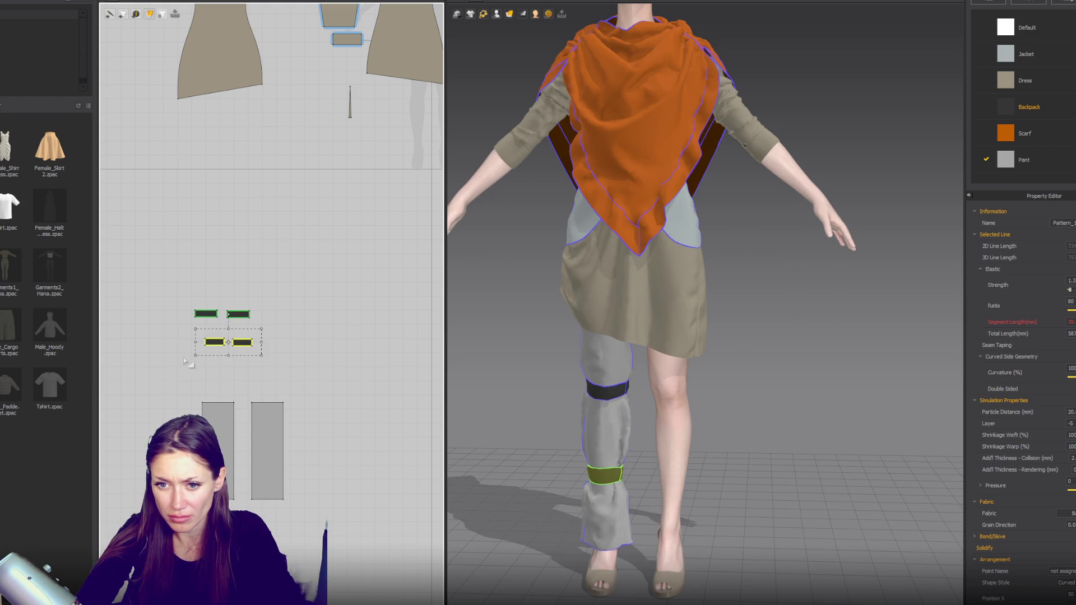
{"action": "key", "text": "ctrl+c"}
{"action": "key", "text": "ctrl+v"}
Step: Position the third band pair between the others and show the avatar's arrangement points
{"action": "left_click", "coordinate": [227, 329]}
{"action": "right_click_drag", "start_coordinate": [538, 404], "coordinate": [723, 405]}
{"action": "left_click", "coordinate": [496, 14]}
{"action": "left_click", "coordinate": [496, 37]}
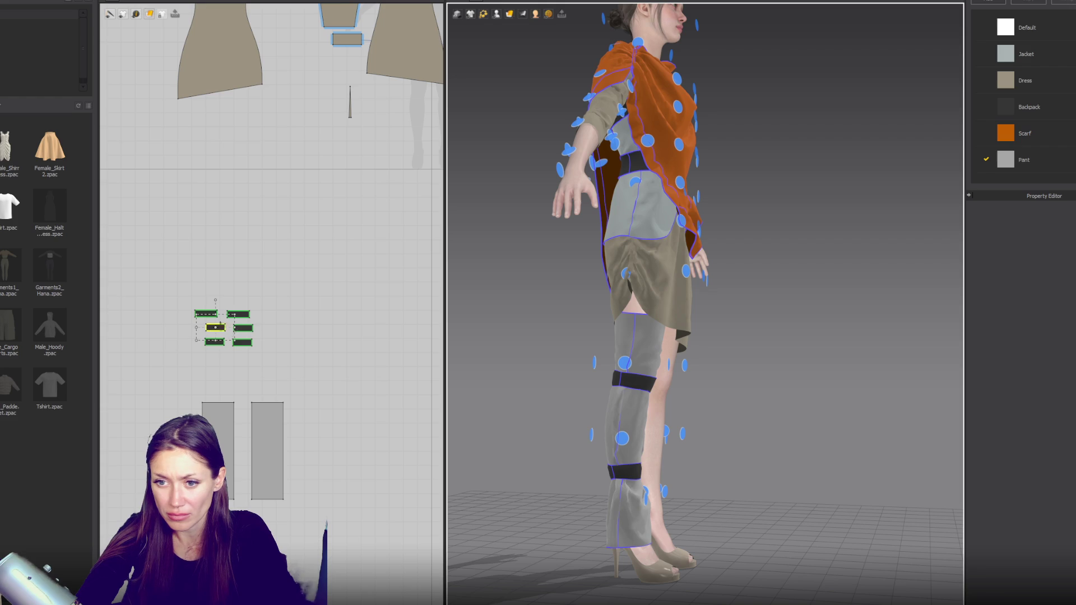
Step: Snap the two new bands to the lower-leg and calf arrangement points, then select both leg-wrap patterns
{"action": "mouse_move", "coordinate": [589, 404]}
{"action": "right_mouse_down"}
{"action": "mouse_move", "coordinate": [639, 405]}
{"action": "mouse_move", "coordinate": [581, 437]}
{"action": "mouse_move", "coordinate": [675, 438]}
{"action": "right_mouse_up"}
{"action": "left_click", "coordinate": [630, 439]}
{"action": "left_click", "coordinate": [243, 327]}
{"action": "left_click", "coordinate": [644, 445]}
{"action": "left_click", "coordinate": [674, 438]}
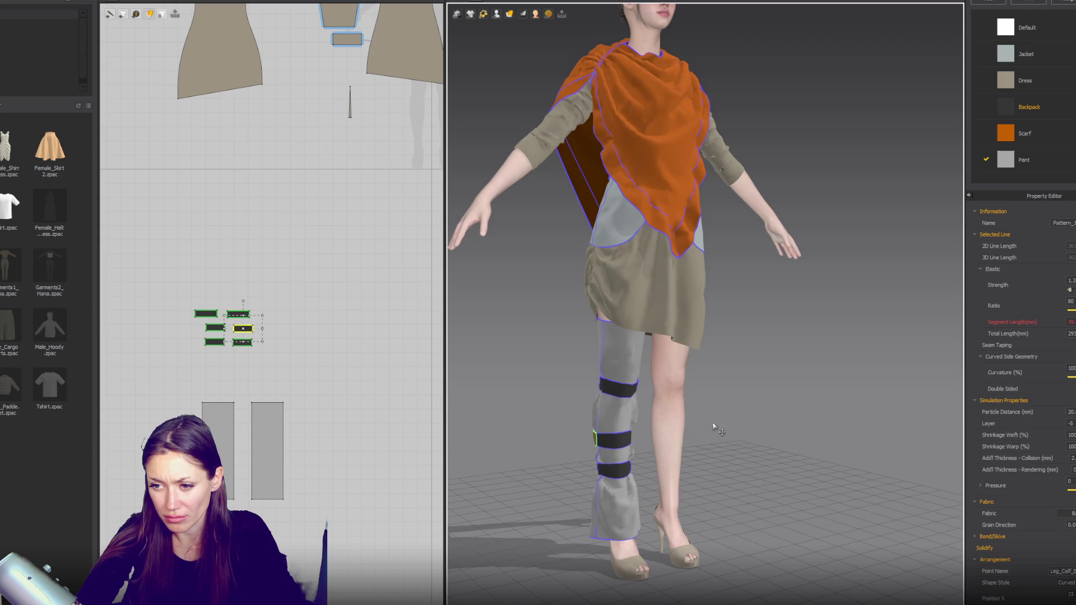
{"action": "right_click_drag", "start_coordinate": [713, 429], "coordinate": [704, 419]}
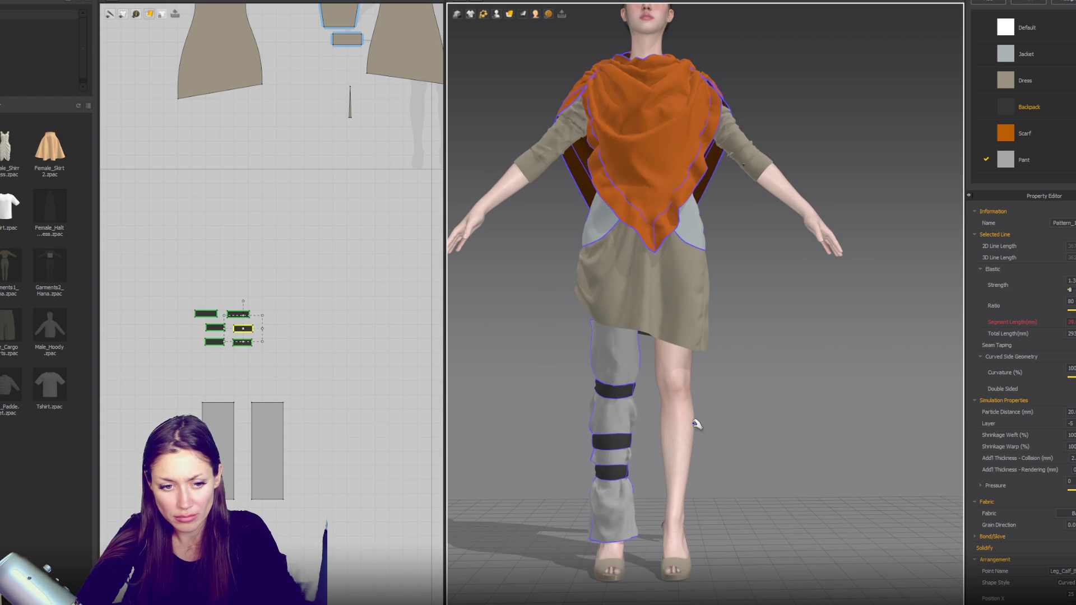
{"action": "mouse_move", "coordinate": [697, 424]}
{"action": "right_mouse_down"}
{"action": "mouse_move", "coordinate": [537, 412]}
{"action": "mouse_move", "coordinate": [683, 441]}
{"action": "right_mouse_up"}
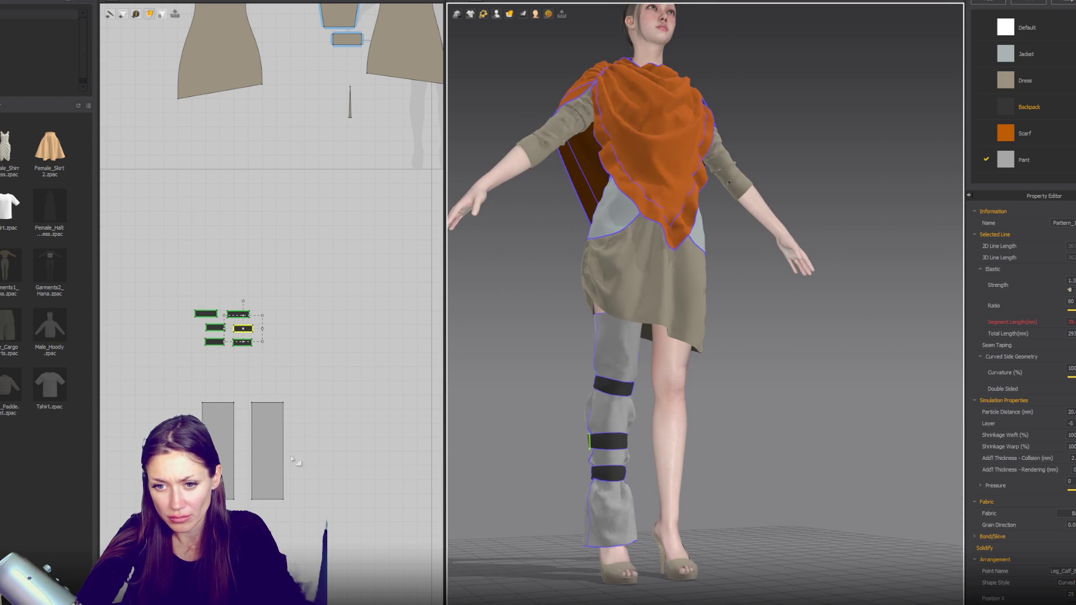
{"action": "left_click", "coordinate": [267, 458]}
{"action": "left_click", "coordinate": [228, 493], "text": "shift"}
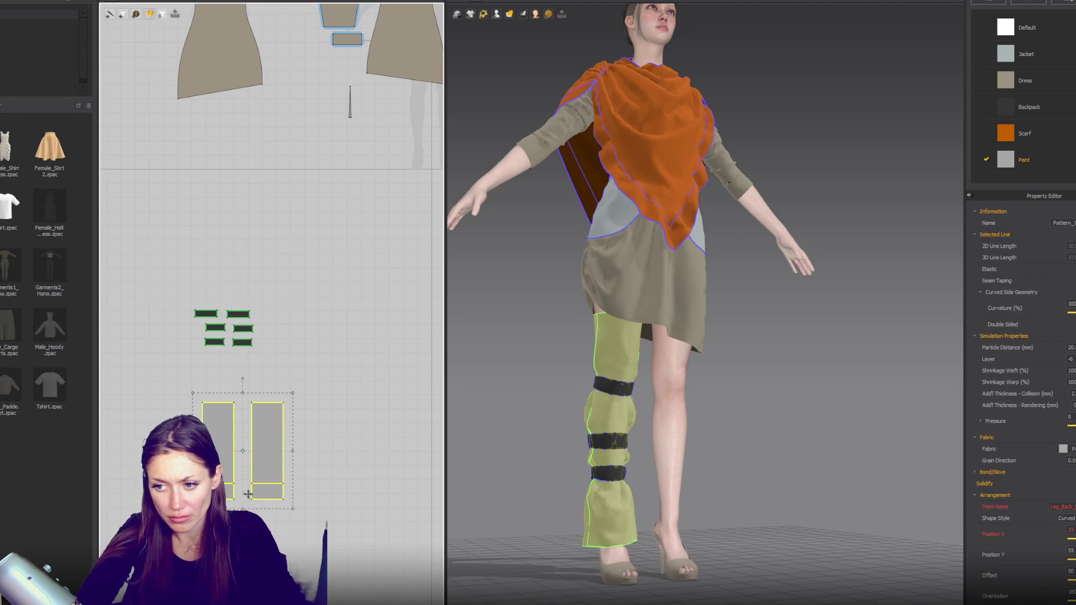
Step: Shorten both leg-wrap patterns and move their bottom points inward so they taper to the ankle
{"action": "left_click_drag", "start_coordinate": [248, 494], "coordinate": [248, 495]}
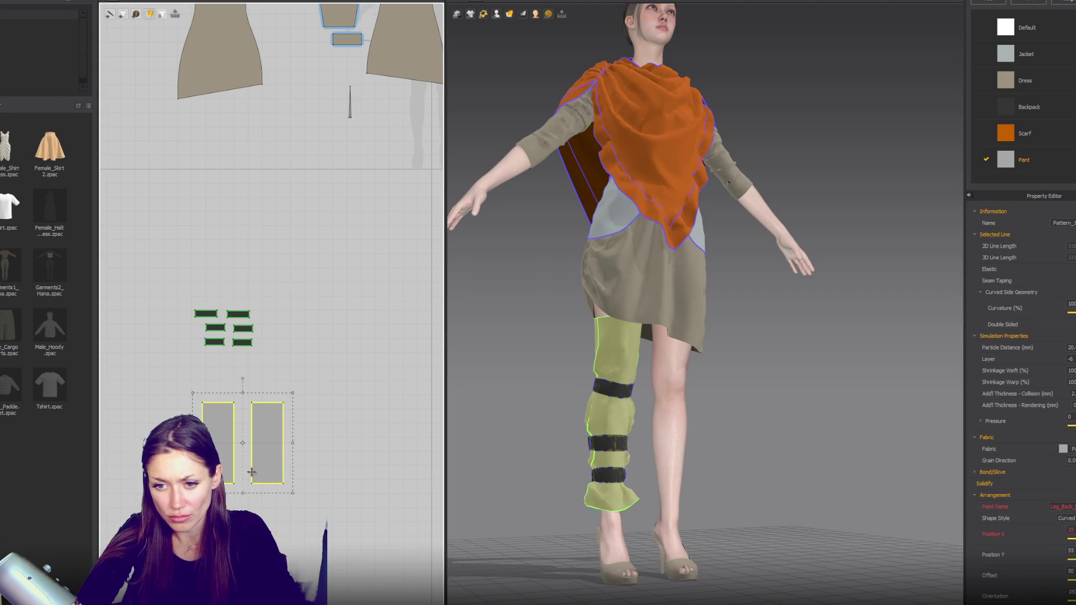
{"action": "left_click", "coordinate": [283, 484]}
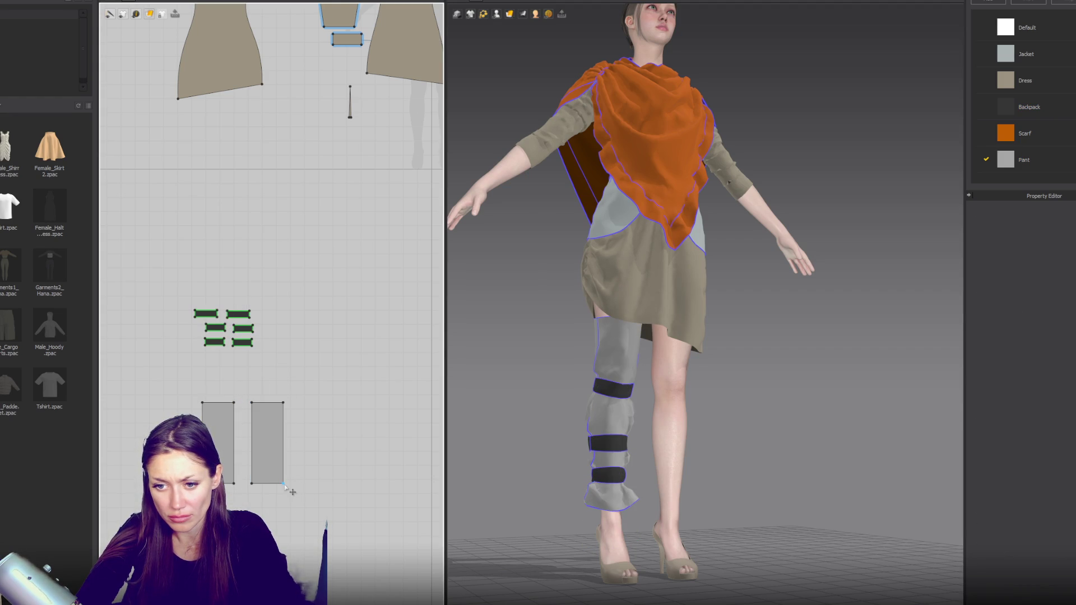
{"action": "left_click", "coordinate": [262, 485]}
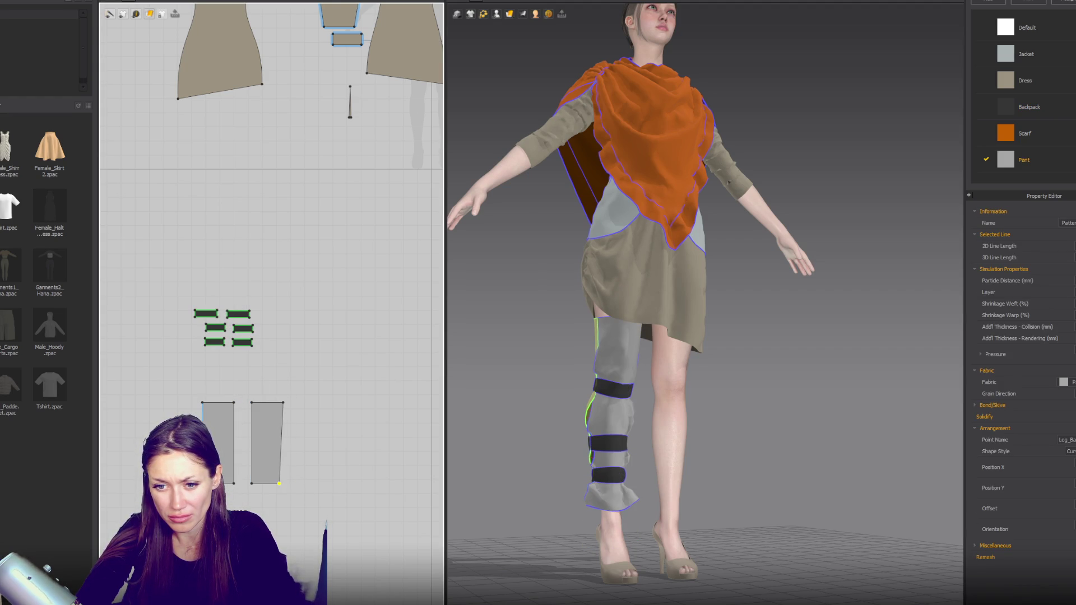
{"action": "left_click", "coordinate": [232, 485]}
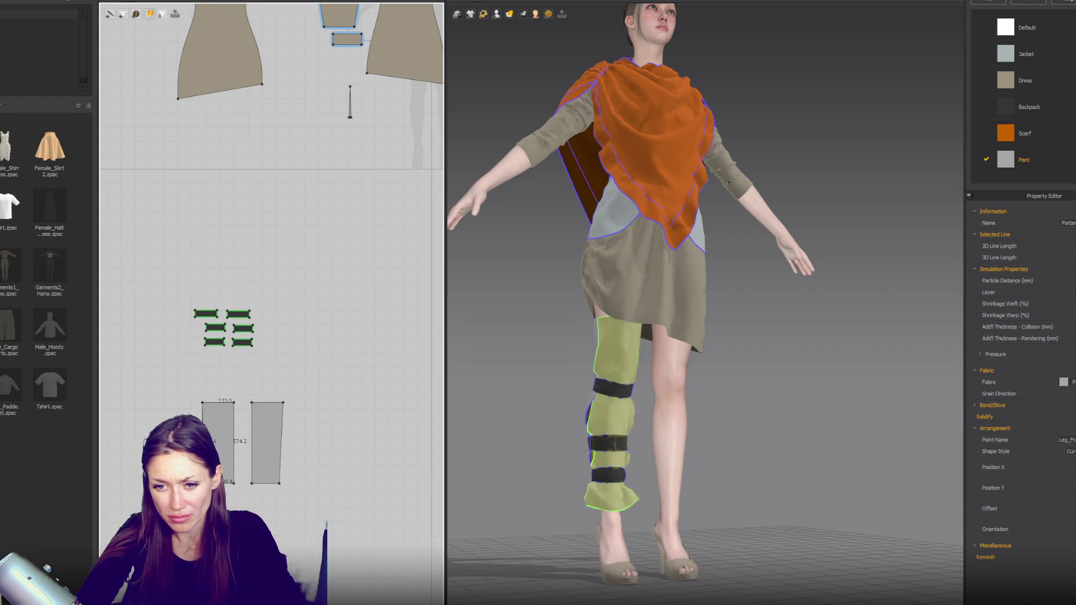
{"action": "left_click", "coordinate": [255, 485]}
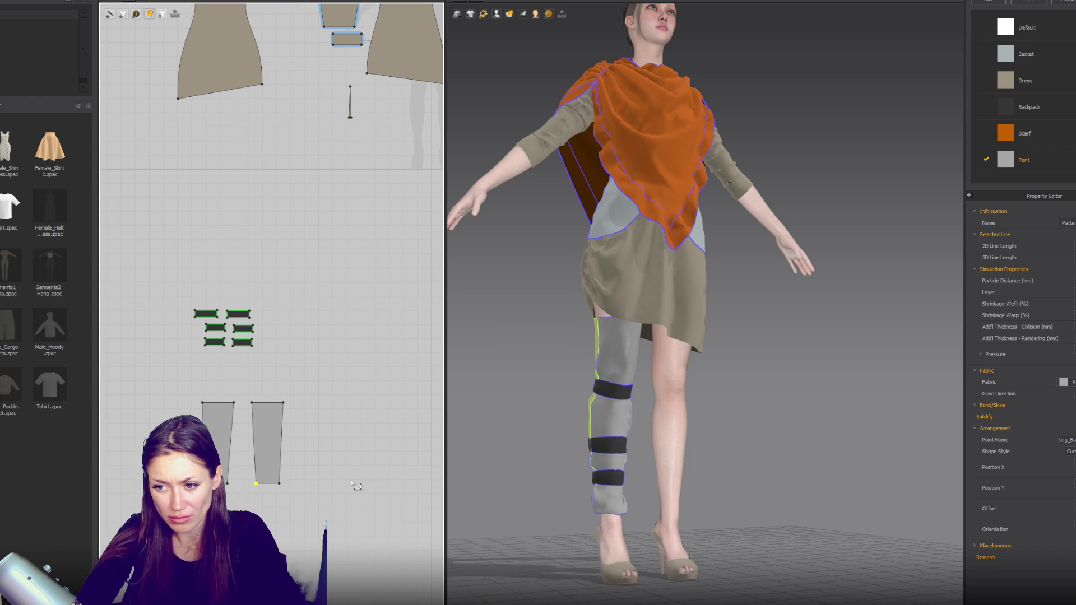
{"action": "mouse_move", "coordinate": [507, 435]}
{"action": "right_mouse_down"}
{"action": "mouse_move", "coordinate": [534, 454]}
{"action": "mouse_move", "coordinate": [684, 455]}
{"action": "right_mouse_up"}
{"action": "scroll", "coordinate": [535, 455], "scroll_direction": "down", "scroll_amount": 2}
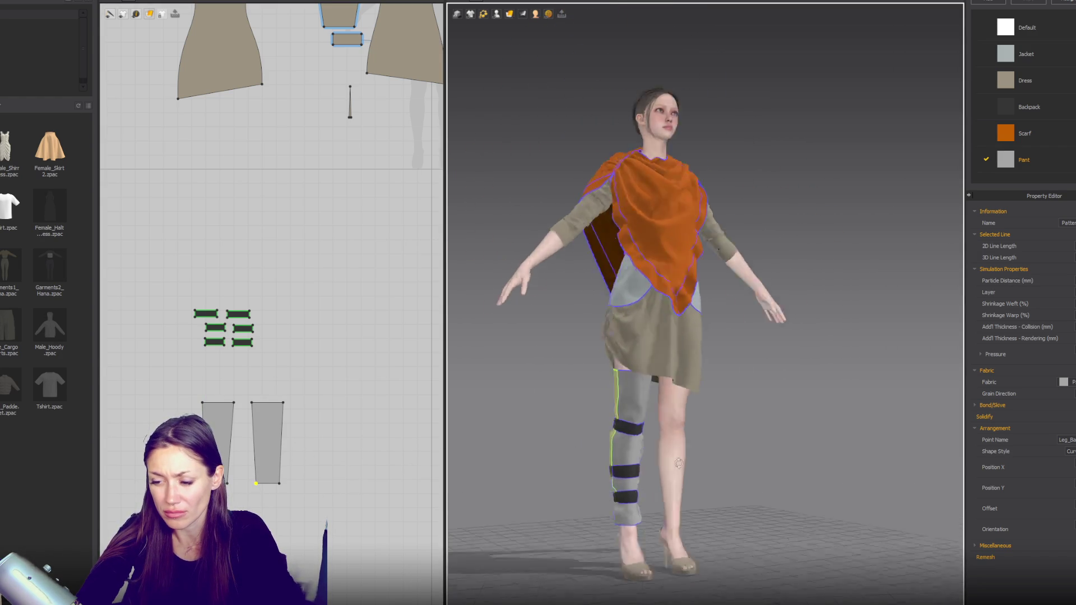
Step: Drag the knee and lower straps to new heights so the three bands sit evenly down the leg
{"action": "left_click", "coordinate": [650, 414]}
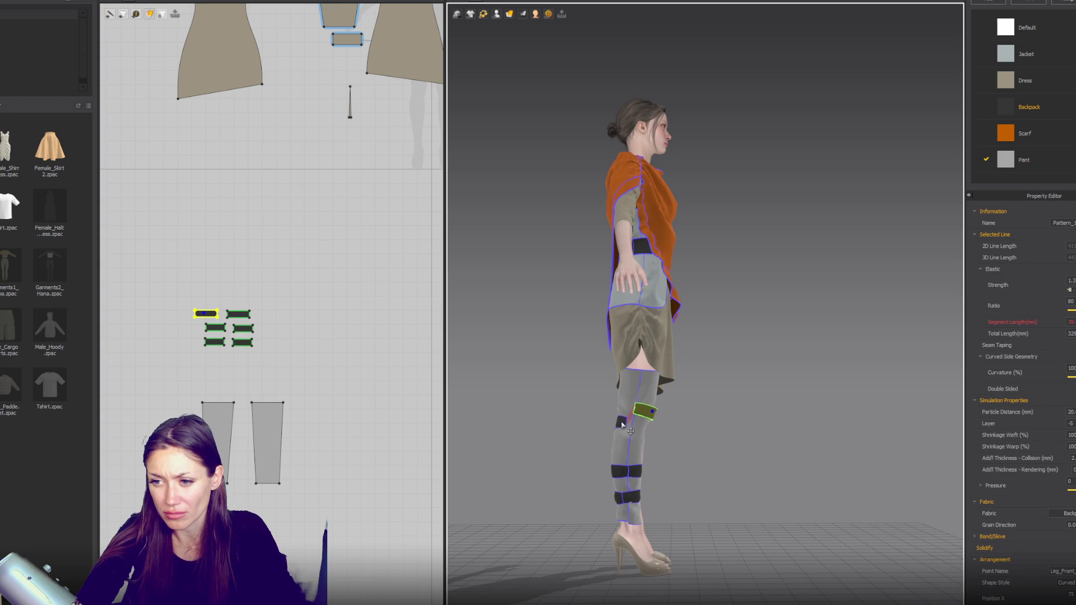
{"action": "mouse_move", "coordinate": [622, 426]}
{"action": "left_mouse_down"}
{"action": "mouse_move", "coordinate": [613, 452]}
{"action": "mouse_move", "coordinate": [641, 446]}
{"action": "left_mouse_up"}
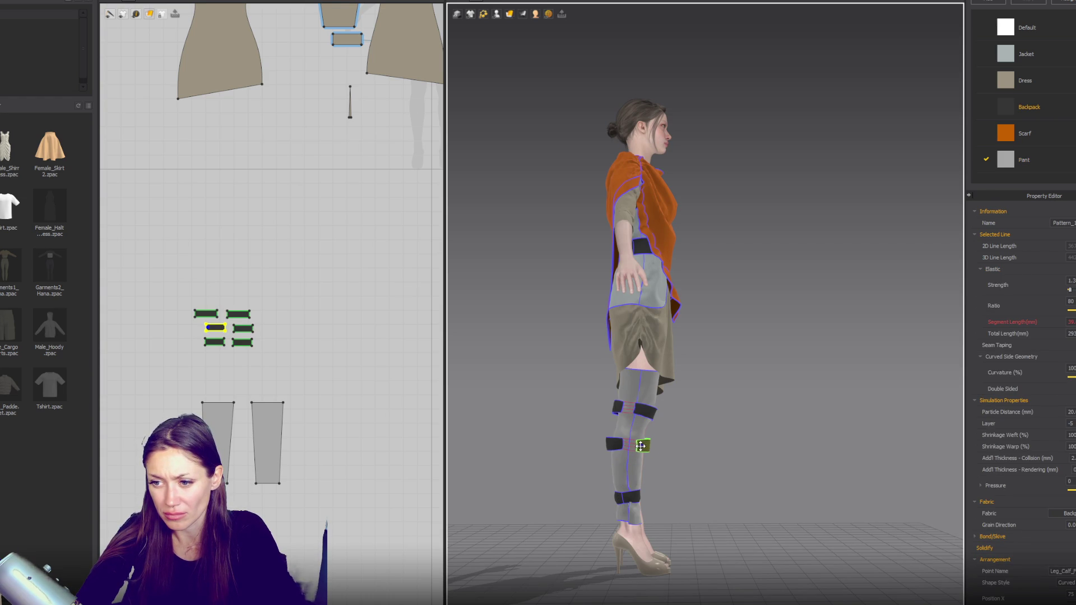
{"action": "left_click_drag", "start_coordinate": [637, 502], "coordinate": [614, 484]}
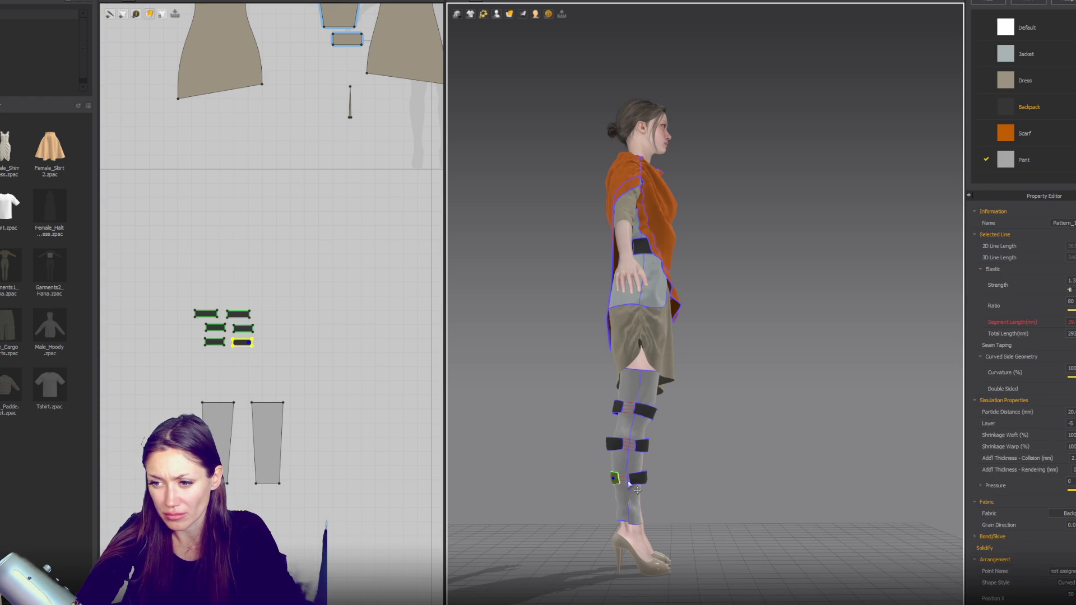
{"action": "middle_click_drag", "start_coordinate": [748, 450], "coordinate": [653, 426]}
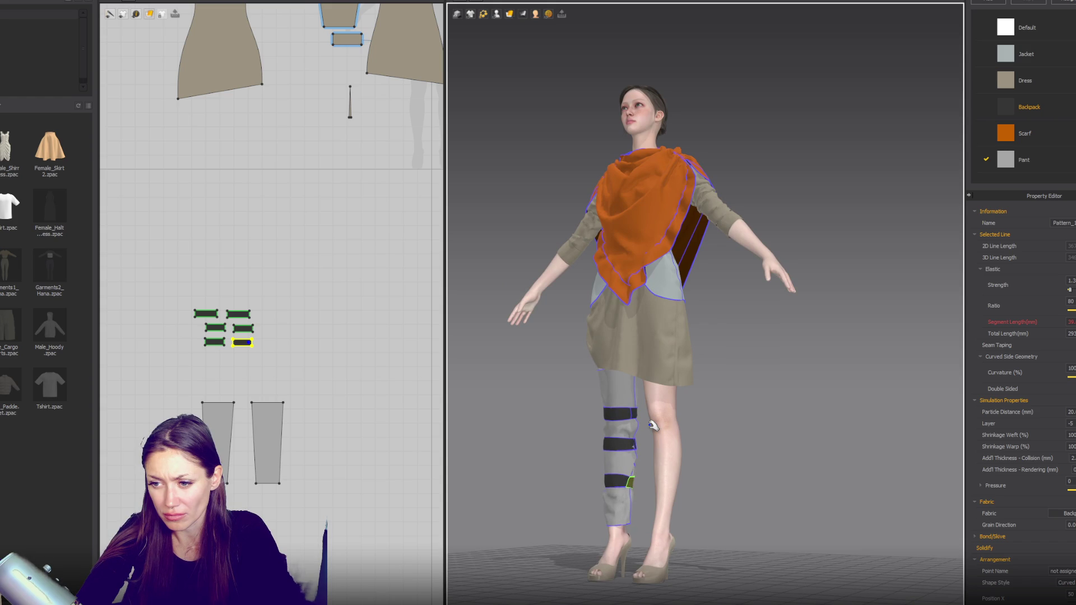
{"action": "right_click_drag", "start_coordinate": [652, 426], "coordinate": [685, 465]}
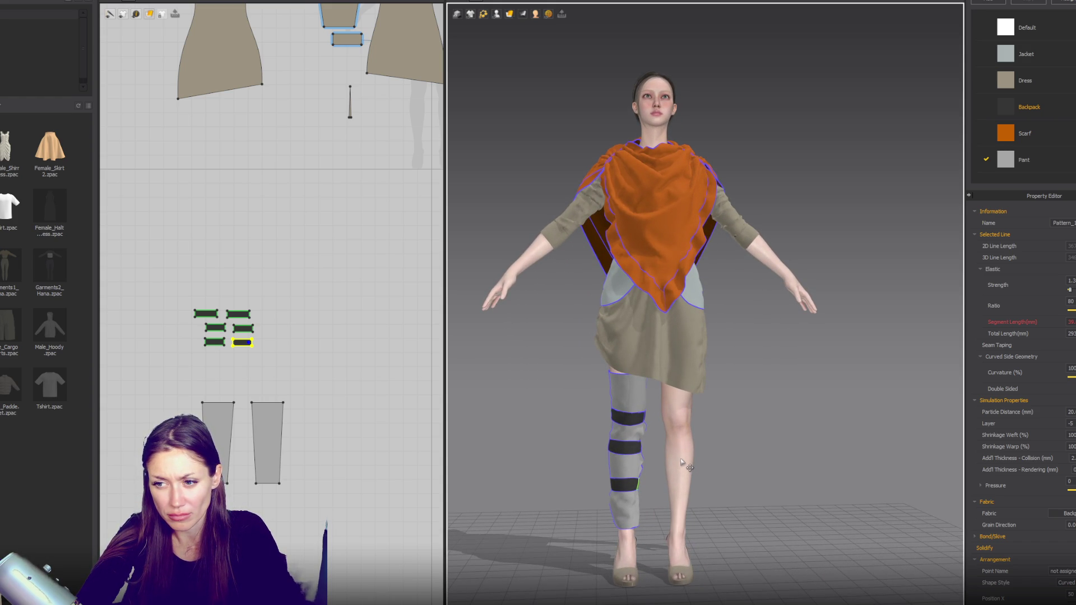
{"action": "mouse_move", "coordinate": [671, 454]}
{"action": "right_mouse_down"}
{"action": "mouse_move", "coordinate": [346, 424]}
{"action": "mouse_move", "coordinate": [710, 413]}
{"action": "right_mouse_up"}
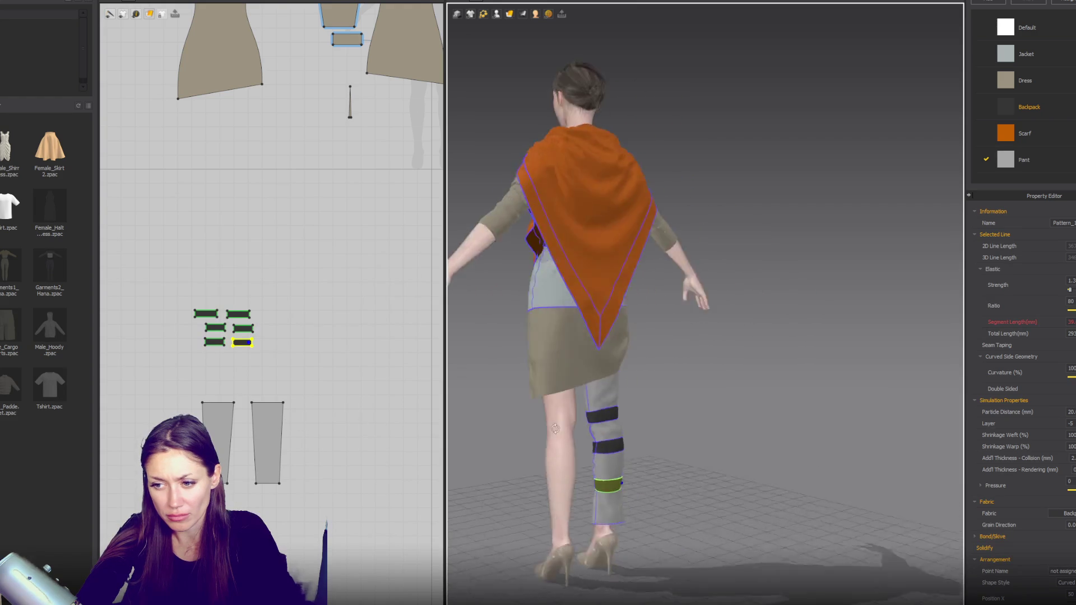
{"action": "left_click", "coordinate": [250, 357]}
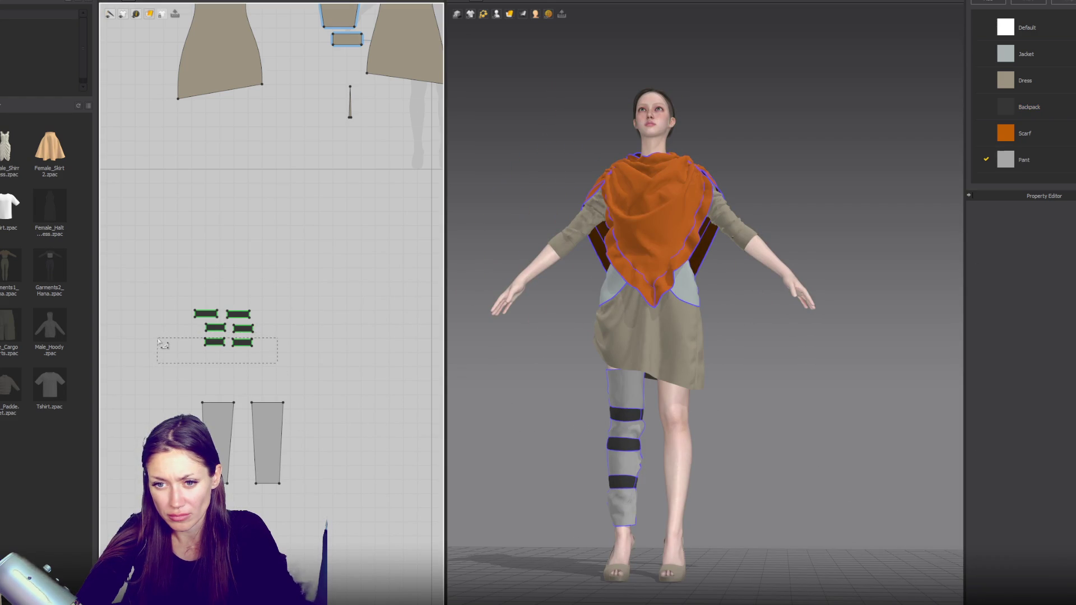
Step: Duplicate the bottom band pair and drag the new band up onto the ankle in 3D
{"action": "left_click_drag", "start_coordinate": [163, 345], "coordinate": [177, 343]}
{"action": "key", "text": "ctrl+c"}
{"action": "key", "text": "ctrl+v"}
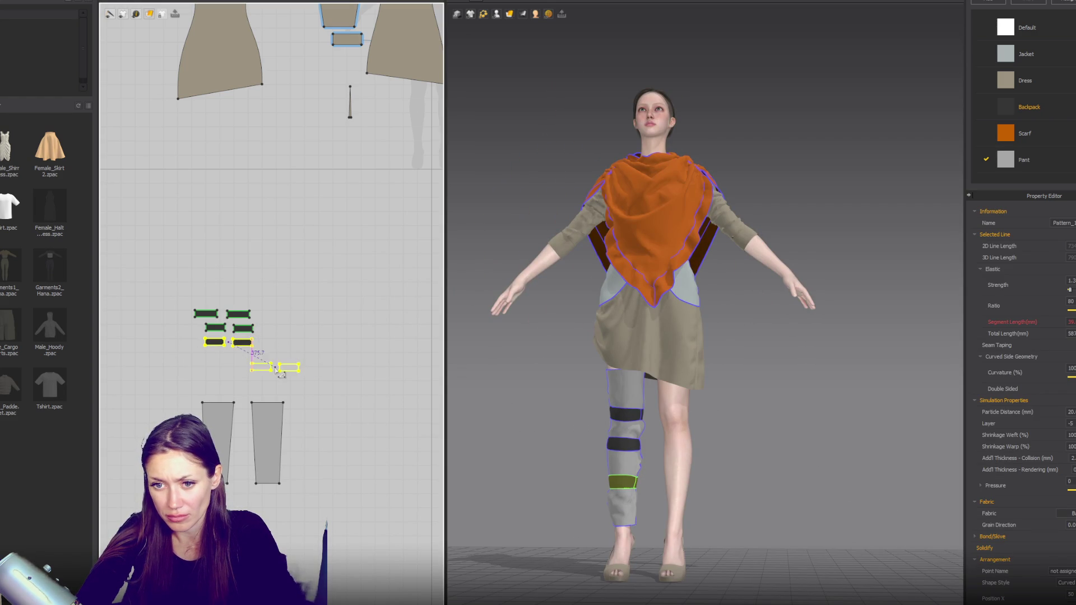
{"action": "left_click", "coordinate": [646, 528]}
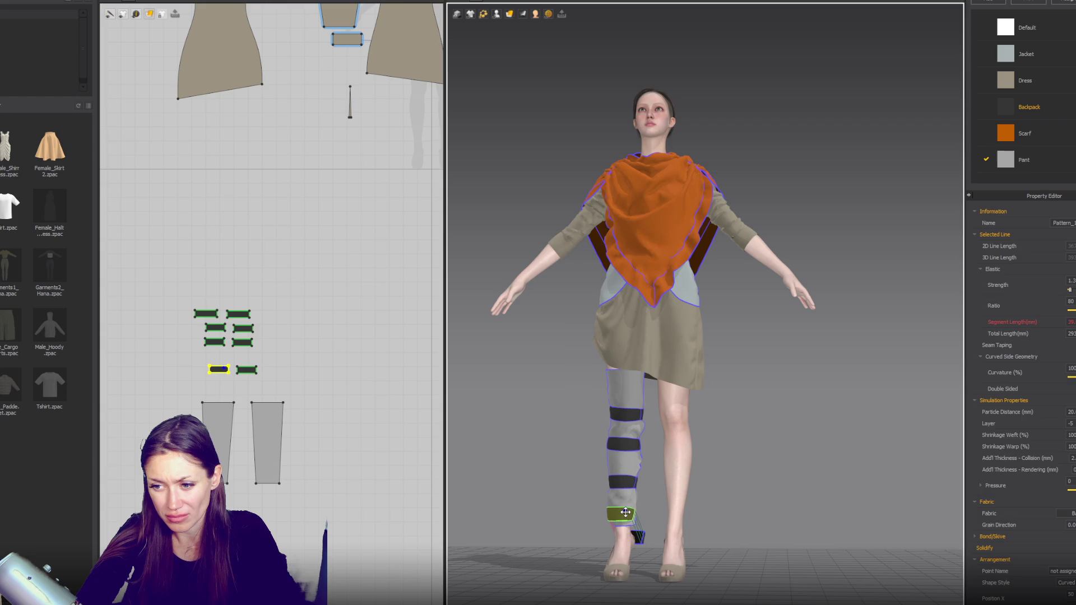
{"action": "right_click_drag", "start_coordinate": [773, 526], "coordinate": [637, 528]}
{"action": "left_click_drag", "start_coordinate": [611, 536], "coordinate": [608, 510]}
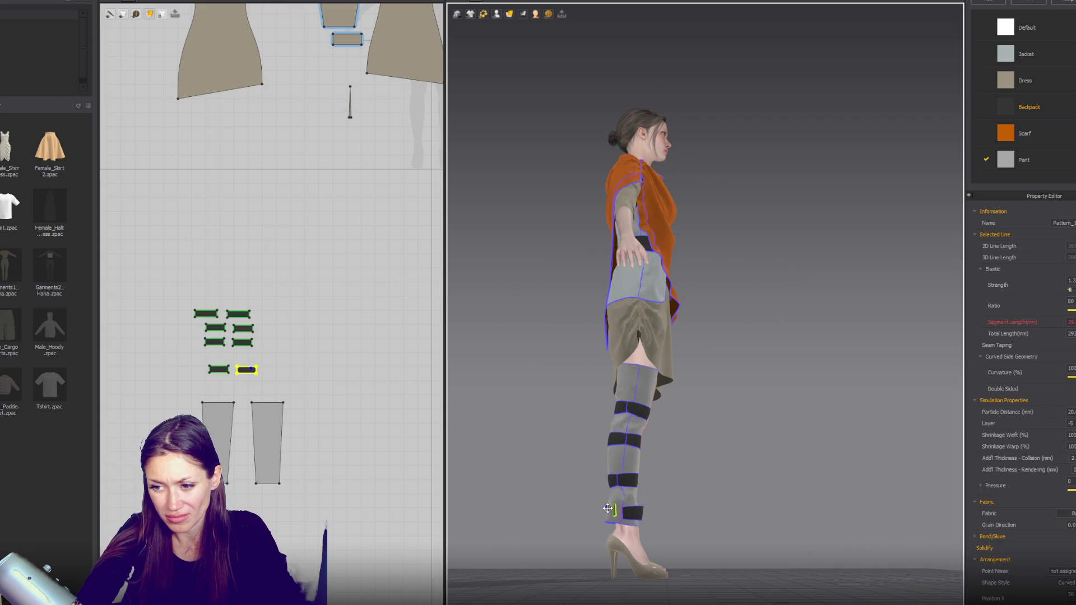
Step: Adjust the ankle bands with the transform box, check from the front, and select both leg-wrap pieces
{"action": "mouse_move", "coordinate": [202, 360]}
{"action": "left_mouse_down"}
{"action": "mouse_move", "coordinate": [266, 381]}
{"action": "mouse_move", "coordinate": [257, 370]}
{"action": "left_mouse_up"}
{"action": "key", "text": "a"}
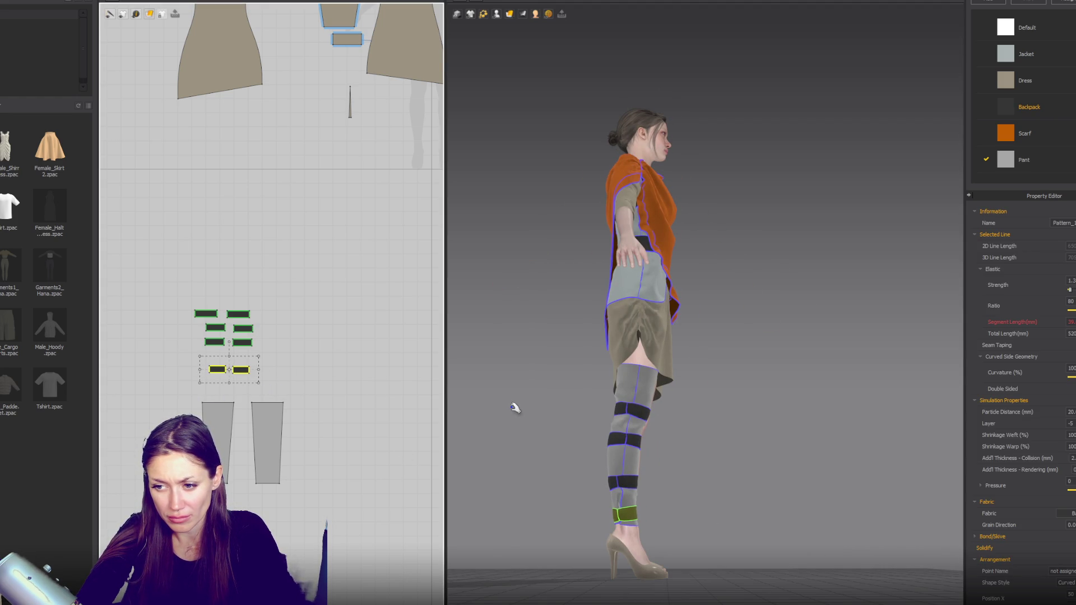
{"action": "left_click", "coordinate": [702, 421]}
{"action": "mouse_move", "coordinate": [702, 421]}
{"action": "right_mouse_down"}
{"action": "mouse_move", "coordinate": [781, 444]}
{"action": "mouse_move", "coordinate": [766, 448]}
{"action": "right_mouse_up"}
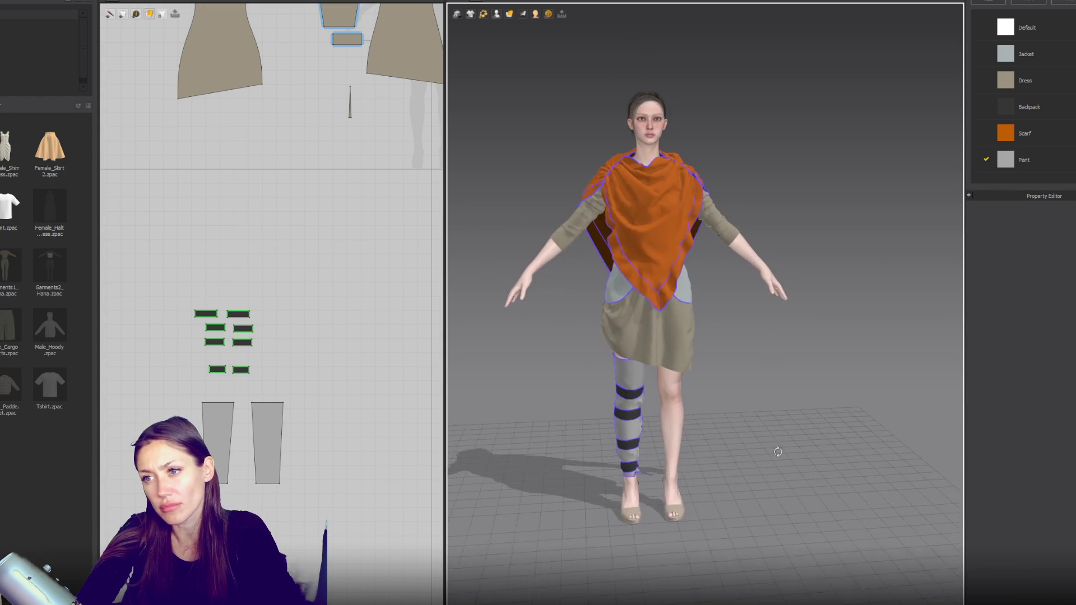
{"action": "scroll", "coordinate": [764, 416], "scroll_direction": "up", "scroll_amount": 2}
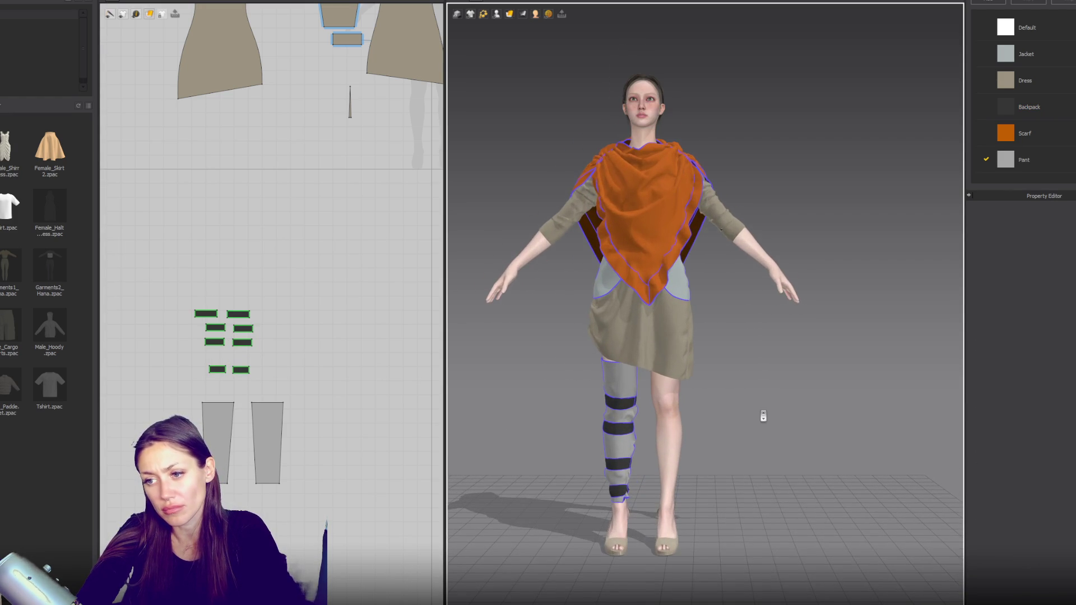
{"action": "left_click", "coordinate": [271, 421]}
{"action": "left_click", "coordinate": [221, 435], "text": "shift"}
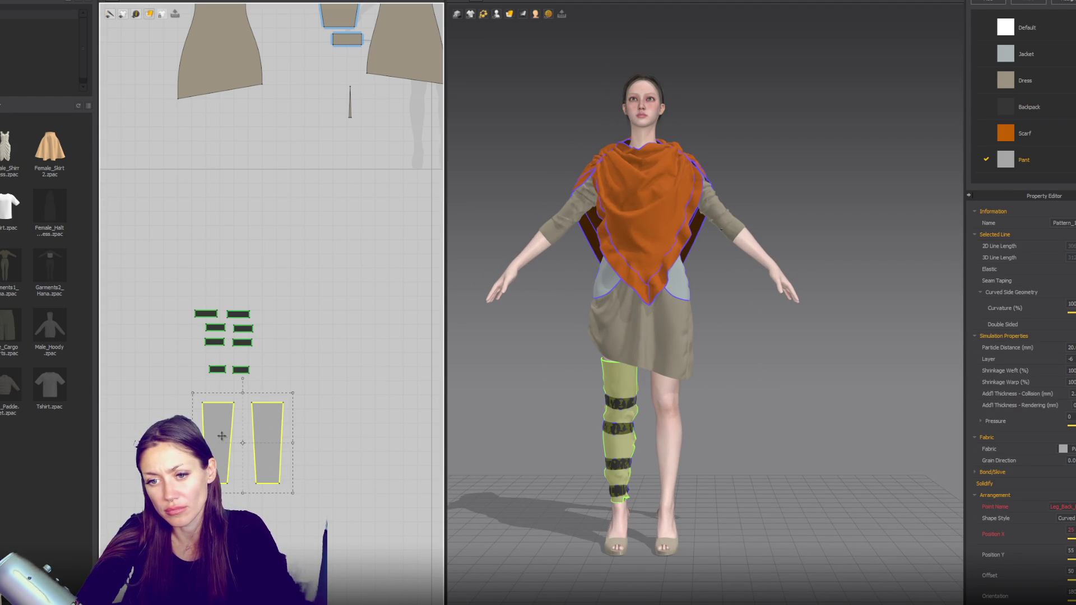
Step: Paste a copy of the leg-wrap pieces to the right and remove their linked editing
{"action": "left_click_drag", "start_coordinate": [274, 445], "coordinate": [415, 448]}
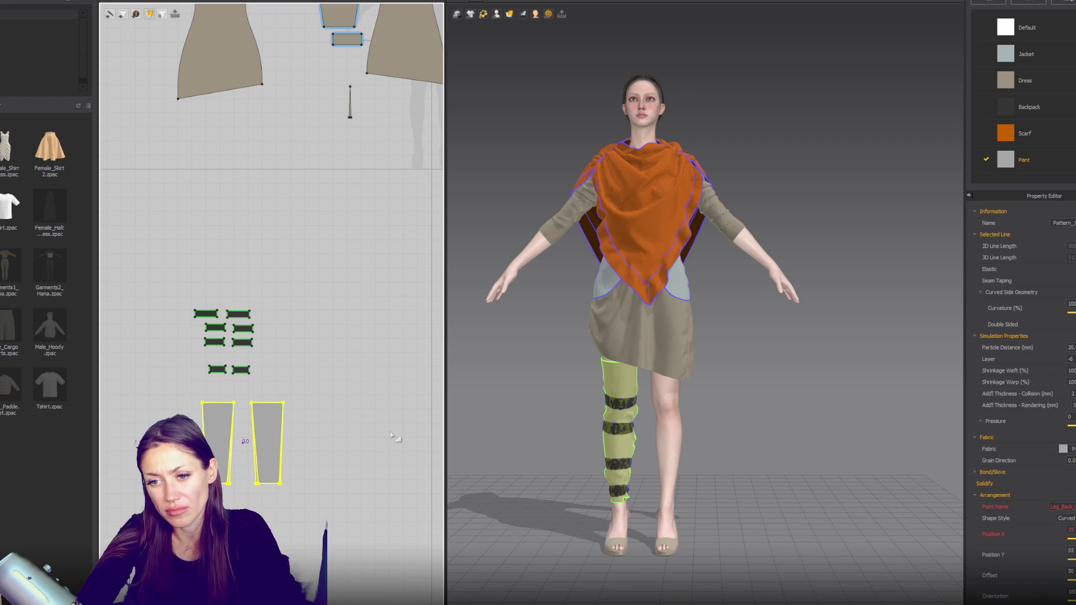
{"action": "left_click", "coordinate": [417, 448]}
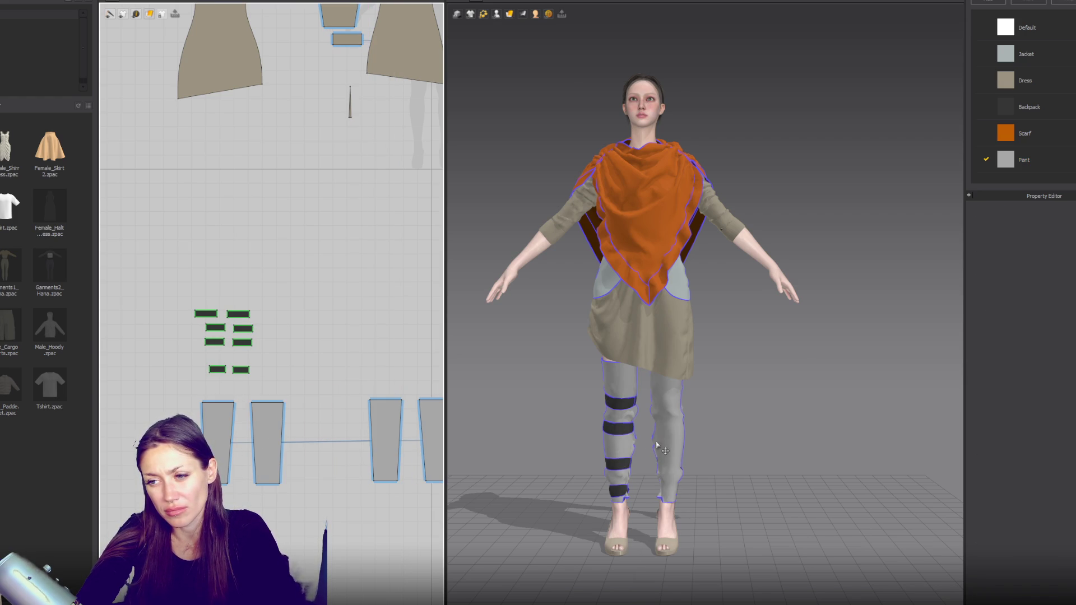
{"action": "left_click", "coordinate": [392, 414]}
{"action": "left_click", "coordinate": [426, 419], "text": "shift"}
{"action": "right_click", "coordinate": [427, 417]}
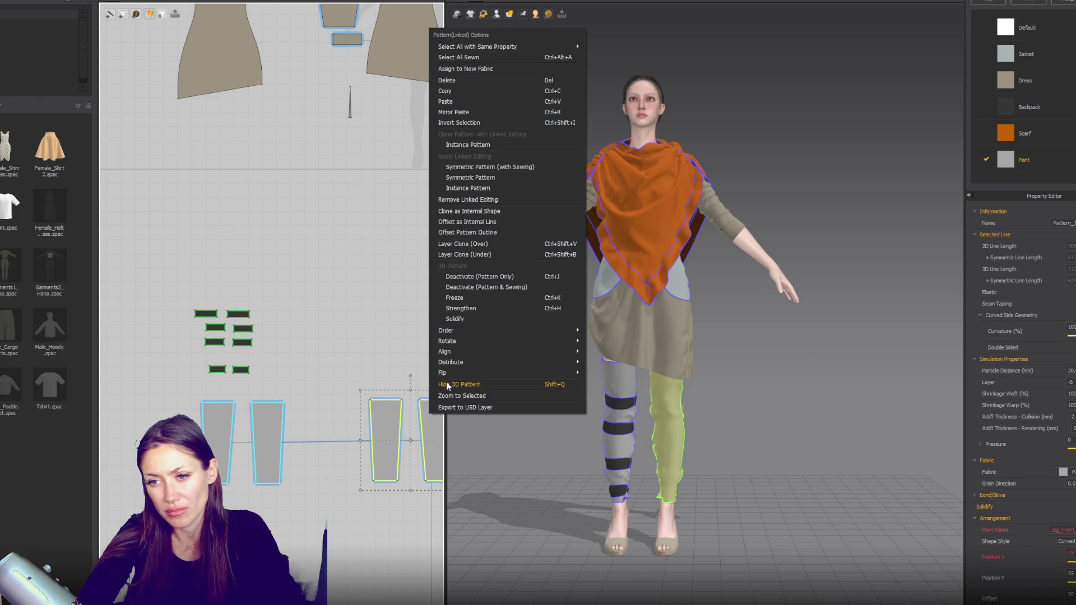
{"action": "left_click", "coordinate": [482, 202]}
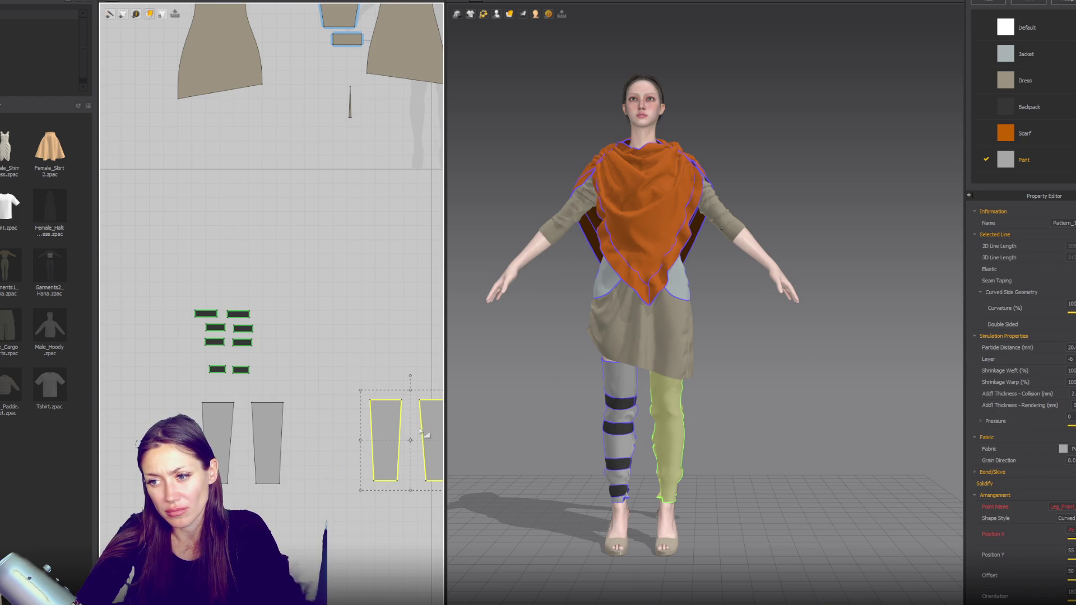
Step: Pull the new leg wrap down toward the other ankle and check it from several angles
{"action": "right_click_drag", "start_coordinate": [470, 434], "coordinate": [482, 441]}
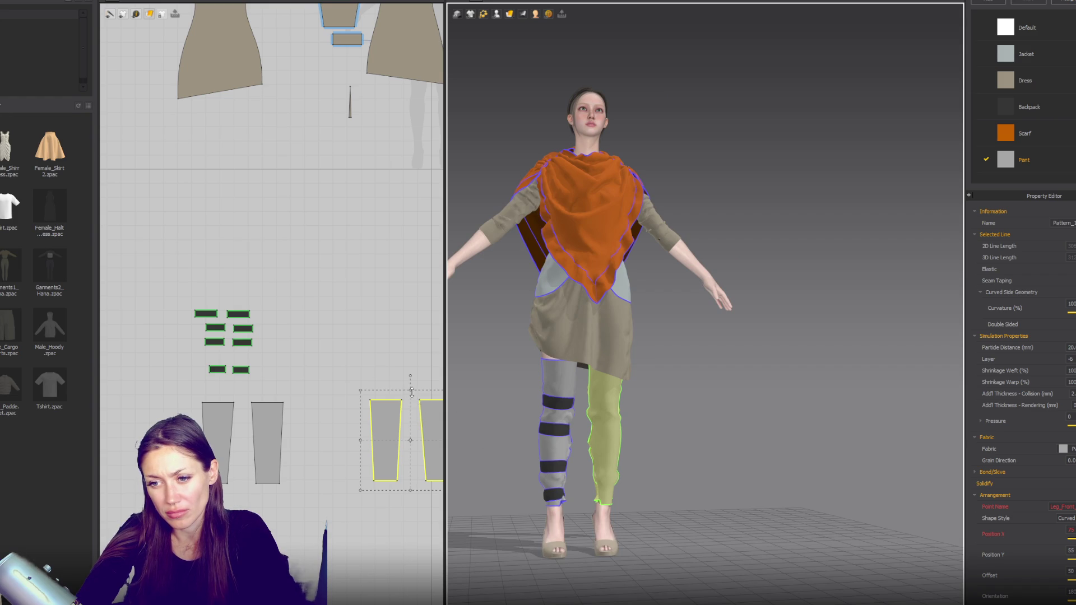
{"action": "left_click_drag", "start_coordinate": [615, 451], "coordinate": [603, 523]}
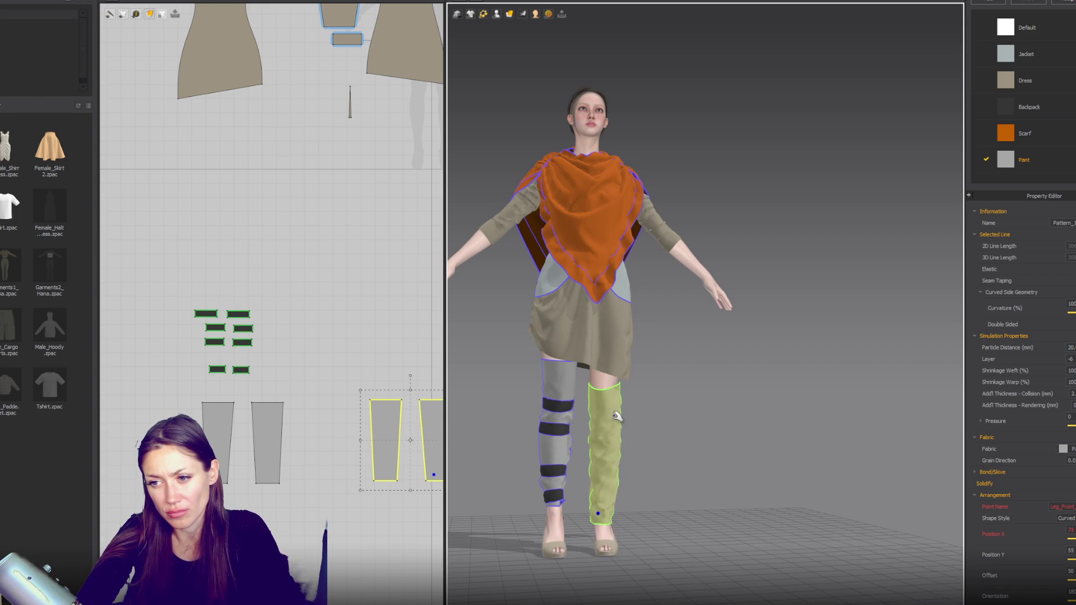
{"action": "right_click_drag", "start_coordinate": [619, 420], "coordinate": [645, 454]}
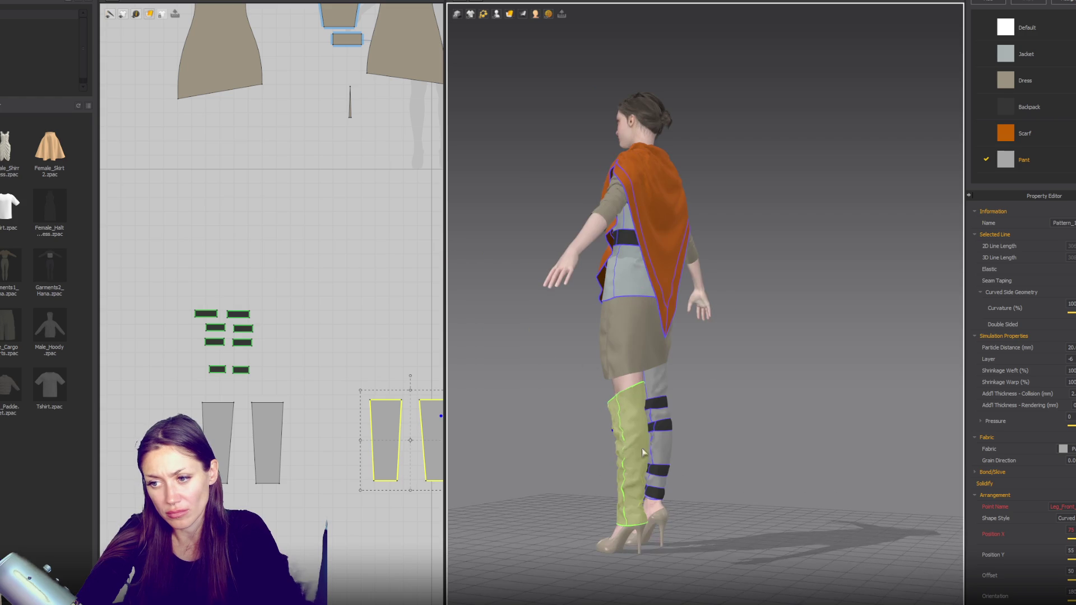
{"action": "mouse_move", "coordinate": [647, 492]}
{"action": "right_mouse_down"}
{"action": "mouse_move", "coordinate": [732, 460]}
{"action": "mouse_move", "coordinate": [753, 466]}
{"action": "right_mouse_up"}
{"action": "right_click_drag", "start_coordinate": [646, 486], "coordinate": [667, 488]}
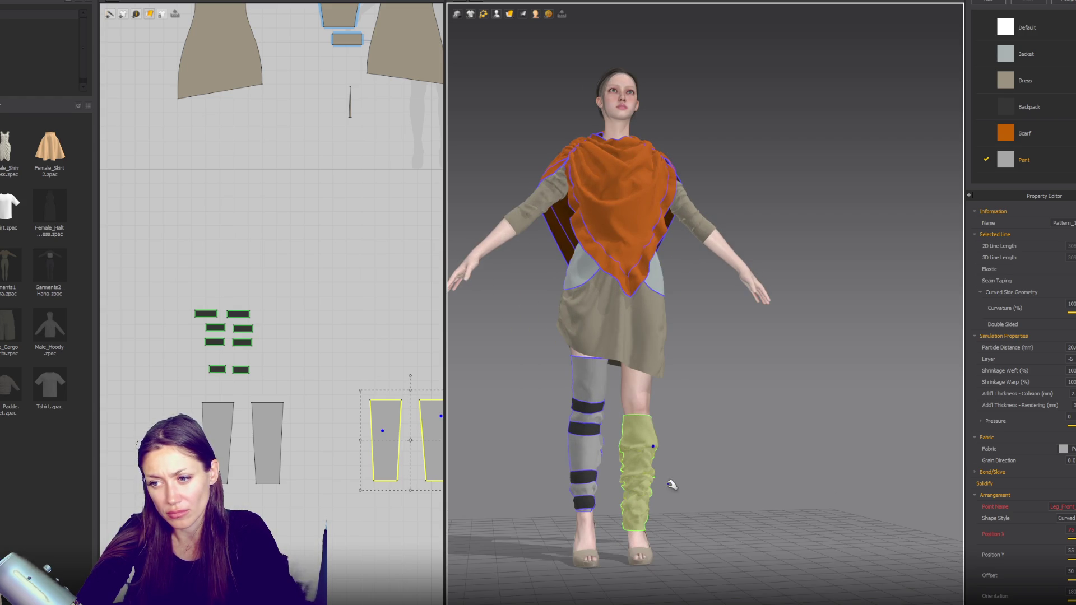
Step: Duplicate the two ankle-band pieces and place the copies for the other leg
{"action": "left_click", "coordinate": [584, 504]}
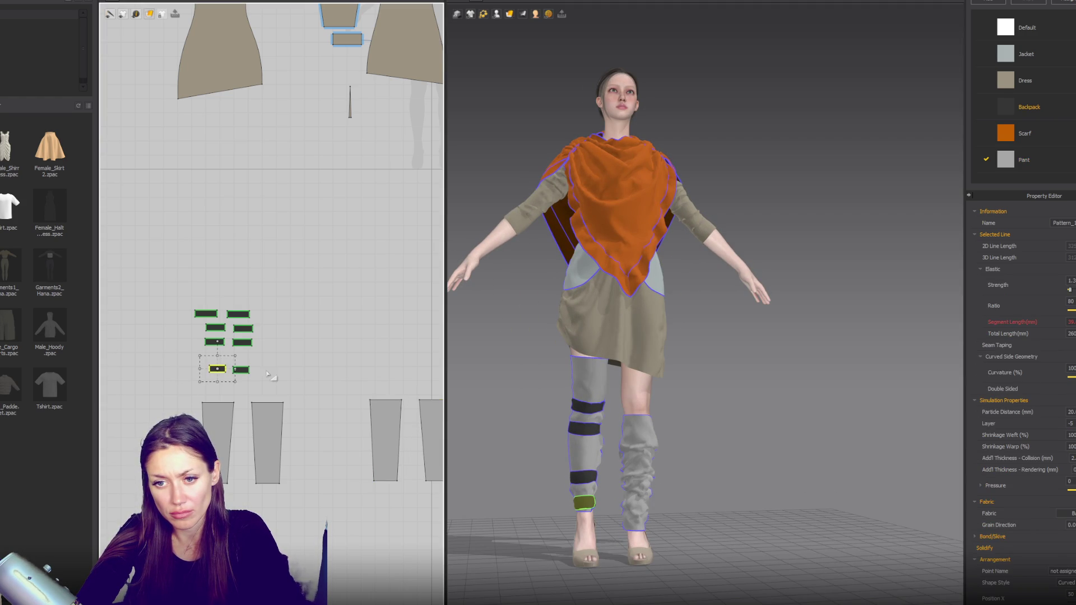
{"action": "left_click", "coordinate": [243, 370], "text": "shift"}
{"action": "key", "text": "ctrl+v"}
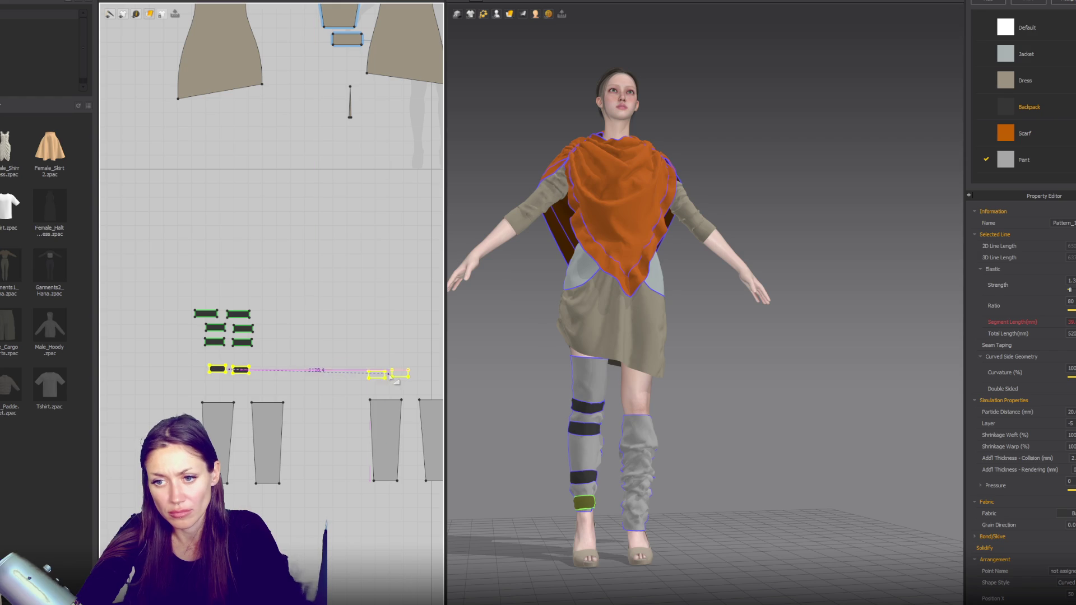
{"action": "left_click", "coordinate": [400, 373]}
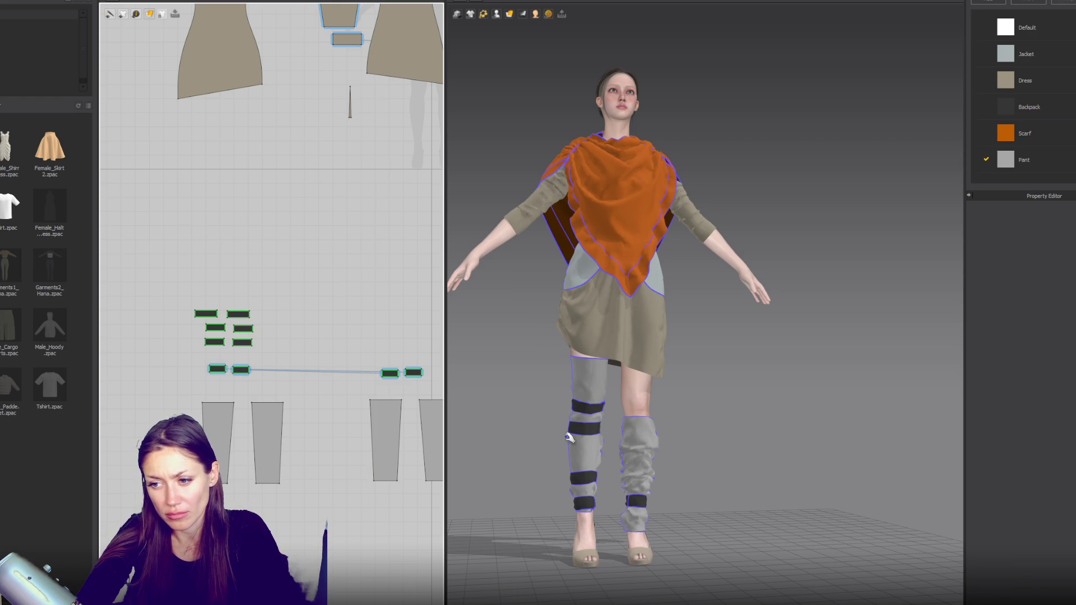
{"action": "right_click_drag", "start_coordinate": [569, 436], "coordinate": [596, 431]}
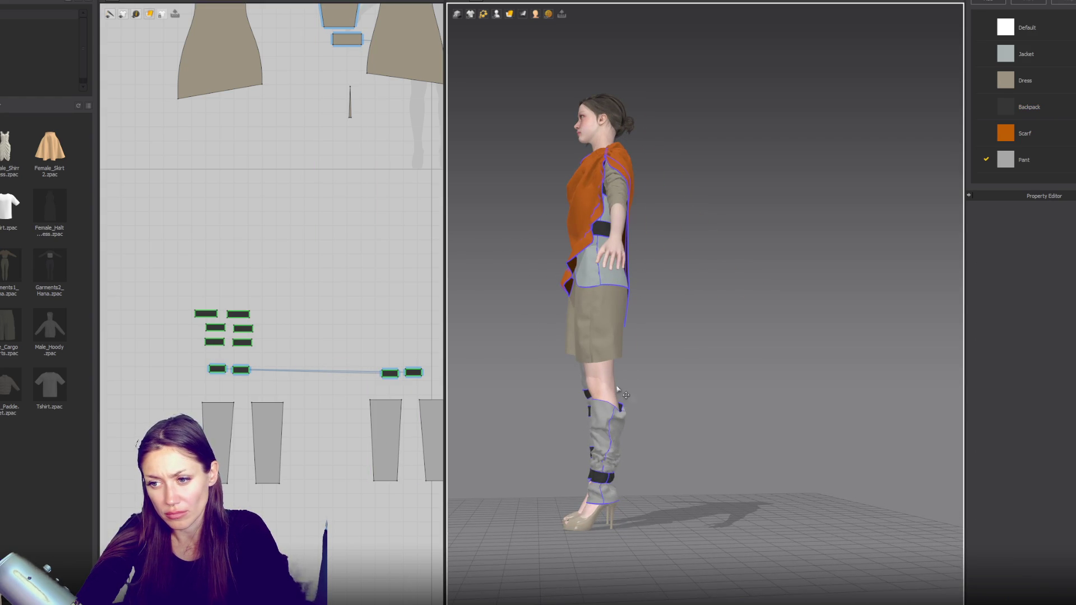
Step: Select the second leg wrap, nudge its pieces right and grab it in 3D to reposition
{"action": "left_click", "coordinate": [620, 393]}
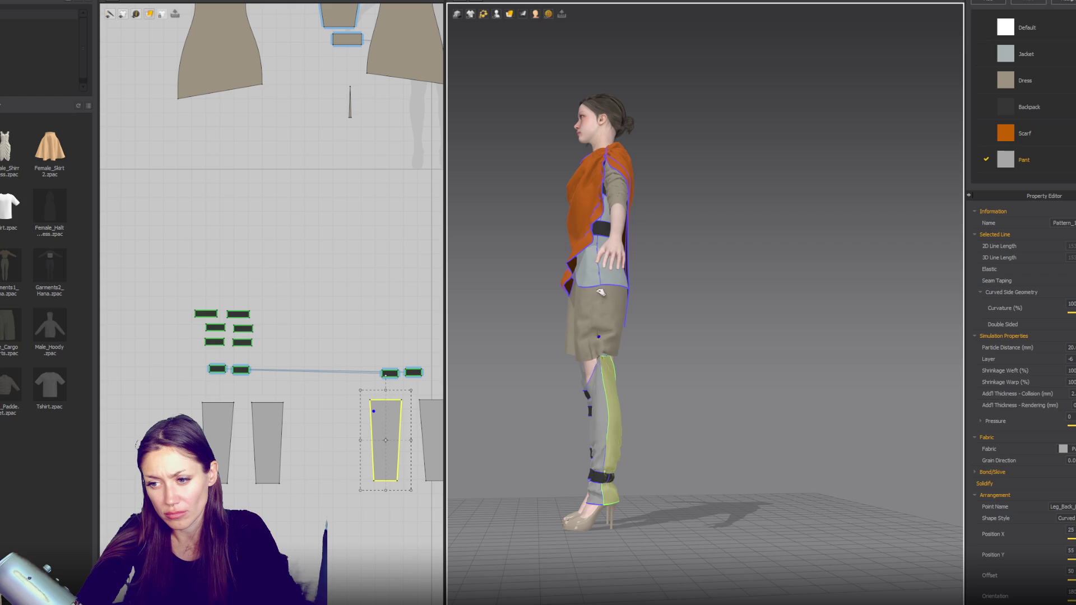
{"action": "left_click", "coordinate": [605, 261]}
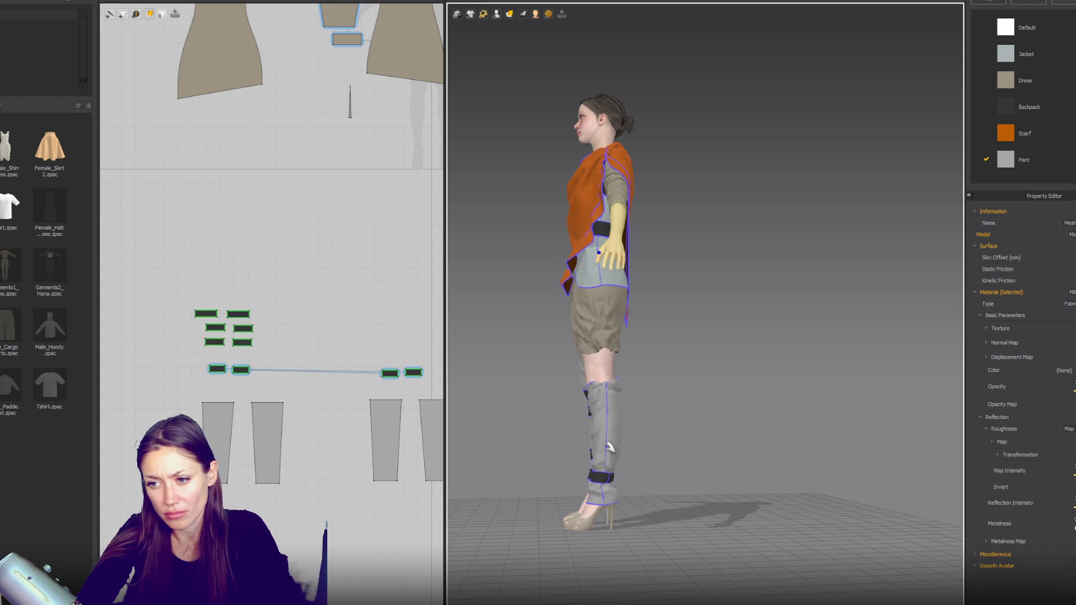
{"action": "left_click", "coordinate": [609, 448]}
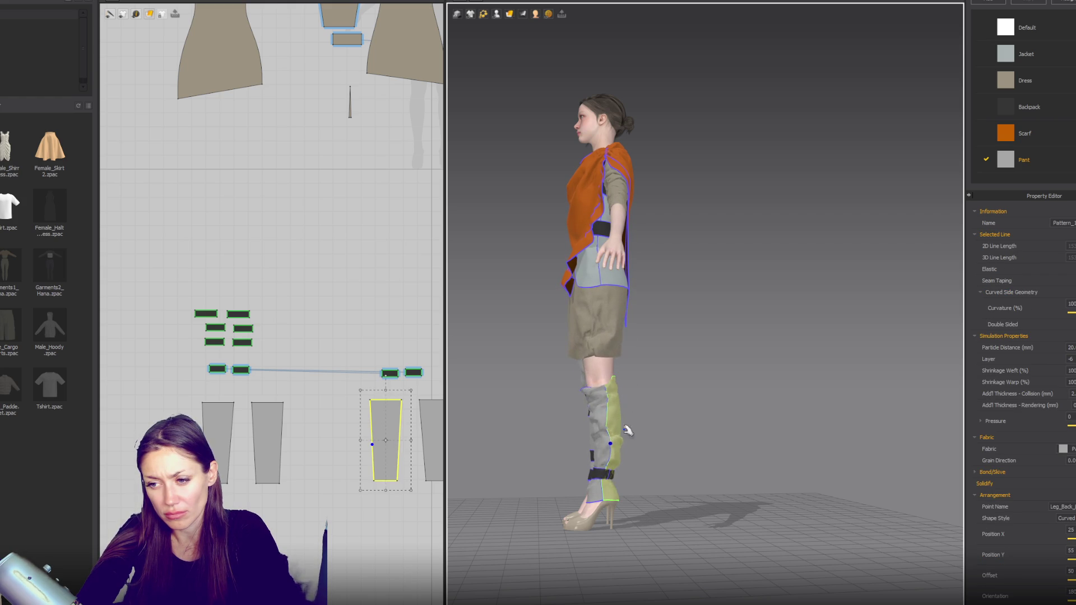
{"action": "key", "text": "2"}
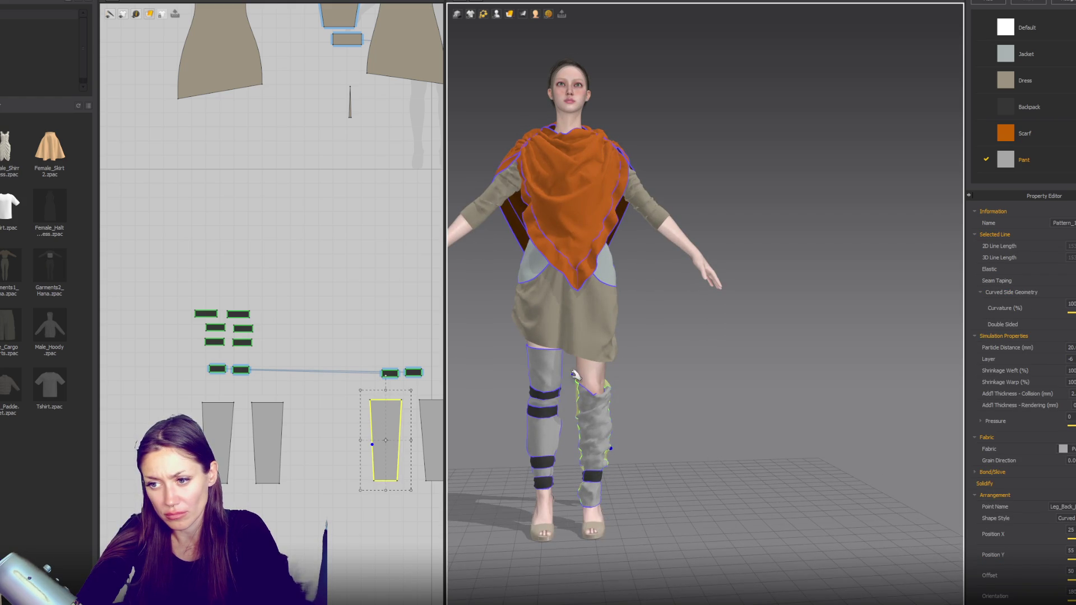
{"action": "left_click", "coordinate": [590, 393]}
{"action": "left_click", "coordinate": [385, 439], "text": "shift"}
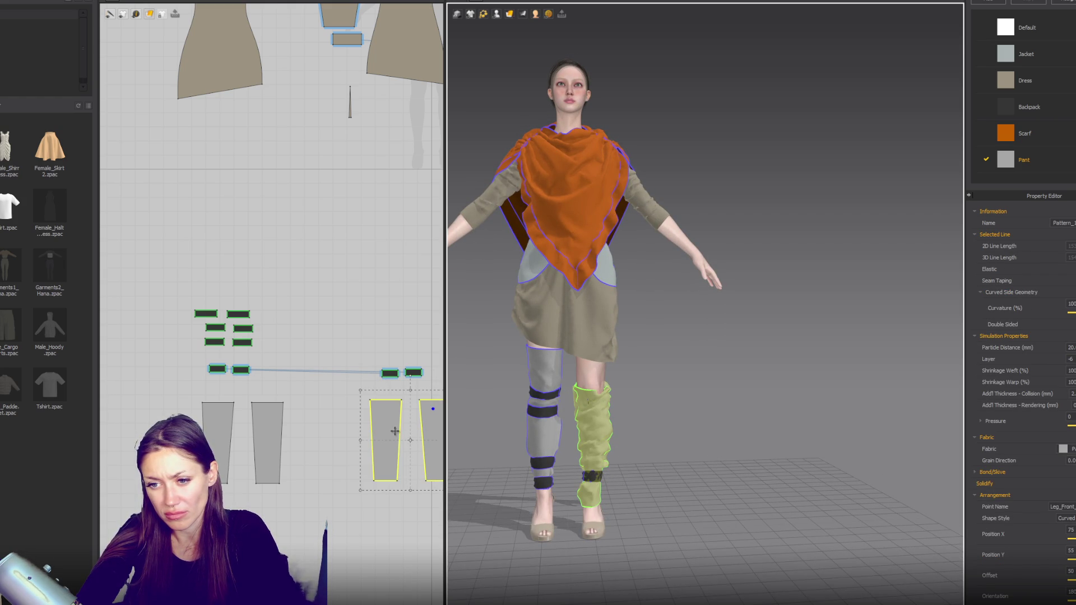
{"action": "left_click_drag", "start_coordinate": [370, 438], "coordinate": [385, 438]}
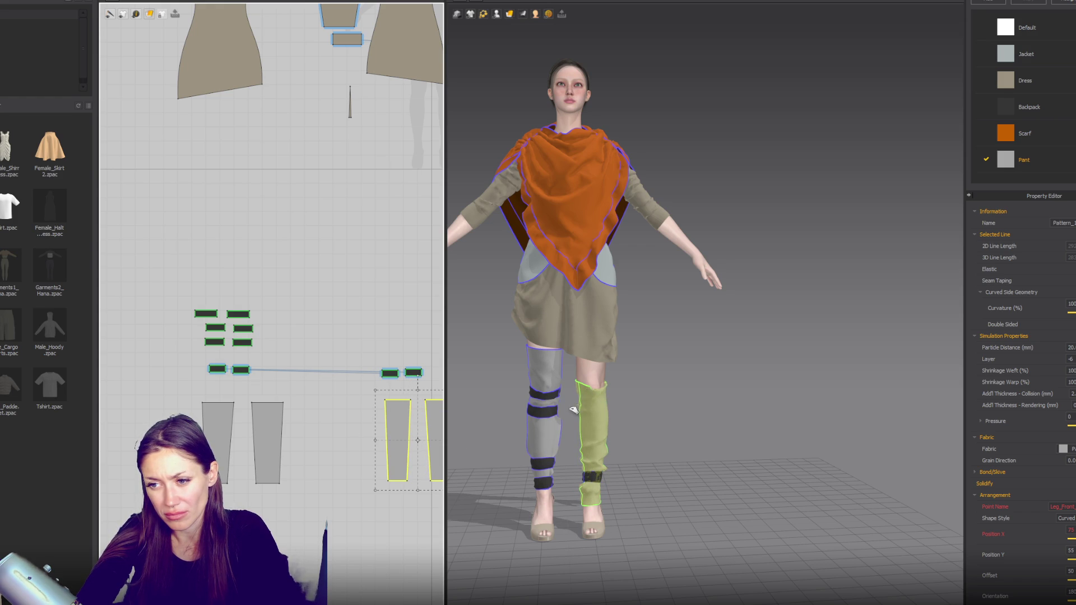
{"action": "left_click_drag", "start_coordinate": [582, 393], "coordinate": [601, 393]}
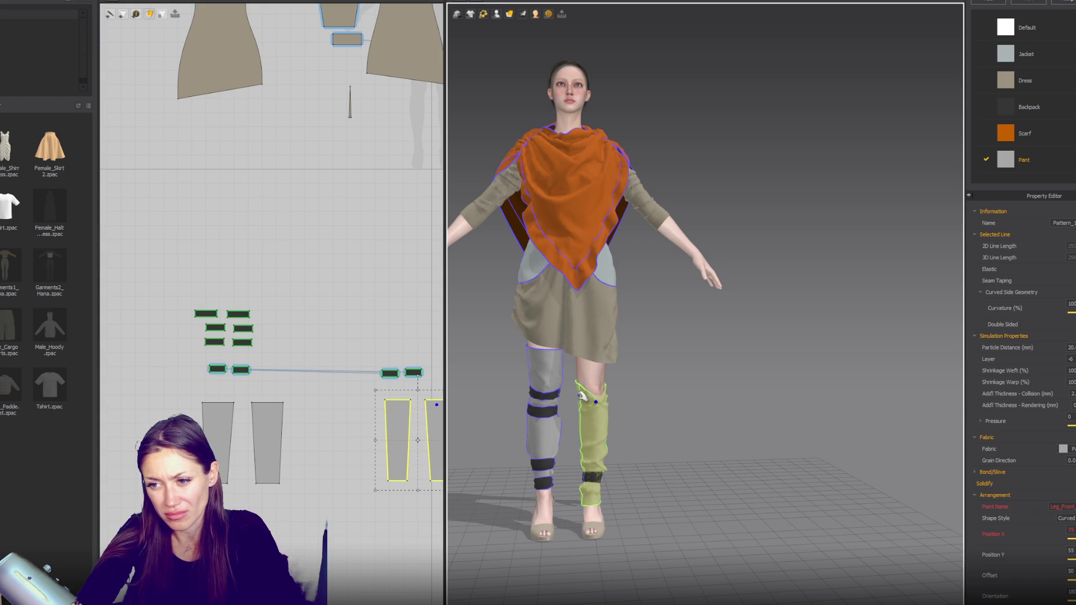
Step: Settle the second leg wrap so it reaches the knee and check it from side and front
{"action": "key", "text": "6"}
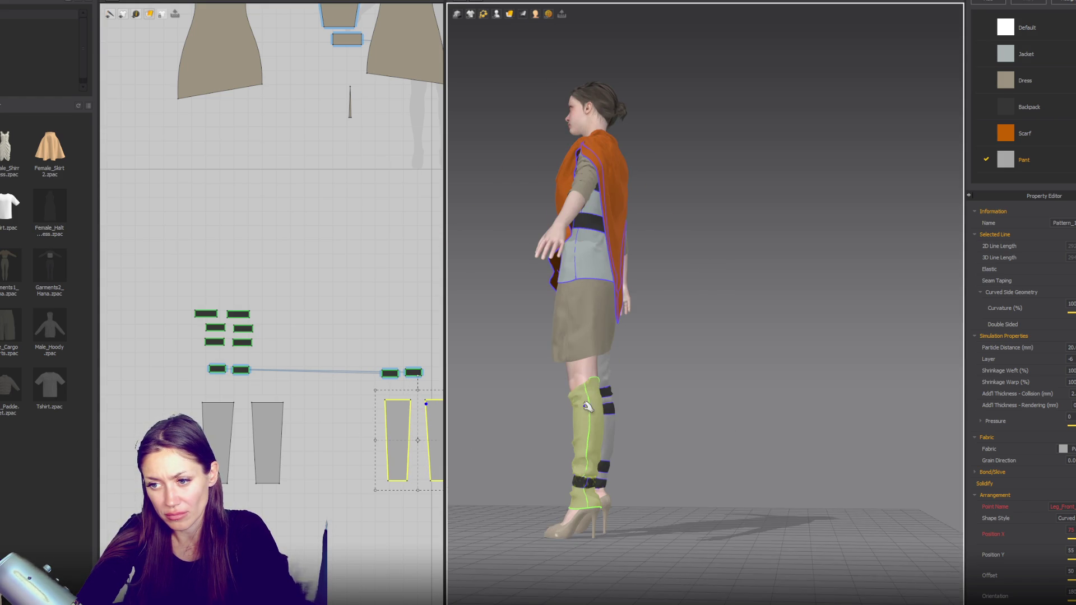
{"action": "right_click_drag", "start_coordinate": [575, 441], "coordinate": [677, 440]}
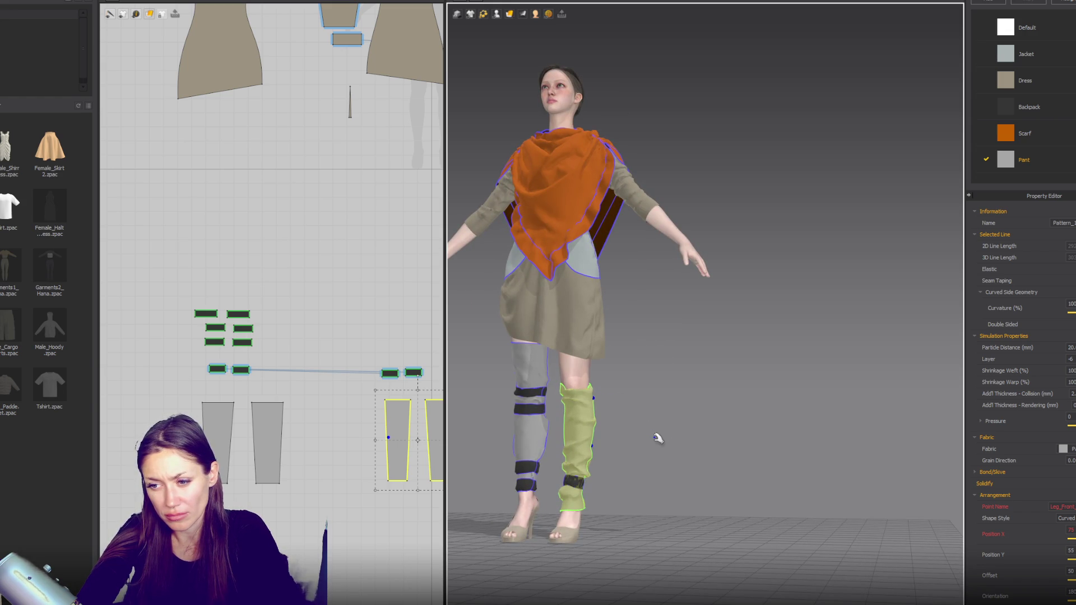
{"action": "key", "text": "2"}
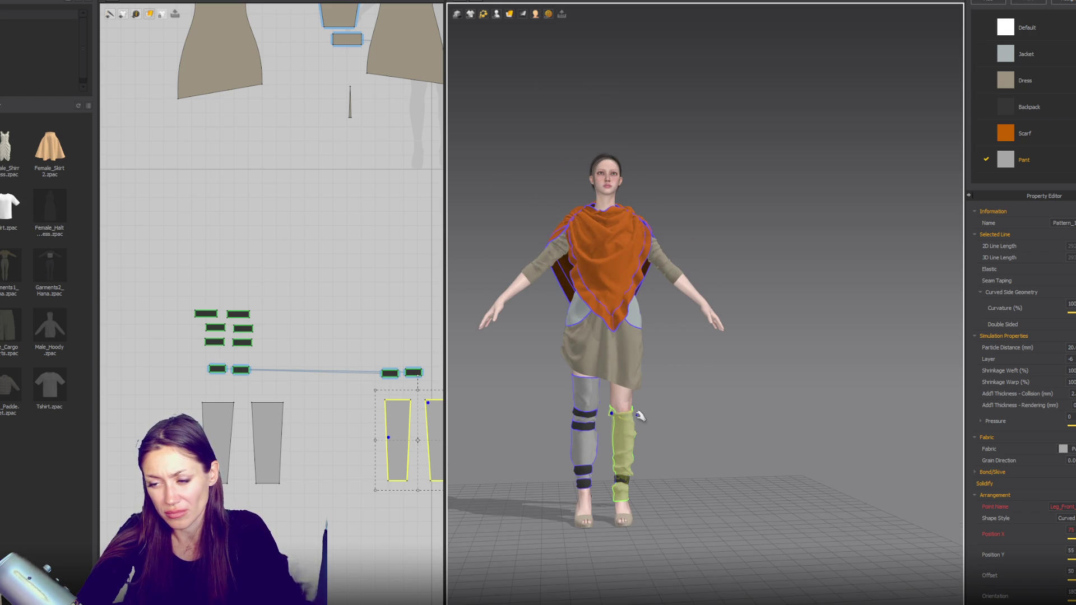
{"action": "scroll", "coordinate": [670, 433], "scroll_direction": "up", "scroll_amount": 5}
{"action": "left_click_drag", "start_coordinate": [538, 548], "coordinate": [545, 515]}
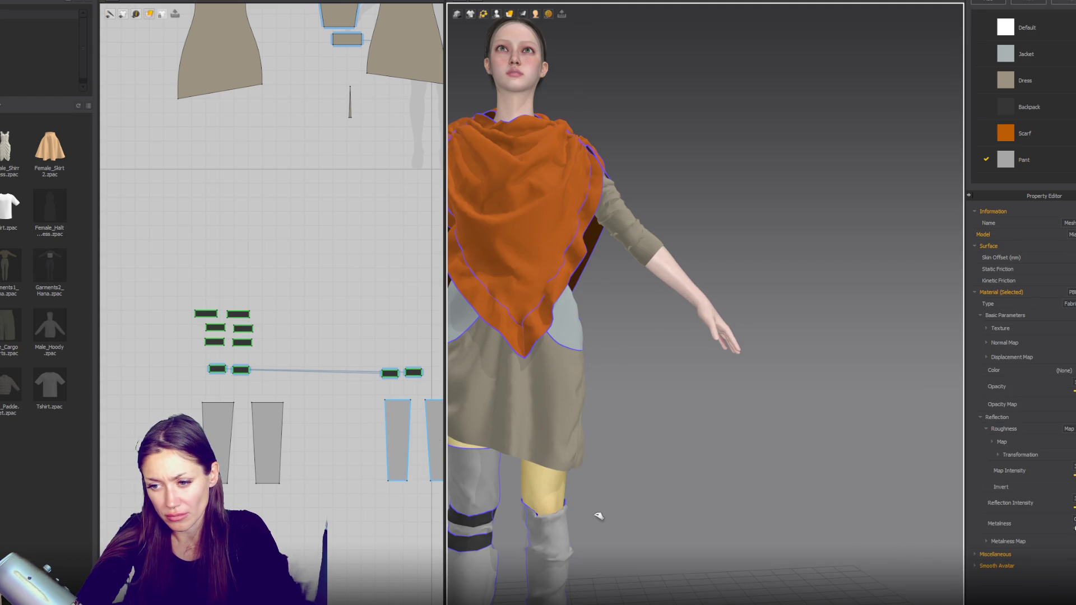
{"action": "right_click_drag", "start_coordinate": [598, 512], "coordinate": [557, 514]}
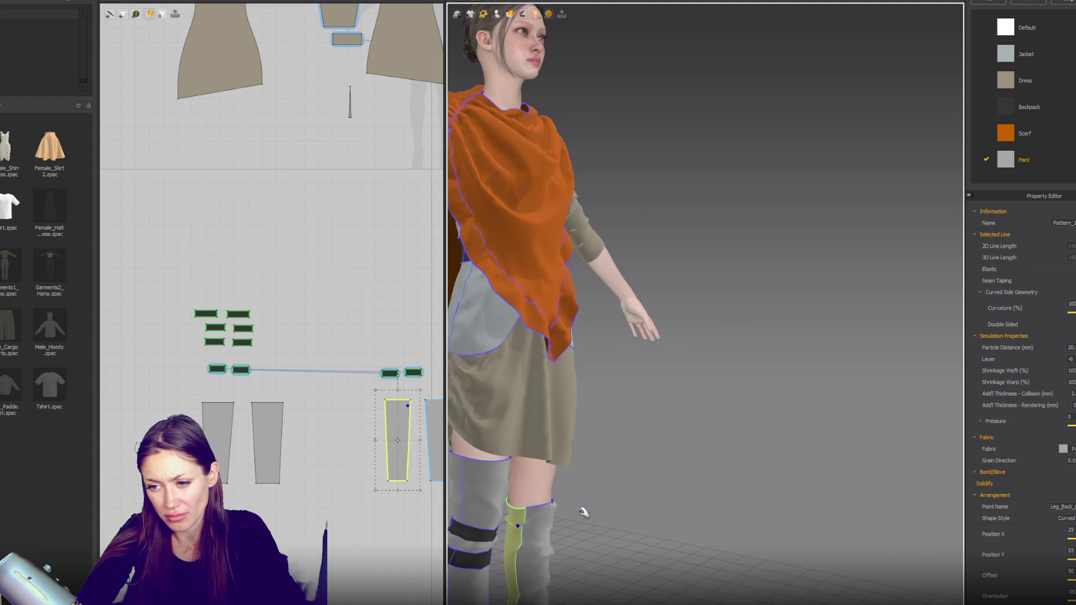
{"action": "left_click", "coordinate": [614, 500]}
{"action": "mouse_move", "coordinate": [644, 485]}
{"action": "right_mouse_down"}
{"action": "mouse_move", "coordinate": [610, 449]}
{"action": "mouse_move", "coordinate": [677, 357]}
{"action": "right_mouse_up"}
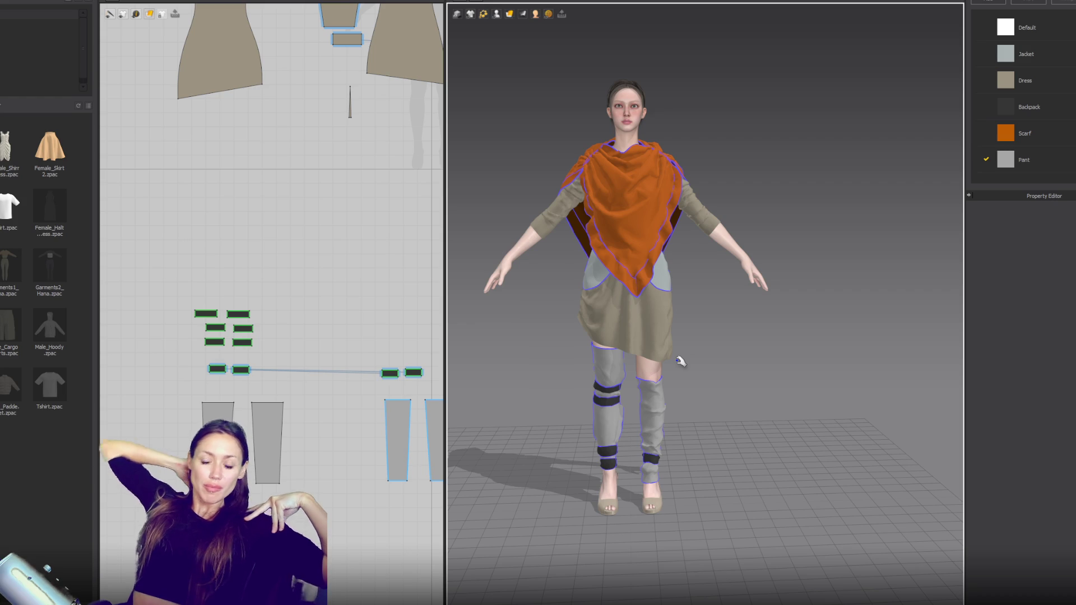
{"action": "left_click", "coordinate": [679, 362]}
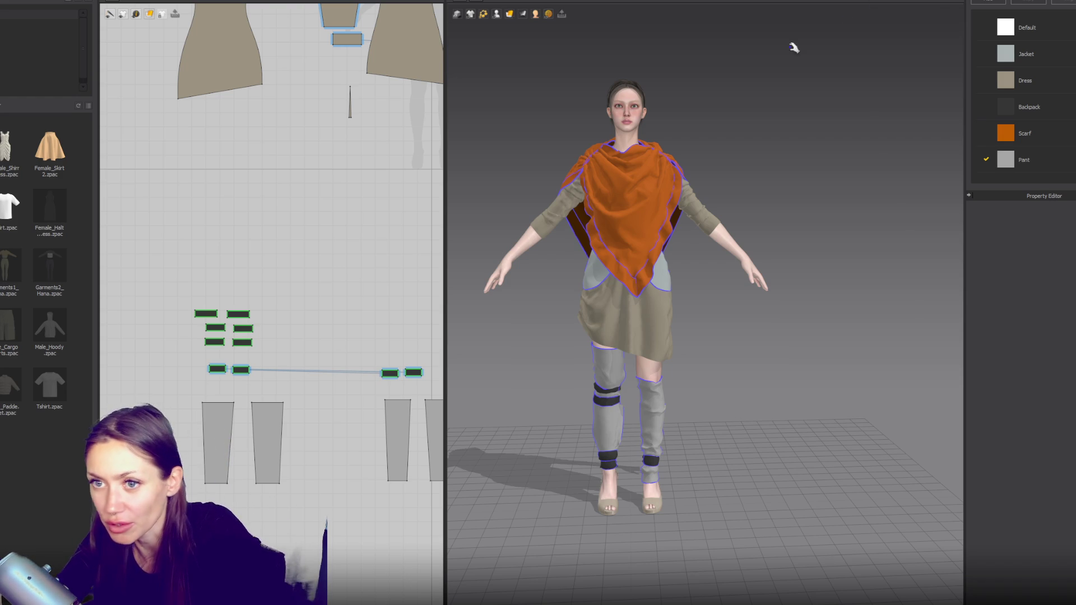
Step: Draw a tall rectangle pattern piece and delete its top-left corner to form a right triangle
{"action": "middle_click_drag", "start_coordinate": [408, 193], "coordinate": [395, 530]}
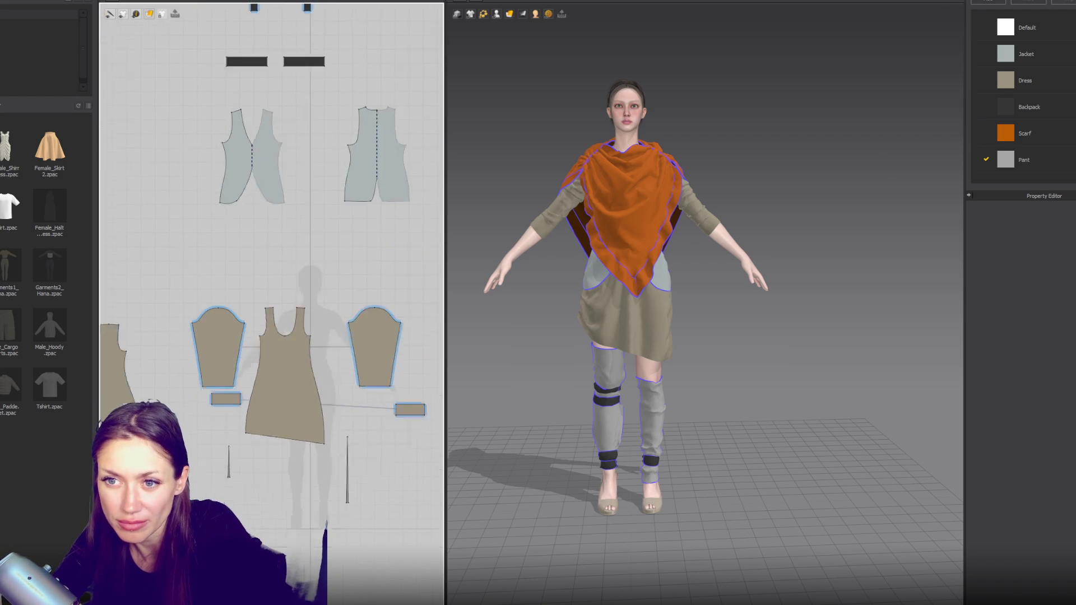
{"action": "middle_click_drag", "start_coordinate": [395, 168], "coordinate": [396, 252]}
{"action": "middle_click_drag", "start_coordinate": [396, 127], "coordinate": [396, 378]}
{"action": "middle_click_drag", "start_coordinate": [396, 168], "coordinate": [395, 412]}
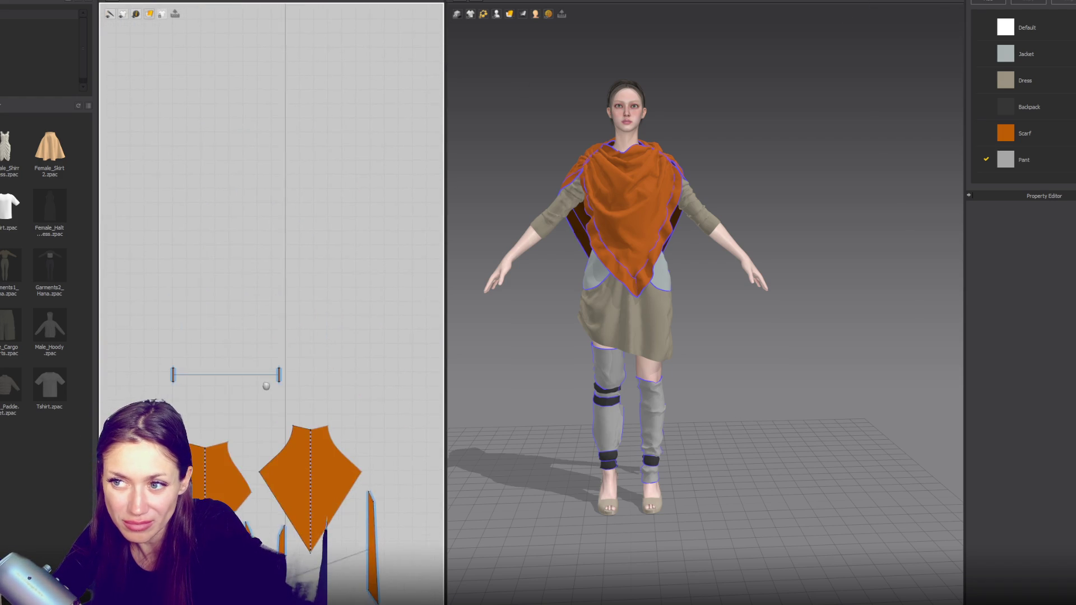
{"action": "middle_click_drag", "start_coordinate": [266, 386], "coordinate": [267, 398]}
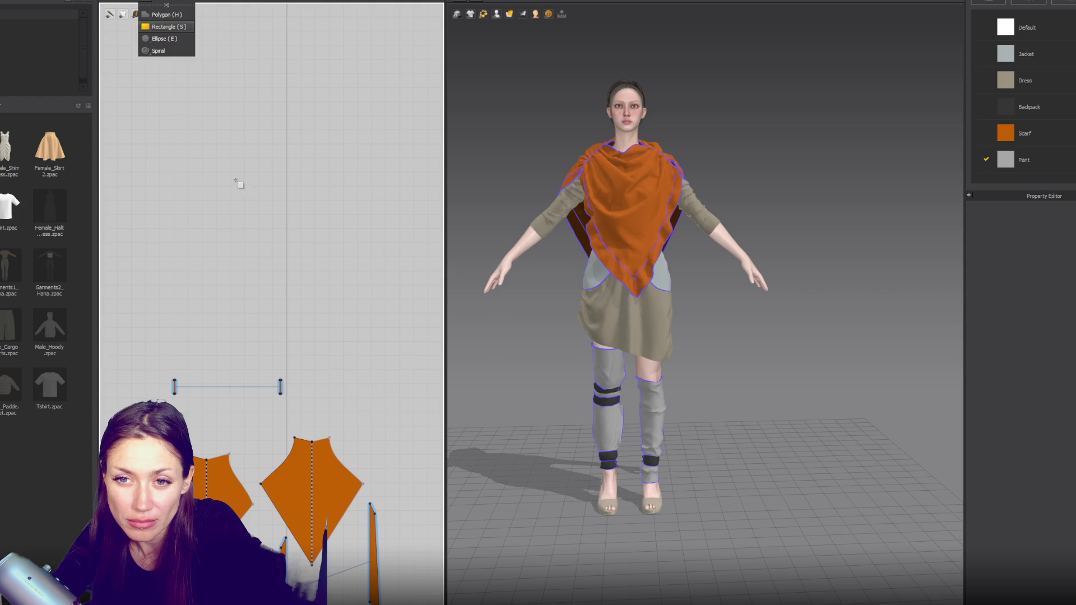
{"action": "mouse_move", "coordinate": [209, 94]}
{"action": "left_mouse_down"}
{"action": "mouse_move", "coordinate": [273, 201]}
{"action": "mouse_move", "coordinate": [271, 237]}
{"action": "left_mouse_up"}
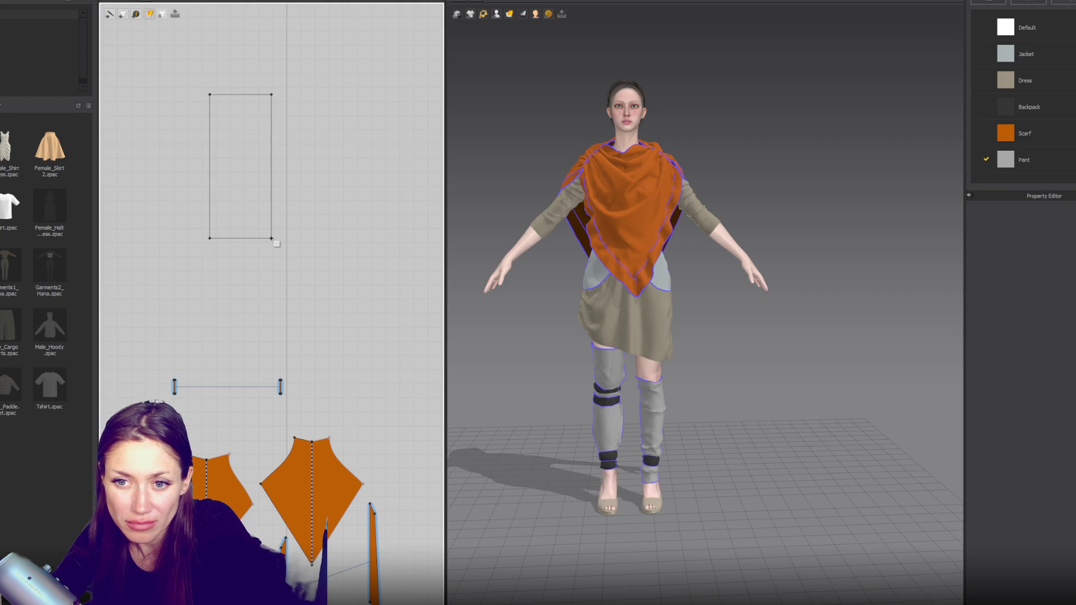
{"action": "left_click", "coordinate": [271, 119]}
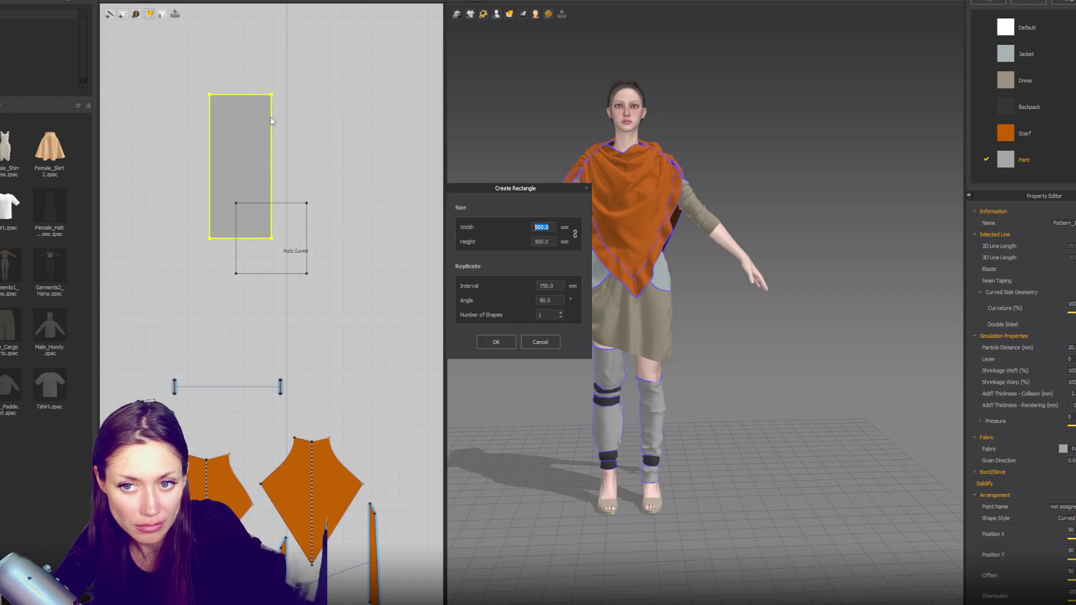
{"action": "key", "text": "Escape"}
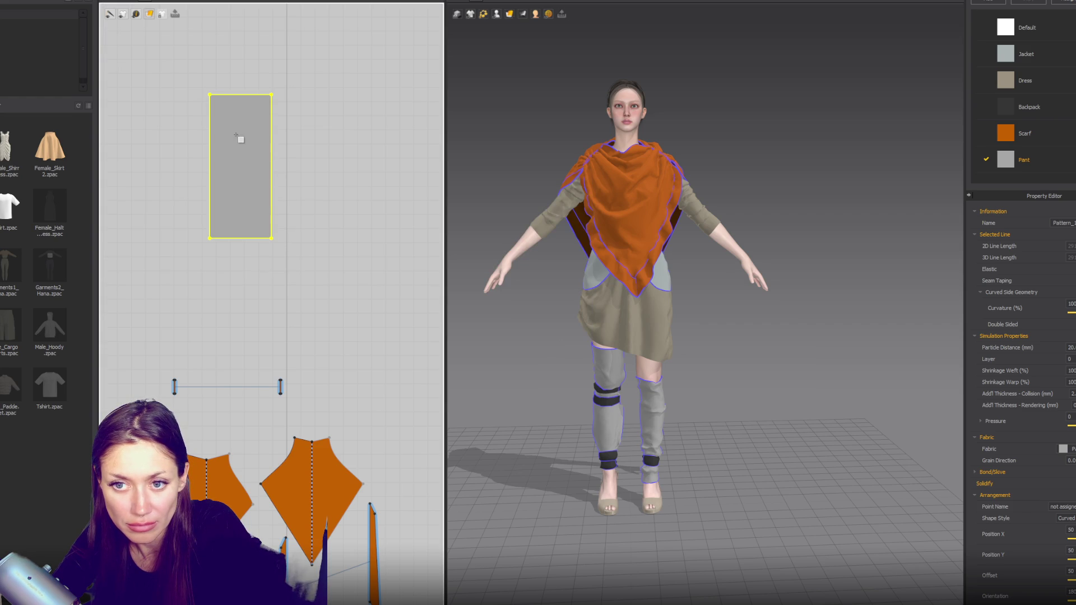
{"action": "left_click", "coordinate": [211, 98]}
{"action": "key", "text": "Delete"}
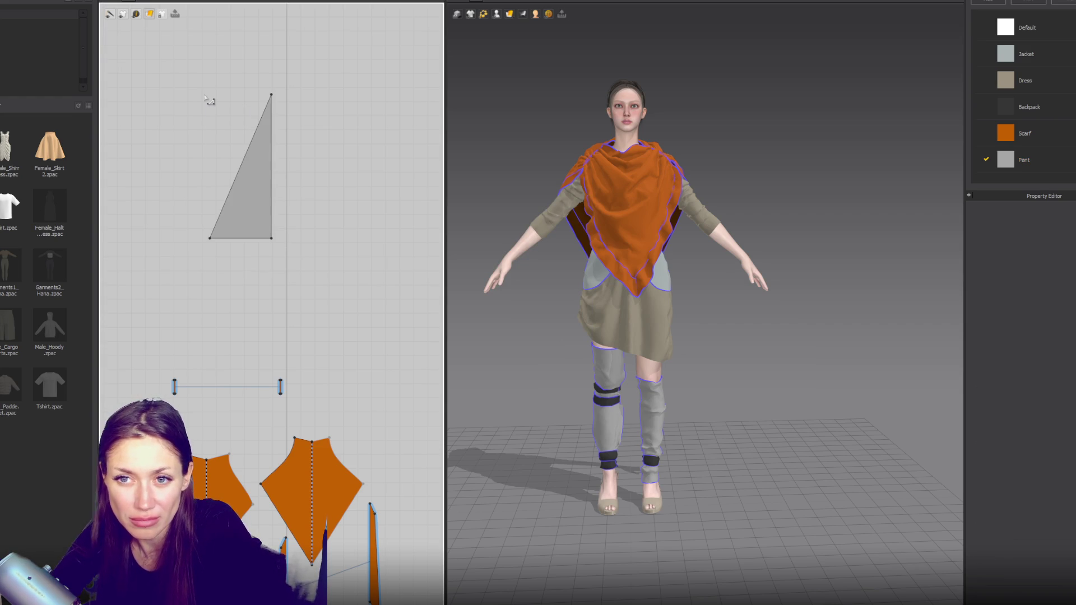
Step: Bow the triangle's diagonal edge into a curve and widen its base into a rounded hood shape
{"action": "mouse_move", "coordinate": [248, 150]}
{"action": "left_mouse_down"}
{"action": "mouse_move", "coordinate": [211, 124]}
{"action": "mouse_move", "coordinate": [188, 129]}
{"action": "left_mouse_up"}
{"action": "left_click_drag", "start_coordinate": [208, 239], "coordinate": [188, 238]}
{"action": "left_click_drag", "start_coordinate": [128, 126], "coordinate": [160, 135]}
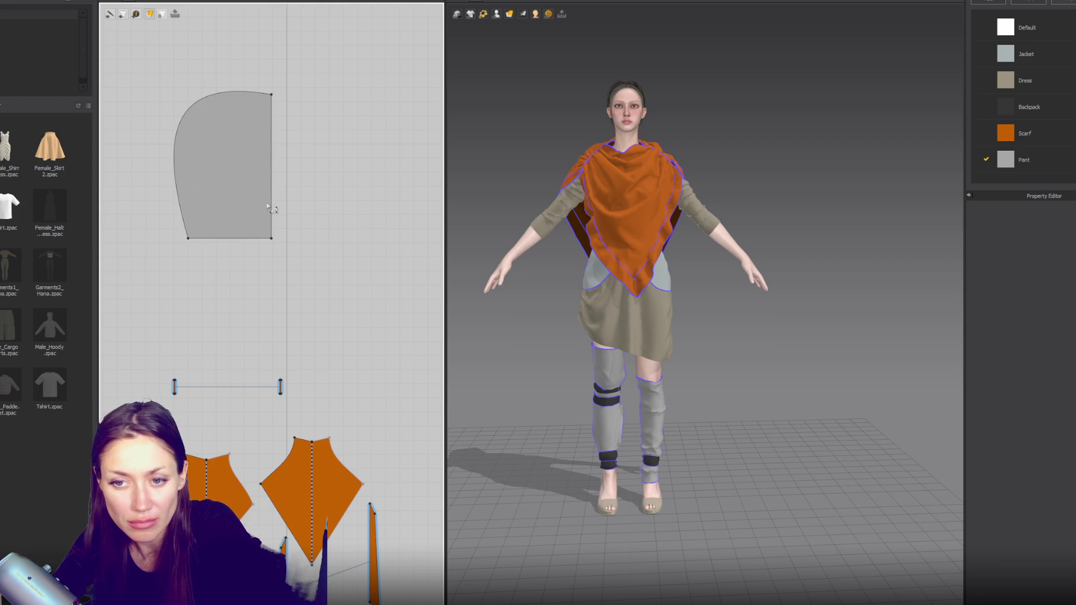
Step: Mirror-paste a linked copy of the hood panel beside the original
{"action": "left_click", "coordinate": [253, 200]}
{"action": "key", "text": "ctrl+c"}
{"action": "key", "text": "ctrl+r"}
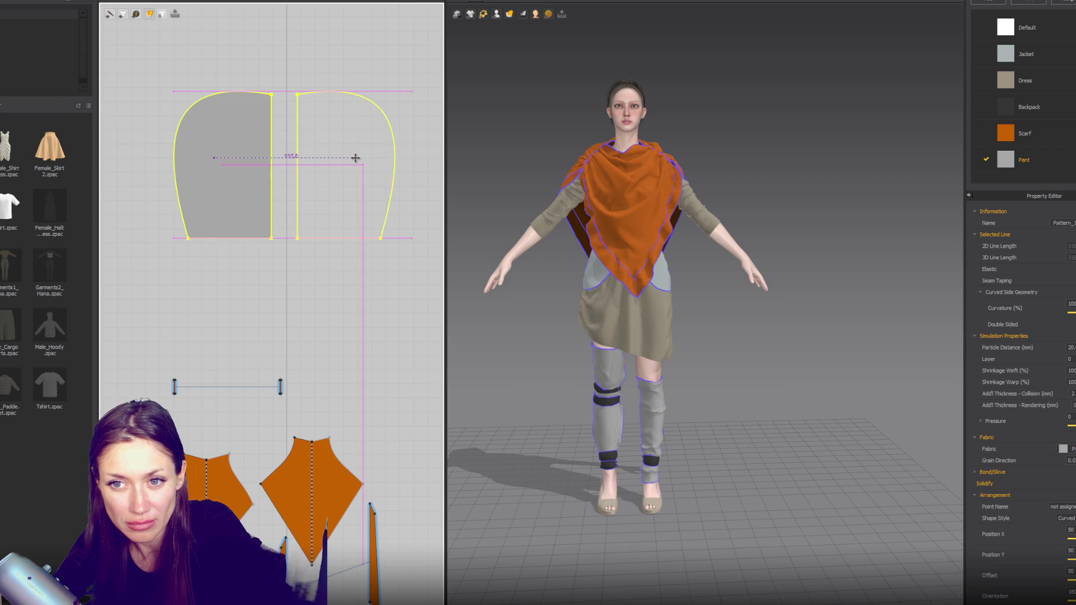
{"action": "left_click", "coordinate": [362, 163]}
{"action": "key", "text": "z"}
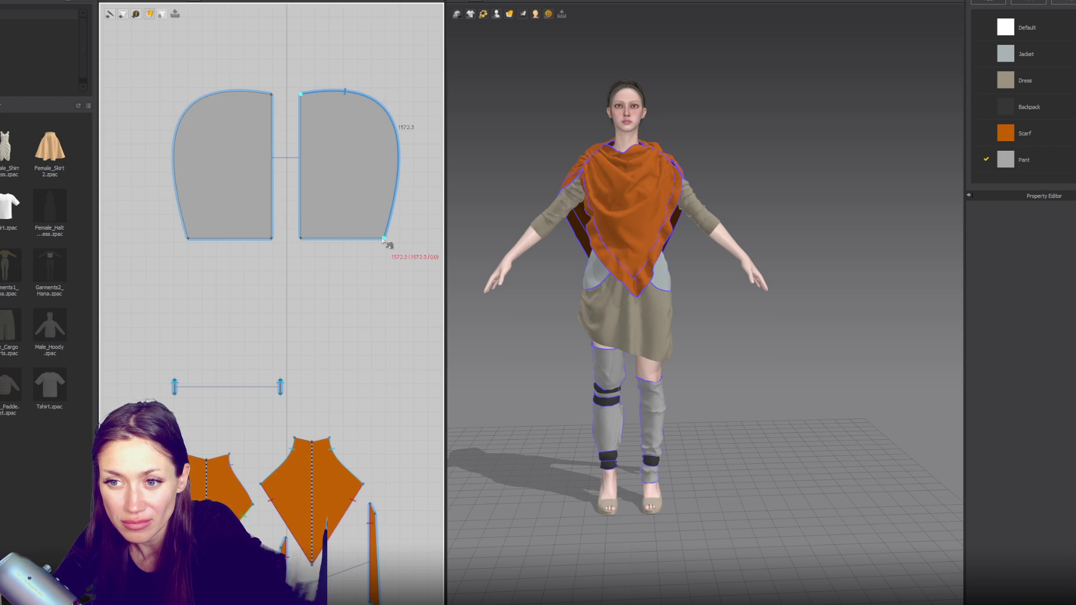
{"action": "key", "text": "a"}
{"action": "left_click", "coordinate": [310, 203]}
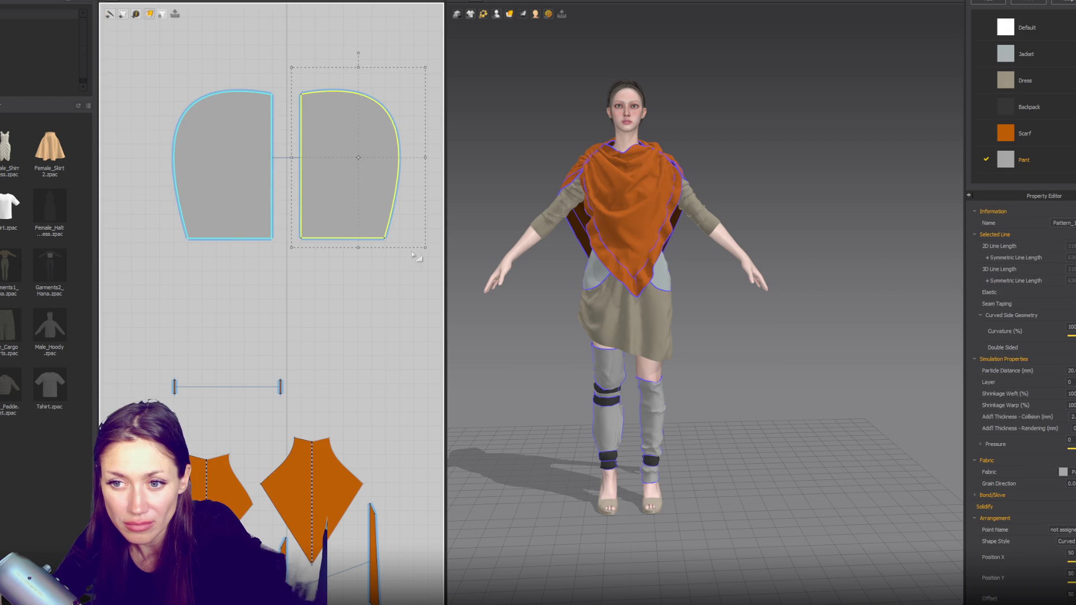
{"action": "scroll", "coordinate": [378, 224], "scroll_direction": "down", "scroll_amount": 3}
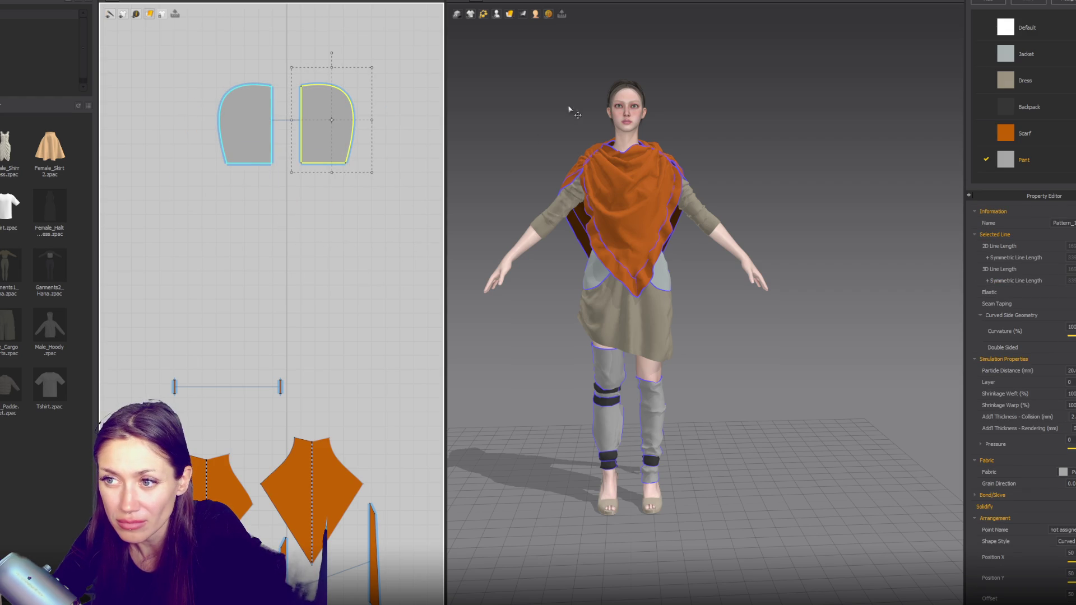
{"action": "scroll", "coordinate": [571, 71], "scroll_direction": "up", "scroll_amount": 2}
{"action": "scroll", "coordinate": [571, 71], "scroll_direction": "up", "scroll_amount": 2}
Step: Show the avatar's arrangement points and wrap the left hood panel around the head
{"action": "key", "text": "z"}
{"action": "right_click_drag", "start_coordinate": [511, 160], "coordinate": [581, 131]}
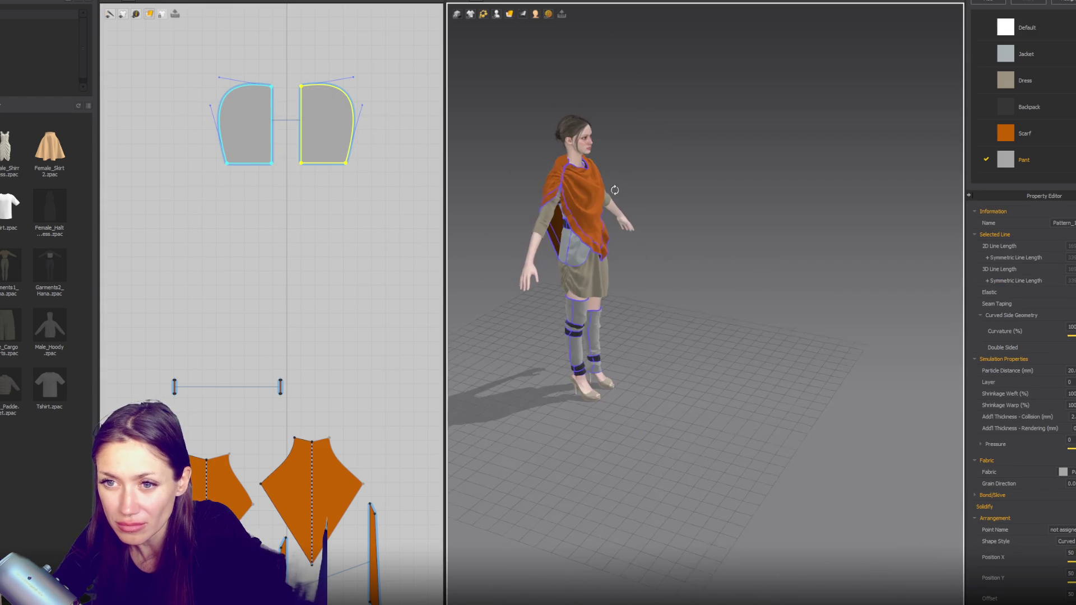
{"action": "left_click", "coordinate": [586, 134]}
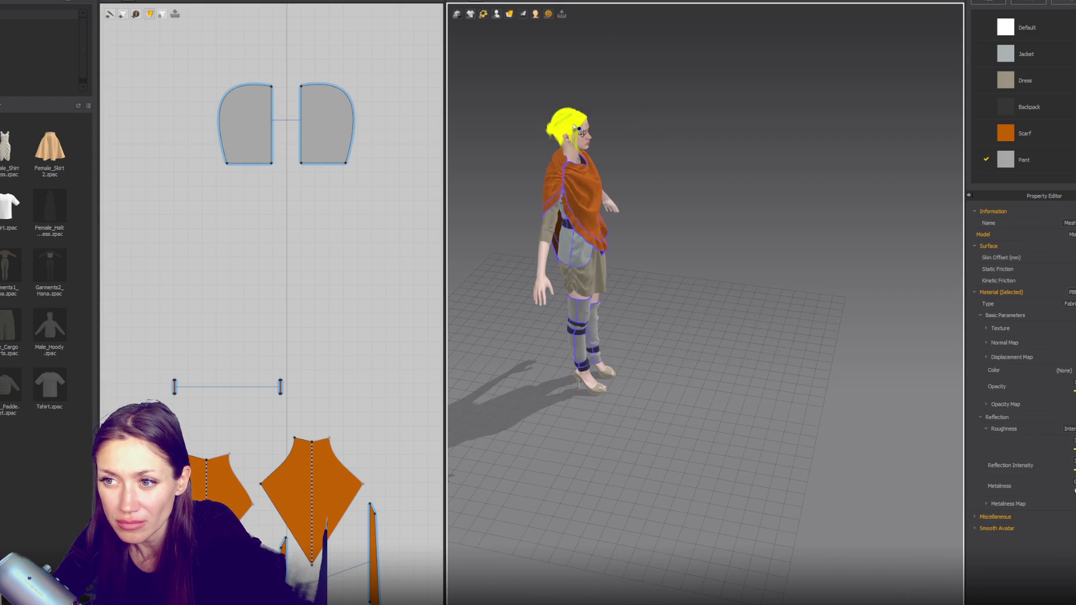
{"action": "scroll", "coordinate": [712, 228], "scroll_direction": "up", "scroll_amount": 5}
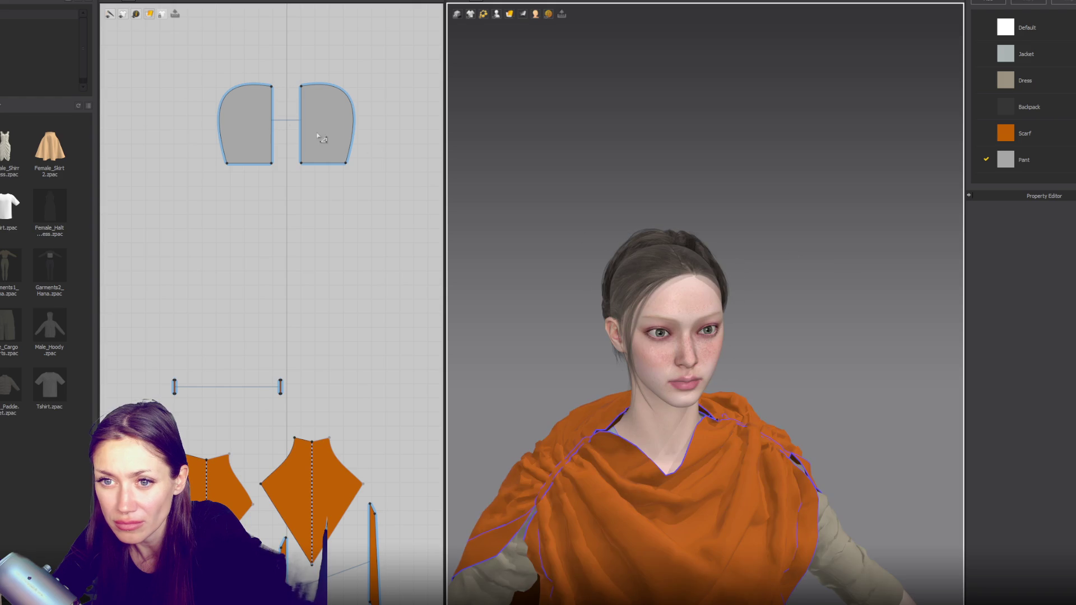
{"action": "left_click", "coordinate": [247, 130]}
{"action": "left_click", "coordinate": [496, 14]}
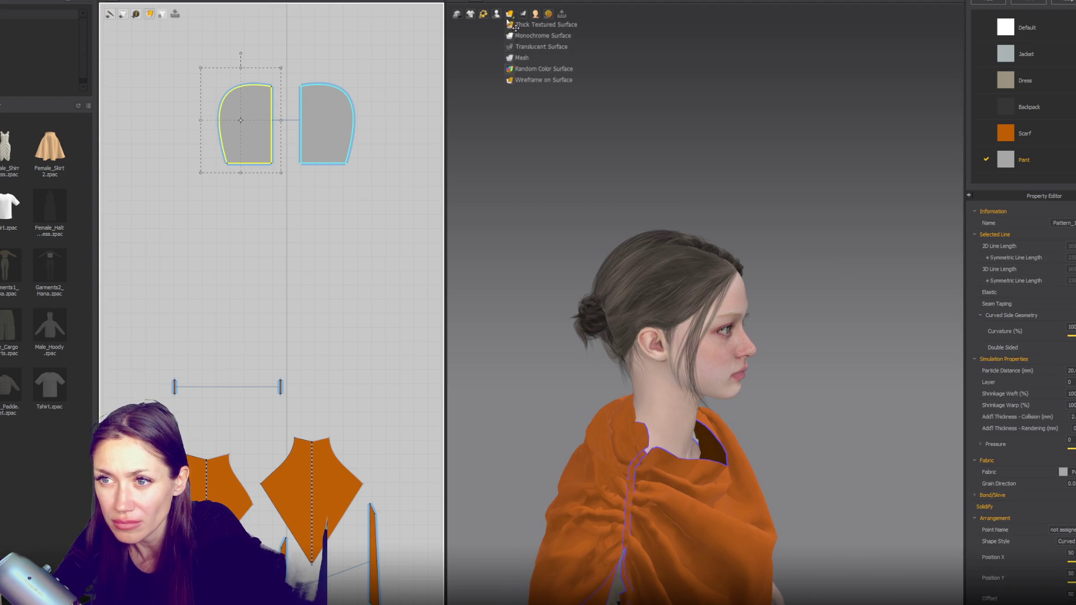
{"action": "left_click", "coordinate": [537, 35]}
{"action": "left_click", "coordinate": [683, 324]}
Step: Snap both panels to the side head points, placing the right panel on the other side
{"action": "mouse_move", "coordinate": [201, 189]}
{"action": "left_mouse_down"}
{"action": "mouse_move", "coordinate": [383, 80]}
{"action": "mouse_move", "coordinate": [312, 109]}
{"action": "left_mouse_up"}
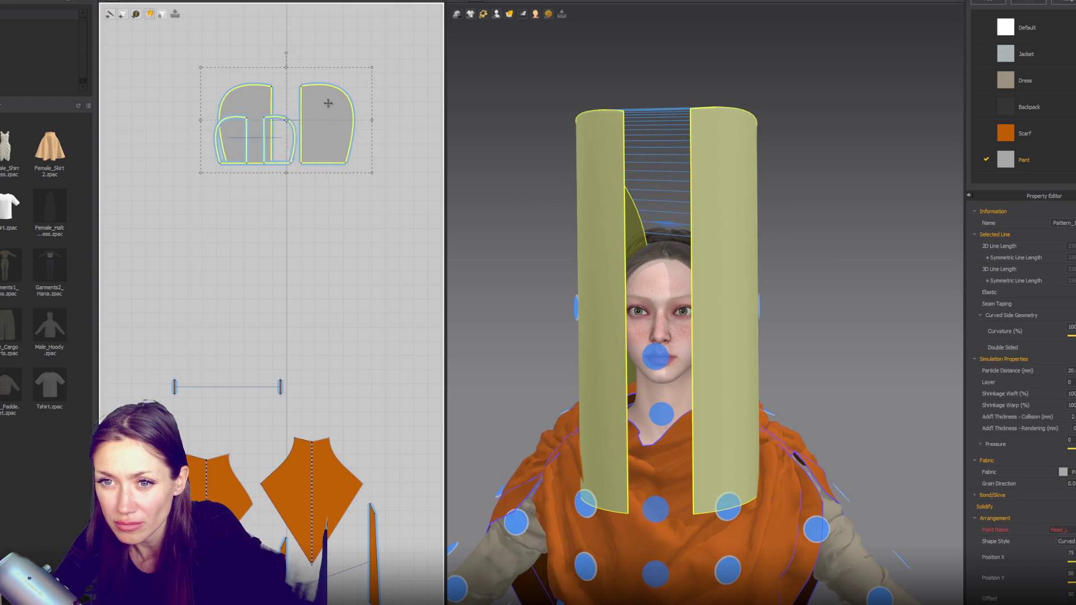
{"action": "mouse_move", "coordinate": [626, 345]}
{"action": "right_mouse_down"}
{"action": "mouse_move", "coordinate": [683, 331]}
{"action": "mouse_move", "coordinate": [723, 337]}
{"action": "mouse_move", "coordinate": [675, 321]}
{"action": "right_mouse_up"}
{"action": "left_click", "coordinate": [682, 331]}
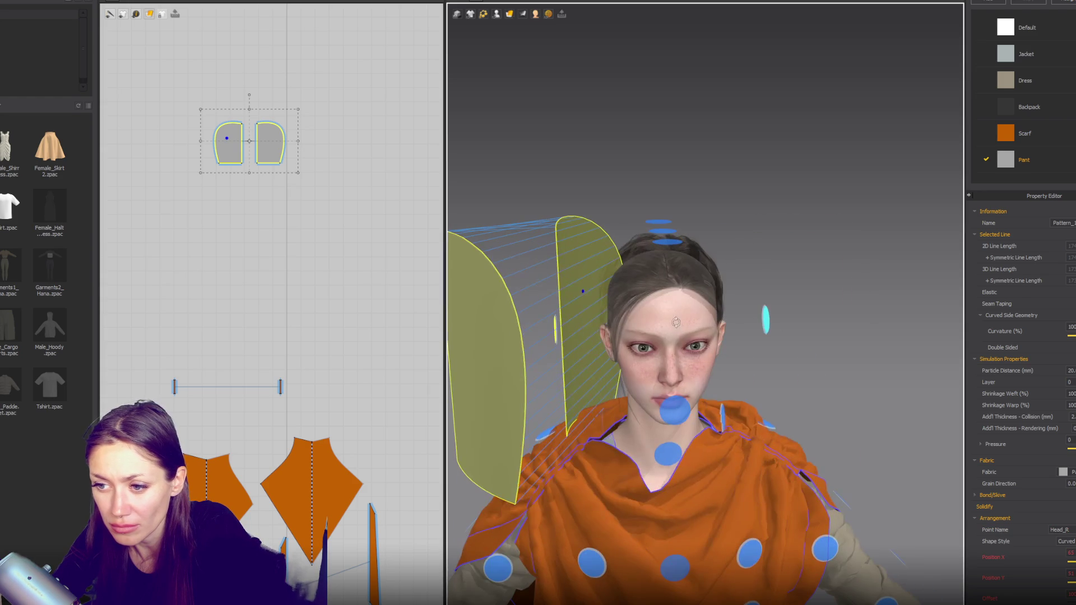
{"action": "left_click", "coordinate": [560, 181]}
{"action": "left_click", "coordinate": [471, 373]}
{"action": "left_click", "coordinate": [764, 337]}
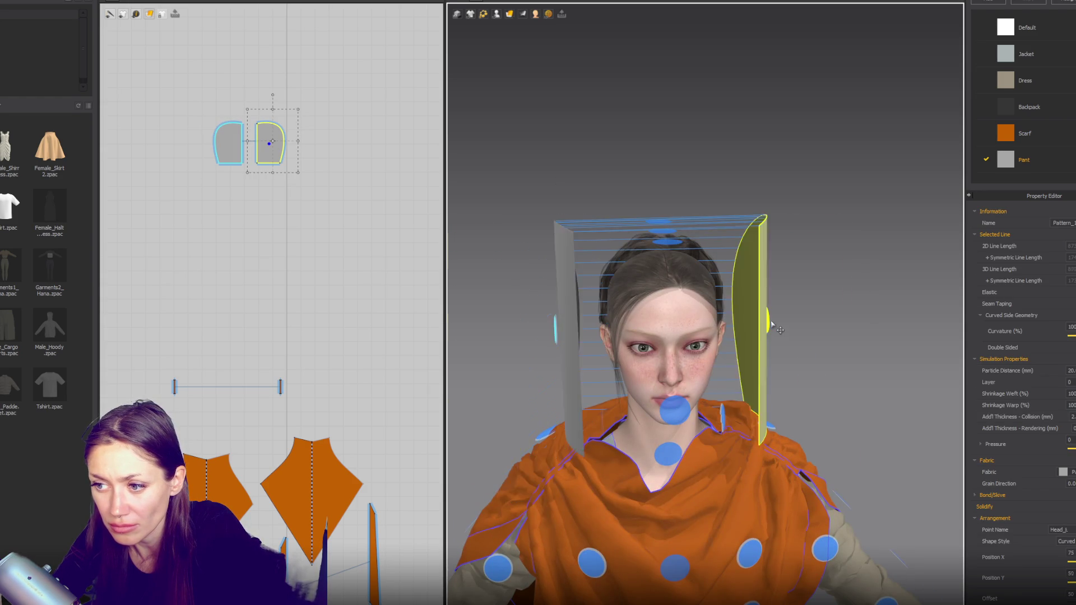
{"action": "scroll", "coordinate": [766, 334], "scroll_direction": "down", "scroll_amount": 2}
{"action": "right_click_drag", "start_coordinate": [764, 336], "coordinate": [775, 317]}
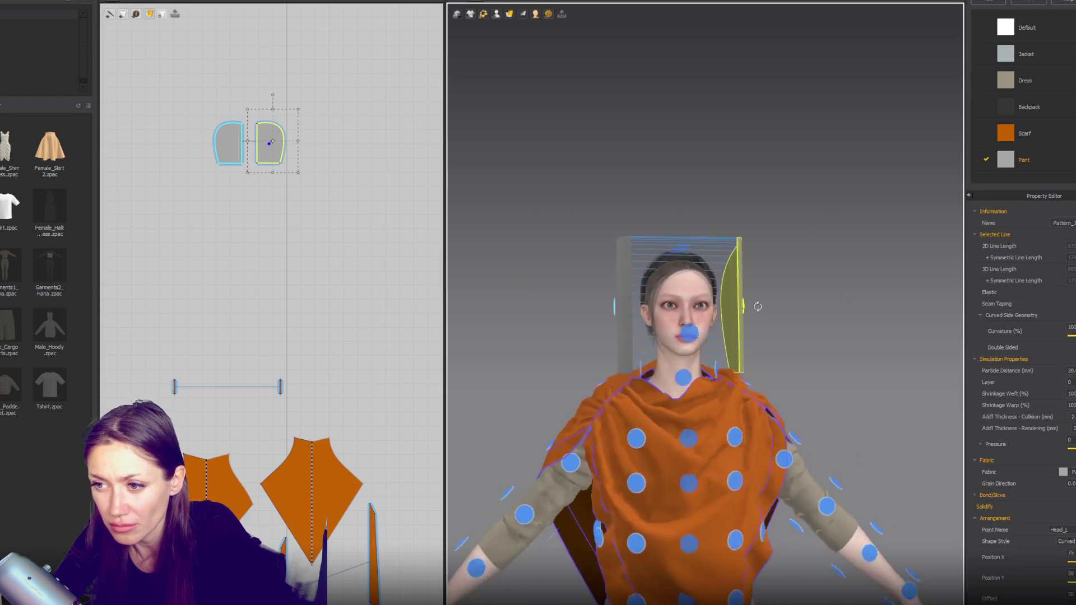
Step: Test-simulate, undo, then sew the panels' inner edges together with Segment Sewing
{"action": "key", "text": "space"}
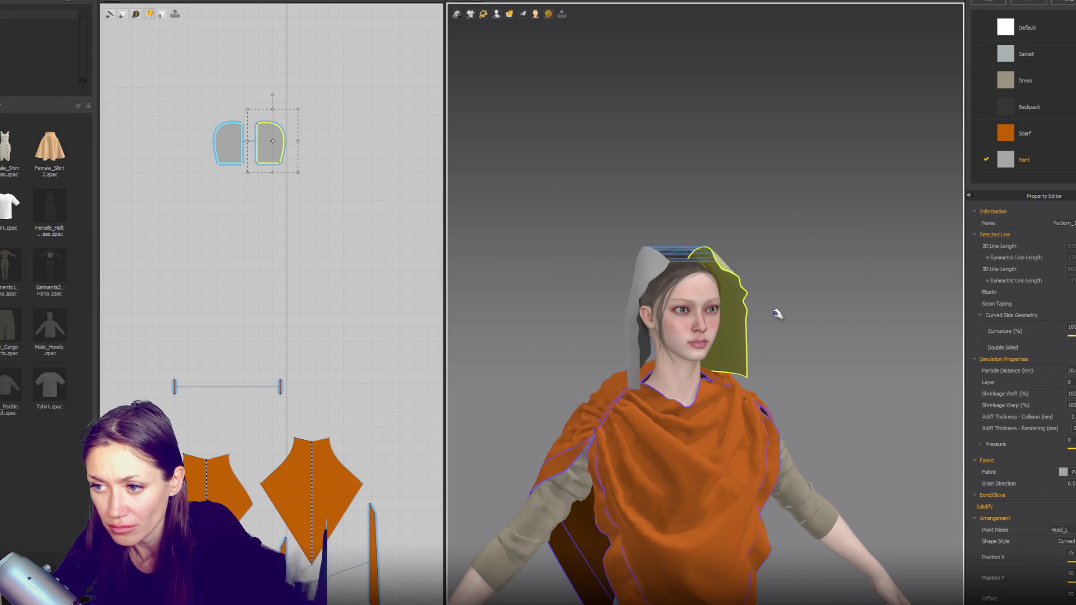
{"action": "key", "text": "ctrl+z"}
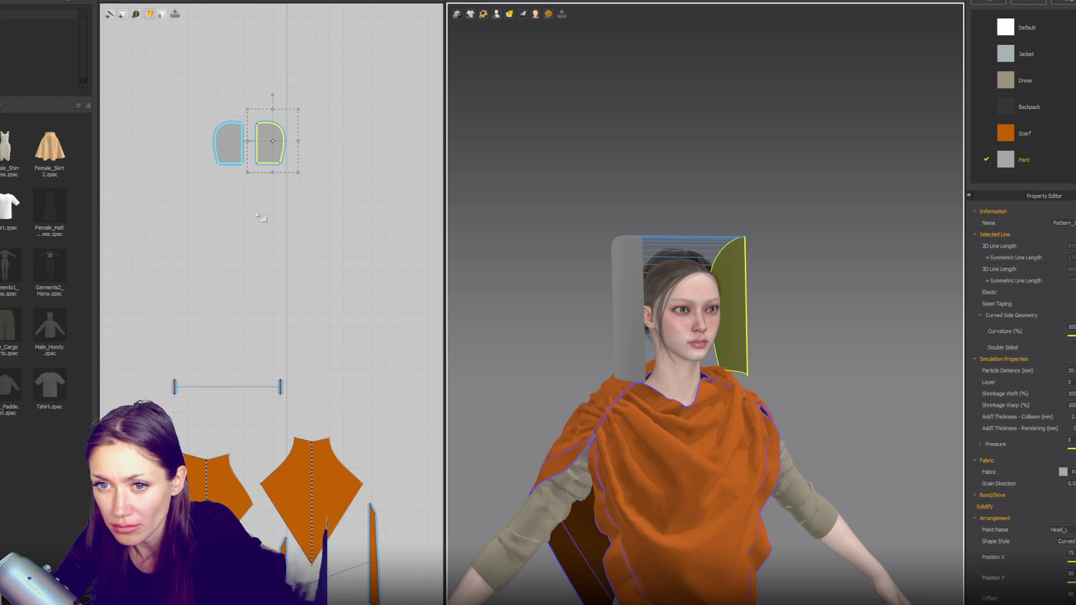
{"action": "scroll", "coordinate": [290, 215], "scroll_direction": "up", "scroll_amount": 3}
{"action": "right_click_drag", "start_coordinate": [761, 302], "coordinate": [901, 270]}
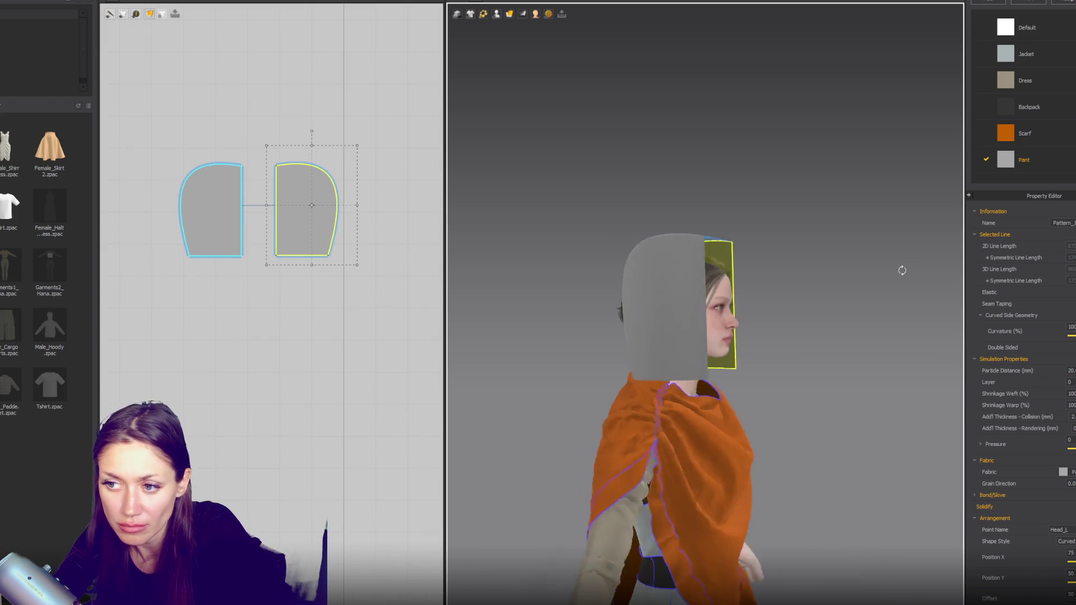
{"action": "left_click", "coordinate": [244, 211]}
{"action": "left_click", "coordinate": [243, 206]}
{"action": "key", "text": "n"}
{"action": "left_click", "coordinate": [243, 209]}
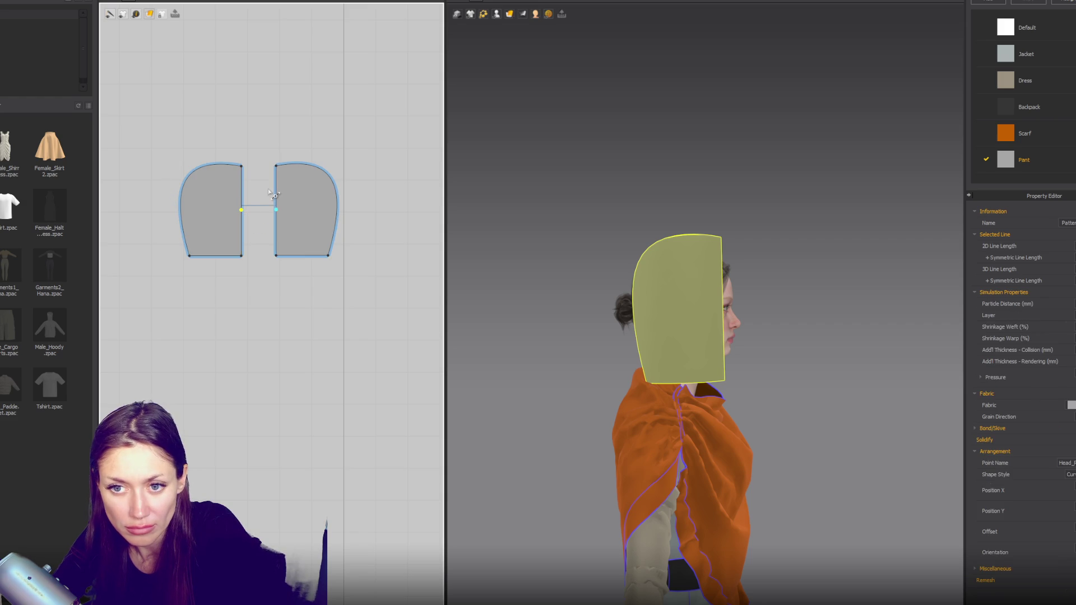
Step: Reshape the inner edges symmetrically with angled lower corners and simulate the hood over the head
{"action": "key", "text": "z"}
{"action": "left_click_drag", "start_coordinate": [242, 165], "coordinate": [252, 168]}
{"action": "left_click_drag", "start_coordinate": [250, 213], "coordinate": [259, 211]}
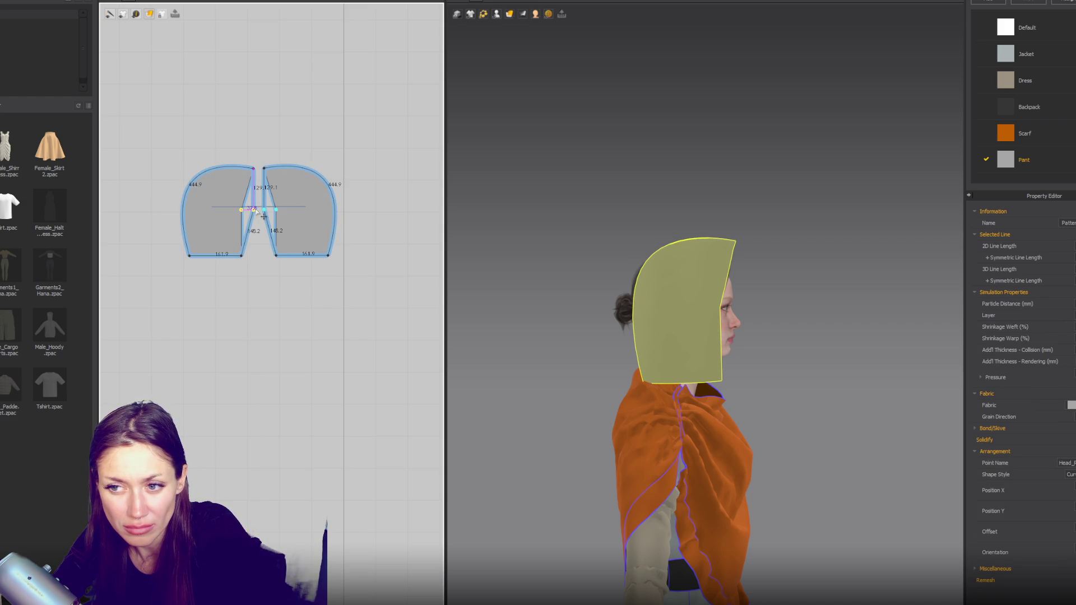
{"action": "left_click_drag", "start_coordinate": [243, 257], "coordinate": [229, 255]}
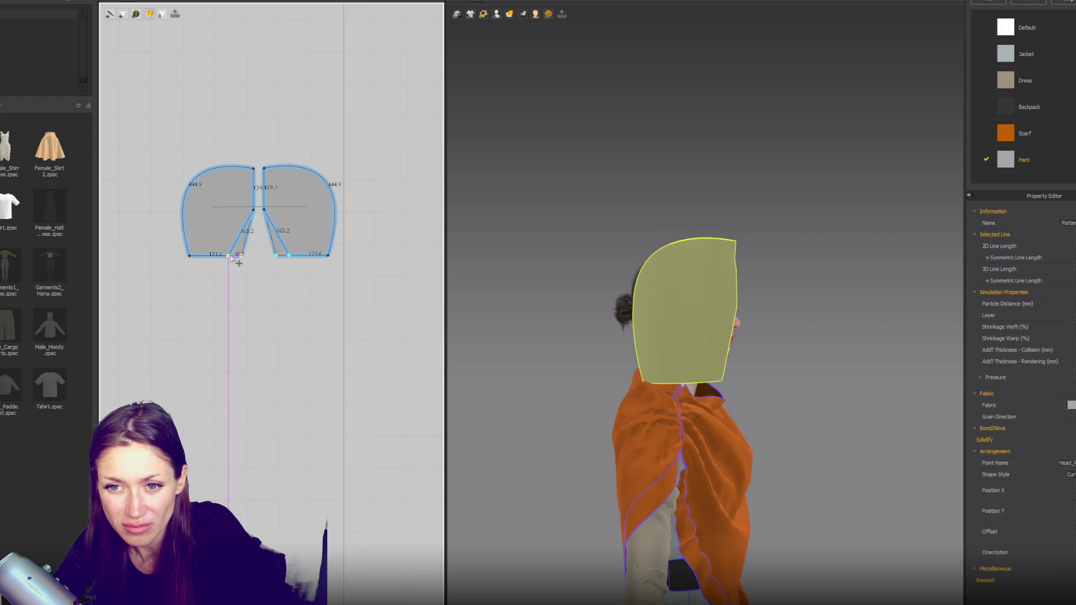
{"action": "left_click_drag", "start_coordinate": [260, 214], "coordinate": [257, 239]}
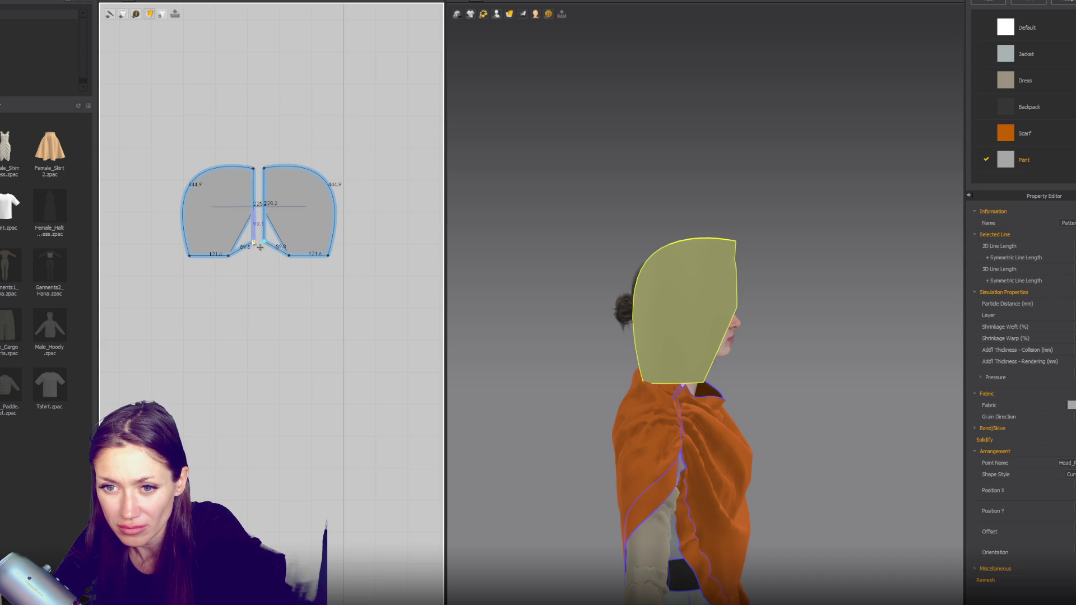
{"action": "left_click", "coordinate": [257, 241]}
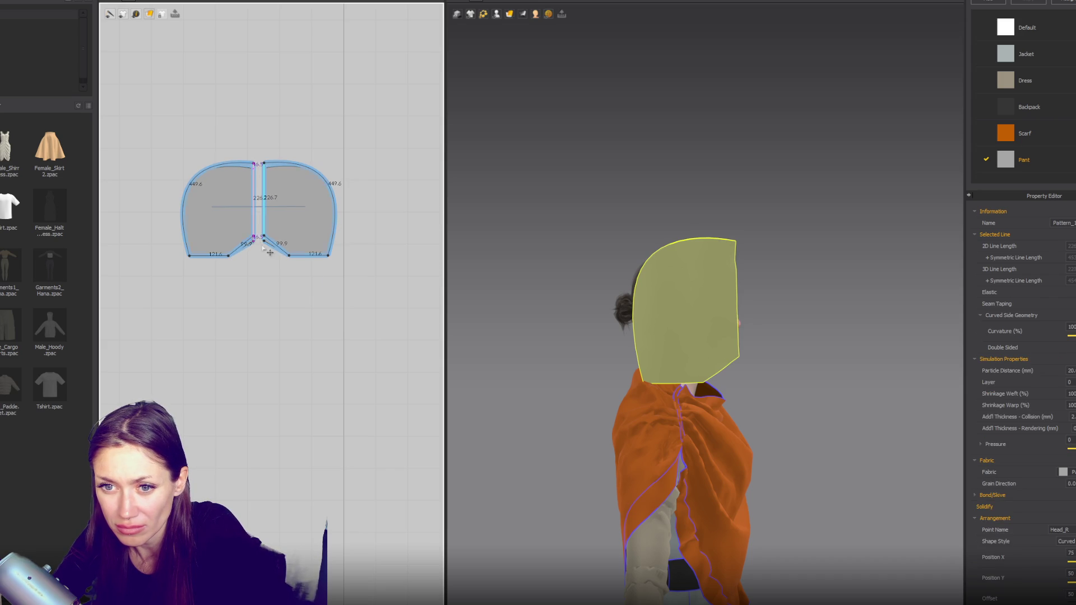
{"action": "key", "text": "space"}
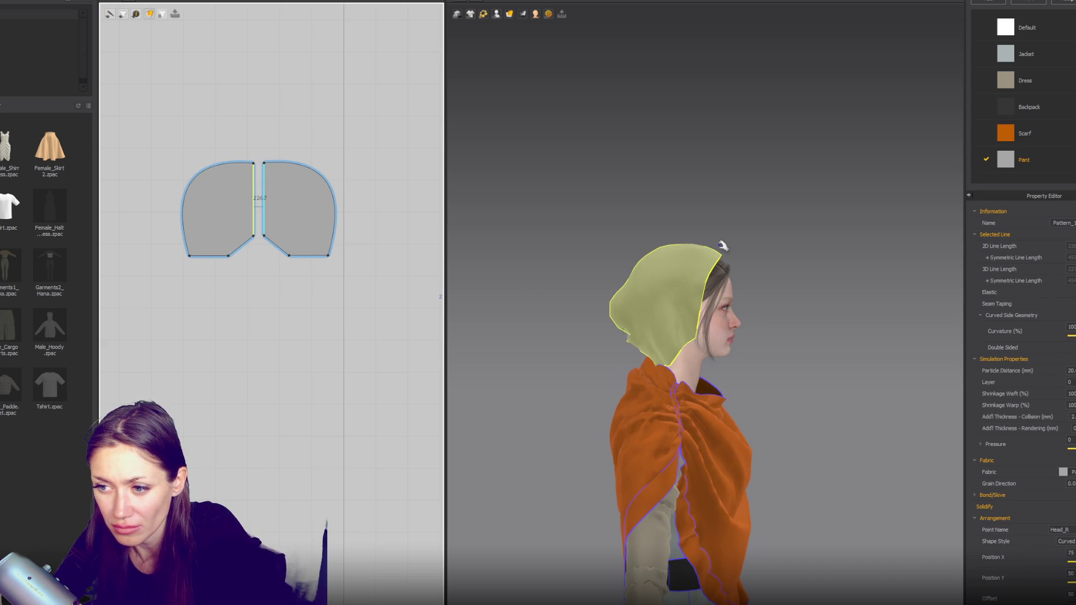
Step: Tug the hood's top edge during simulation and orbit front, left and right to inspect the drape
{"action": "left_click_drag", "start_coordinate": [722, 243], "coordinate": [747, 256]}
{"action": "mouse_move", "coordinate": [766, 276]}
{"action": "right_mouse_down"}
{"action": "mouse_move", "coordinate": [803, 306]}
{"action": "mouse_move", "coordinate": [871, 298]}
{"action": "right_mouse_up"}
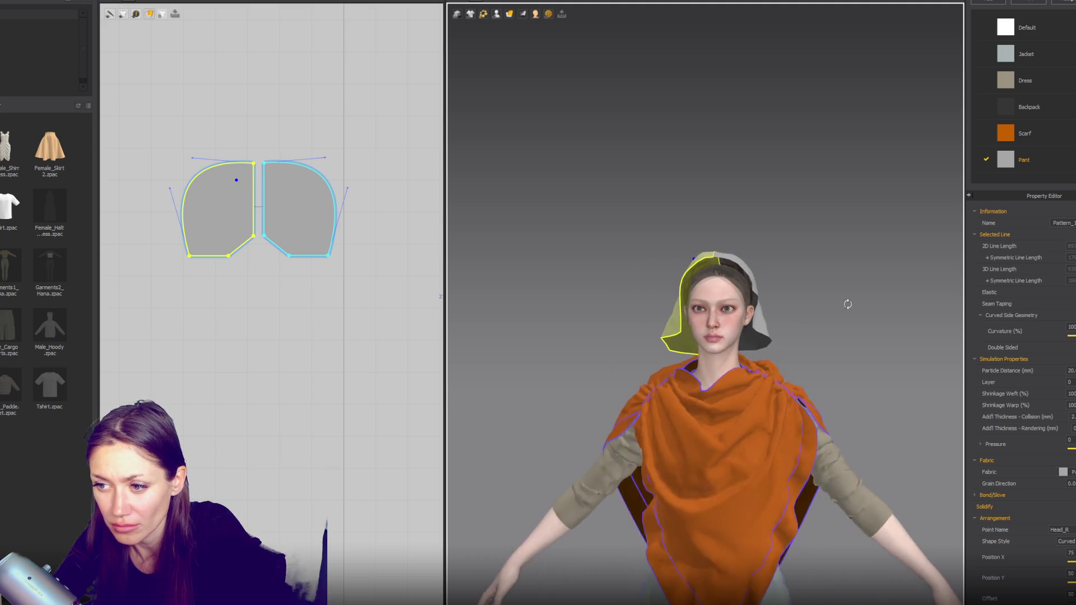
{"action": "scroll", "coordinate": [870, 298], "scroll_direction": "up", "scroll_amount": 3}
{"action": "mouse_move", "coordinate": [870, 298]}
{"action": "right_mouse_down"}
{"action": "mouse_move", "coordinate": [696, 288]}
{"action": "mouse_move", "coordinate": [840, 258]}
{"action": "right_mouse_up"}
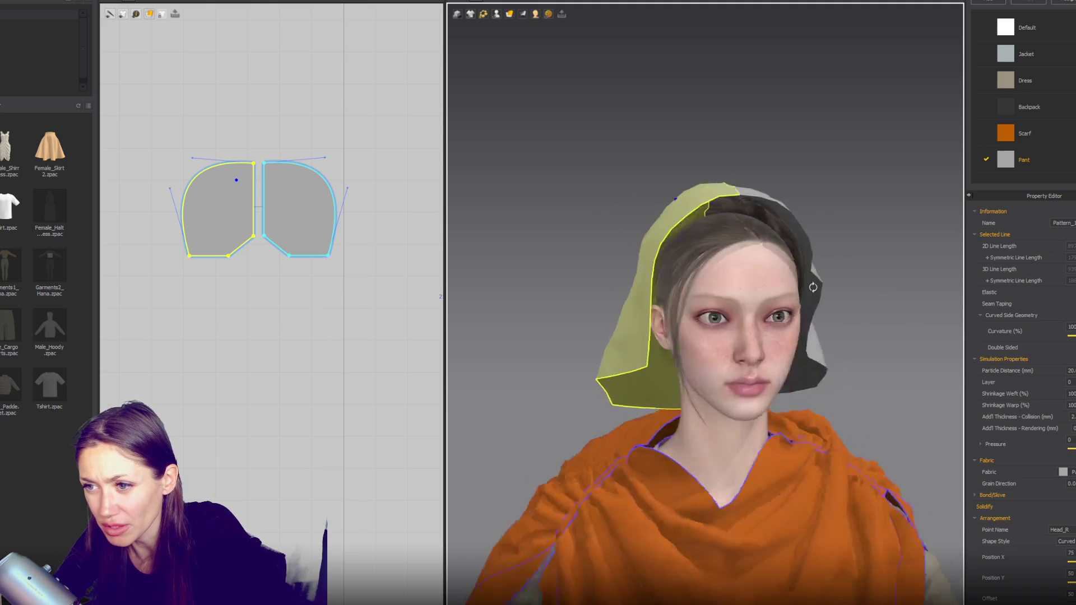
{"action": "mouse_move", "coordinate": [776, 267]}
{"action": "right_mouse_down"}
{"action": "mouse_move", "coordinate": [743, 238]}
{"action": "mouse_move", "coordinate": [816, 237]}
{"action": "right_mouse_up"}
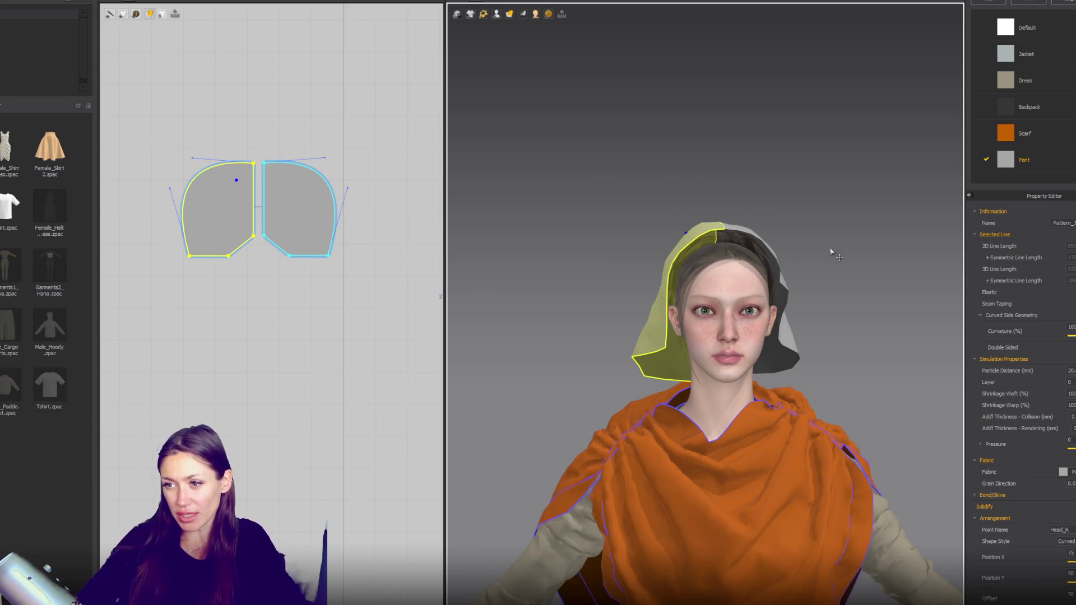
{"action": "scroll", "coordinate": [833, 250], "scroll_direction": "down", "scroll_amount": 2}
{"action": "right_click_drag", "start_coordinate": [755, 273], "coordinate": [858, 260]}
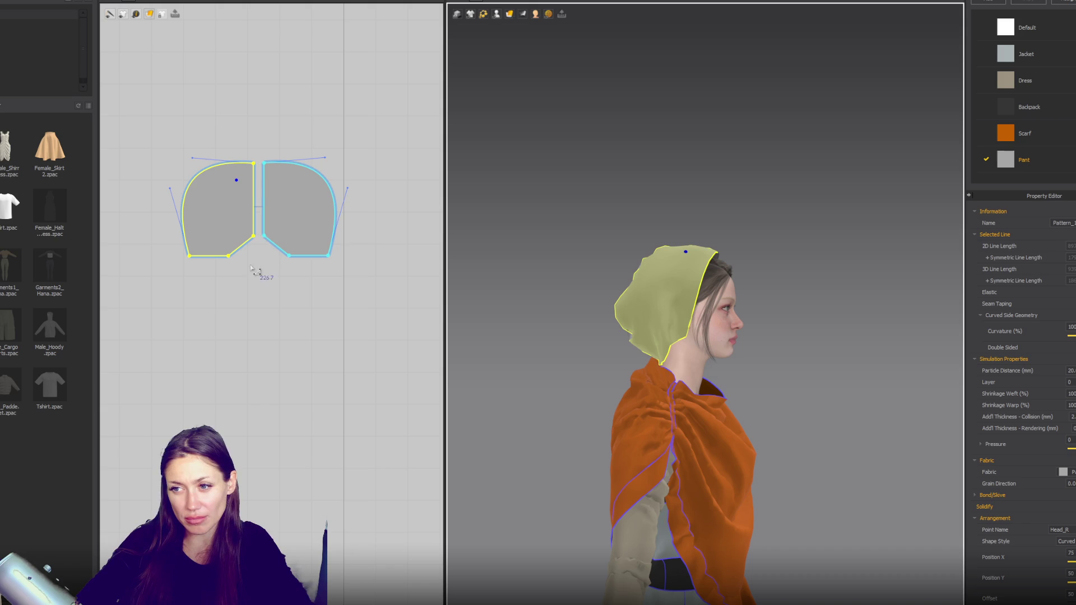
Step: Spread the two hood panels farther apart in the 2D pattern layout
{"action": "left_click_drag", "start_coordinate": [226, 216], "coordinate": [164, 221]}
{"action": "left_click_drag", "start_coordinate": [312, 232], "coordinate": [379, 234]}
{"action": "left_click", "coordinate": [250, 282]}
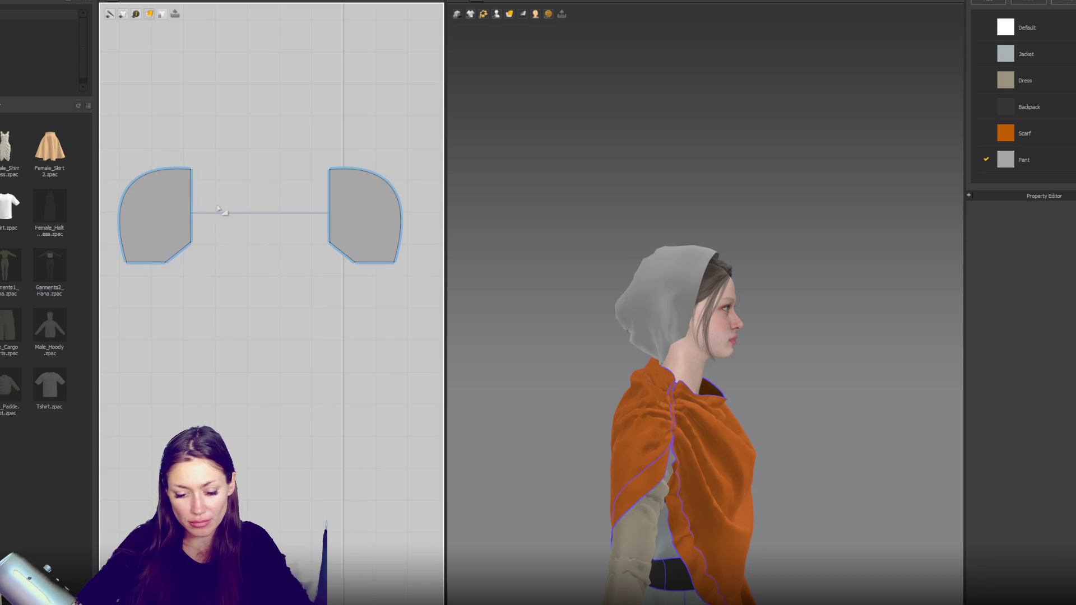
Step: Draw a narrow rectangular strip between the hood pieces and place a mirrored linked copy beside it
{"action": "key", "text": "z"}
{"action": "left_click_drag", "start_coordinate": [201, 167], "coordinate": [222, 243]}
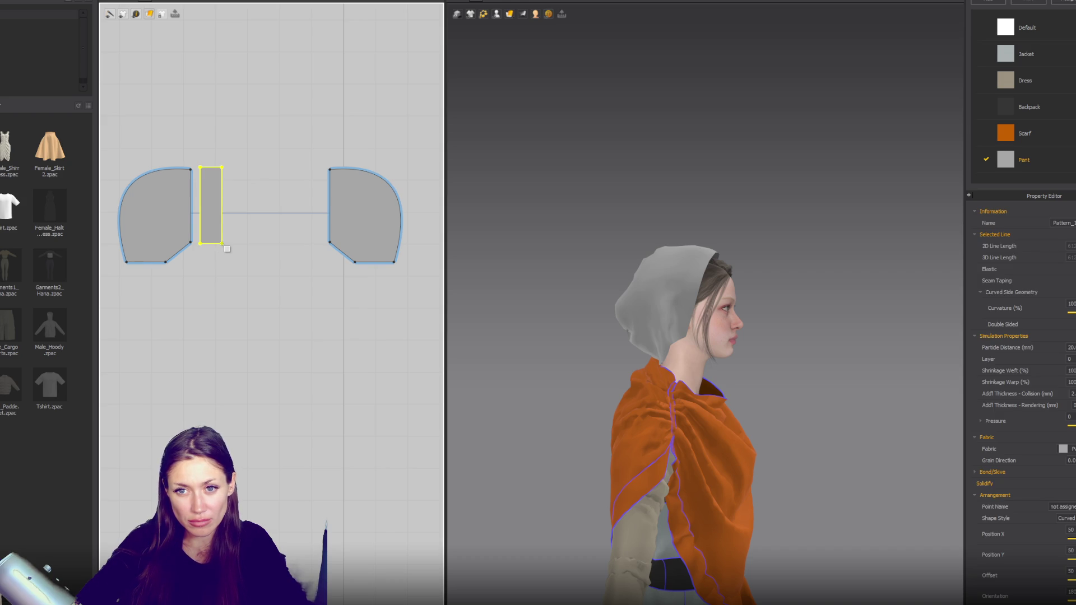
{"action": "key", "text": "ctrl+c"}
{"action": "key", "text": "ctrl+v"}
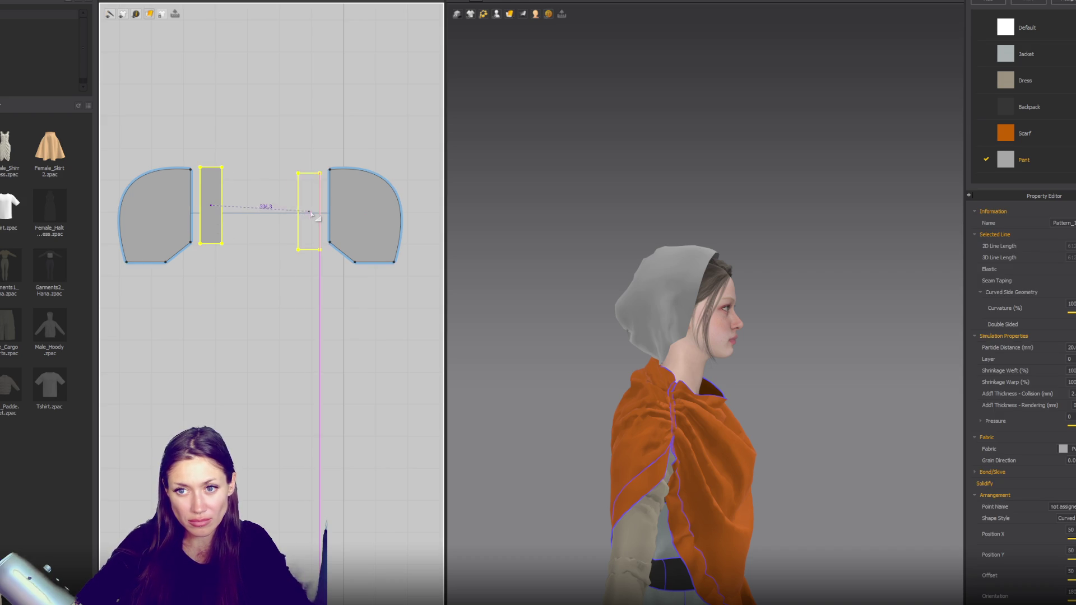
{"action": "left_click", "coordinate": [306, 210]}
Step: Sew the strip to the left hood piece's inner edge and the two strip tops together
{"action": "left_click", "coordinate": [190, 168]}
{"action": "left_click", "coordinate": [201, 171]}
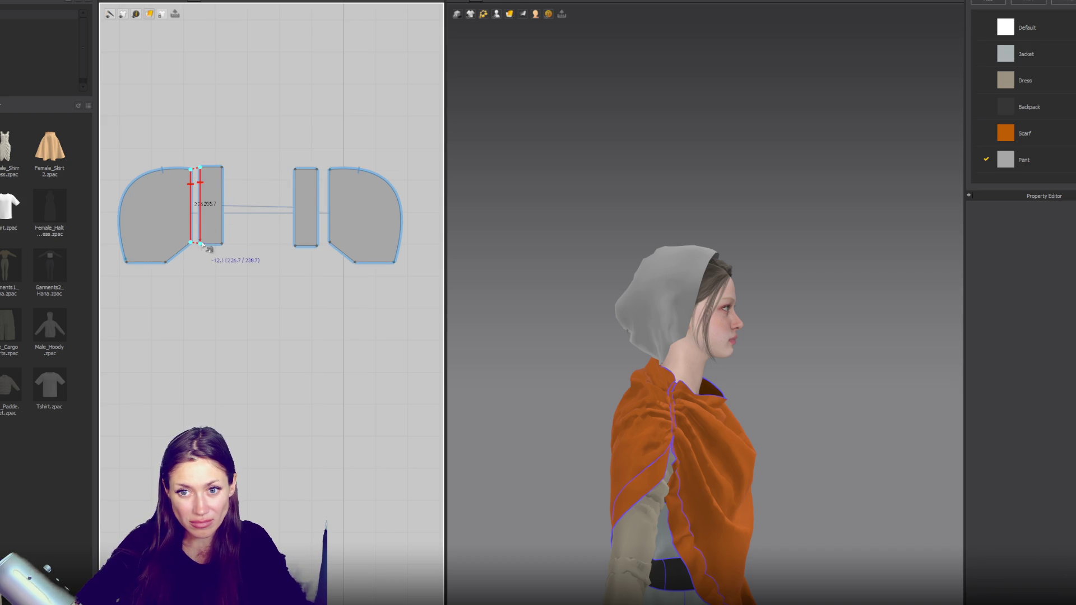
{"action": "left_click", "coordinate": [204, 247]}
{"action": "left_click", "coordinate": [201, 167]}
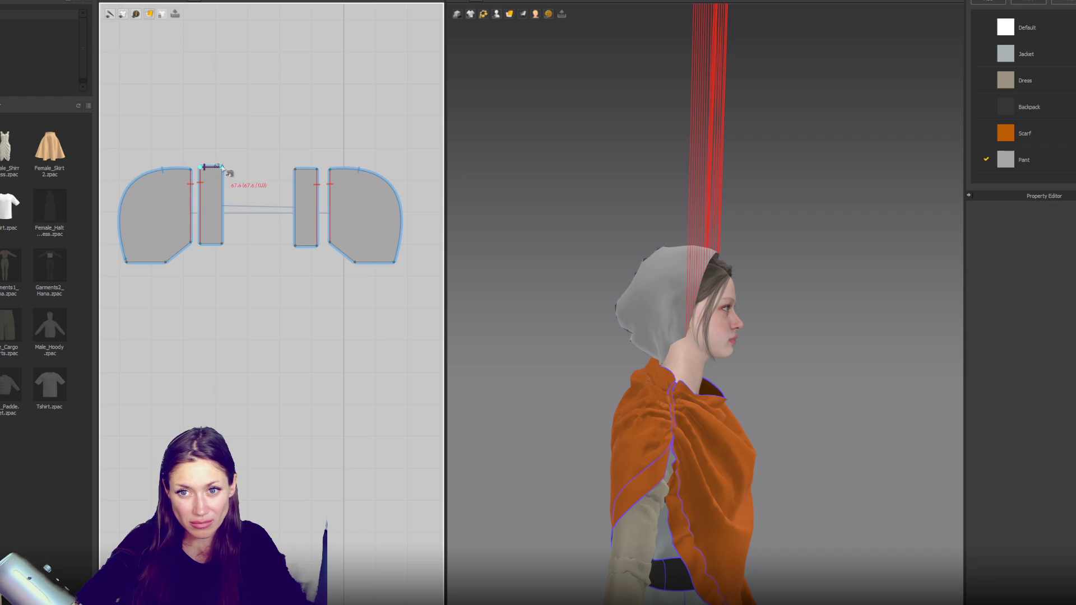
{"action": "left_click", "coordinate": [296, 169]}
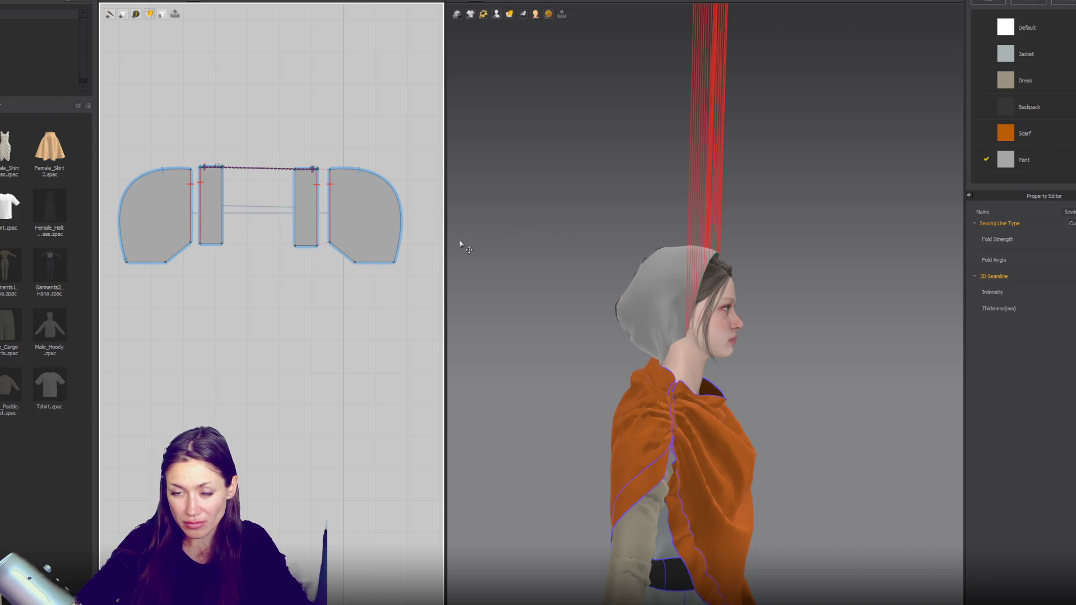
Step: Place the strip on the Head arrangement point and simulate the hood panels onto the head
{"action": "left_click", "coordinate": [211, 206]}
{"action": "left_click", "coordinate": [496, 14]}
{"action": "left_click", "coordinate": [504, 36]}
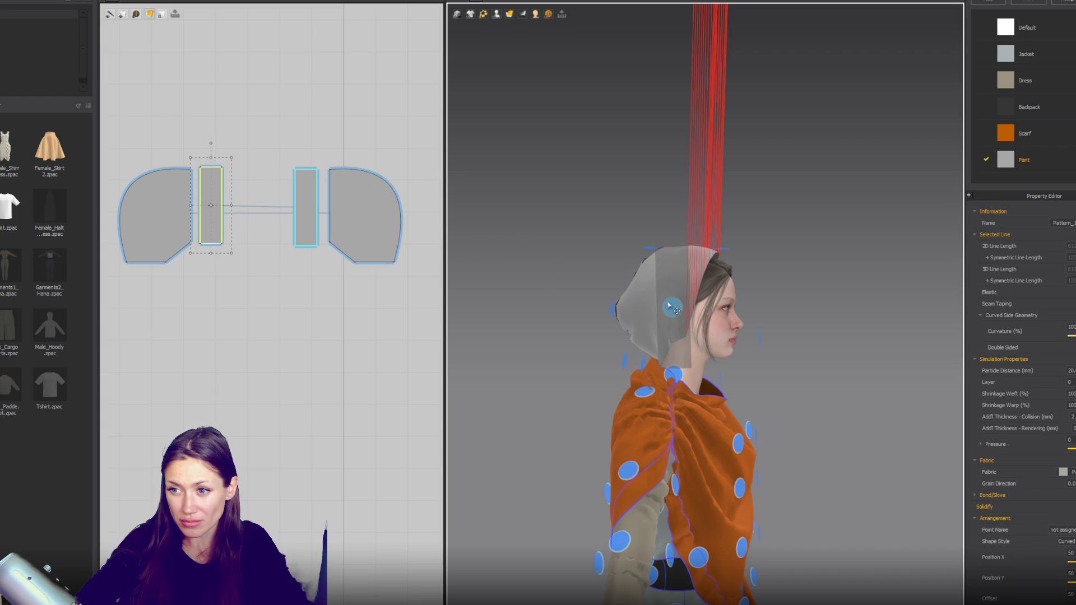
{"action": "left_click", "coordinate": [673, 307]}
{"action": "right_click_drag", "start_coordinate": [793, 308], "coordinate": [736, 318]}
{"action": "key", "text": "space"}
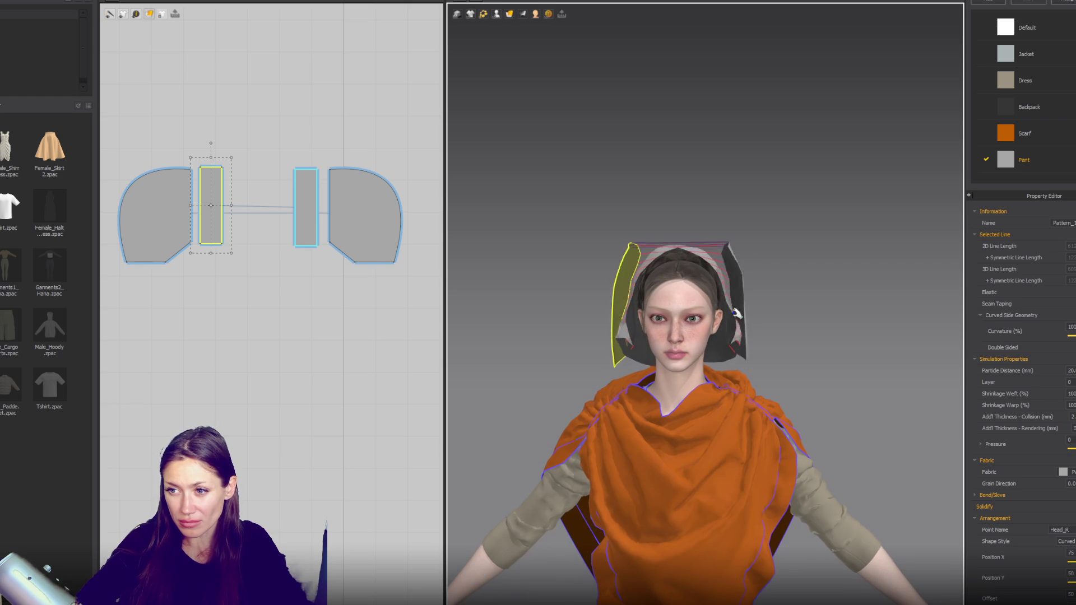
{"action": "right_click_drag", "start_coordinate": [731, 322], "coordinate": [787, 367]}
Step: Add a segment seam from the left hood piece's edge down to the strip and re-simulate so the hood pulls together
{"action": "left_click", "coordinate": [669, 367]}
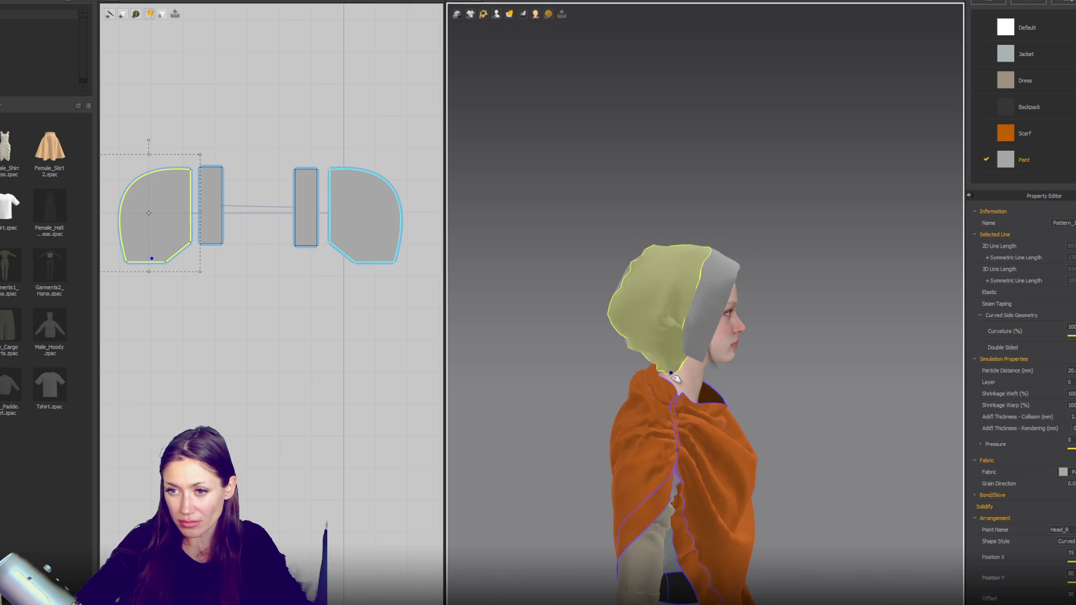
{"action": "left_click", "coordinate": [210, 207]}
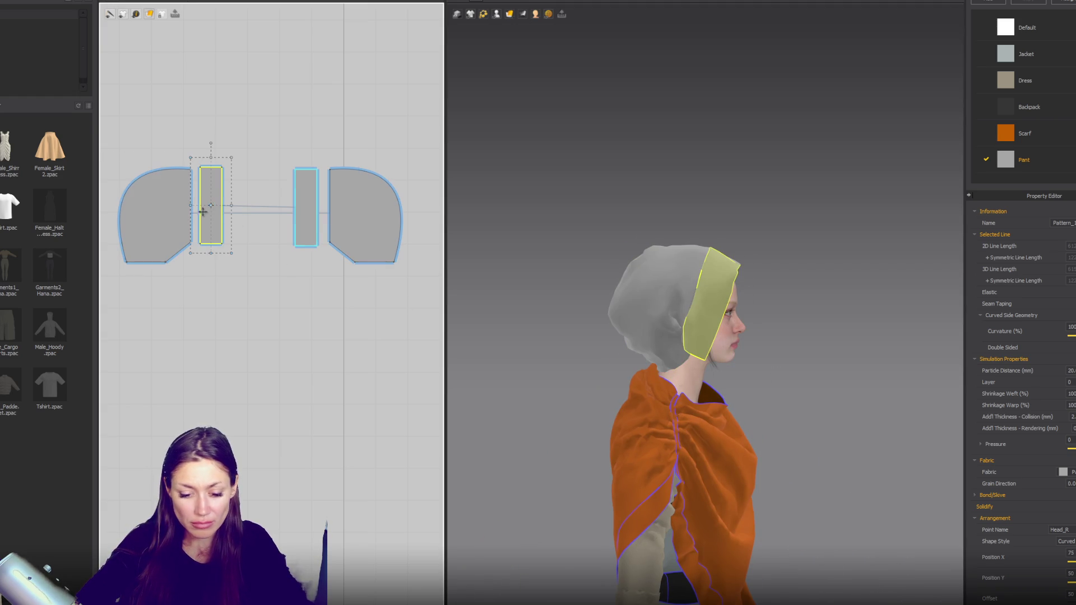
{"action": "key", "text": "n"}
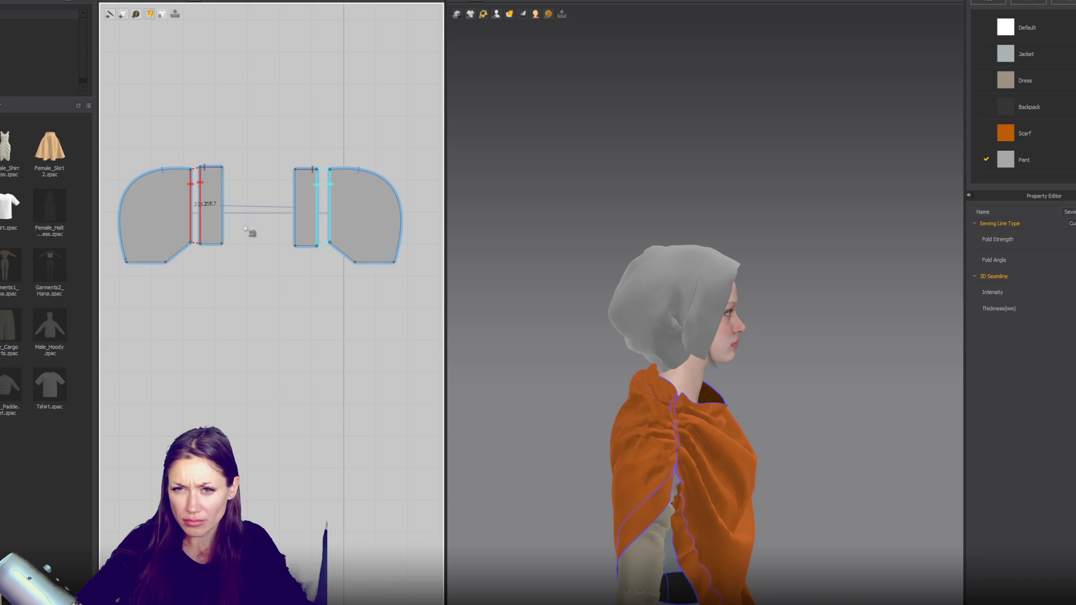
{"action": "scroll", "coordinate": [620, 320], "scroll_direction": "up", "scroll_amount": 2}
{"action": "scroll", "coordinate": [644, 334], "scroll_direction": "up", "scroll_amount": 3}
{"action": "scroll", "coordinate": [644, 334], "scroll_direction": "up", "scroll_amount": 3}
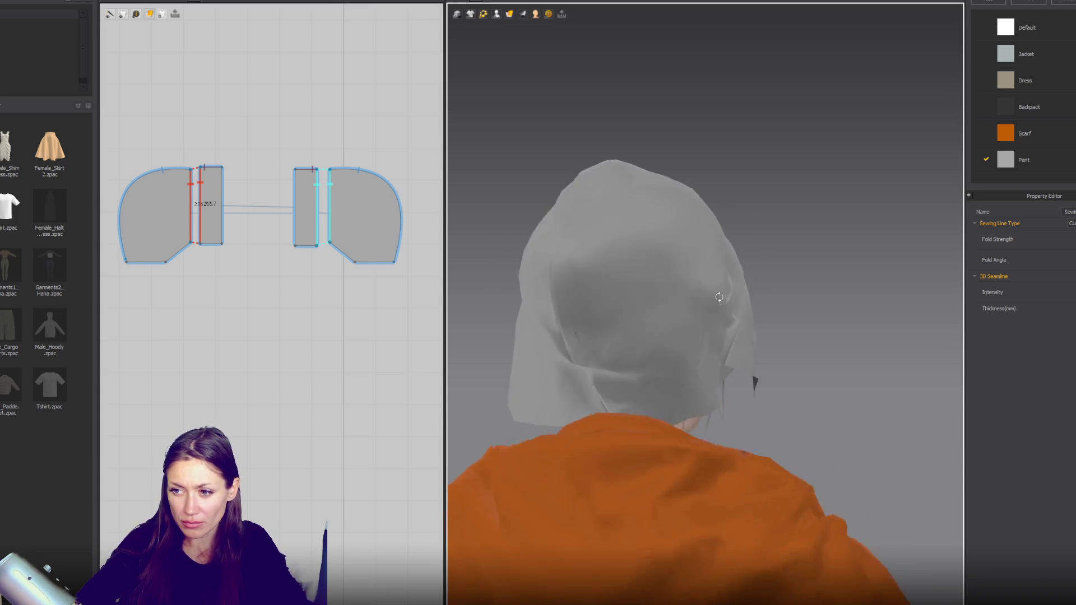
{"action": "key", "text": "a"}
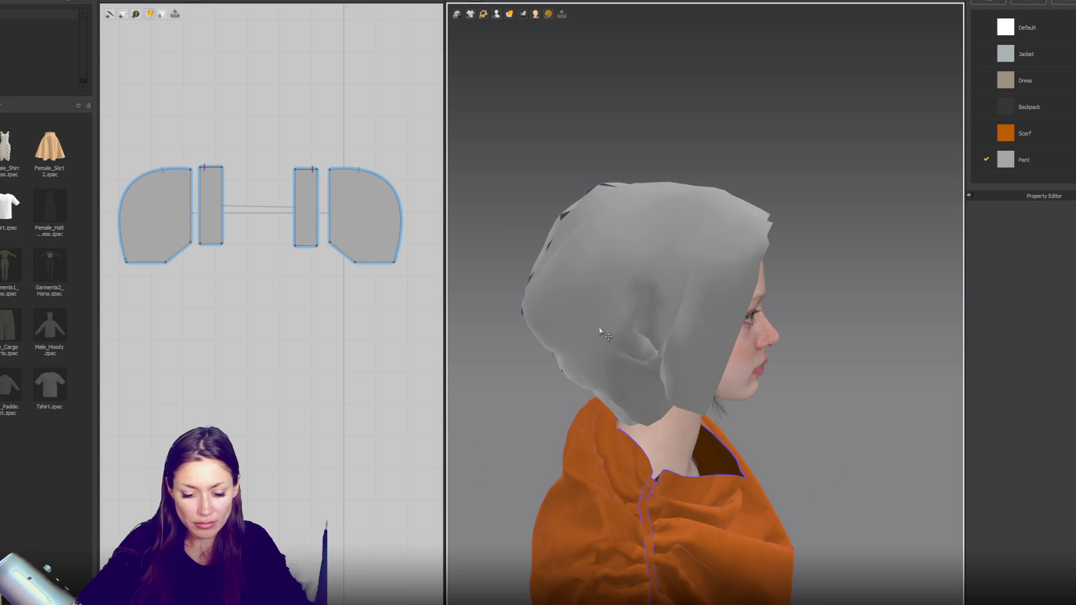
{"action": "left_click", "coordinate": [190, 169]}
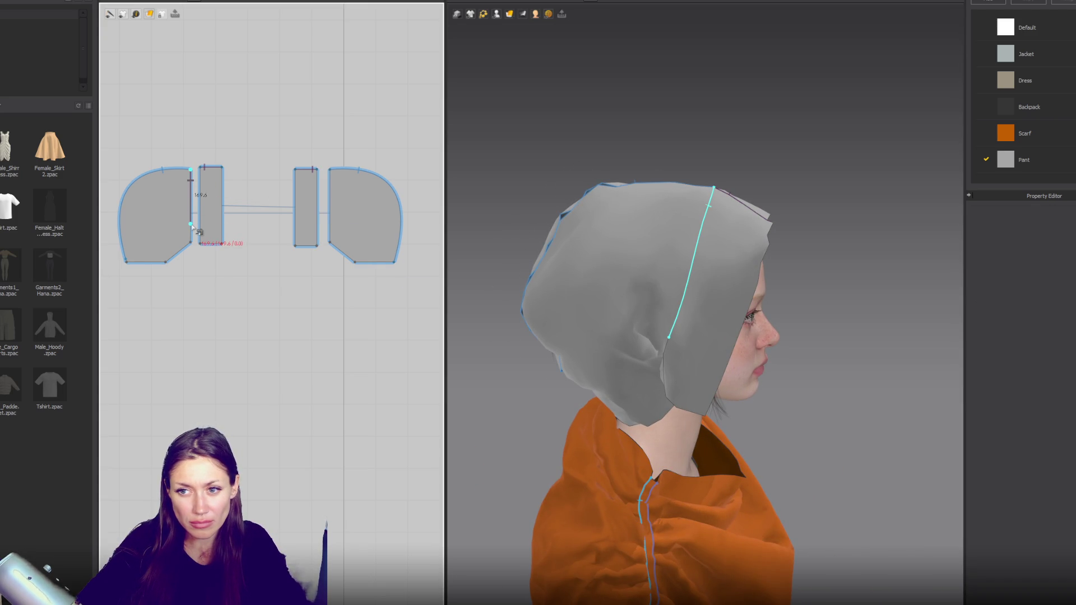
{"action": "left_click", "coordinate": [192, 227]}
{"action": "left_click", "coordinate": [200, 168]}
{"action": "left_click", "coordinate": [200, 227]}
{"action": "key", "text": "space"}
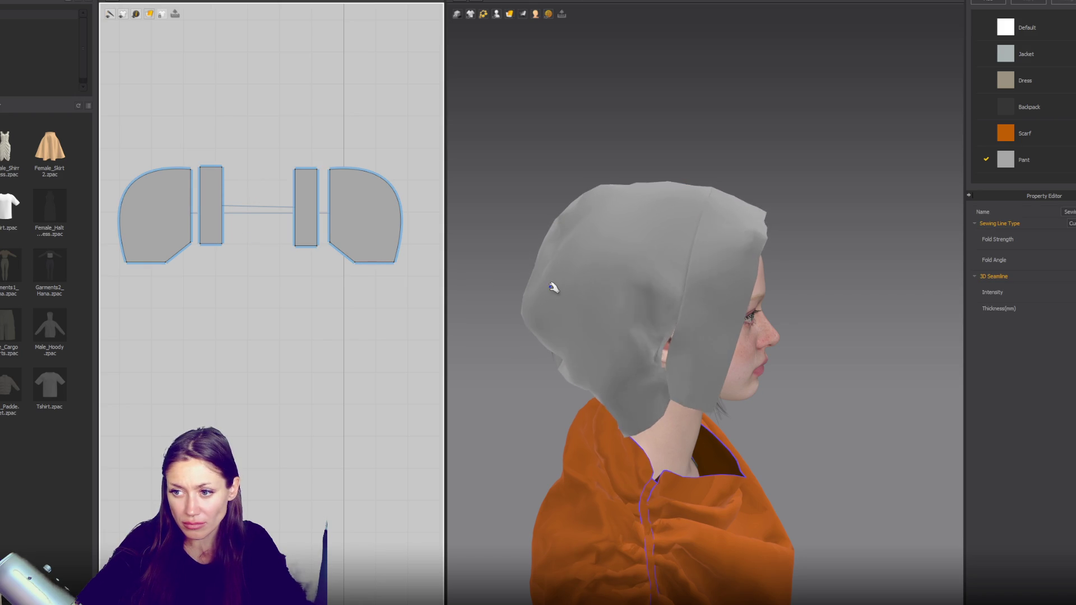
{"action": "mouse_move", "coordinate": [737, 284]}
{"action": "middle_mouse_down"}
{"action": "mouse_move", "coordinate": [586, 228]}
{"action": "mouse_move", "coordinate": [455, 105]}
{"action": "middle_mouse_up"}
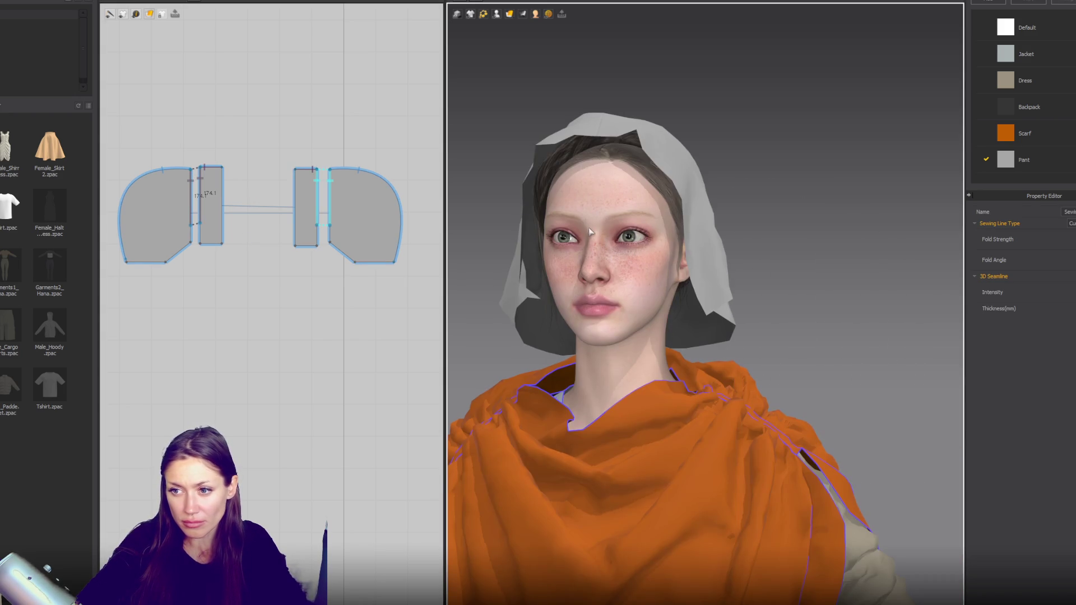
Step: Dismiss the info messages and create a small rectangular piece with a copy below the hood panels
{"action": "left_click", "coordinate": [223, 271]}
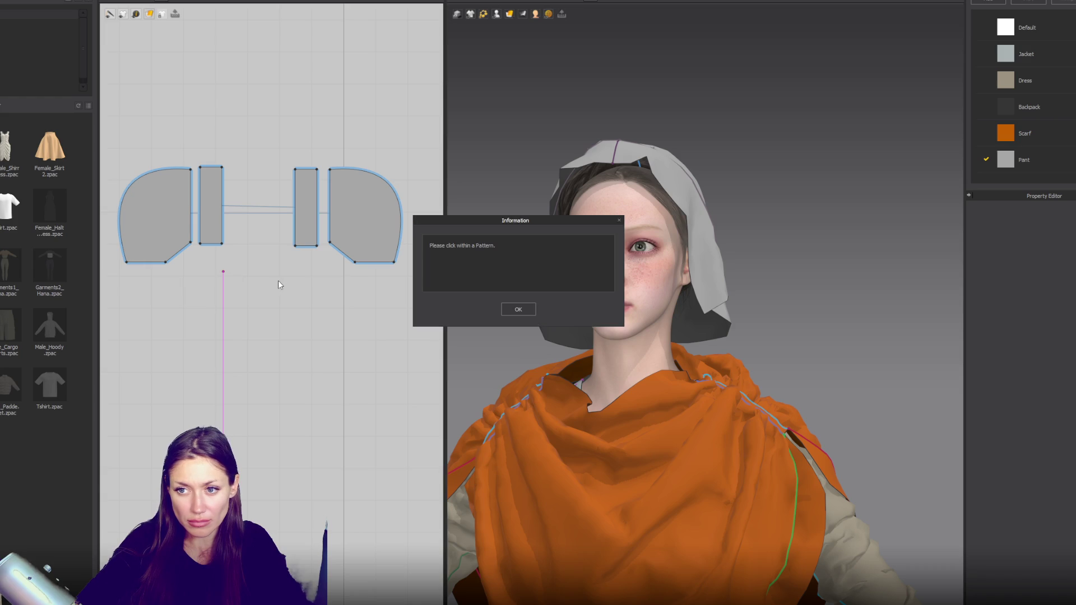
{"action": "left_click", "coordinate": [530, 308]}
{"action": "left_click", "coordinate": [223, 271]}
{"action": "left_click", "coordinate": [510, 315]}
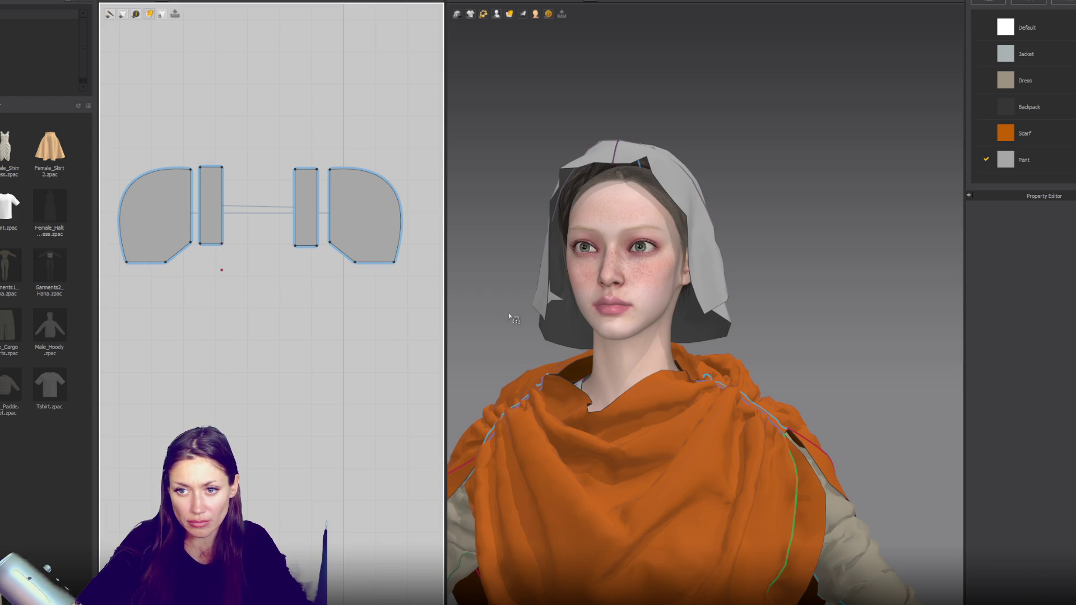
{"action": "left_click", "coordinate": [243, 276]}
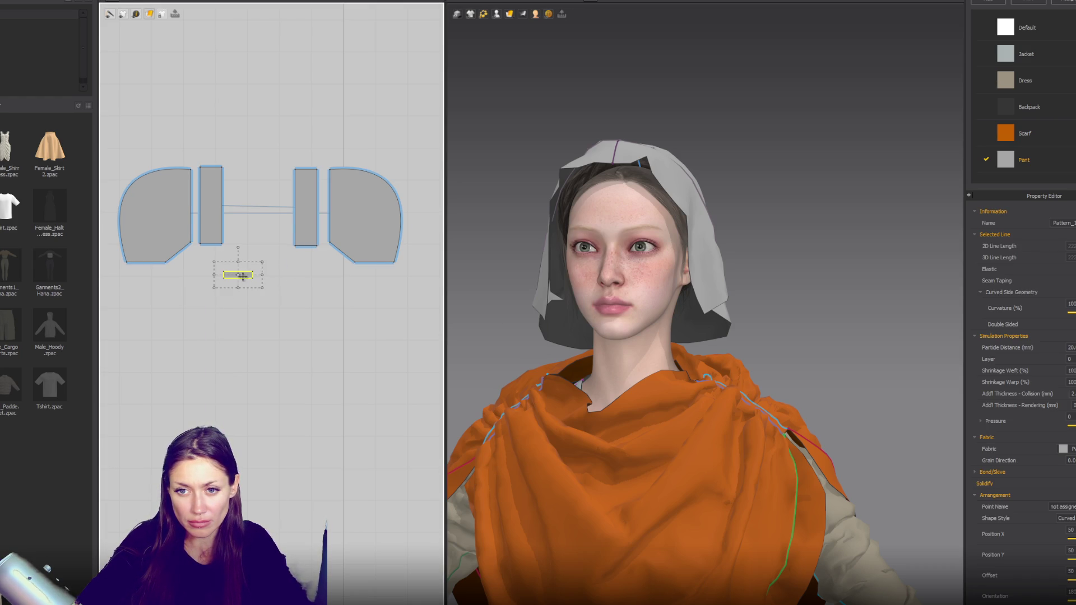
{"action": "left_click_drag", "start_coordinate": [263, 278], "coordinate": [267, 275]}
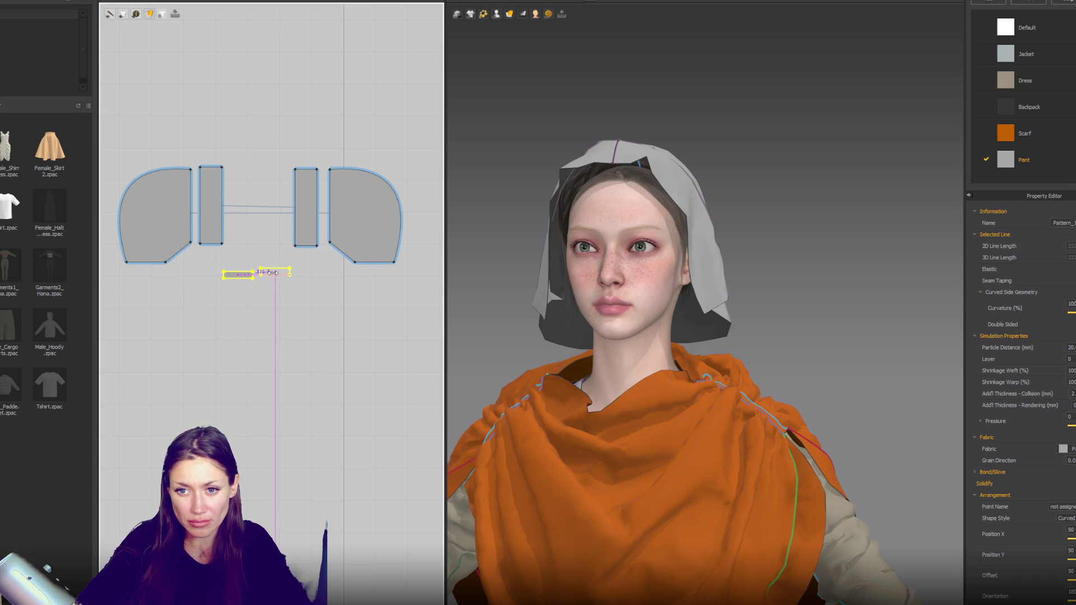
Step: Offset the small piece's top edge as an internal line and begin a seam from the hood panel's lower corner
{"action": "right_click", "coordinate": [256, 269]}
{"action": "left_click", "coordinate": [252, 274]}
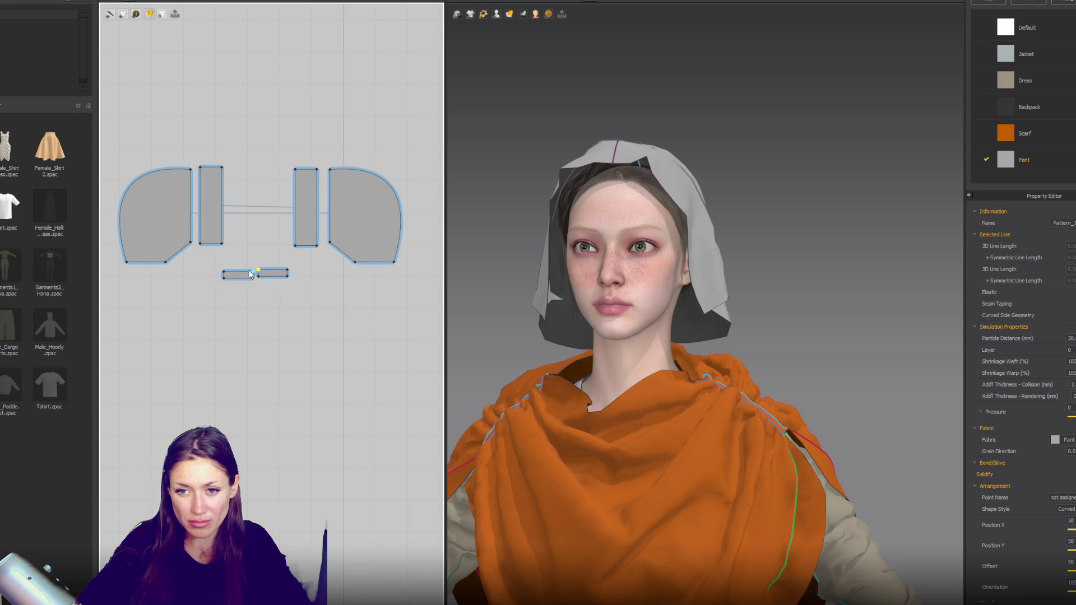
{"action": "scroll", "coordinate": [256, 274], "scroll_direction": "up", "scroll_amount": 4}
{"action": "right_click", "coordinate": [263, 271]}
{"action": "left_click", "coordinate": [264, 273]}
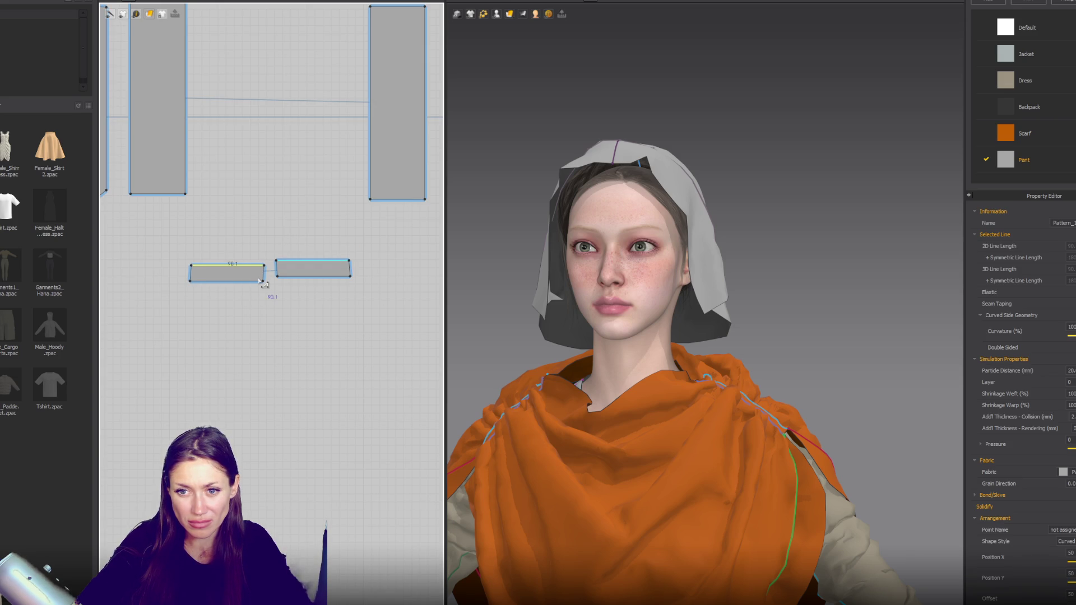
{"action": "right_click", "coordinate": [262, 280]}
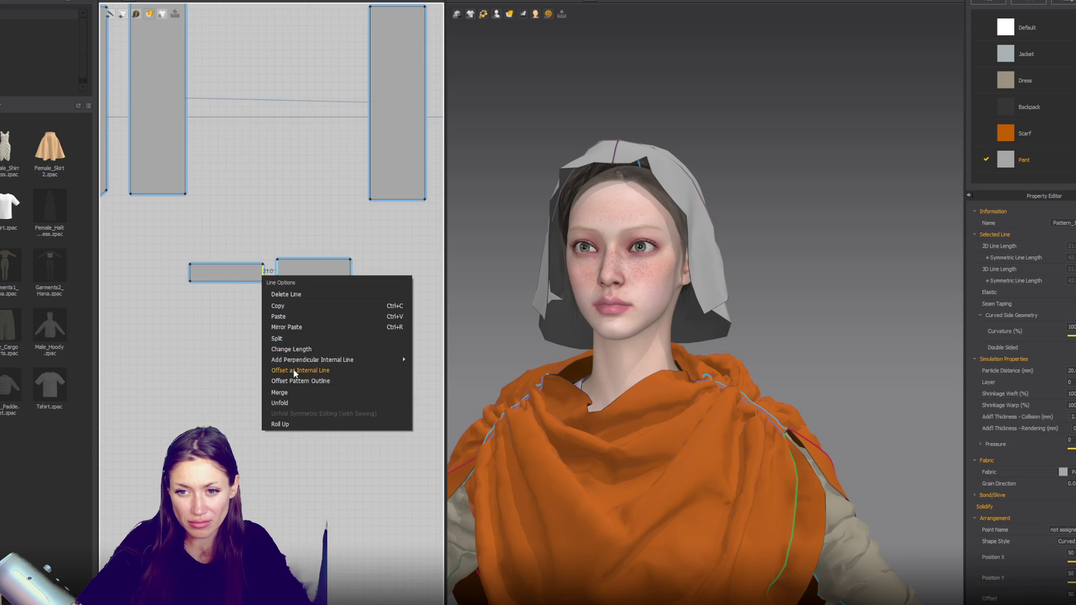
{"action": "left_click", "coordinate": [294, 371]}
{"action": "scroll", "coordinate": [317, 312], "scroll_direction": "down", "scroll_amount": 3}
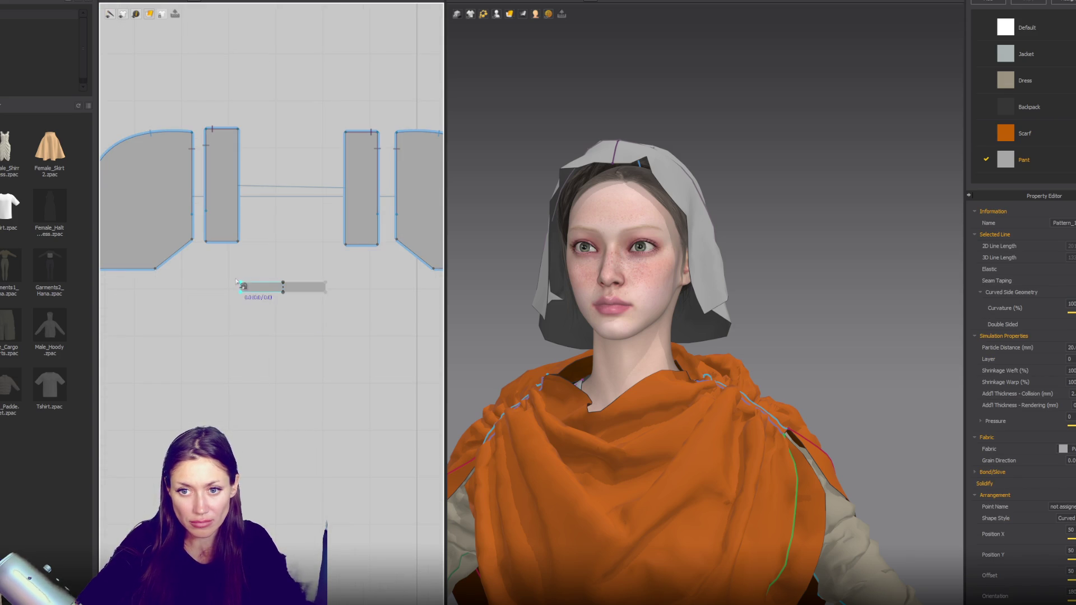
{"action": "left_click", "coordinate": [187, 244]}
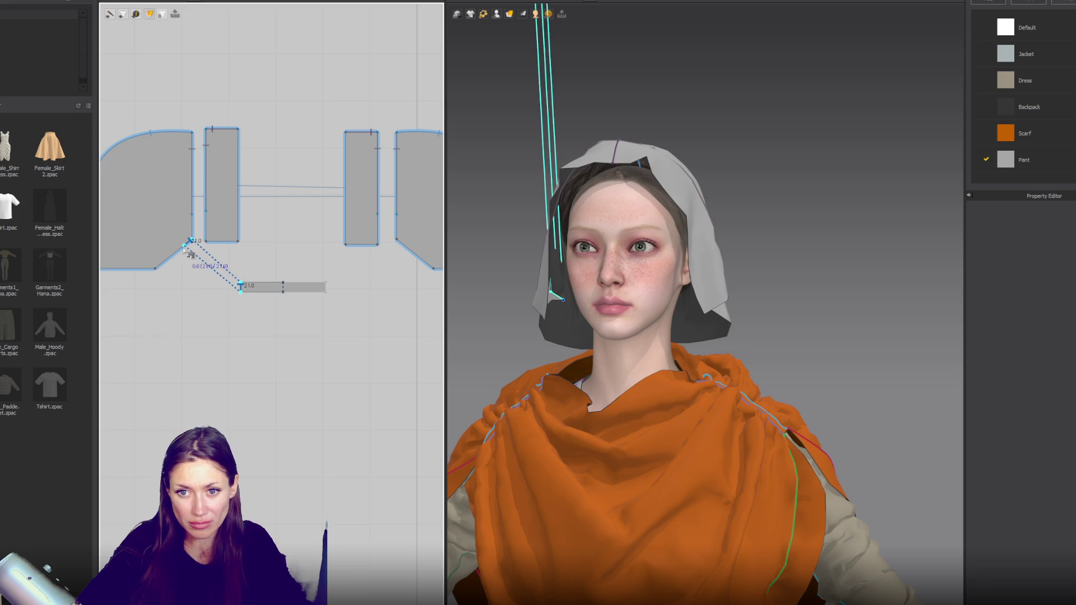
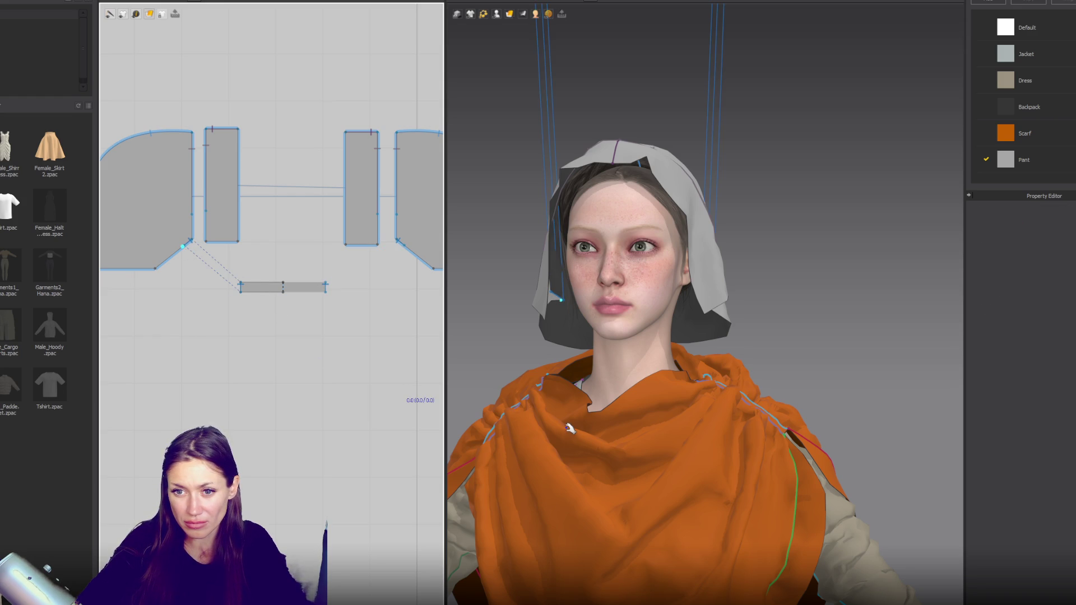
Step: Show the avatar's Arrangement Points and place the small strip piece at the neck point
{"action": "left_click", "coordinate": [313, 289]}
{"action": "left_click", "coordinate": [312, 290]}
{"action": "left_click", "coordinate": [496, 14]}
{"action": "left_click", "coordinate": [513, 34]}
{"action": "left_click", "coordinate": [616, 379]}
Step: Simulate so the strip wraps as a band around the avatar's neck, checking both sides
{"action": "right_click_drag", "start_coordinate": [616, 379], "coordinate": [599, 399]}
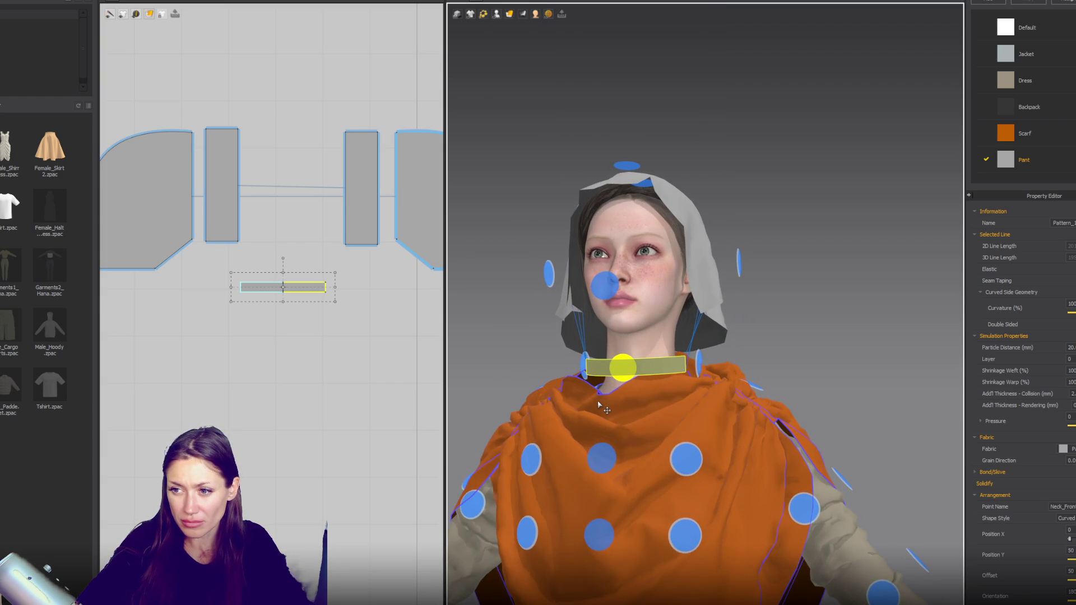
{"action": "key", "text": "space"}
{"action": "mouse_move", "coordinate": [599, 406]}
{"action": "right_mouse_down"}
{"action": "mouse_move", "coordinate": [671, 402]}
{"action": "mouse_move", "coordinate": [697, 361]}
{"action": "mouse_move", "coordinate": [793, 367]}
{"action": "right_mouse_up"}
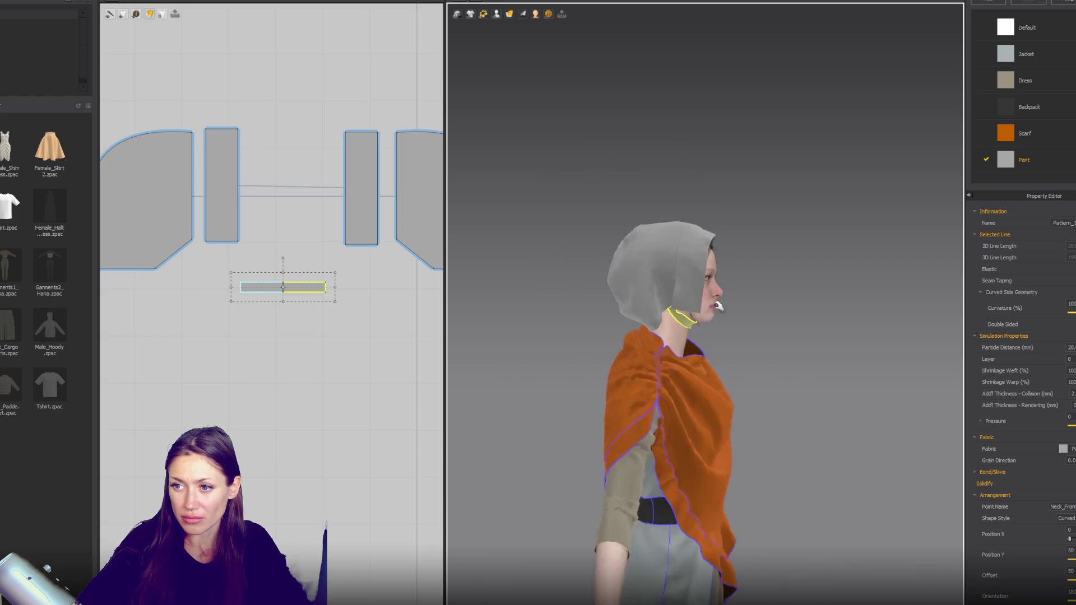
{"action": "right_click_drag", "start_coordinate": [719, 307], "coordinate": [600, 301]}
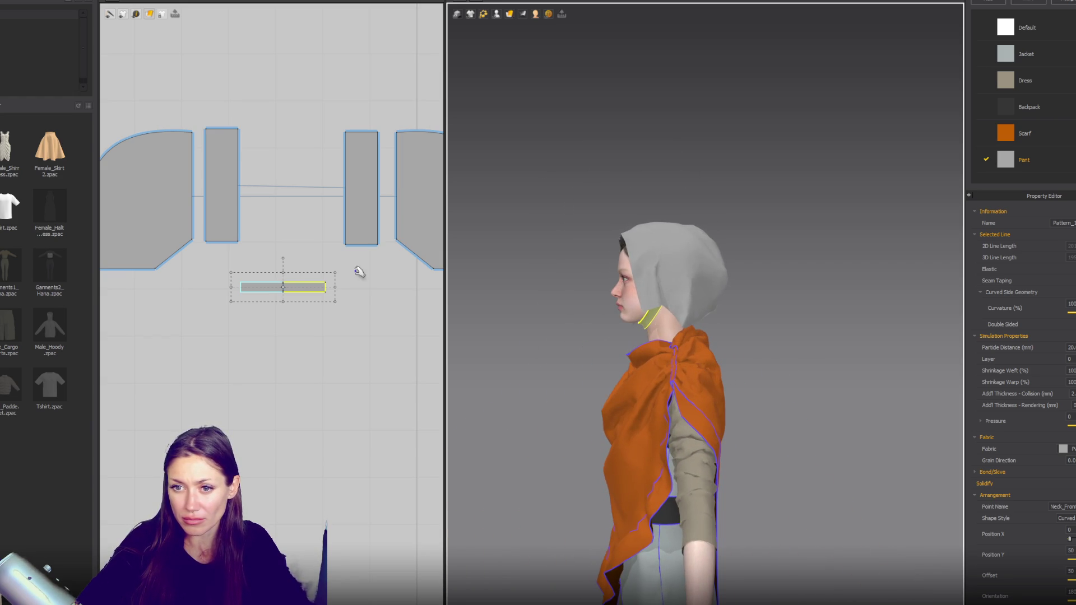
{"action": "scroll", "coordinate": [359, 272], "scroll_direction": "down", "scroll_amount": 2}
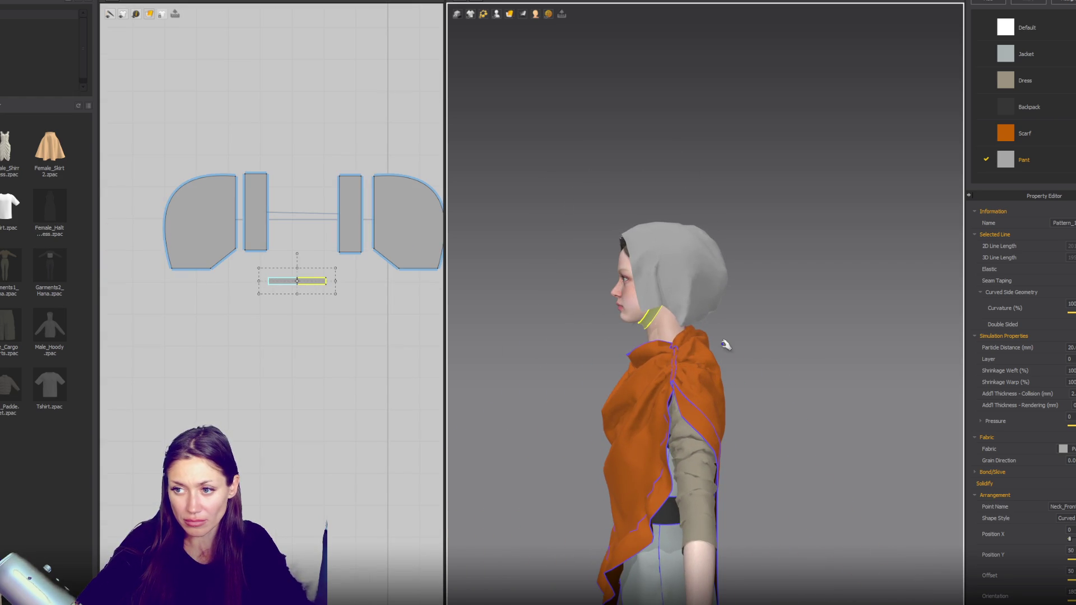
Step: Reshape the middle hood piece into a triangle by moving its bottom corners and top-right corner
{"action": "right_click_drag", "start_coordinate": [721, 345], "coordinate": [865, 344]}
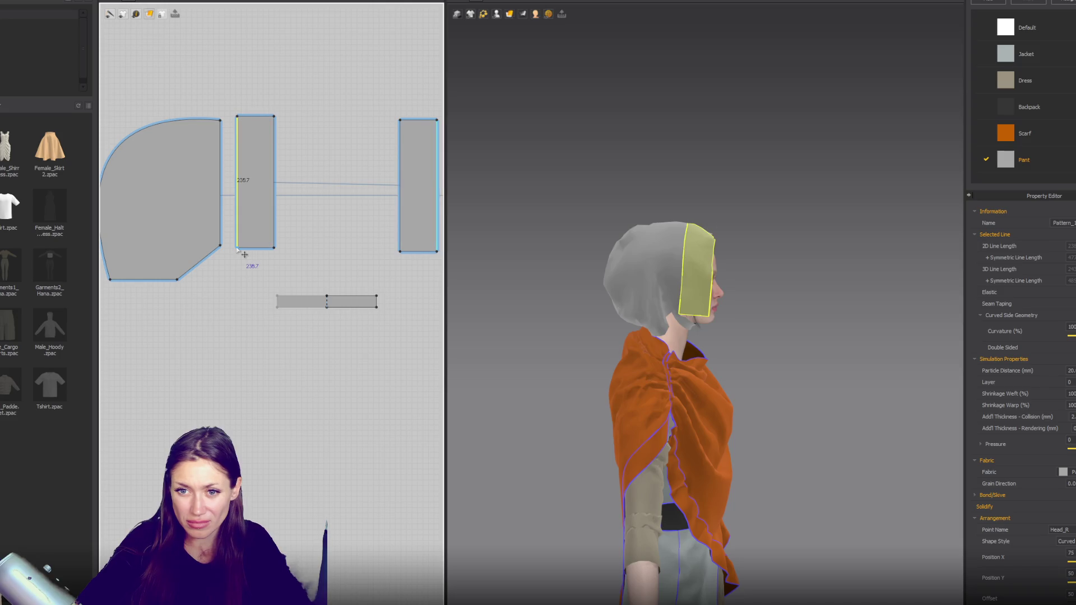
{"action": "left_click_drag", "start_coordinate": [239, 251], "coordinate": [238, 200]}
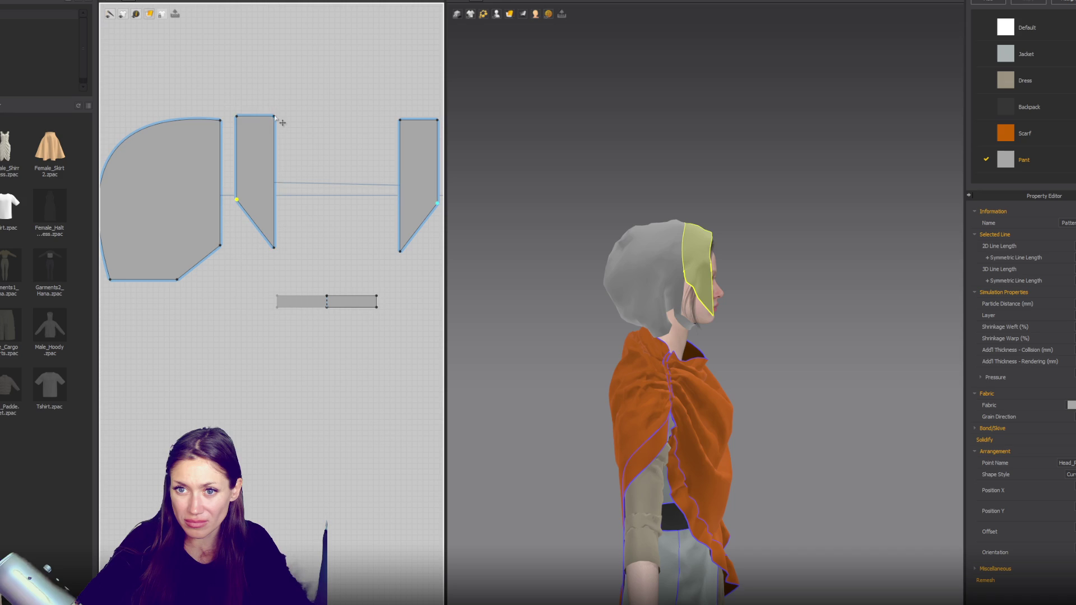
{"action": "left_click_drag", "start_coordinate": [275, 115], "coordinate": [285, 117]}
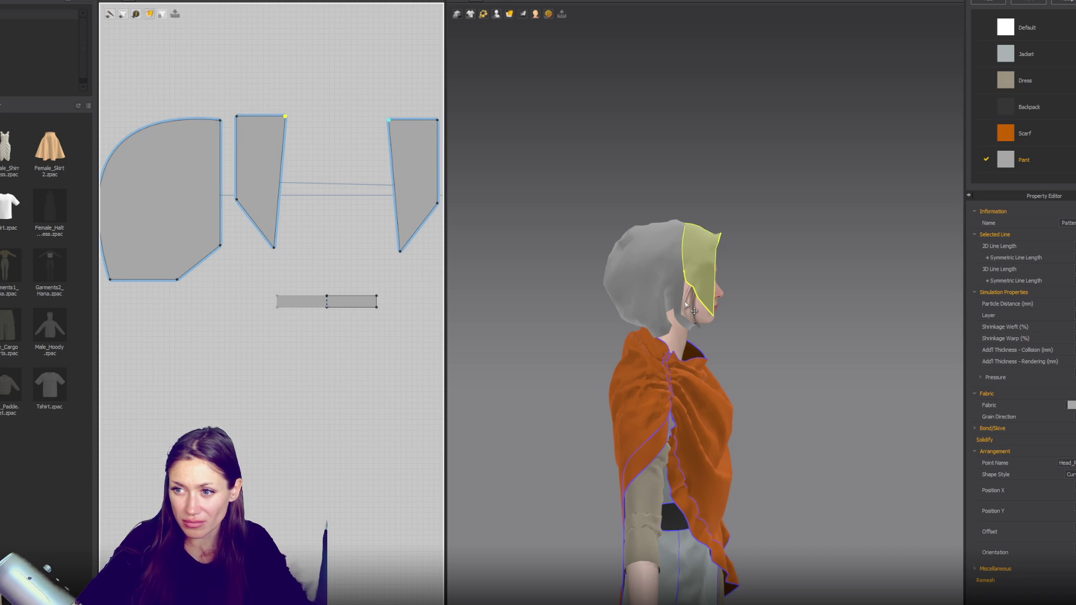
{"action": "mouse_move", "coordinate": [777, 332]}
{"action": "right_mouse_down"}
{"action": "mouse_move", "coordinate": [628, 315]}
{"action": "mouse_move", "coordinate": [812, 326]}
{"action": "right_mouse_up"}
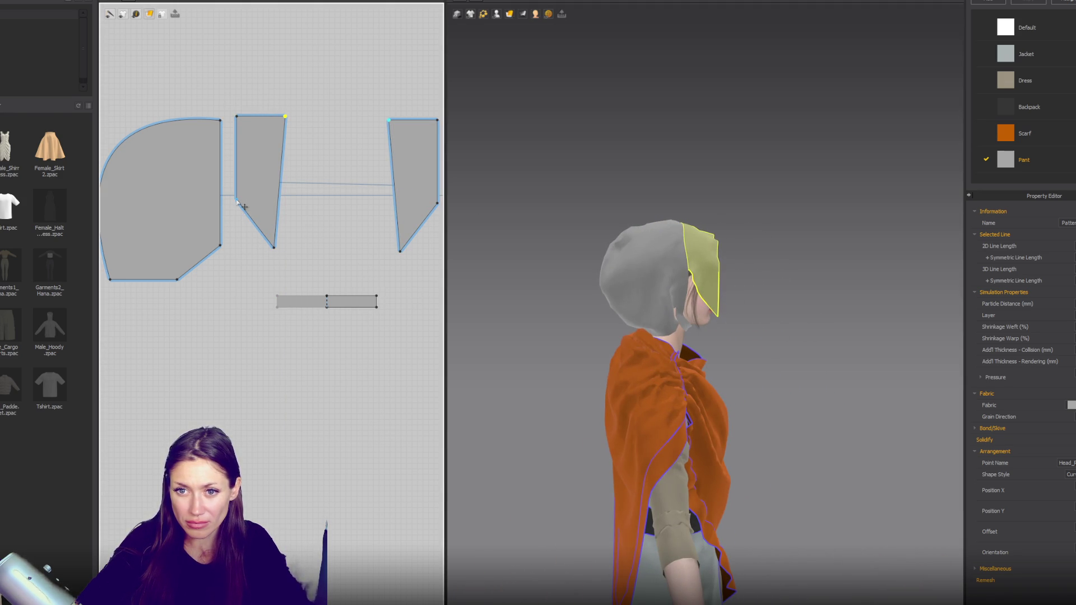
{"action": "left_click_drag", "start_coordinate": [273, 246], "coordinate": [243, 264]}
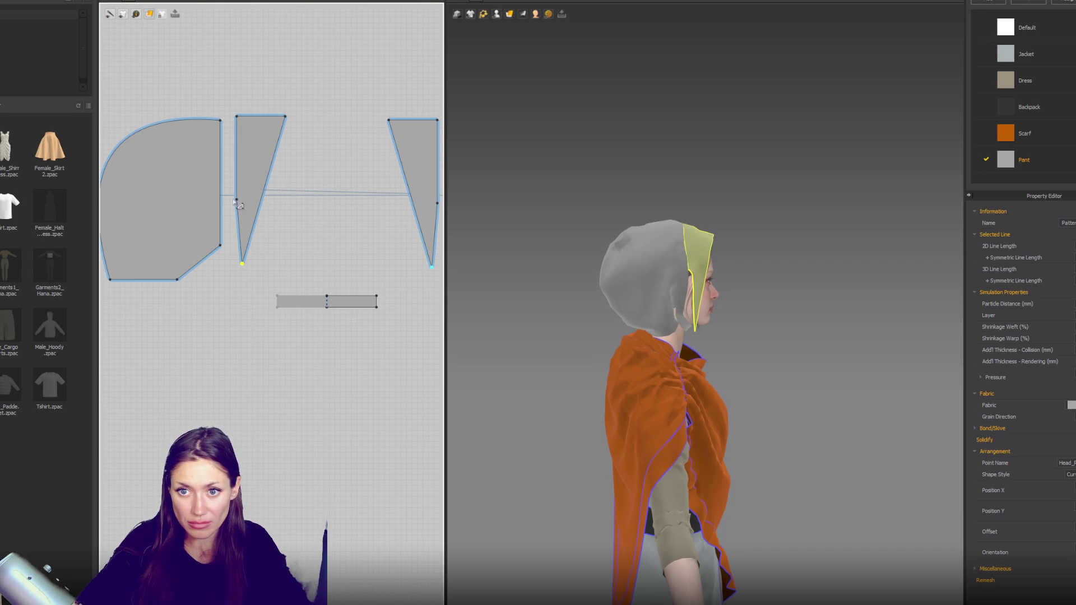
Step: Widen the triangle's top-right corner, undoing one overshoot, then begin a seam on its left edge
{"action": "mouse_move", "coordinate": [656, 277]}
{"action": "right_mouse_down"}
{"action": "mouse_move", "coordinate": [571, 281]}
{"action": "mouse_move", "coordinate": [664, 281]}
{"action": "right_mouse_up"}
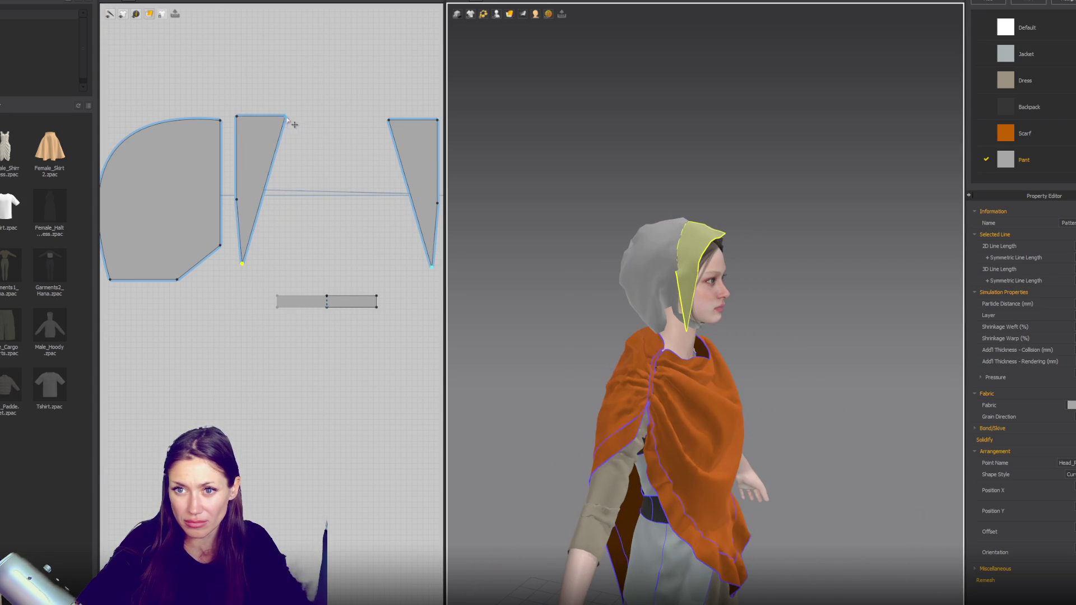
{"action": "left_click_drag", "start_coordinate": [294, 125], "coordinate": [307, 135]}
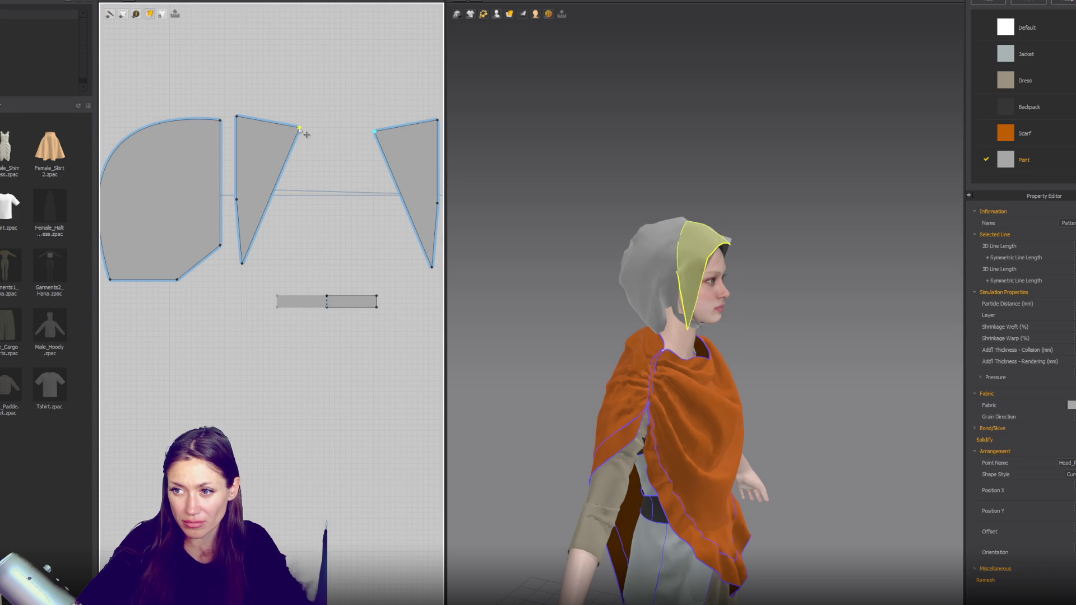
{"action": "right_click_drag", "start_coordinate": [795, 235], "coordinate": [696, 230]}
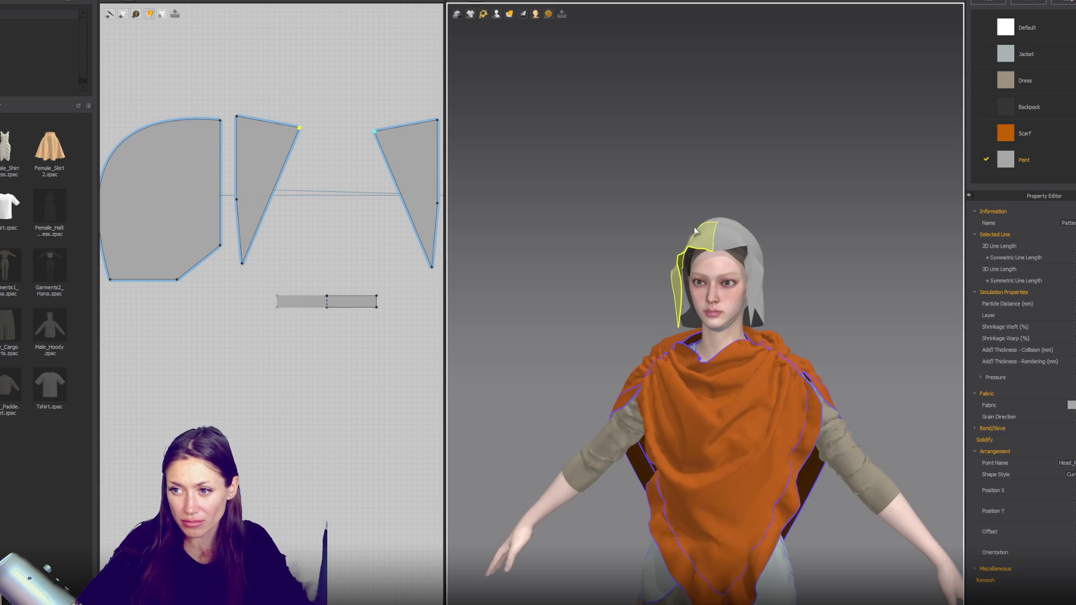
{"action": "key", "text": "ctrl+z"}
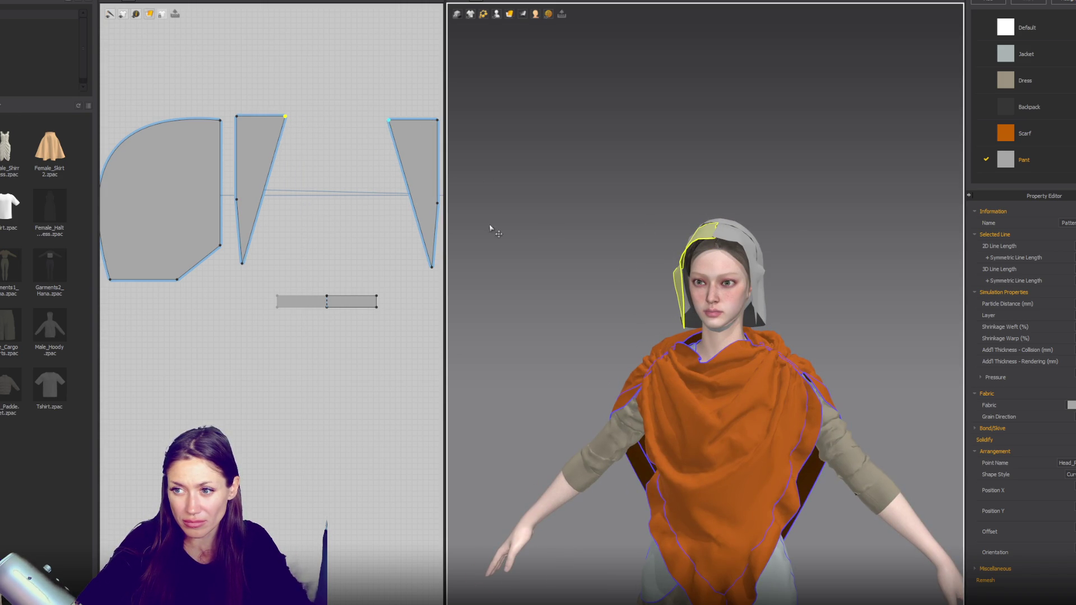
{"action": "left_click_drag", "start_coordinate": [287, 117], "coordinate": [294, 116]}
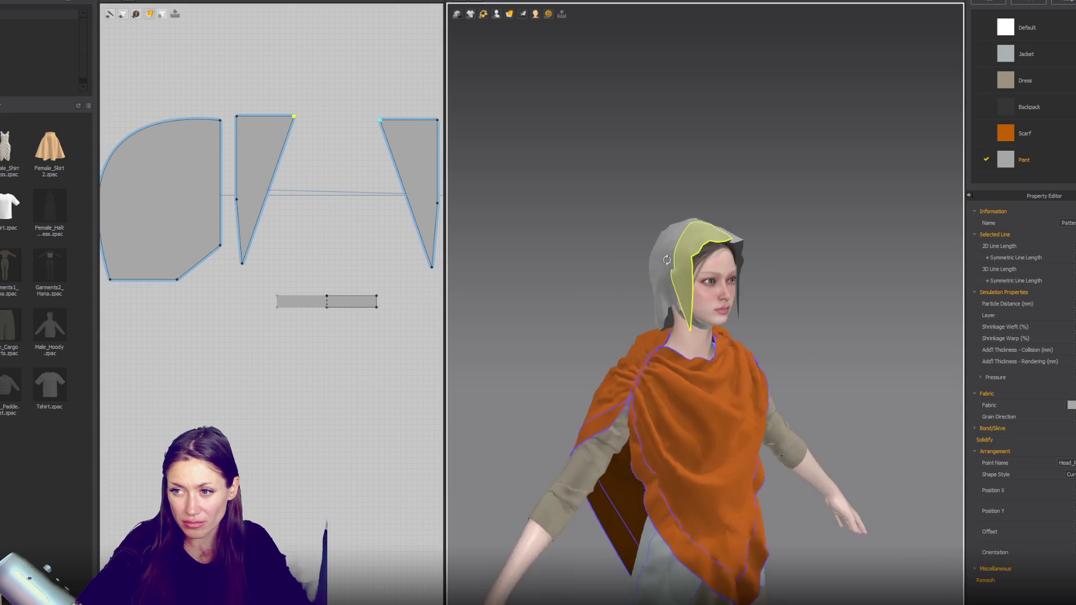
{"action": "right_click_drag", "start_coordinate": [636, 261], "coordinate": [725, 256]}
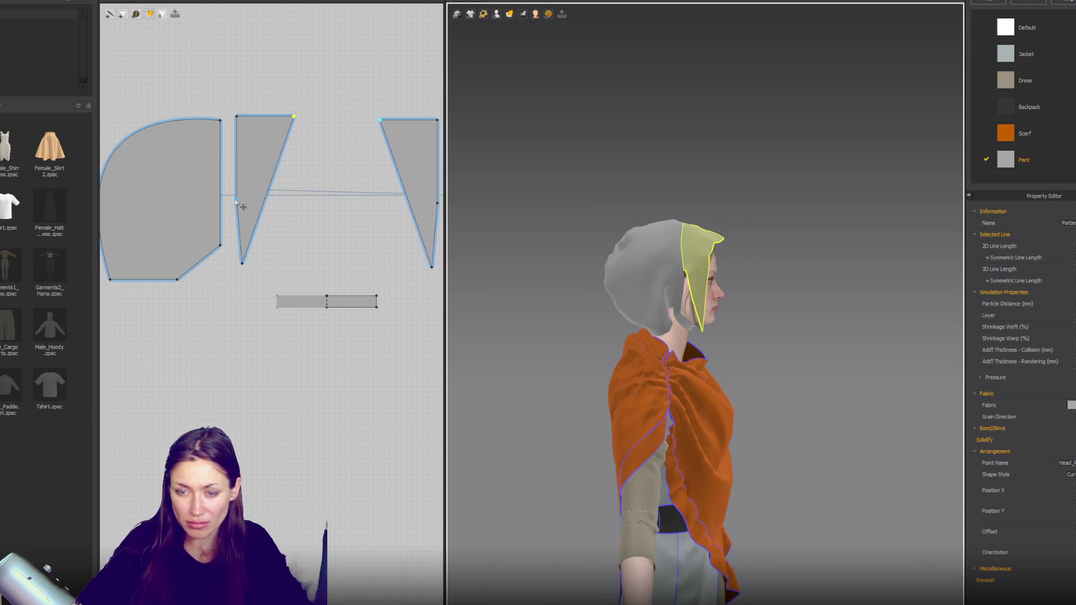
{"action": "left_click", "coordinate": [239, 124]}
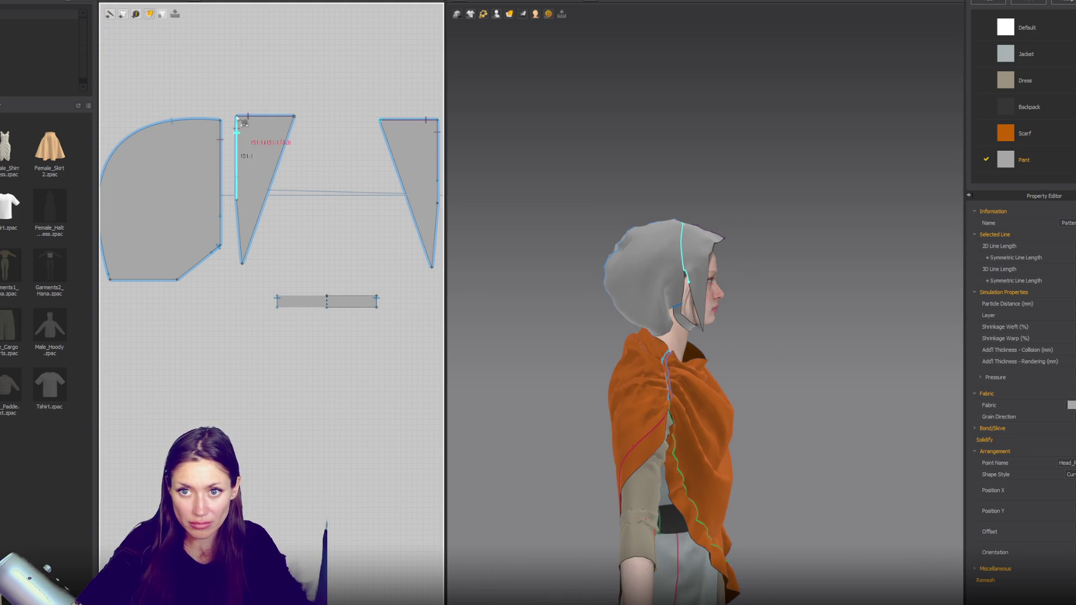
Step: Switch to Segment Sewing and restart the seam on the triangle's left edge after a false start
{"action": "left_click", "coordinate": [241, 164]}
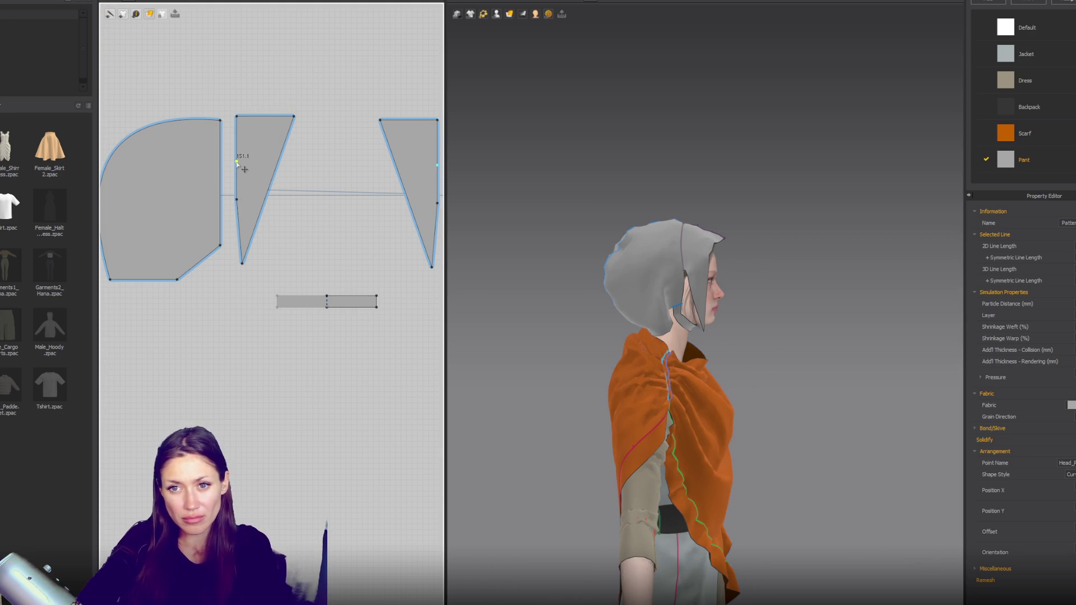
{"action": "key", "text": "m"}
{"action": "left_click", "coordinate": [240, 165]}
{"action": "left_click", "coordinate": [242, 119]}
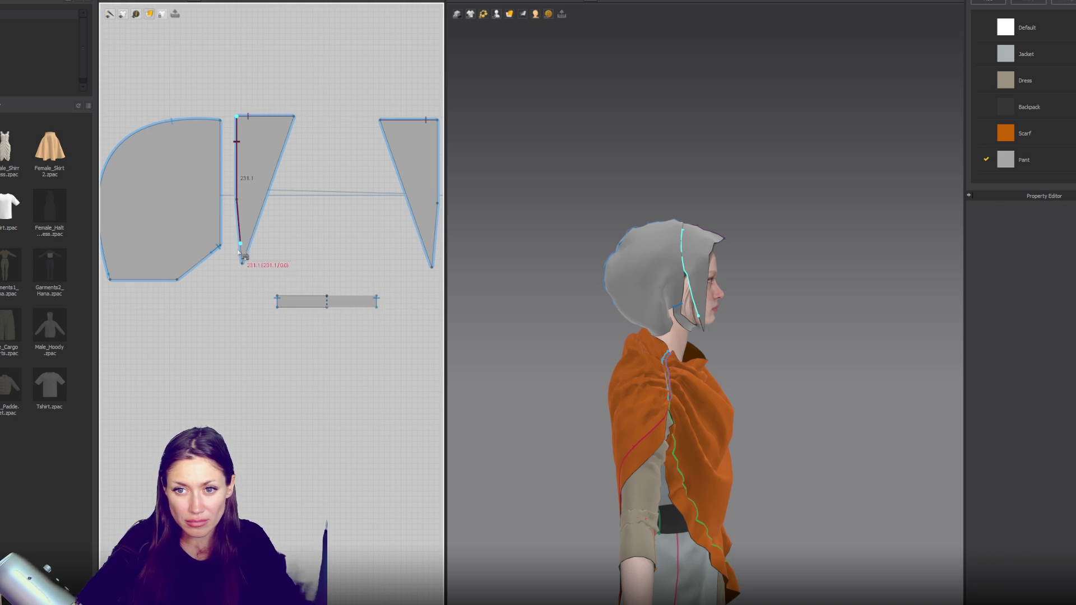
{"action": "key", "text": "Escape"}
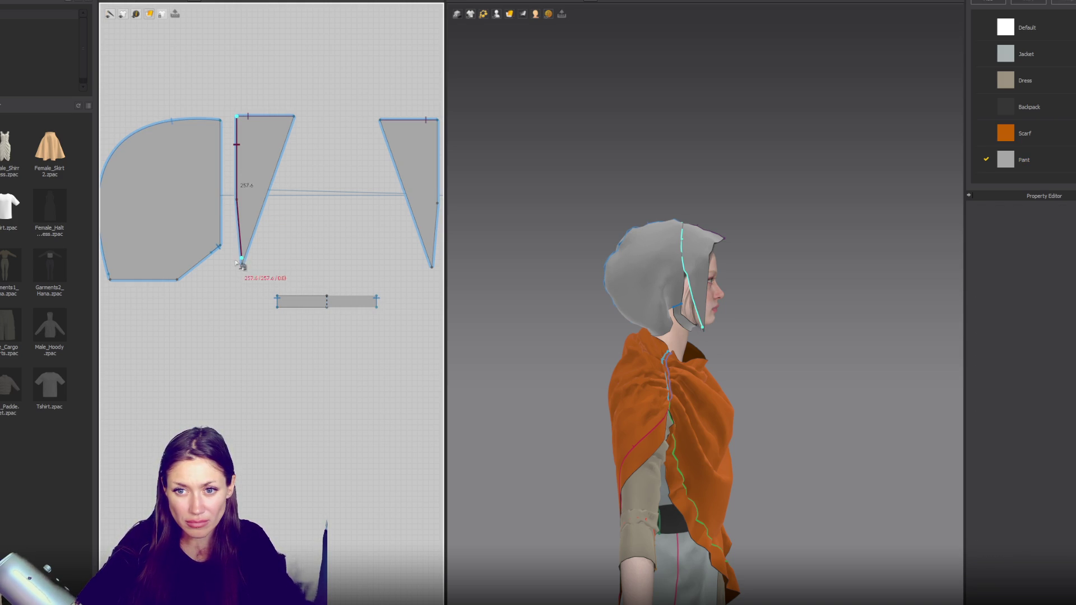
Step: Sew the triangle's left edge to the matching edge of the large hood piece beside it
{"action": "left_click", "coordinate": [241, 264]}
{"action": "left_click", "coordinate": [220, 120]}
{"action": "left_click", "coordinate": [227, 233]}
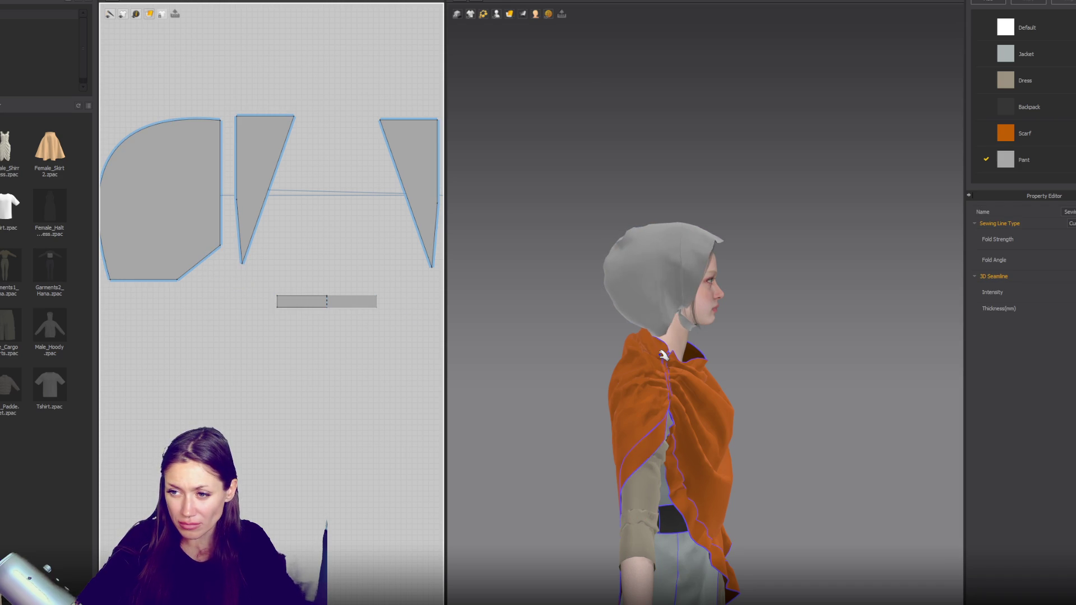
{"action": "right_click_drag", "start_coordinate": [850, 370], "coordinate": [843, 358]}
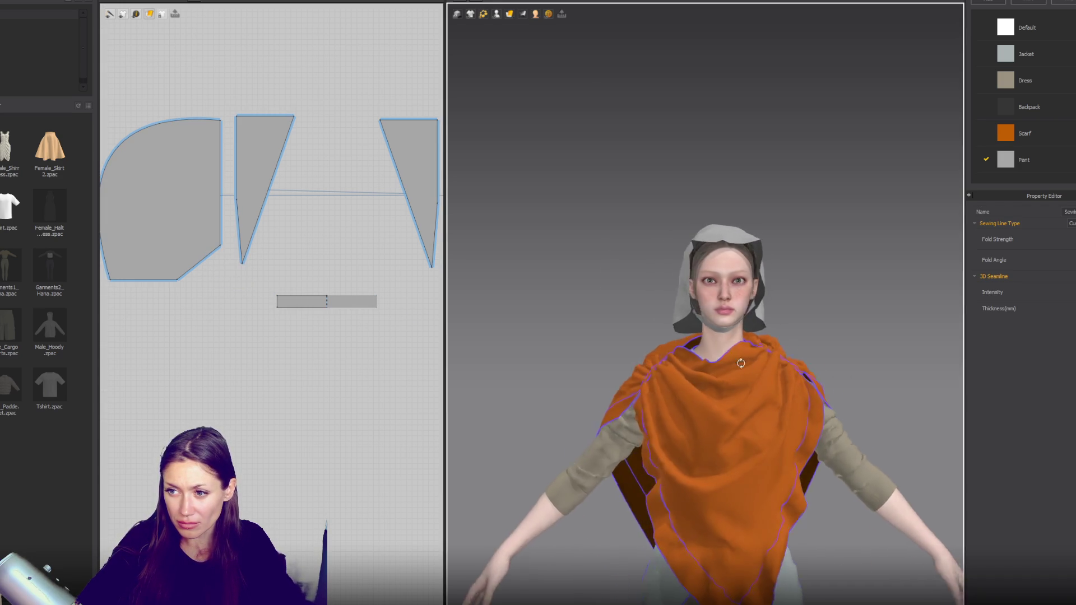
{"action": "left_click", "coordinate": [702, 239]}
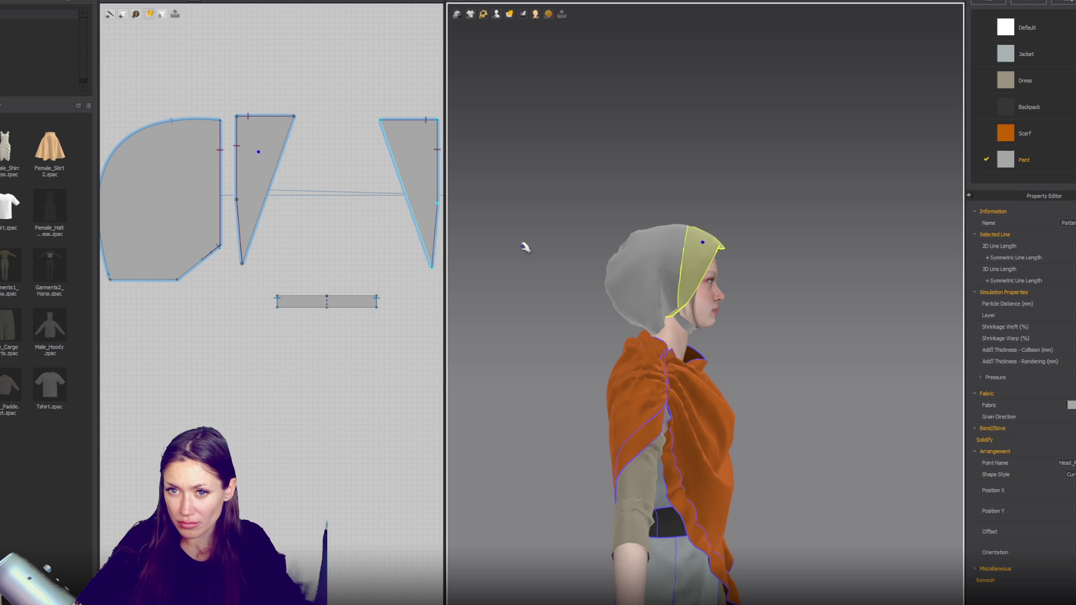
{"action": "key", "text": "n"}
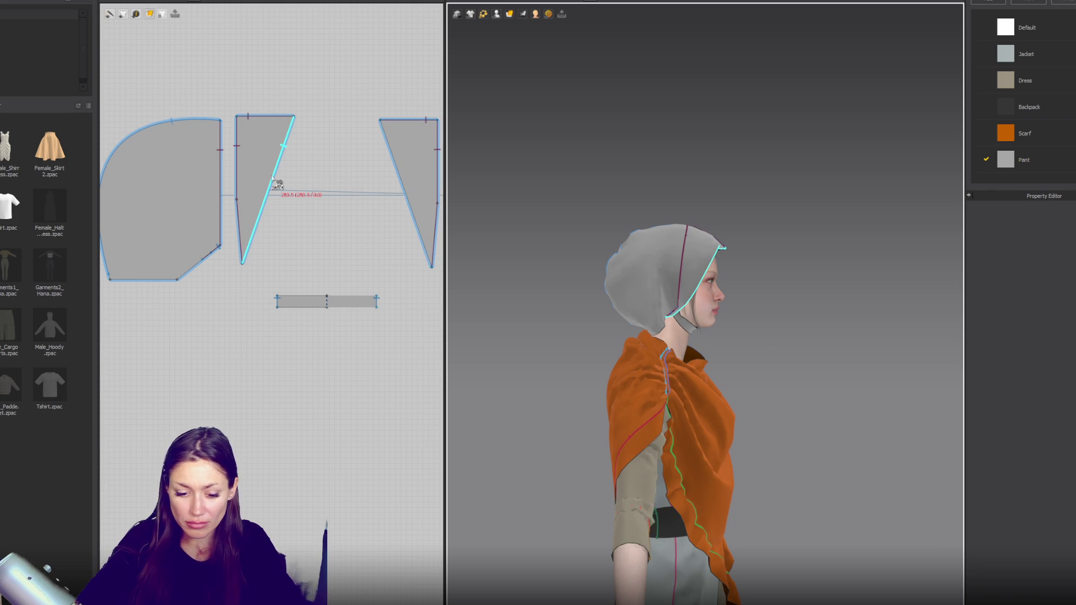
{"action": "mouse_move", "coordinate": [277, 184]}
{"action": "left_mouse_down"}
{"action": "mouse_move", "coordinate": [266, 181]}
{"action": "mouse_move", "coordinate": [294, 154]}
{"action": "left_mouse_up"}
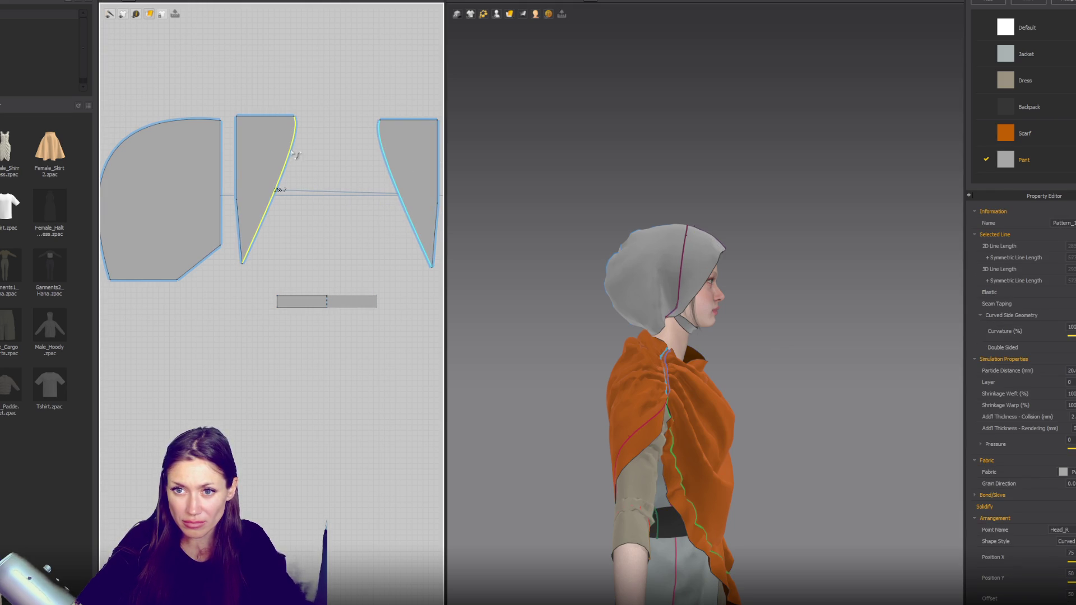
{"action": "key", "text": "2"}
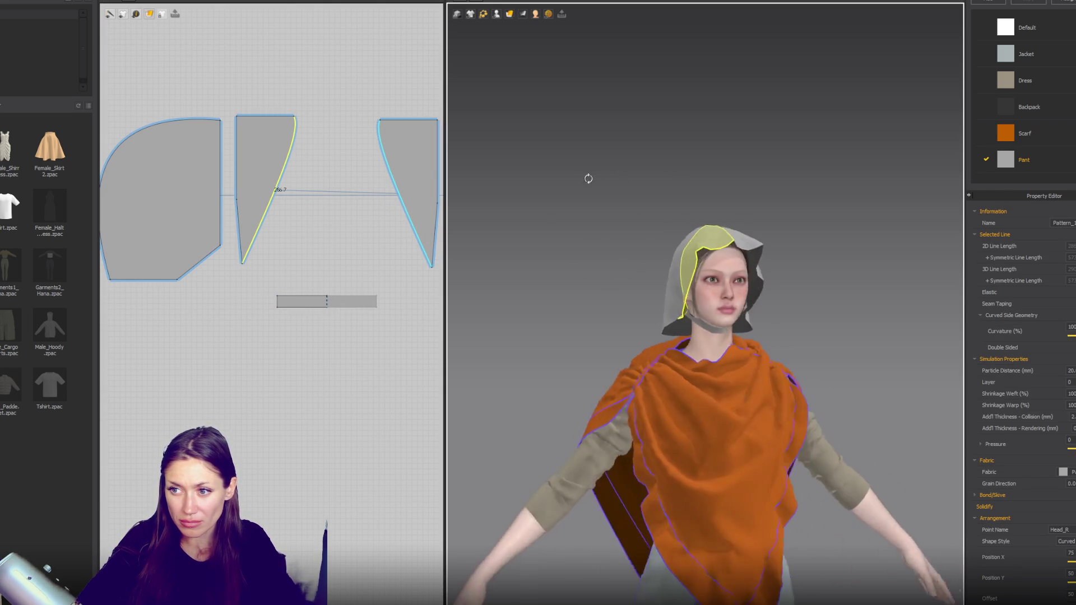
{"action": "left_click", "coordinate": [324, 200]}
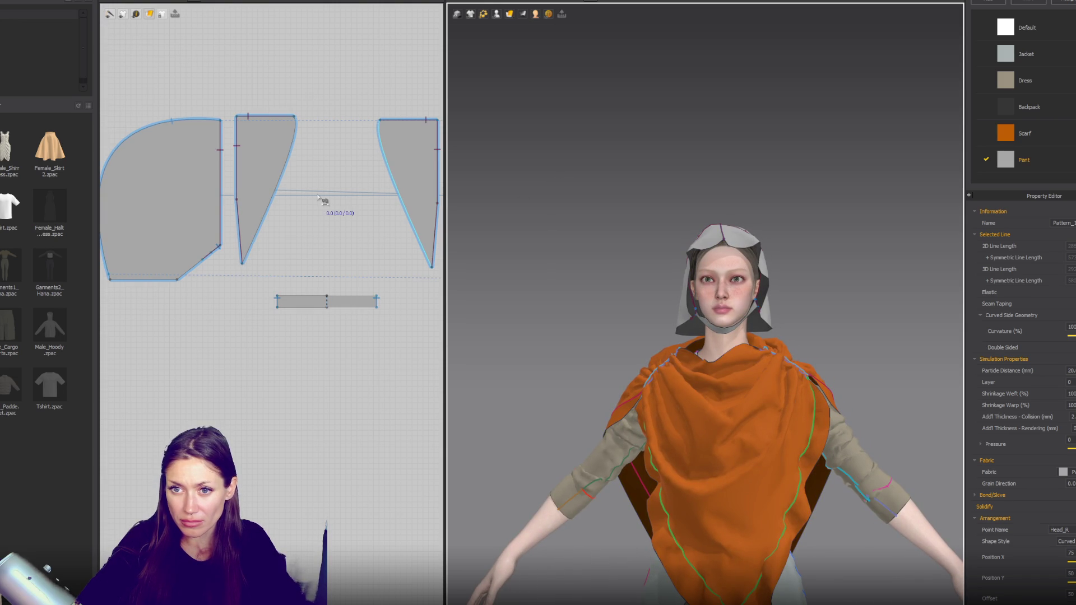
{"action": "key", "text": "ctrl+z"}
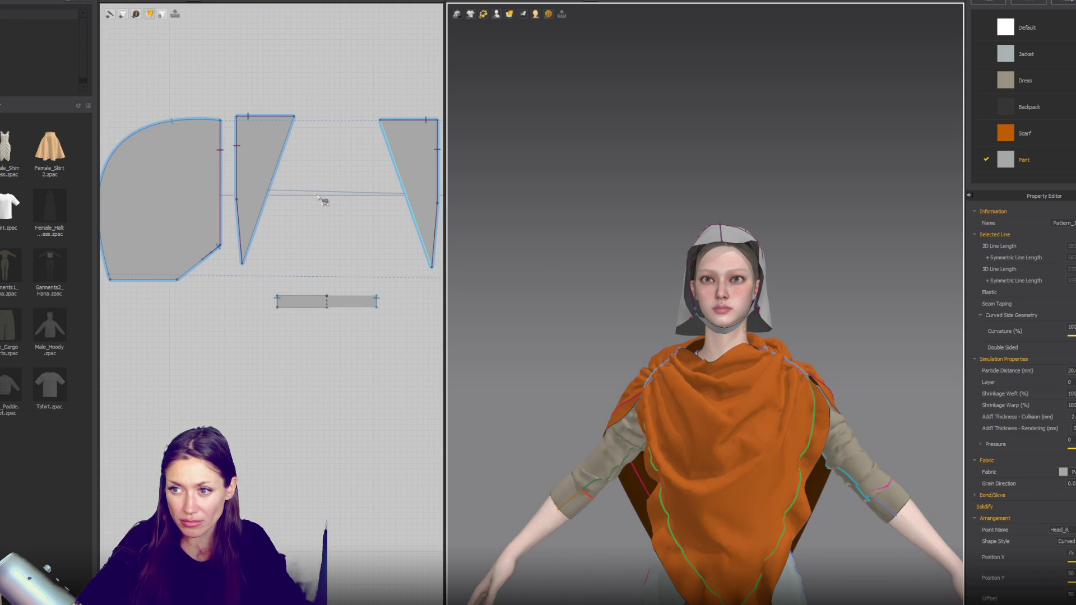
{"action": "left_click", "coordinate": [283, 160]}
{"action": "scroll", "coordinate": [288, 167], "scroll_direction": "up", "scroll_amount": 3}
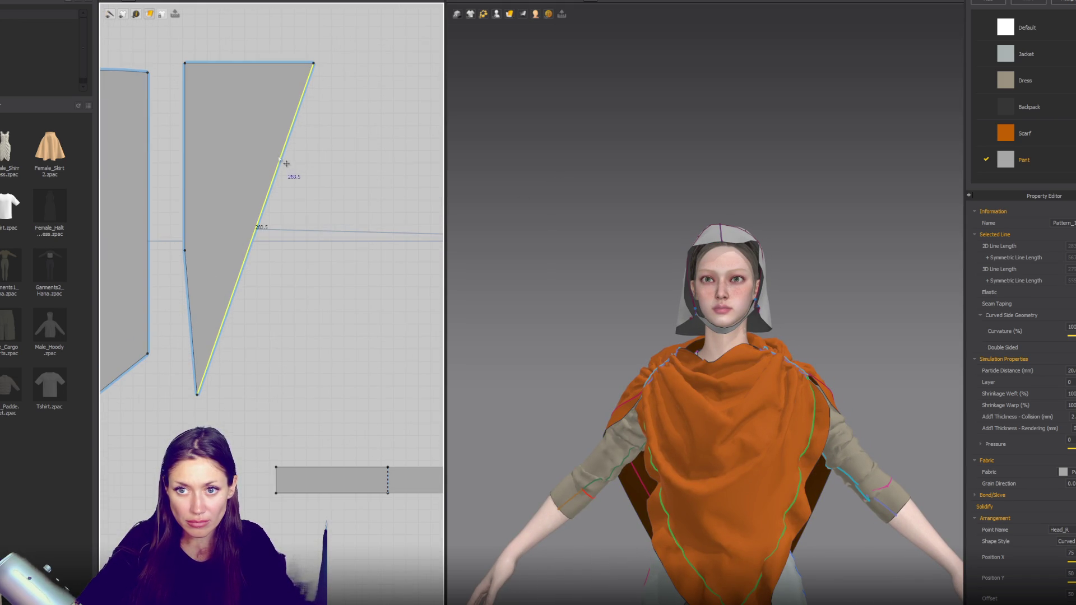
{"action": "key", "text": "a"}
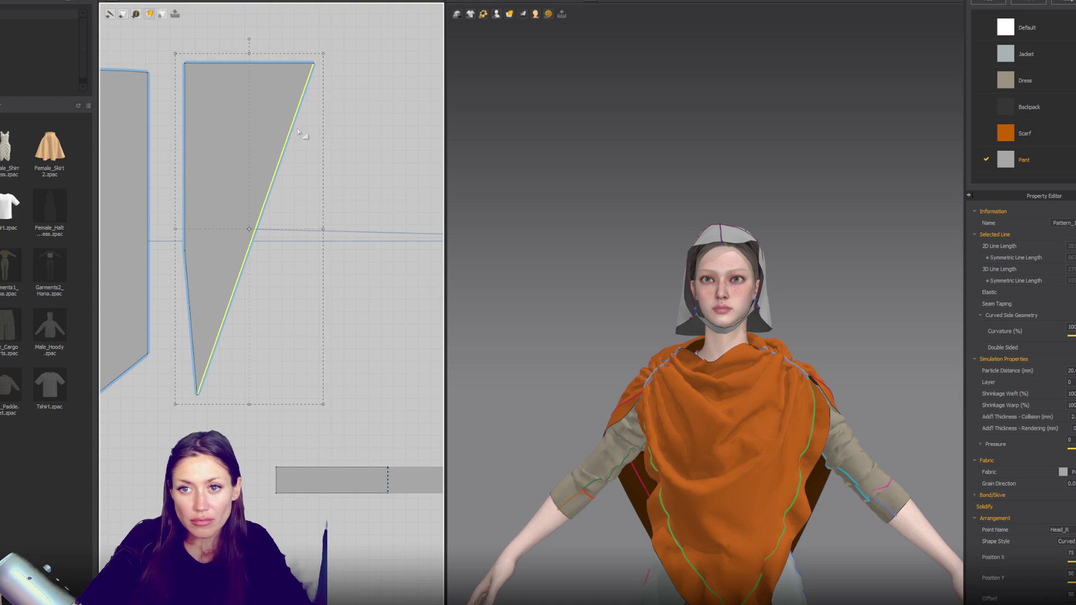
{"action": "left_click", "coordinate": [295, 117]}
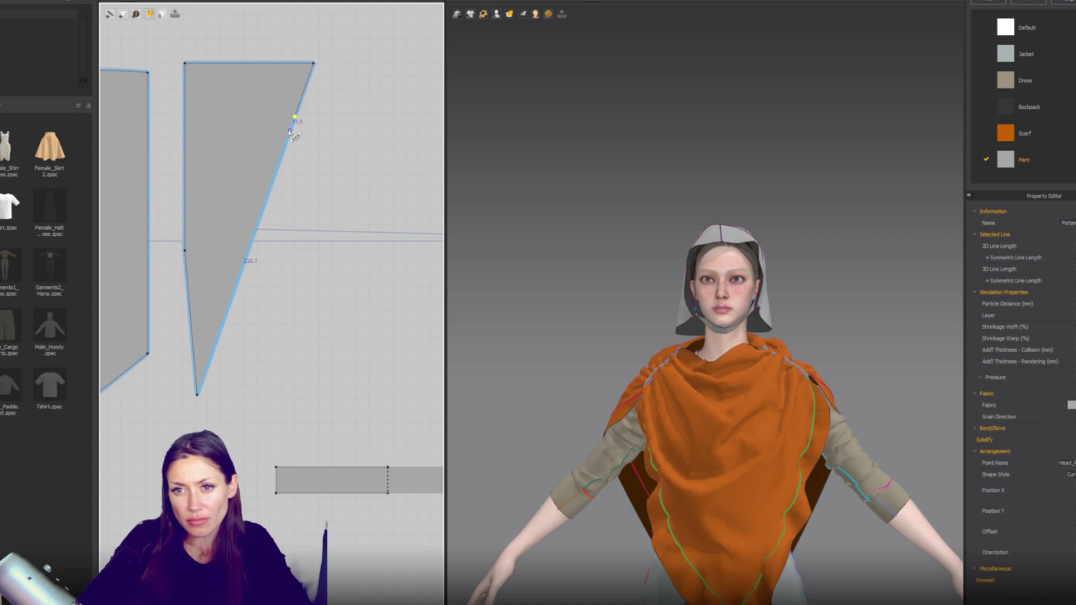
Step: Notch the hood piece's right edge inward into a V dart and sew its two sides together
{"action": "left_click", "coordinate": [288, 145]}
{"action": "left_click_drag", "start_coordinate": [290, 131], "coordinate": [270, 123]}
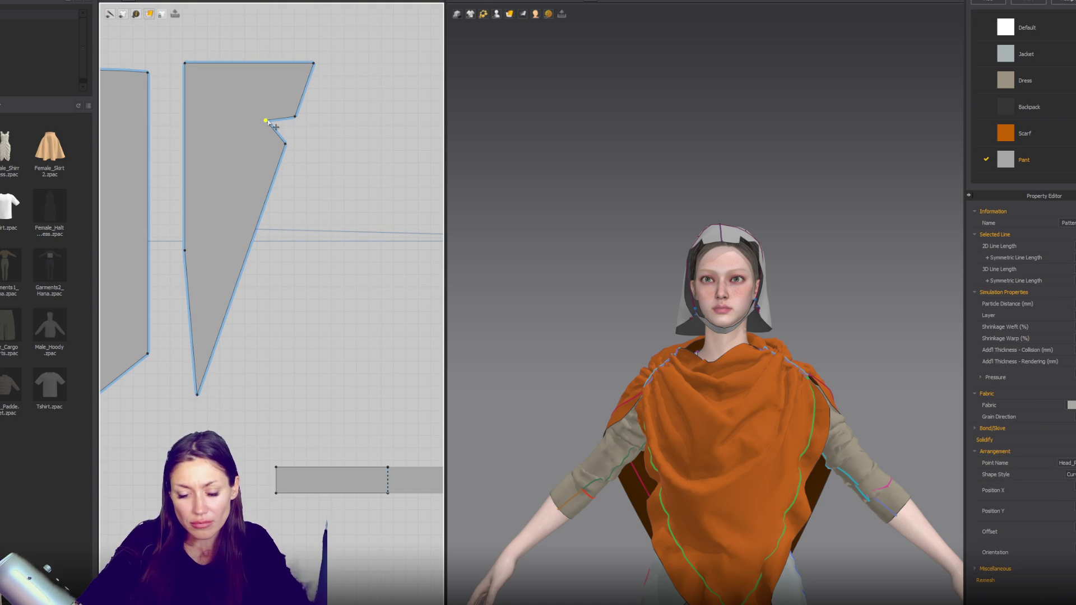
{"action": "left_click", "coordinate": [293, 119]}
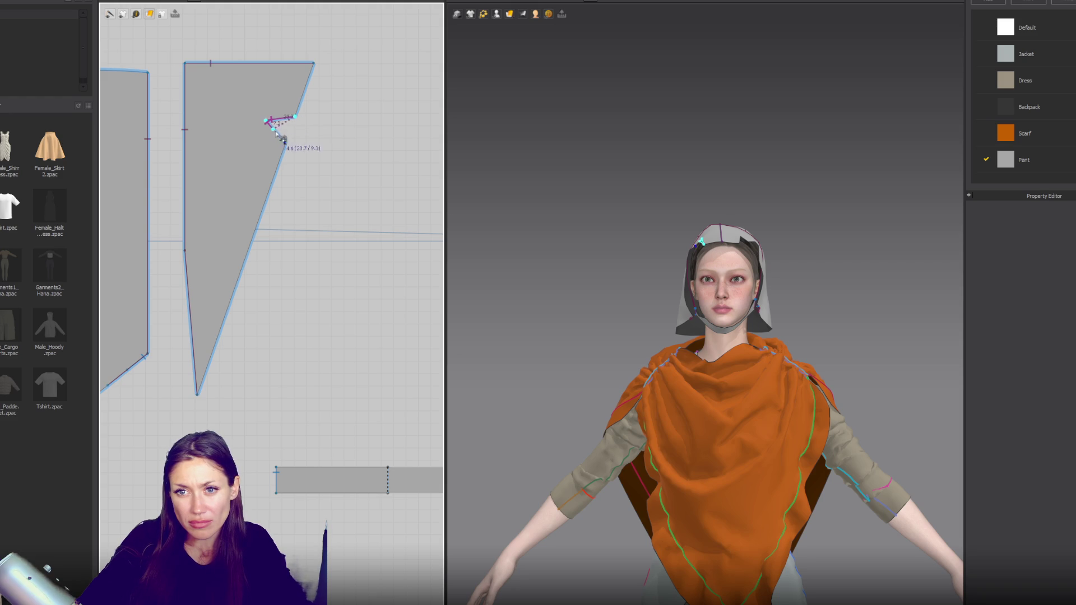
{"action": "left_click", "coordinate": [281, 140]}
{"action": "key", "text": "q"}
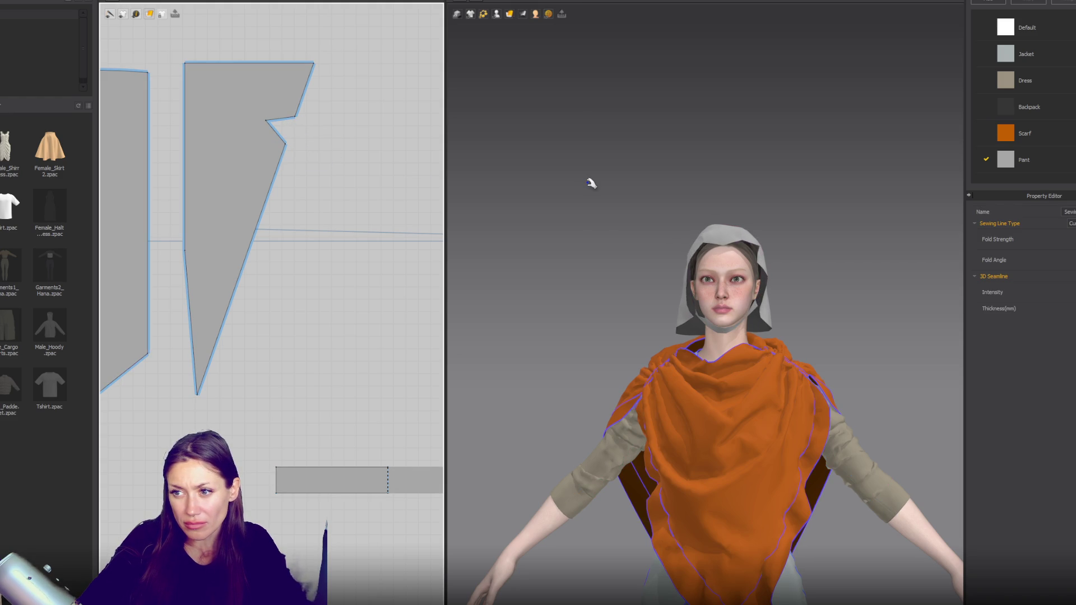
Step: Pull the dart's tip deeper into the hood piece with Transform Pattern
{"action": "mouse_move", "coordinate": [490, 228]}
{"action": "right_mouse_down"}
{"action": "mouse_move", "coordinate": [645, 197]}
{"action": "mouse_move", "coordinate": [672, 202]}
{"action": "mouse_move", "coordinate": [610, 233]}
{"action": "right_mouse_up"}
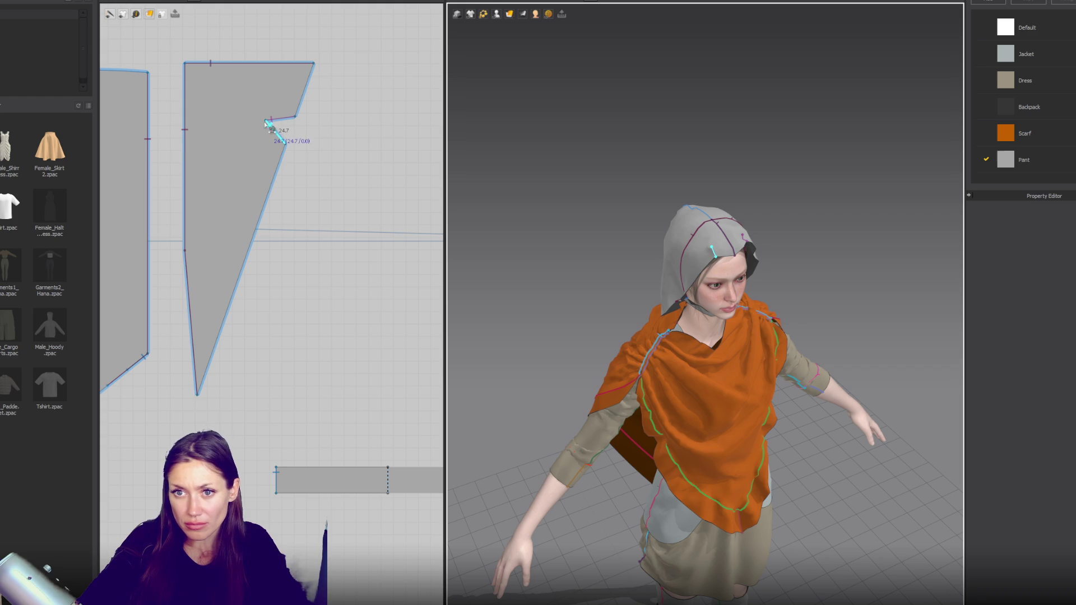
{"action": "left_click", "coordinate": [281, 139]}
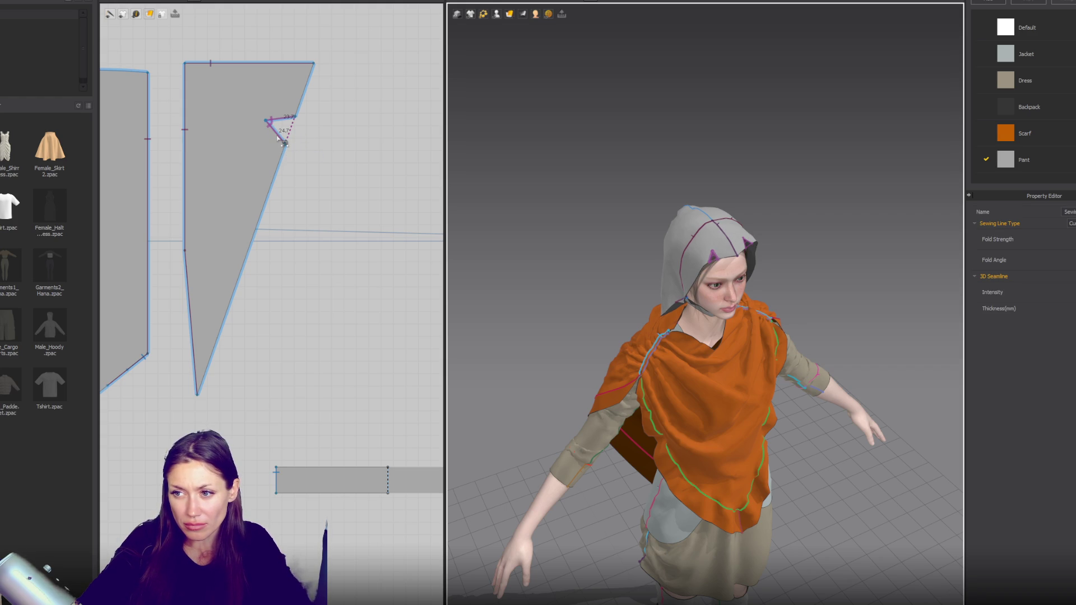
{"action": "left_click", "coordinate": [268, 125]}
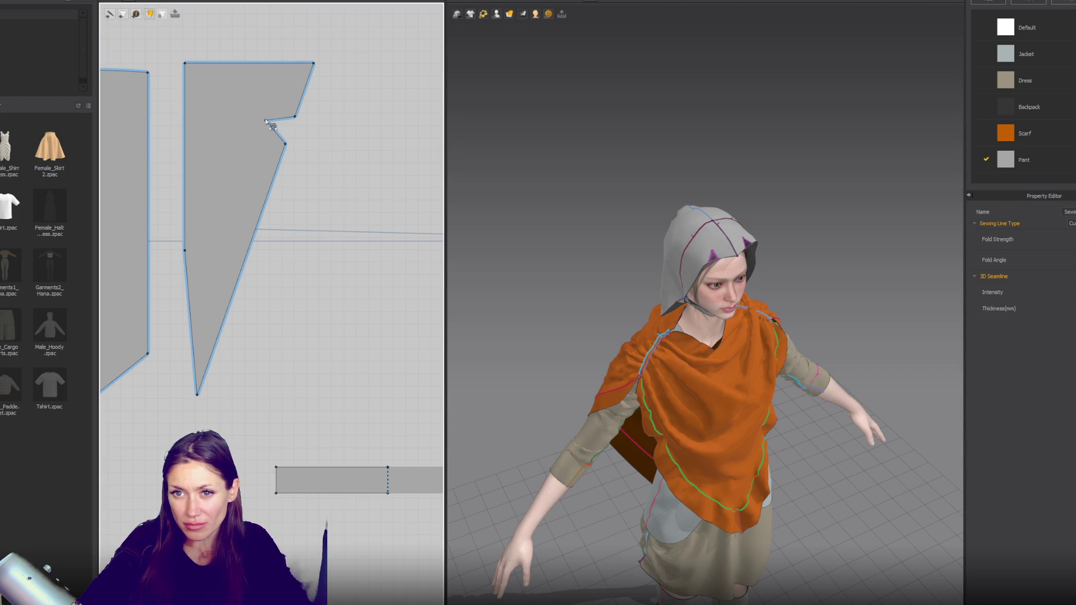
{"action": "left_click_drag", "start_coordinate": [267, 124], "coordinate": [236, 115]}
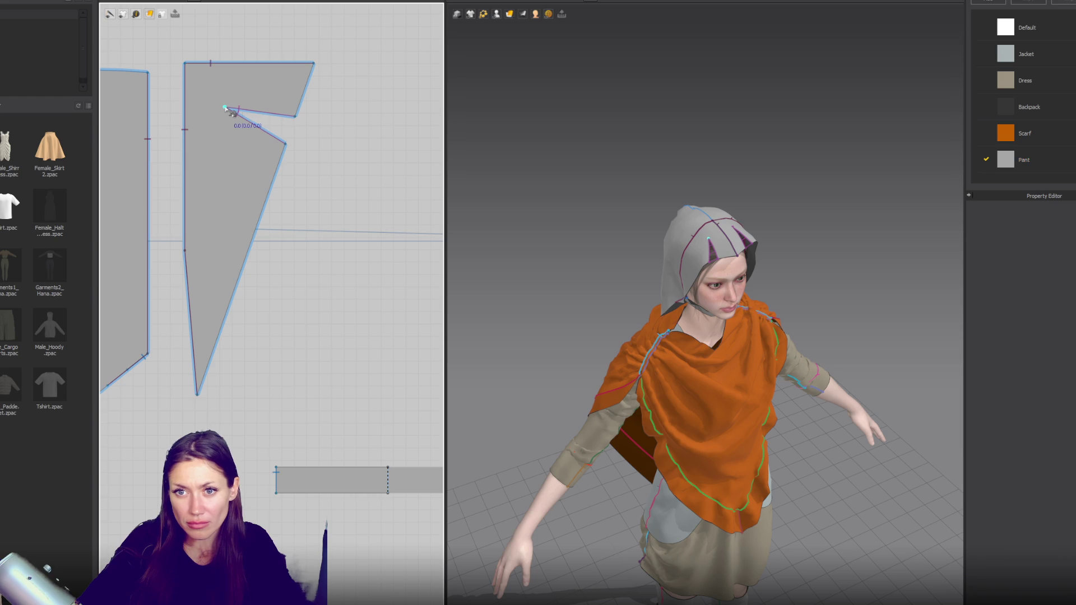
{"action": "left_click", "coordinate": [409, 163]}
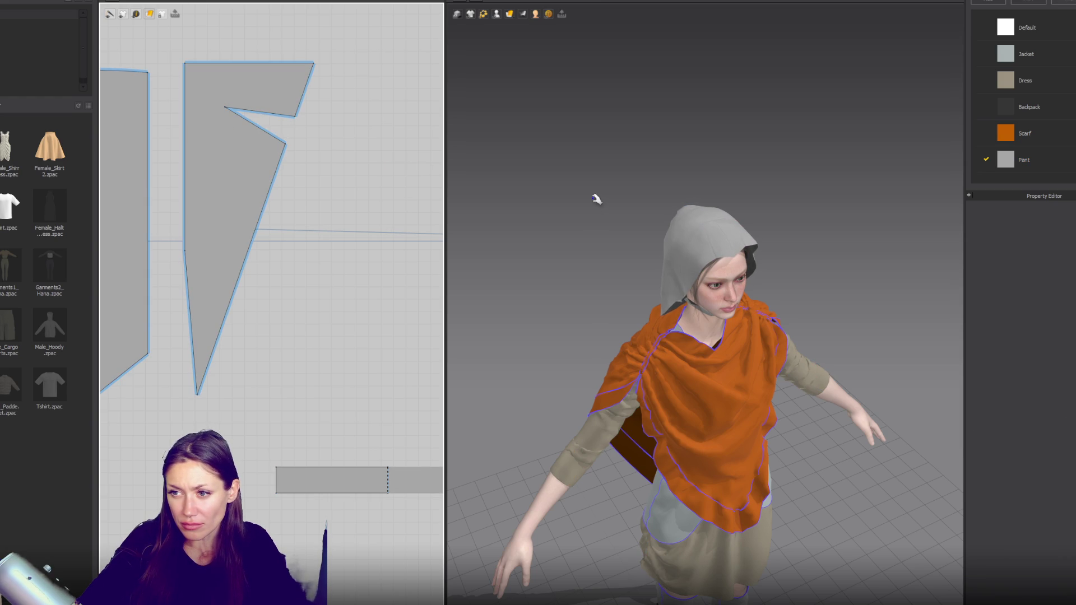
Step: Add points on the lower right edge, pull them into a second V dart and sew its edges
{"action": "right_click_drag", "start_coordinate": [596, 201], "coordinate": [538, 202]}
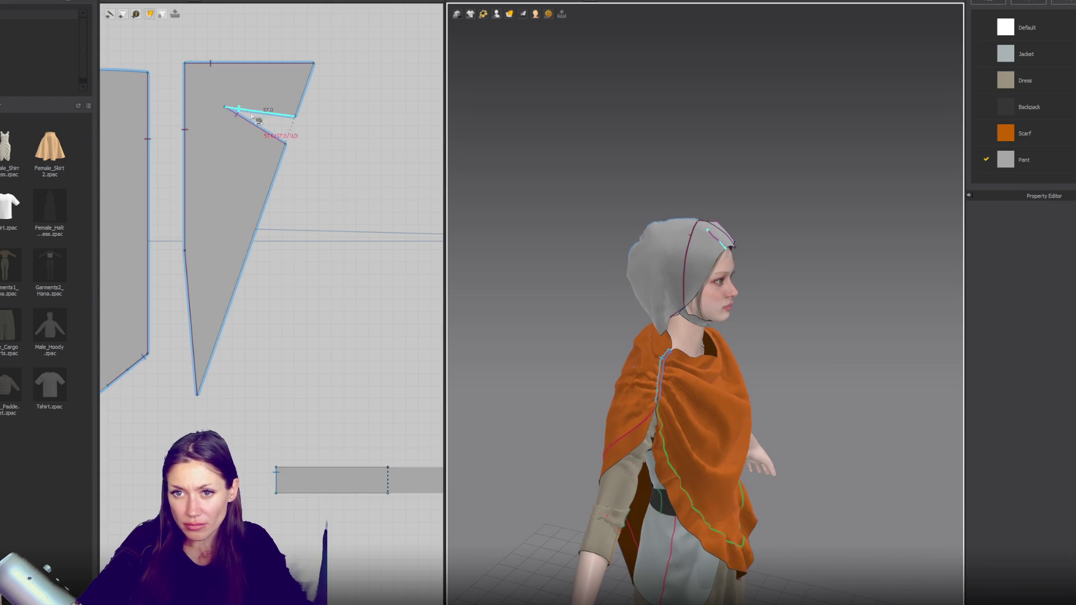
{"action": "left_click", "coordinate": [227, 111]}
{"action": "key", "text": "Delete"}
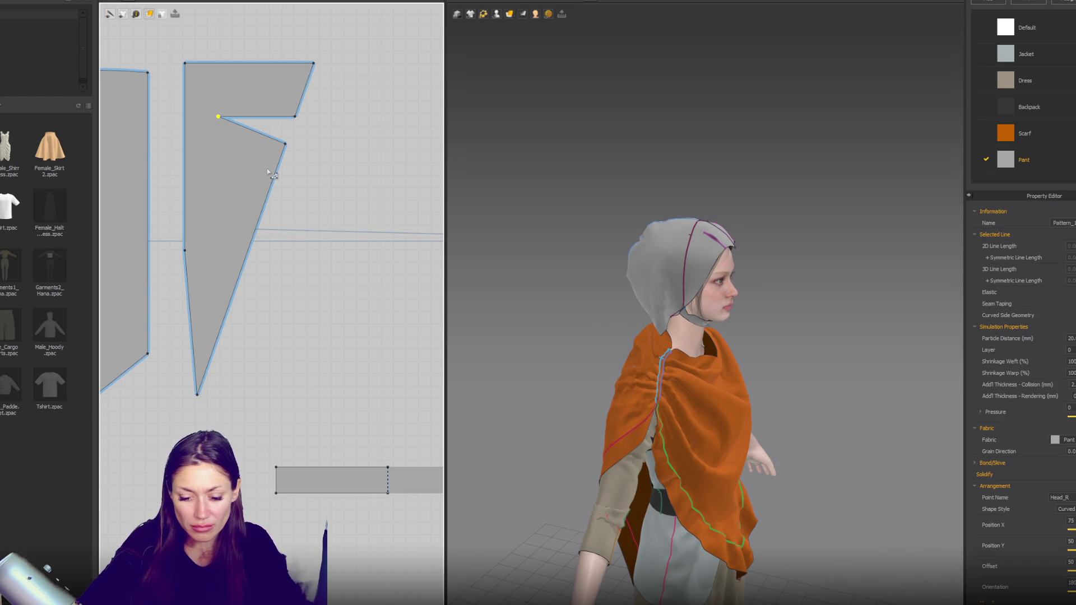
{"action": "left_click", "coordinate": [275, 171]}
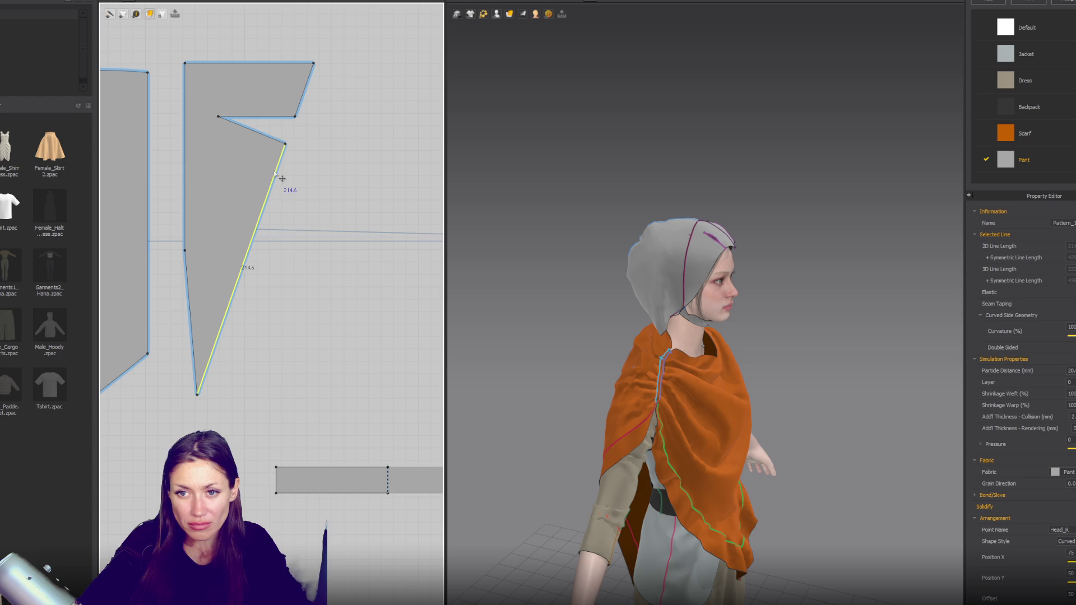
{"action": "left_click", "coordinate": [277, 172]}
{"action": "left_click", "coordinate": [262, 214]}
{"action": "left_click_drag", "start_coordinate": [269, 196], "coordinate": [219, 180]}
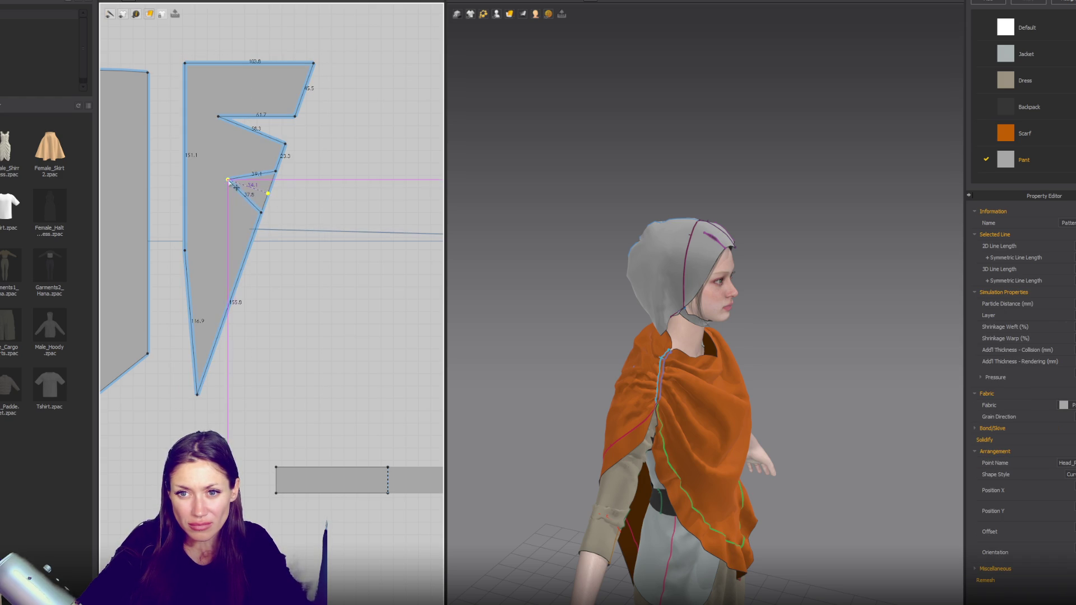
{"action": "key", "text": "x"}
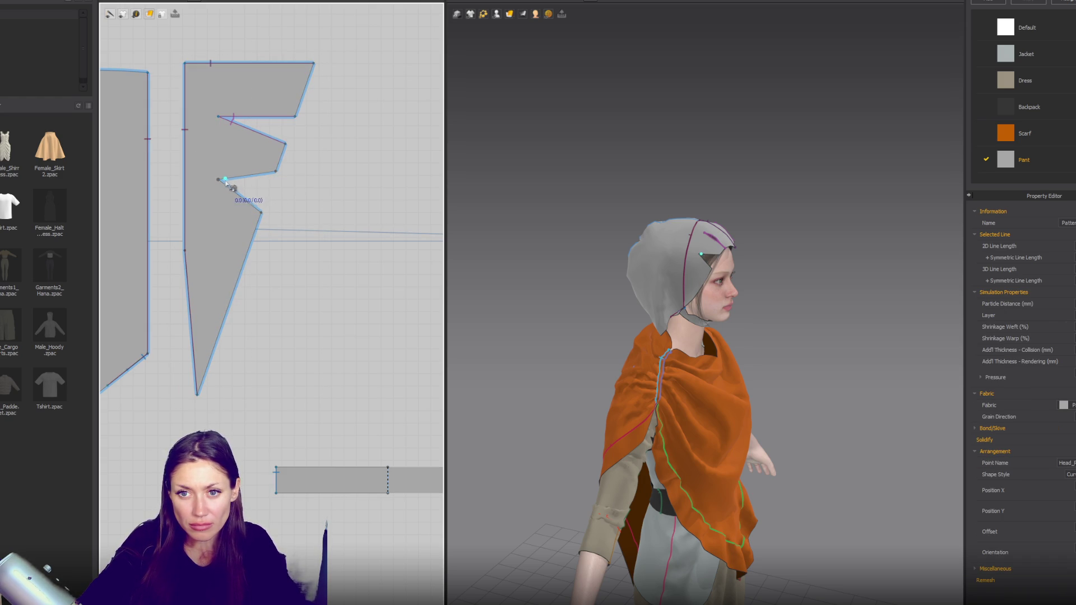
{"action": "left_click", "coordinate": [232, 181]}
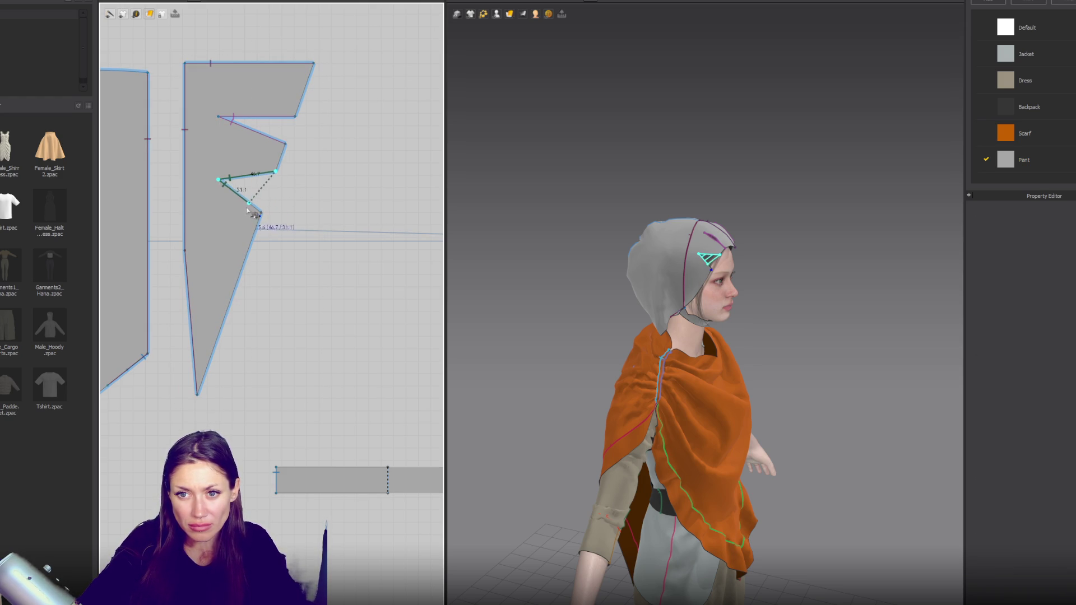
{"action": "left_click", "coordinate": [253, 207]}
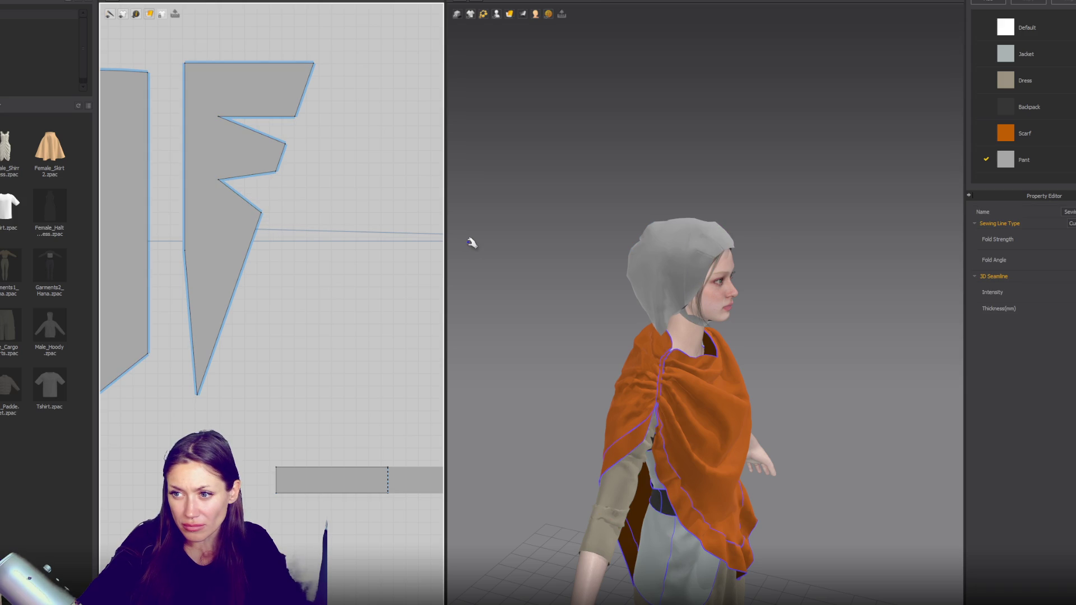
Step: Nudge the second dart's corner into place while checking the hood in side profile
{"action": "mouse_move", "coordinate": [557, 249]}
{"action": "right_mouse_down"}
{"action": "mouse_move", "coordinate": [449, 213]}
{"action": "mouse_move", "coordinate": [454, 228]}
{"action": "mouse_move", "coordinate": [547, 227]}
{"action": "mouse_move", "coordinate": [493, 260]}
{"action": "right_mouse_up"}
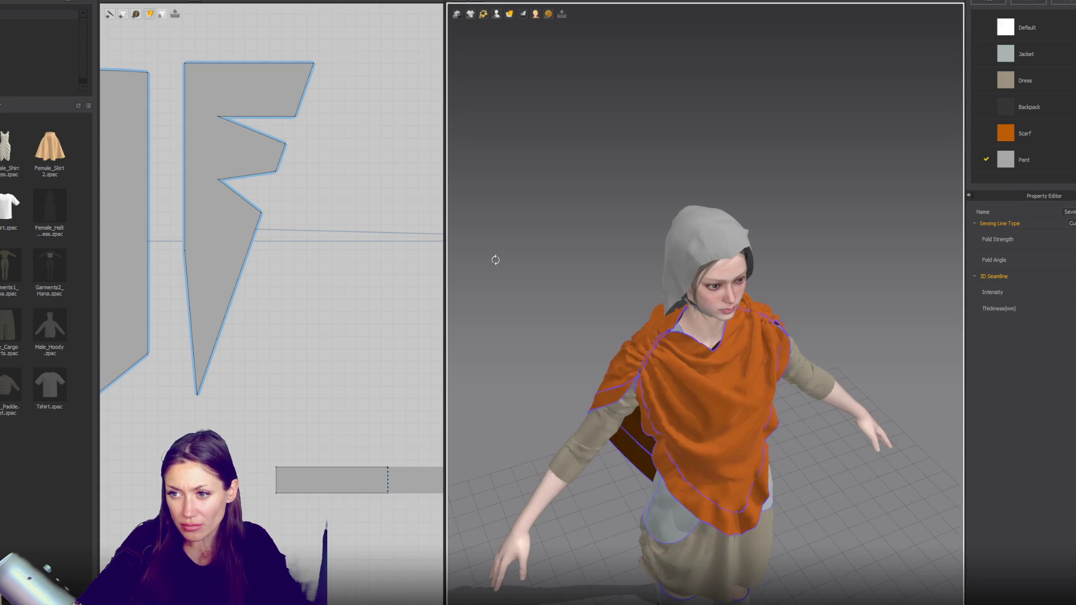
{"action": "scroll", "coordinate": [263, 226], "scroll_direction": "up", "scroll_amount": 2}
{"action": "left_click", "coordinate": [276, 161]}
{"action": "left_click_drag", "start_coordinate": [288, 158], "coordinate": [287, 171]}
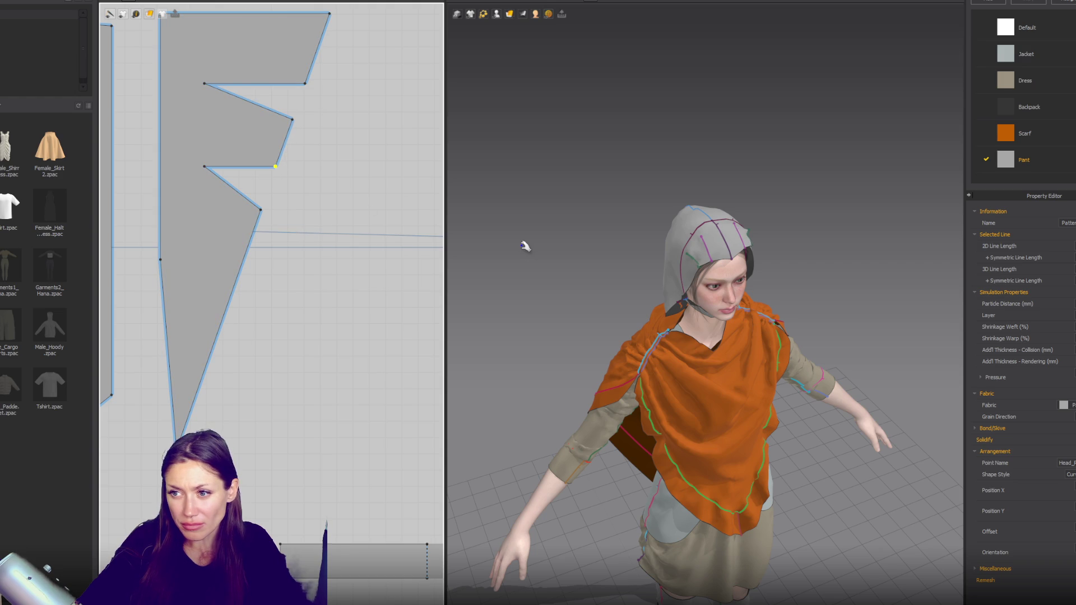
{"action": "left_click", "coordinate": [466, 241]}
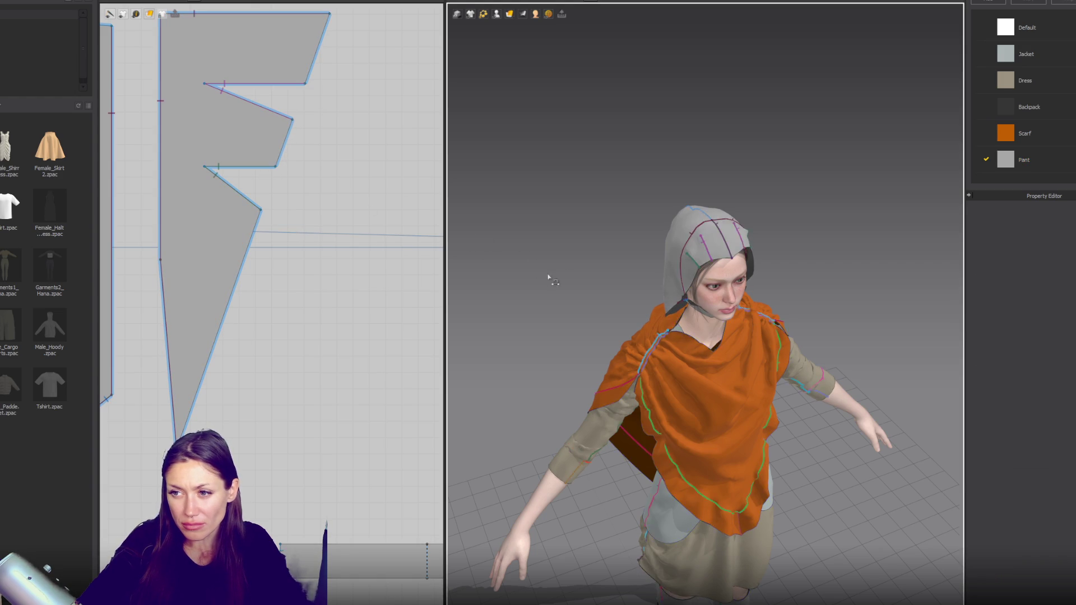
{"action": "key", "text": "6"}
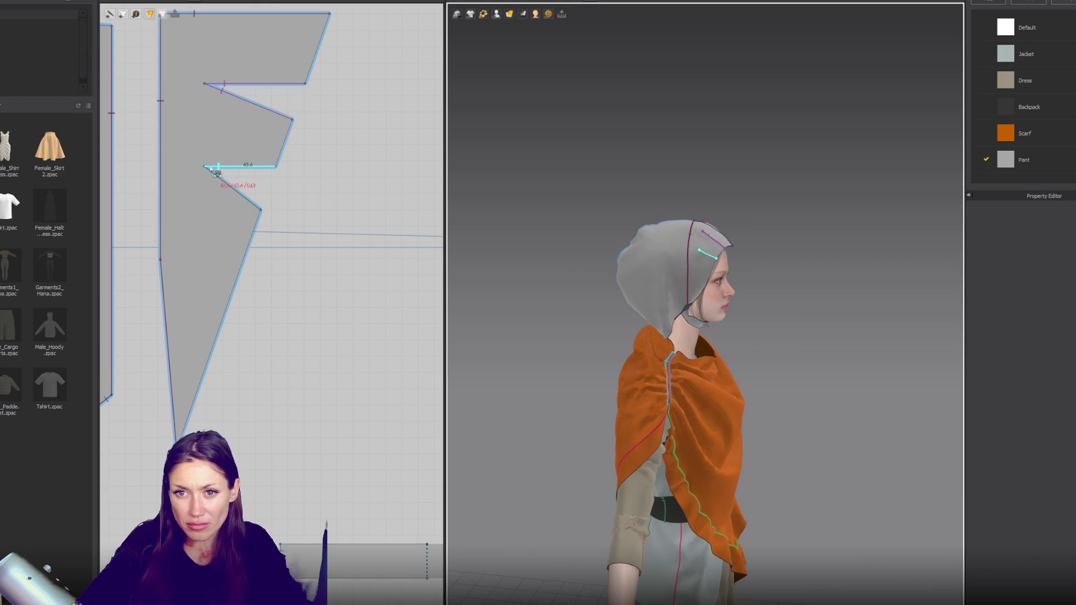
{"action": "left_click", "coordinate": [208, 167]}
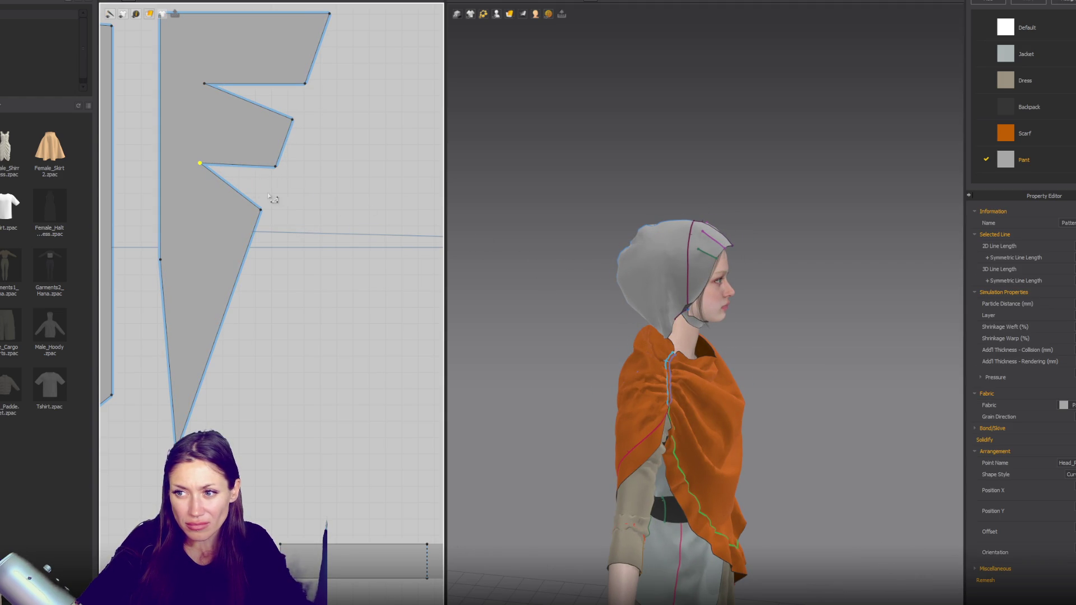
{"action": "left_click_drag", "start_coordinate": [269, 214], "coordinate": [274, 203]}
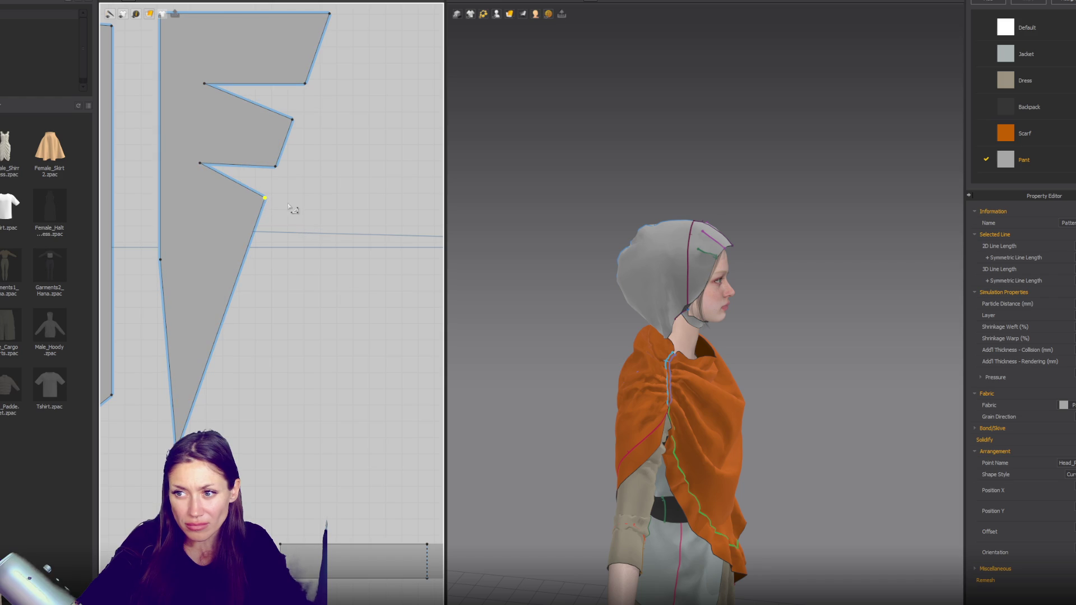
Step: Cut a third V dart lower on the right edge, sew it closed and lower its tip slightly
{"action": "left_click", "coordinate": [267, 220]}
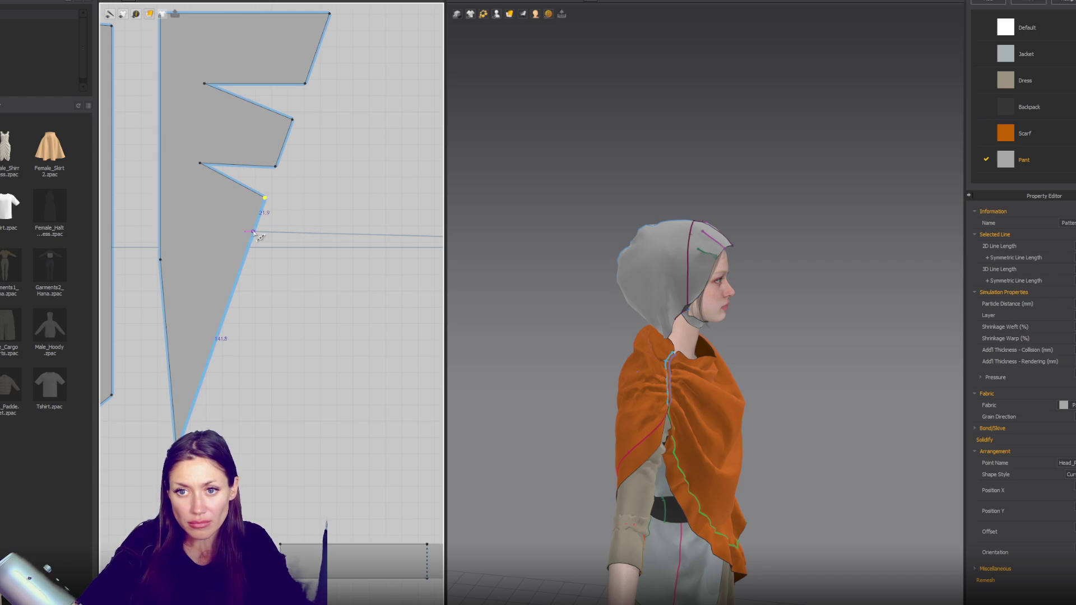
{"action": "left_click", "coordinate": [252, 233]}
{"action": "left_click_drag", "start_coordinate": [253, 257], "coordinate": [199, 227]}
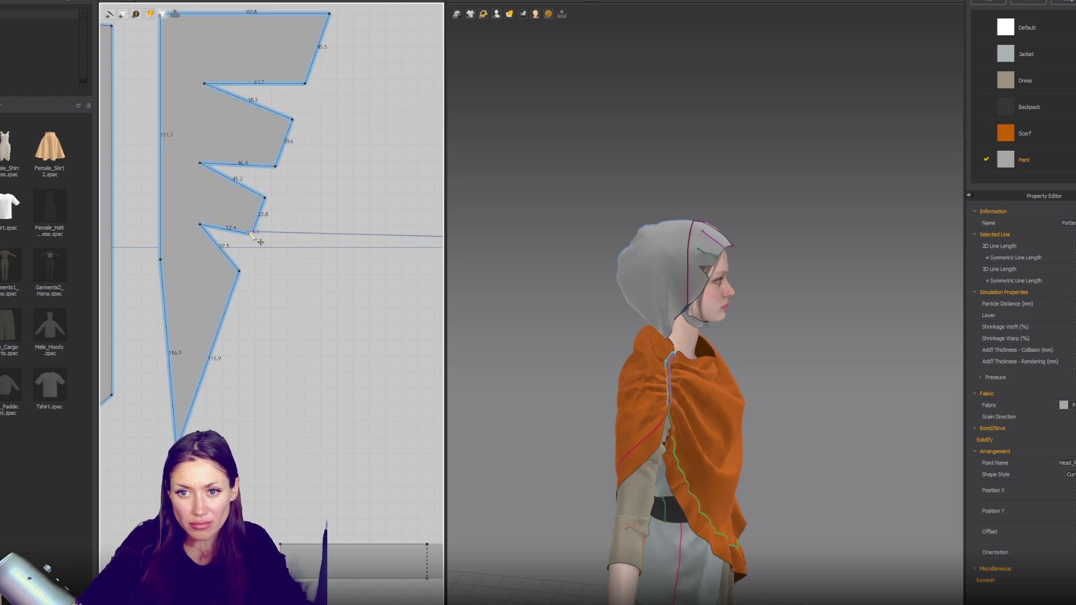
{"action": "left_click", "coordinate": [203, 233]}
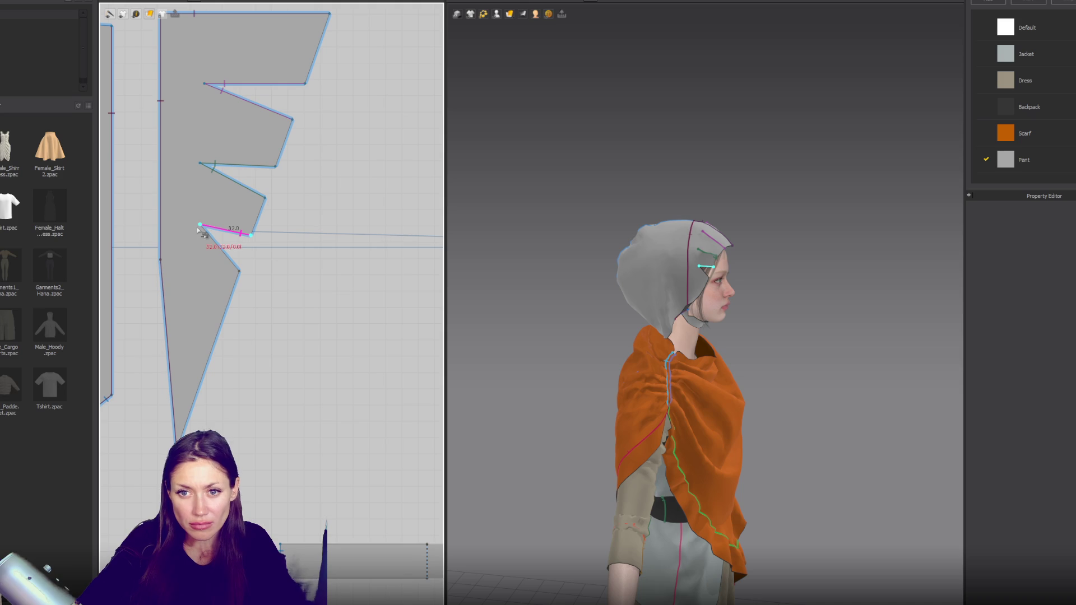
{"action": "left_click", "coordinate": [225, 254], "text": "shift"}
{"action": "left_click_drag", "start_coordinate": [204, 230], "coordinate": [204, 237]}
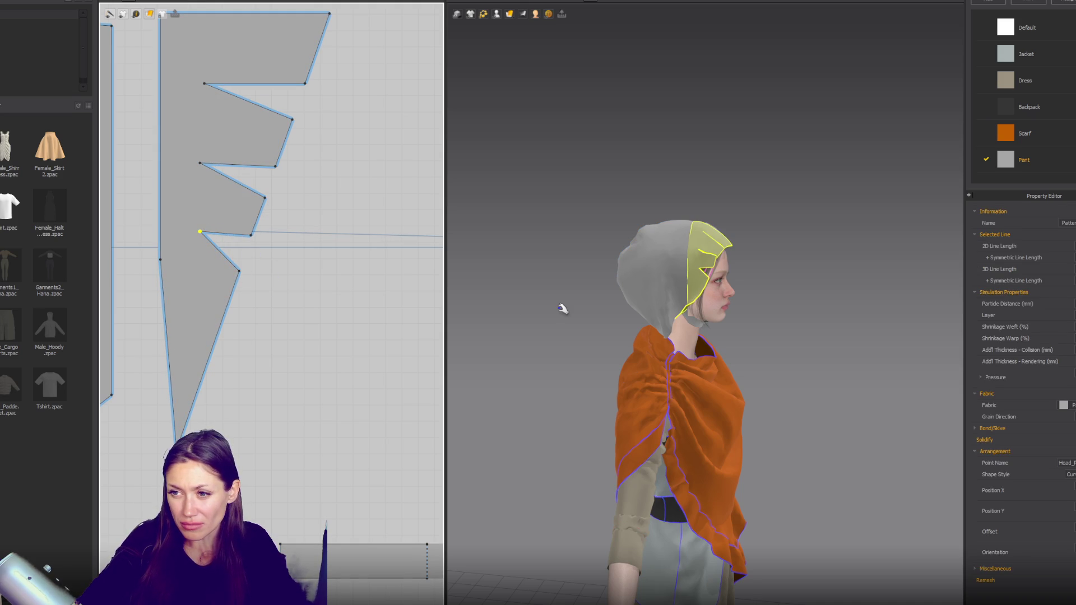
{"action": "mouse_move", "coordinate": [546, 298]}
{"action": "right_mouse_down"}
{"action": "mouse_move", "coordinate": [665, 284]}
{"action": "mouse_move", "coordinate": [759, 298]}
{"action": "mouse_move", "coordinate": [857, 292]}
{"action": "mouse_move", "coordinate": [594, 295]}
{"action": "mouse_move", "coordinate": [692, 292]}
{"action": "right_mouse_up"}
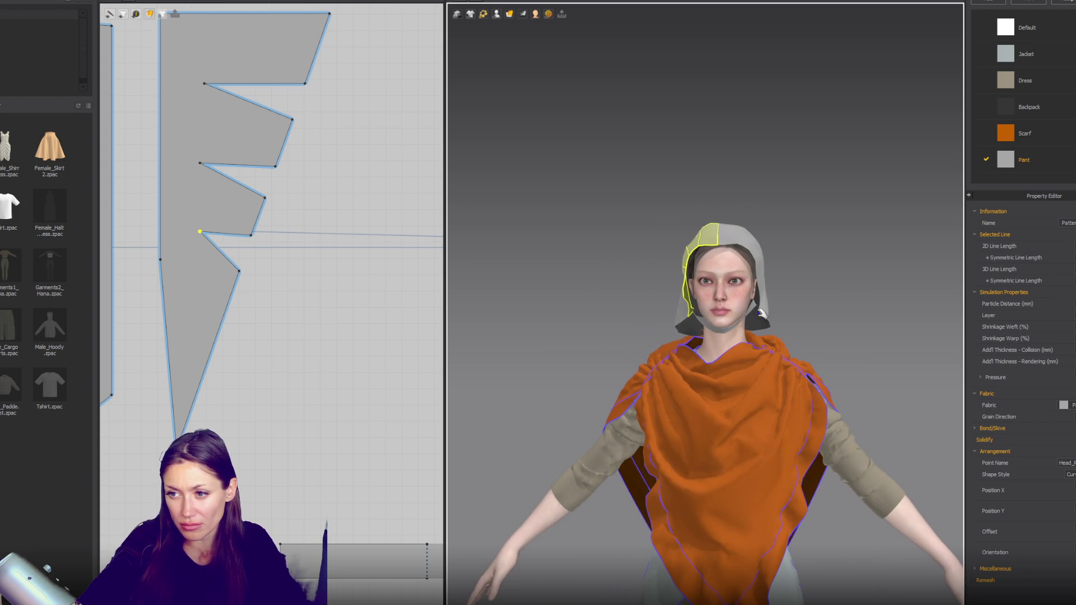
{"action": "mouse_move", "coordinate": [805, 320]}
{"action": "right_mouse_down"}
{"action": "mouse_move", "coordinate": [793, 317]}
{"action": "mouse_move", "coordinate": [921, 326]}
{"action": "mouse_move", "coordinate": [373, 312]}
{"action": "right_mouse_up"}
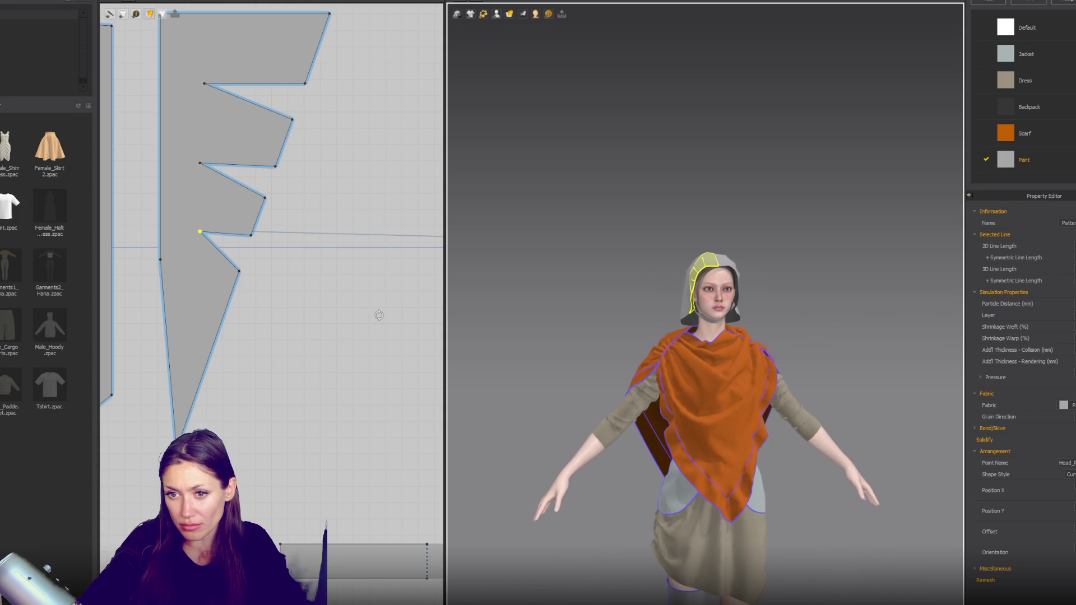
{"action": "scroll", "coordinate": [343, 316], "scroll_direction": "down", "scroll_amount": 3}
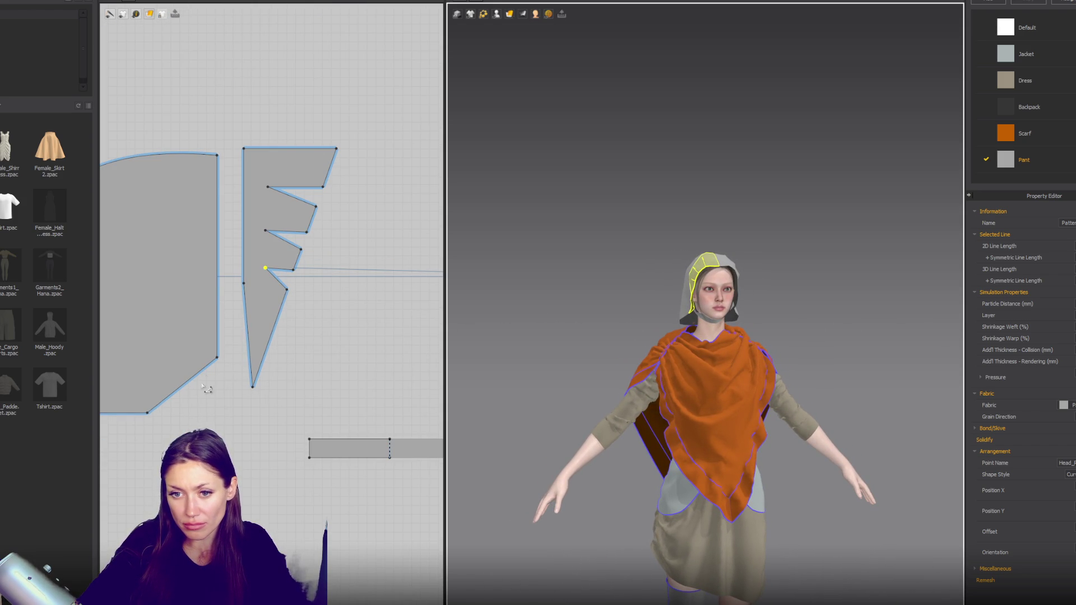
Step: Lower the bottom corner of the large left hood piece, then select all pattern pieces
{"action": "right_click_drag", "start_coordinate": [601, 340], "coordinate": [691, 345]}
{"action": "scroll", "coordinate": [691, 345], "scroll_direction": "up", "scroll_amount": 2}
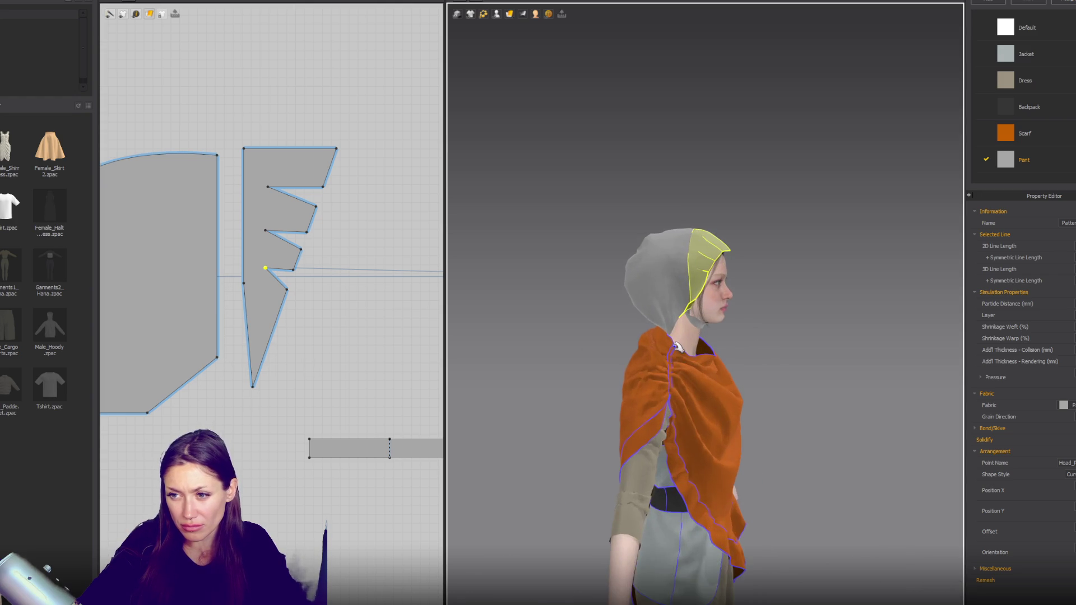
{"action": "scroll", "coordinate": [676, 328], "scroll_direction": "up", "scroll_amount": 2}
{"action": "scroll", "coordinate": [663, 307], "scroll_direction": "up", "scroll_amount": 2}
{"action": "right_click_drag", "start_coordinate": [664, 308], "coordinate": [698, 341]}
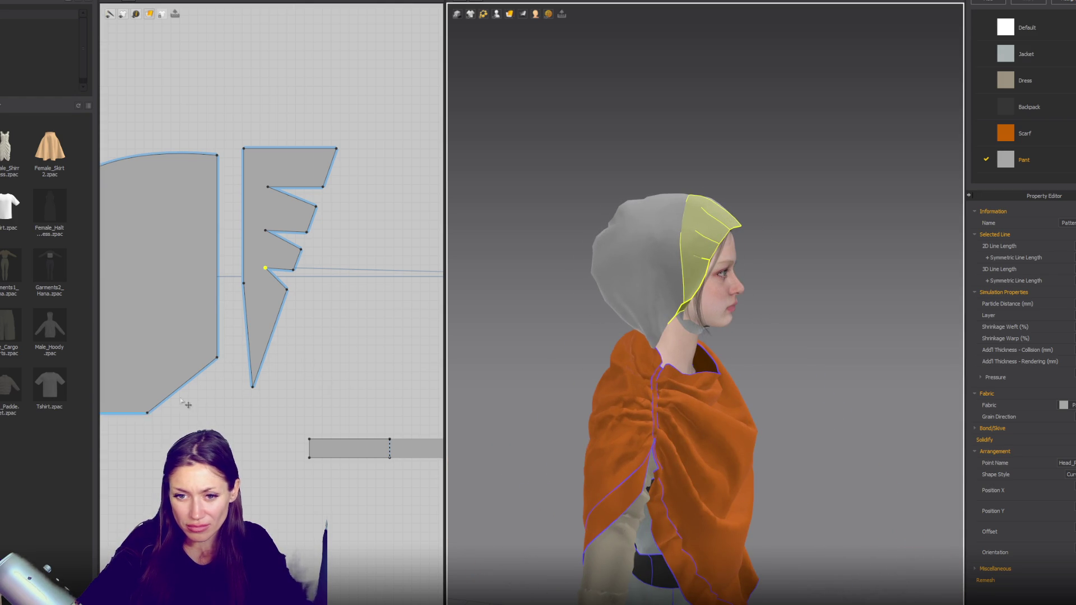
{"action": "scroll", "coordinate": [185, 406], "scroll_direction": "down", "scroll_amount": 2}
{"action": "left_click", "coordinate": [168, 420]}
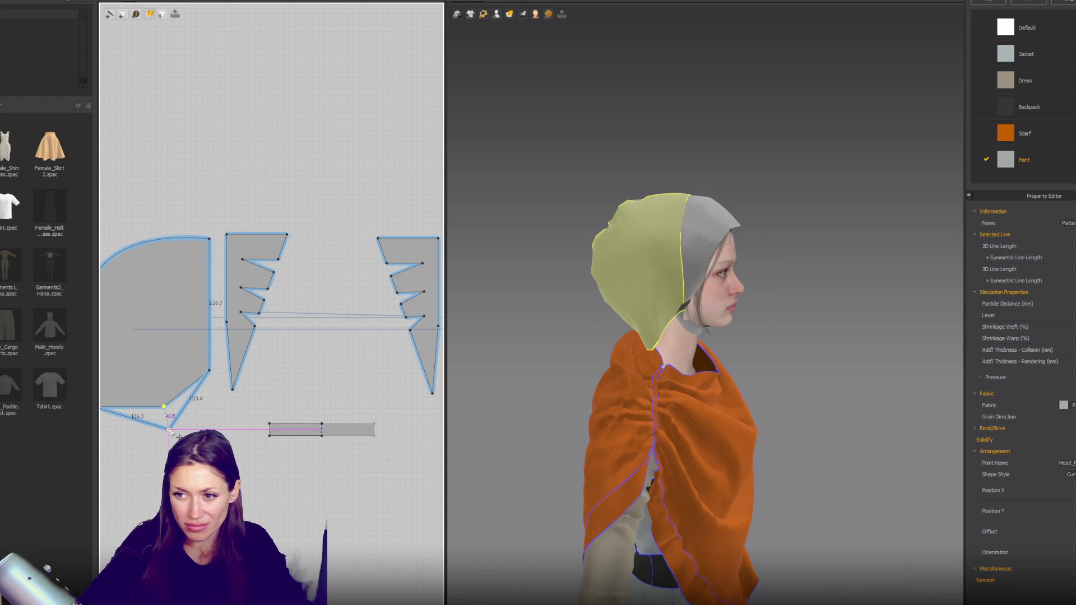
{"action": "left_click_drag", "start_coordinate": [172, 432], "coordinate": [172, 432]}
{"action": "mouse_move", "coordinate": [638, 395]}
{"action": "right_mouse_down"}
{"action": "mouse_move", "coordinate": [729, 378]}
{"action": "mouse_move", "coordinate": [622, 413]}
{"action": "mouse_move", "coordinate": [572, 409]}
{"action": "right_mouse_up"}
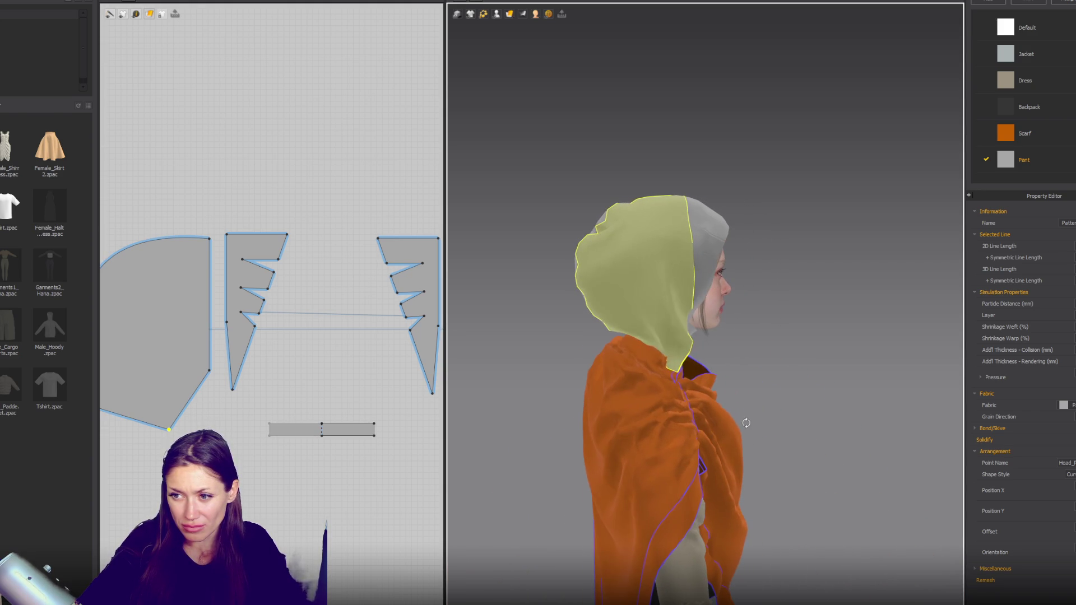
{"action": "scroll", "coordinate": [320, 403], "scroll_direction": "down", "scroll_amount": 3}
{"action": "scroll", "coordinate": [256, 318], "scroll_direction": "up", "scroll_amount": 1}
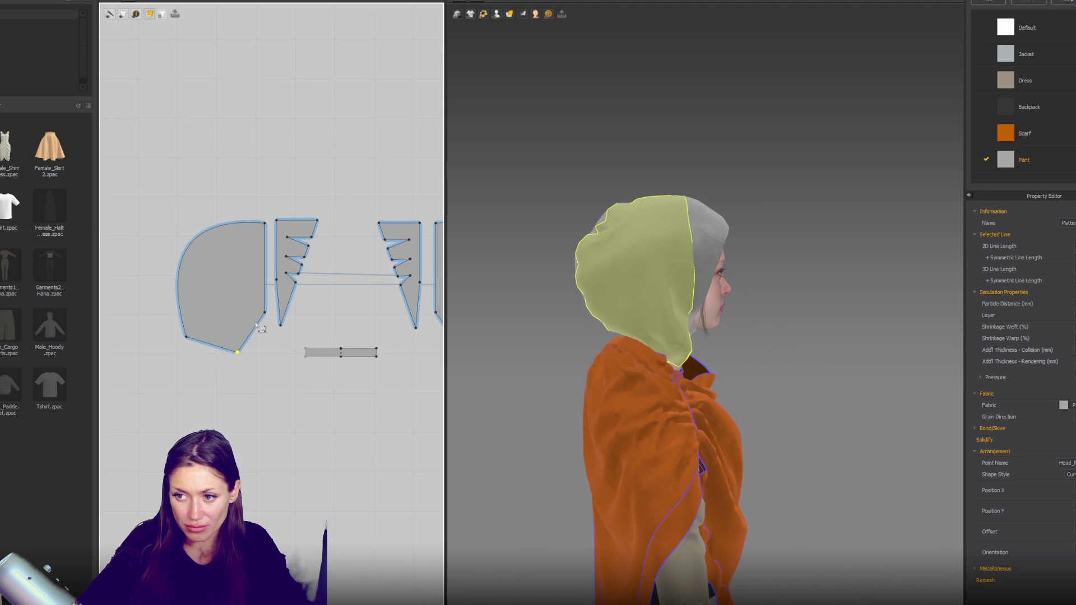
{"action": "scroll", "coordinate": [617, 392], "scroll_direction": "down", "scroll_amount": 2}
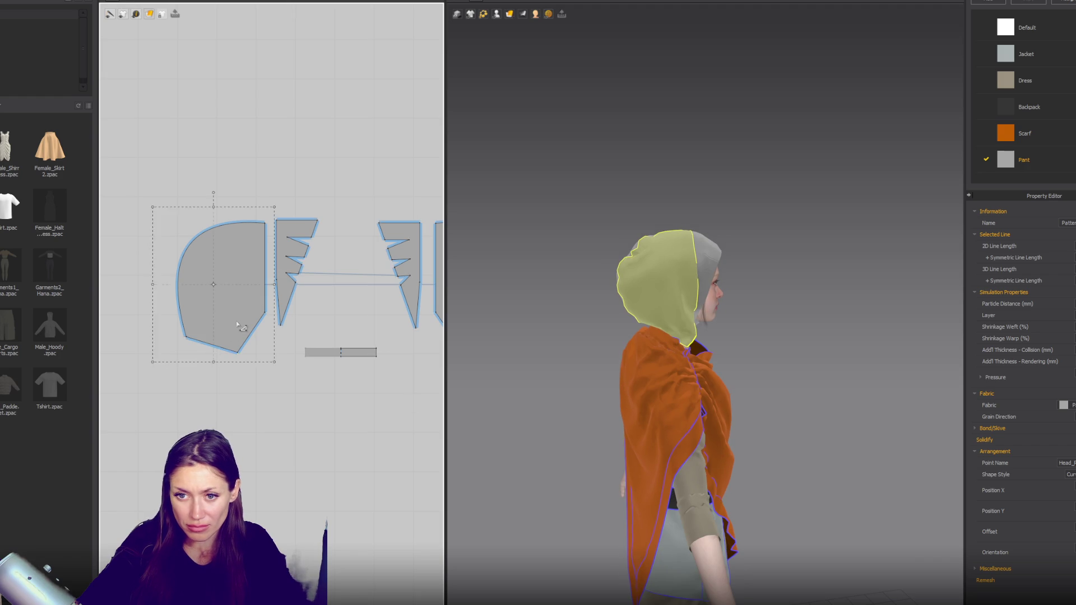
{"action": "scroll", "coordinate": [241, 327], "scroll_direction": "down", "scroll_amount": 2}
{"action": "key", "text": "ctrl+a"}
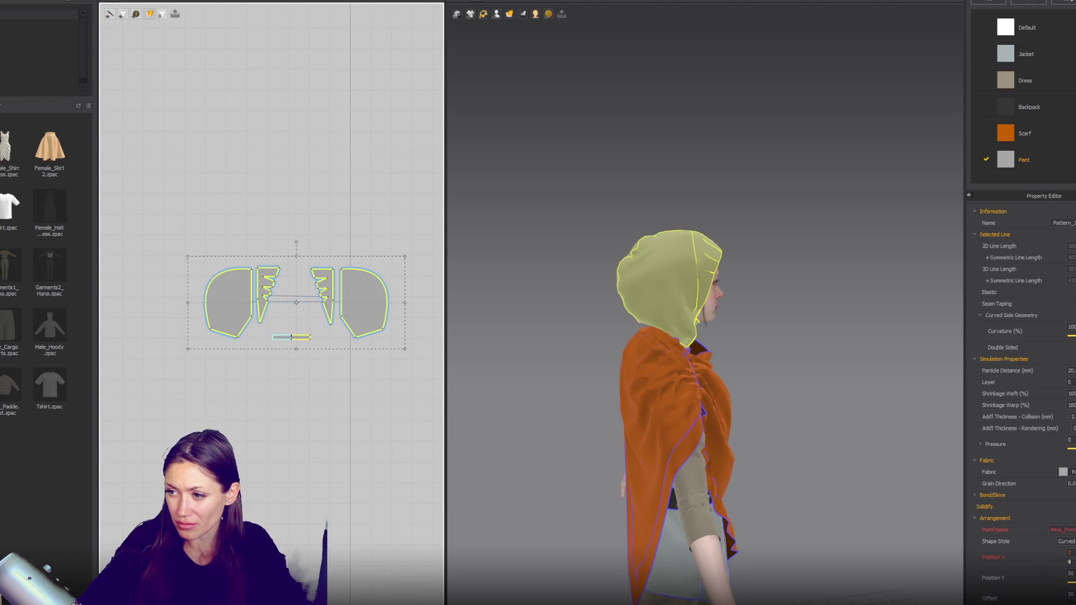
Step: Apply the orange Scarf fabric to all selected pieces and undo a trial hood-top seam
{"action": "left_click", "coordinate": [1003, 144]}
{"action": "mouse_move", "coordinate": [639, 387]}
{"action": "right_mouse_down"}
{"action": "mouse_move", "coordinate": [741, 389]}
{"action": "mouse_move", "coordinate": [622, 391]}
{"action": "right_mouse_up"}
{"action": "left_click", "coordinate": [221, 335]}
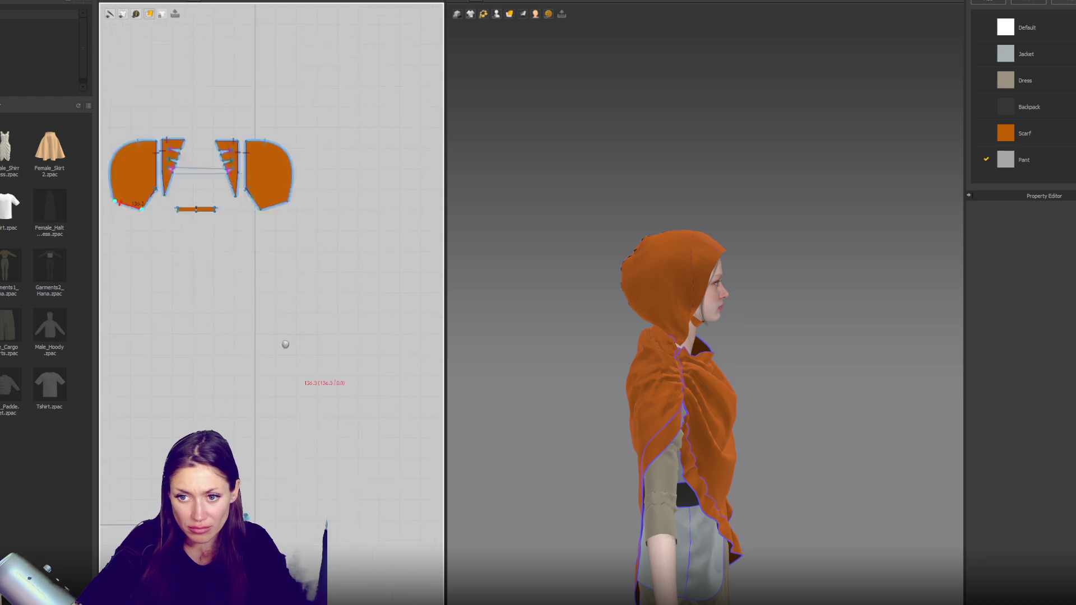
{"action": "right_click_drag", "start_coordinate": [240, 343], "coordinate": [310, 187]}
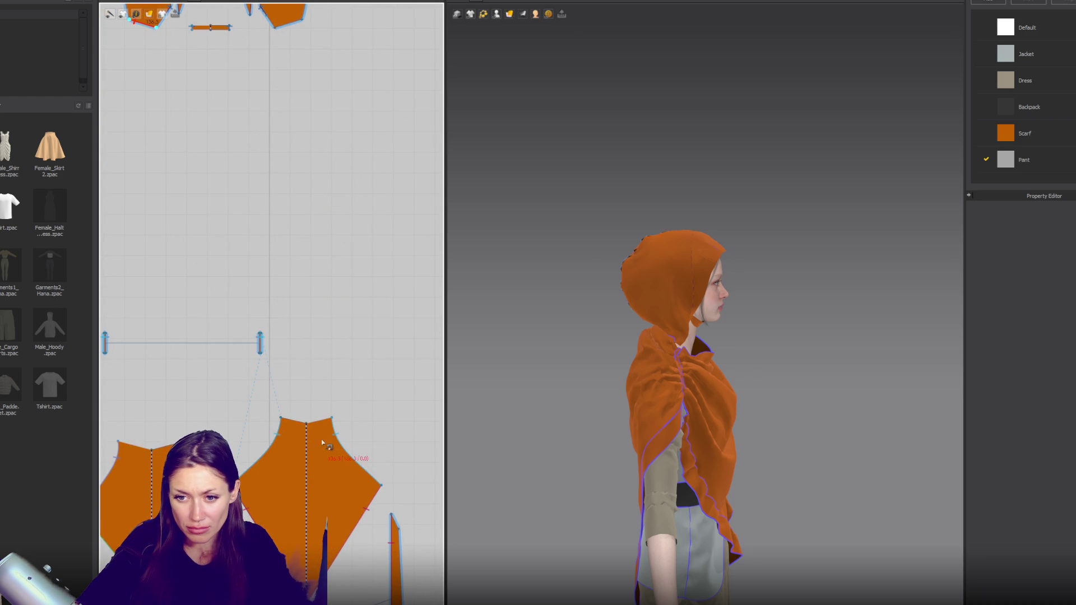
{"action": "left_click", "coordinate": [326, 421]}
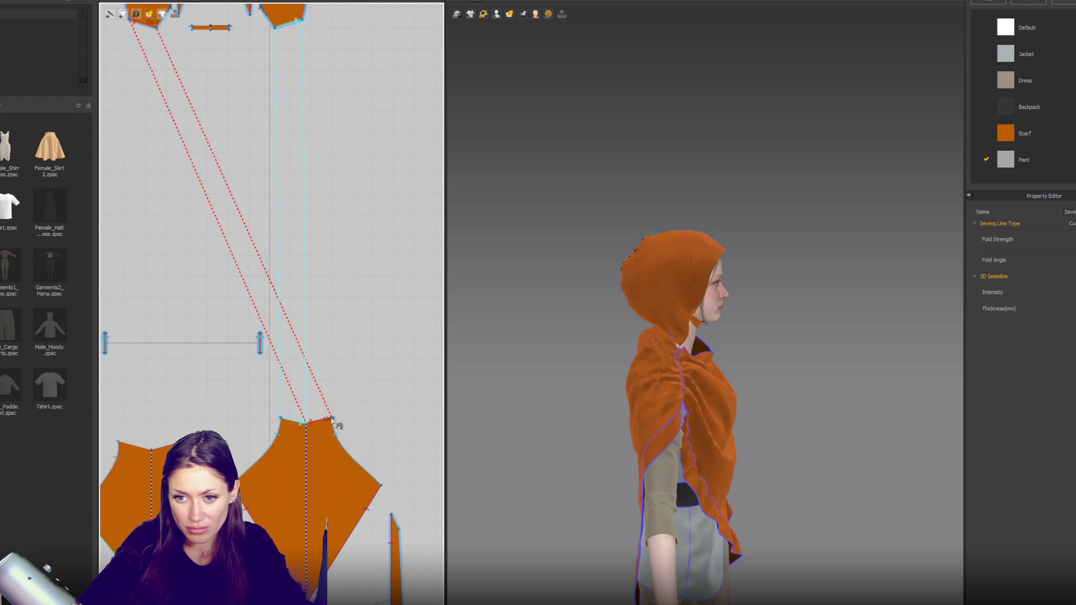
{"action": "key", "text": "Escape"}
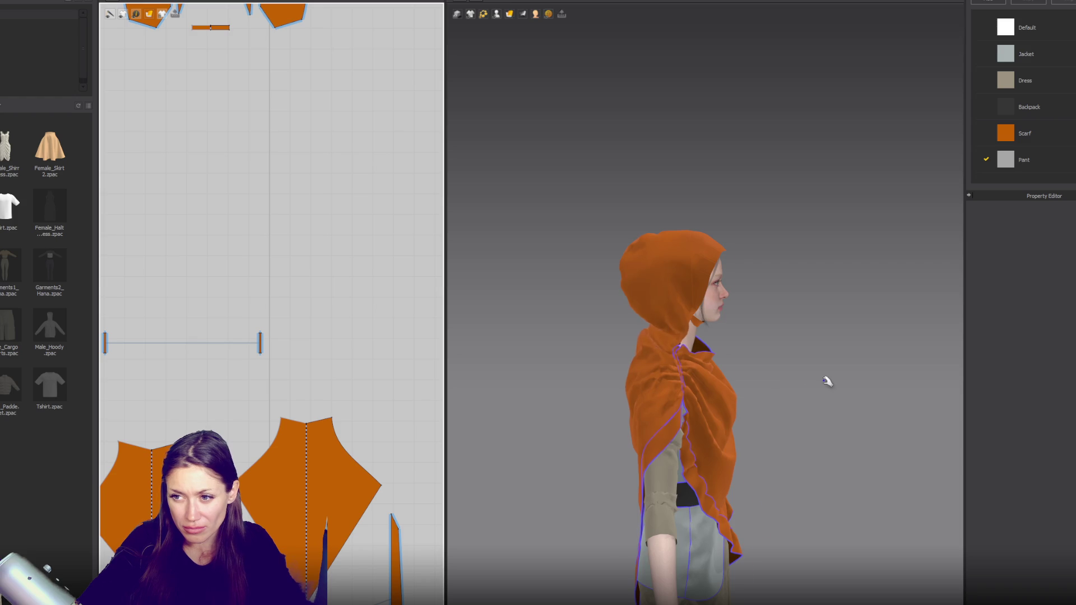
Step: Pull the neck piece up around the neck and the hood's right side upward for a closer fit
{"action": "key", "text": "2"}
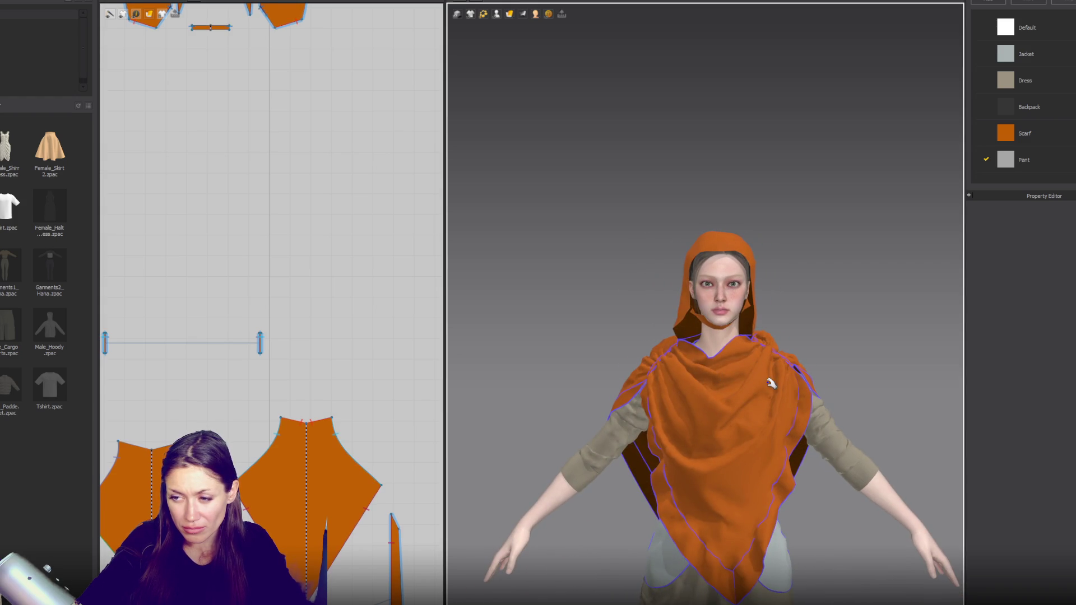
{"action": "scroll", "coordinate": [770, 384], "scroll_direction": "up", "scroll_amount": 2}
{"action": "mouse_move", "coordinate": [760, 386]}
{"action": "right_mouse_down"}
{"action": "mouse_move", "coordinate": [776, 382]}
{"action": "mouse_move", "coordinate": [715, 361]}
{"action": "right_mouse_up"}
{"action": "left_click", "coordinate": [709, 357]}
{"action": "left_click_drag", "start_coordinate": [709, 357], "coordinate": [734, 349]}
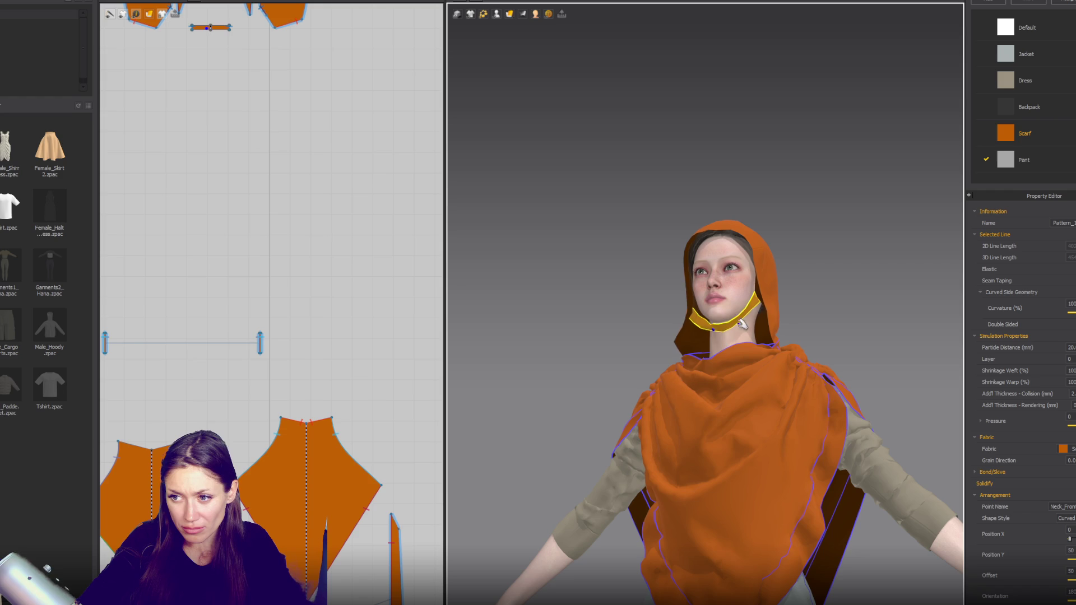
{"action": "right_click_drag", "start_coordinate": [733, 348], "coordinate": [740, 337]}
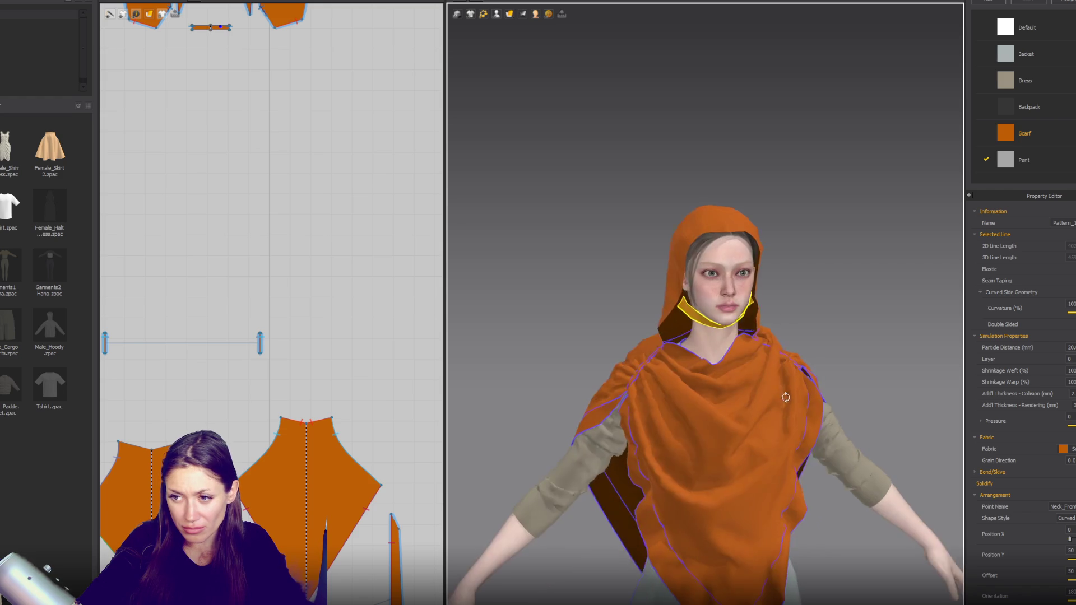
{"action": "left_click", "coordinate": [766, 324]}
{"action": "left_click_drag", "start_coordinate": [772, 337], "coordinate": [776, 312]}
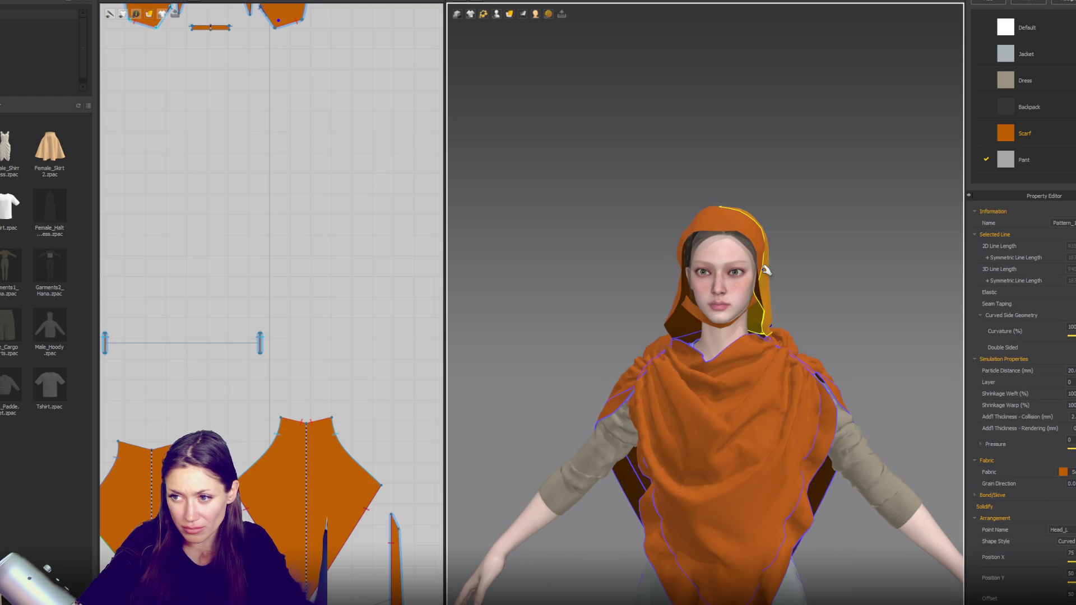
{"action": "left_click", "coordinate": [810, 315]}
{"action": "mouse_move", "coordinate": [809, 315]}
{"action": "right_mouse_down"}
{"action": "mouse_move", "coordinate": [786, 369]}
{"action": "mouse_move", "coordinate": [740, 370]}
{"action": "right_mouse_up"}
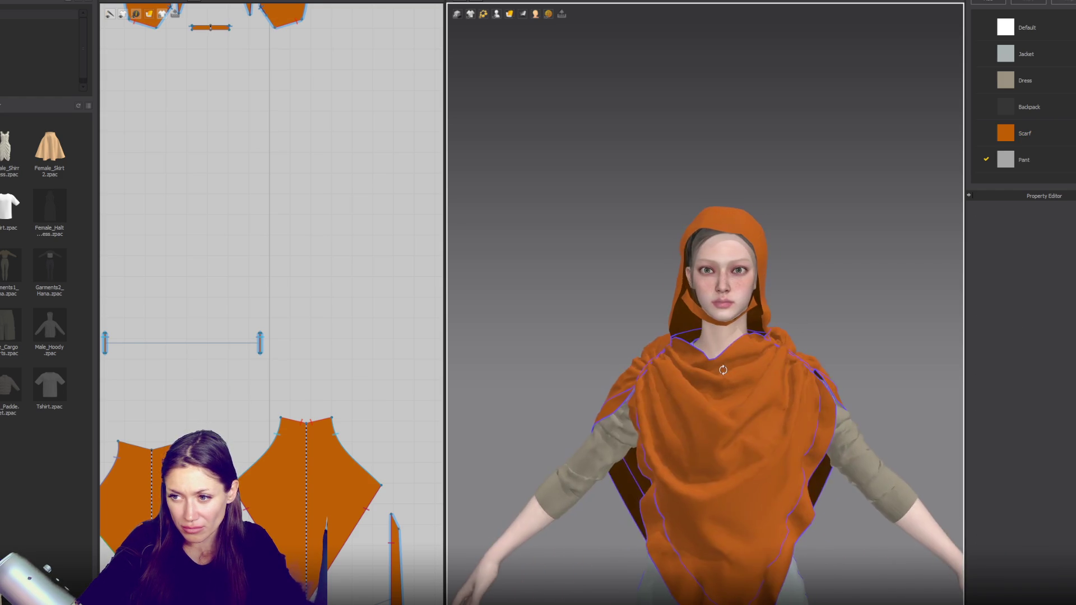
{"action": "scroll", "coordinate": [325, 261], "scroll_direction": "down", "scroll_amount": 3}
{"action": "scroll", "coordinate": [292, 244], "scroll_direction": "up", "scroll_amount": 5}
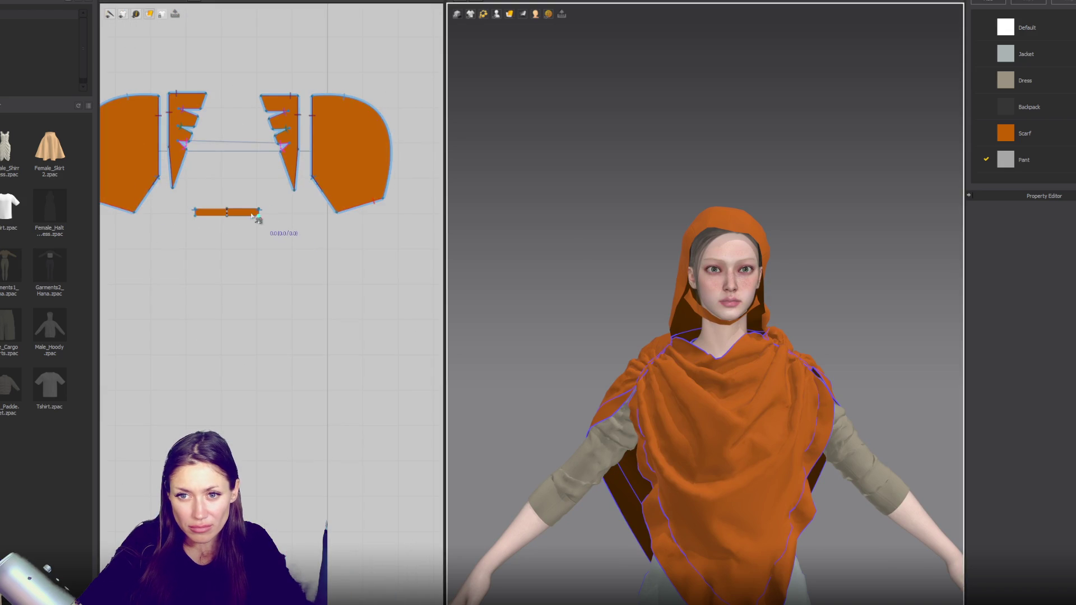
Step: Copy the small strip and paste a duplicate above the original
{"action": "left_click", "coordinate": [244, 212]}
{"action": "key", "text": "ctrl+c"}
{"action": "key", "text": "ctrl+v"}
{"action": "left_click", "coordinate": [239, 195]}
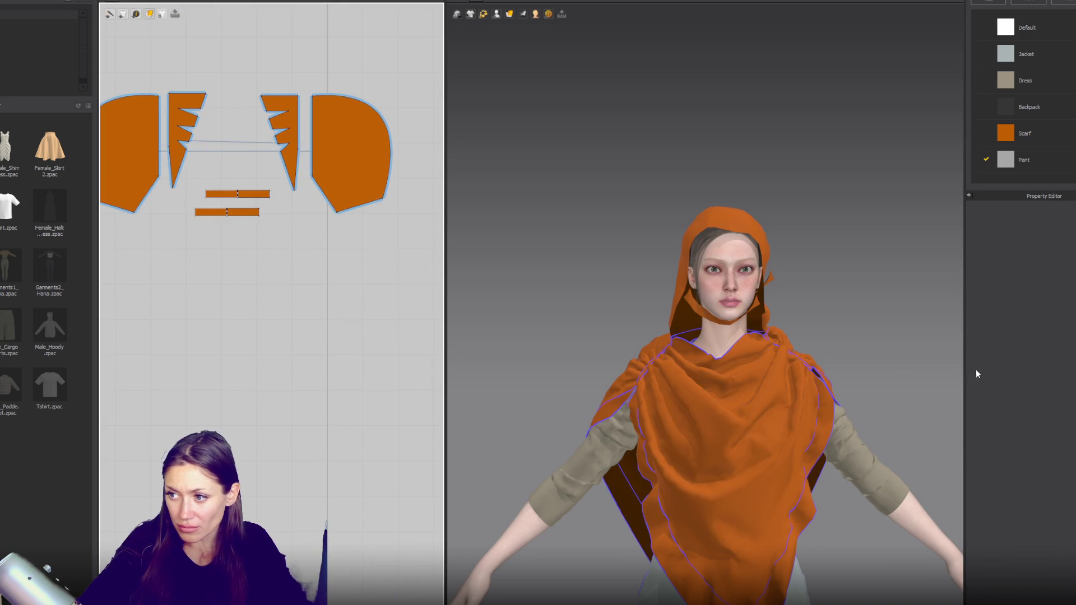
{"action": "left_click", "coordinate": [258, 193]}
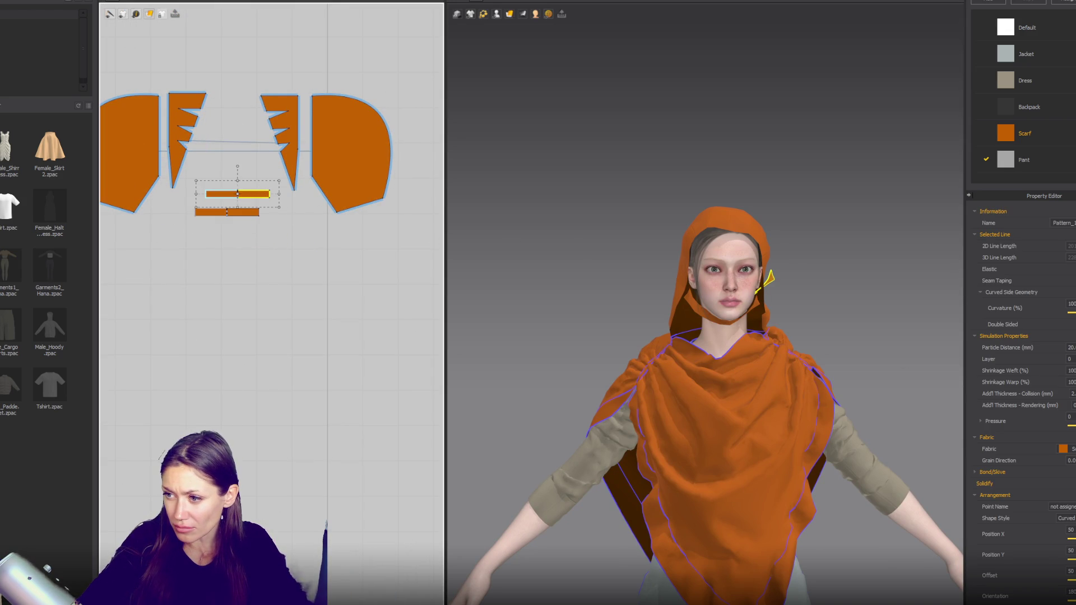
{"action": "type", "text": "0"}
{"action": "scroll", "coordinate": [248, 289], "scroll_direction": "up", "scroll_amount": 2}
Step: Place the duplicate strip at the mouth arrangement point and lengthen it to the right
{"action": "left_click", "coordinate": [498, 15]}
{"action": "left_click", "coordinate": [537, 35]}
{"action": "left_click", "coordinate": [728, 308]}
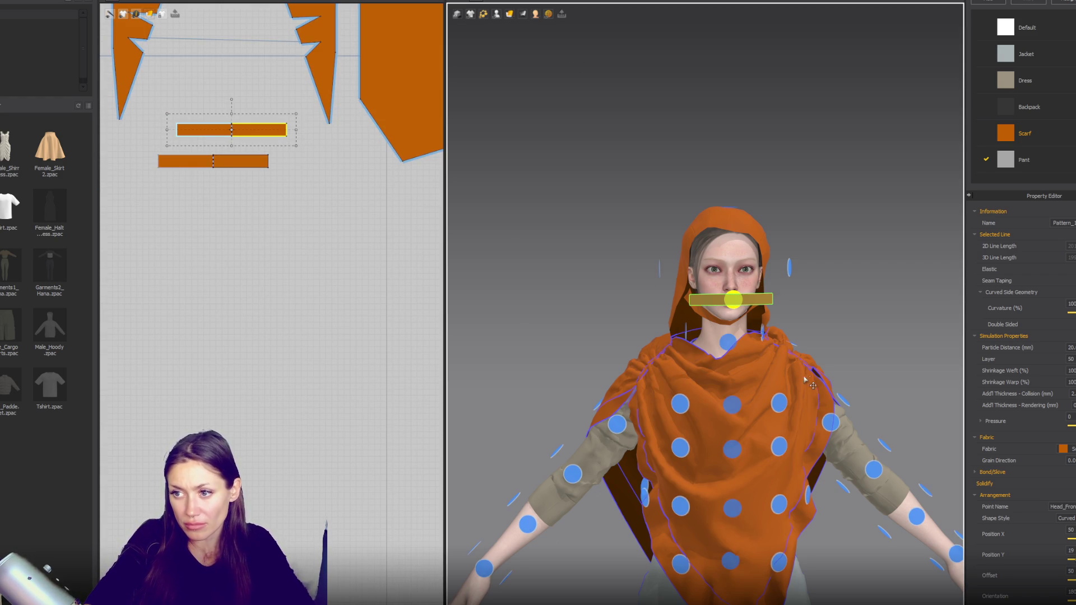
{"action": "middle_click_drag", "start_coordinate": [166, 109], "coordinate": [218, 283]}
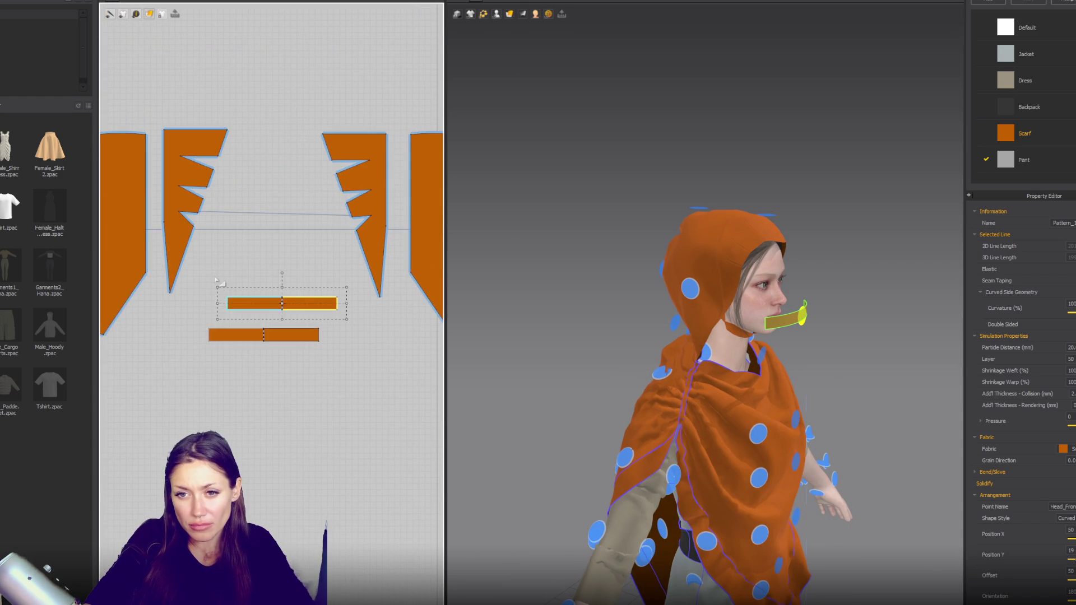
{"action": "left_click_drag", "start_coordinate": [365, 304], "coordinate": [366, 303]}
{"action": "right_click_drag", "start_coordinate": [704, 316], "coordinate": [776, 308]}
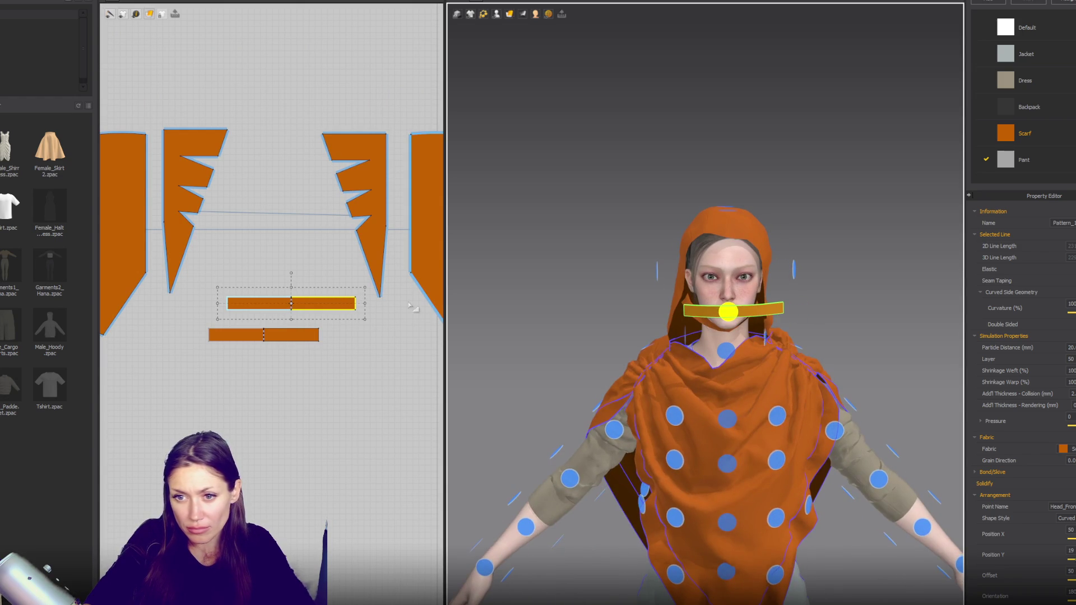
{"action": "left_click", "coordinate": [275, 287]}
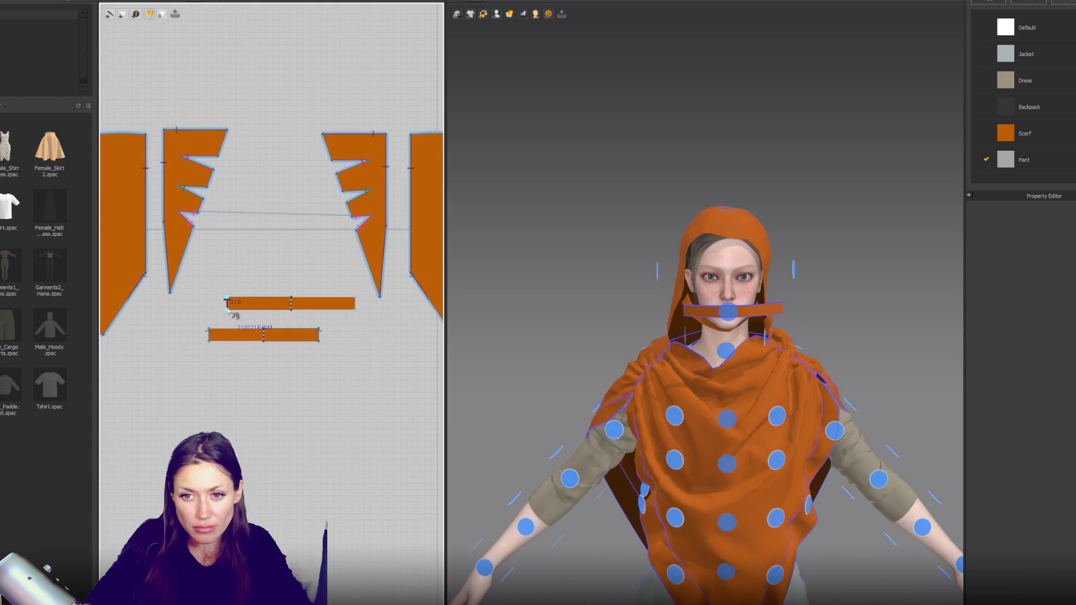
Step: Sew both ends of the new strip to the left and right hood edges
{"action": "left_click", "coordinate": [150, 238]}
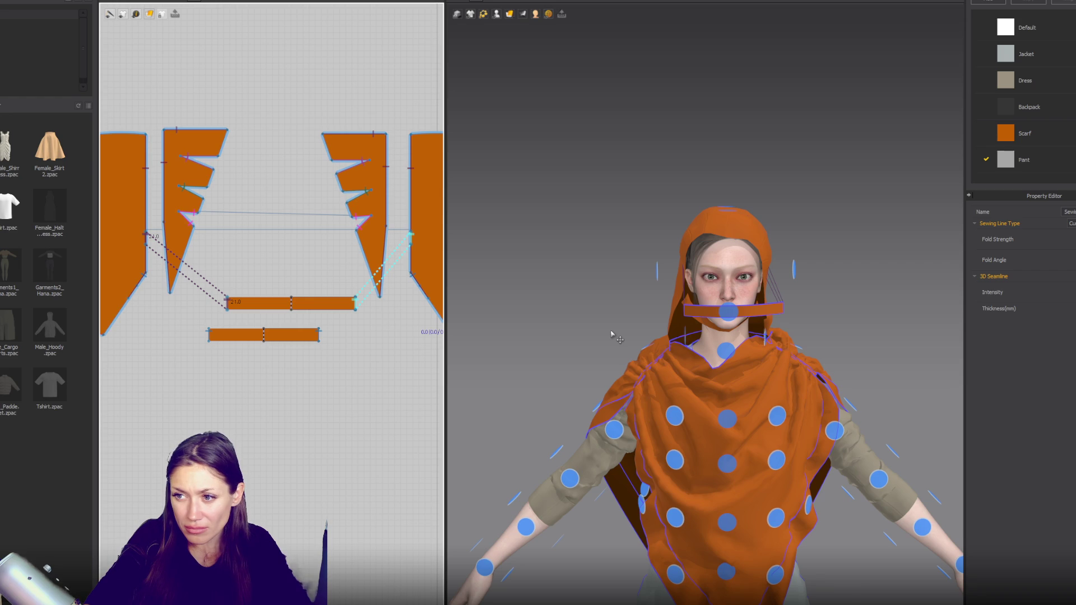
{"action": "right_click_drag", "start_coordinate": [780, 351], "coordinate": [723, 354]}
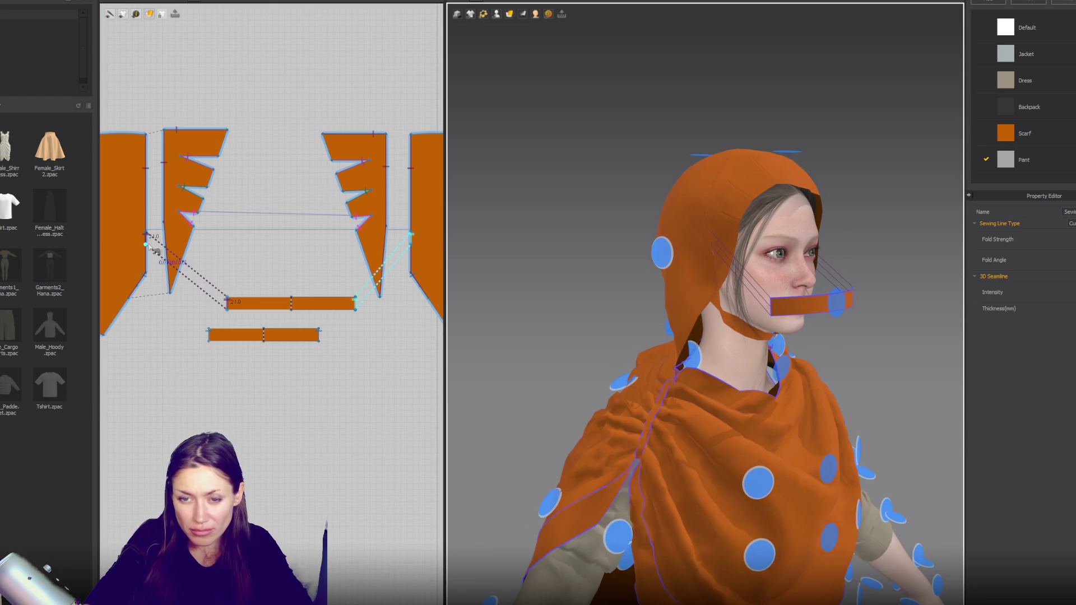
{"action": "left_click", "coordinate": [154, 261]}
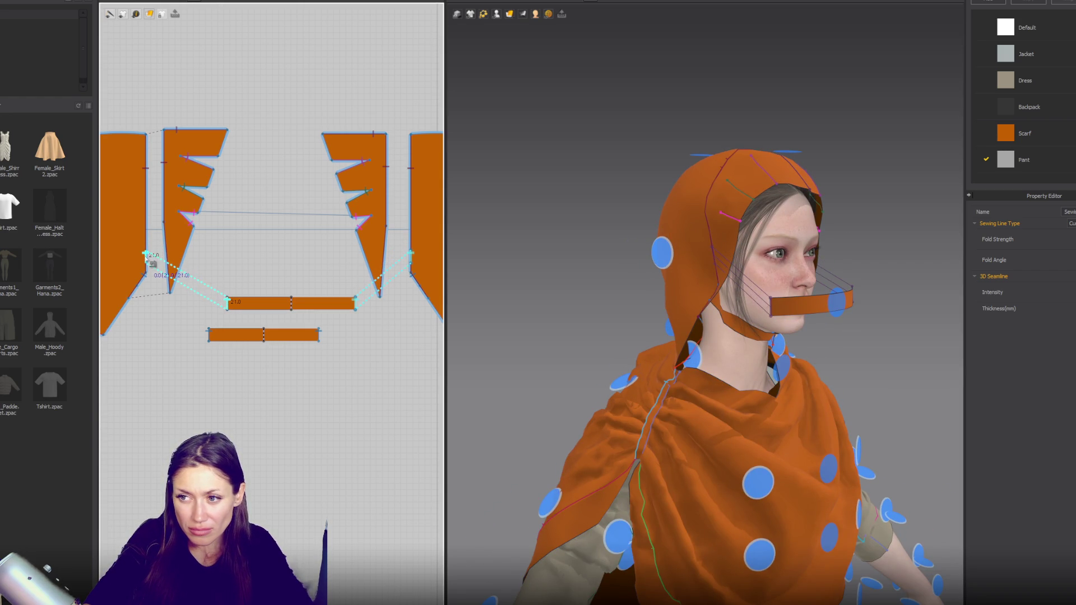
{"action": "left_click", "coordinate": [803, 278]}
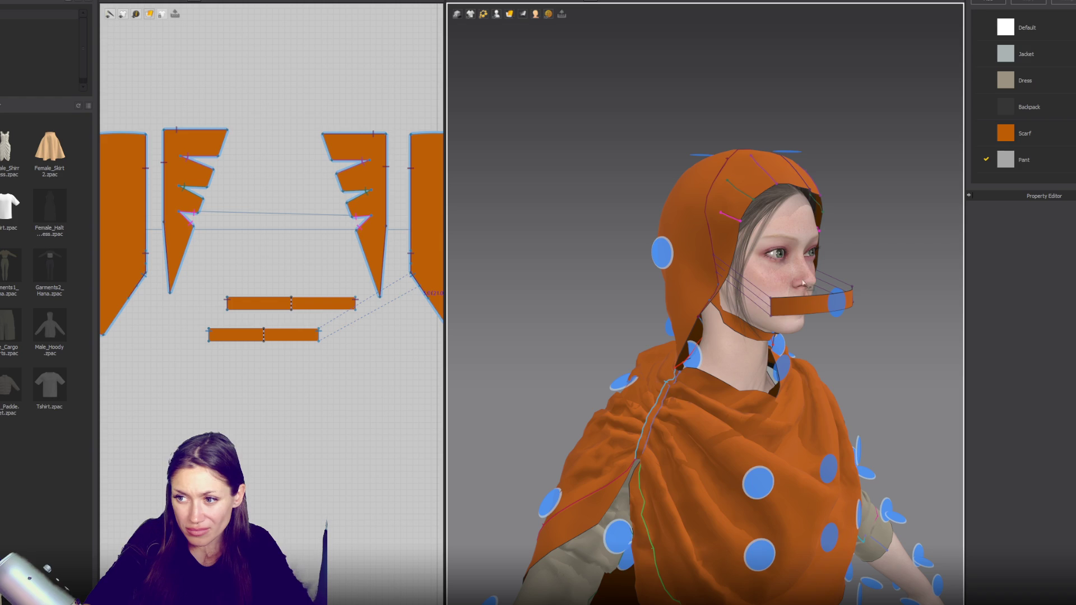
Step: Show pattern outlines, shorten the band from its right end and simulate it across the face
{"action": "left_click", "coordinate": [496, 13]}
{"action": "left_click", "coordinate": [529, 48]}
{"action": "left_click", "coordinate": [811, 302]}
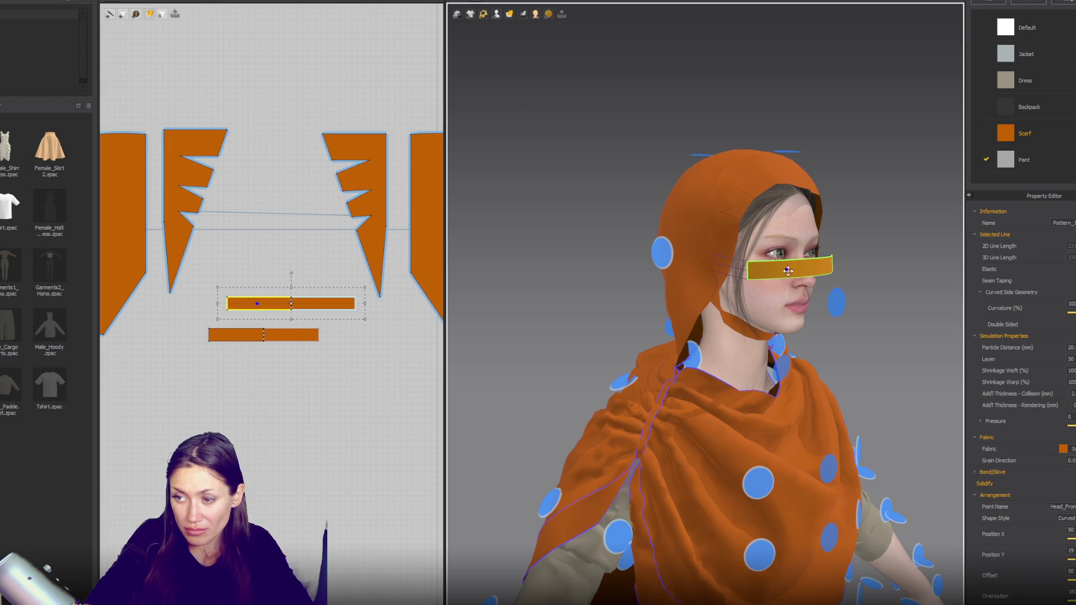
{"action": "key", "text": "2"}
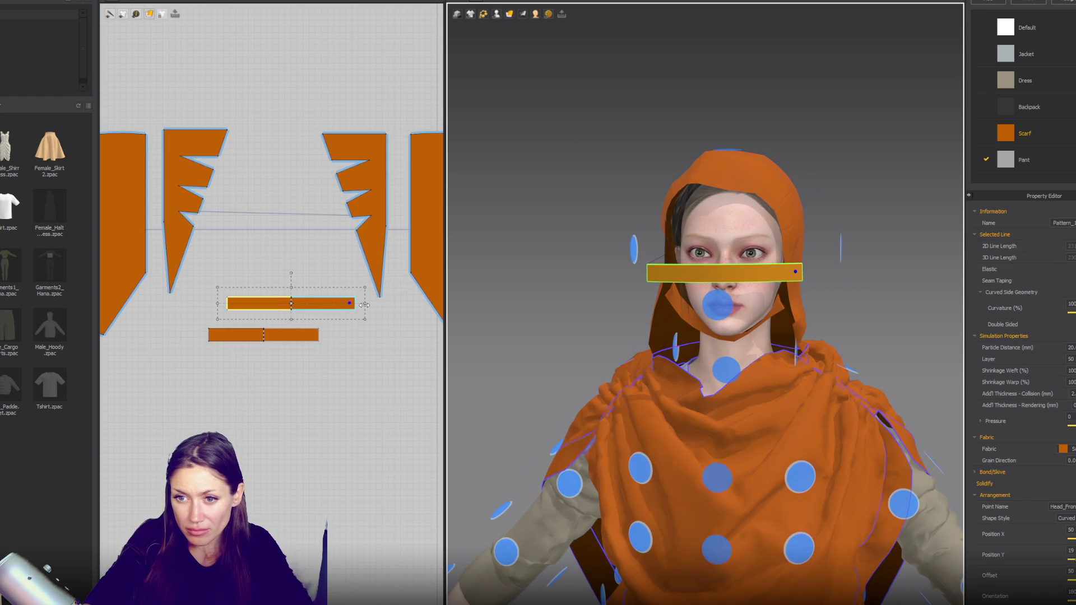
{"action": "left_click_drag", "start_coordinate": [363, 305], "coordinate": [339, 304]}
{"action": "key", "text": "space"}
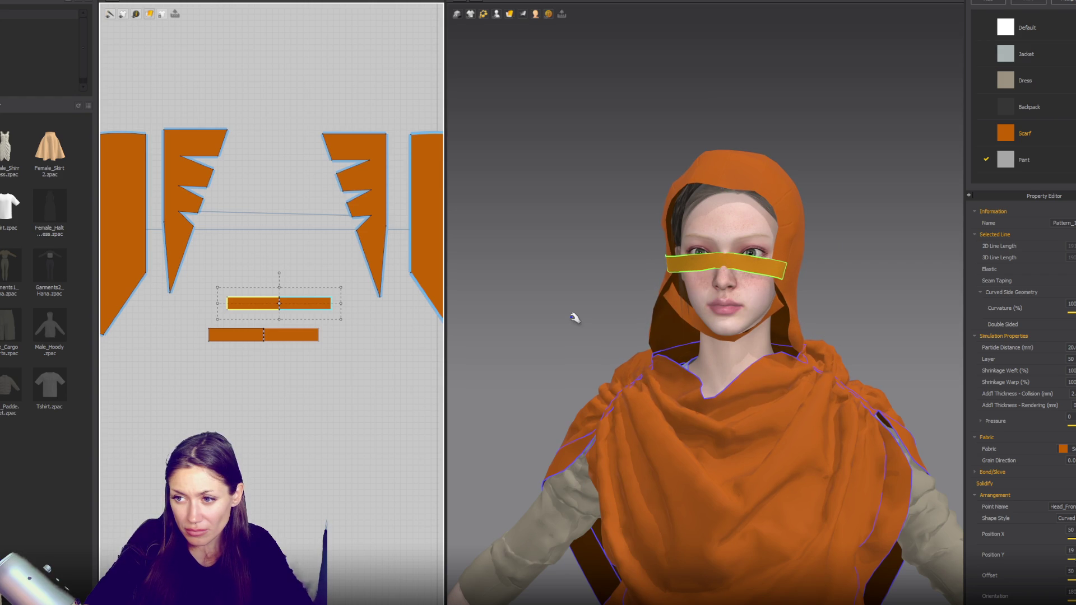
{"action": "right_click_drag", "start_coordinate": [543, 325], "coordinate": [631, 315]}
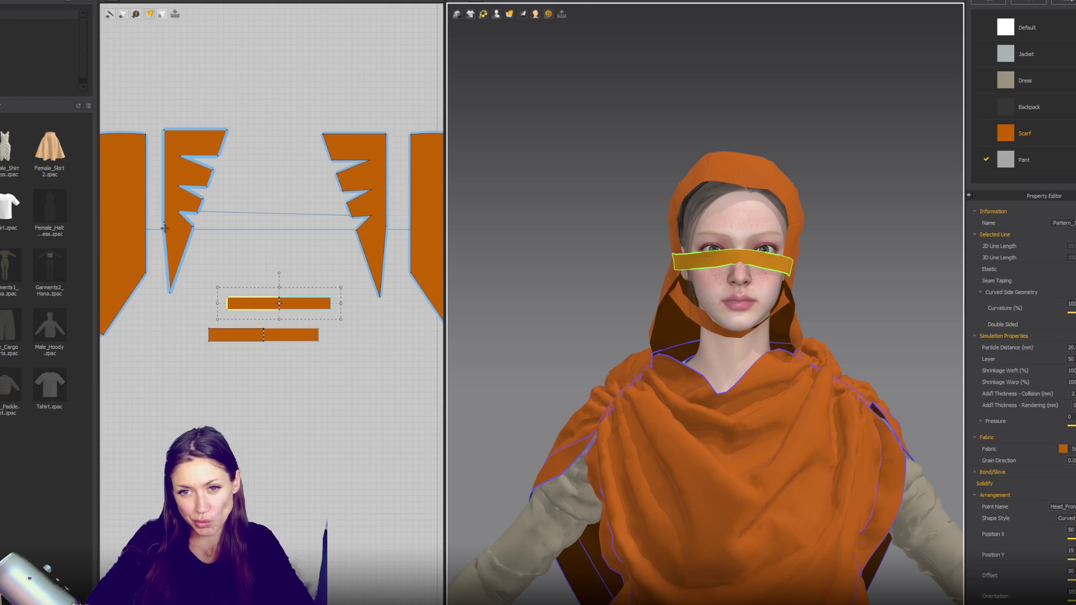
{"action": "key", "text": "b"}
{"action": "scroll", "coordinate": [149, 268], "scroll_direction": "up", "scroll_amount": 3}
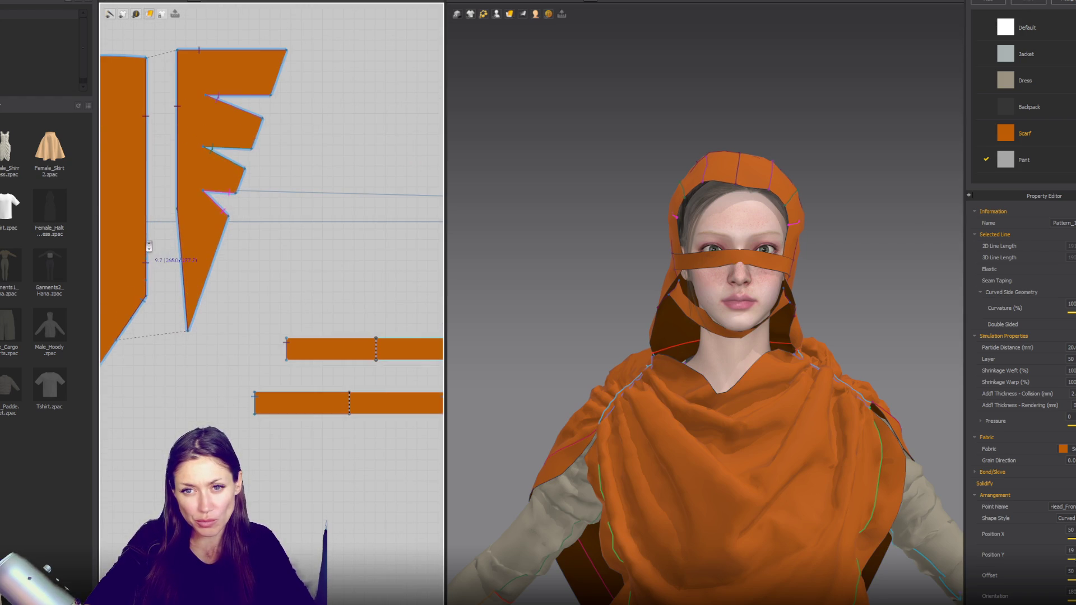
Step: Sew the strap ends to the hood edge with two seams
{"action": "left_click", "coordinate": [290, 353]}
{"action": "left_click", "coordinate": [148, 296]}
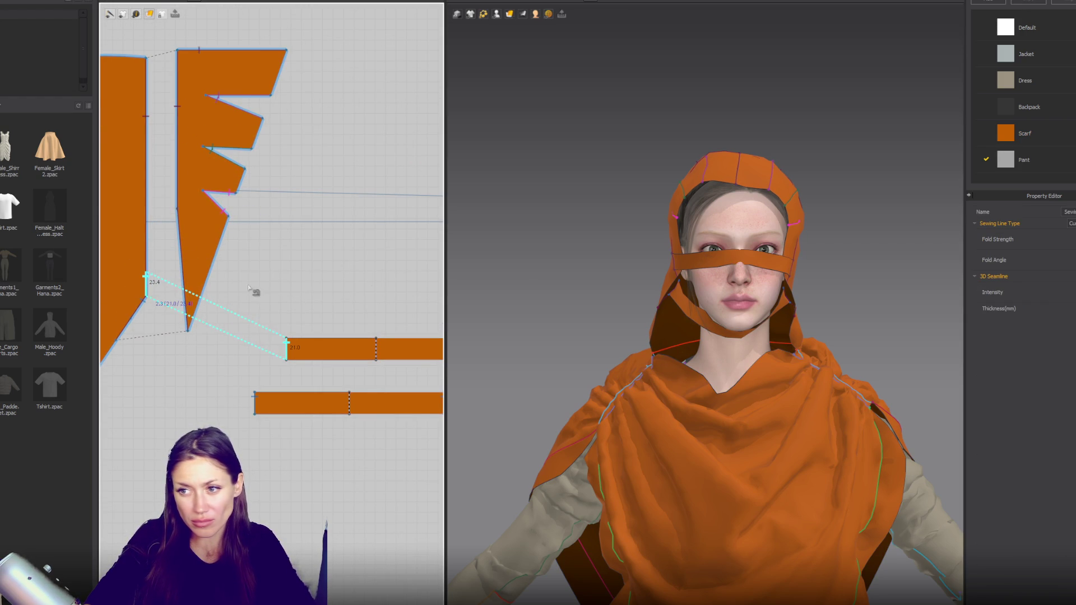
{"action": "left_click", "coordinate": [592, 292]}
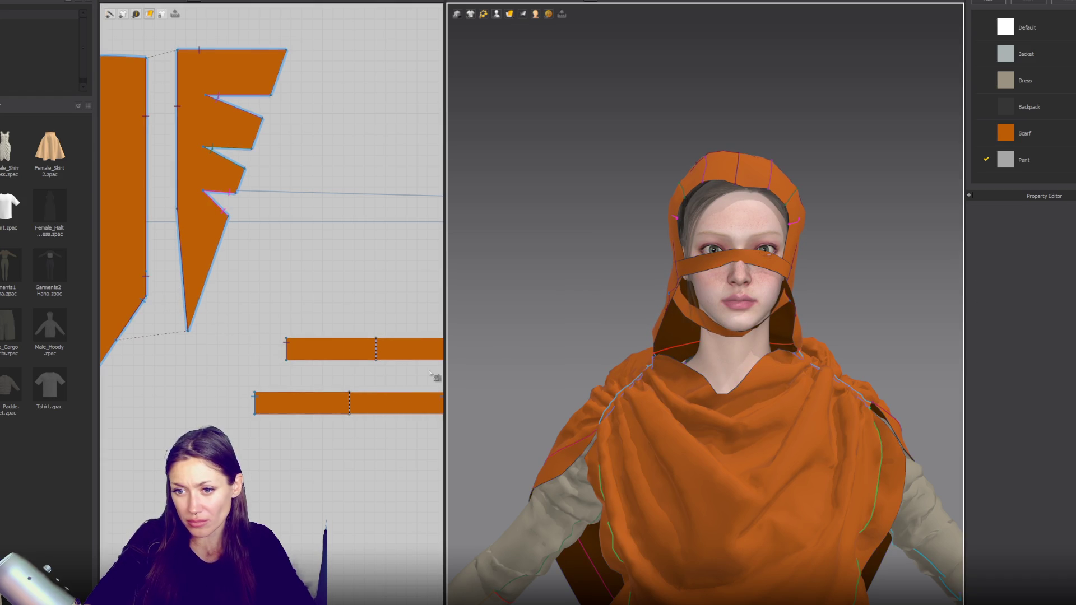
Step: Pull the strap's bottom-middle point up to its top edge, making a V-shaped band
{"action": "left_click", "coordinate": [379, 352]}
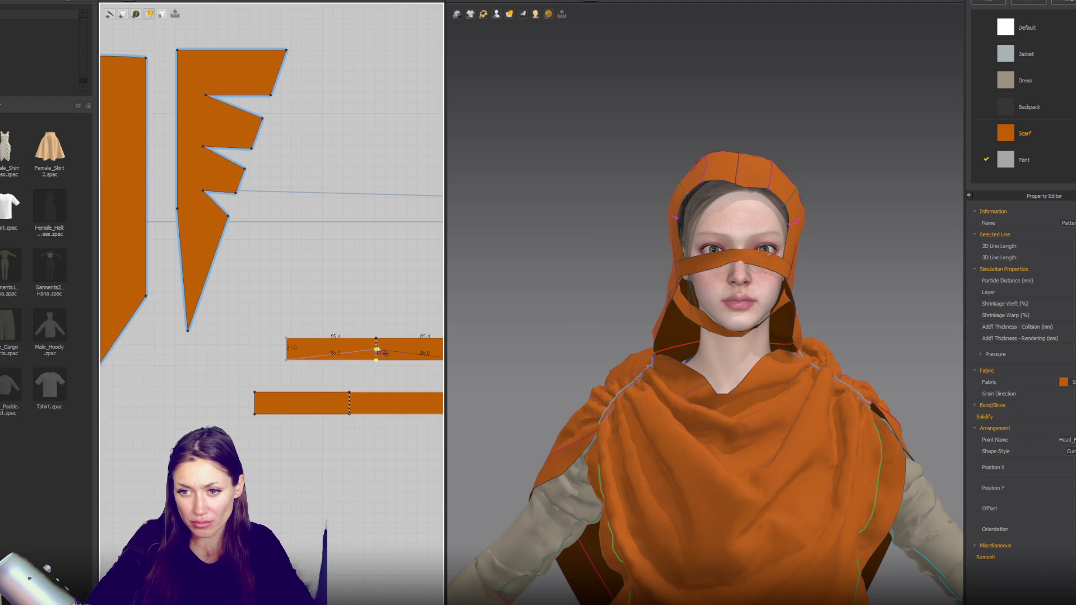
{"action": "left_click_drag", "start_coordinate": [378, 347], "coordinate": [378, 348]}
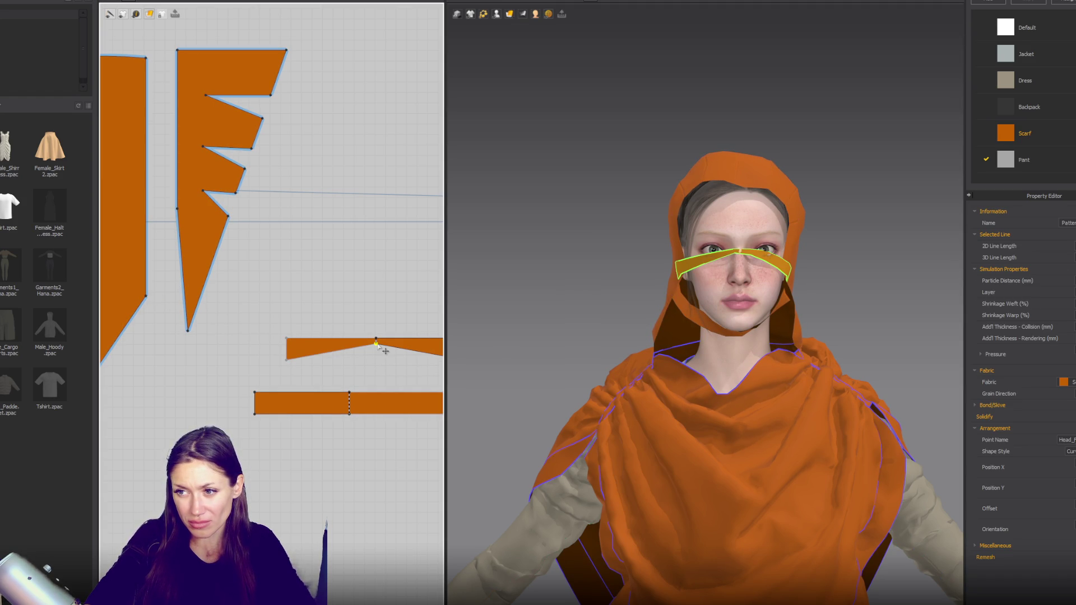
{"action": "left_click", "coordinate": [383, 350]}
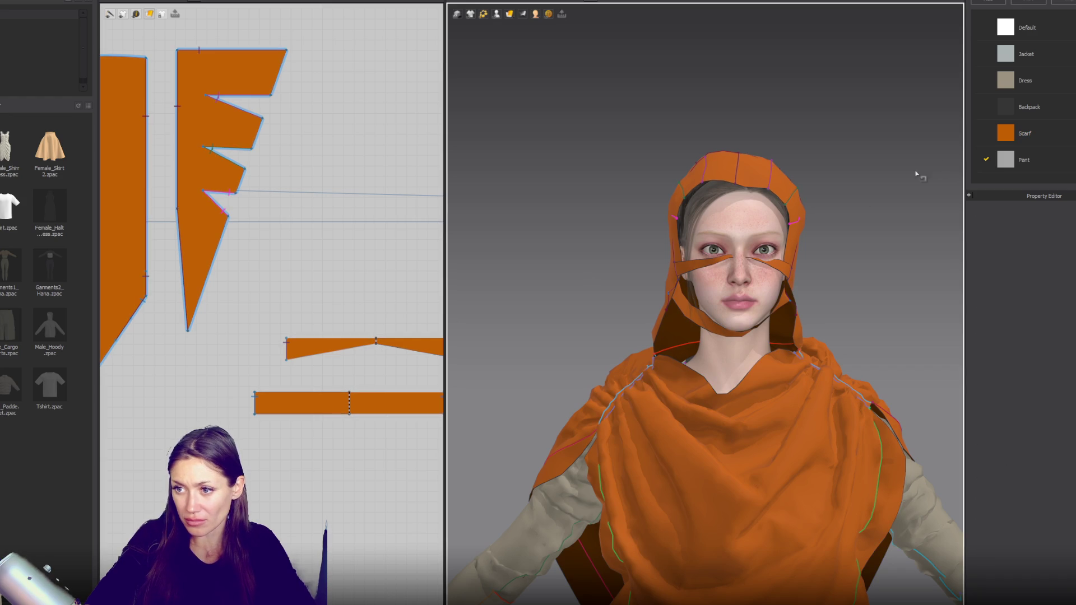
{"action": "left_click", "coordinate": [314, 343]}
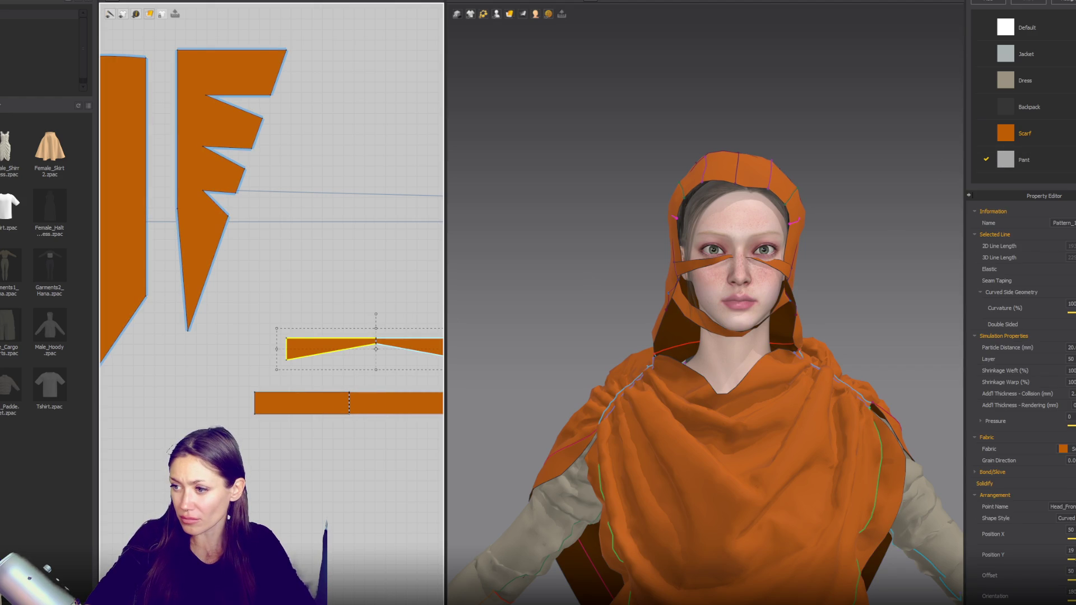
Step: Give the face strap the dark Backpack fabric, simulate, and set Particle Distance to 10
{"action": "left_click", "coordinate": [1065, 449]}
{"action": "left_click", "coordinate": [1062, 485]}
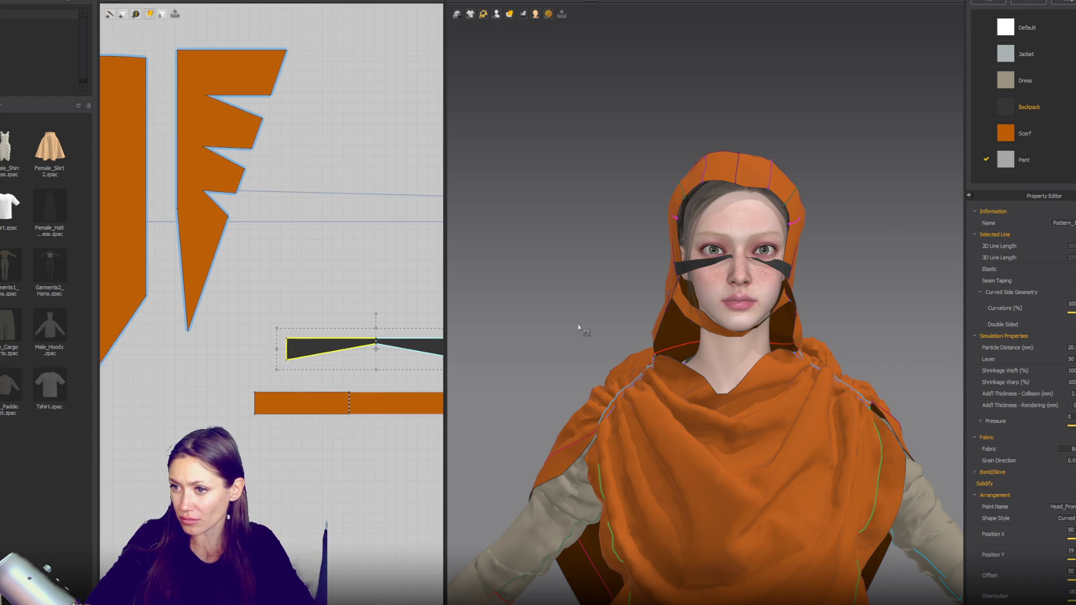
{"action": "key", "text": "space"}
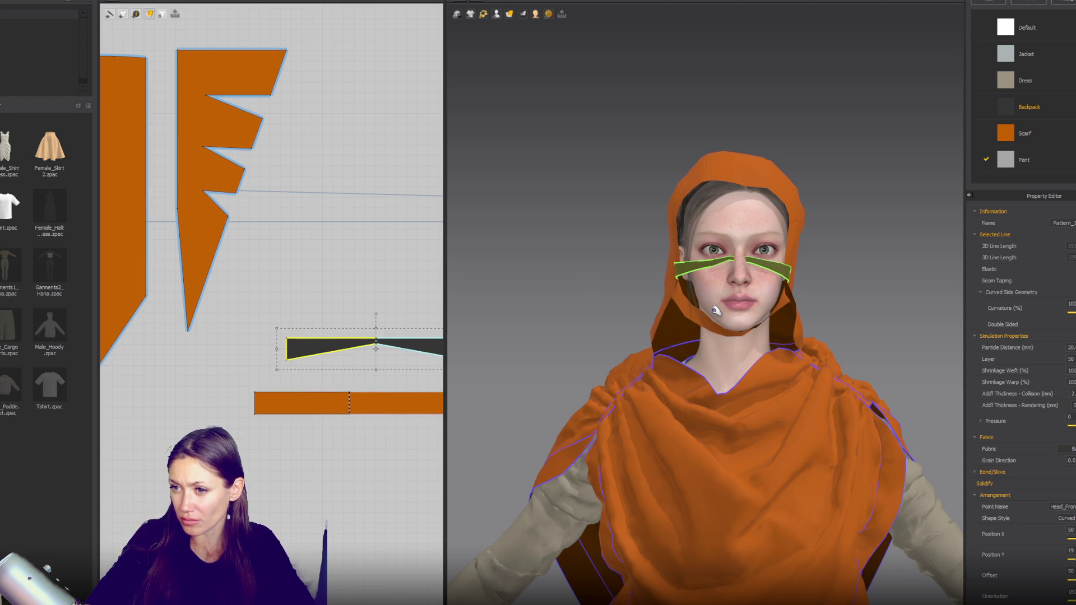
{"action": "left_click", "coordinate": [715, 311]}
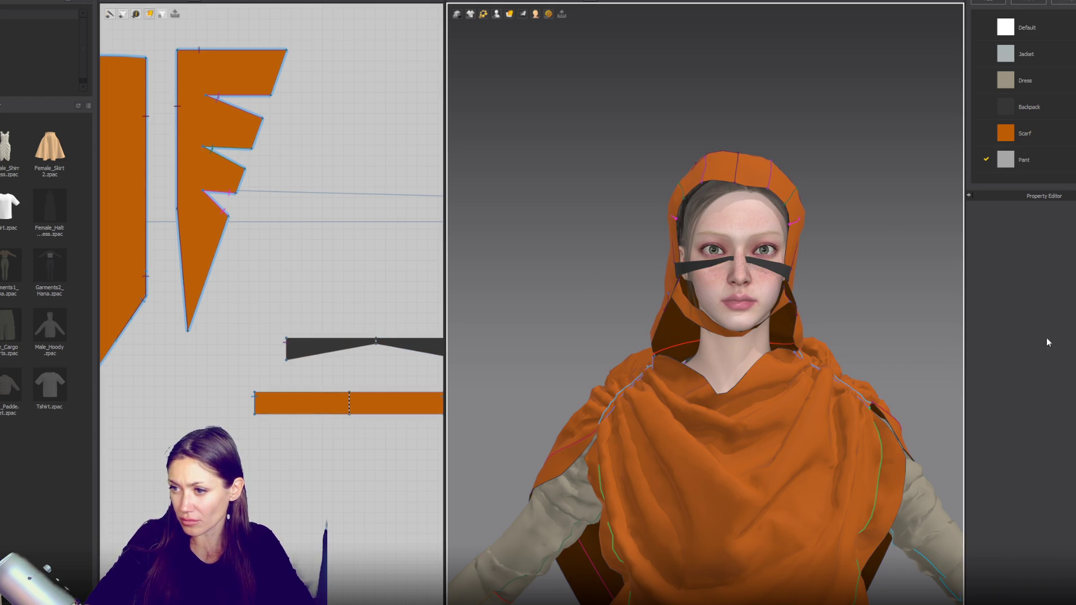
{"action": "left_click", "coordinate": [317, 345]}
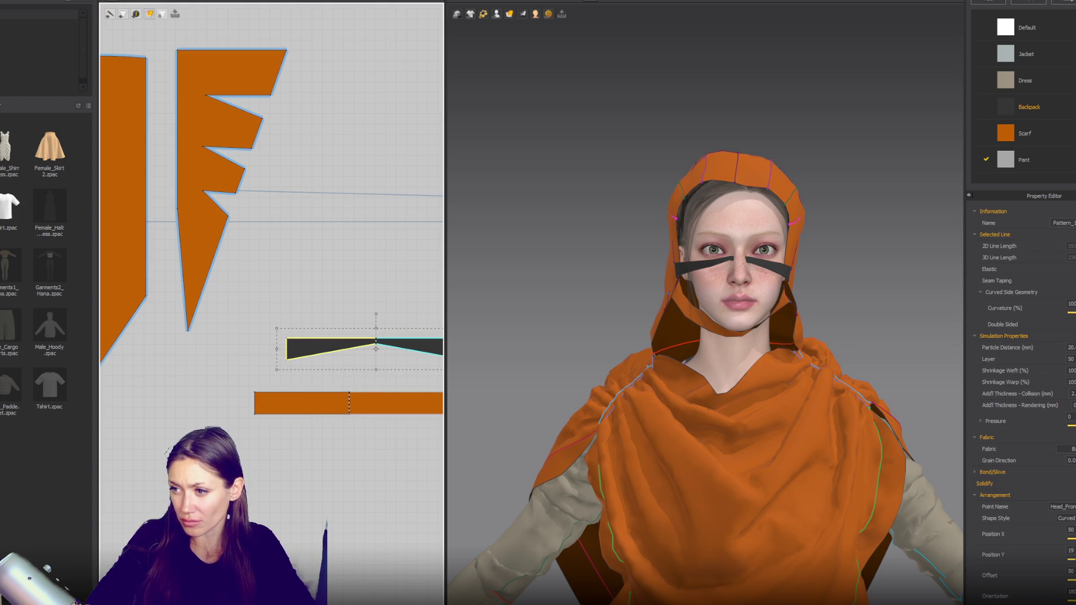
{"action": "type", "text": "10"}
{"action": "key", "text": "Return"}
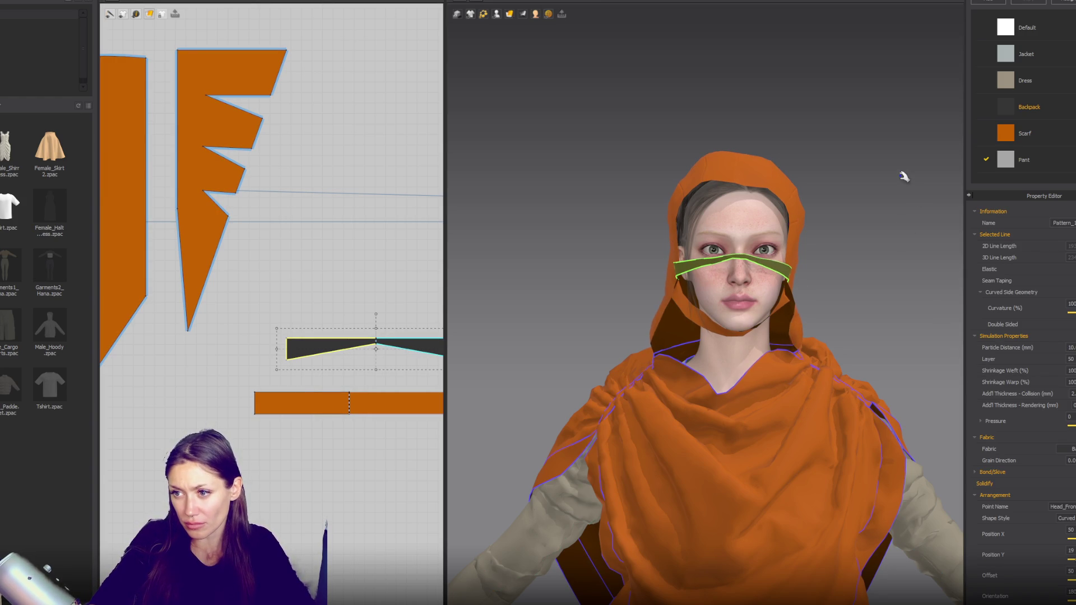
Step: Adjust the strap pieces' Layer value and check the drape around the avatar
{"action": "right_click_drag", "start_coordinate": [899, 182], "coordinate": [852, 291]}
{"action": "mouse_move", "coordinate": [881, 291]}
{"action": "right_mouse_down"}
{"action": "mouse_move", "coordinate": [782, 285]}
{"action": "mouse_move", "coordinate": [795, 286]}
{"action": "right_mouse_up"}
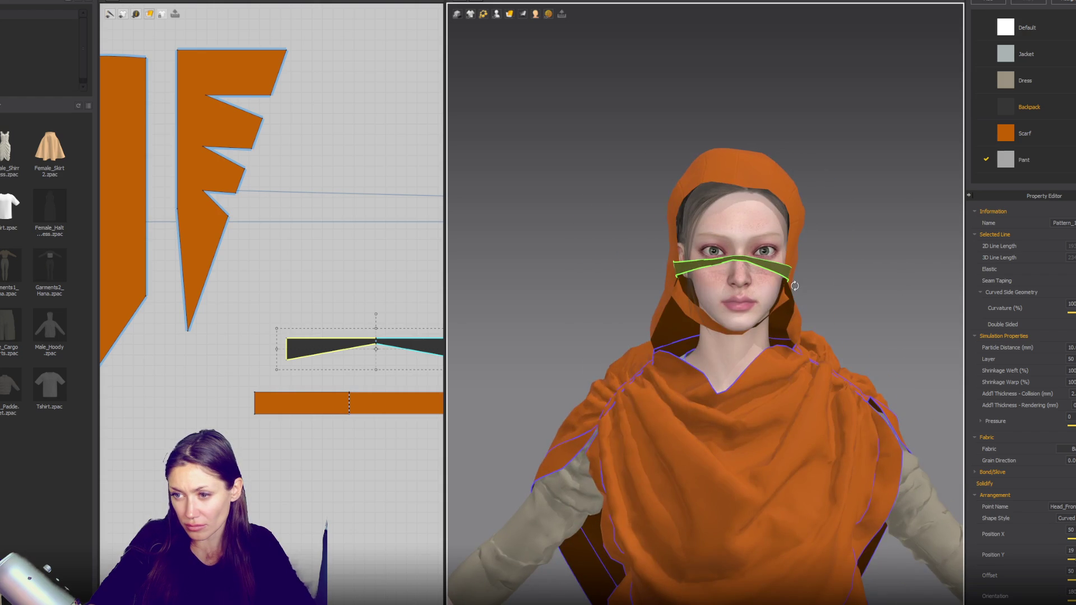
{"action": "left_click", "coordinate": [263, 276]}
{"action": "scroll", "coordinate": [260, 244], "scroll_direction": "down", "scroll_amount": 2}
{"action": "left_click", "coordinate": [339, 319]}
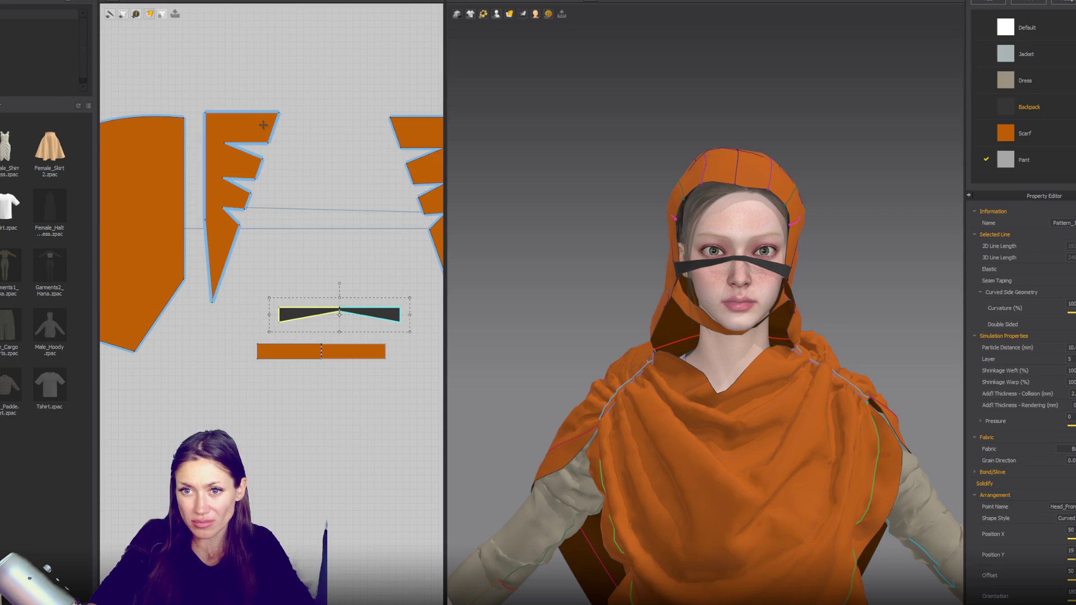
{"action": "left_click", "coordinate": [240, 203]}
{"action": "type", "text": "6"}
{"action": "key", "text": "Return"}
{"action": "left_click", "coordinate": [875, 222]}
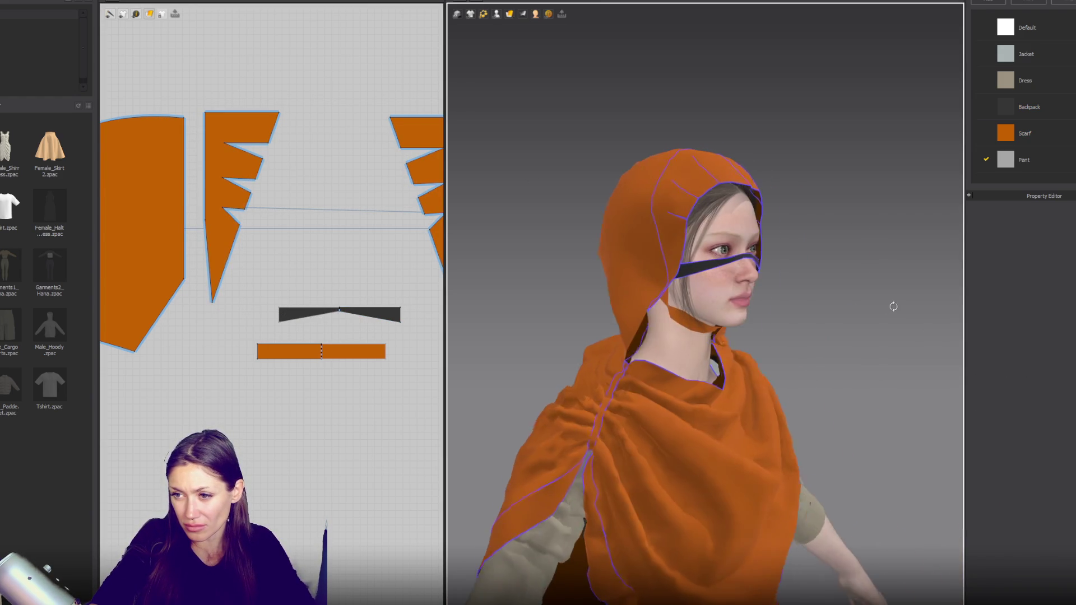
{"action": "mouse_move", "coordinate": [829, 306]}
{"action": "right_mouse_down"}
{"action": "mouse_move", "coordinate": [845, 312]}
{"action": "mouse_move", "coordinate": [817, 306]}
{"action": "mouse_move", "coordinate": [846, 283]}
{"action": "mouse_move", "coordinate": [906, 289]}
{"action": "mouse_move", "coordinate": [827, 305]}
{"action": "right_mouse_up"}
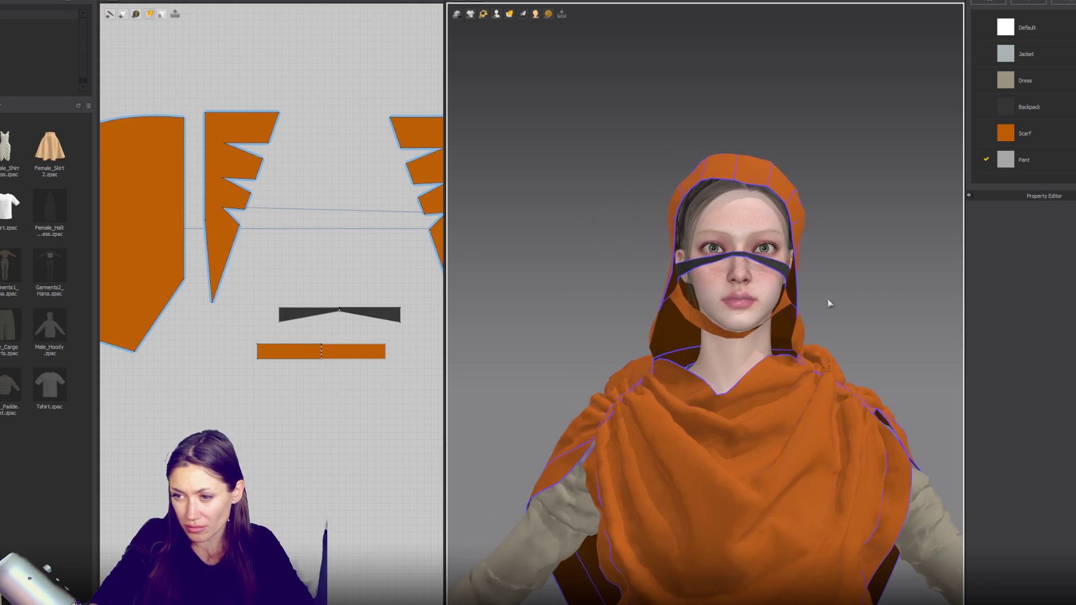
Step: Stretch the orange neck strip taller and move its points into a pointed pentagon
{"action": "left_click", "coordinate": [320, 355]}
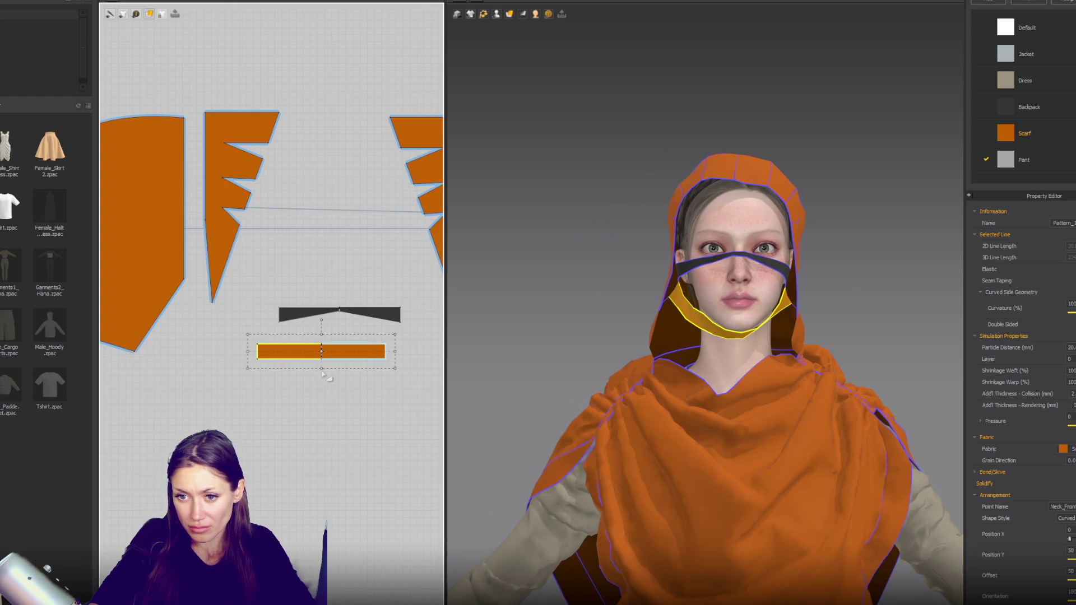
{"action": "left_click_drag", "start_coordinate": [321, 376], "coordinate": [325, 473]}
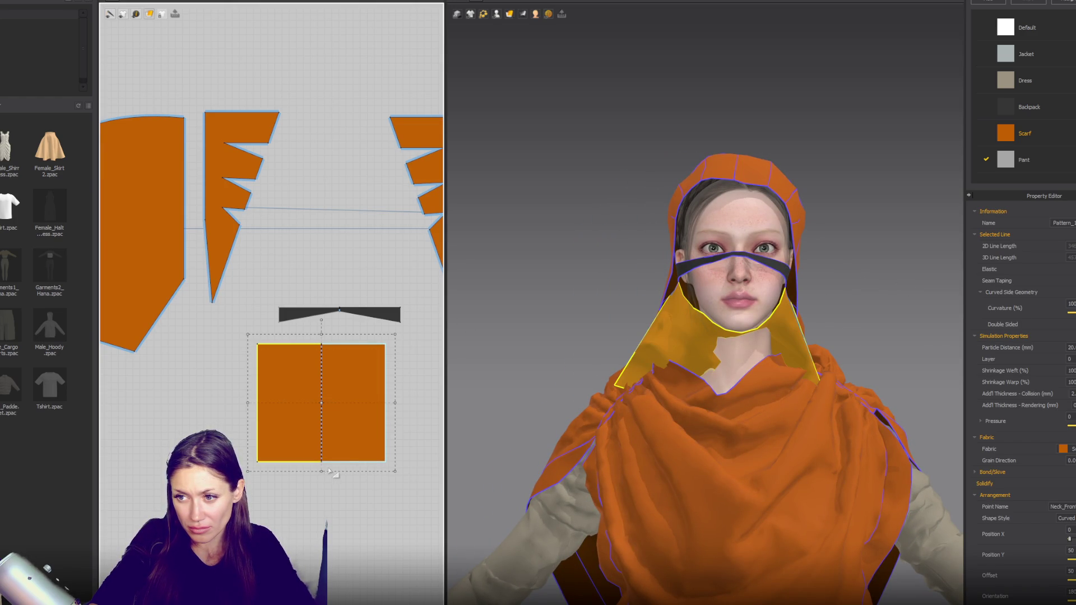
{"action": "right_click_drag", "start_coordinate": [702, 388], "coordinate": [734, 384]}
{"action": "left_click_drag", "start_coordinate": [392, 468], "coordinate": [394, 485]}
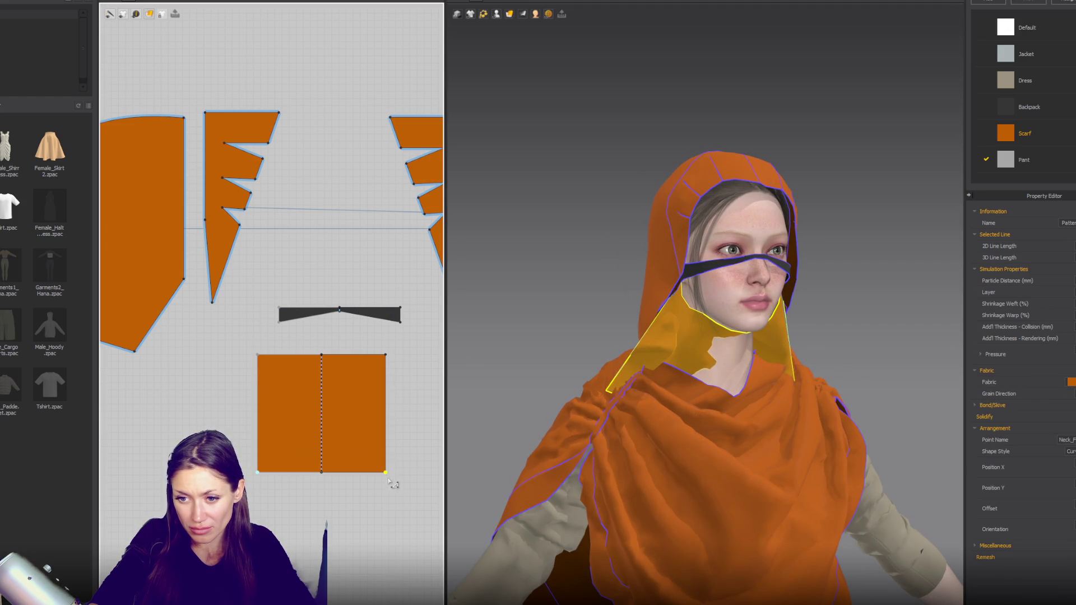
{"action": "left_click_drag", "start_coordinate": [392, 447], "coordinate": [403, 412]}
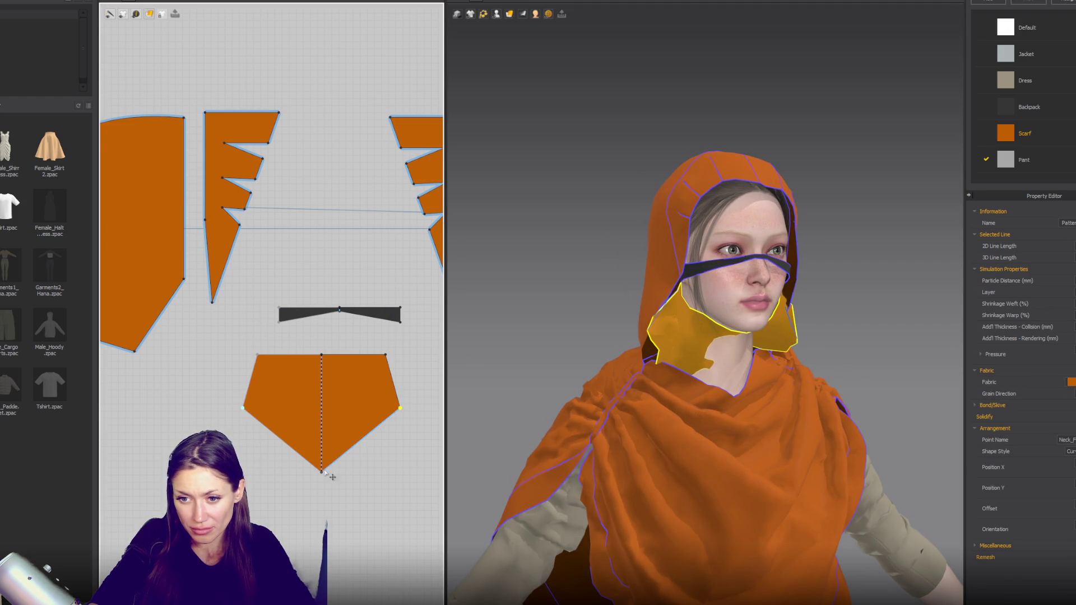
{"action": "left_click_drag", "start_coordinate": [322, 450], "coordinate": [321, 446]}
Step: Sew the pentagon's side edges to the left and right hood pieces with Segment Sewing, redoing one seam
{"action": "key", "text": "n"}
{"action": "left_click", "coordinate": [183, 261]}
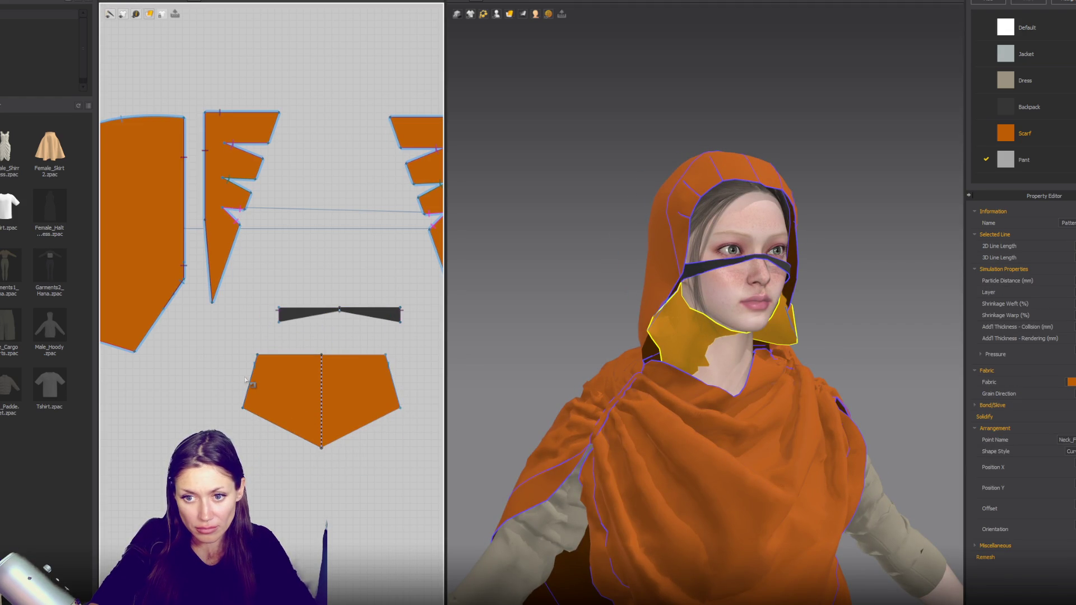
{"action": "left_click", "coordinate": [256, 366]}
{"action": "key", "text": "Delete"}
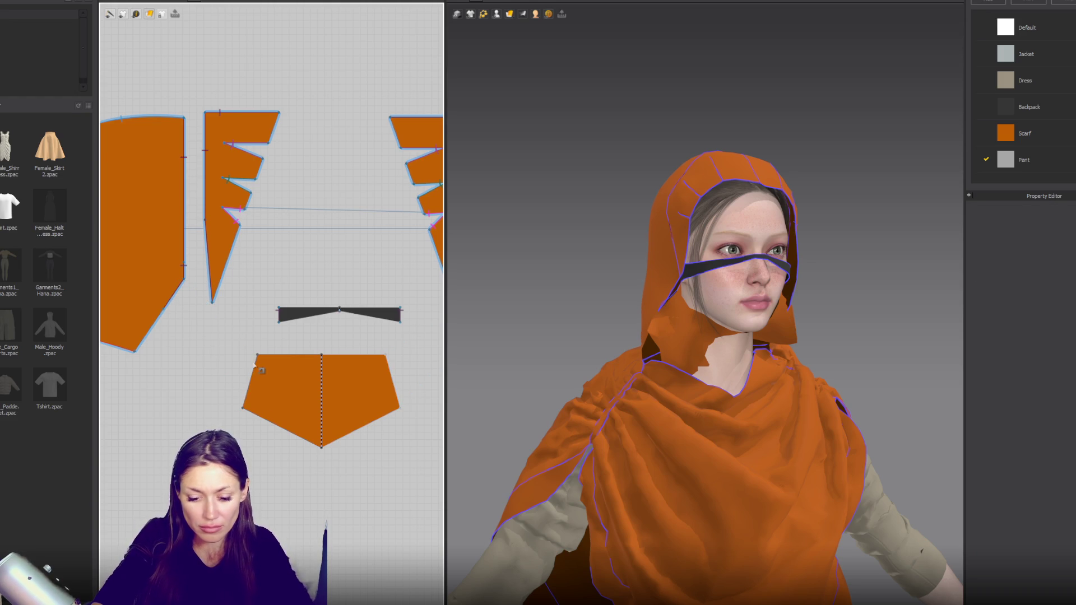
{"action": "left_click", "coordinate": [182, 282]}
{"action": "left_click", "coordinate": [135, 351]}
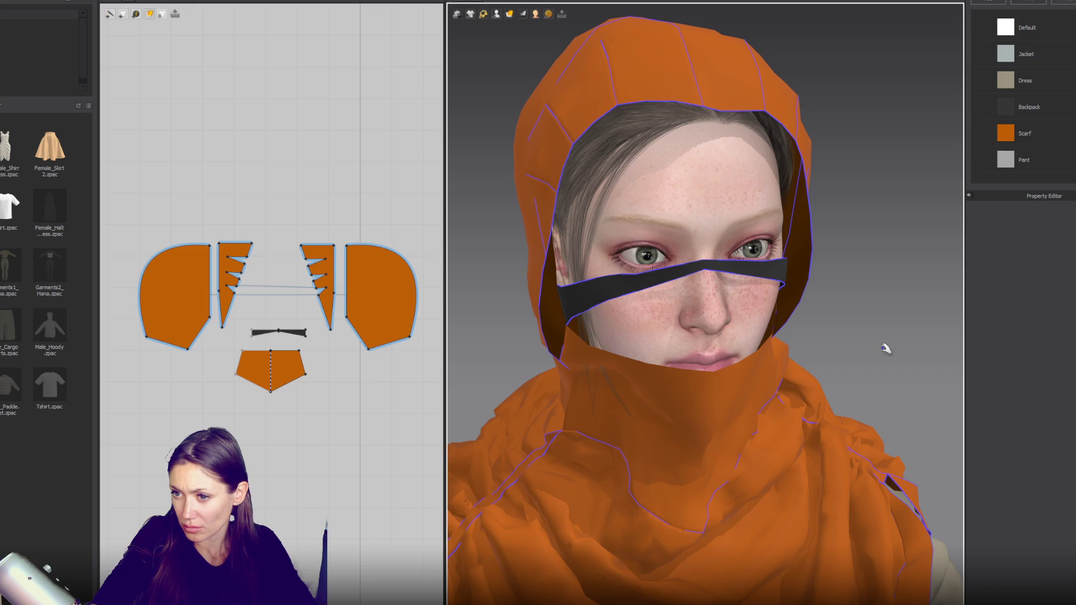
{"action": "mouse_move", "coordinate": [887, 348]}
{"action": "right_mouse_down"}
{"action": "mouse_move", "coordinate": [718, 334]}
{"action": "mouse_move", "coordinate": [807, 343]}
{"action": "right_mouse_up"}
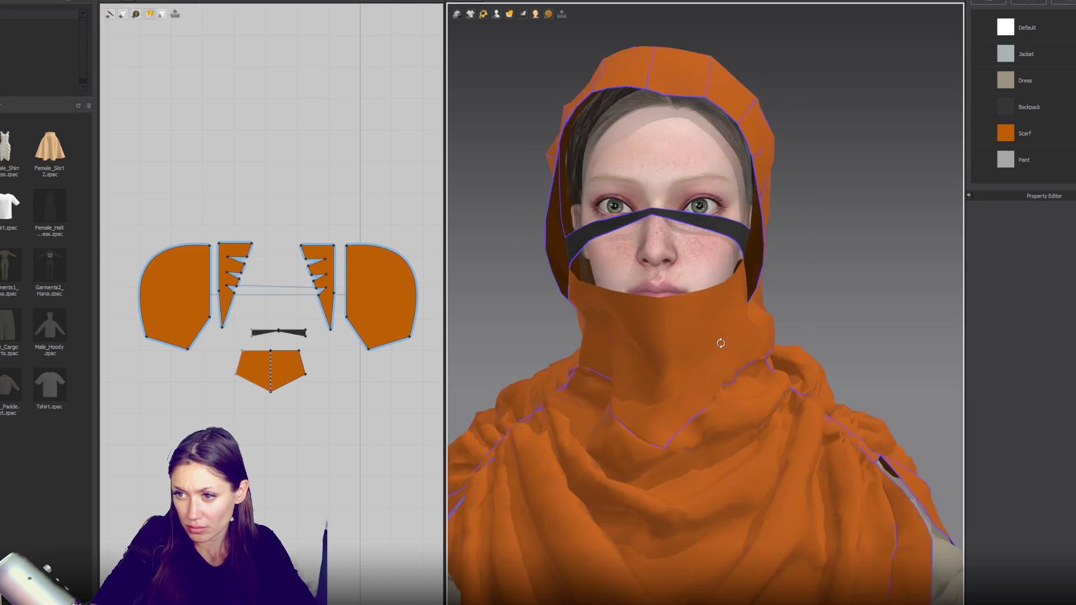
{"action": "scroll", "coordinate": [734, 348], "scroll_direction": "down", "scroll_amount": 2}
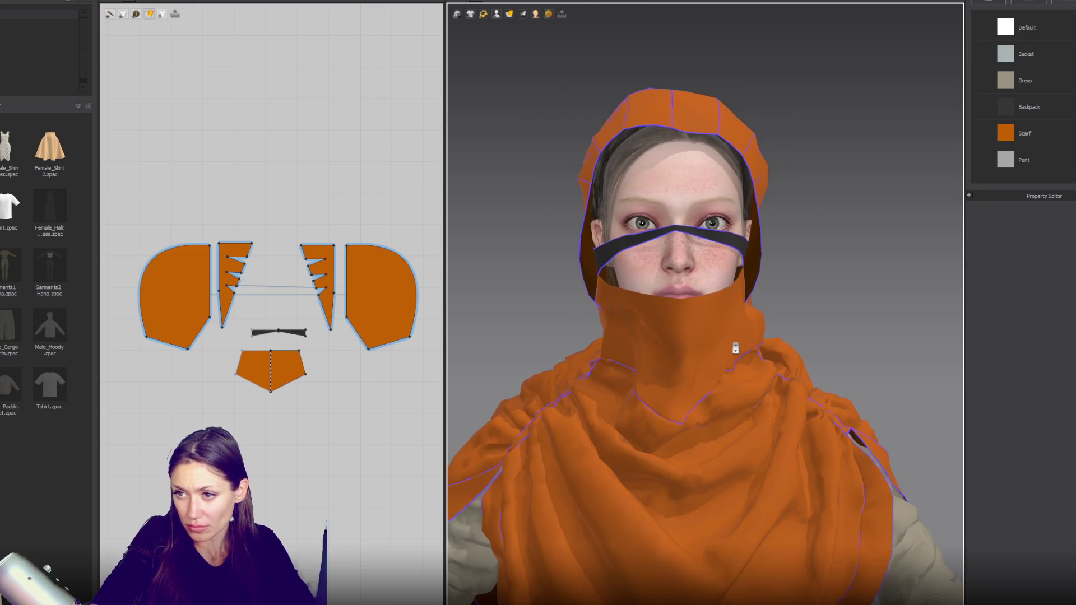
Step: Pull the dark band's tip down so it lies snugly across the face below the eyes
{"action": "left_click", "coordinate": [684, 229]}
{"action": "mouse_move", "coordinate": [691, 235]}
{"action": "right_mouse_down"}
{"action": "mouse_move", "coordinate": [762, 258]}
{"action": "mouse_move", "coordinate": [714, 241]}
{"action": "right_mouse_up"}
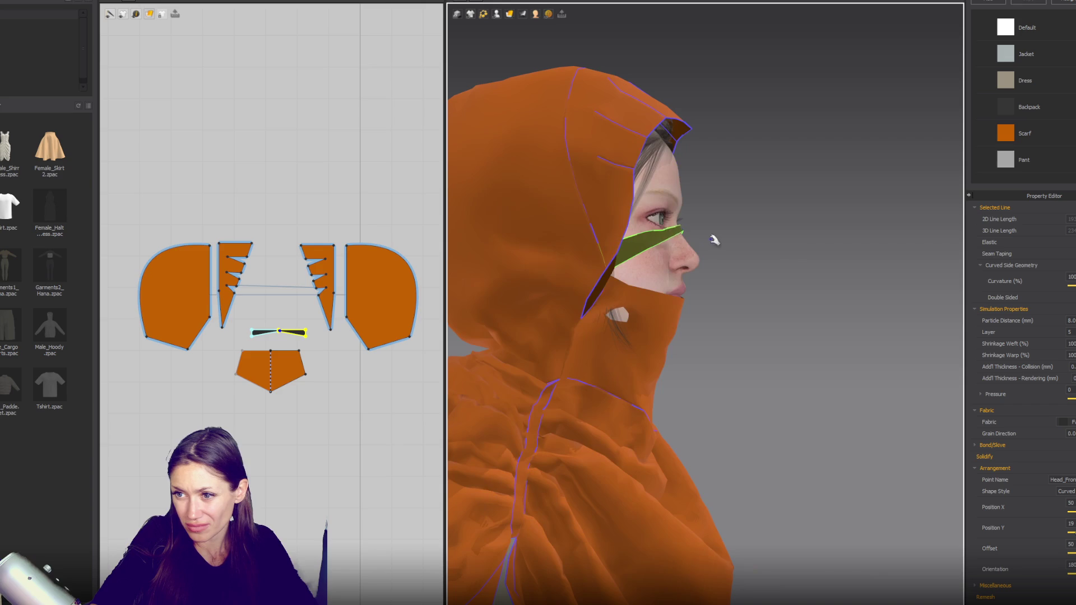
{"action": "left_click_drag", "start_coordinate": [686, 230], "coordinate": [702, 244]}
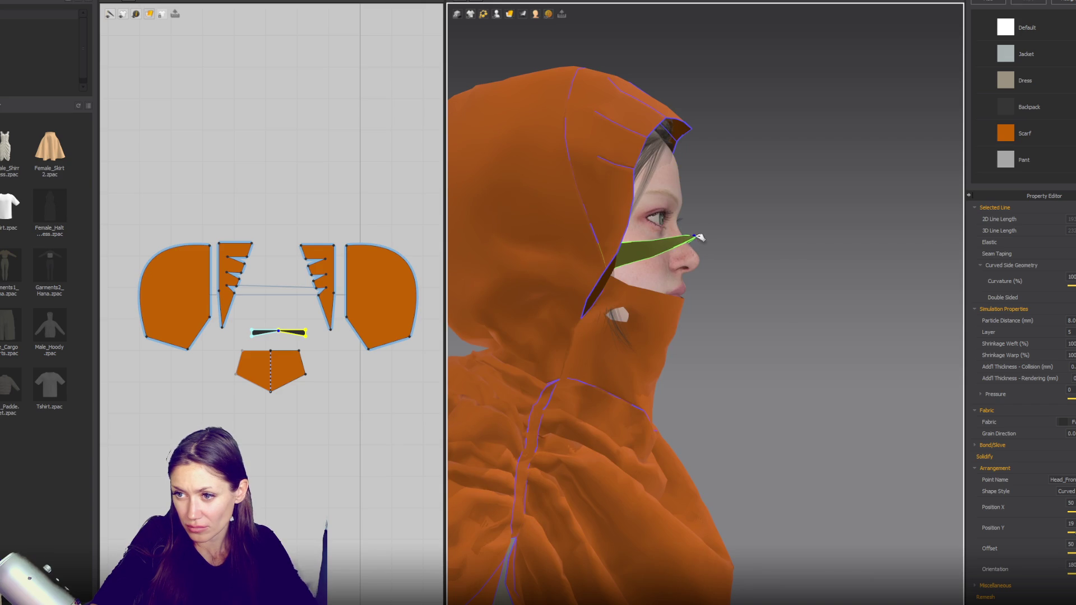
{"action": "key", "text": "2"}
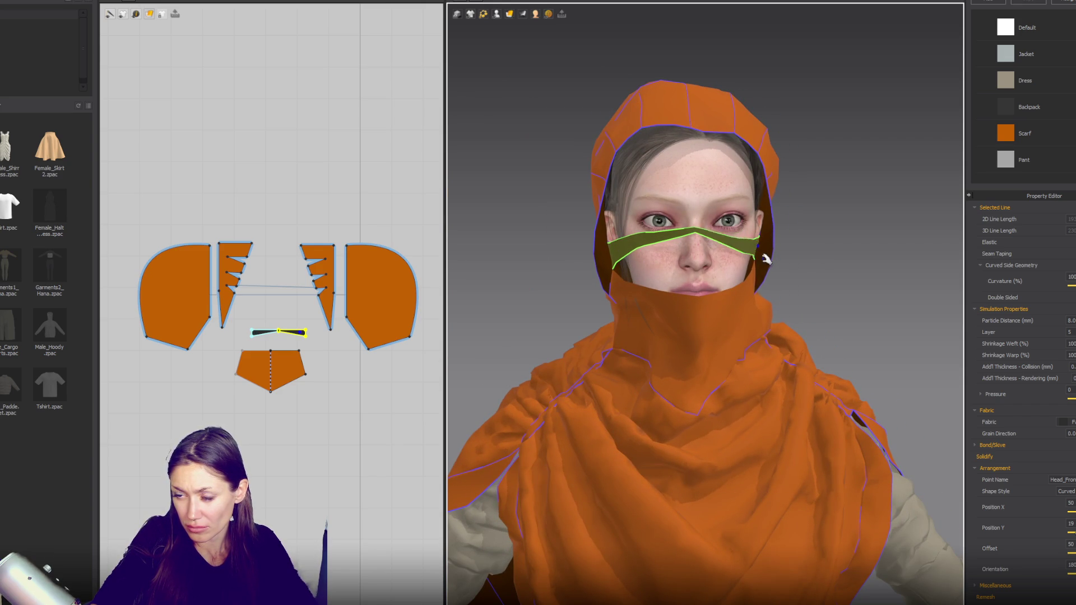
{"action": "scroll", "coordinate": [269, 364], "scroll_direction": "up", "scroll_amount": 2}
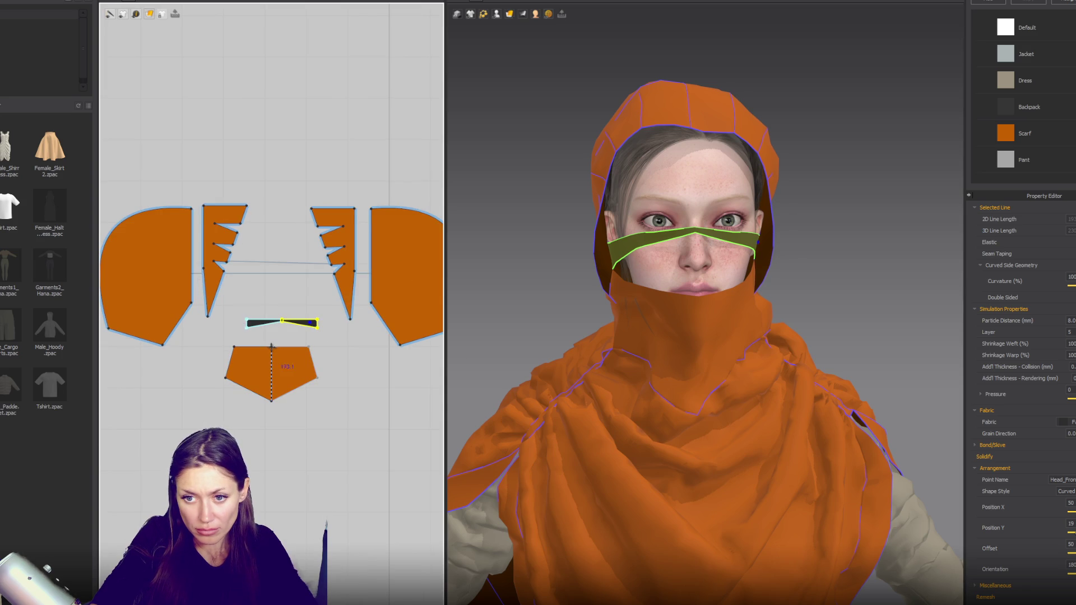
{"action": "left_click", "coordinate": [272, 352]}
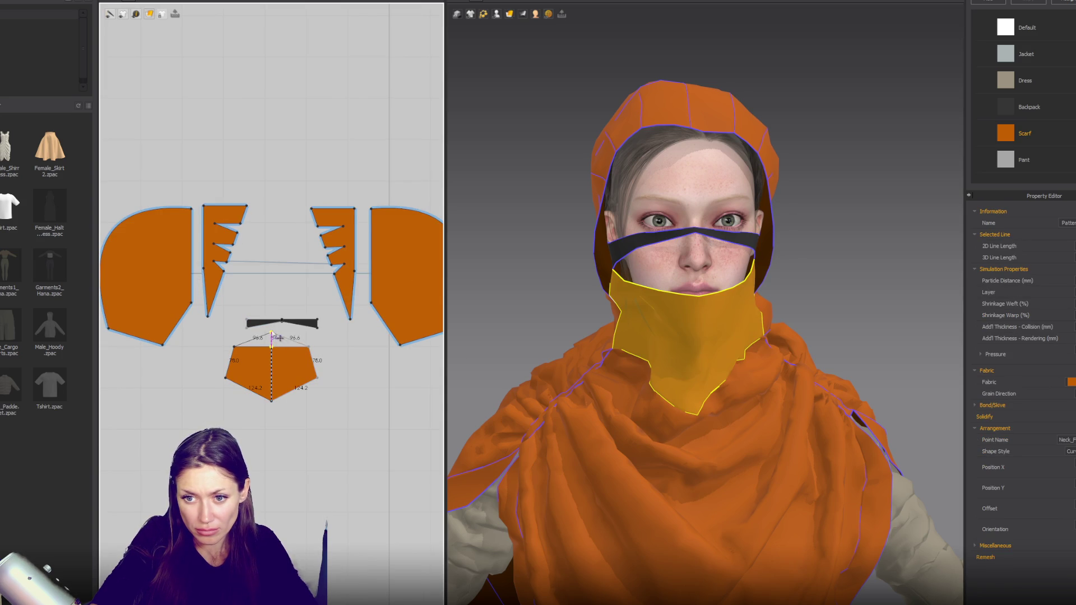
Step: Peak the panel's top edge and sew its two top edges to the dark strap's bottom edge
{"action": "left_click_drag", "start_coordinate": [278, 338], "coordinate": [277, 336]}
{"action": "scroll", "coordinate": [271, 335], "scroll_direction": "up", "scroll_amount": 2}
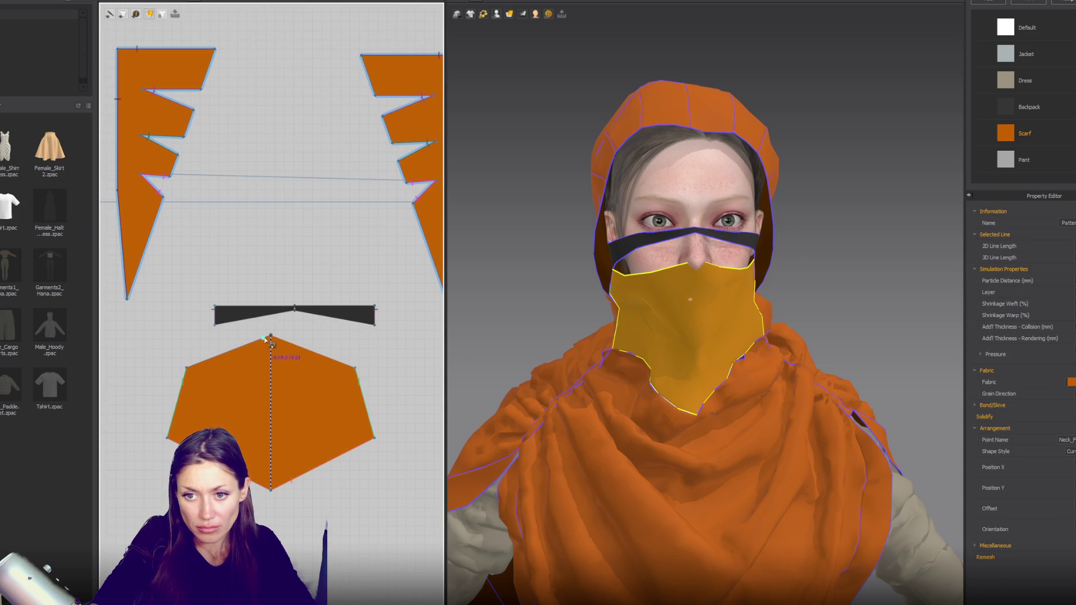
{"action": "left_click", "coordinate": [194, 375]}
{"action": "left_click", "coordinate": [271, 337]}
{"action": "left_click", "coordinate": [216, 322]}
{"action": "left_click", "coordinate": [296, 317]}
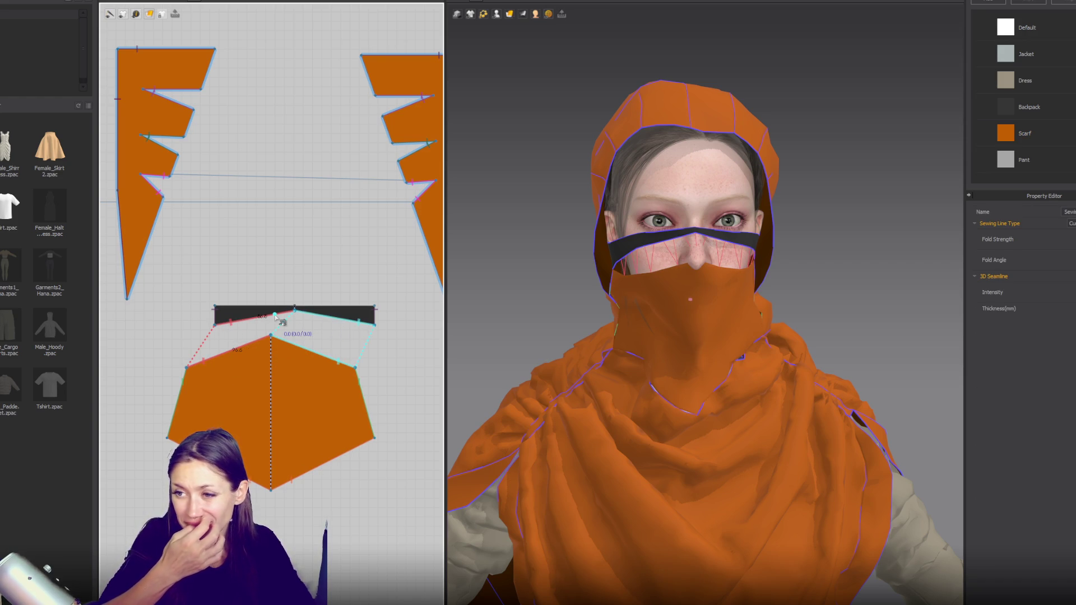
{"action": "left_click", "coordinate": [820, 259]}
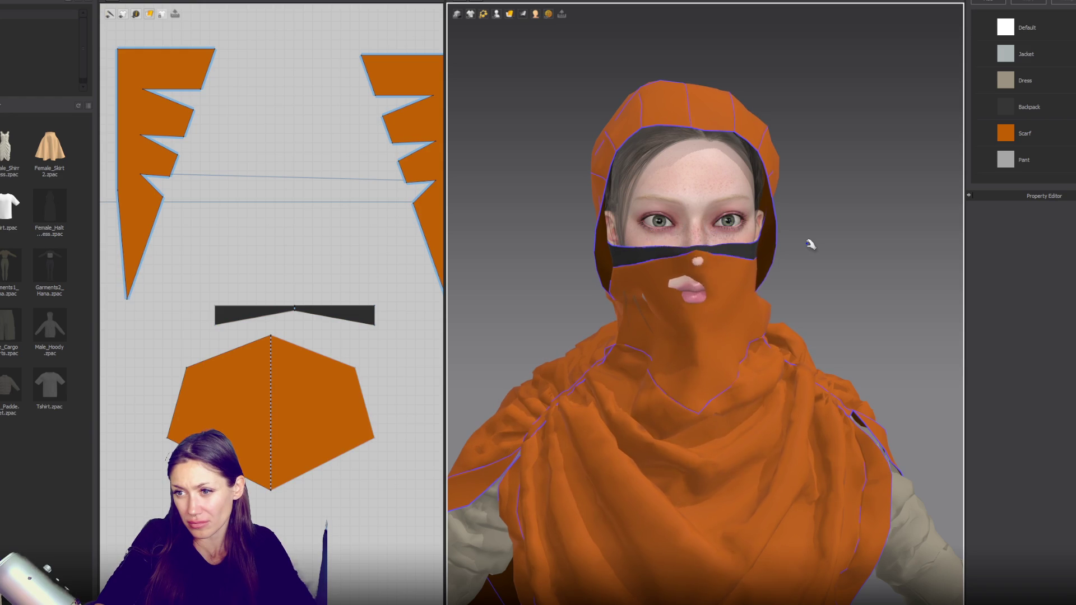
{"action": "right_click_drag", "start_coordinate": [747, 293], "coordinate": [810, 284]}
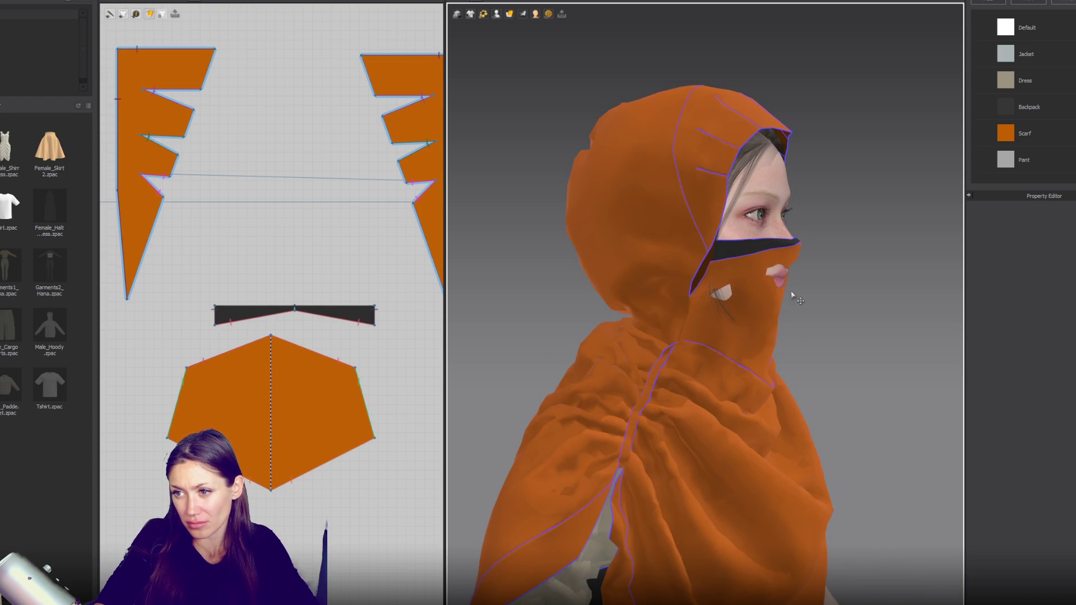
Step: Shift the face cover lower with the gizmo and raise the hexagon's top point and upper corner
{"action": "left_click", "coordinate": [793, 289]}
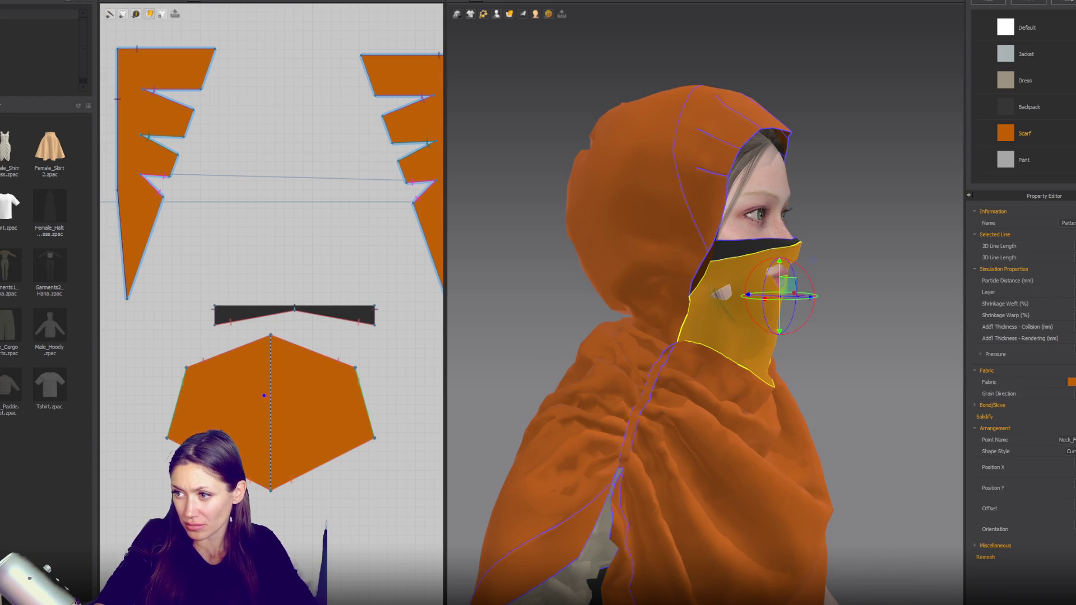
{"action": "left_click_drag", "start_coordinate": [780, 296], "coordinate": [752, 314]}
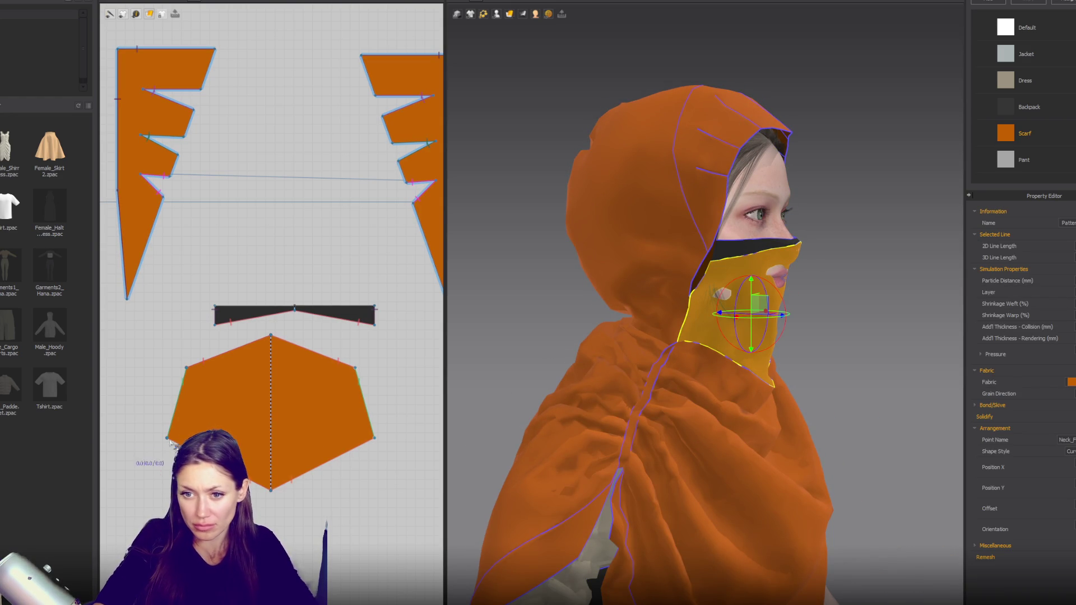
{"action": "left_click", "coordinate": [359, 372]}
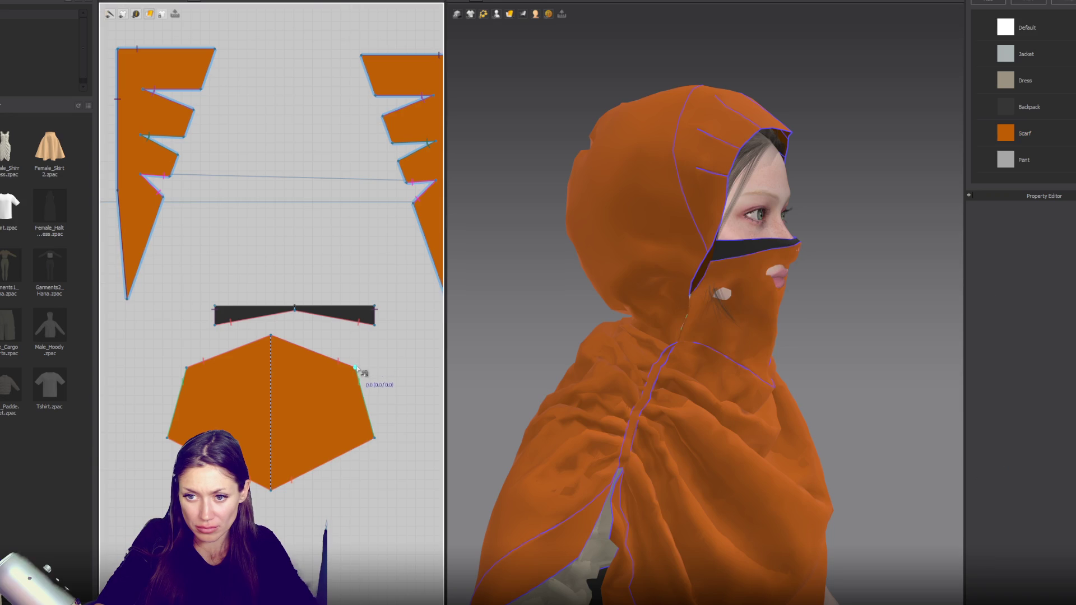
{"action": "left_click", "coordinate": [356, 368]}
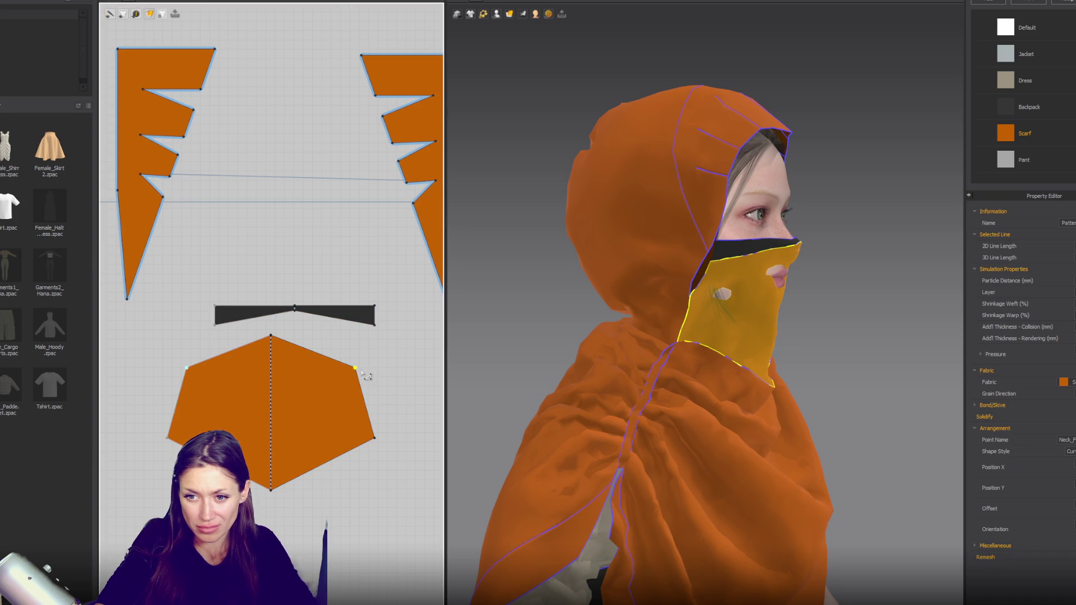
{"action": "left_click_drag", "start_coordinate": [363, 366], "coordinate": [357, 357]}
{"action": "left_click_drag", "start_coordinate": [271, 338], "coordinate": [270, 326]}
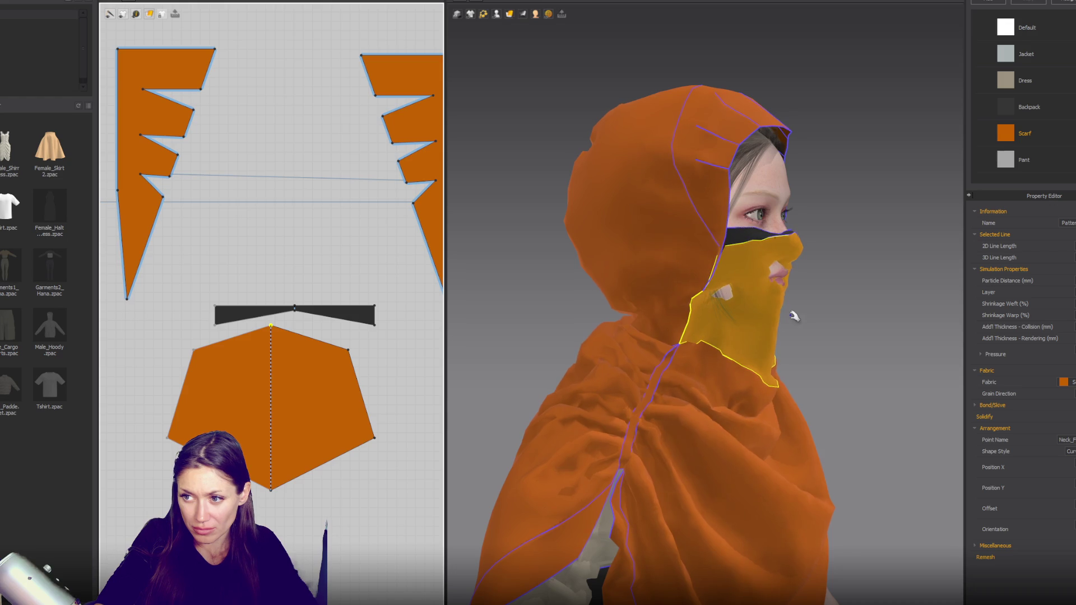
Step: Tug the face cover outward and down repeatedly so it re-drapes over the nose and chin
{"action": "left_click_drag", "start_coordinate": [786, 295], "coordinate": [851, 251]}
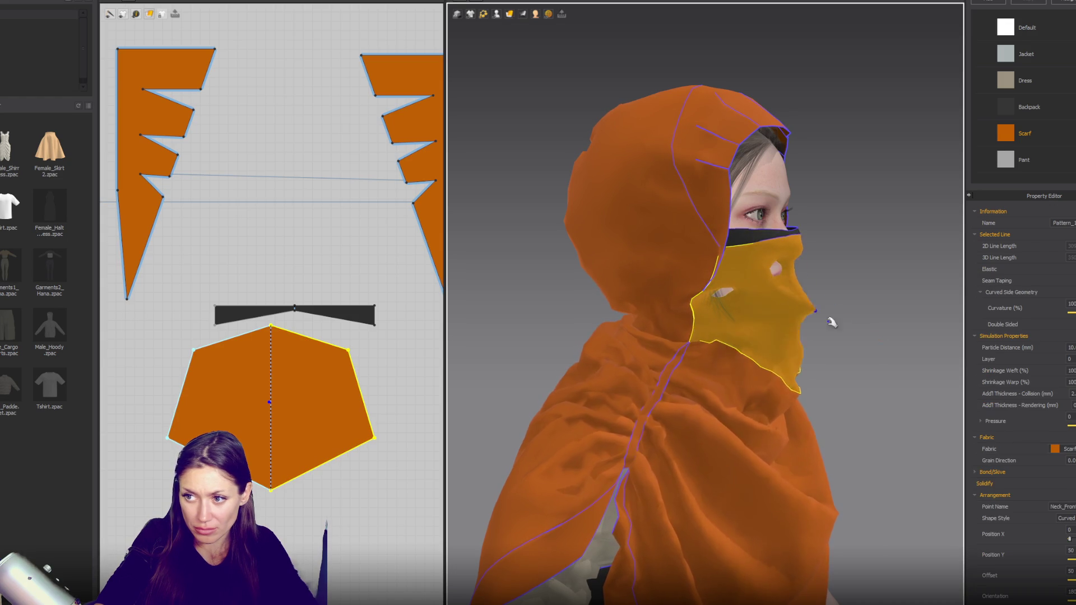
{"action": "left_click_drag", "start_coordinate": [786, 260], "coordinate": [828, 251]}
{"action": "left_click_drag", "start_coordinate": [791, 299], "coordinate": [911, 304]}
{"action": "right_click_drag", "start_coordinate": [872, 306], "coordinate": [738, 306]}
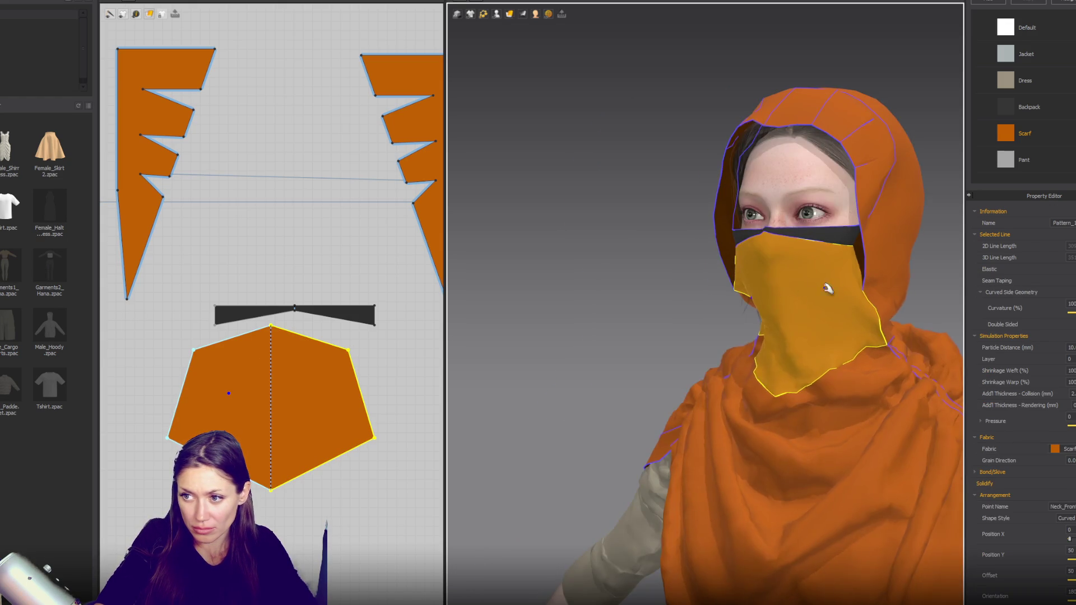
{"action": "left_click_drag", "start_coordinate": [635, 336], "coordinate": [601, 336]}
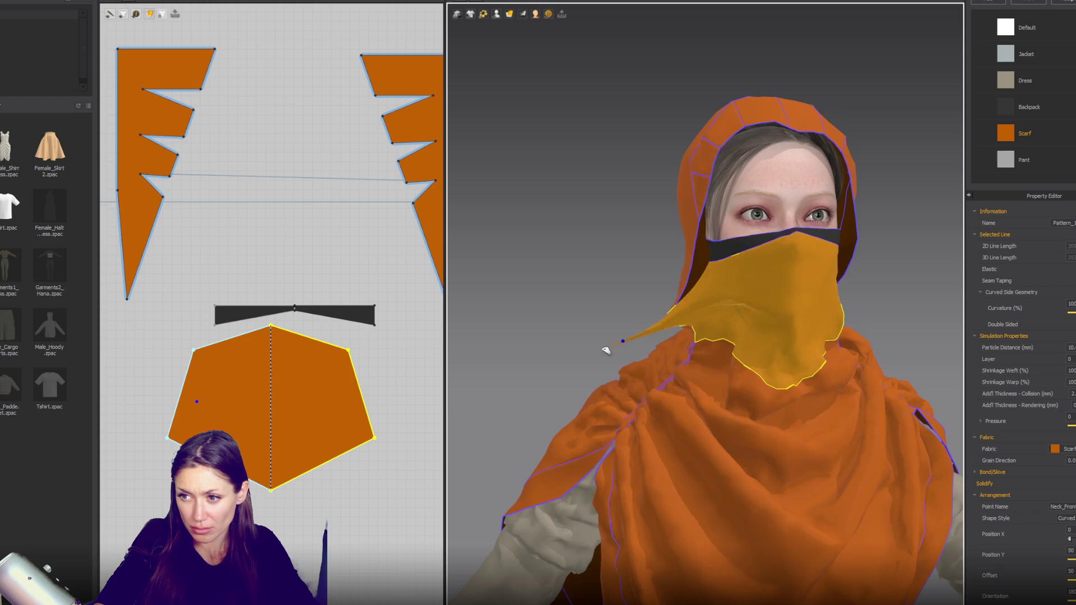
{"action": "left_click", "coordinate": [668, 384]}
{"action": "left_click_drag", "start_coordinate": [745, 342], "coordinate": [623, 406]}
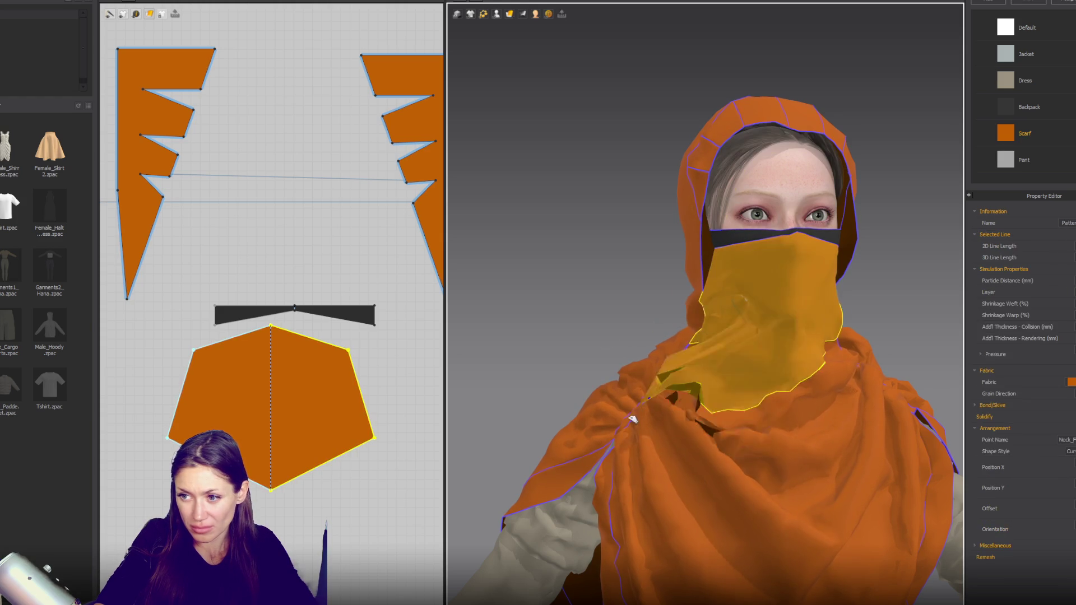
Step: Pull the cover and hood brim out from the side and let them settle back around the face
{"action": "right_click_drag", "start_coordinate": [723, 367], "coordinate": [925, 367]}
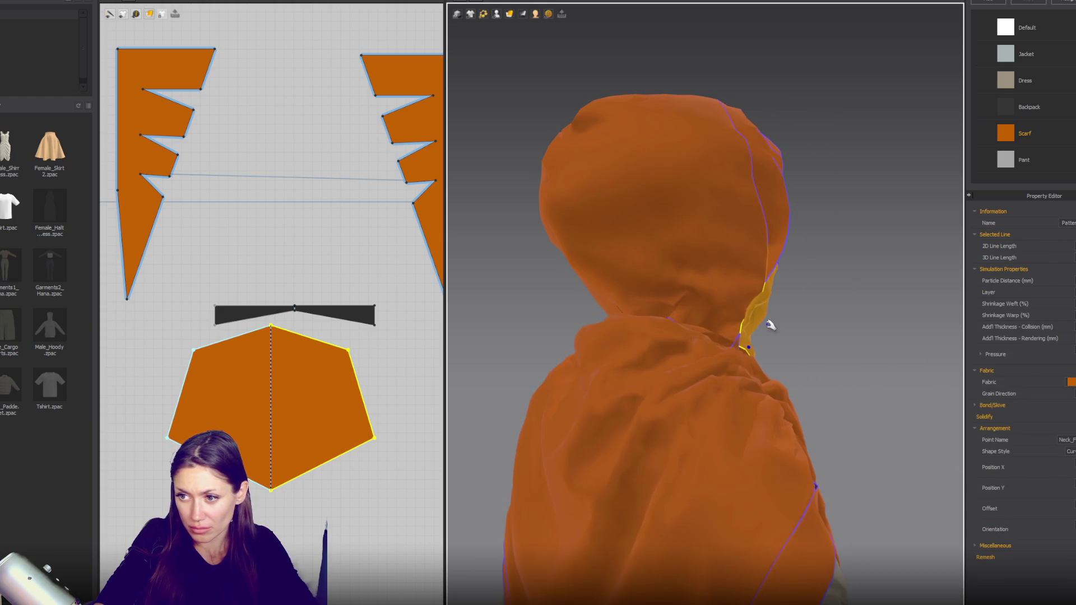
{"action": "mouse_move", "coordinate": [790, 321]}
{"action": "left_mouse_down"}
{"action": "mouse_move", "coordinate": [948, 331]}
{"action": "mouse_move", "coordinate": [889, 339]}
{"action": "left_mouse_up"}
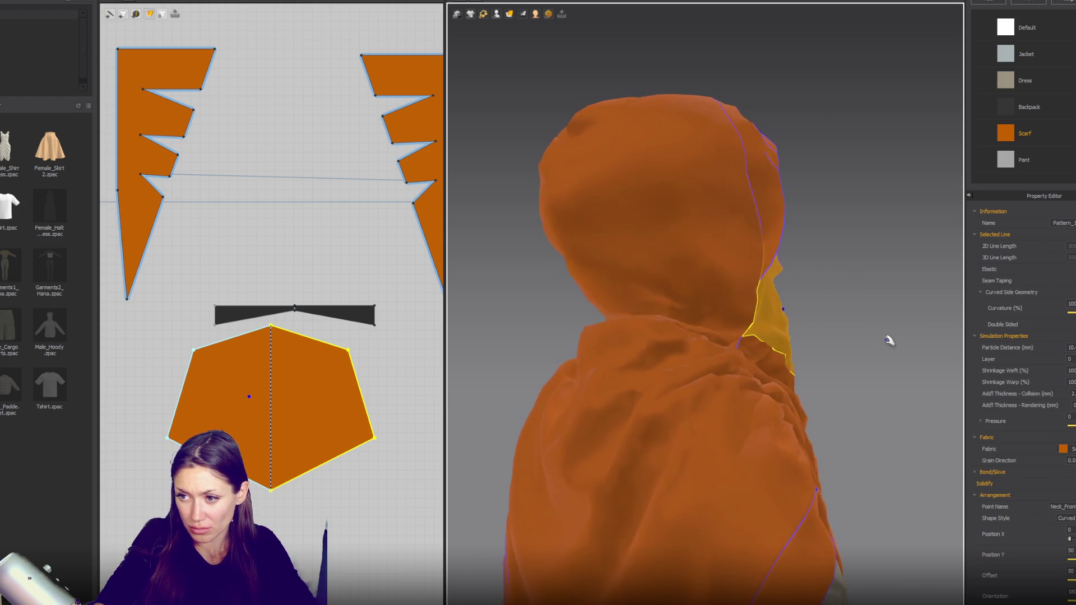
{"action": "right_click_drag", "start_coordinate": [889, 340], "coordinate": [877, 354]}
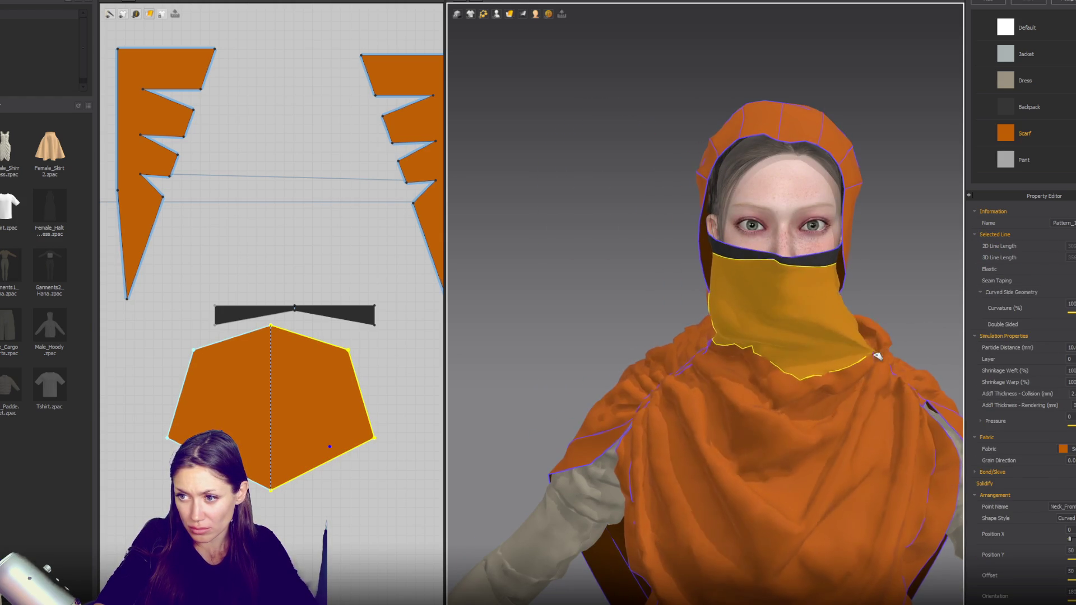
{"action": "scroll", "coordinate": [820, 345], "scroll_direction": "down", "scroll_amount": 2}
{"action": "mouse_move", "coordinate": [841, 300]}
{"action": "right_mouse_down"}
{"action": "mouse_move", "coordinate": [696, 294]}
{"action": "mouse_move", "coordinate": [877, 294]}
{"action": "mouse_move", "coordinate": [892, 273]}
{"action": "right_mouse_up"}
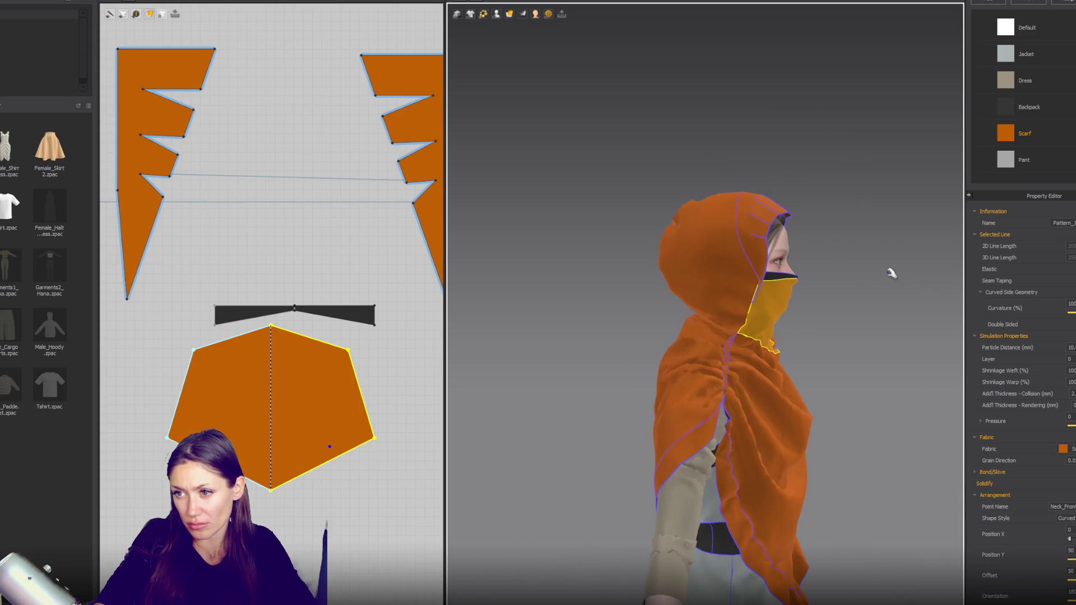
{"action": "mouse_move", "coordinate": [797, 217]}
{"action": "left_mouse_down"}
{"action": "mouse_move", "coordinate": [882, 243]}
{"action": "mouse_move", "coordinate": [863, 232]}
{"action": "left_mouse_up"}
{"action": "mouse_move", "coordinate": [842, 324]}
{"action": "right_mouse_down"}
{"action": "mouse_move", "coordinate": [816, 301]}
{"action": "mouse_move", "coordinate": [713, 300]}
{"action": "mouse_move", "coordinate": [647, 316]}
{"action": "right_mouse_up"}
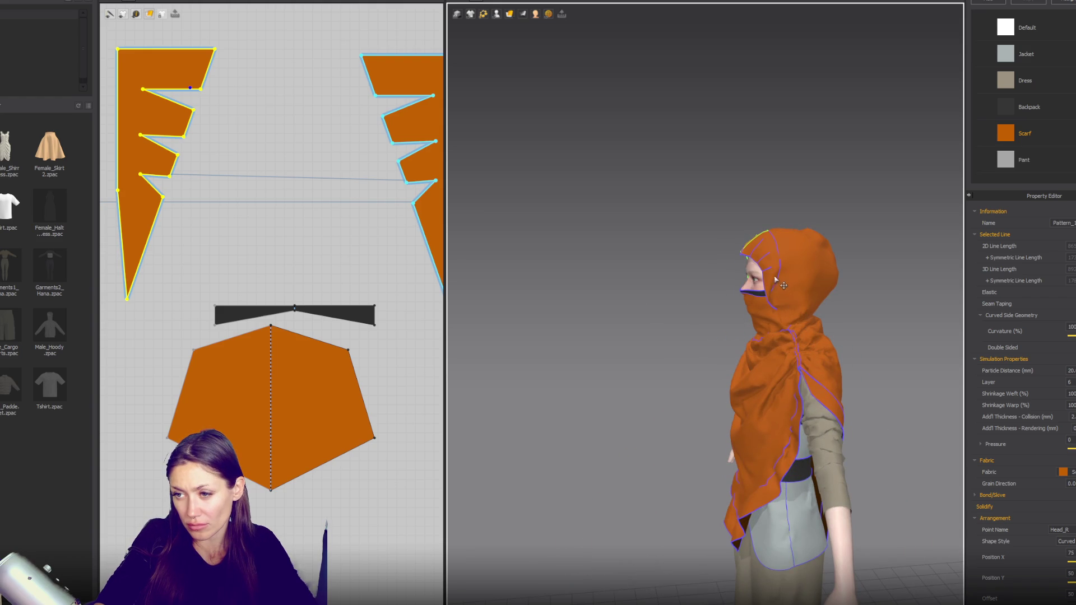
{"action": "left_click", "coordinate": [757, 274]}
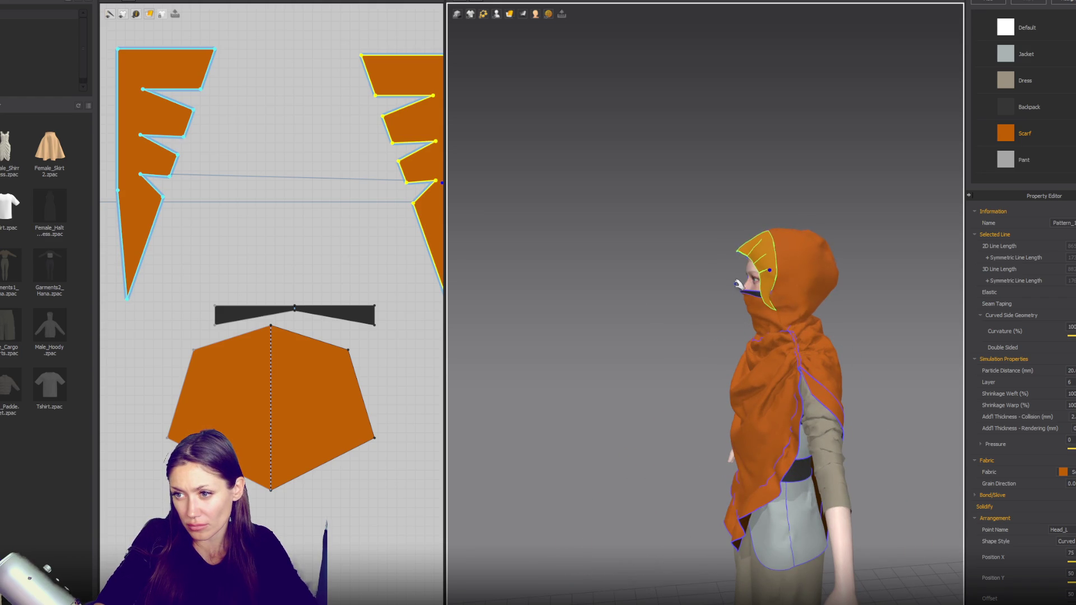
{"action": "left_click", "coordinate": [805, 323]}
{"action": "right_click_drag", "start_coordinate": [773, 341], "coordinate": [789, 301]}
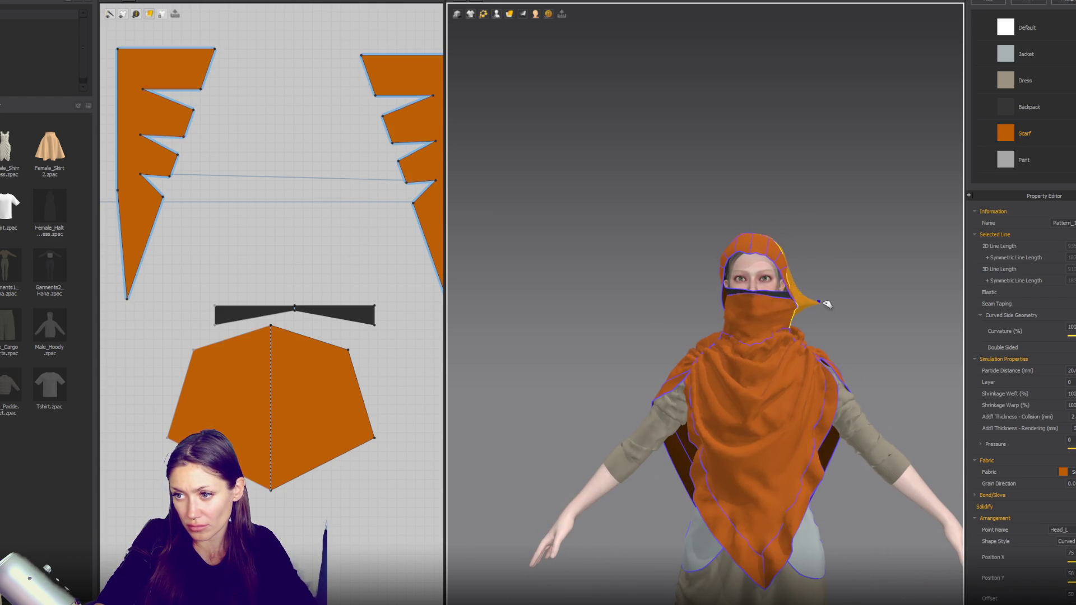
{"action": "left_click", "coordinate": [740, 323]}
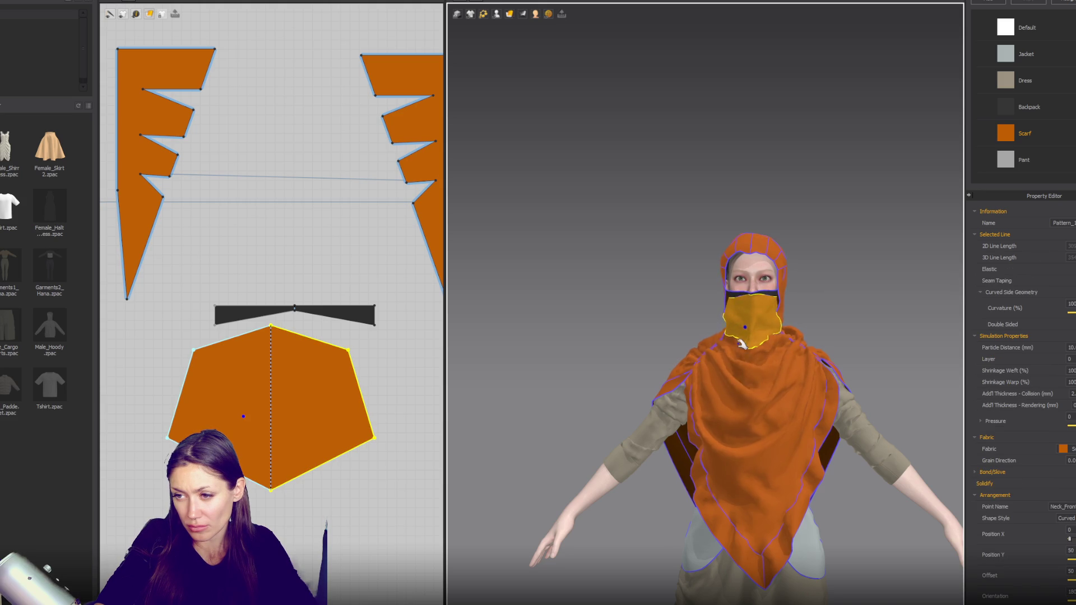
{"action": "left_click", "coordinate": [854, 341]}
{"action": "scroll", "coordinate": [857, 345], "scroll_direction": "down", "scroll_amount": 1}
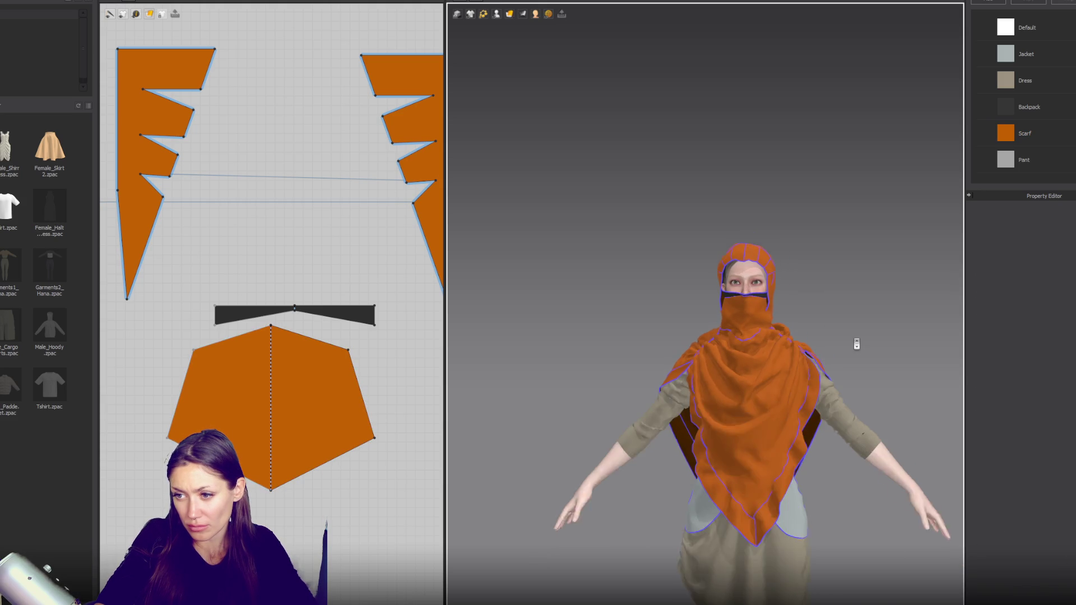
{"action": "scroll", "coordinate": [857, 343], "scroll_direction": "down", "scroll_amount": 1}
{"action": "right_click_drag", "start_coordinate": [844, 353], "coordinate": [795, 345]}
{"action": "scroll", "coordinate": [791, 324], "scroll_direction": "up", "scroll_amount": 2}
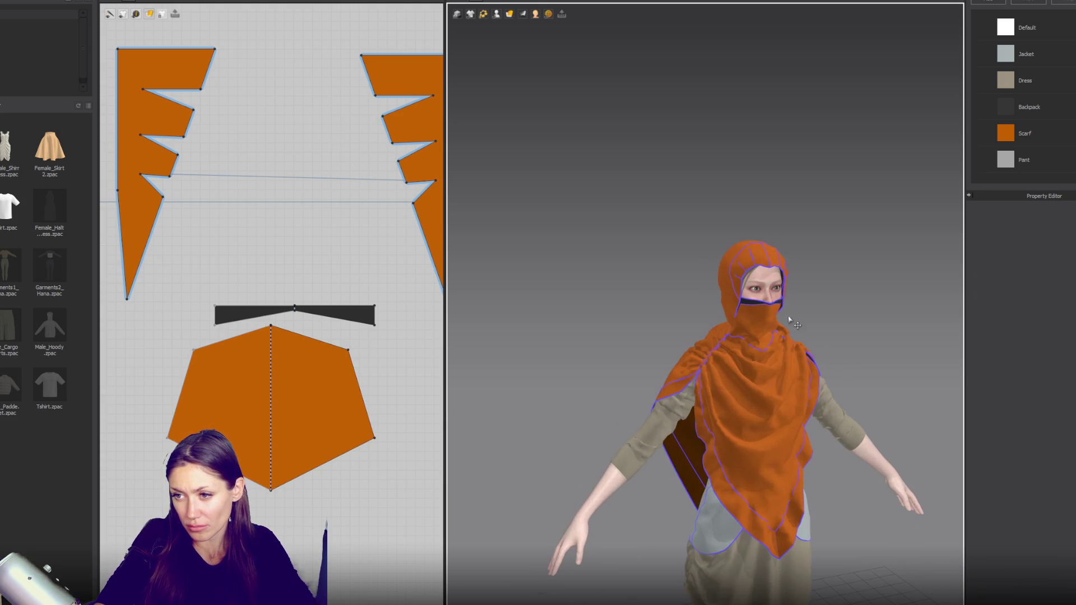
{"action": "left_click", "coordinate": [773, 309]}
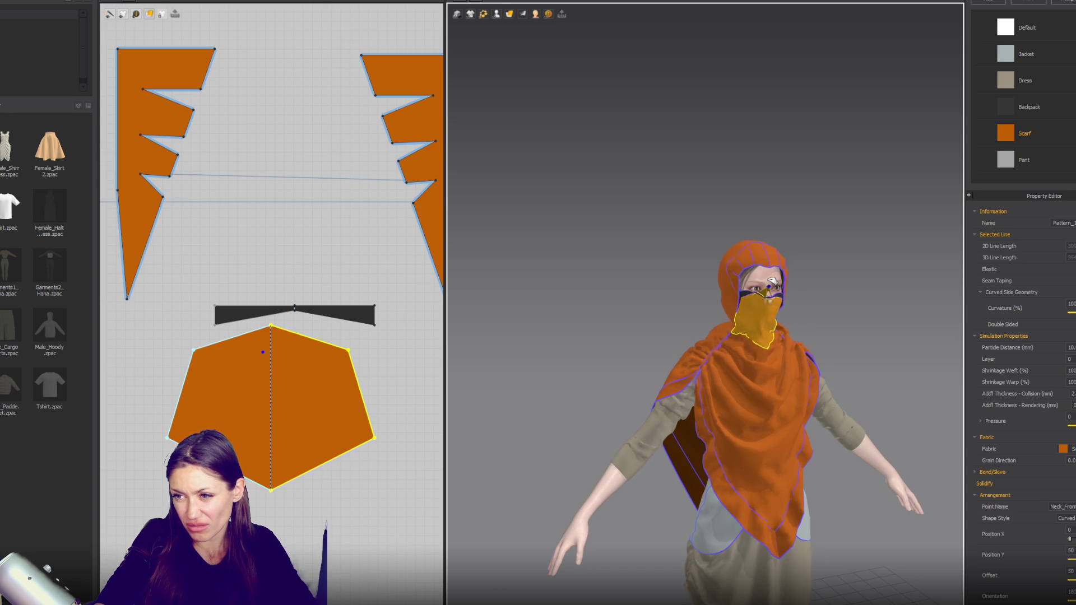
{"action": "scroll", "coordinate": [823, 315], "scroll_direction": "up", "scroll_amount": 5}
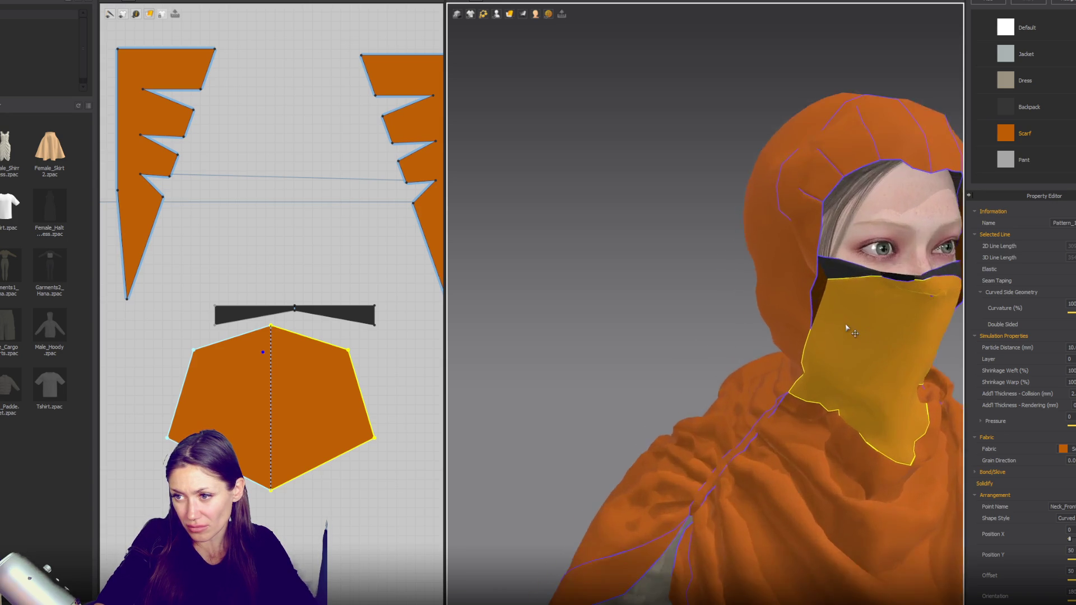
{"action": "left_click", "coordinate": [313, 392]}
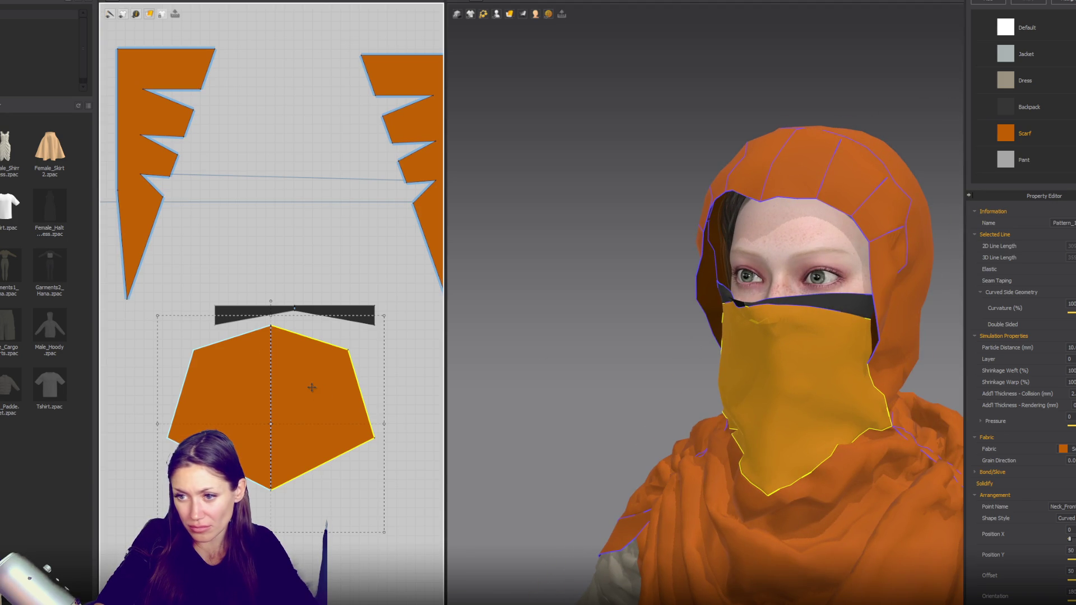
Step: Widen the hexagon pattern and lengthen its bottom point so the cover reaches over the chin
{"action": "left_click_drag", "start_coordinate": [383, 423], "coordinate": [411, 423]}
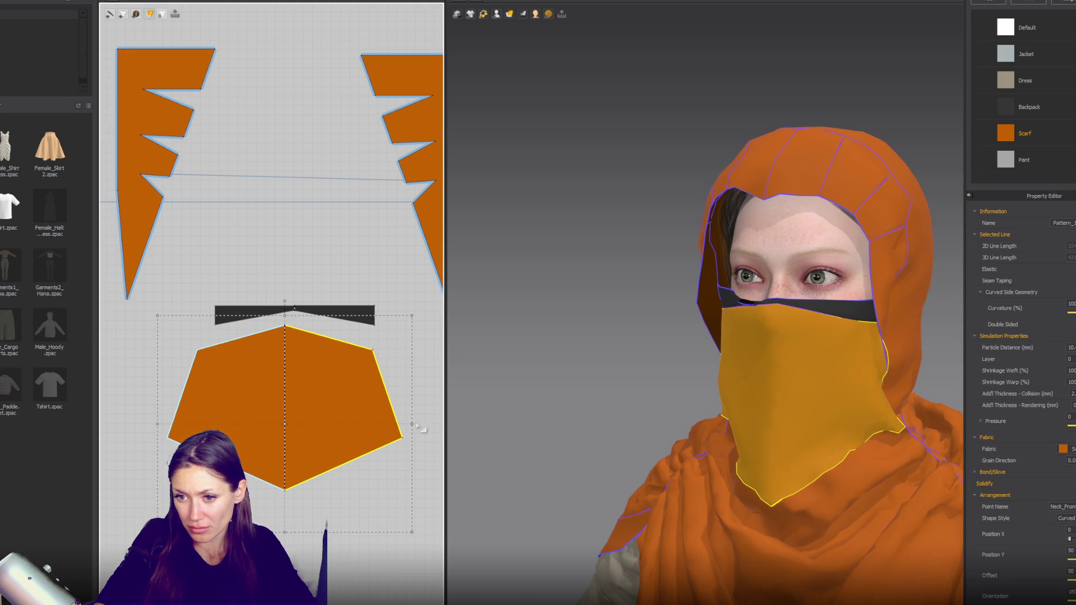
{"action": "left_click_drag", "start_coordinate": [441, 422], "coordinate": [443, 422]}
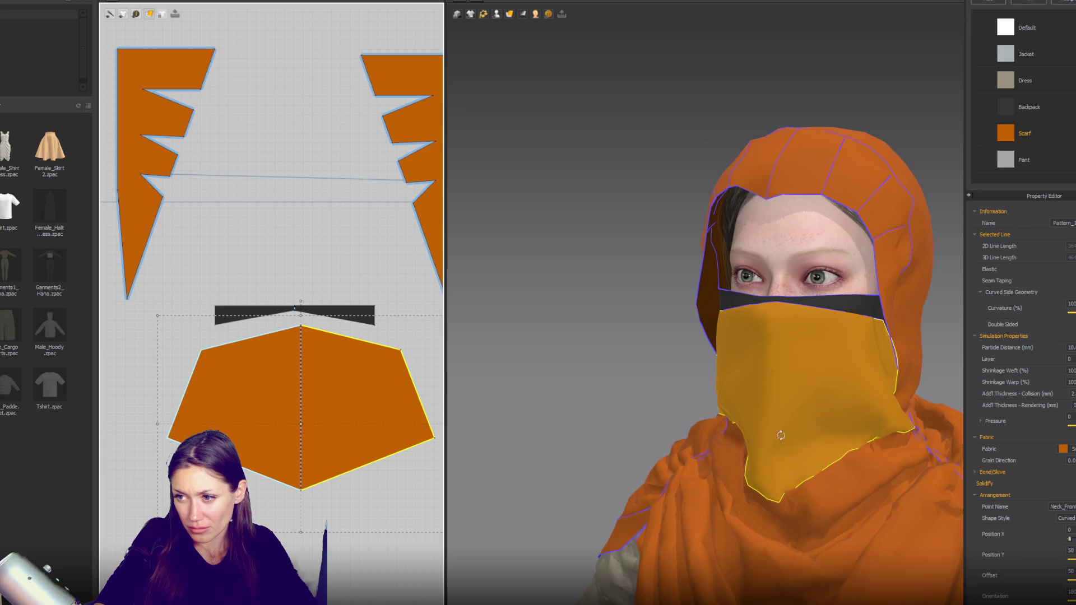
{"action": "right_click_drag", "start_coordinate": [780, 436], "coordinate": [807, 440]}
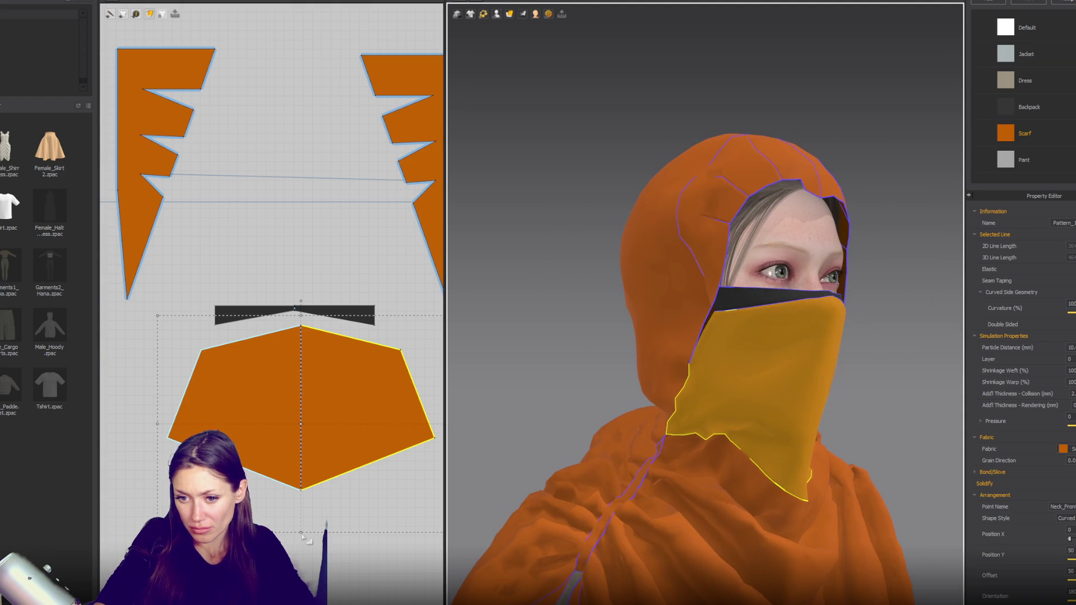
{"action": "left_click_drag", "start_coordinate": [781, 439], "coordinate": [782, 489]}
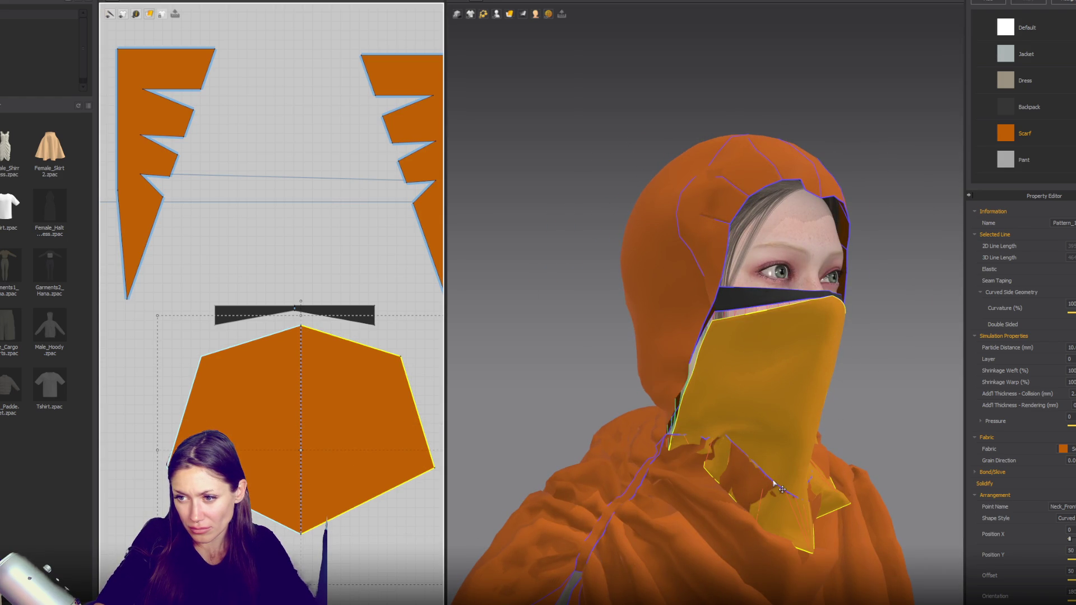
{"action": "scroll", "coordinate": [868, 447], "scroll_direction": "down", "scroll_amount": 3}
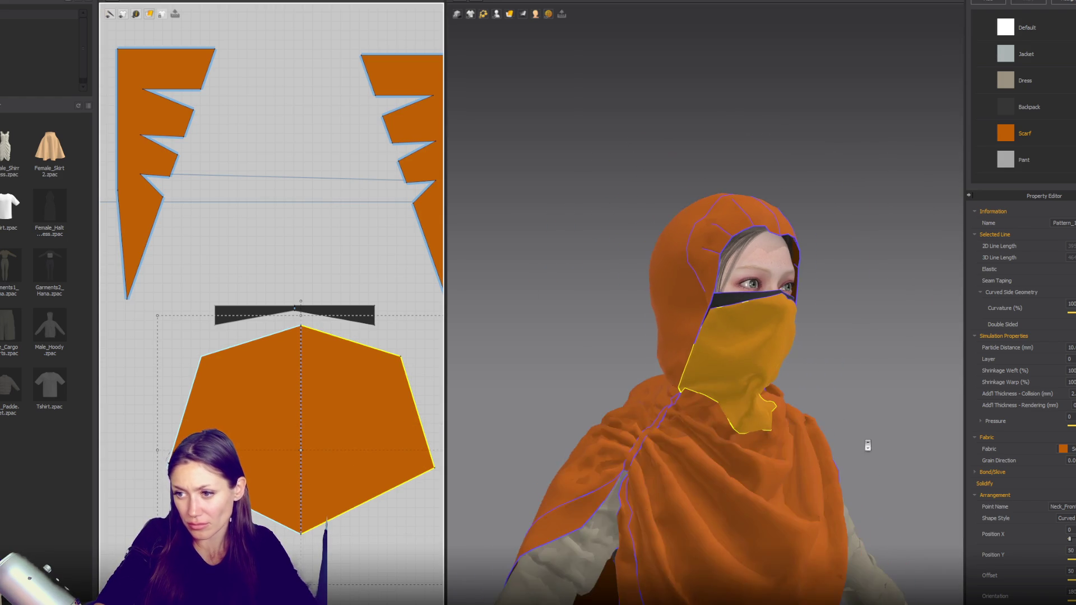
{"action": "right_click_drag", "start_coordinate": [866, 413], "coordinate": [858, 337]}
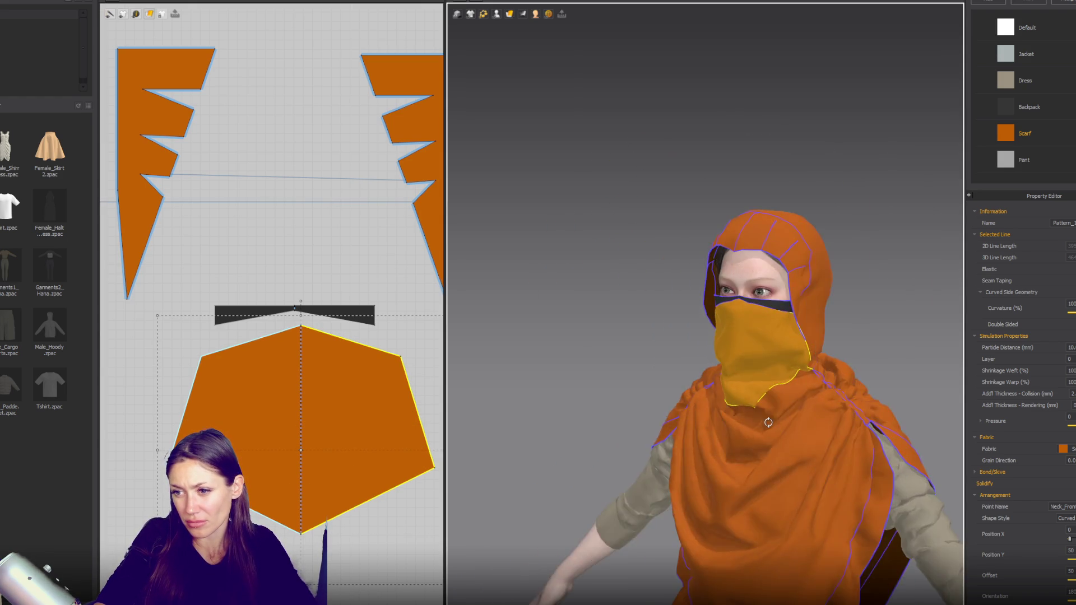
{"action": "left_click", "coordinate": [859, 337]}
{"action": "scroll", "coordinate": [862, 342], "scroll_direction": "down", "scroll_amount": 2}
{"action": "scroll", "coordinate": [849, 354], "scroll_direction": "down", "scroll_amount": 2}
{"action": "scroll", "coordinate": [824, 367], "scroll_direction": "down", "scroll_amount": 2}
{"action": "scroll", "coordinate": [867, 286], "scroll_direction": "down", "scroll_amount": 2}
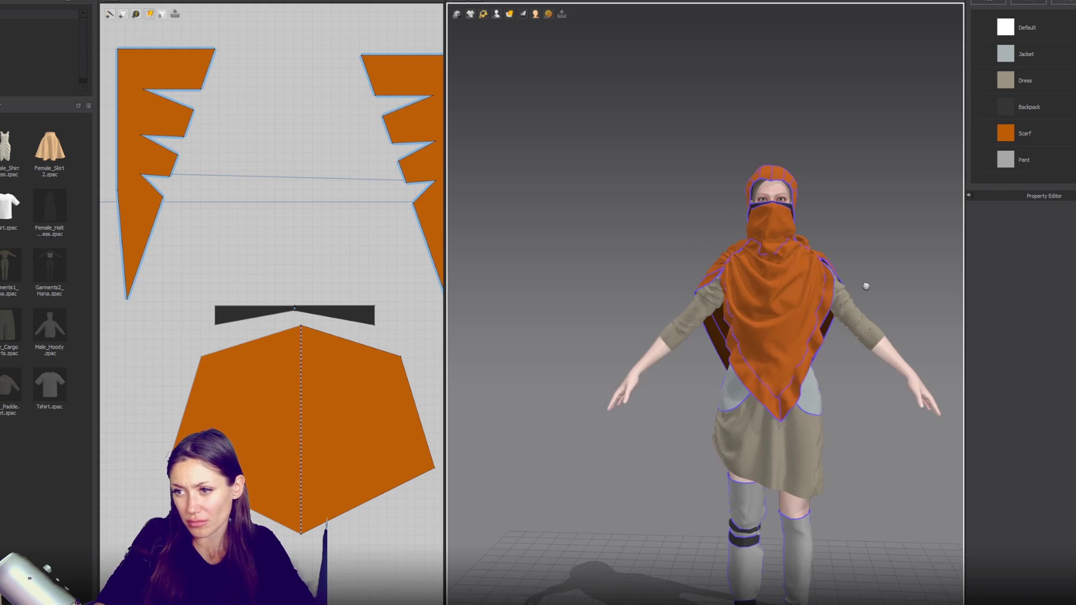
Step: Reposition the mask pattern's bottom and right corners with the Edit Pattern tool
{"action": "mouse_move", "coordinate": [708, 358]}
{"action": "right_mouse_down"}
{"action": "mouse_move", "coordinate": [716, 378]}
{"action": "mouse_move", "coordinate": [333, 535]}
{"action": "right_mouse_up"}
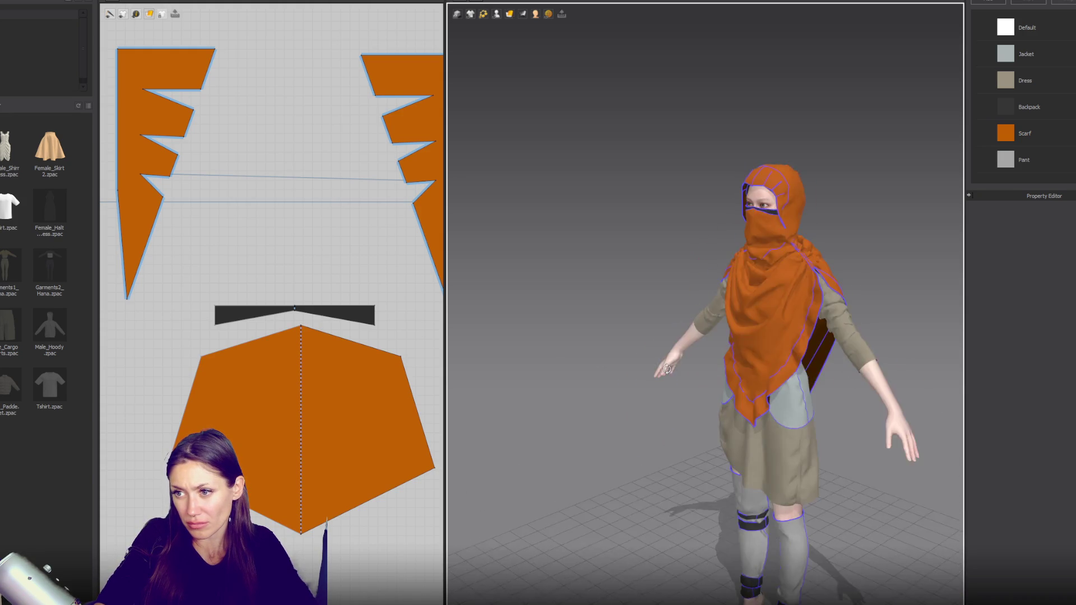
{"action": "left_click", "coordinate": [307, 534]}
{"action": "left_click_drag", "start_coordinate": [302, 519], "coordinate": [302, 515]}
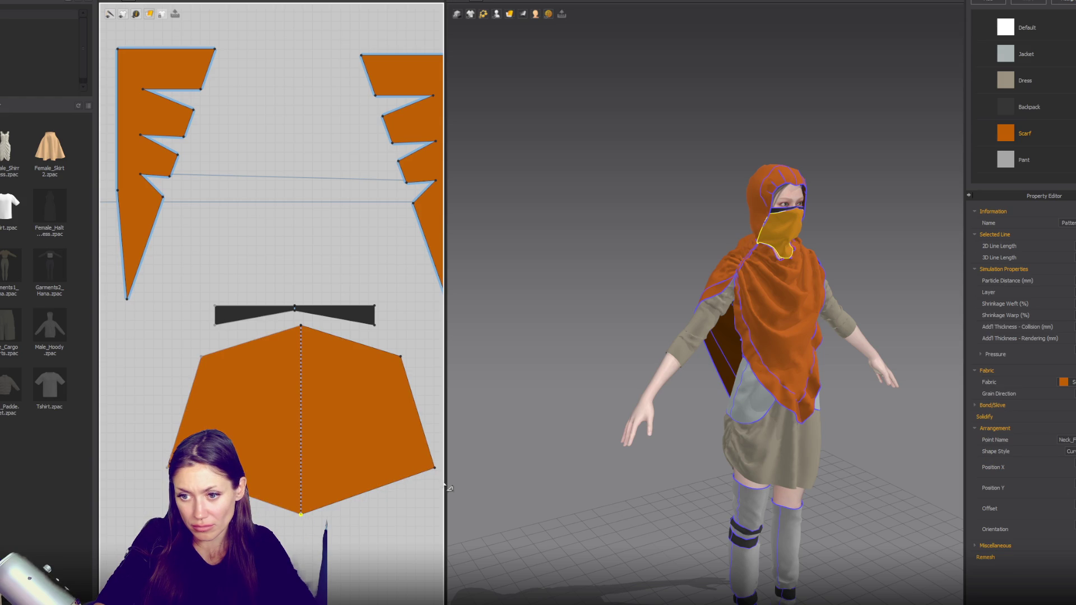
{"action": "left_click_drag", "start_coordinate": [425, 472], "coordinate": [424, 472]}
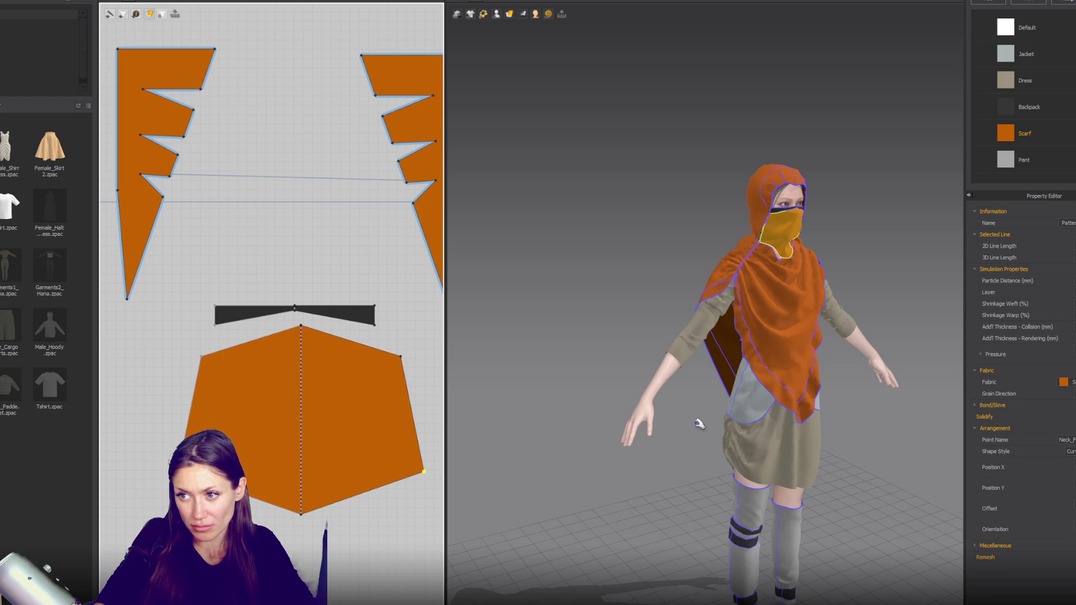
{"action": "right_click_drag", "start_coordinate": [841, 393], "coordinate": [862, 384]}
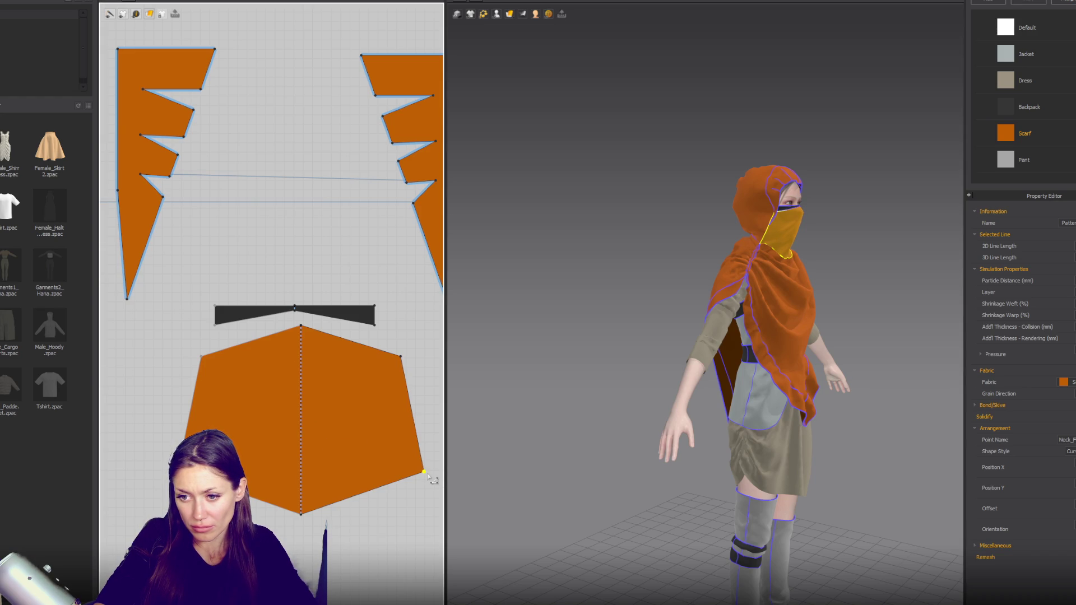
{"action": "key", "text": "Escape"}
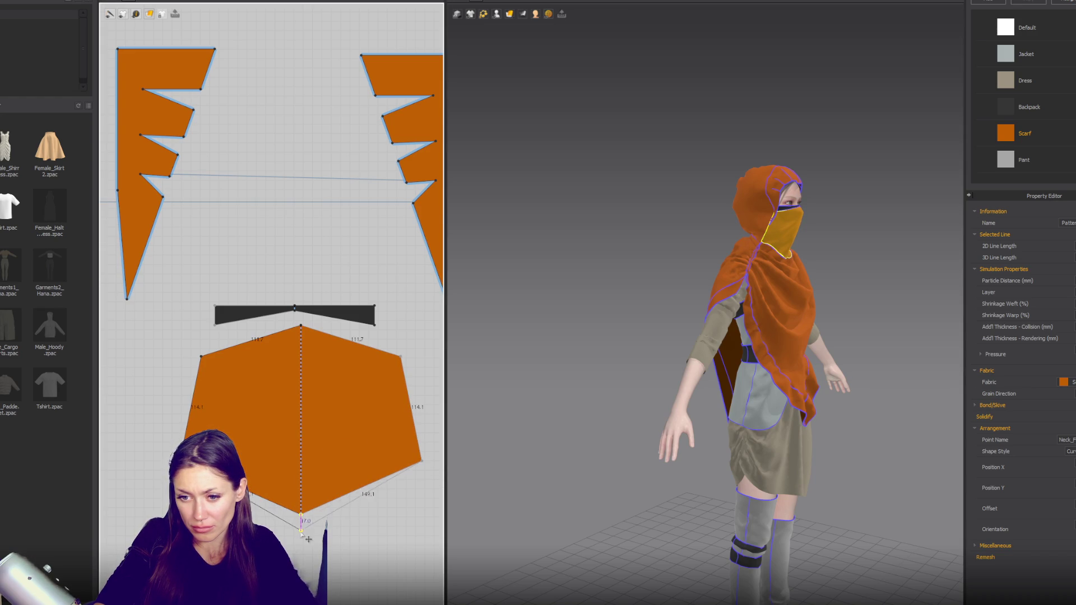
{"action": "left_click_drag", "start_coordinate": [301, 534], "coordinate": [304, 534]}
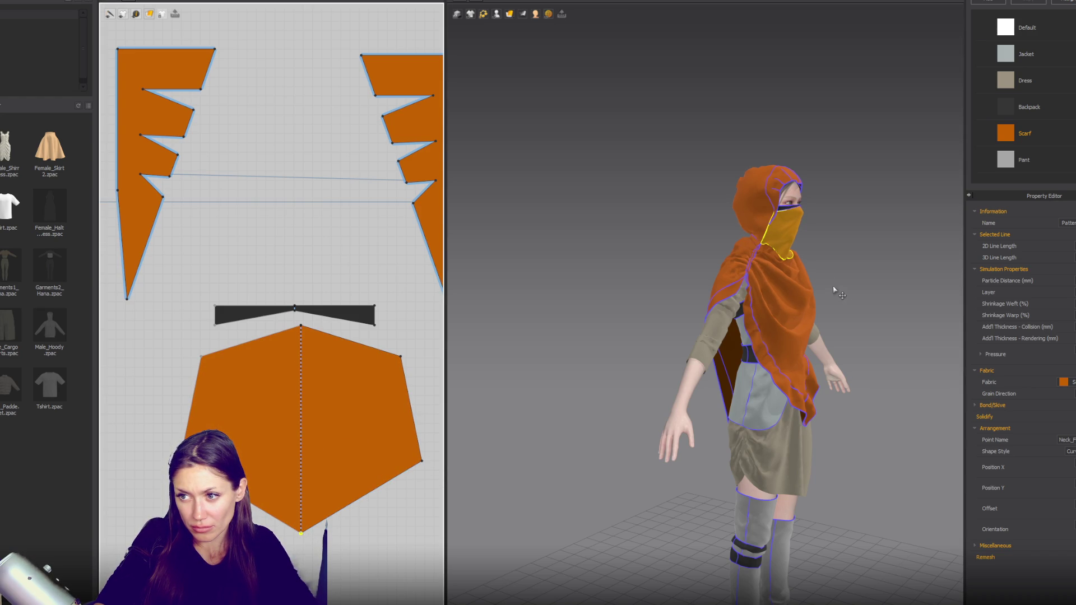
Step: Pull the face mask down over the face in 3D and check the fit from the front
{"action": "left_click", "coordinate": [809, 241]}
{"action": "left_click_drag", "start_coordinate": [811, 237], "coordinate": [816, 292]}
{"action": "mouse_move", "coordinate": [816, 292]}
{"action": "right_mouse_down"}
{"action": "mouse_move", "coordinate": [776, 319]}
{"action": "mouse_move", "coordinate": [891, 321]}
{"action": "right_mouse_up"}
{"action": "left_click", "coordinate": [797, 180]}
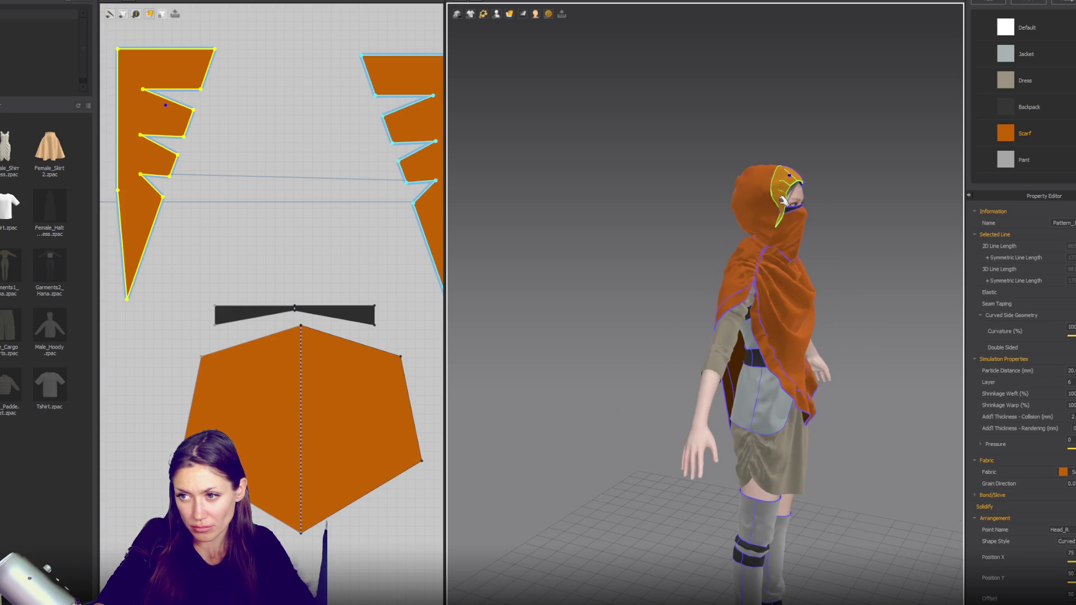
{"action": "mouse_move", "coordinate": [771, 240]}
{"action": "right_mouse_down"}
{"action": "mouse_move", "coordinate": [733, 236]}
{"action": "mouse_move", "coordinate": [747, 239]}
{"action": "right_mouse_up"}
{"action": "left_click", "coordinate": [660, 284]}
{"action": "scroll", "coordinate": [698, 289], "scroll_direction": "down", "scroll_amount": 2}
{"action": "right_click_drag", "start_coordinate": [654, 296], "coordinate": [714, 278]}
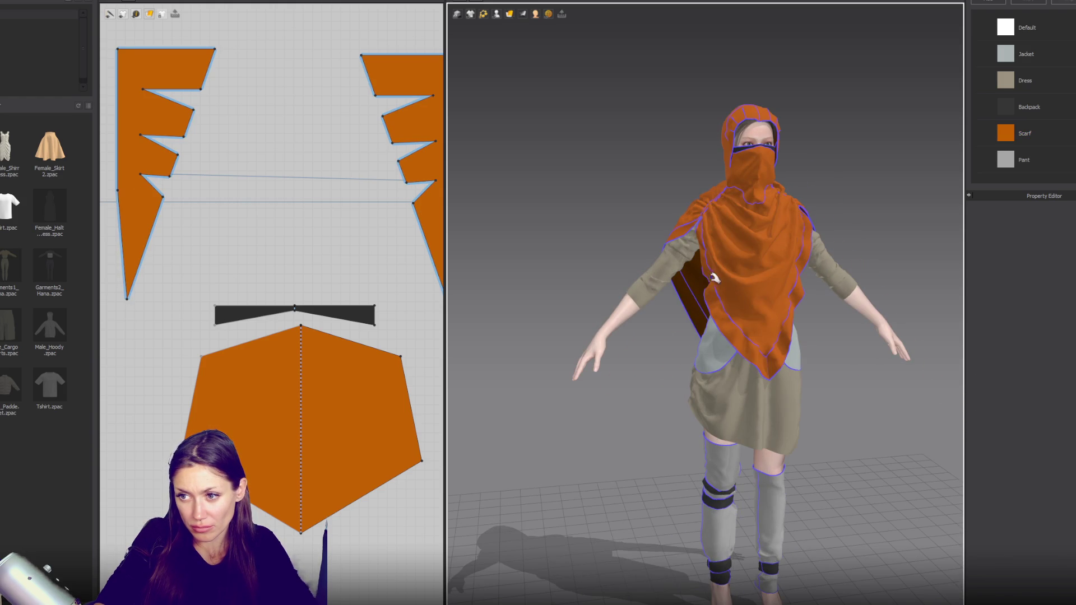
{"action": "left_click", "coordinate": [703, 283]}
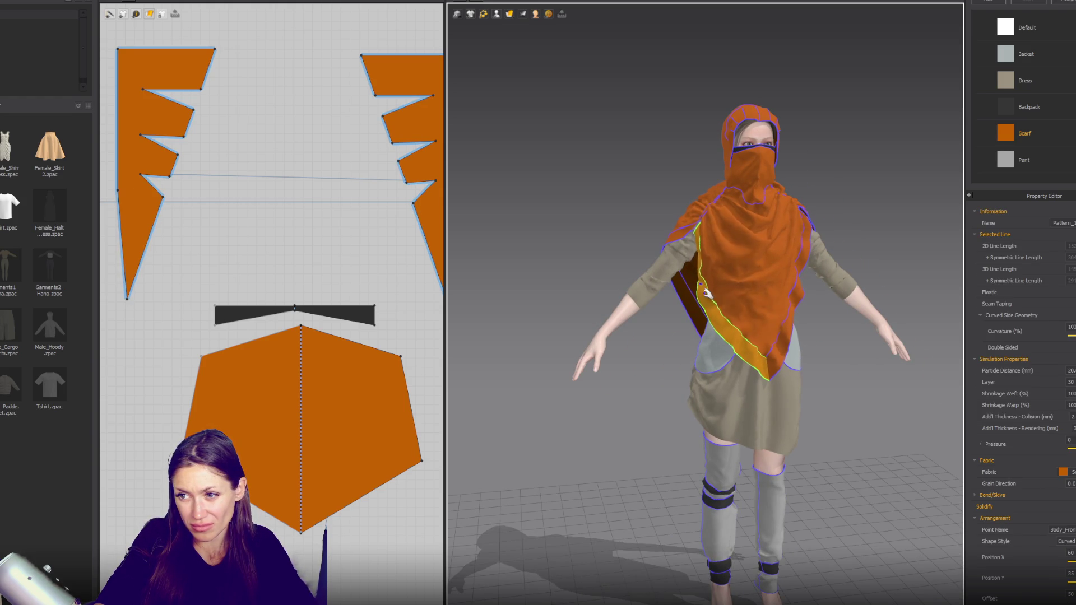
{"action": "right_click_drag", "start_coordinate": [715, 288], "coordinate": [765, 292]}
{"action": "right_click_drag", "start_coordinate": [668, 289], "coordinate": [687, 279]}
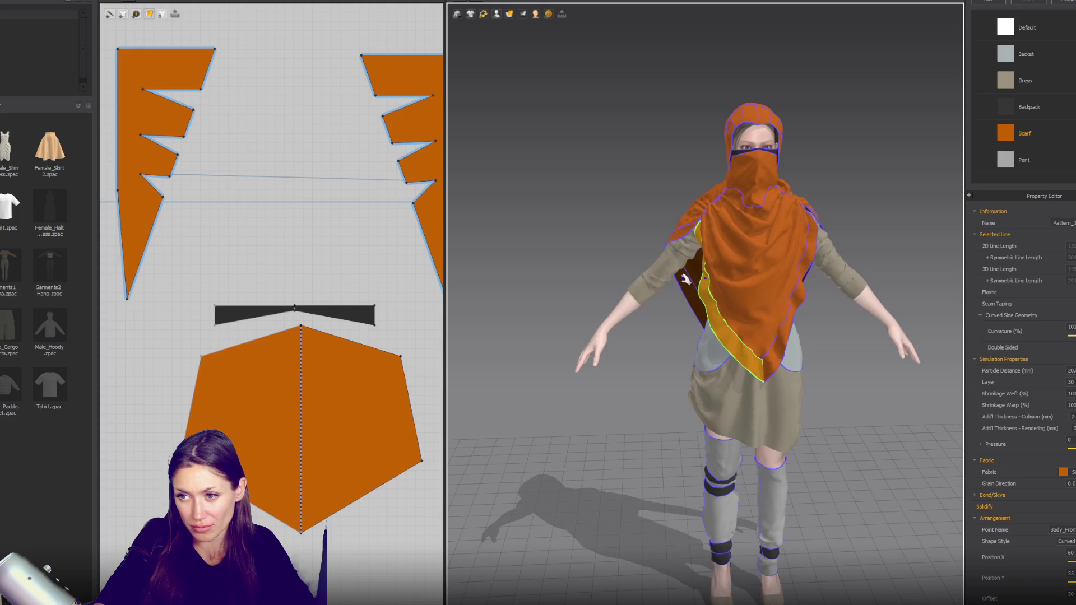
{"action": "left_click", "coordinate": [685, 285]}
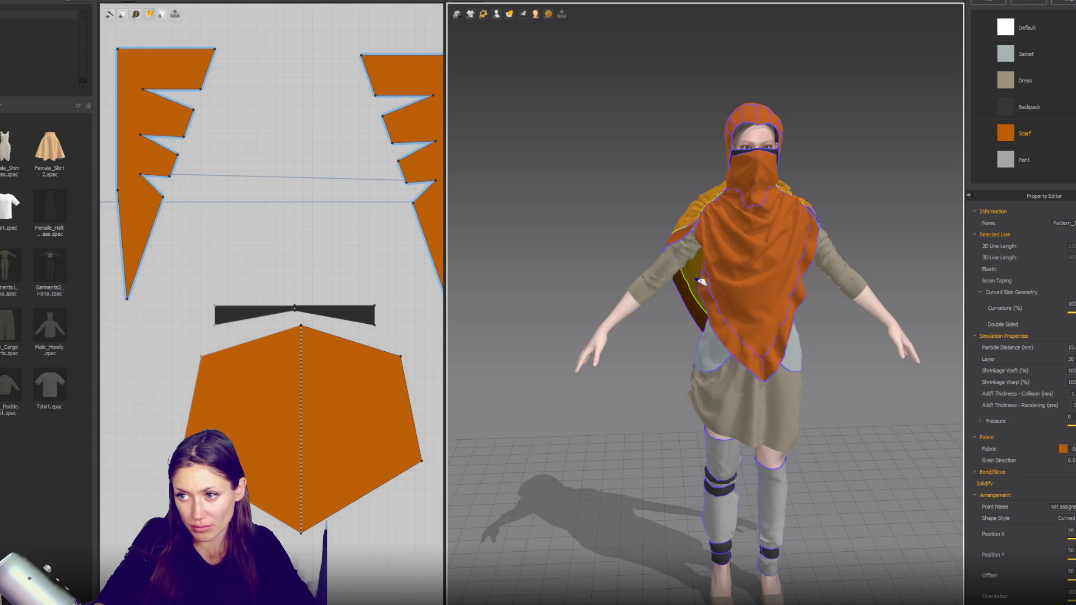
{"action": "left_click", "coordinate": [720, 277]}
{"action": "right_click_drag", "start_coordinate": [721, 276], "coordinate": [768, 283]}
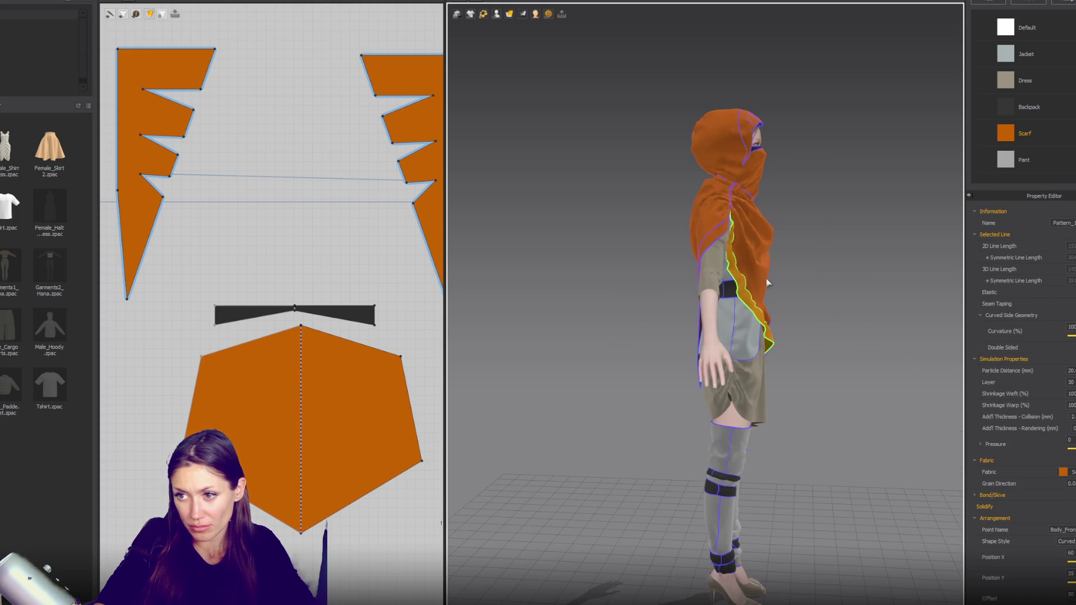
{"action": "left_click", "coordinate": [768, 265]}
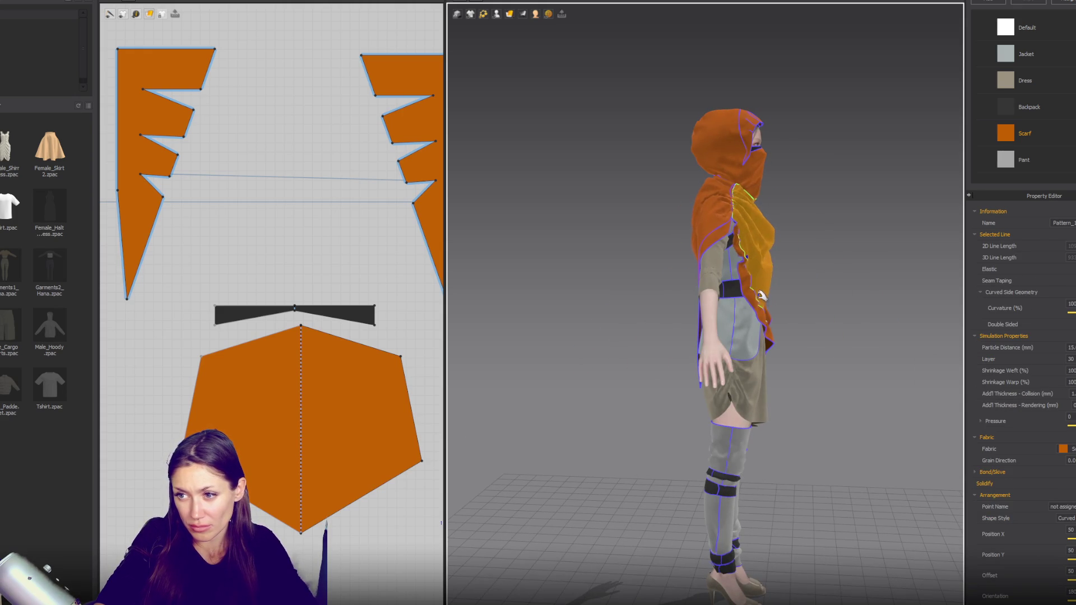
{"action": "left_click", "coordinate": [795, 371]}
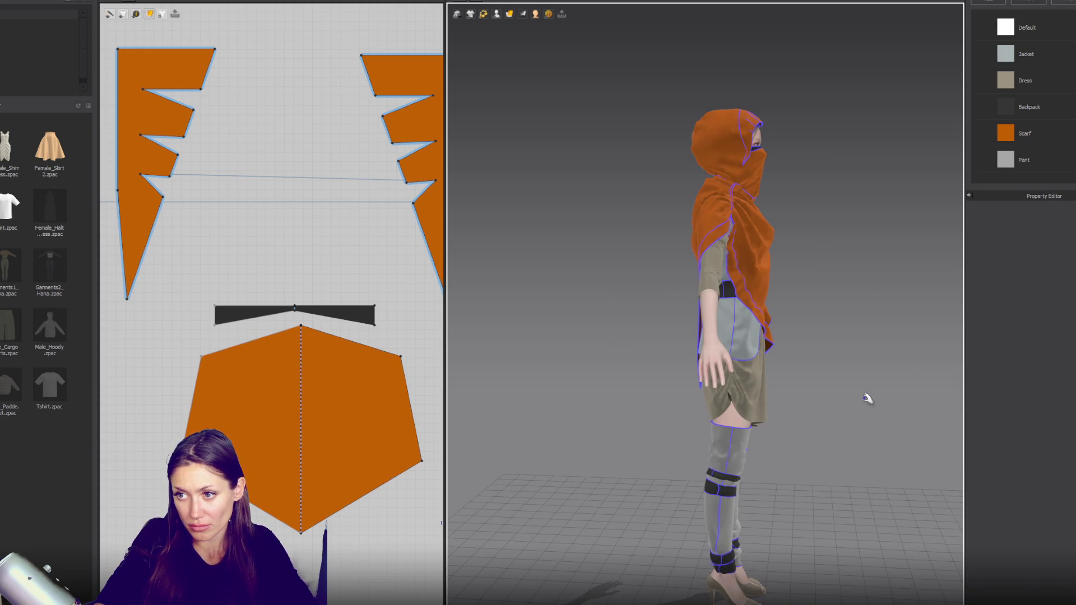
{"action": "right_click_drag", "start_coordinate": [853, 391], "coordinate": [764, 401]}
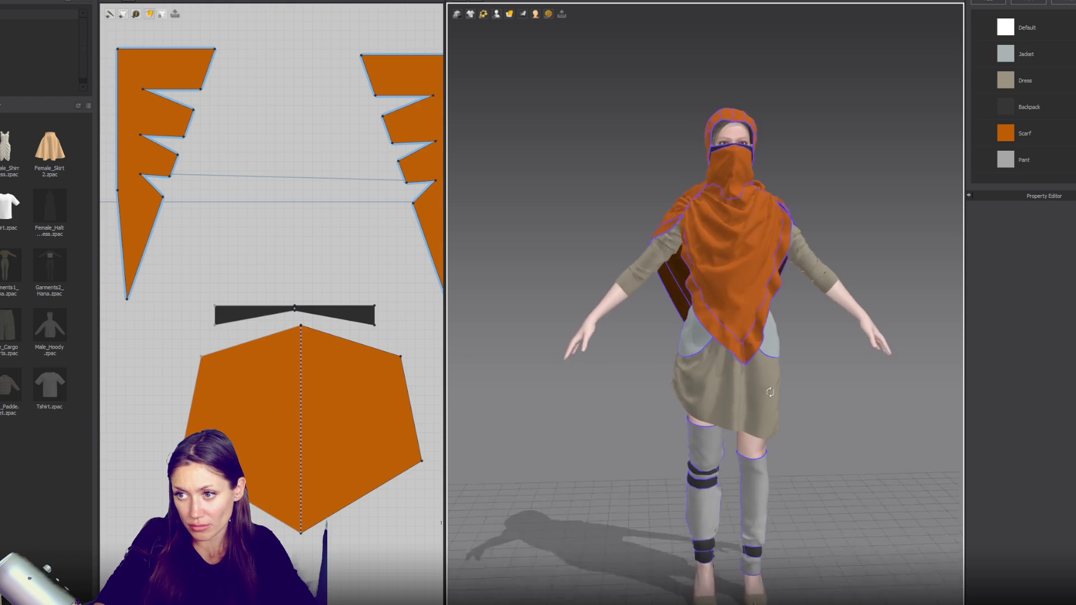
{"action": "left_click", "coordinate": [723, 310]}
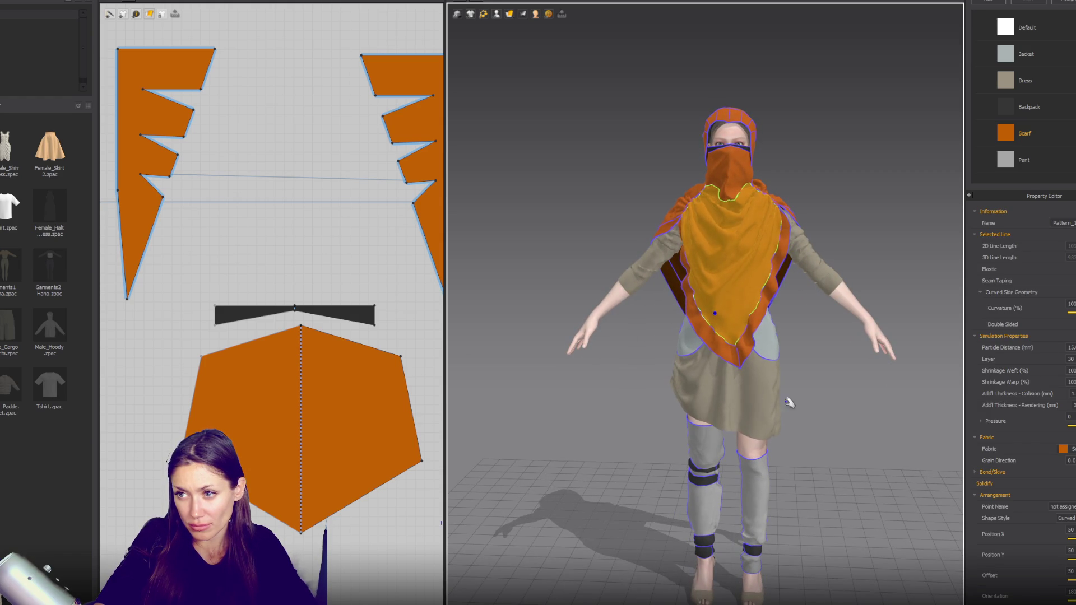
{"action": "left_click", "coordinate": [825, 414]}
{"action": "mouse_move", "coordinate": [813, 379]}
{"action": "right_mouse_down"}
{"action": "mouse_move", "coordinate": [538, 357]}
{"action": "mouse_move", "coordinate": [794, 355]}
{"action": "right_mouse_up"}
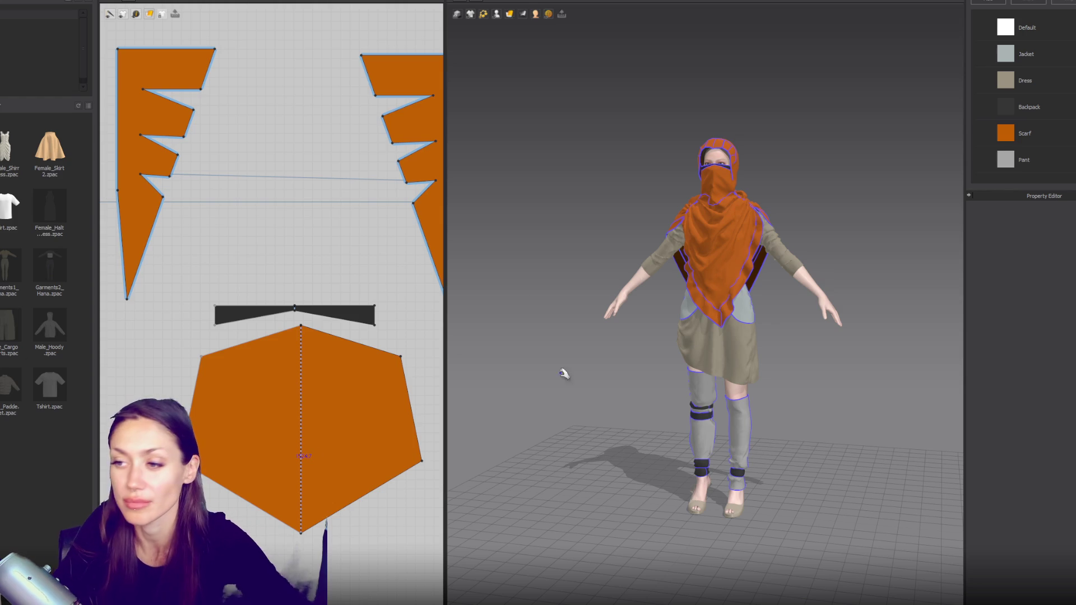
Step: Orbit around the avatar to inspect the mask and scarf from all sides
{"action": "left_click", "coordinate": [820, 286]}
{"action": "right_click_drag", "start_coordinate": [577, 308], "coordinate": [587, 306]}
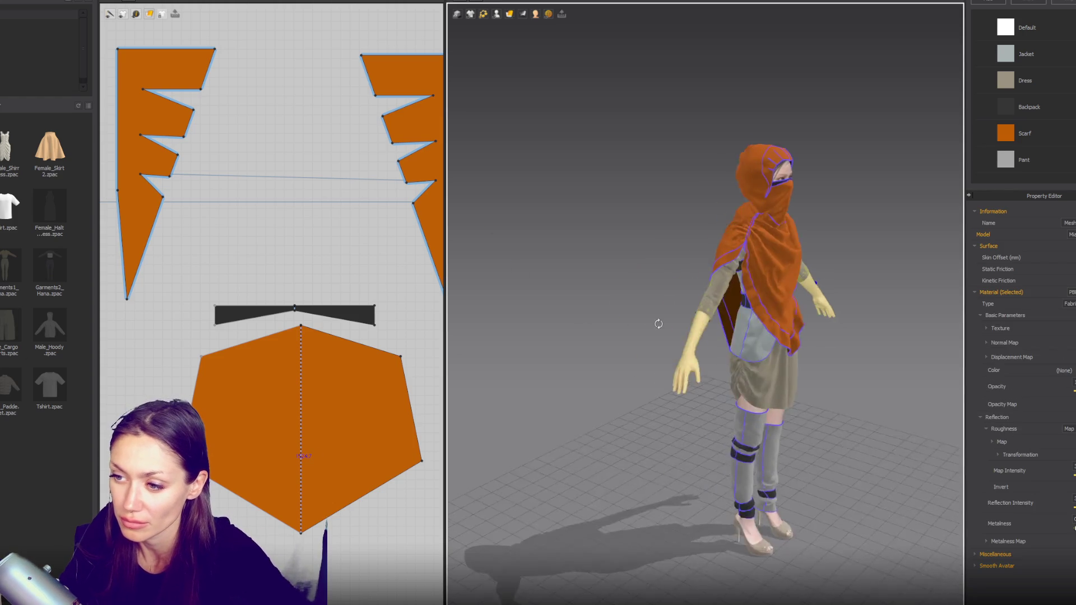
{"action": "left_click", "coordinate": [587, 306]}
{"action": "scroll", "coordinate": [588, 306], "scroll_direction": "up", "scroll_amount": 3}
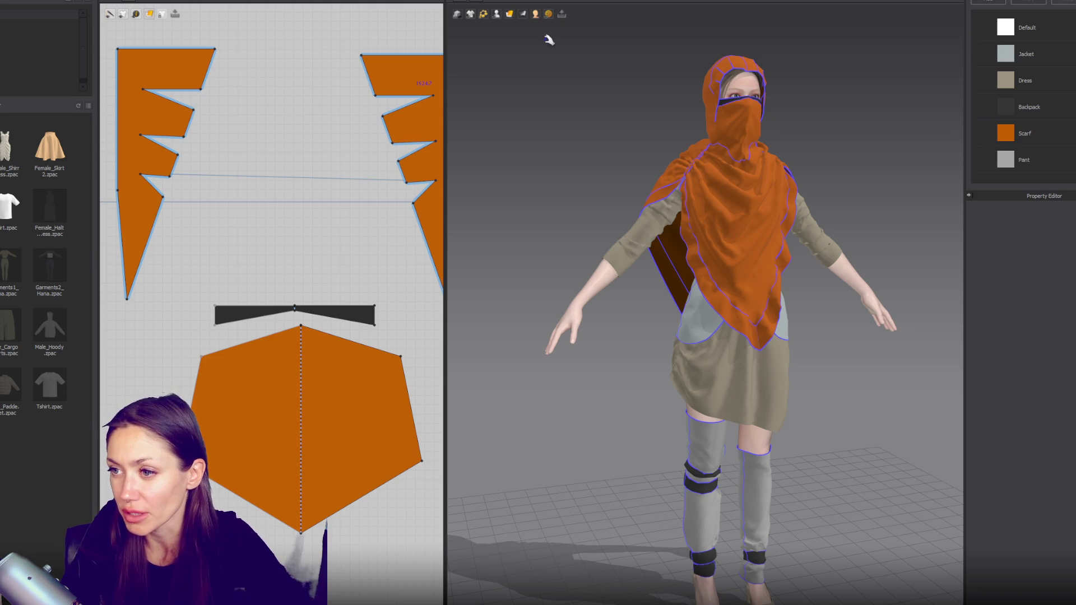
{"action": "mouse_move", "coordinate": [768, 190]}
{"action": "right_mouse_down"}
{"action": "mouse_move", "coordinate": [793, 195]}
{"action": "mouse_move", "coordinate": [581, 182]}
{"action": "mouse_move", "coordinate": [869, 188]}
{"action": "mouse_move", "coordinate": [758, 158]}
{"action": "right_mouse_up"}
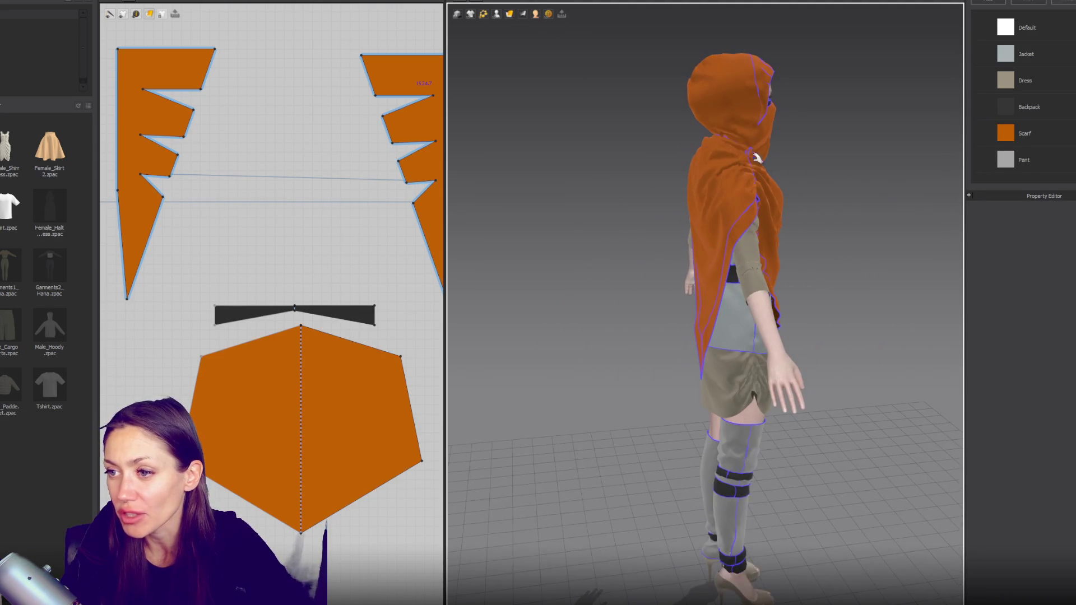
{"action": "mouse_move", "coordinate": [751, 238]}
{"action": "right_mouse_down"}
{"action": "mouse_move", "coordinate": [650, 178]}
{"action": "mouse_move", "coordinate": [521, 188]}
{"action": "mouse_move", "coordinate": [737, 202]}
{"action": "mouse_move", "coordinate": [597, 204]}
{"action": "mouse_move", "coordinate": [744, 193]}
{"action": "right_mouse_up"}
{"action": "left_click", "coordinate": [774, 168]}
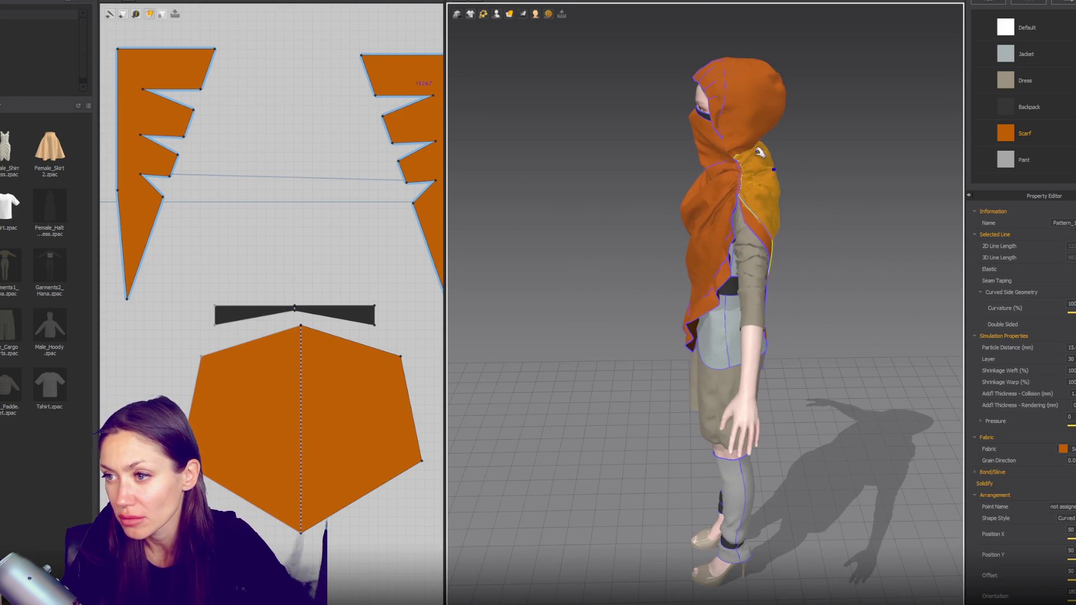
{"action": "mouse_move", "coordinate": [754, 139]}
{"action": "right_mouse_down"}
{"action": "mouse_move", "coordinate": [632, 181]}
{"action": "mouse_move", "coordinate": [765, 176]}
{"action": "mouse_move", "coordinate": [834, 216]}
{"action": "mouse_move", "coordinate": [780, 181]}
{"action": "right_mouse_up"}
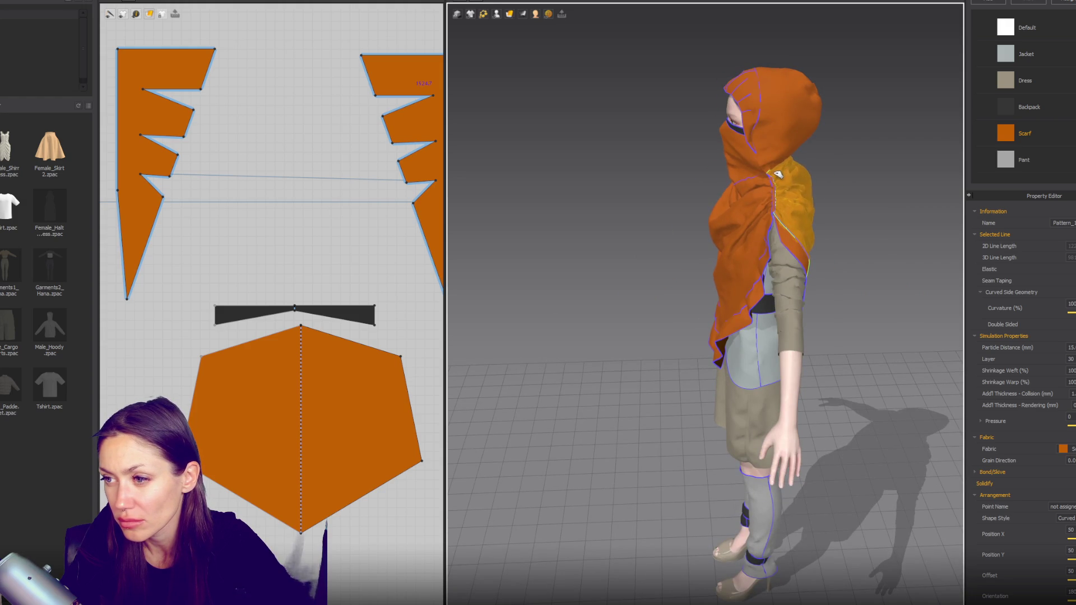
{"action": "left_click", "coordinate": [692, 233]}
{"action": "mouse_move", "coordinate": [692, 233]}
{"action": "right_mouse_down"}
{"action": "mouse_move", "coordinate": [866, 240]}
{"action": "mouse_move", "coordinate": [790, 194]}
{"action": "right_mouse_up"}
Step: Pull the mask pattern's right and bottom corners inward to narrow the face mask
{"action": "left_click", "coordinate": [780, 174]}
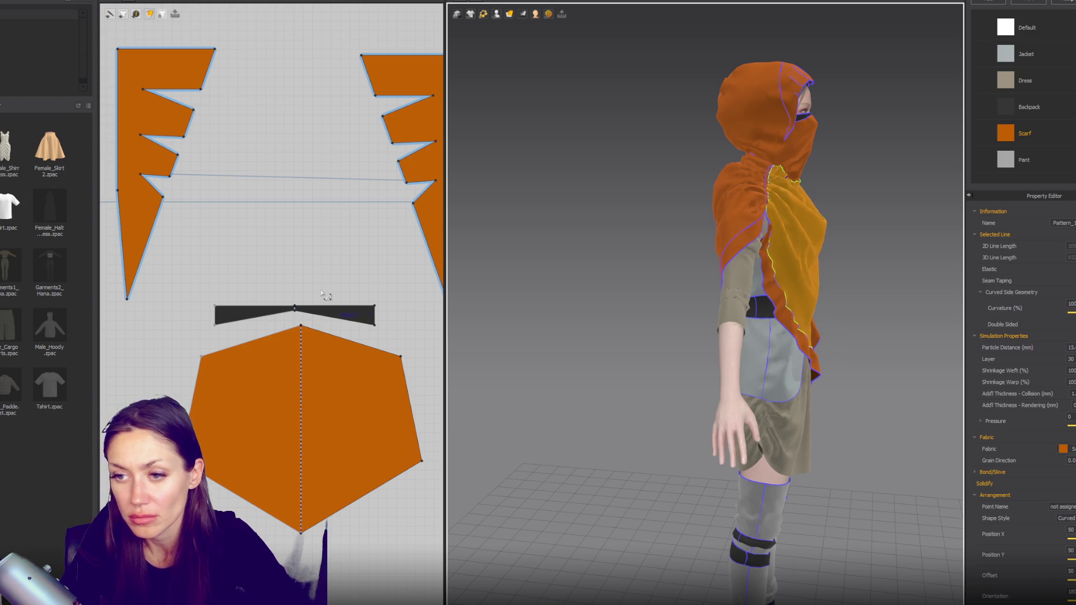
{"action": "left_click_drag", "start_coordinate": [420, 461], "coordinate": [411, 461]}
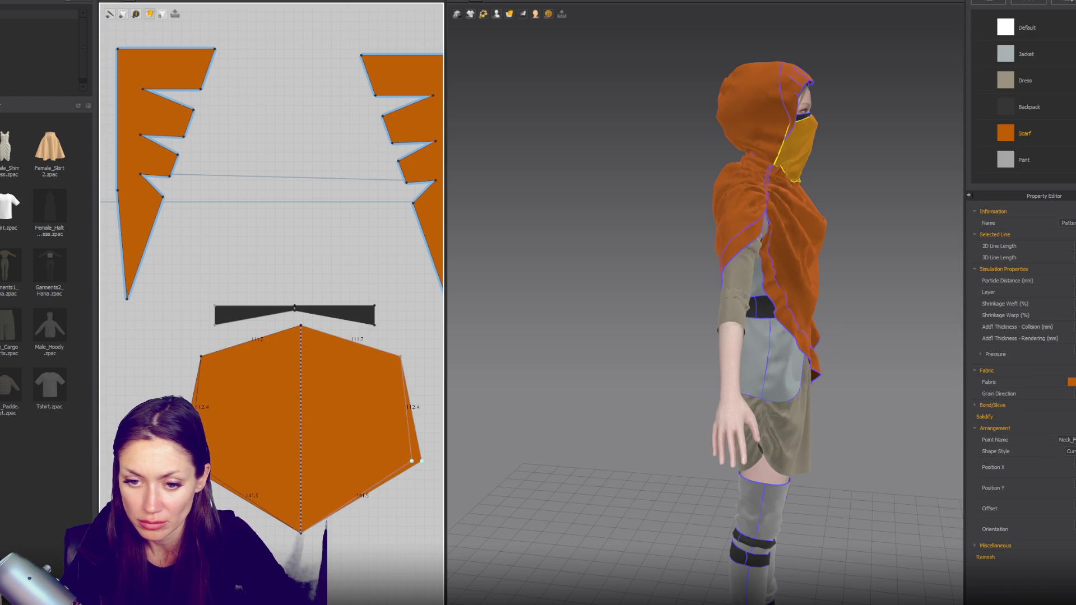
{"action": "left_click_drag", "start_coordinate": [301, 531], "coordinate": [300, 517]}
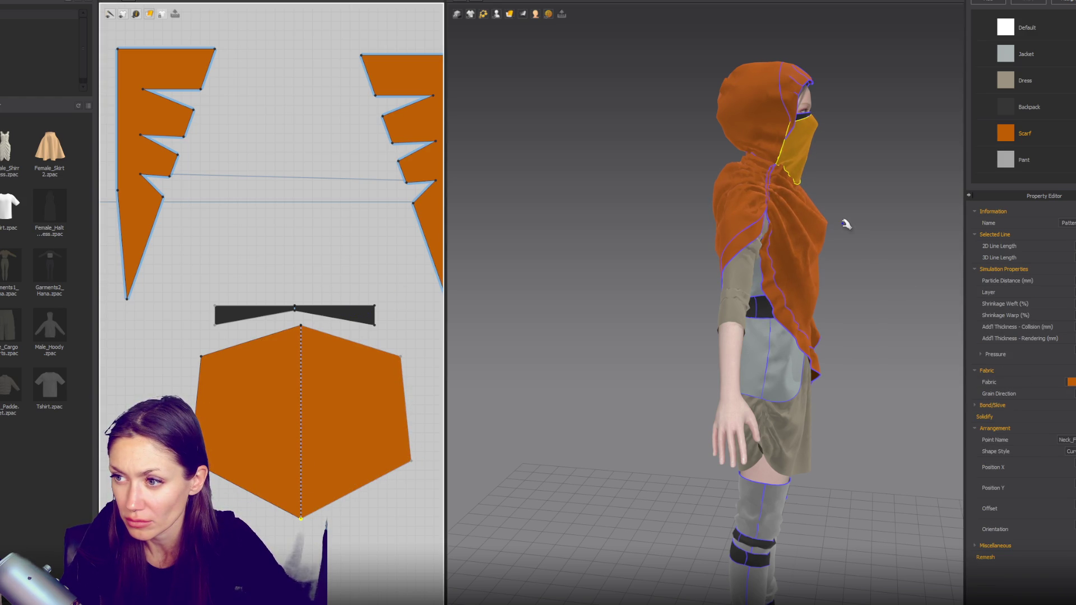
{"action": "mouse_move", "coordinate": [846, 224]}
{"action": "right_mouse_down"}
{"action": "mouse_move", "coordinate": [681, 216]}
{"action": "mouse_move", "coordinate": [885, 218]}
{"action": "mouse_move", "coordinate": [693, 205]}
{"action": "mouse_move", "coordinate": [728, 194]}
{"action": "right_mouse_up"}
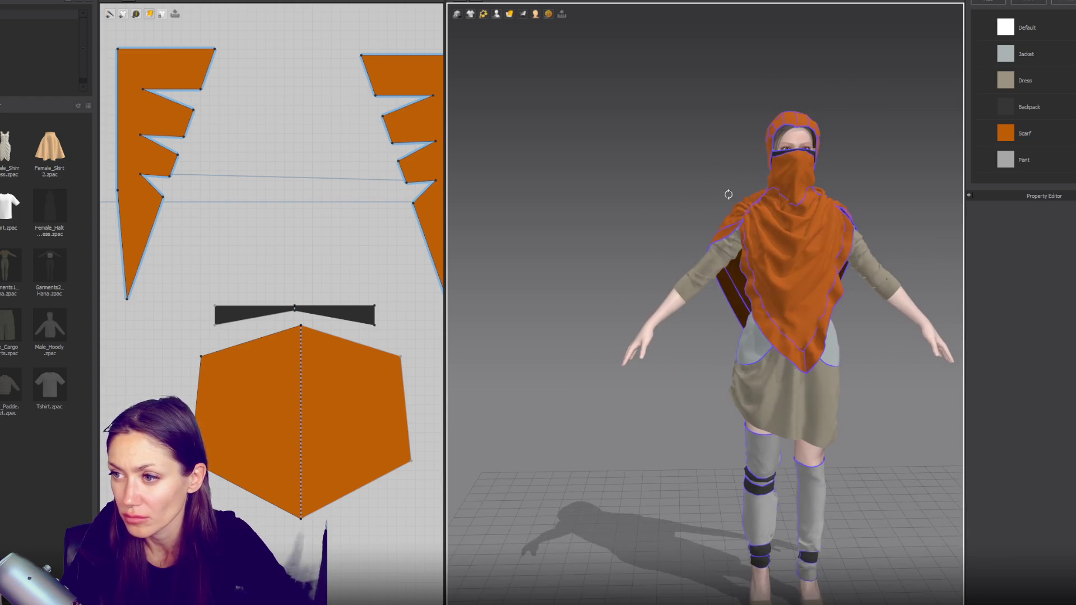
{"action": "left_click", "coordinate": [798, 181]}
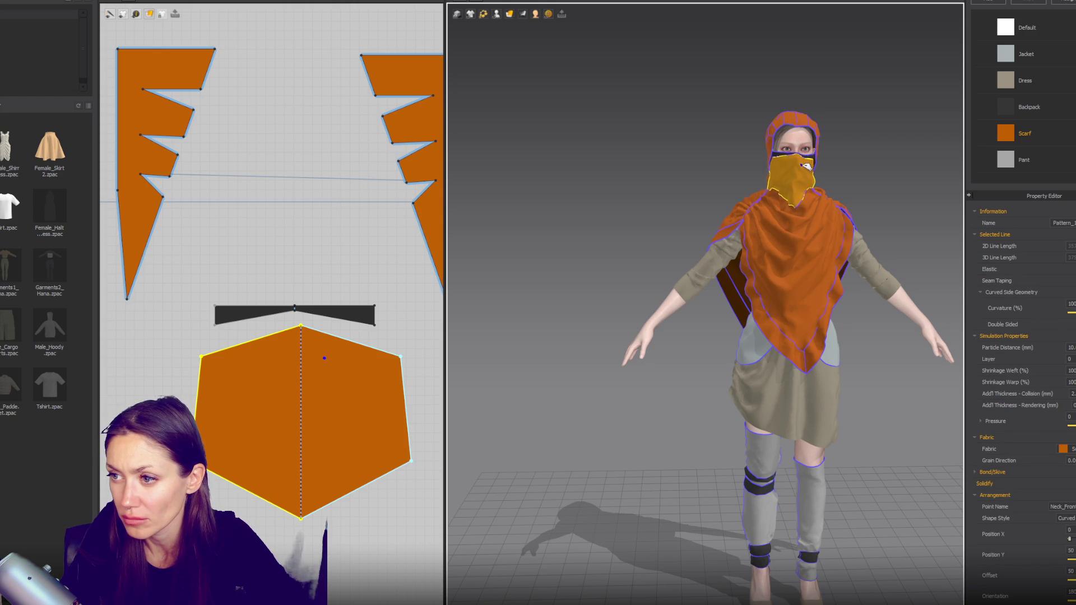
{"action": "left_click", "coordinate": [834, 193]}
{"action": "mouse_move", "coordinate": [853, 205]}
{"action": "right_mouse_down"}
{"action": "mouse_move", "coordinate": [363, 179]}
{"action": "mouse_move", "coordinate": [845, 210]}
{"action": "right_mouse_up"}
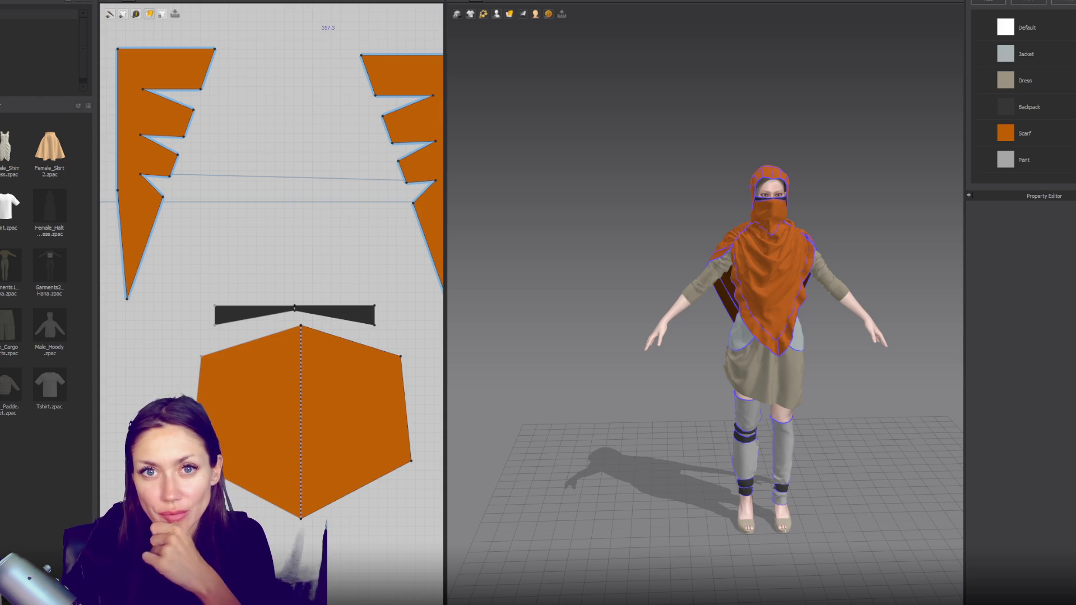
Step: Save the current hooded-outfit project from the File menu
{"action": "key", "text": "alt+f"}
{"action": "key", "text": "Down"}
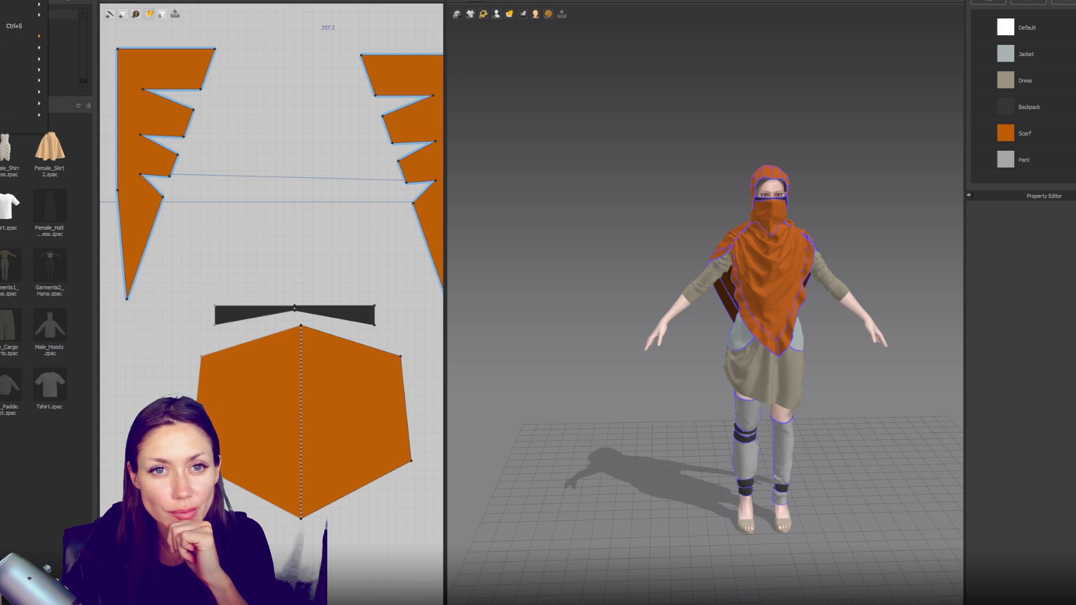
{"action": "key", "text": "Right"}
{"action": "key", "text": "Escape"}
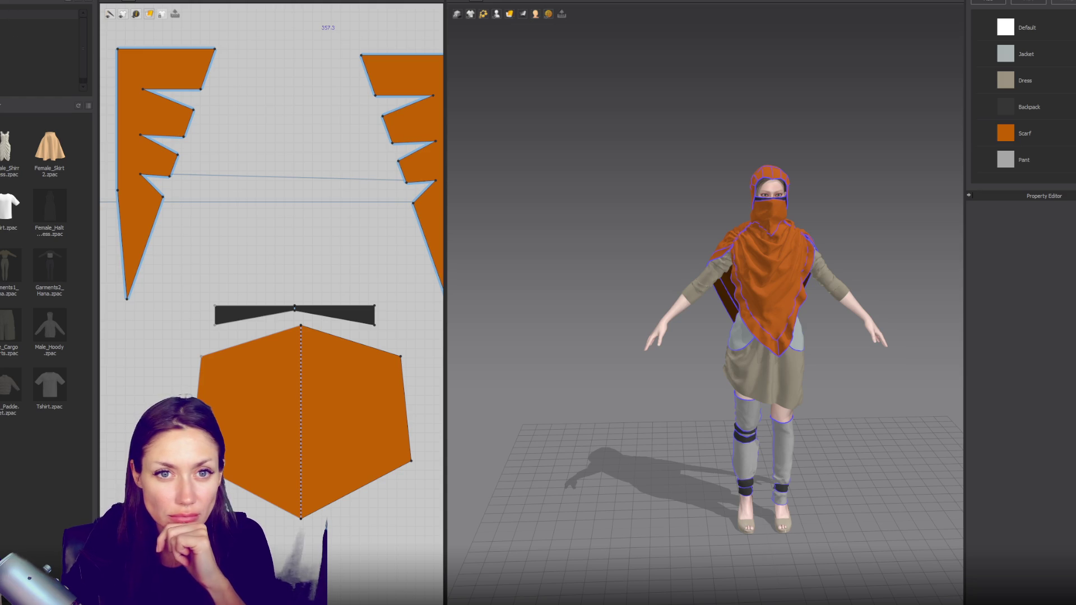
Step: Load the MV2_Leo male avatar from the library and open the pants garment file
{"action": "left_click", "coordinate": [24, 28]}
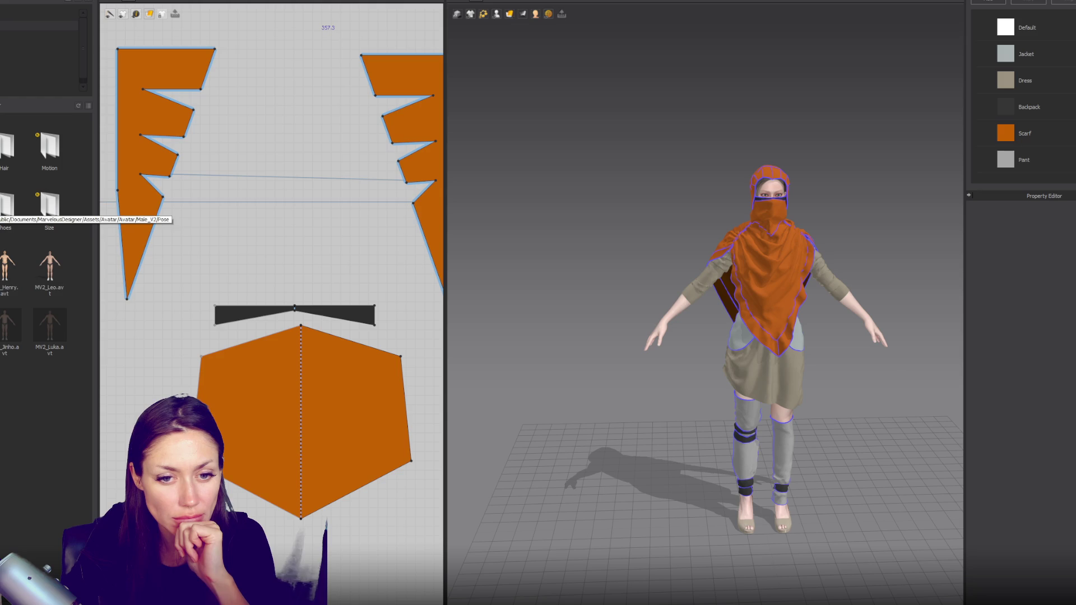
{"action": "mouse_move", "coordinate": [50, 268]}
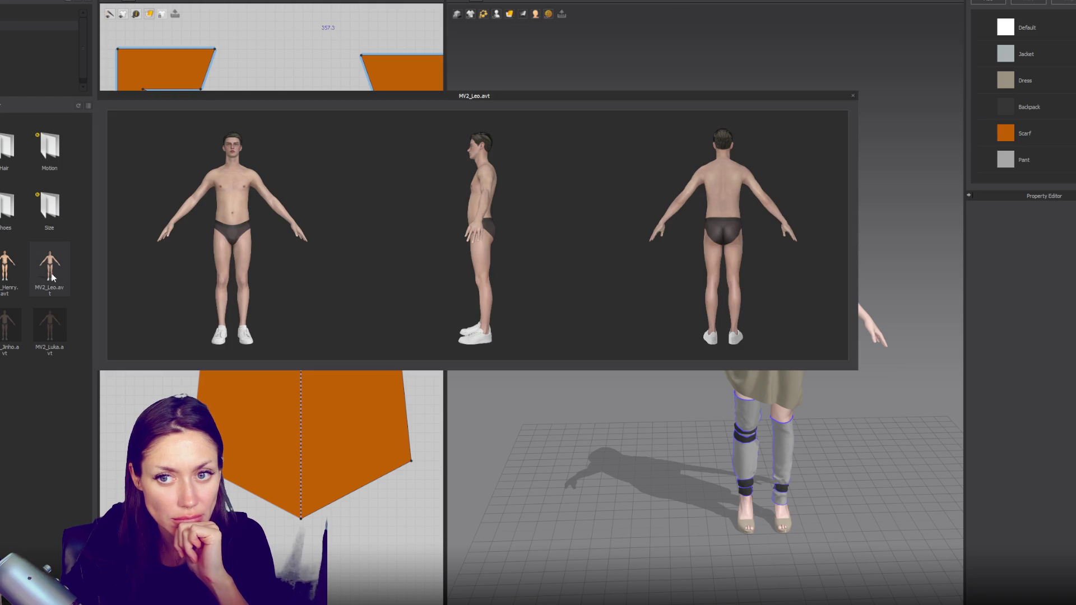
{"action": "double_click", "coordinate": [52, 276]}
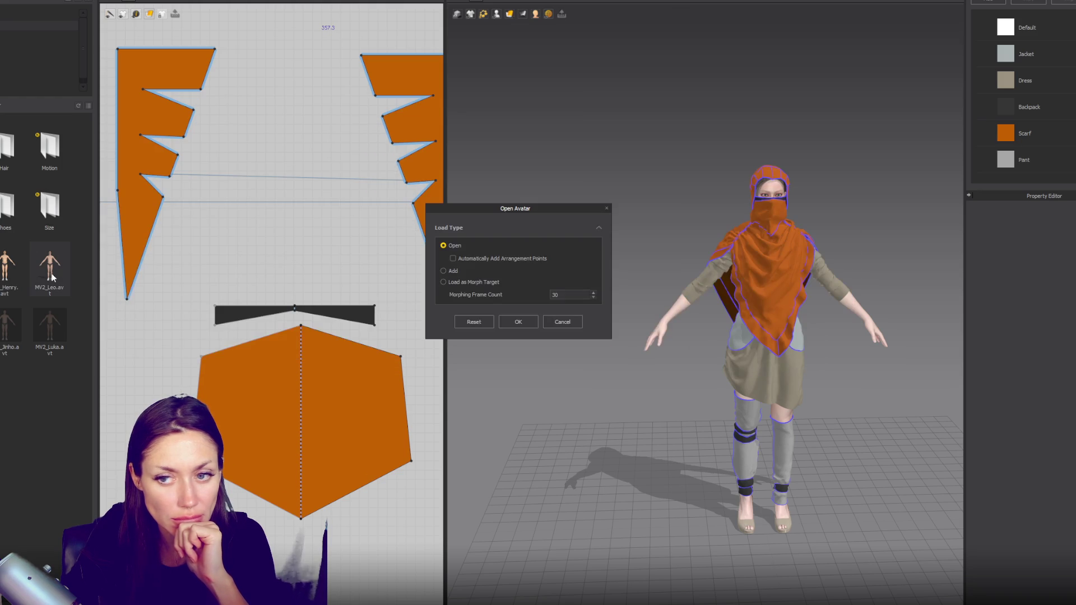
{"action": "left_click", "coordinate": [556, 323]}
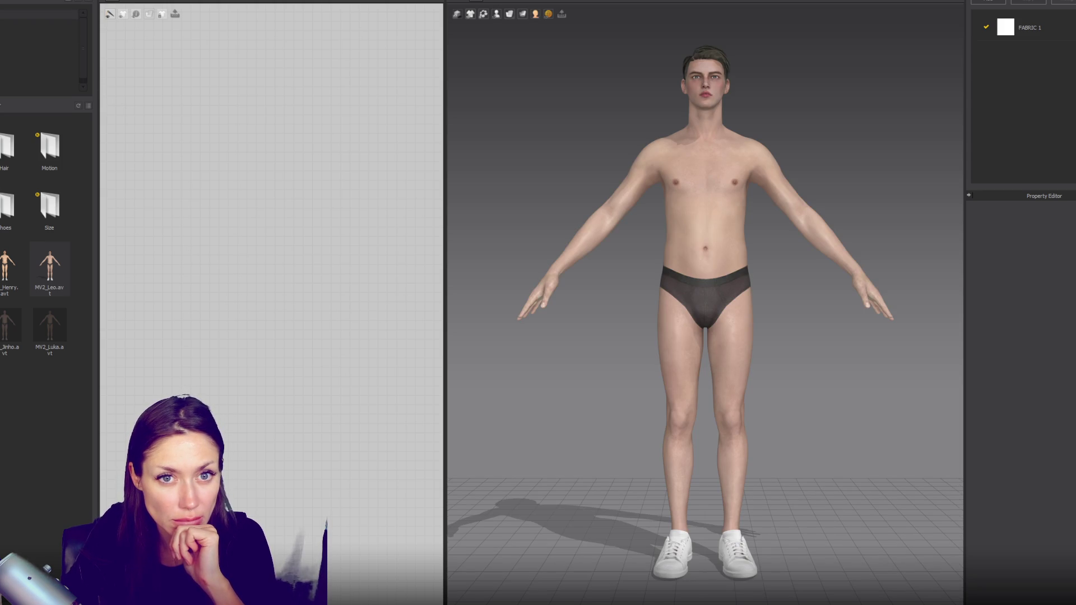
{"action": "double_click", "coordinate": [47, 205]}
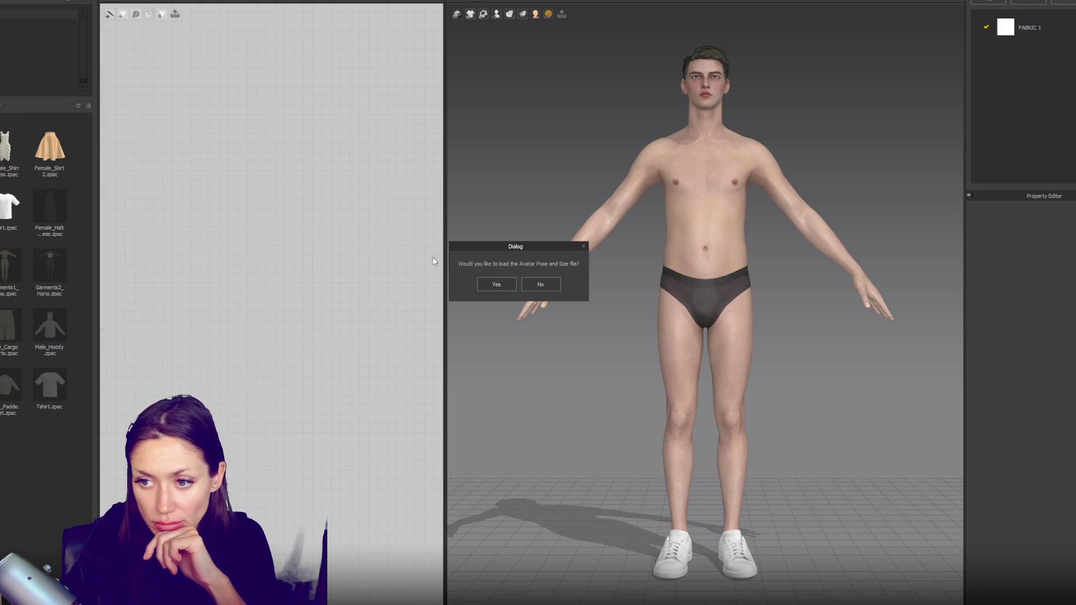
Step: Load the pants onto the avatar and draw a thin waistband rectangle, unfolded into one symmetric piece
{"action": "left_click", "coordinate": [506, 285]}
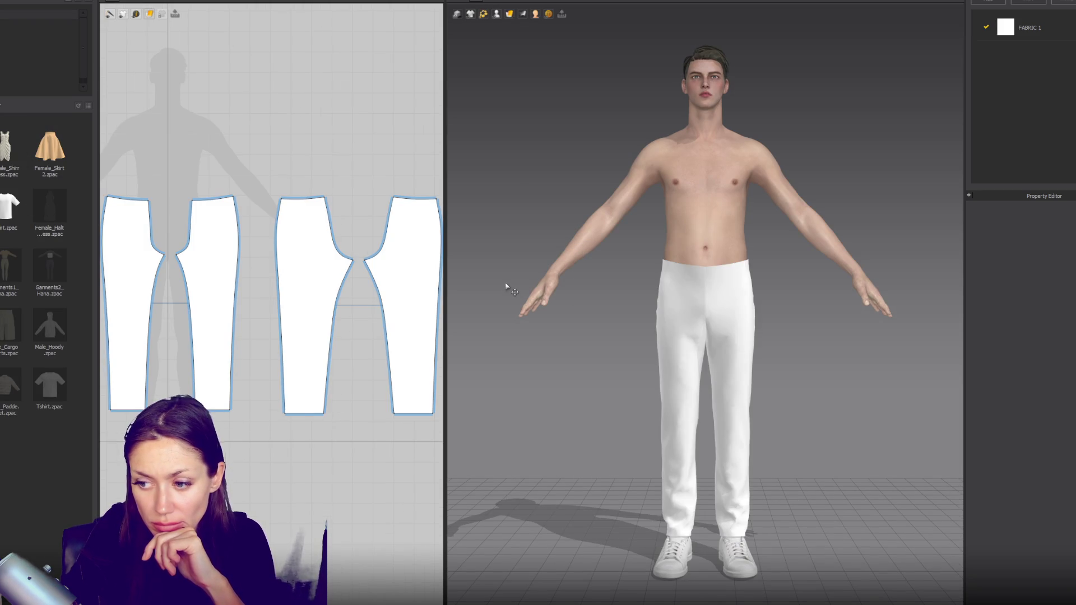
{"action": "scroll", "coordinate": [507, 287], "scroll_direction": "down", "scroll_amount": 2}
{"action": "mouse_move", "coordinate": [507, 288]}
{"action": "right_mouse_down"}
{"action": "mouse_move", "coordinate": [679, 296]}
{"action": "mouse_move", "coordinate": [648, 300]}
{"action": "right_mouse_up"}
{"action": "scroll", "coordinate": [648, 301], "scroll_direction": "up", "scroll_amount": 1}
{"action": "scroll", "coordinate": [650, 263], "scroll_direction": "up", "scroll_amount": 1}
{"action": "scroll", "coordinate": [650, 263], "scroll_direction": "up", "scroll_amount": 1}
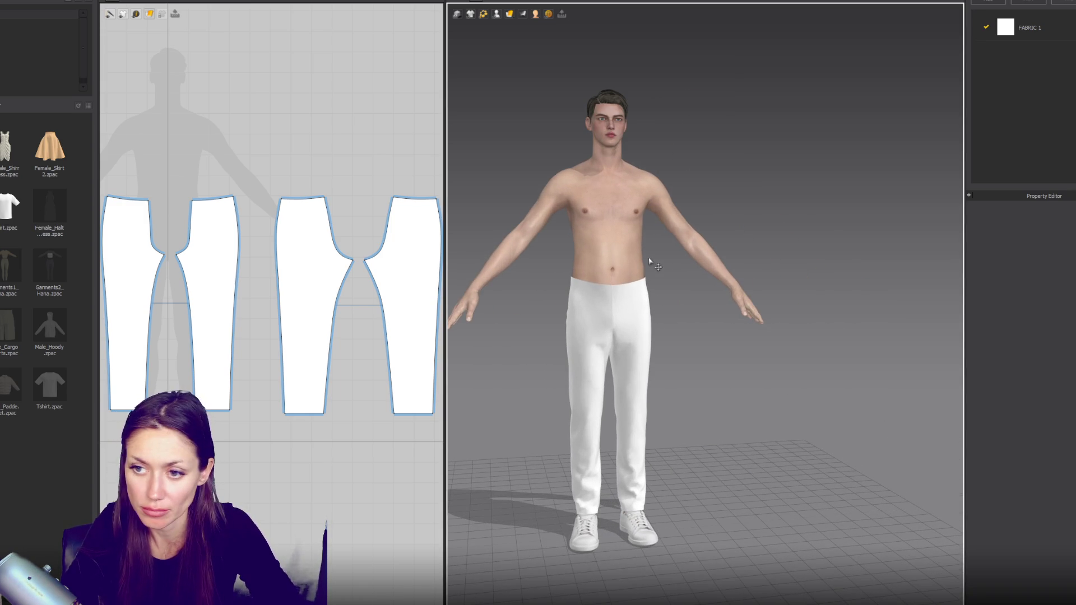
{"action": "right_click_drag", "start_coordinate": [254, 147], "coordinate": [286, 183]}
{"action": "left_click", "coordinate": [136, 13]}
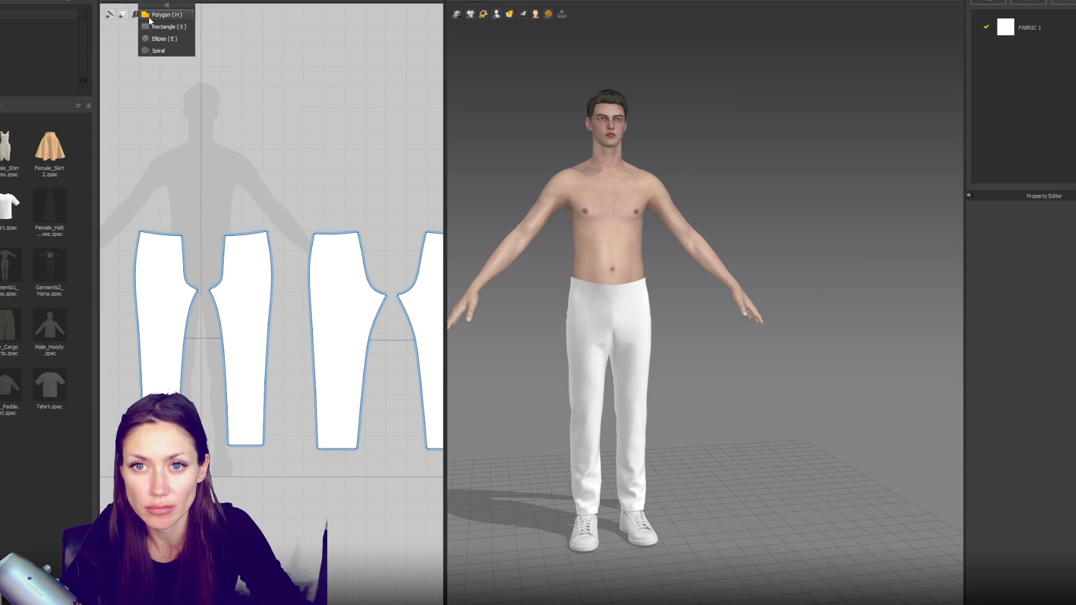
{"action": "left_click_drag", "start_coordinate": [145, 202], "coordinate": [191, 213]}
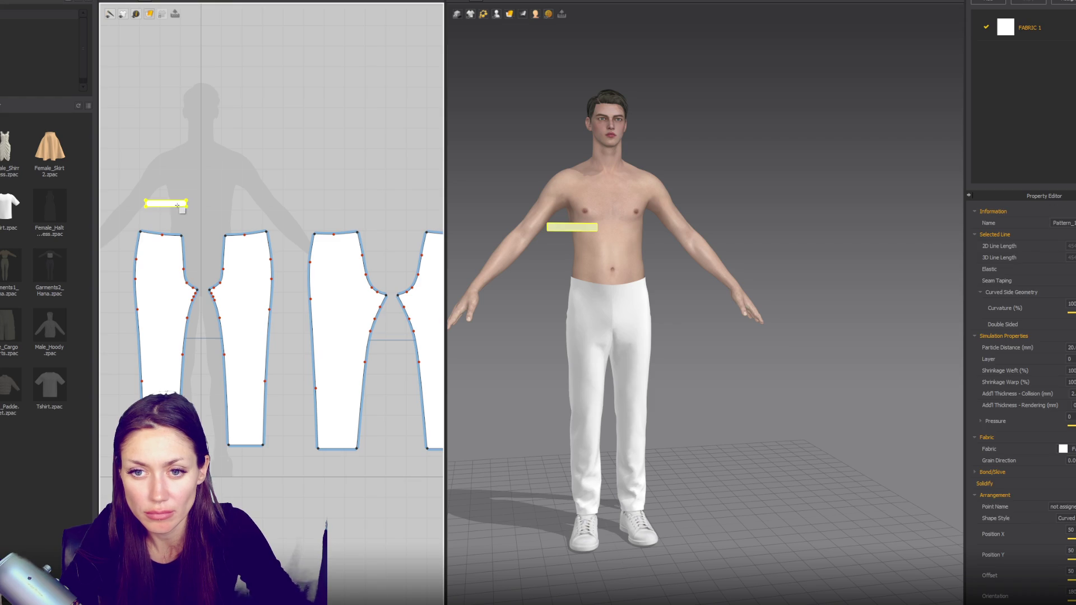
{"action": "key", "text": "ctrl+c"}
{"action": "key", "text": "ctrl+r"}
{"action": "left_click", "coordinate": [207, 210]}
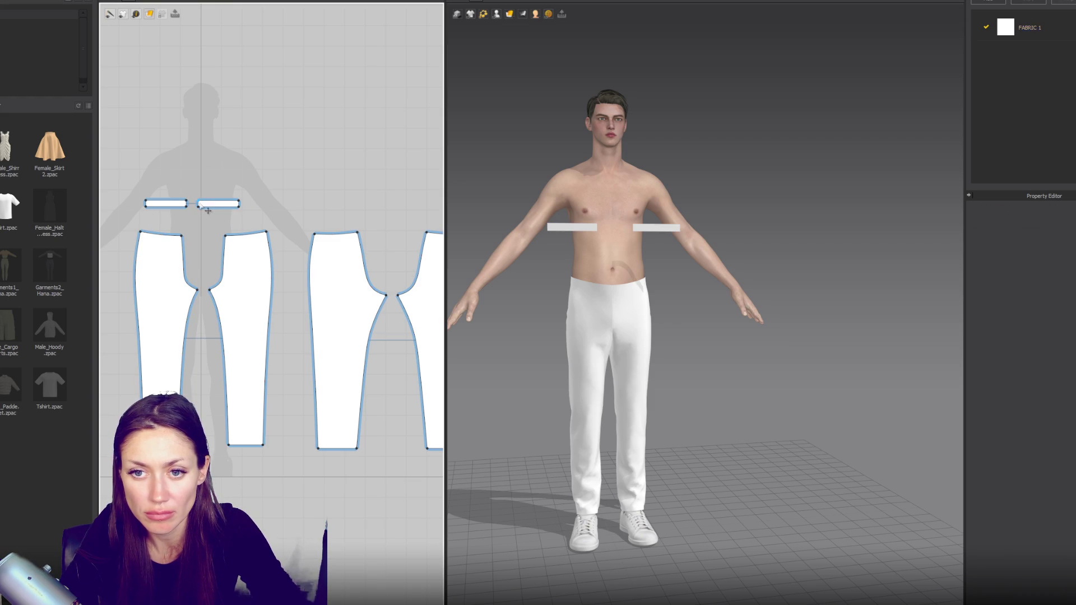
{"action": "scroll", "coordinate": [207, 211], "scroll_direction": "up", "scroll_amount": 2}
{"action": "right_click", "coordinate": [199, 199]}
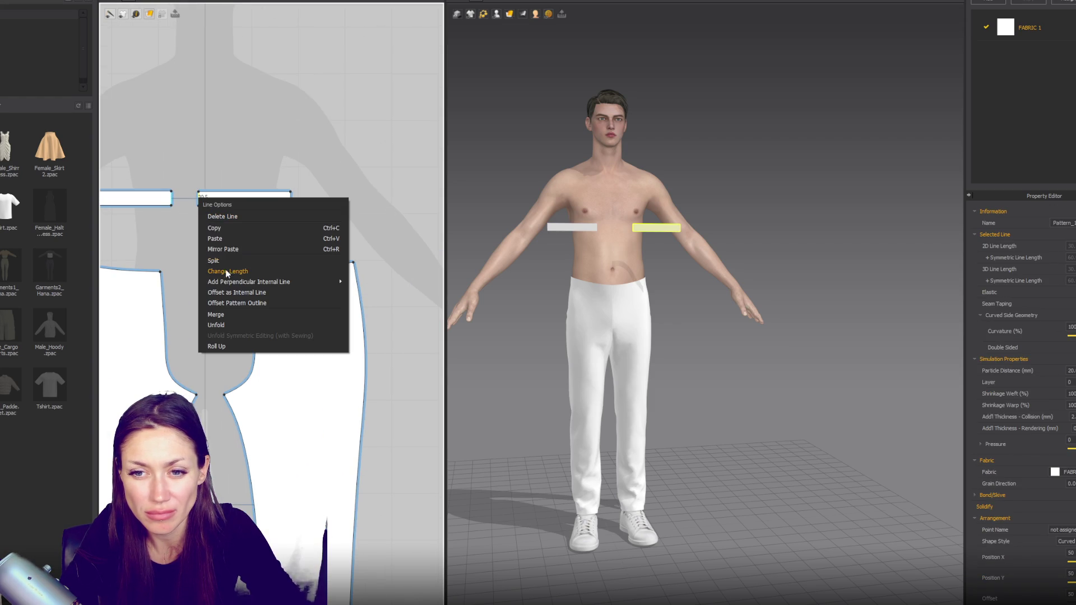
{"action": "left_click", "coordinate": [236, 325]}
{"action": "scroll", "coordinate": [322, 195], "scroll_direction": "down", "scroll_amount": 1}
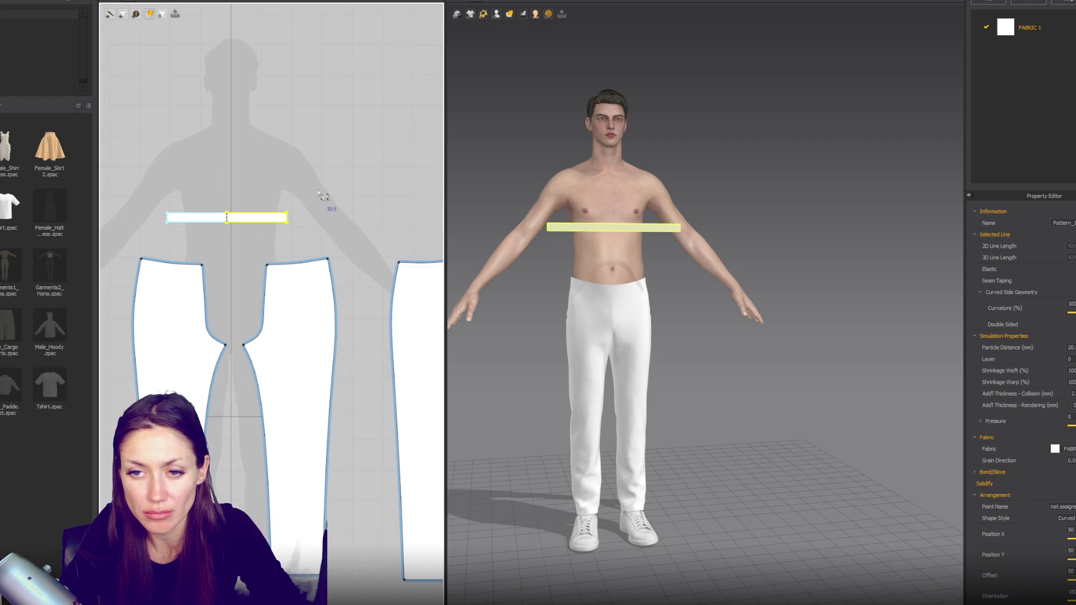
Step: Copy-paste the waistband for the back and sew the two waistband pieces together
{"action": "left_click", "coordinate": [451, 221]}
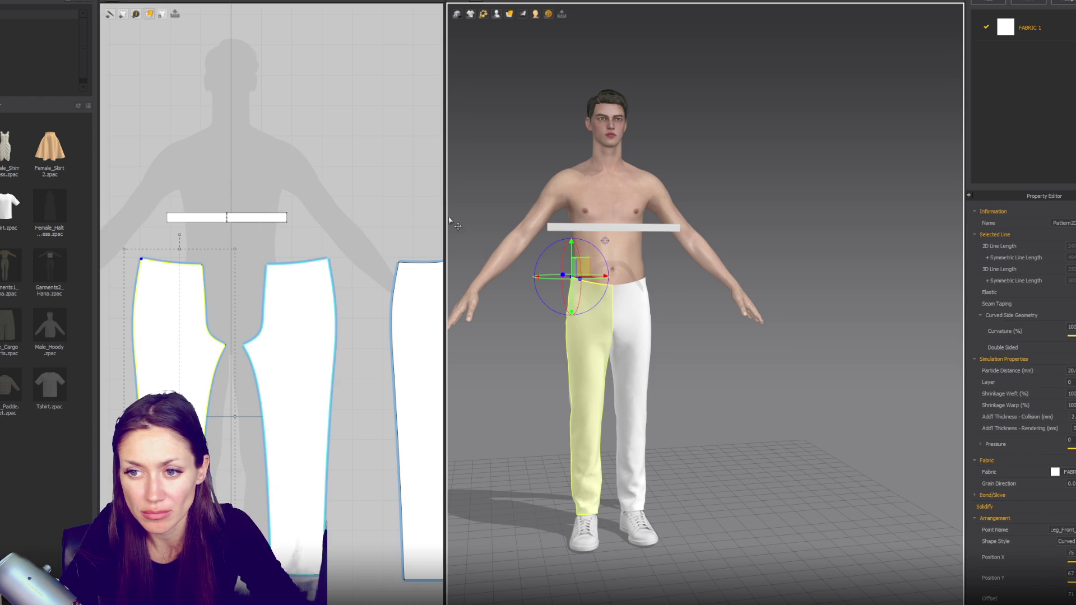
{"action": "scroll", "coordinate": [337, 220], "scroll_direction": "up", "scroll_amount": 2}
{"action": "left_click", "coordinate": [210, 232]}
{"action": "key", "text": "ctrl+c"}
{"action": "key", "text": "ctrl+v"}
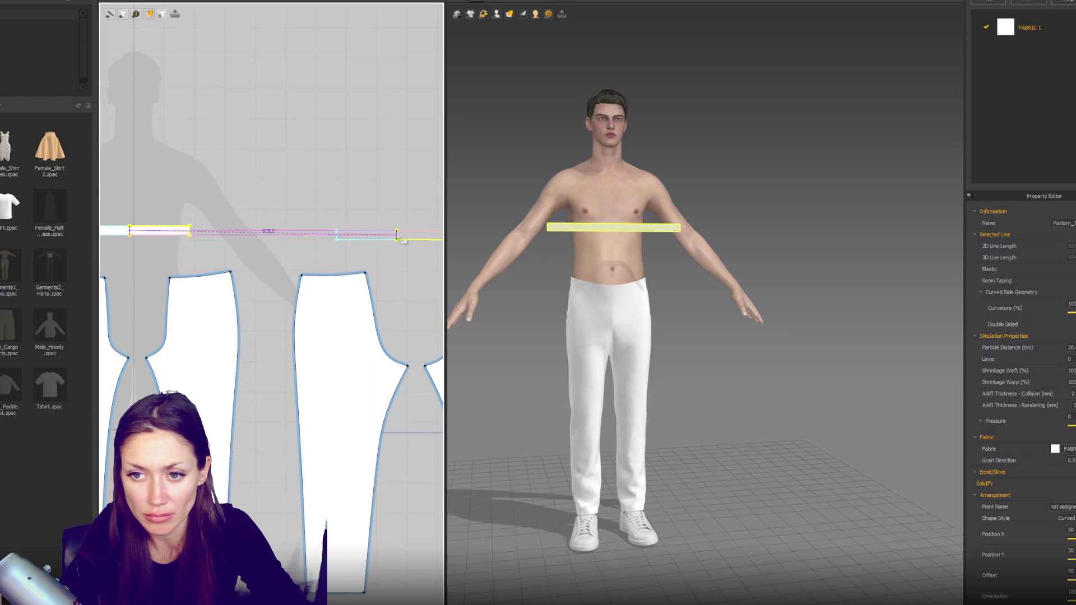
{"action": "left_click", "coordinate": [355, 236]}
{"action": "key", "text": "n"}
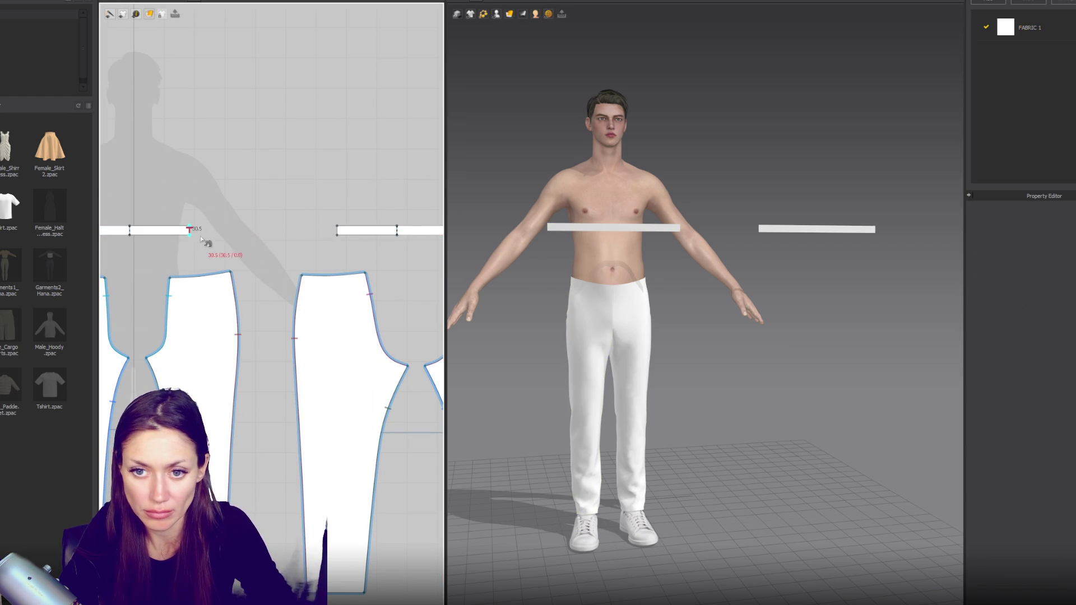
{"action": "left_click", "coordinate": [345, 232]}
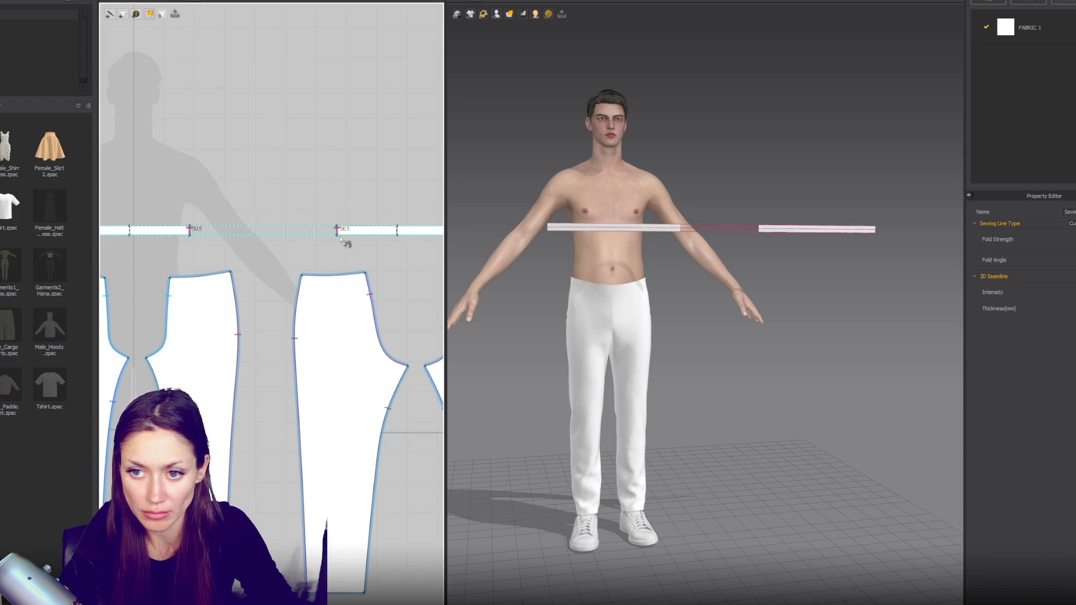
Step: Show arrangement points and place the front and back waistbands at the avatar's waist
{"action": "left_click", "coordinate": [631, 228]}
{"action": "left_click", "coordinate": [496, 14]}
{"action": "left_click", "coordinate": [530, 35]}
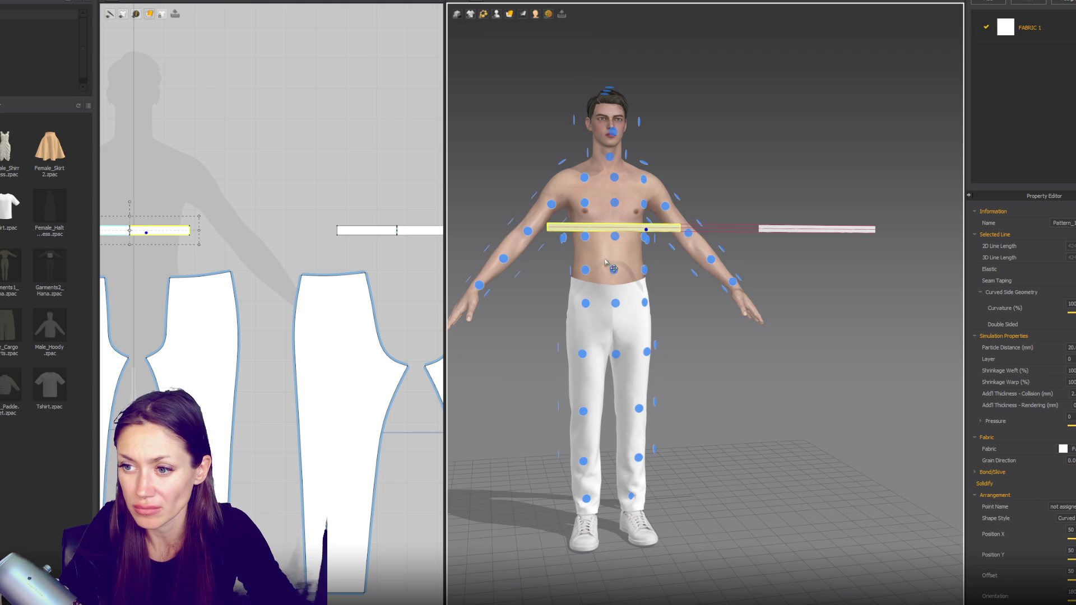
{"action": "left_click", "coordinate": [610, 266]}
{"action": "left_click", "coordinate": [853, 230]}
{"action": "right_click_drag", "start_coordinate": [854, 231], "coordinate": [710, 284]}
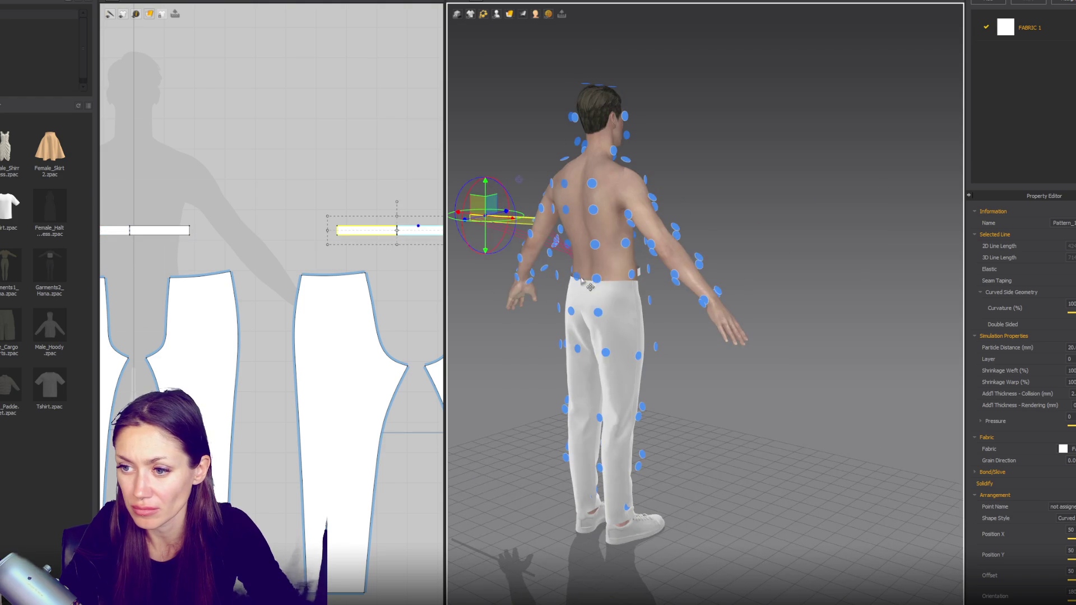
{"action": "right_click_drag", "start_coordinate": [590, 287], "coordinate": [846, 289]}
{"action": "left_click", "coordinate": [646, 271]}
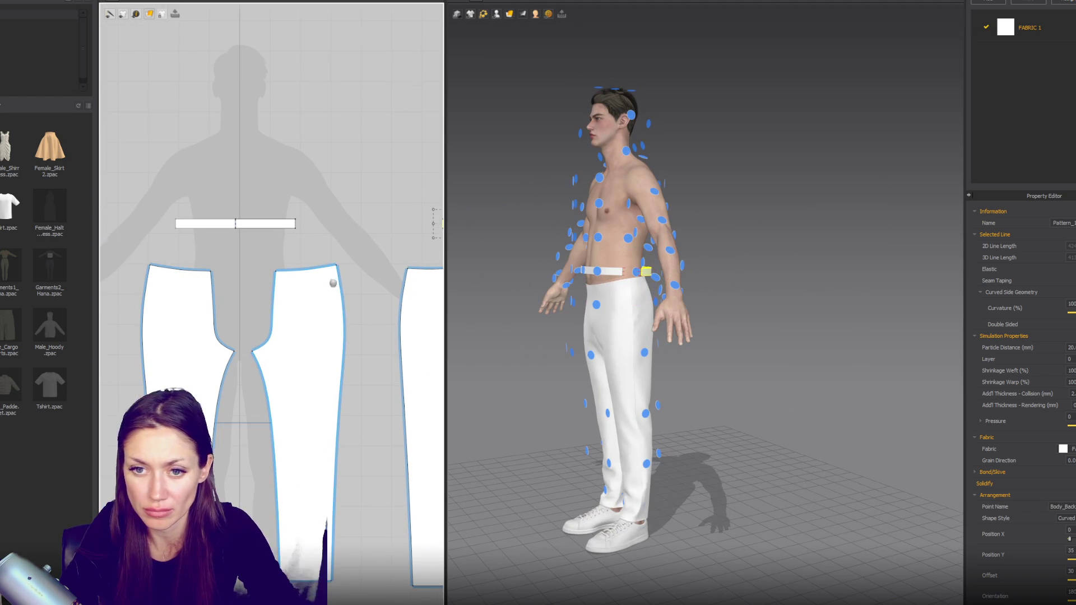
Step: Sew the waistband's bottom edge to the top edges of the pants pieces
{"action": "left_click", "coordinate": [268, 245]}
{"action": "left_click", "coordinate": [300, 230]}
{"action": "left_click", "coordinate": [341, 276]}
{"action": "right_click_drag", "start_coordinate": [427, 278], "coordinate": [233, 284]}
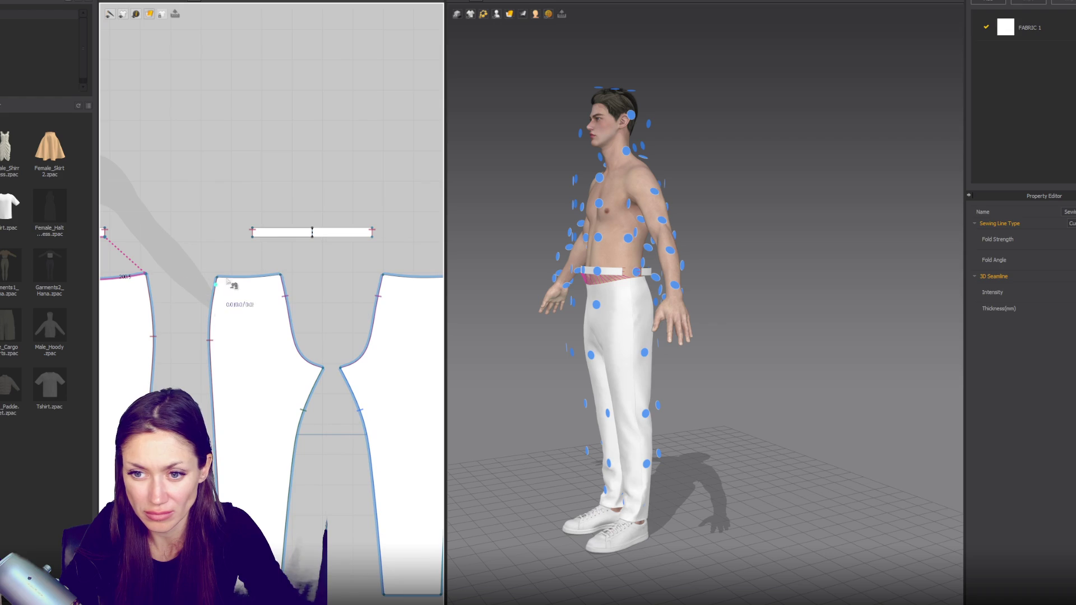
{"action": "left_click", "coordinate": [312, 234]}
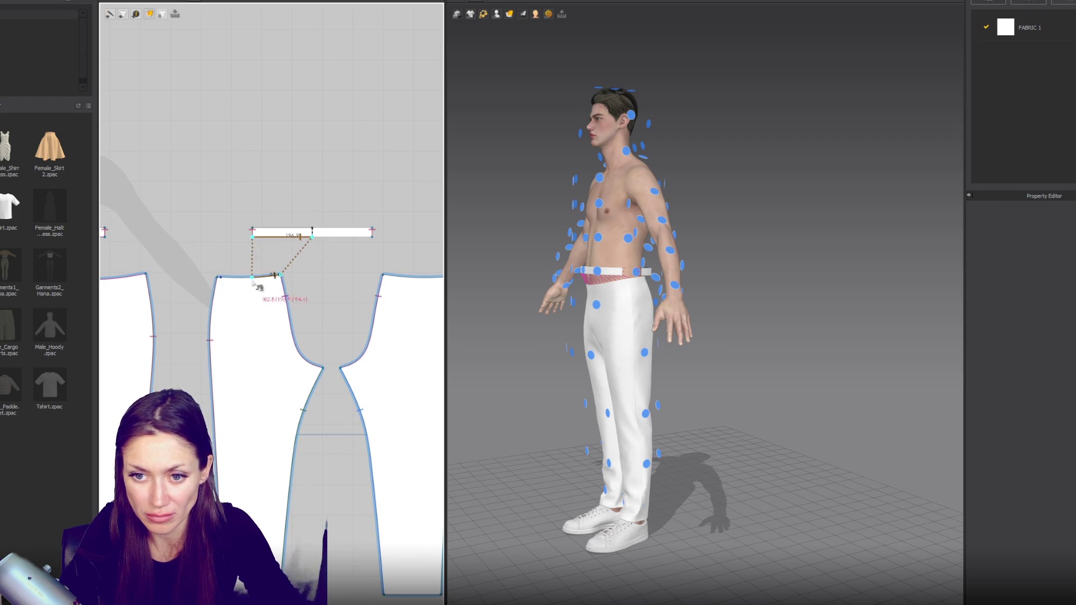
{"action": "left_click", "coordinate": [218, 277]}
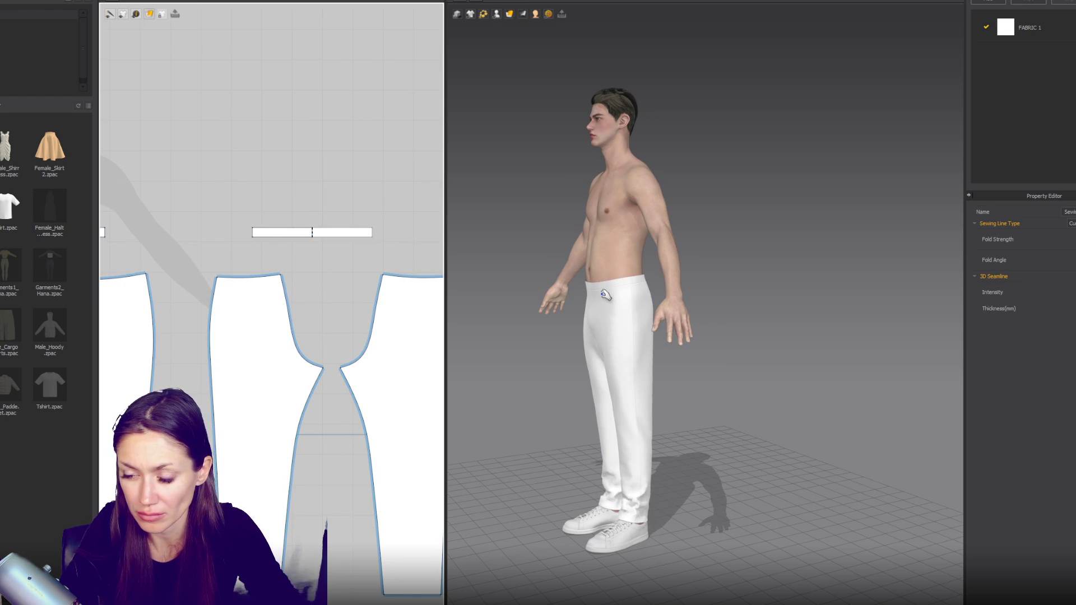
{"action": "scroll", "coordinate": [320, 274], "scroll_direction": "down", "scroll_amount": 3}
Step: Select both waistband pieces and check the draped waistband around the avatar's waist
{"action": "key", "text": "2"}
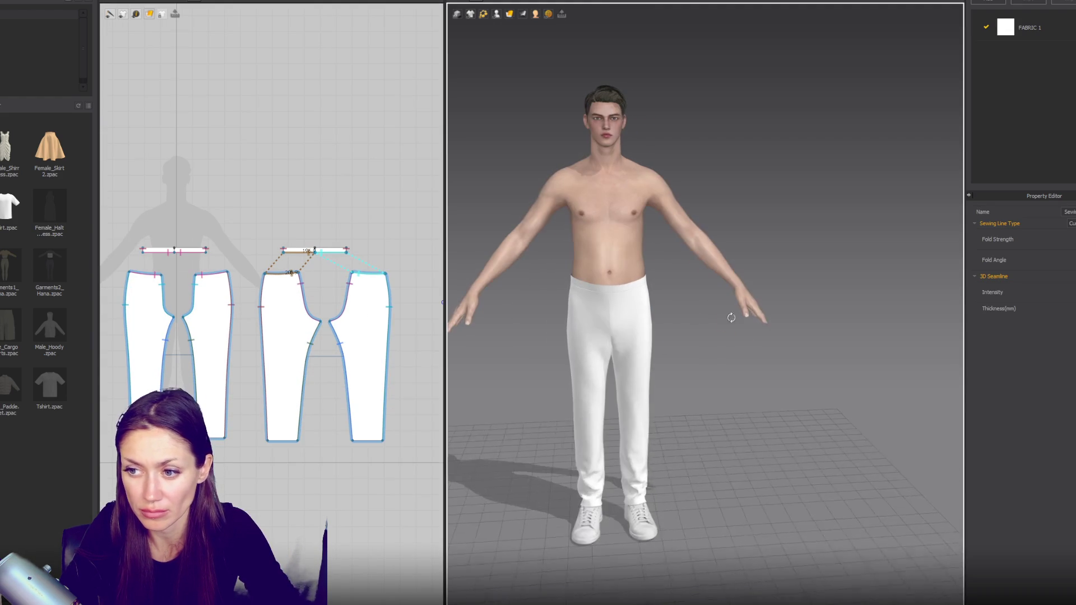
{"action": "key", "text": "Escape"}
{"action": "left_click", "coordinate": [321, 249]}
{"action": "left_click", "coordinate": [188, 250], "text": "shift"}
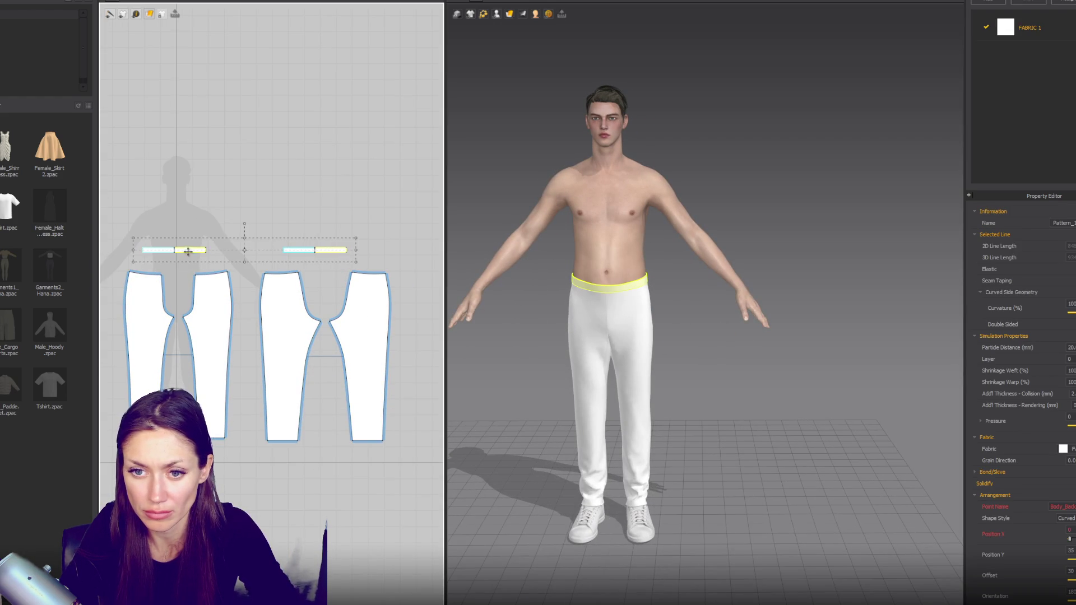
{"action": "left_click", "coordinate": [248, 233]}
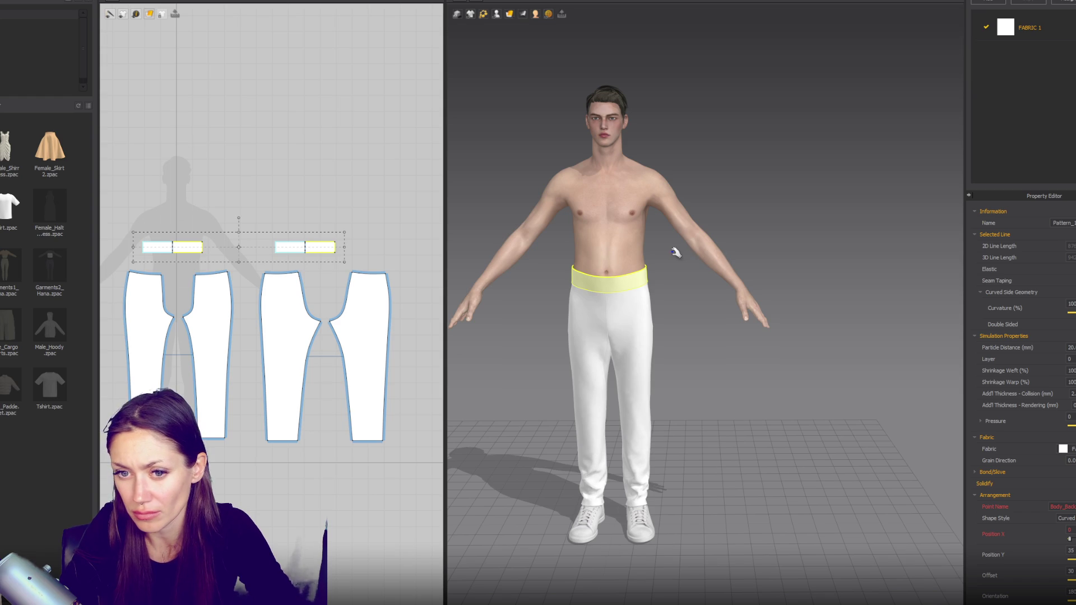
{"action": "right_click_drag", "start_coordinate": [627, 314], "coordinate": [560, 369]}
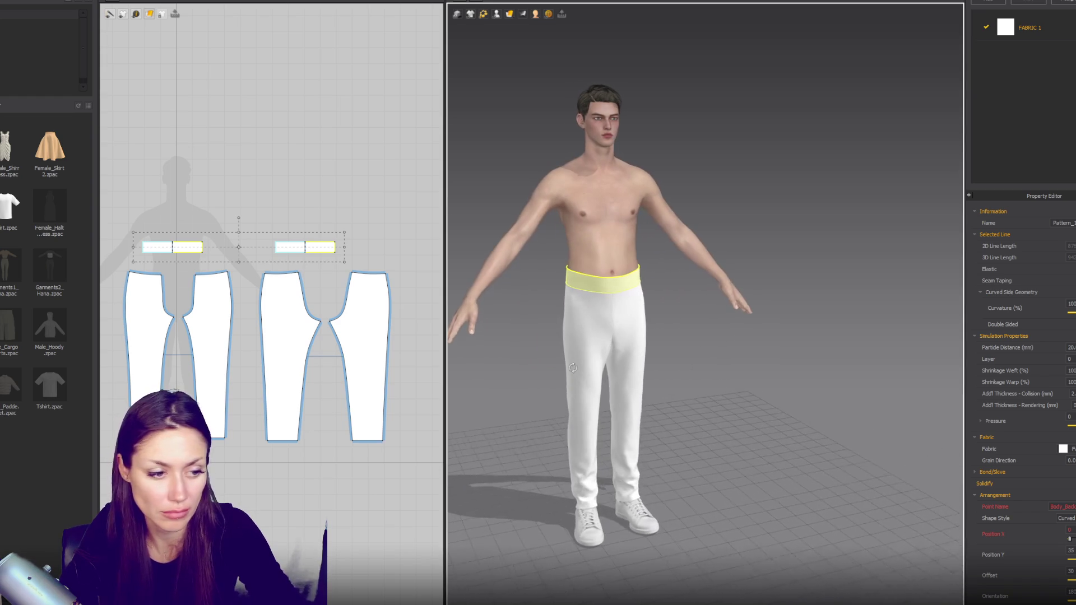
{"action": "mouse_move", "coordinate": [364, 399]}
{"action": "right_mouse_down"}
{"action": "mouse_move", "coordinate": [384, 255]}
{"action": "mouse_move", "coordinate": [393, 265]}
{"action": "right_mouse_up"}
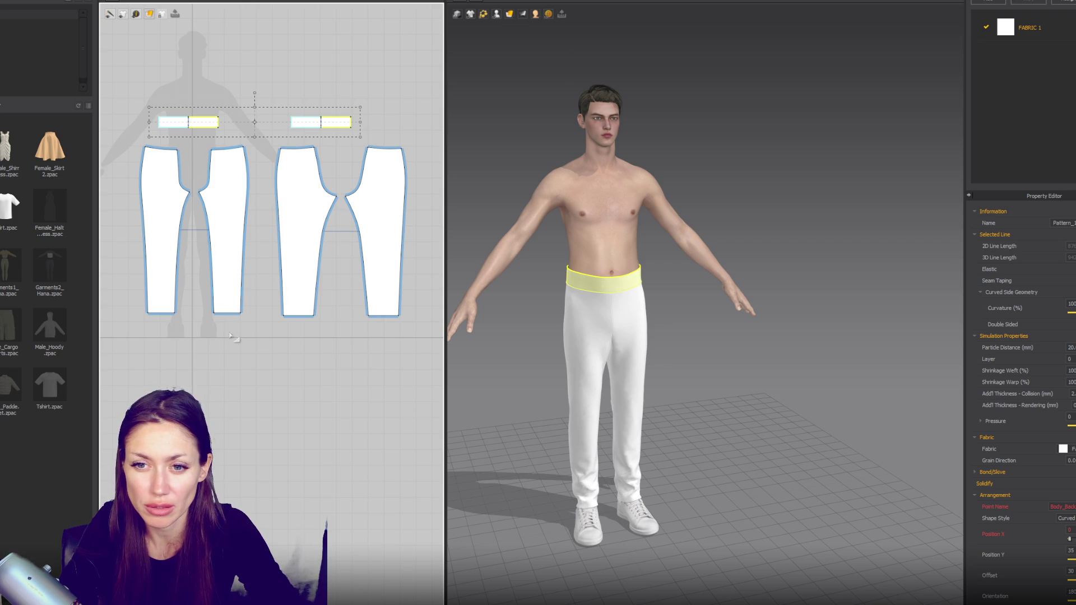
{"action": "key", "text": "Escape"}
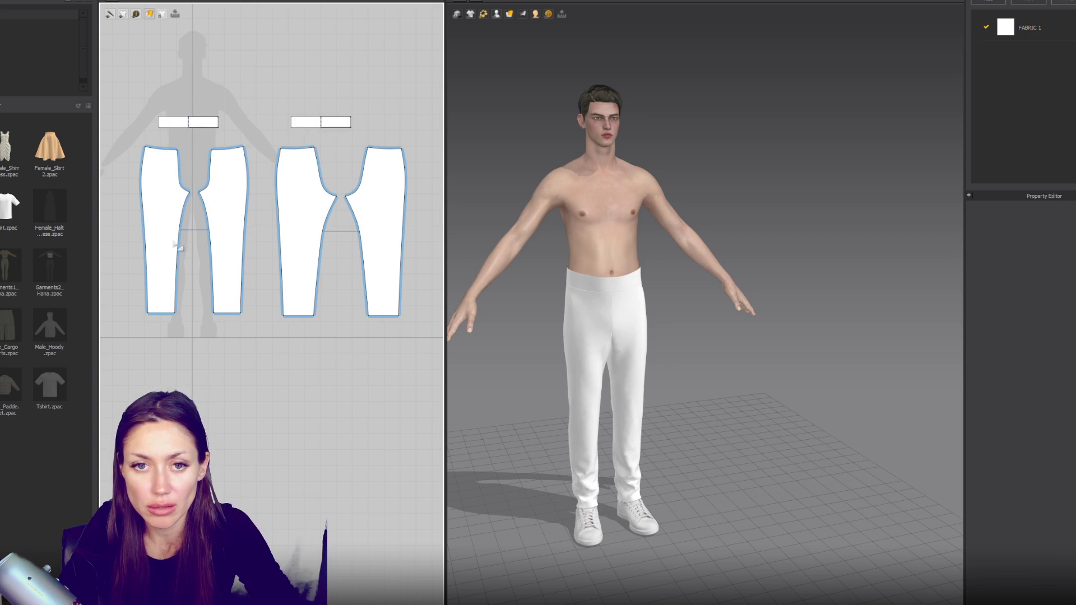
Step: Draw a small rectangle strap piece and arrange the strap pieces on the avatar's calf arrangement point
{"action": "left_click", "coordinate": [136, 14]}
{"action": "left_click", "coordinate": [145, 25]}
{"action": "left_click_drag", "start_coordinate": [178, 389], "coordinate": [227, 400]}
{"action": "left_click", "coordinate": [496, 13]}
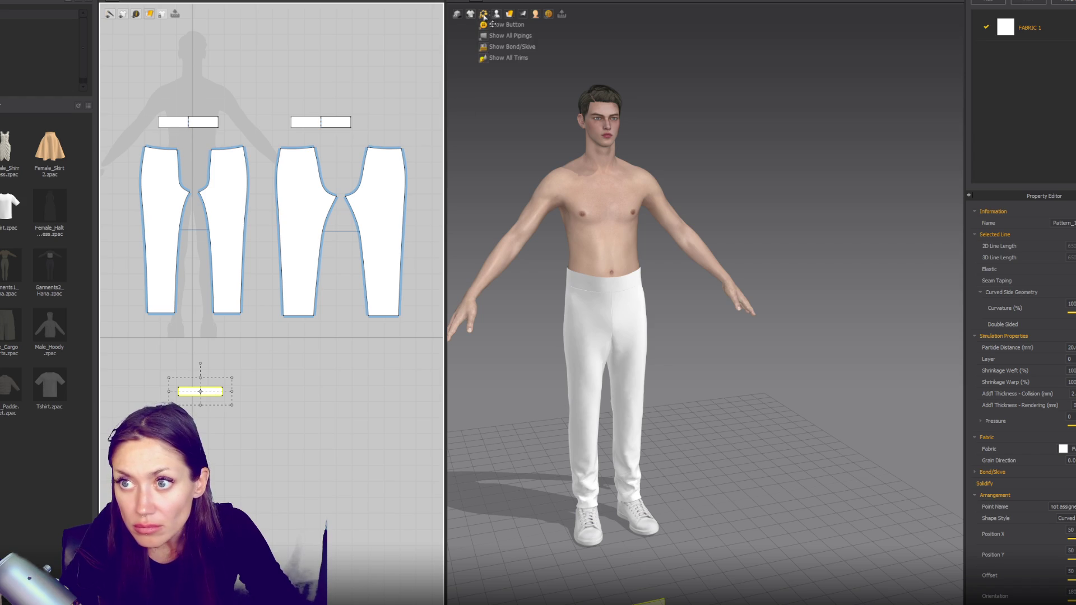
{"action": "left_click", "coordinate": [504, 43]}
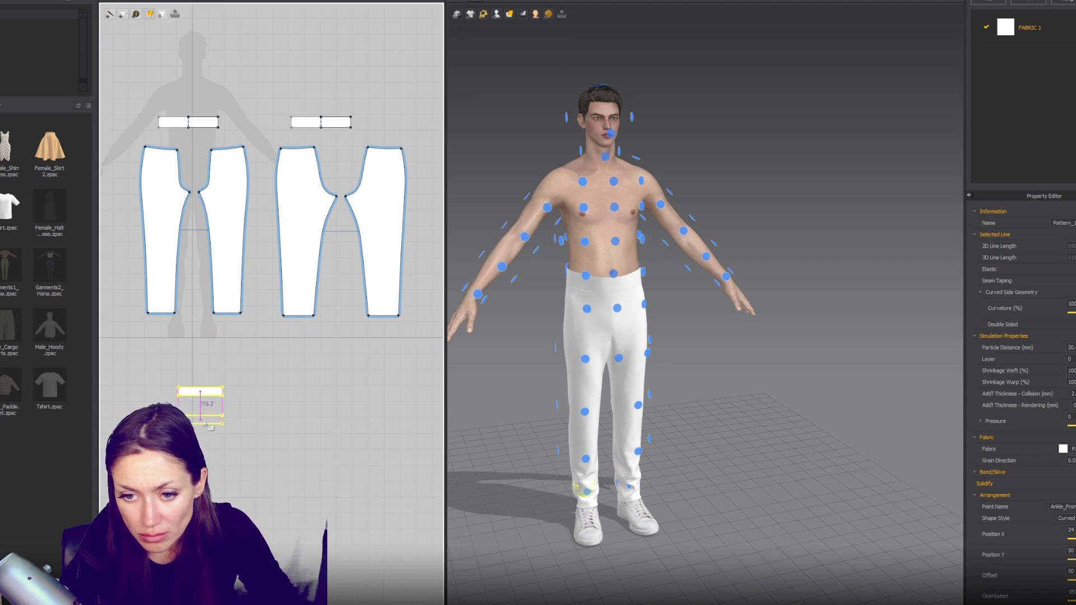
{"action": "key", "text": "9"}
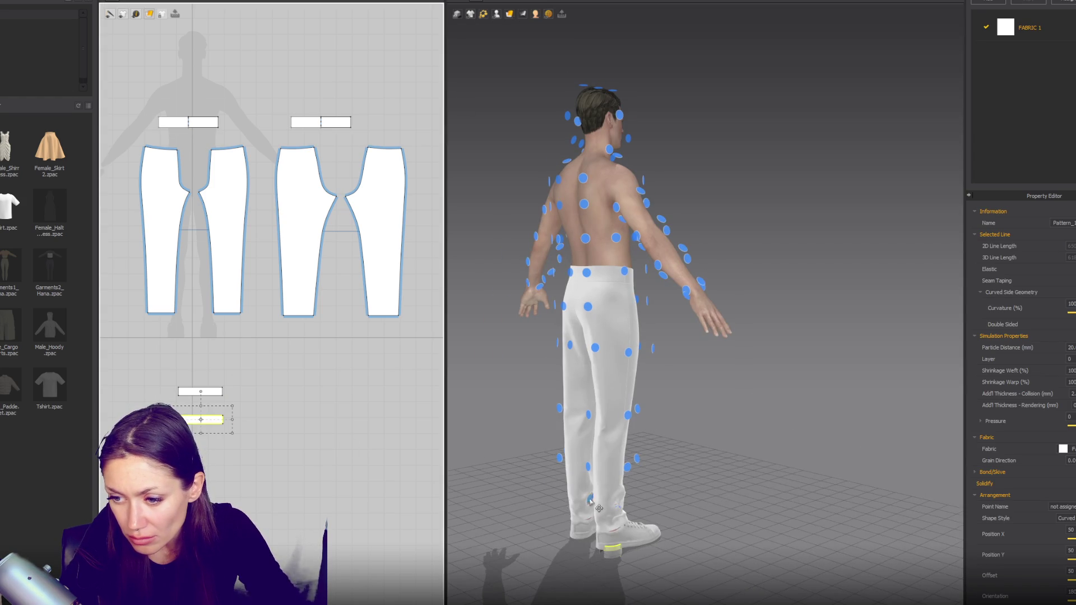
{"action": "right_click_drag", "start_coordinate": [597, 508], "coordinate": [680, 507]}
{"action": "left_click", "coordinate": [653, 459]}
{"action": "key", "text": "2"}
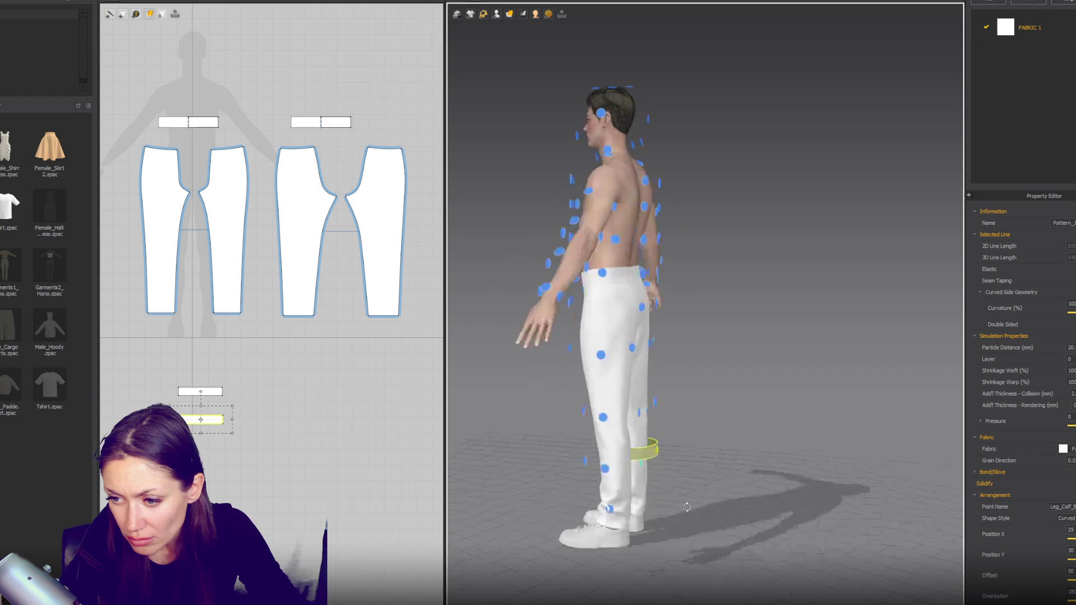
{"action": "left_click", "coordinate": [203, 389]}
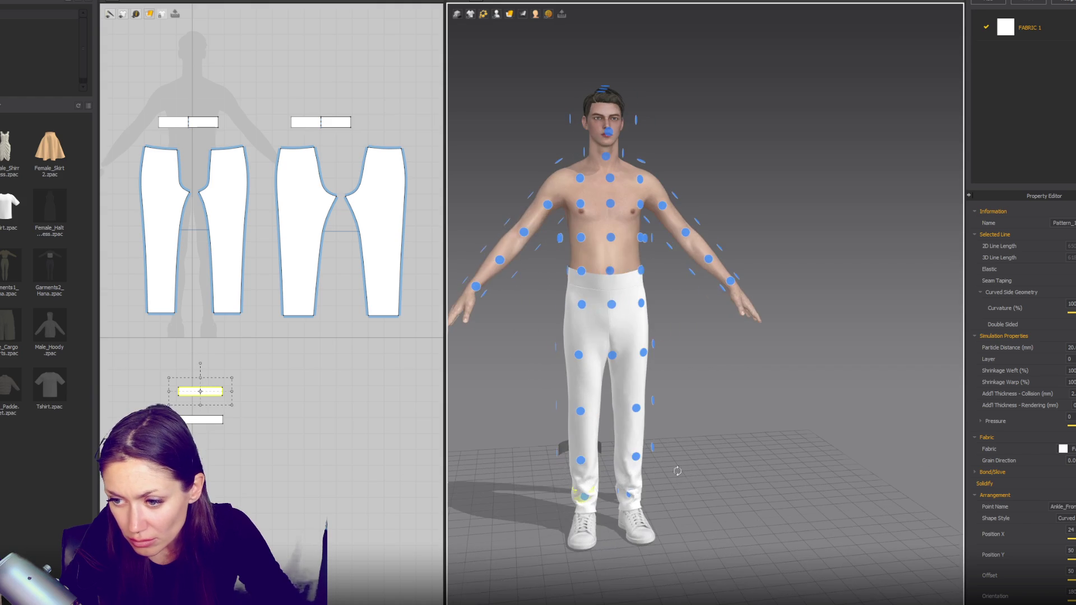
{"action": "key", "text": "4"}
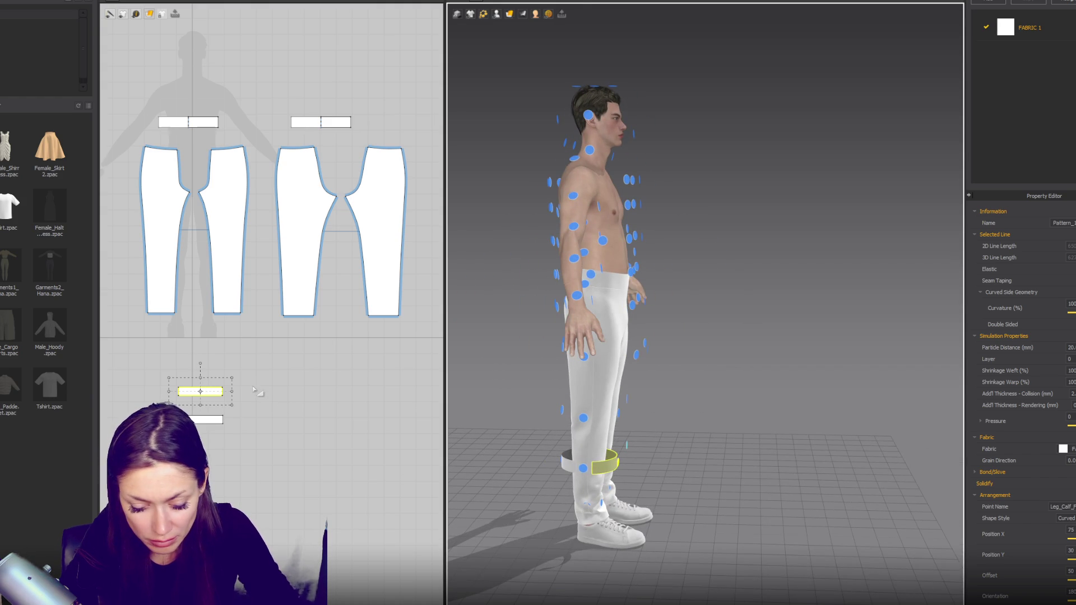
Step: Sew the strap pieces' edges together into a band with Segment Sewing
{"action": "key", "text": "n"}
{"action": "left_click", "coordinate": [220, 418]}
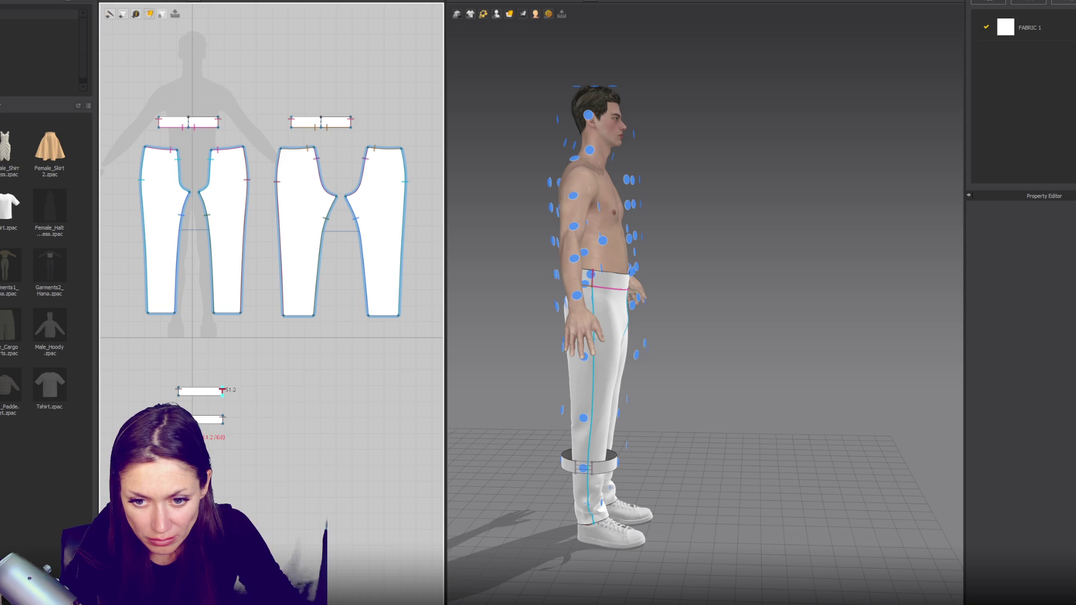
{"action": "key", "text": "a"}
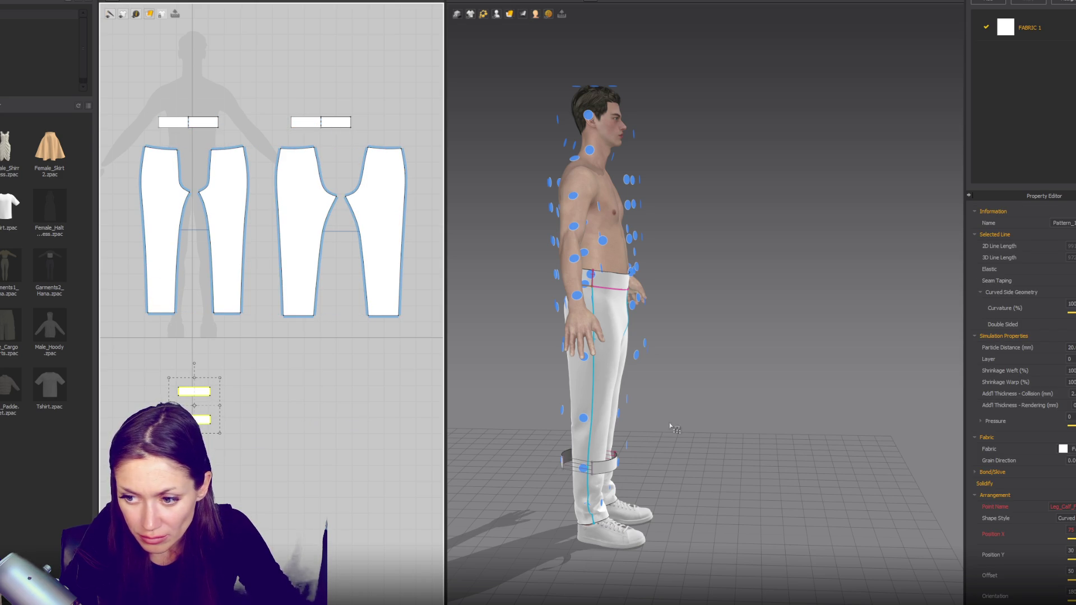
{"action": "left_click", "coordinate": [752, 416]}
{"action": "key", "text": "2"}
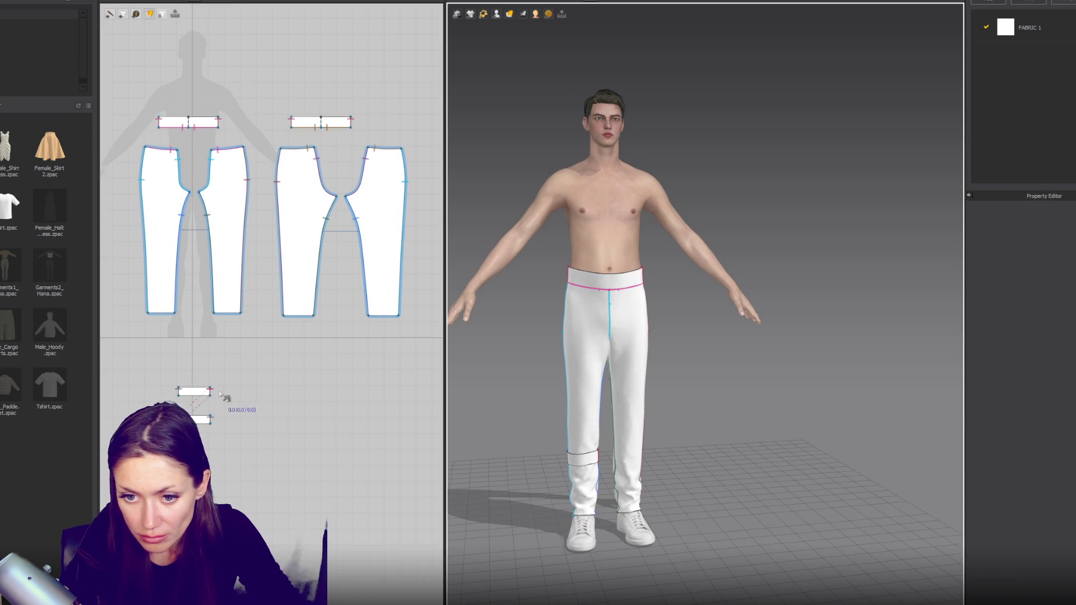
{"action": "left_click", "coordinate": [221, 395]}
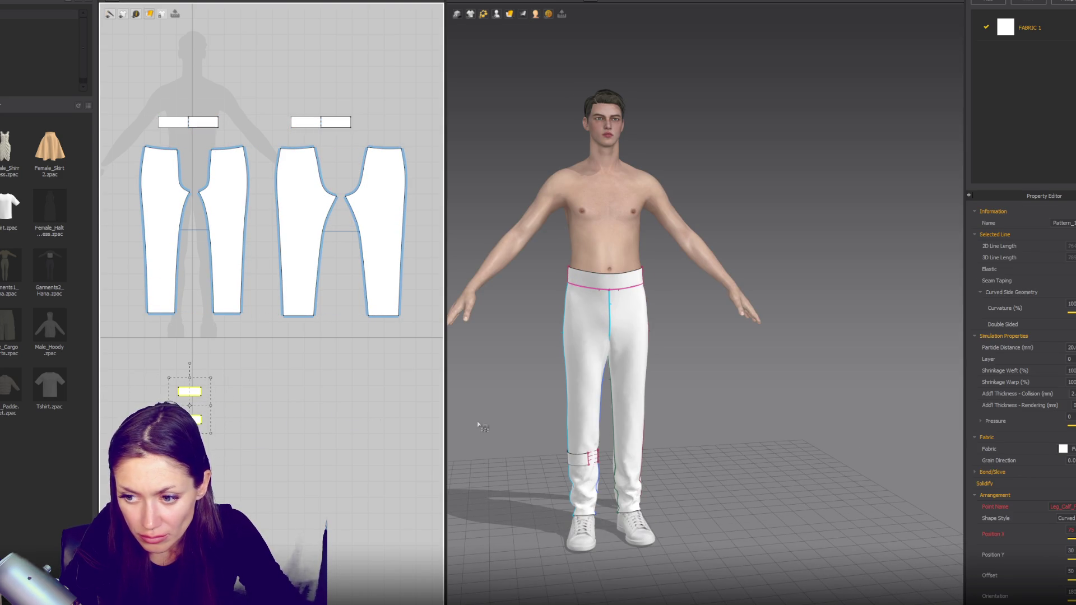
{"action": "left_click", "coordinate": [231, 420]}
Step: Set both strap pieces to Layer 2 and drag the band up to just below the knee
{"action": "left_click_drag", "start_coordinate": [228, 368], "coordinate": [168, 438]}
{"action": "left_click", "coordinate": [1070, 359]}
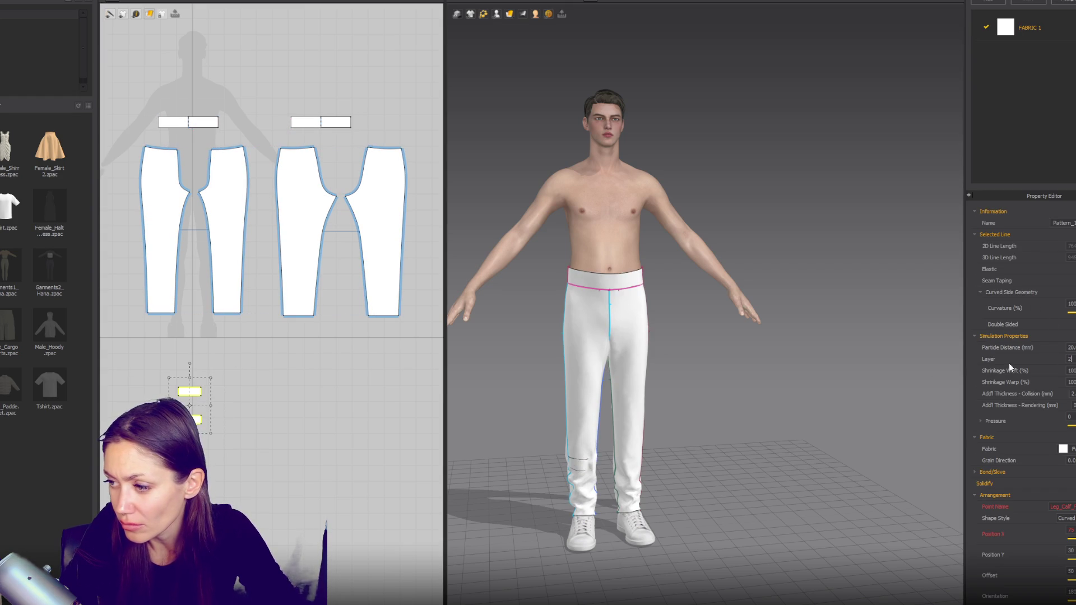
{"action": "key", "text": "Return"}
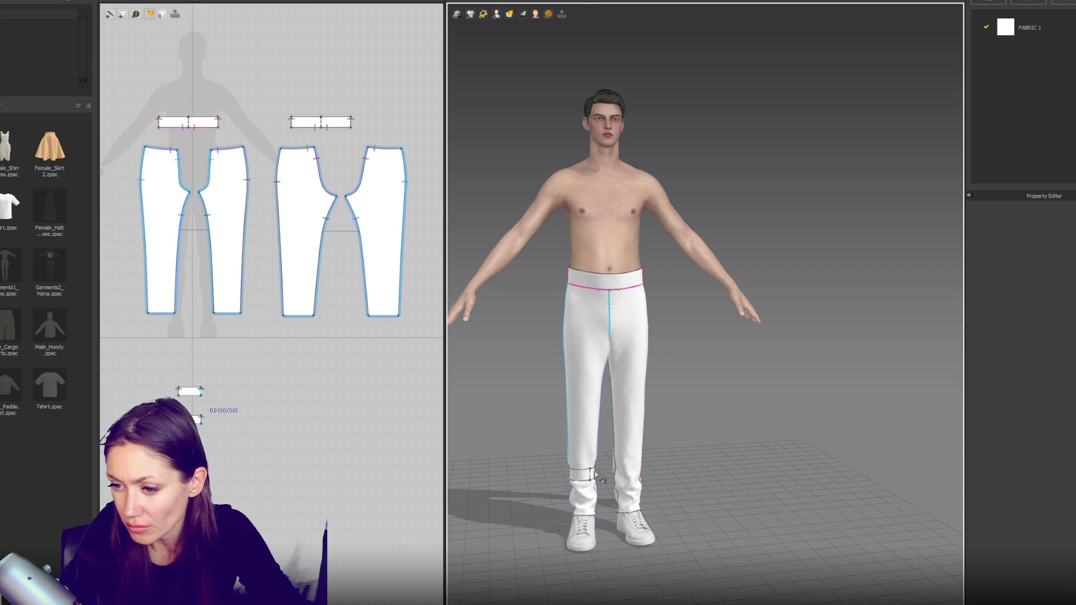
{"action": "left_click_drag", "start_coordinate": [598, 473], "coordinate": [601, 438]}
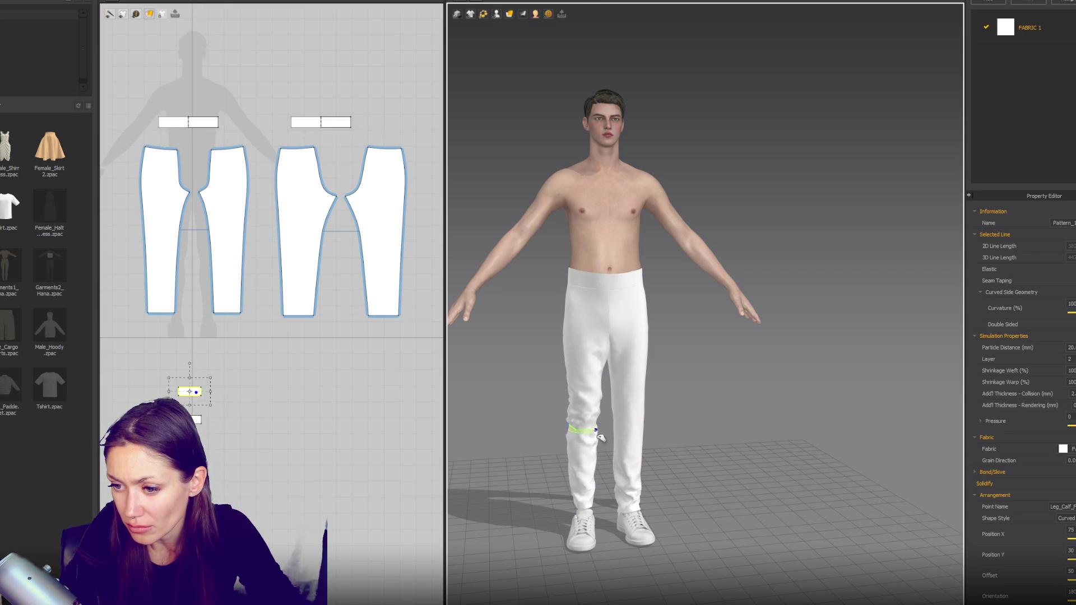
{"action": "left_click", "coordinate": [581, 450]}
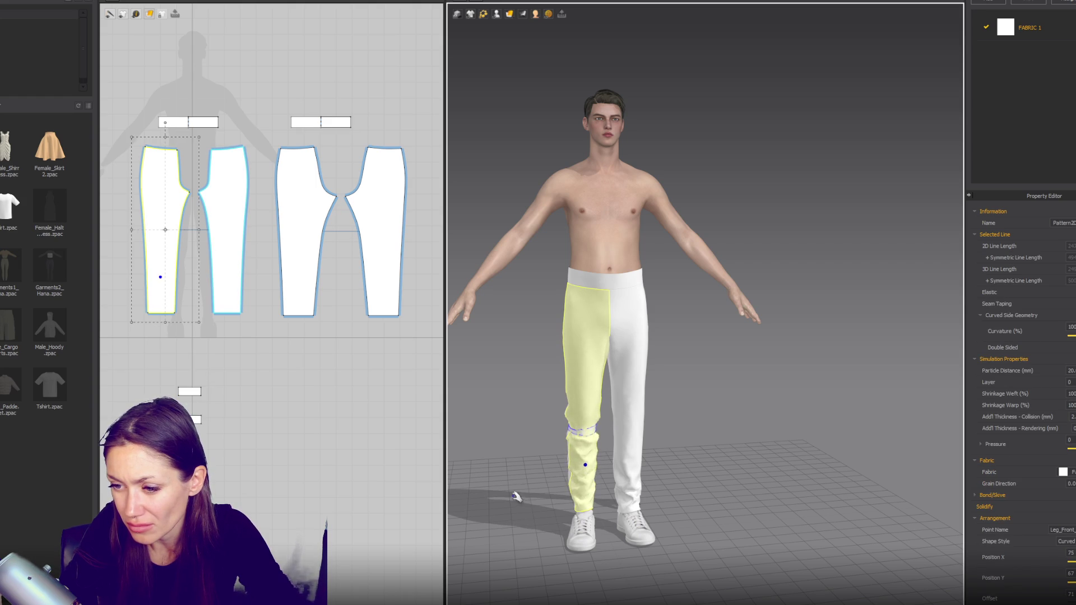
{"action": "right_click_drag", "start_coordinate": [516, 497], "coordinate": [602, 454]}
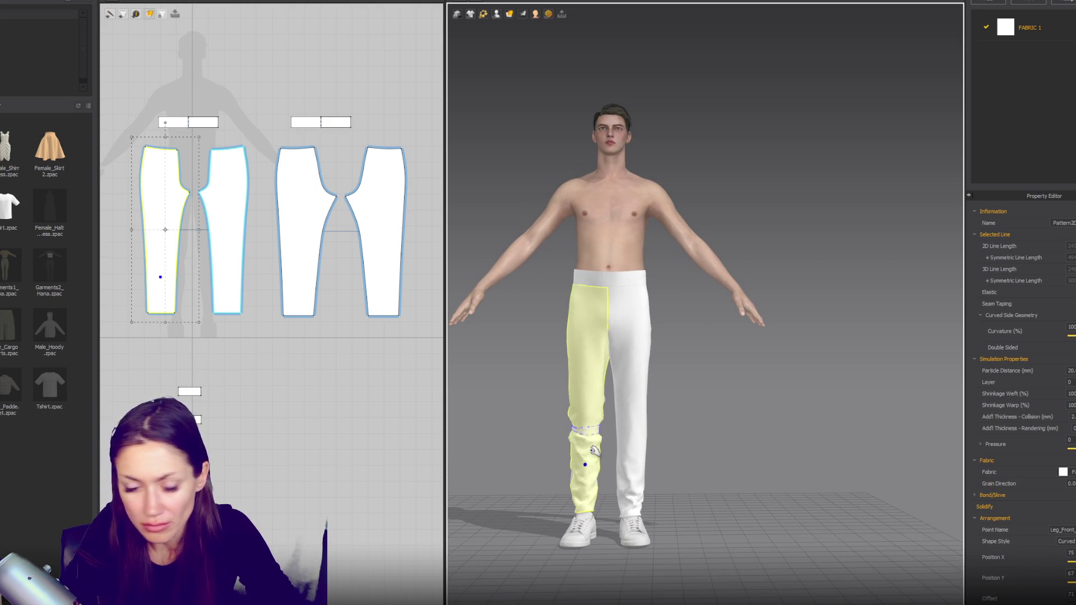
{"action": "left_click", "coordinate": [288, 407]}
{"action": "left_click", "coordinate": [189, 390]}
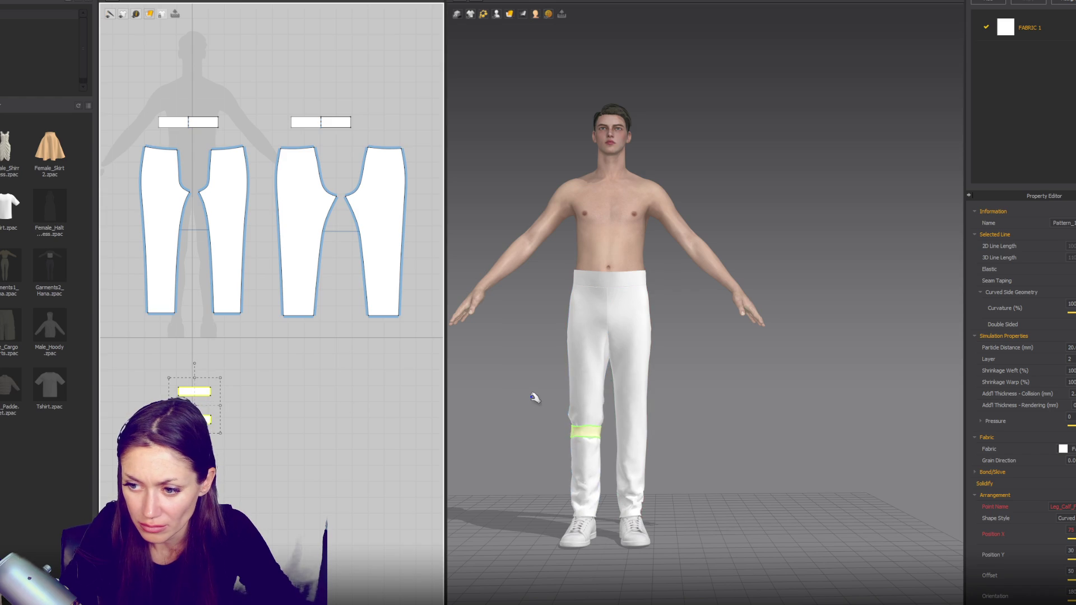
{"action": "left_click", "coordinate": [498, 421]}
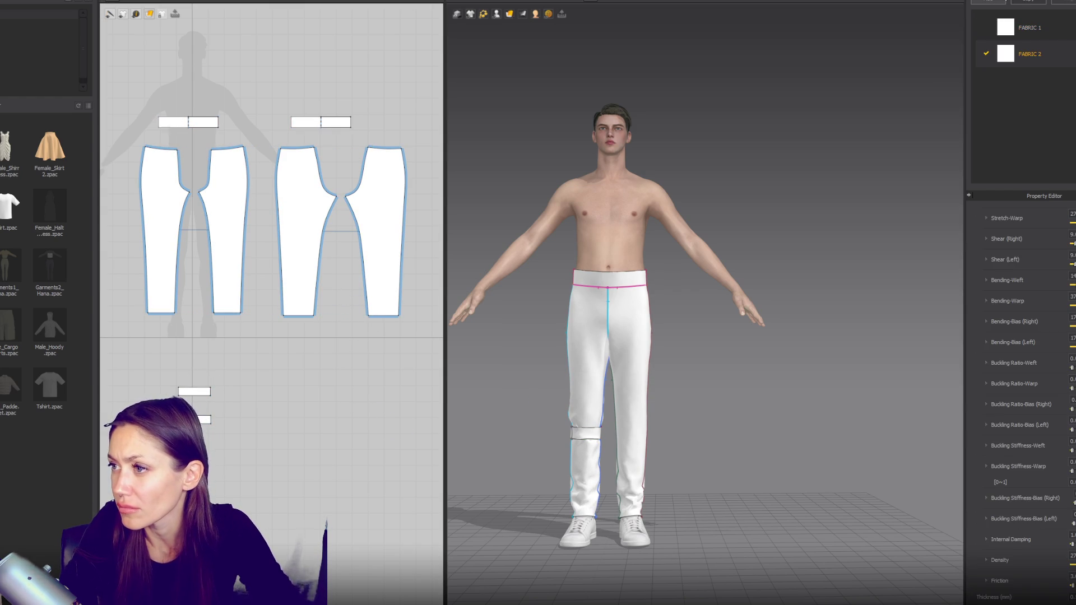
Step: Rename the first fabric to Default and add a second fabric named Pants
{"action": "left_click", "coordinate": [1026, 7]}
{"action": "double_click", "coordinate": [1028, 27]}
{"action": "type", "text": "Pants"}
{"action": "key", "text": "Return"}
{"action": "type", "text": "Default"}
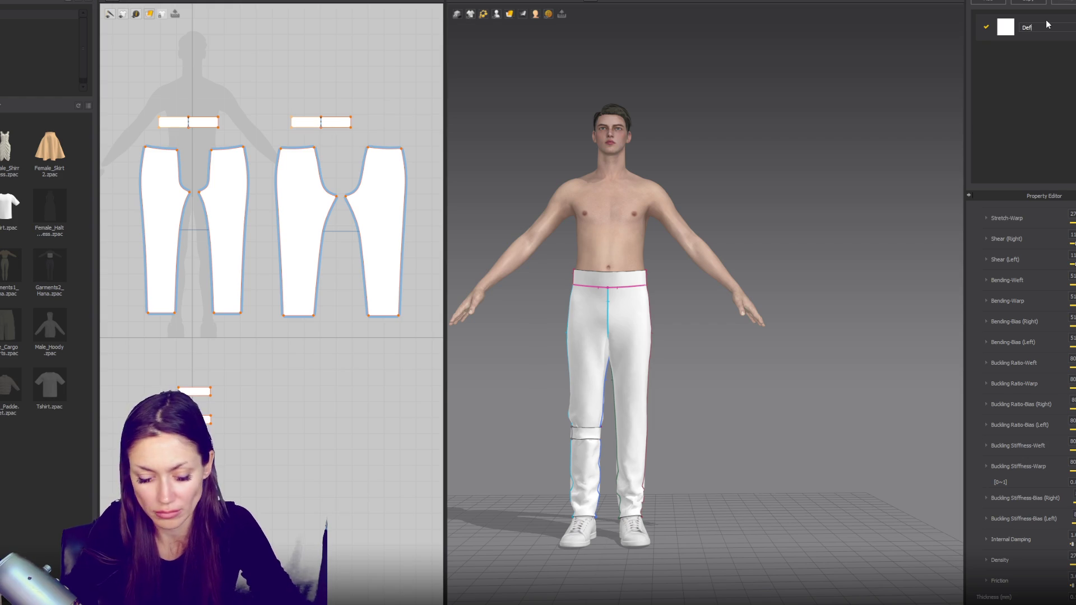
{"action": "left_click", "coordinate": [989, 7]}
{"action": "double_click", "coordinate": [1027, 54]}
{"action": "type", "text": "Pants"}
{"action": "key", "text": "Return"}
{"action": "scroll", "coordinate": [242, 185], "scroll_direction": "down", "scroll_amount": 3}
{"action": "scroll", "coordinate": [242, 185], "scroll_direction": "up", "scroll_amount": 1}
Step: Apply the Pants fabric to all pattern pieces and set its colour to taupe AC957F
{"action": "key", "text": "ctrl+a"}
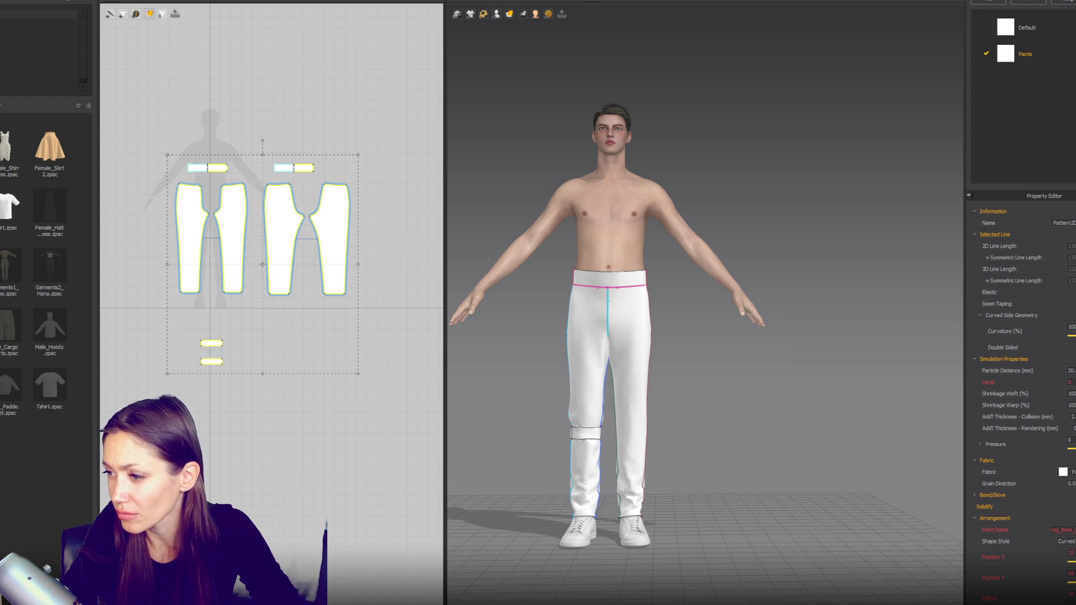
{"action": "left_click", "coordinate": [1049, 59]}
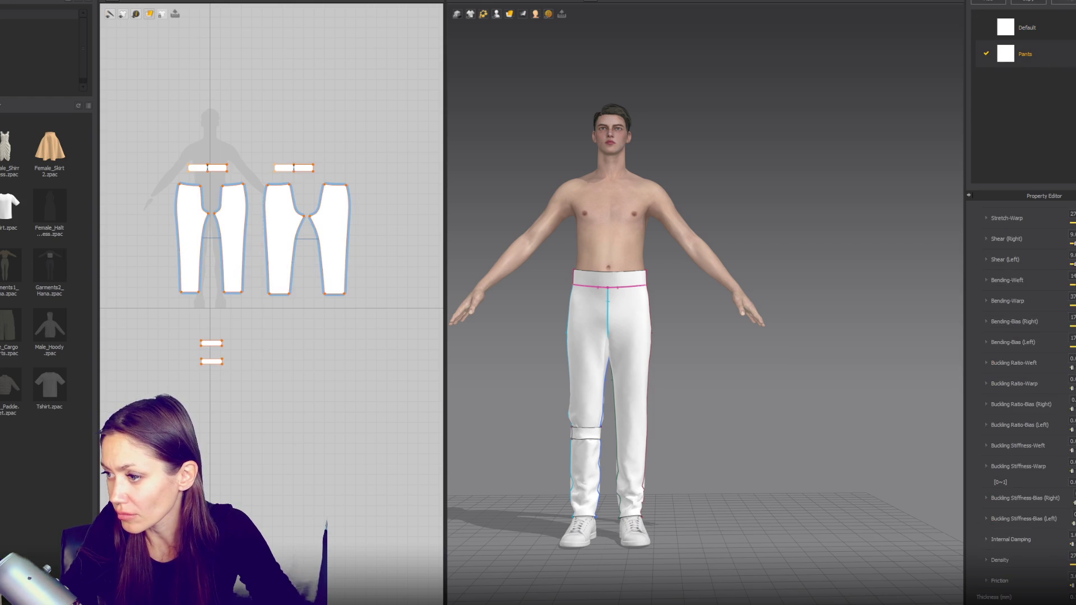
{"action": "left_click", "coordinate": [1056, 256]}
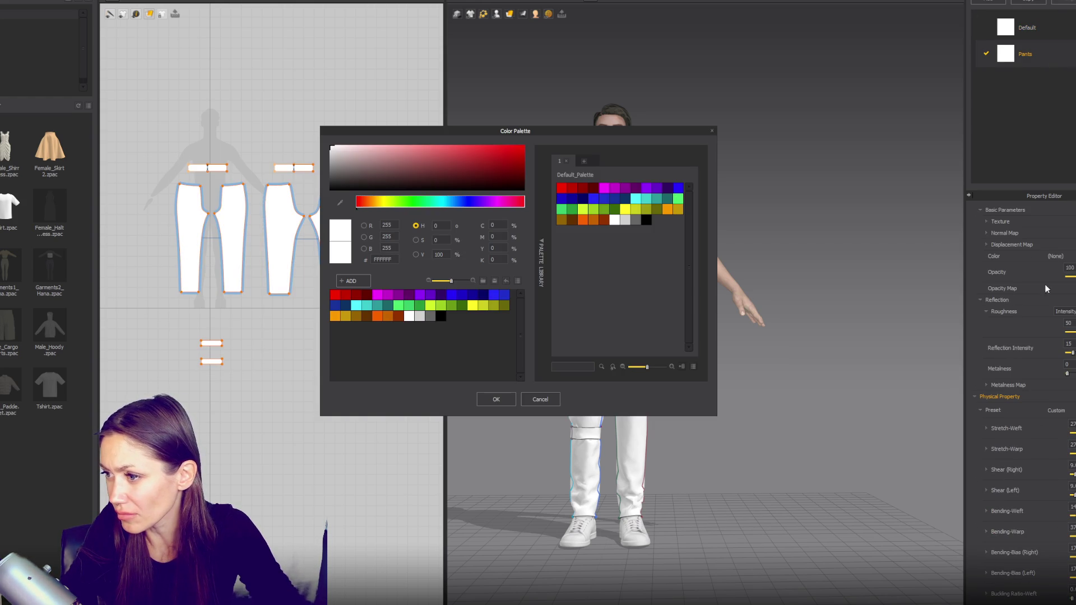
{"action": "left_click", "coordinate": [572, 219]}
{"action": "left_click", "coordinate": [371, 181]}
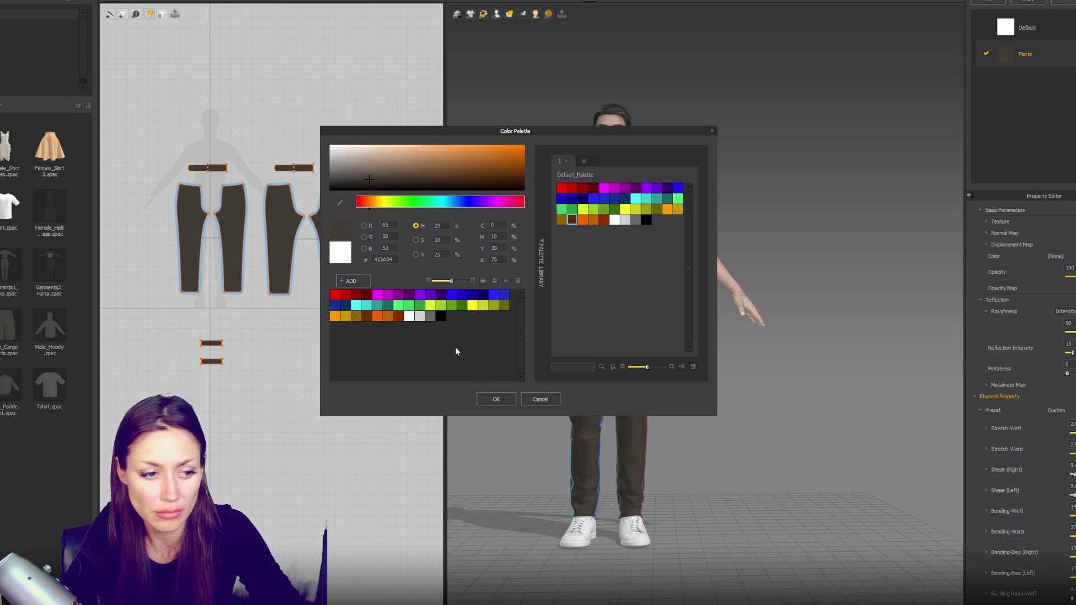
{"action": "left_click_drag", "start_coordinate": [389, 167], "coordinate": [352, 168]}
{"action": "left_click", "coordinate": [497, 399]}
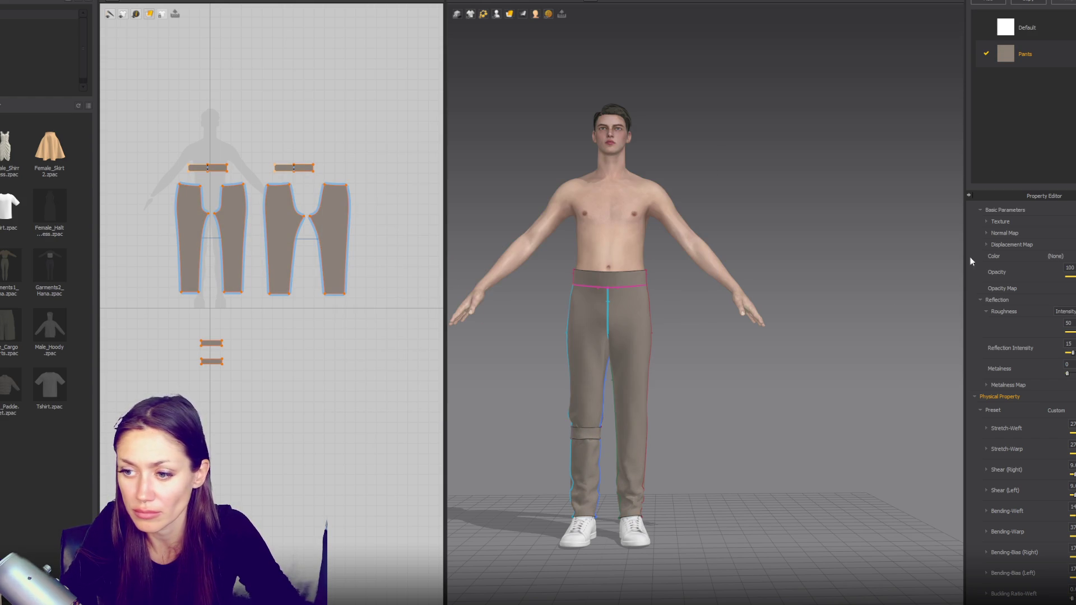
Step: Add a third fabric named Strap and set its colour to dark grey 2B2B2B
{"action": "left_click", "coordinate": [989, 3]}
{"action": "double_click", "coordinate": [1028, 81]}
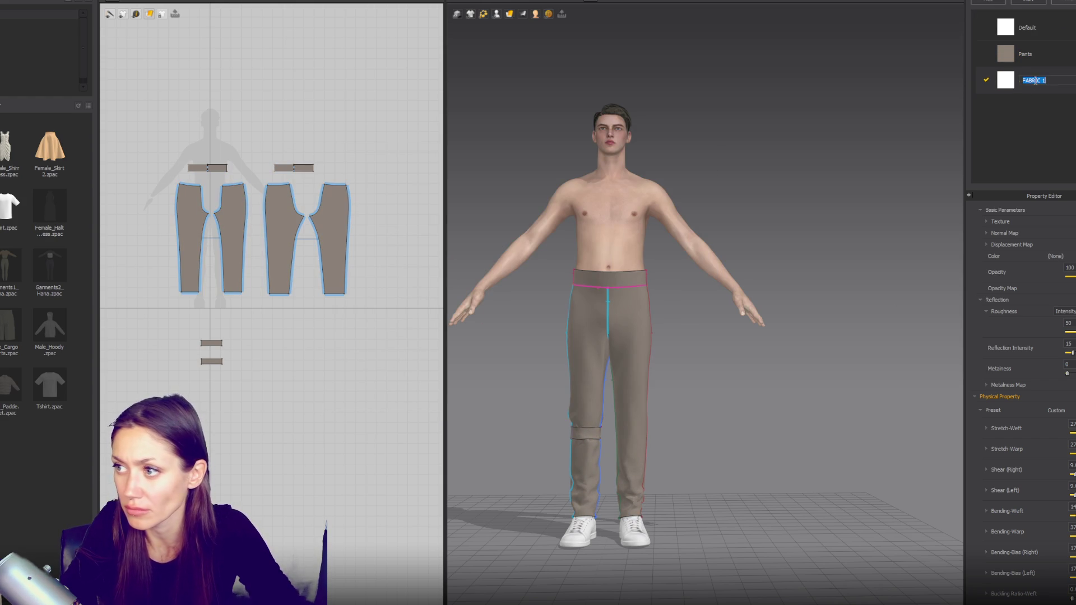
{"action": "type", "text": "Strap"}
{"action": "key", "text": "Return"}
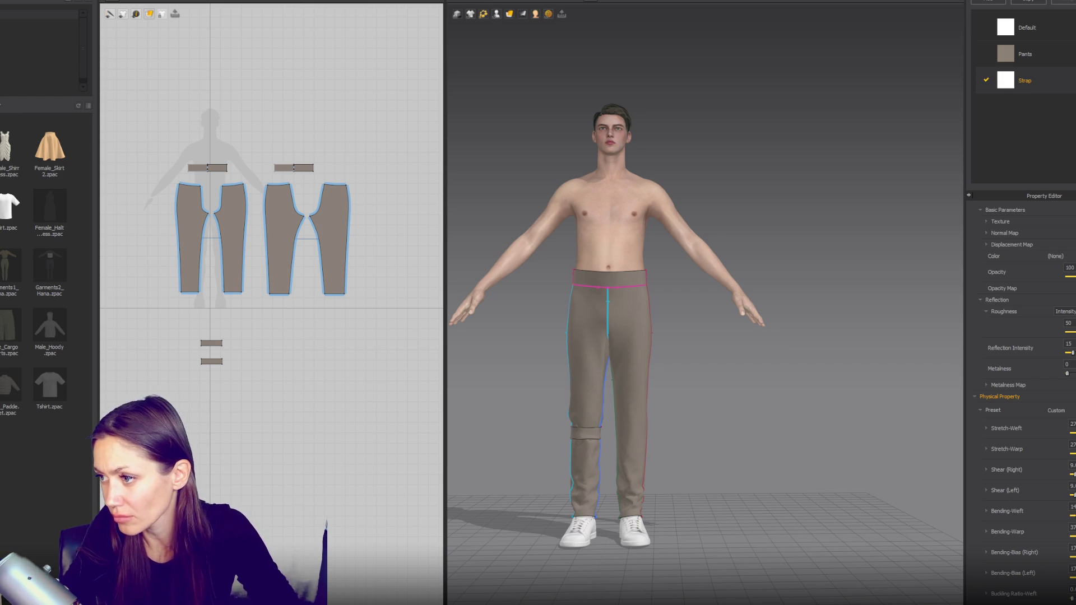
{"action": "left_click", "coordinate": [1055, 256]}
{"action": "left_click_drag", "start_coordinate": [332, 183], "coordinate": [286, 188]}
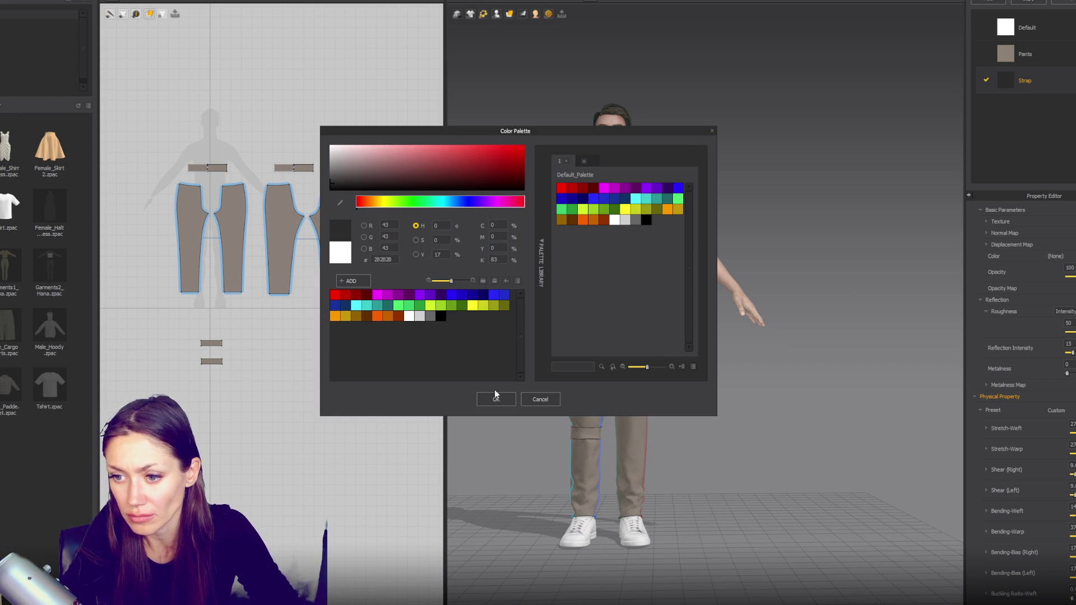
{"action": "left_click", "coordinate": [496, 399]}
Step: Give the Strap fabric the Trim_Fusible_Rigid physical property preset
{"action": "left_click", "coordinate": [1043, 410]}
{"action": "scroll", "coordinate": [999, 540], "scroll_direction": "up", "scroll_amount": 2}
{"action": "scroll", "coordinate": [992, 504], "scroll_direction": "up", "scroll_amount": 2}
{"action": "scroll", "coordinate": [988, 480], "scroll_direction": "up", "scroll_amount": 2}
{"action": "scroll", "coordinate": [983, 461], "scroll_direction": "up", "scroll_amount": 2}
{"action": "scroll", "coordinate": [983, 458], "scroll_direction": "down", "scroll_amount": 1}
{"action": "scroll", "coordinate": [983, 458], "scroll_direction": "down", "scroll_amount": 1}
{"action": "scroll", "coordinate": [982, 461], "scroll_direction": "down", "scroll_amount": 1}
{"action": "scroll", "coordinate": [982, 462], "scroll_direction": "down", "scroll_amount": 1}
{"action": "scroll", "coordinate": [983, 463], "scroll_direction": "up", "scroll_amount": 1}
{"action": "scroll", "coordinate": [984, 463], "scroll_direction": "up", "scroll_amount": 1}
{"action": "scroll", "coordinate": [983, 463], "scroll_direction": "up", "scroll_amount": 1}
{"action": "scroll", "coordinate": [983, 462], "scroll_direction": "up", "scroll_amount": 1}
{"action": "scroll", "coordinate": [983, 462], "scroll_direction": "up", "scroll_amount": 2}
{"action": "scroll", "coordinate": [983, 463], "scroll_direction": "up", "scroll_amount": 2}
{"action": "scroll", "coordinate": [982, 463], "scroll_direction": "up", "scroll_amount": 2}
{"action": "scroll", "coordinate": [983, 462], "scroll_direction": "up", "scroll_amount": 2}
{"action": "scroll", "coordinate": [983, 463], "scroll_direction": "up", "scroll_amount": 2}
{"action": "scroll", "coordinate": [983, 463], "scroll_direction": "up", "scroll_amount": 2}
{"action": "scroll", "coordinate": [983, 463], "scroll_direction": "up", "scroll_amount": 2}
{"action": "scroll", "coordinate": [982, 463], "scroll_direction": "up", "scroll_amount": 2}
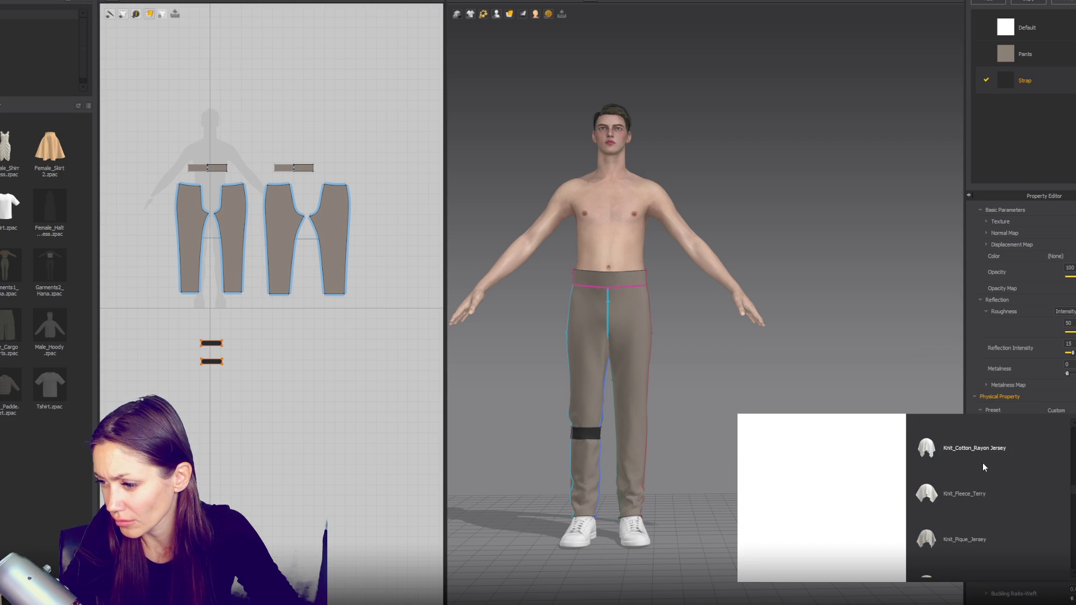
{"action": "scroll", "coordinate": [983, 463], "scroll_direction": "up", "scroll_amount": 2}
{"action": "scroll", "coordinate": [983, 462], "scroll_direction": "up", "scroll_amount": 2}
{"action": "scroll", "coordinate": [983, 463], "scroll_direction": "up", "scroll_amount": 2}
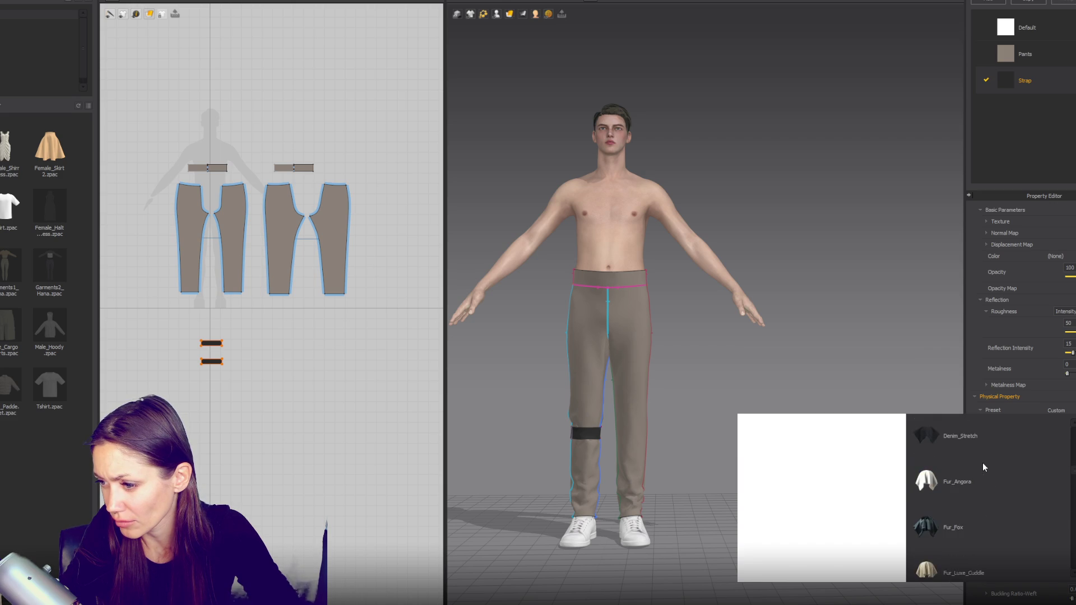
{"action": "scroll", "coordinate": [982, 471], "scroll_direction": "down", "scroll_amount": 10}
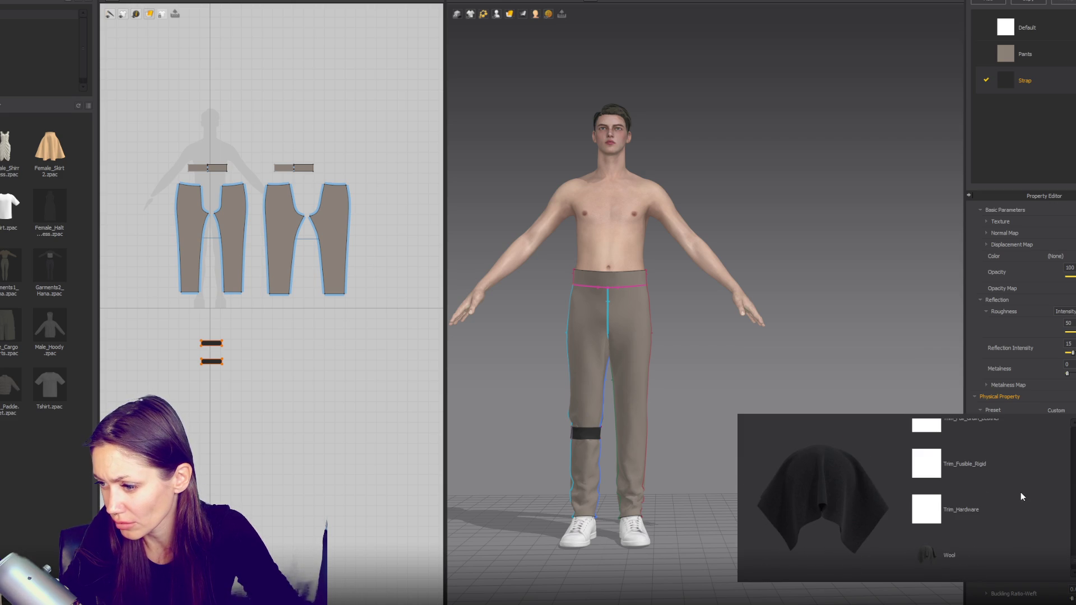
{"action": "left_click", "coordinate": [996, 472]}
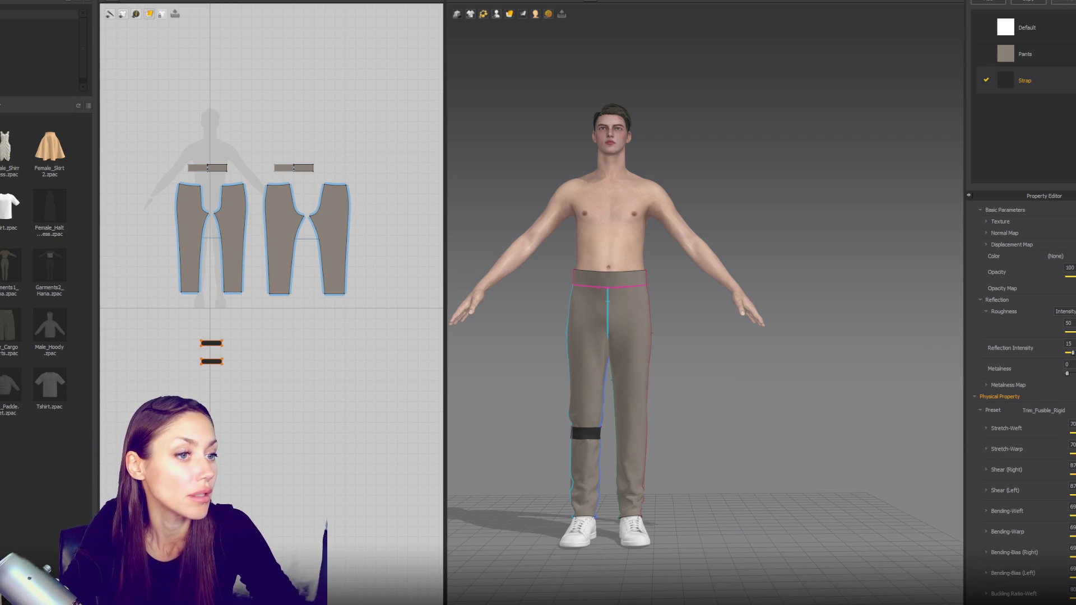
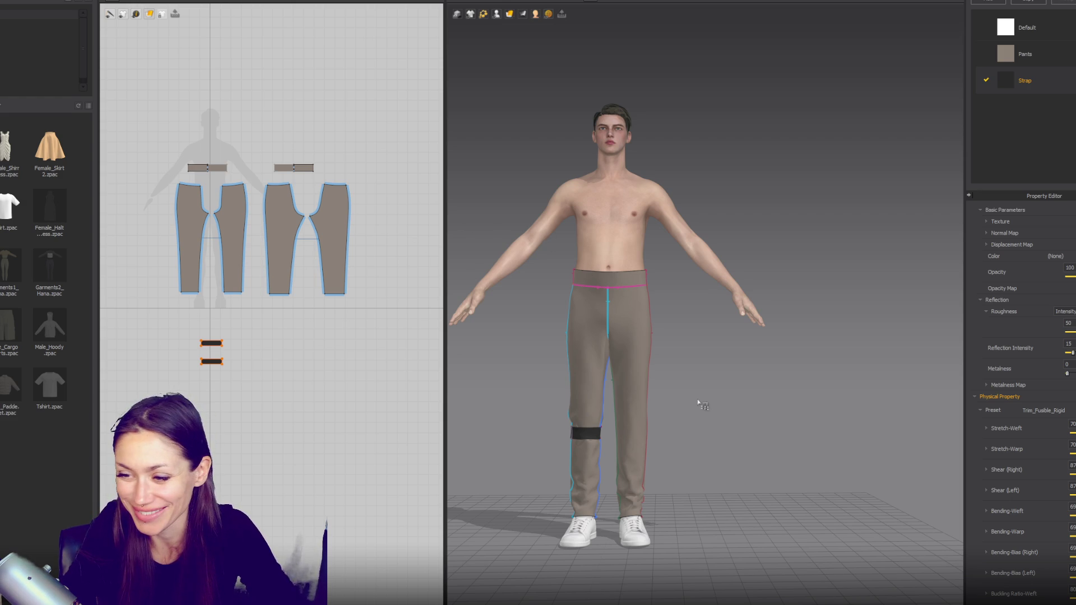
Step: Copy the black knee strap and place a matching strap on the other knee
{"action": "right_click_drag", "start_coordinate": [702, 404], "coordinate": [779, 434]}
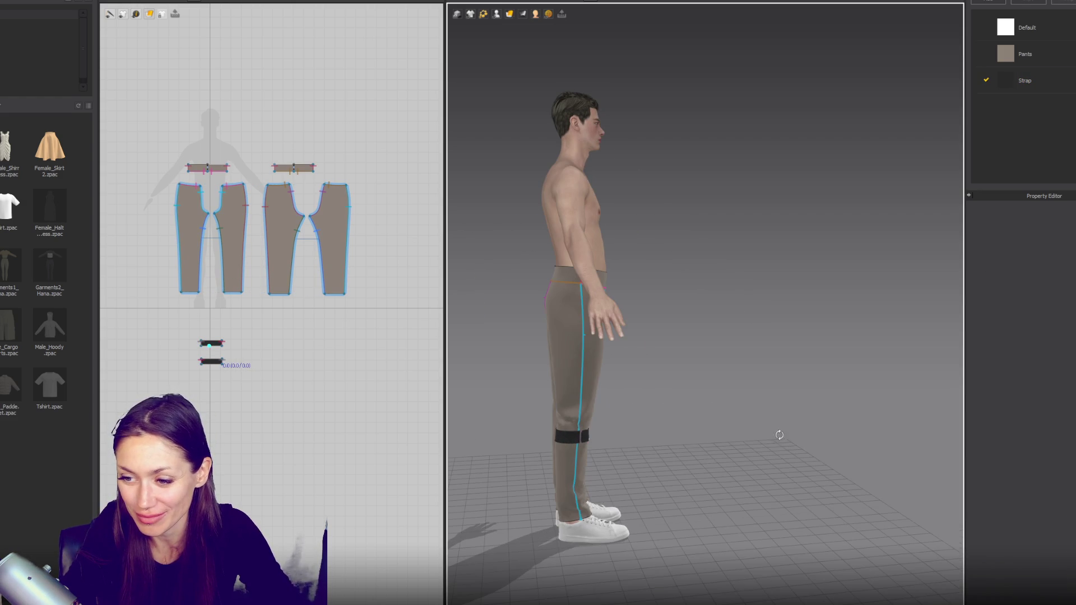
{"action": "left_click", "coordinate": [682, 441]}
{"action": "key", "text": "KP_2"}
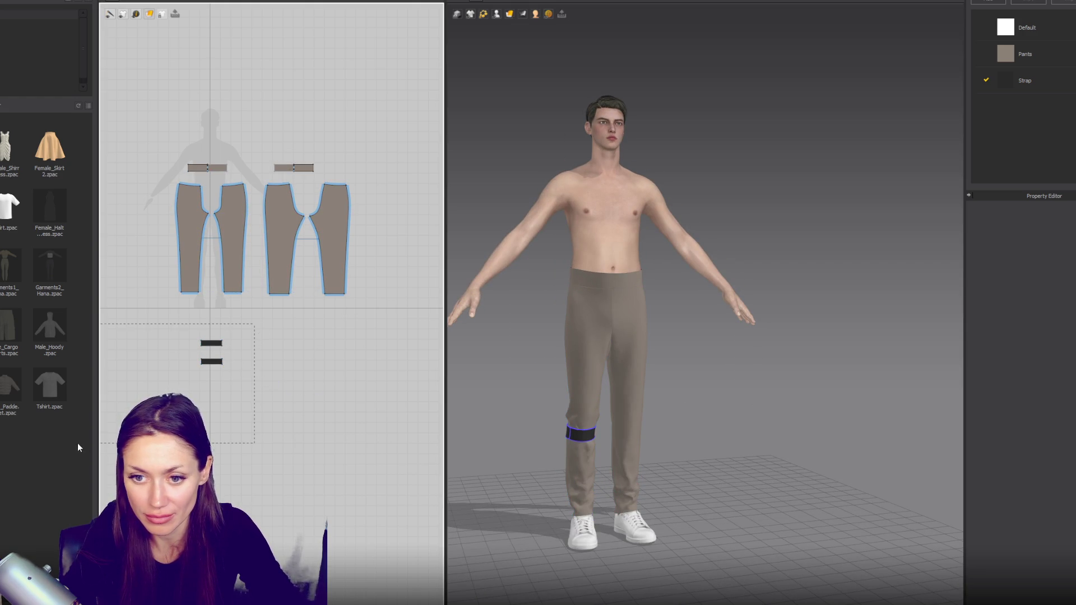
{"action": "left_click_drag", "start_coordinate": [251, 320], "coordinate": [193, 378]}
{"action": "key", "text": "ctrl+c"}
{"action": "key", "text": "ctrl+v"}
{"action": "left_click", "coordinate": [643, 431]}
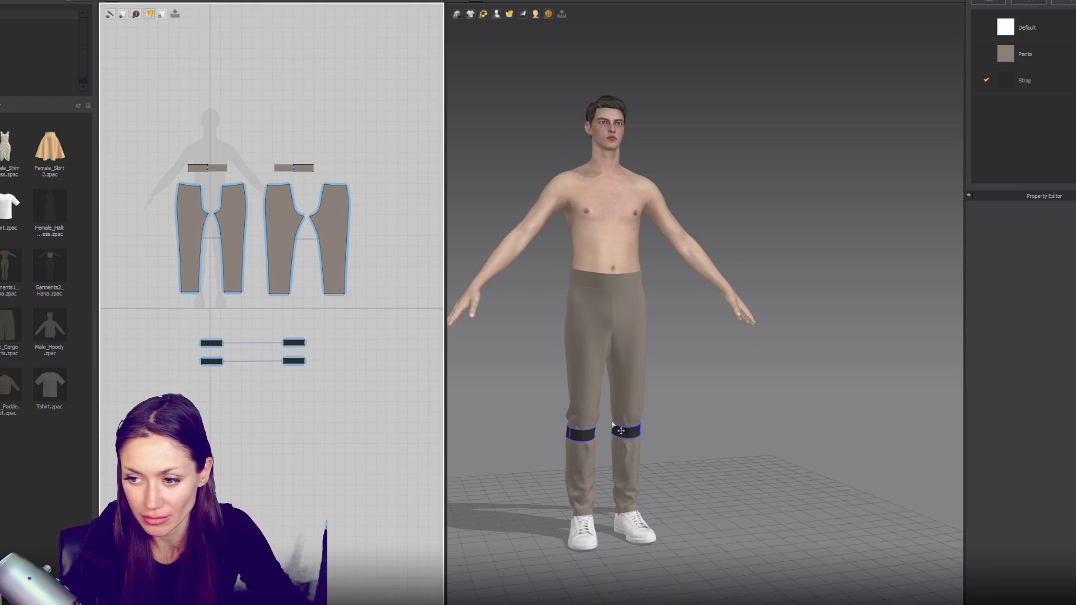
Step: Duplicate both knee straps down onto the lower legs and make them slightly narrower
{"action": "left_click_drag", "start_coordinate": [190, 328], "coordinate": [227, 379]}
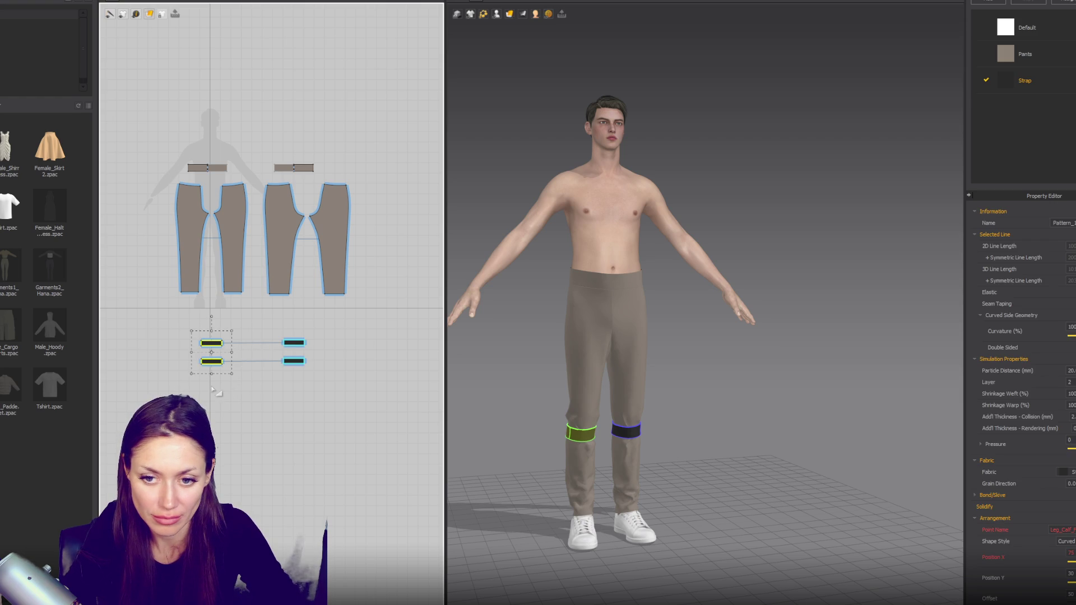
{"action": "key", "text": "ctrl+c"}
{"action": "key", "text": "ctrl+v"}
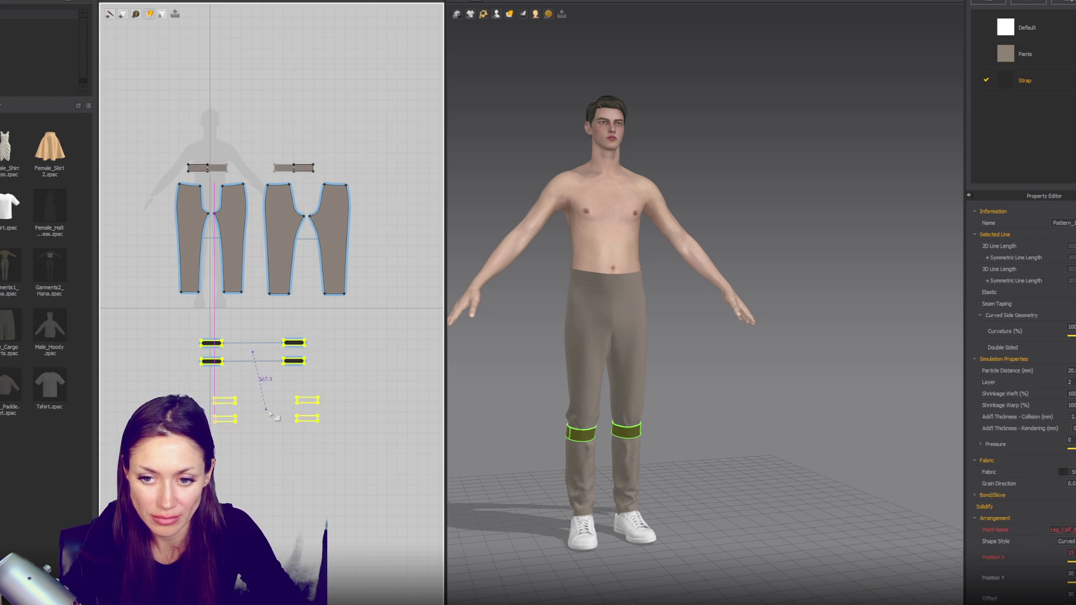
{"action": "left_click", "coordinate": [212, 395]}
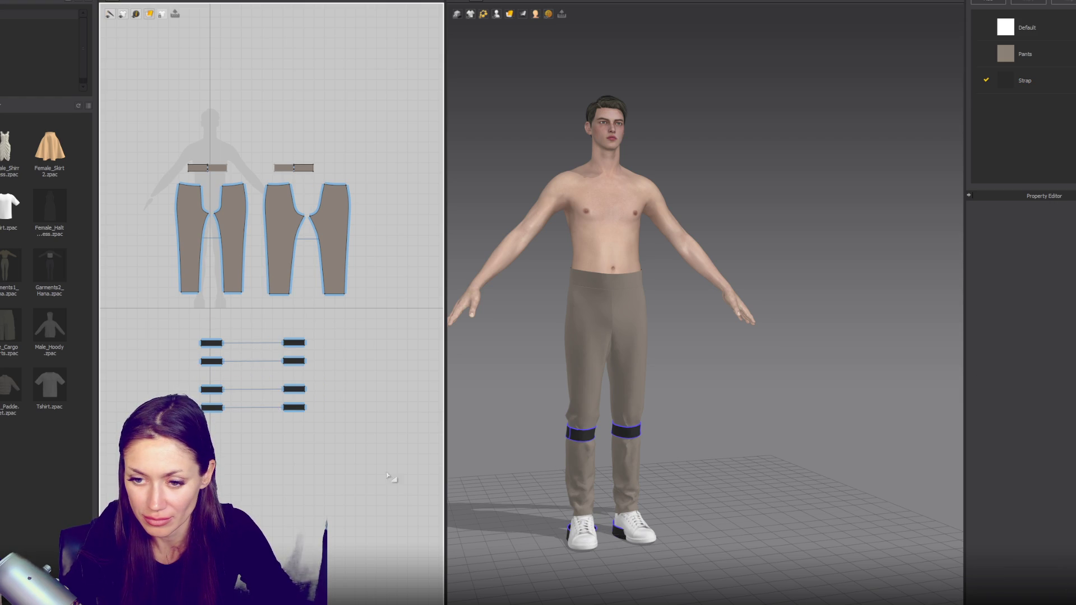
{"action": "left_click_drag", "start_coordinate": [381, 387], "coordinate": [382, 389]}
{"action": "left_click_drag", "start_coordinate": [621, 539], "coordinate": [615, 477]}
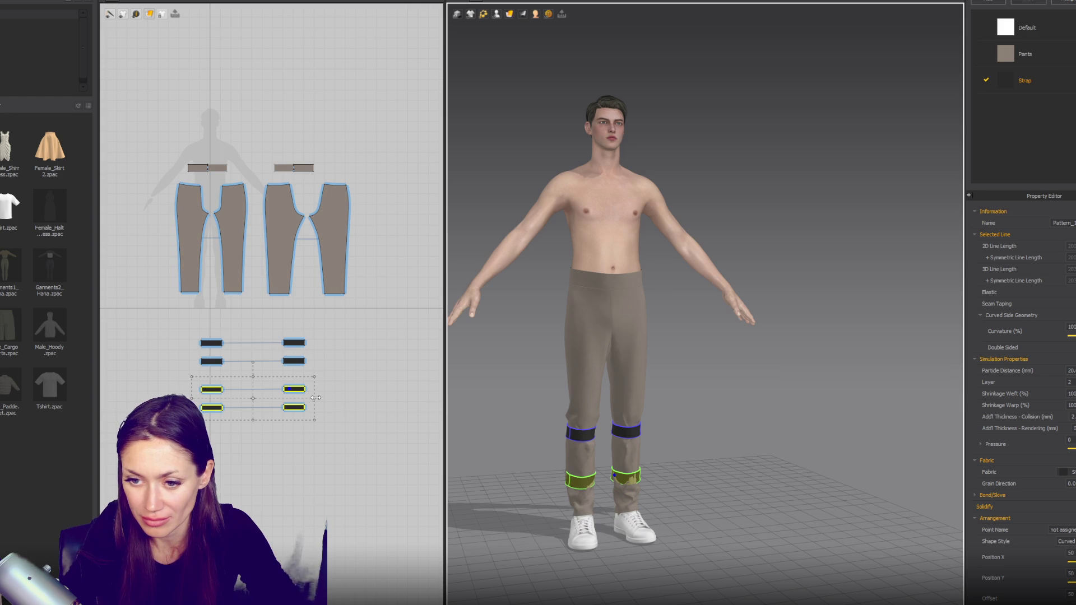
{"action": "left_click_drag", "start_coordinate": [315, 397], "coordinate": [293, 399]}
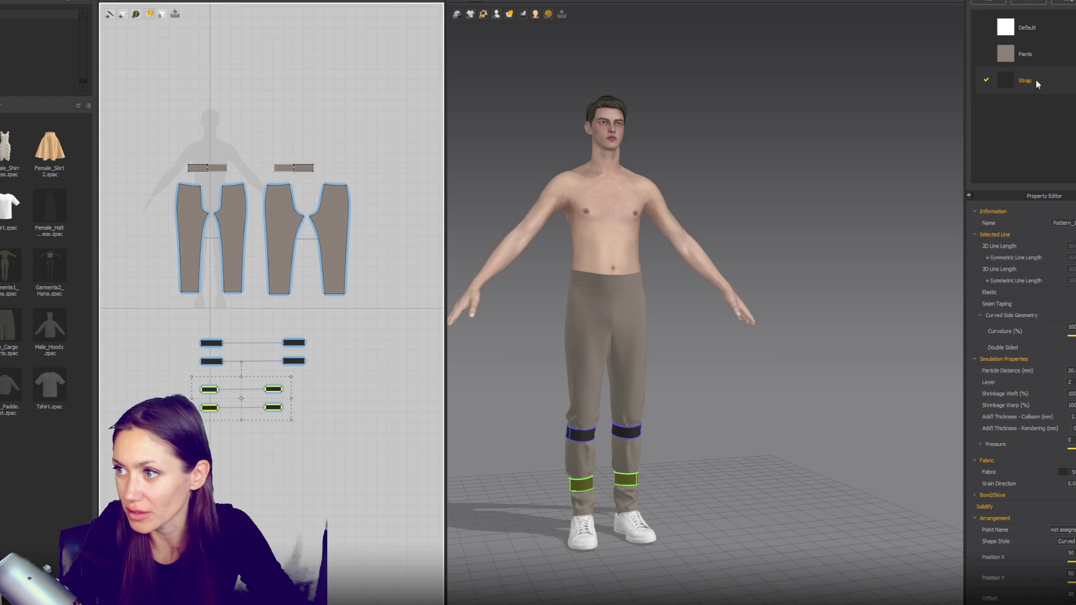
Step: Check the Pants and Strap fabrics and confirm the lower strap pairs use the Strap fabric
{"action": "left_click", "coordinate": [1025, 54]}
{"action": "scroll", "coordinate": [1018, 395], "scroll_direction": "down", "scroll_amount": 5}
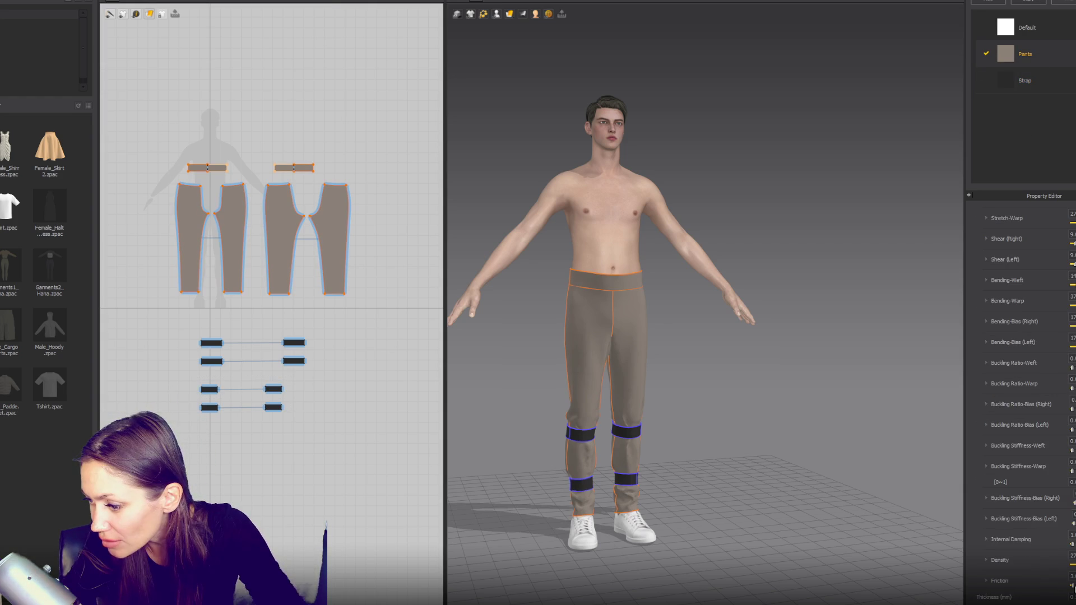
{"action": "left_click", "coordinate": [1034, 81]}
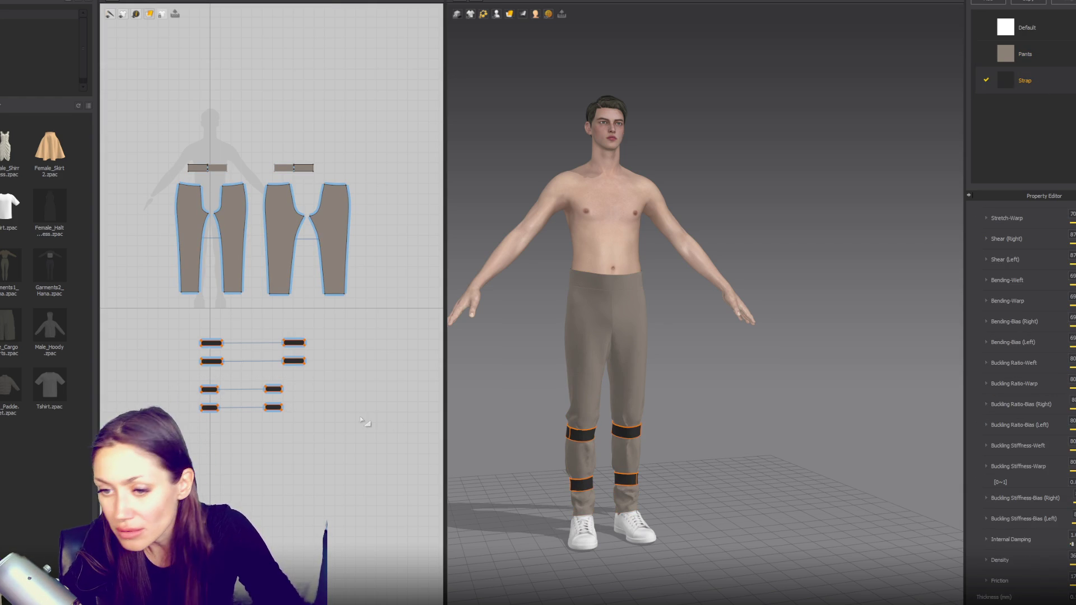
{"action": "left_click_drag", "start_coordinate": [345, 418], "coordinate": [193, 379]}
{"action": "left_click", "coordinate": [801, 422]}
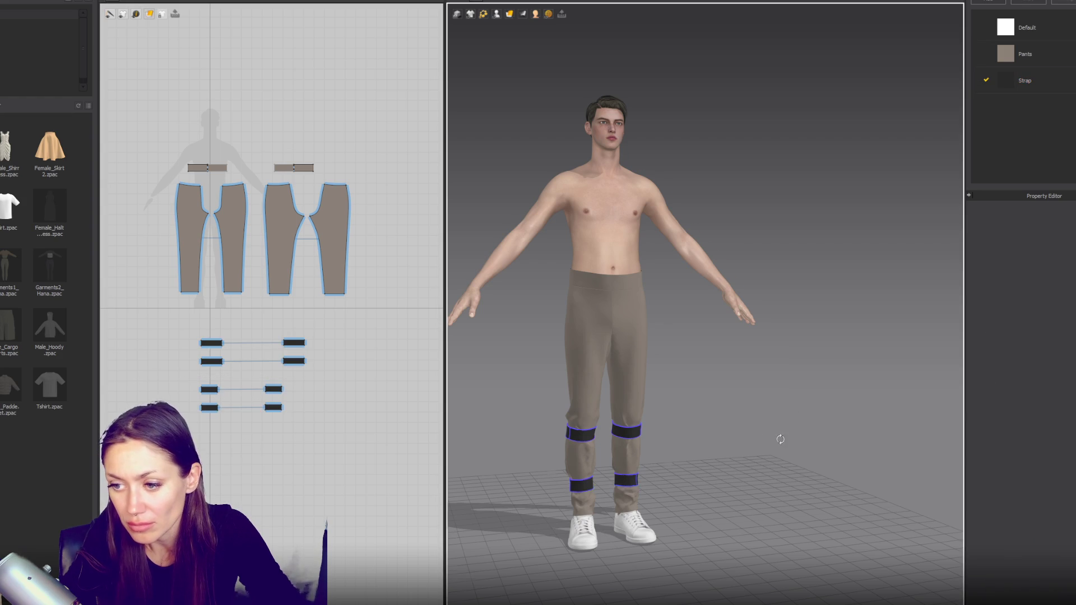
Step: Widen the leg pattern pieces outward and tug the front cloth to settle it
{"action": "left_click", "coordinate": [349, 242]}
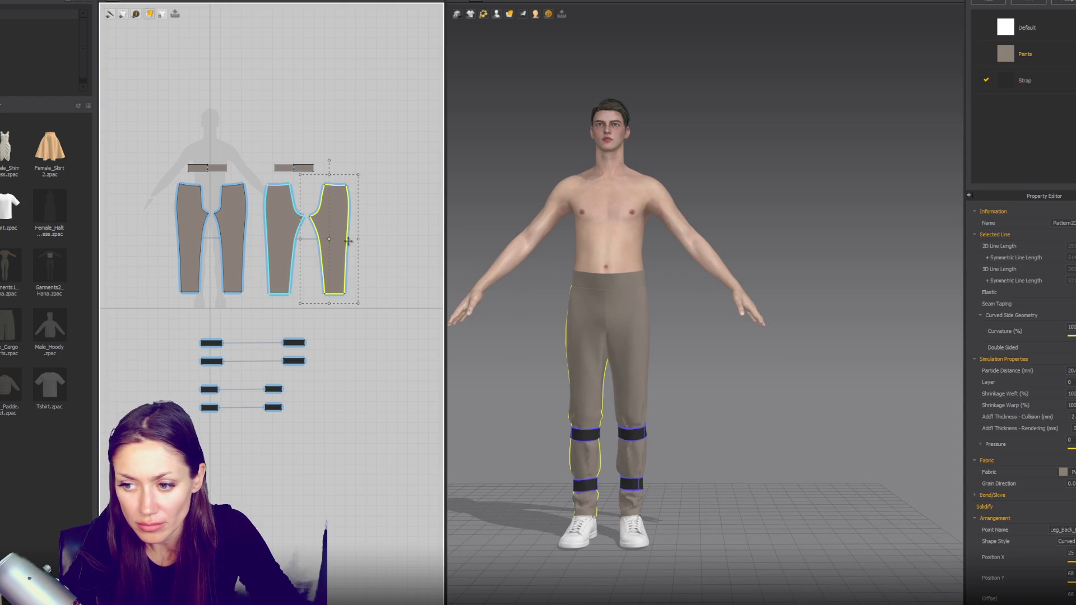
{"action": "left_click_drag", "start_coordinate": [353, 301], "coordinate": [356, 297]}
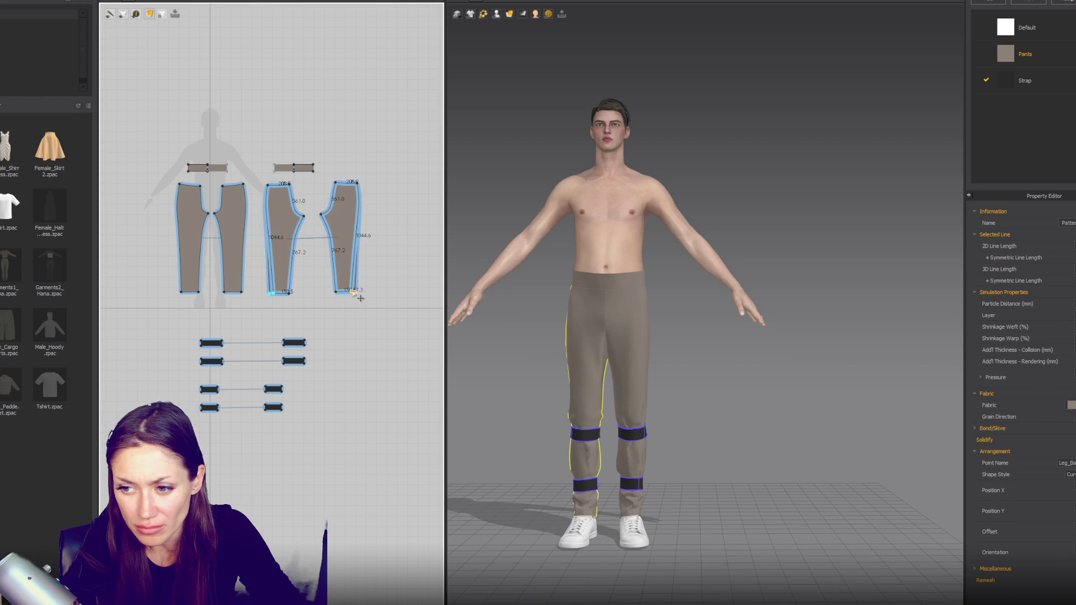
{"action": "left_click", "coordinate": [239, 294]}
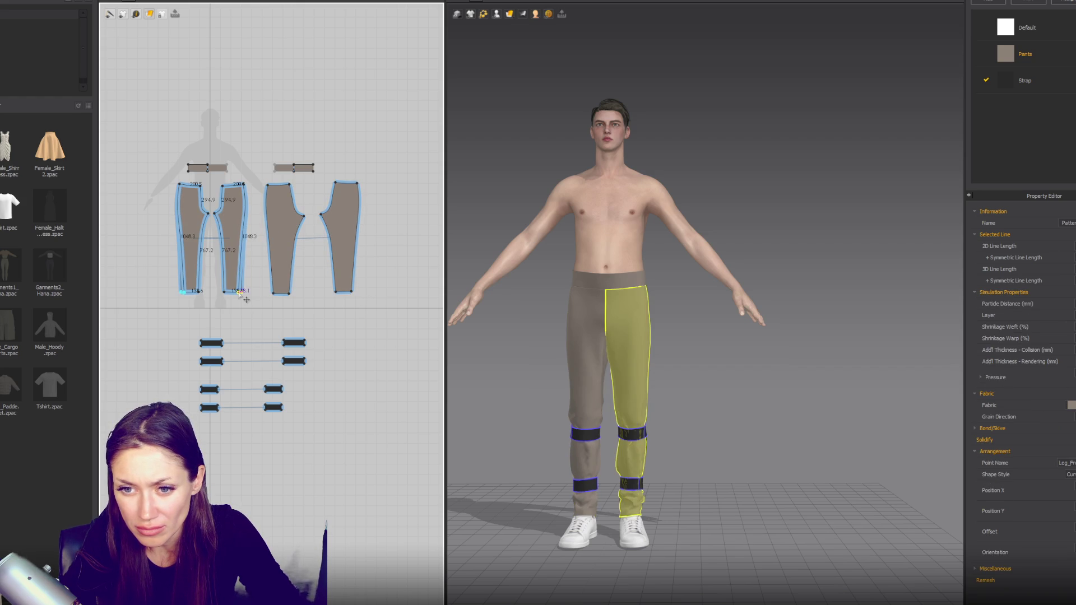
{"action": "left_click", "coordinate": [290, 303]}
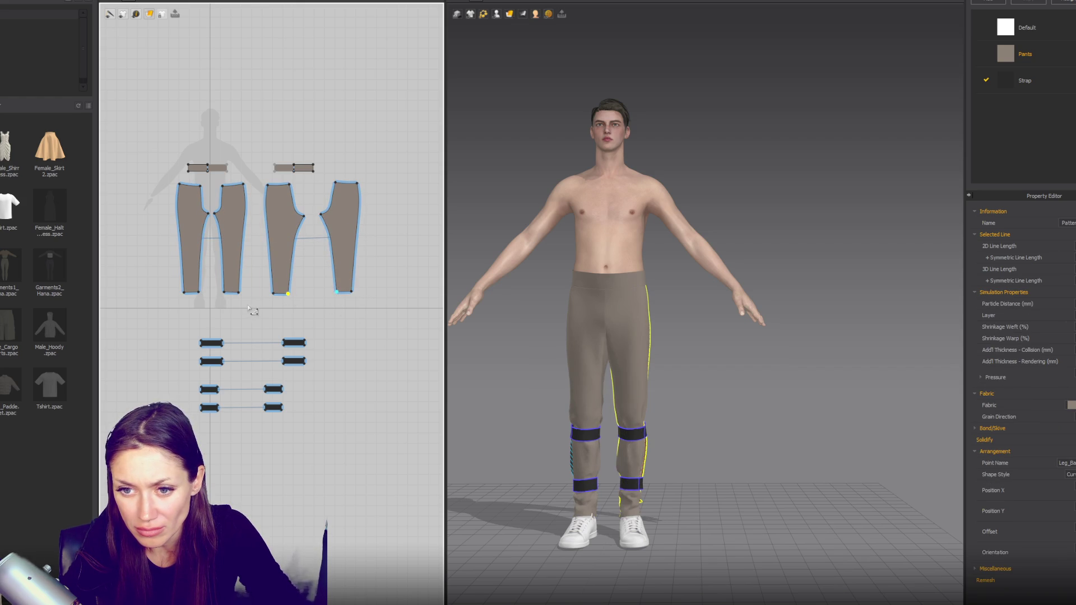
{"action": "left_click", "coordinate": [225, 292]}
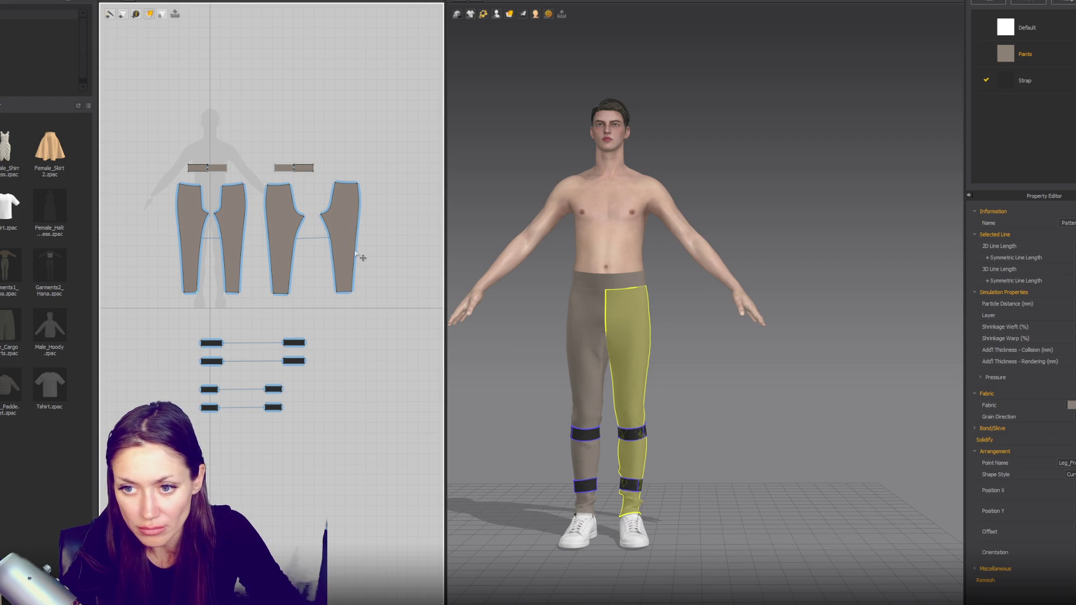
{"action": "left_click", "coordinate": [358, 253]}
{"action": "left_click", "coordinate": [327, 245]}
{"action": "left_click", "coordinate": [220, 252]}
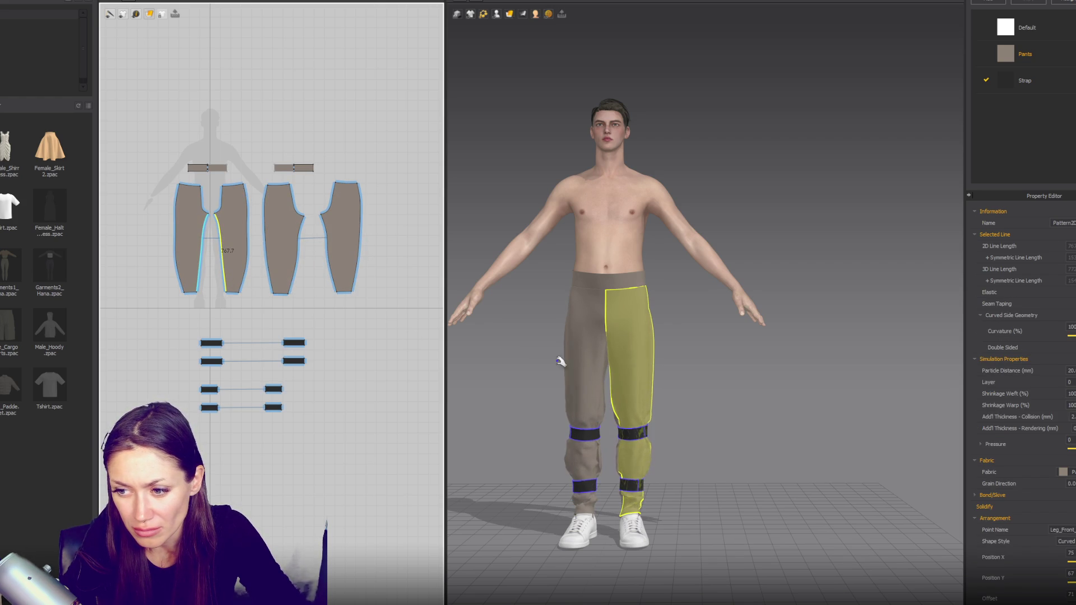
{"action": "left_click_drag", "start_coordinate": [633, 269], "coordinate": [641, 238]}
{"action": "left_click", "coordinate": [577, 385]}
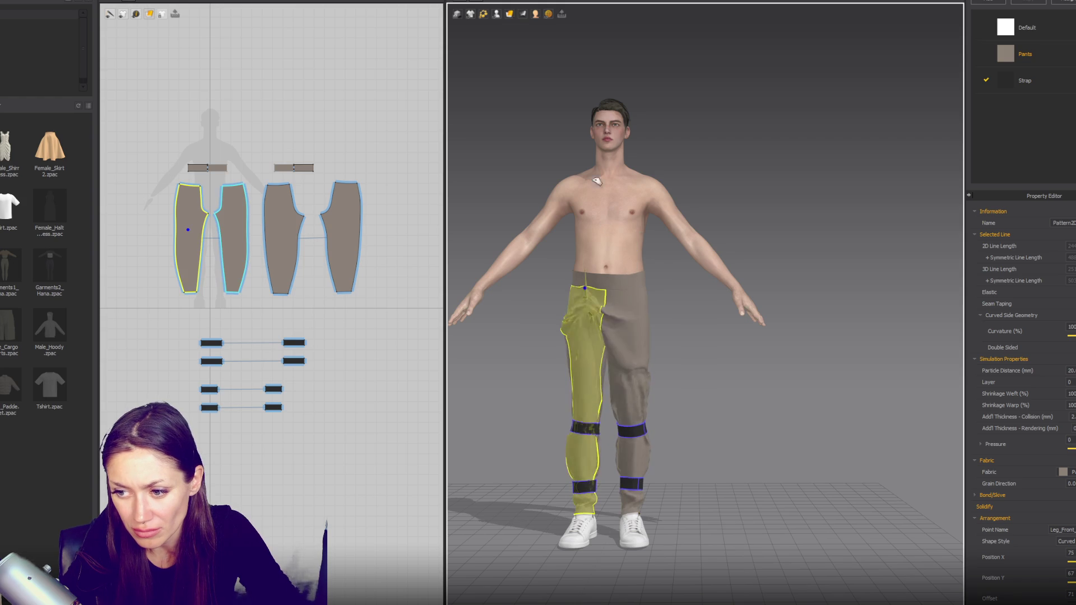
{"action": "left_click", "coordinate": [674, 294]}
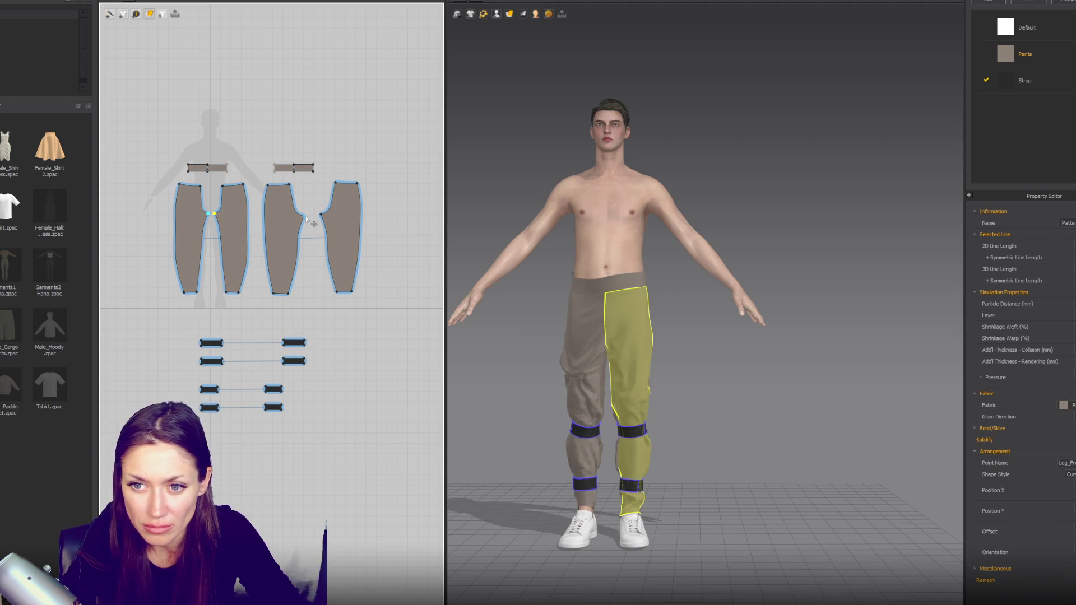
Step: Lower the crotch points of the front and back pant pieces
{"action": "left_click", "coordinate": [324, 218]}
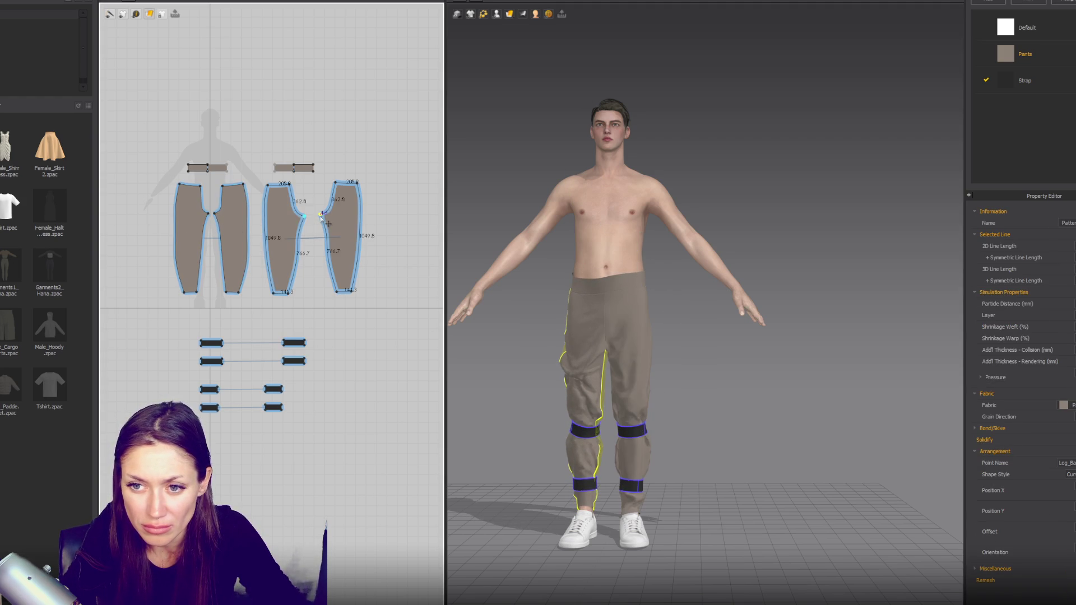
{"action": "left_click", "coordinate": [217, 218]}
{"action": "left_click_drag", "start_coordinate": [300, 218], "coordinate": [304, 234]}
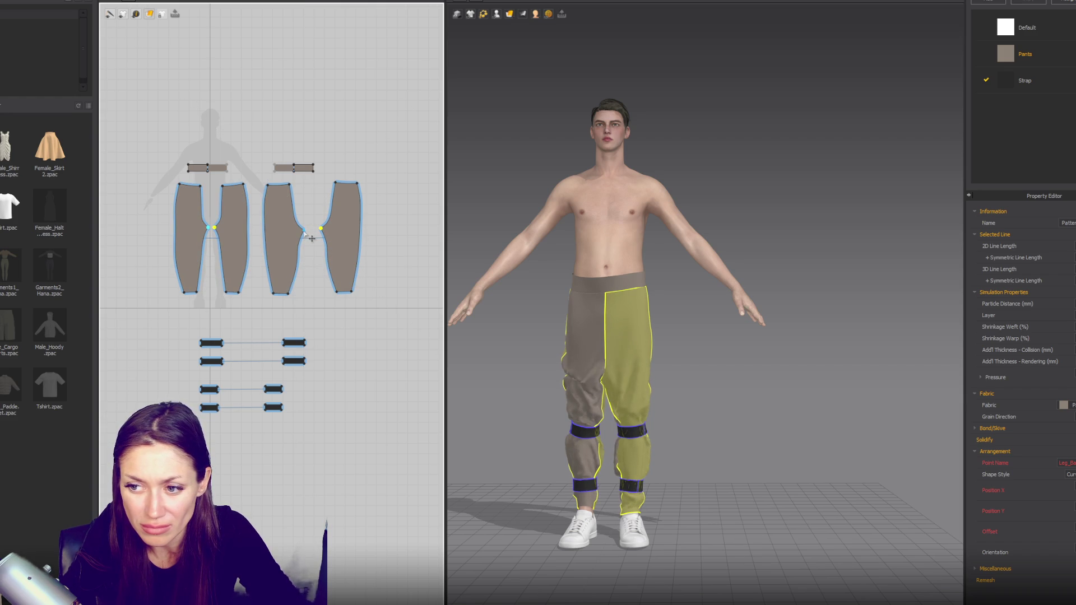
{"action": "left_click", "coordinate": [657, 371]}
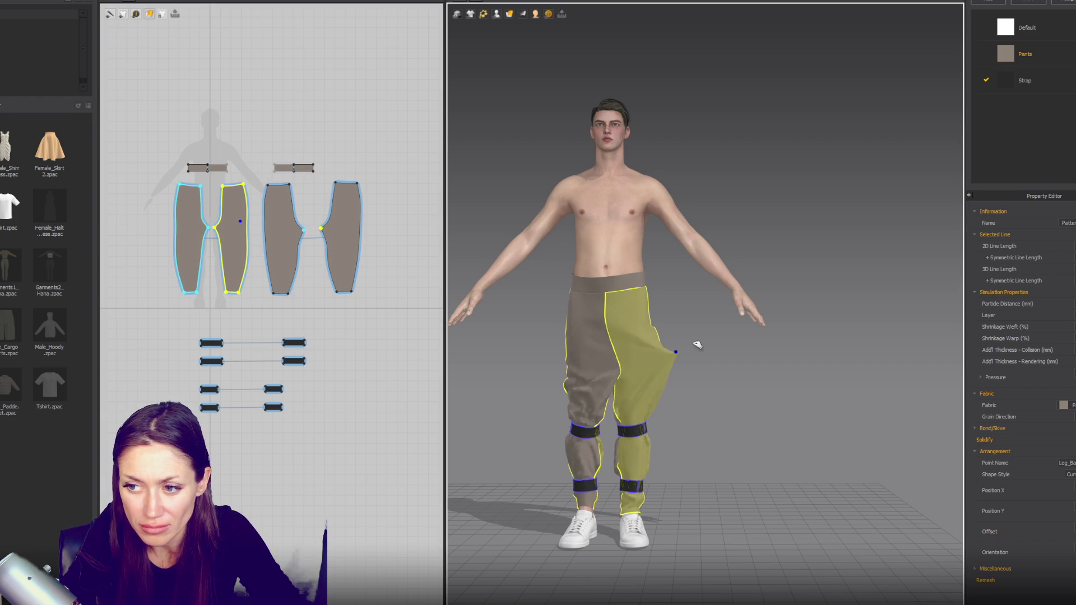
{"action": "left_click", "coordinate": [367, 215]}
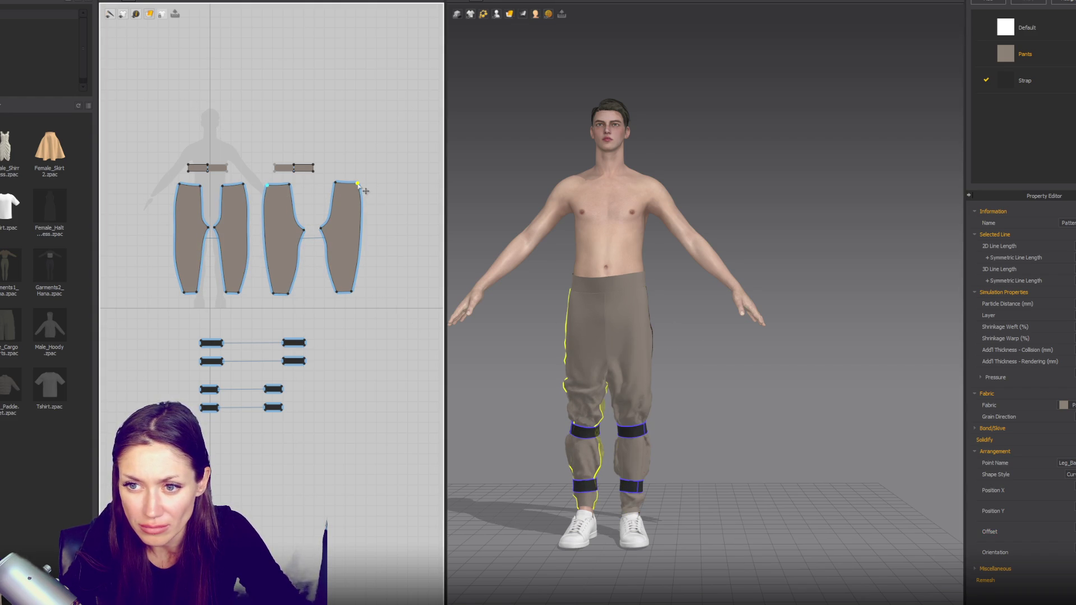
Step: Bow the back pieces' side seams outward with a curve point so the legs hang baggy
{"action": "key", "text": "z"}
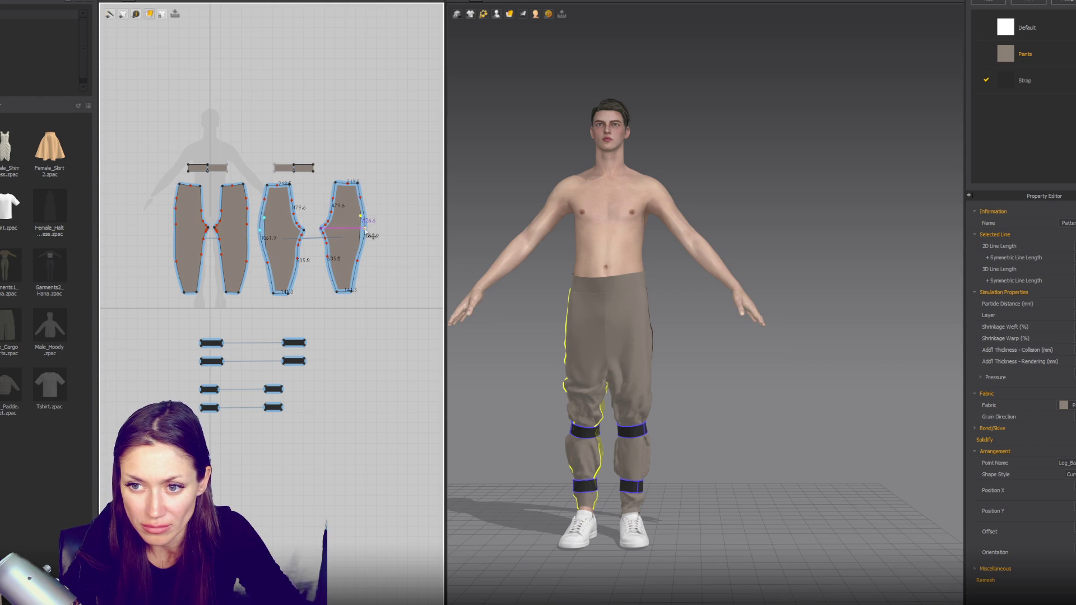
{"action": "left_click", "coordinate": [359, 266]}
{"action": "left_click_drag", "start_coordinate": [366, 204], "coordinate": [370, 209]}
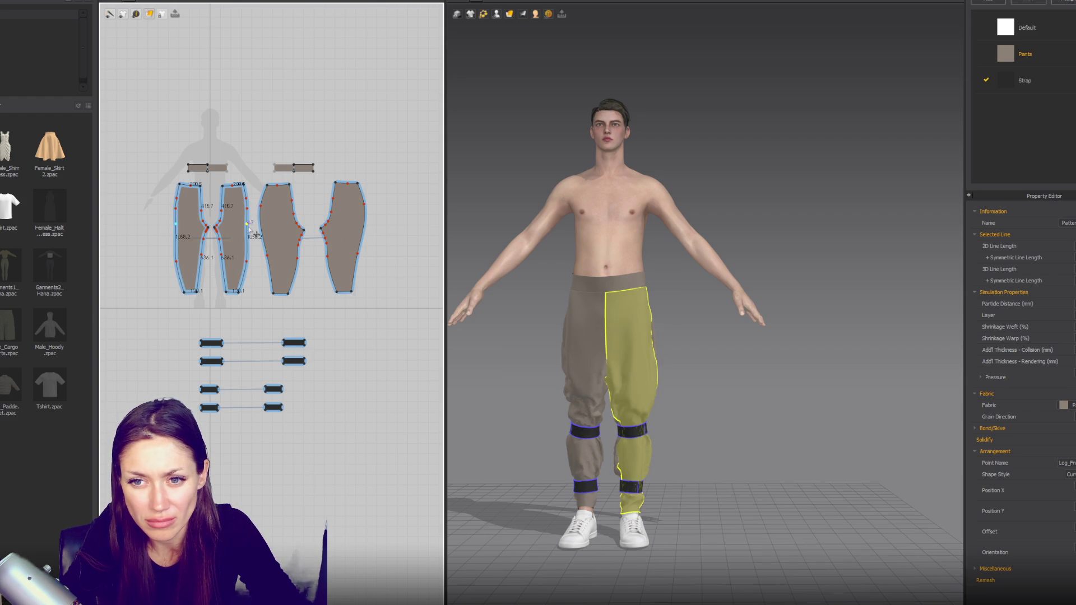
{"action": "left_click", "coordinate": [183, 217]}
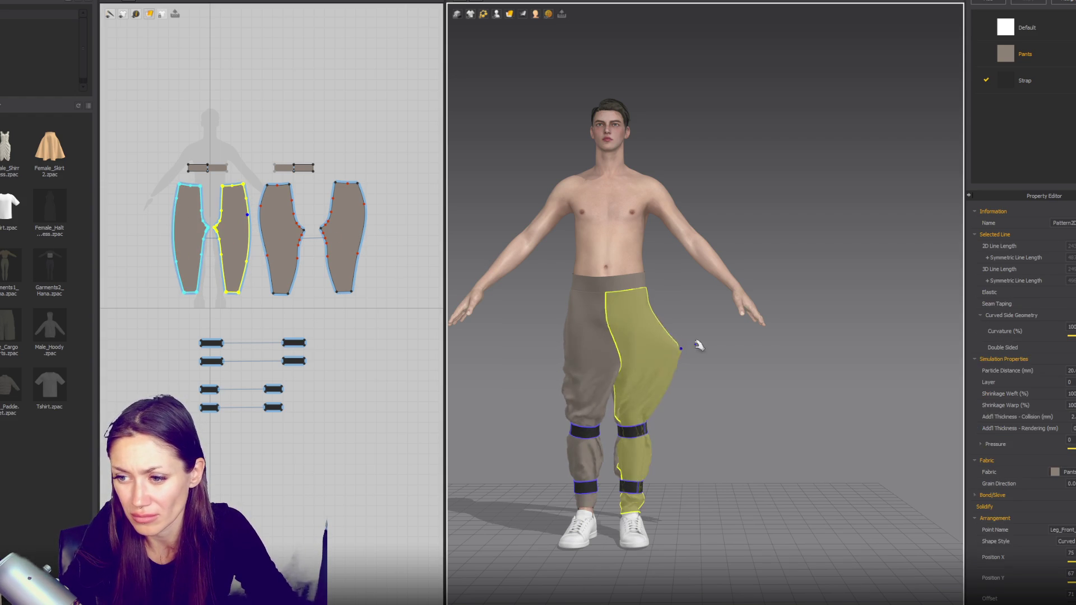
{"action": "left_click", "coordinate": [570, 356]}
{"action": "left_click", "coordinate": [654, 357]}
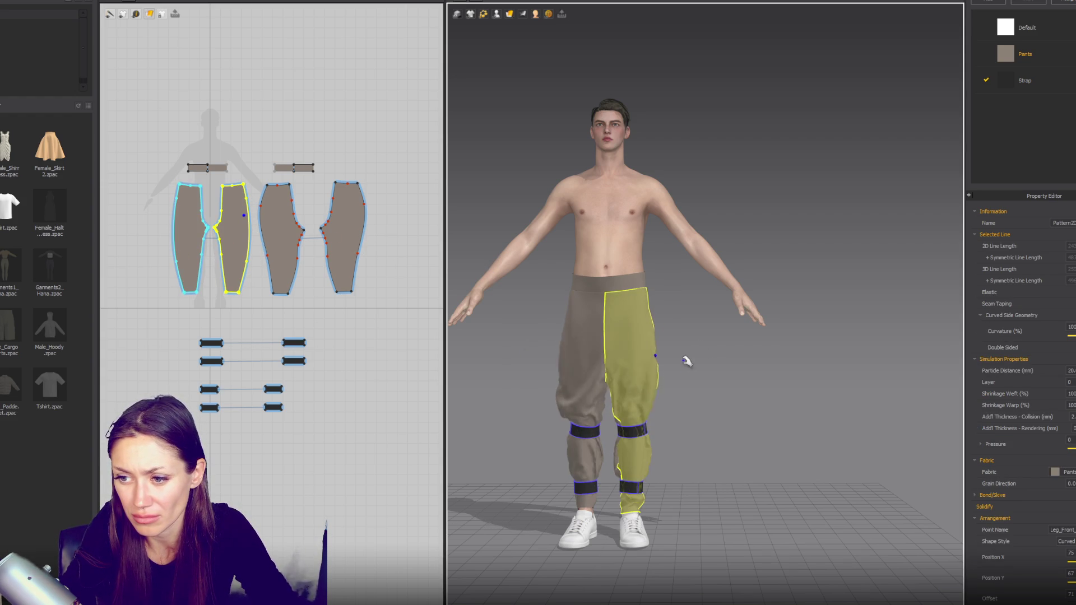
{"action": "right_click_drag", "start_coordinate": [555, 379], "coordinate": [629, 388]}
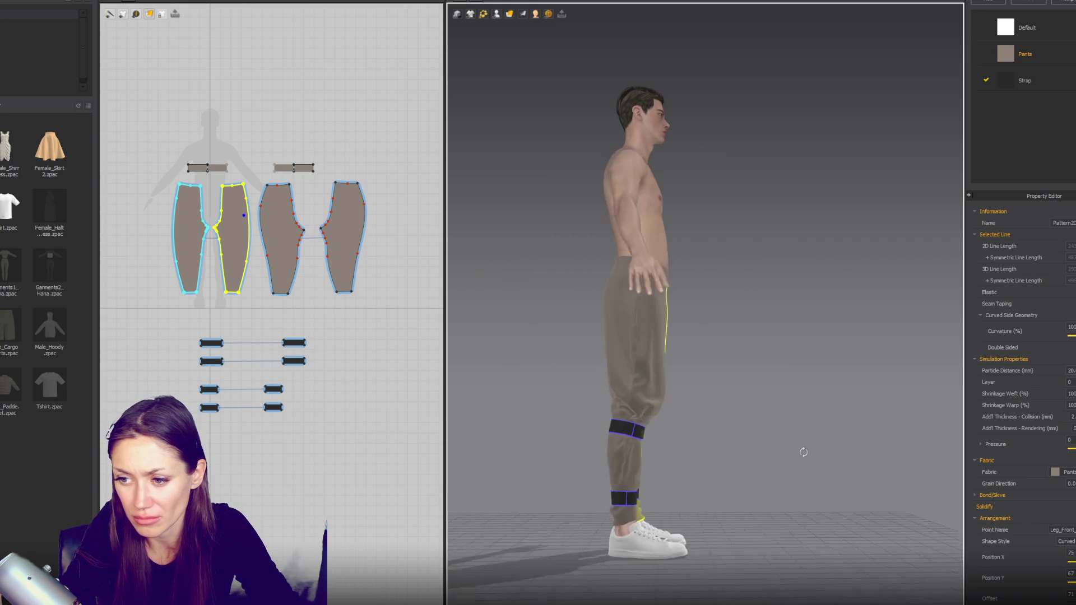
{"action": "left_click_drag", "start_coordinate": [630, 389], "coordinate": [478, 378]}
{"action": "left_click", "coordinate": [785, 456]}
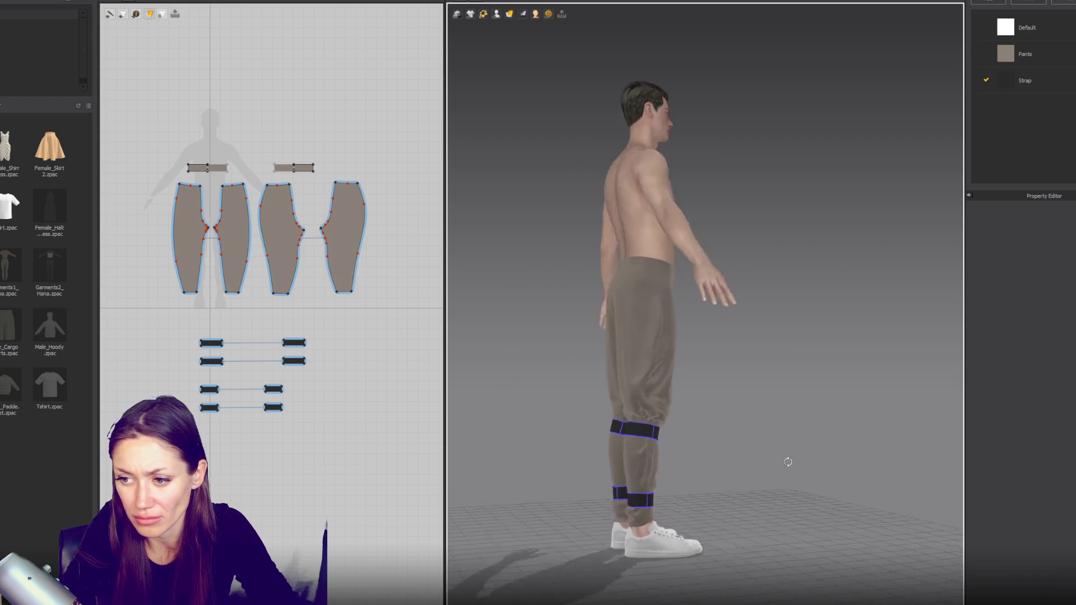
{"action": "right_click_drag", "start_coordinate": [785, 457], "coordinate": [749, 422]}
{"action": "left_click", "coordinate": [678, 365]}
{"action": "right_click_drag", "start_coordinate": [661, 382], "coordinate": [817, 459]}
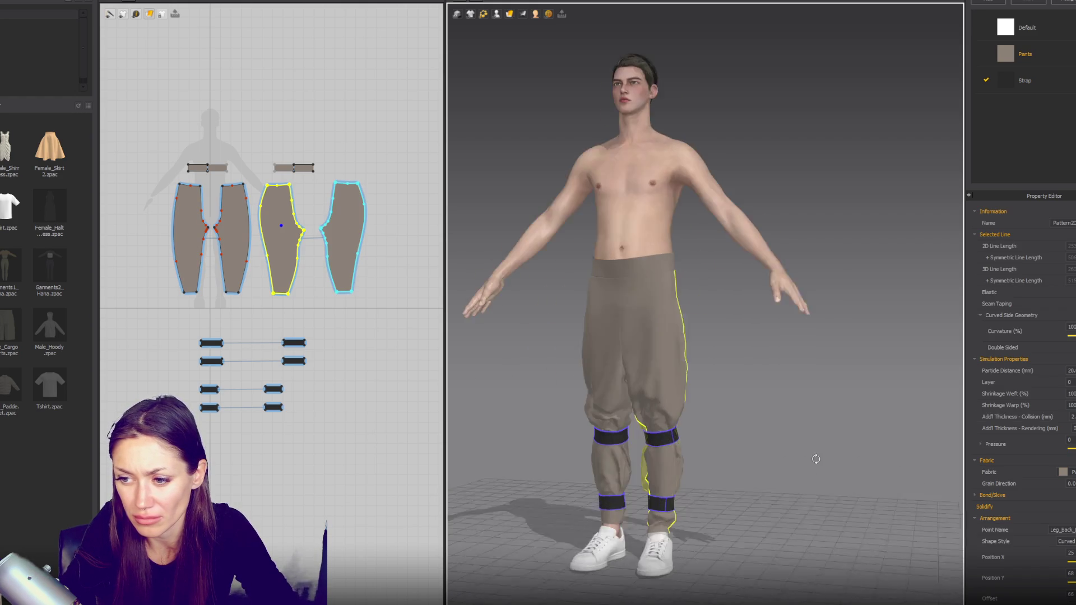
{"action": "scroll", "coordinate": [193, 273], "scroll_direction": "up", "scroll_amount": 2}
{"action": "left_click", "coordinate": [177, 182]}
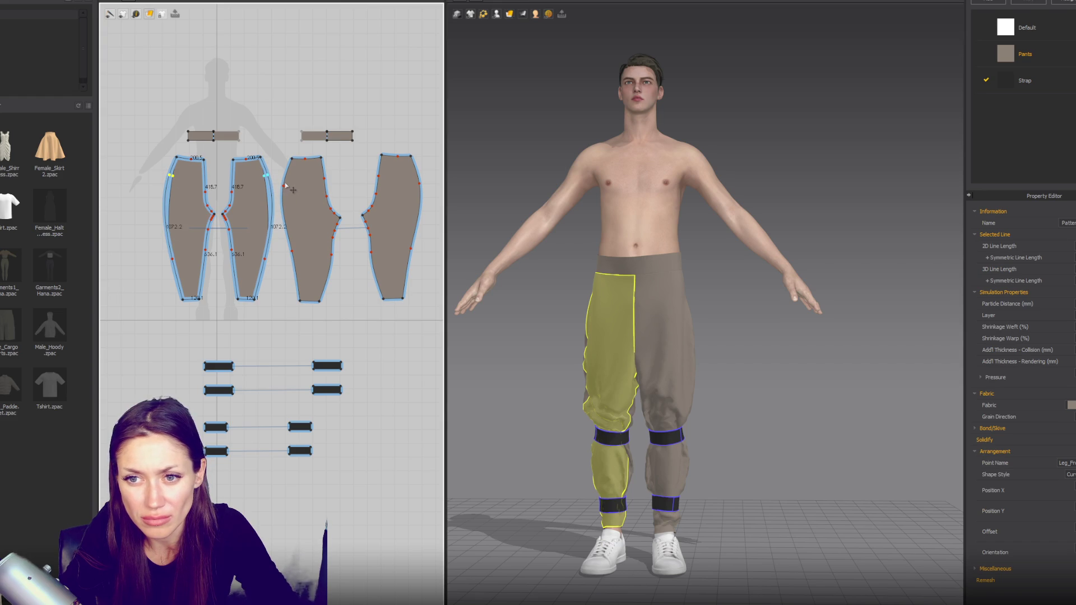
{"action": "left_click", "coordinate": [310, 208]}
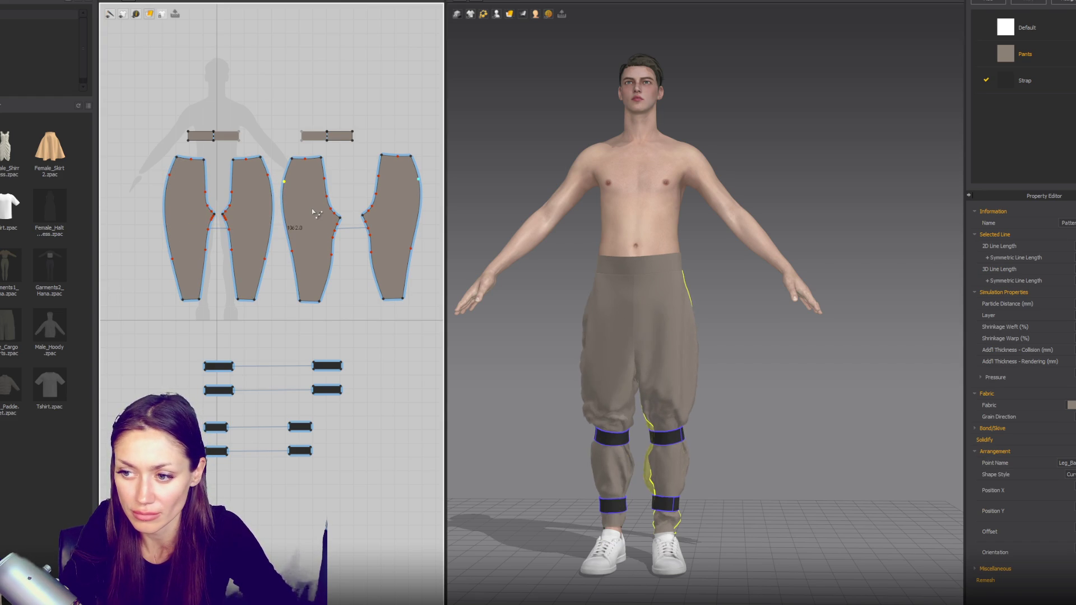
{"action": "mouse_move", "coordinate": [597, 247]}
{"action": "right_mouse_down"}
{"action": "mouse_move", "coordinate": [829, 255]}
{"action": "mouse_move", "coordinate": [488, 247]}
{"action": "mouse_move", "coordinate": [643, 264]}
{"action": "right_mouse_up"}
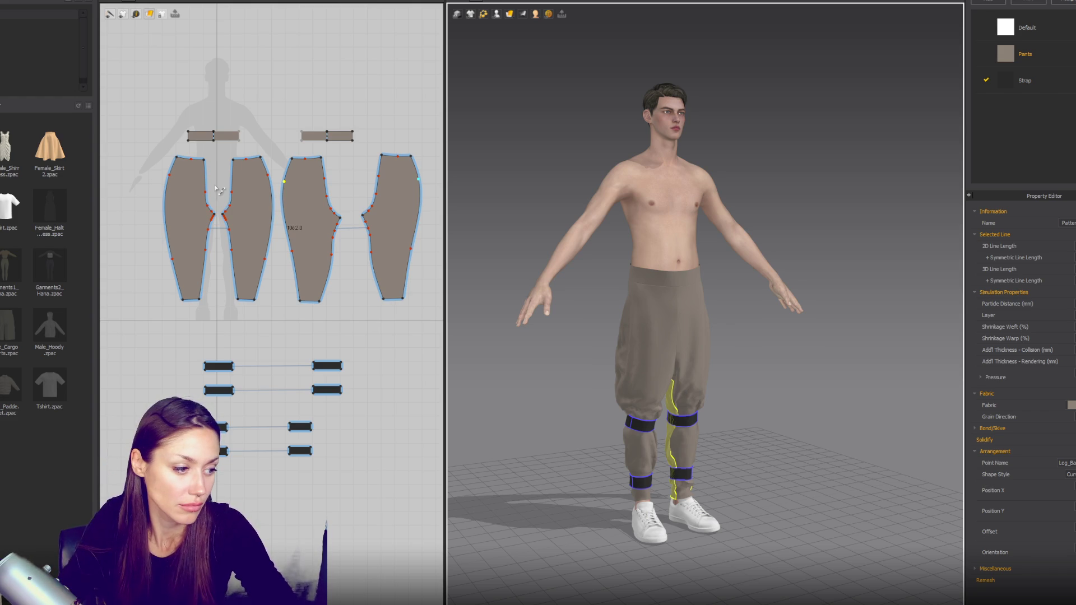
{"action": "right_click_drag", "start_coordinate": [572, 337], "coordinate": [631, 341]}
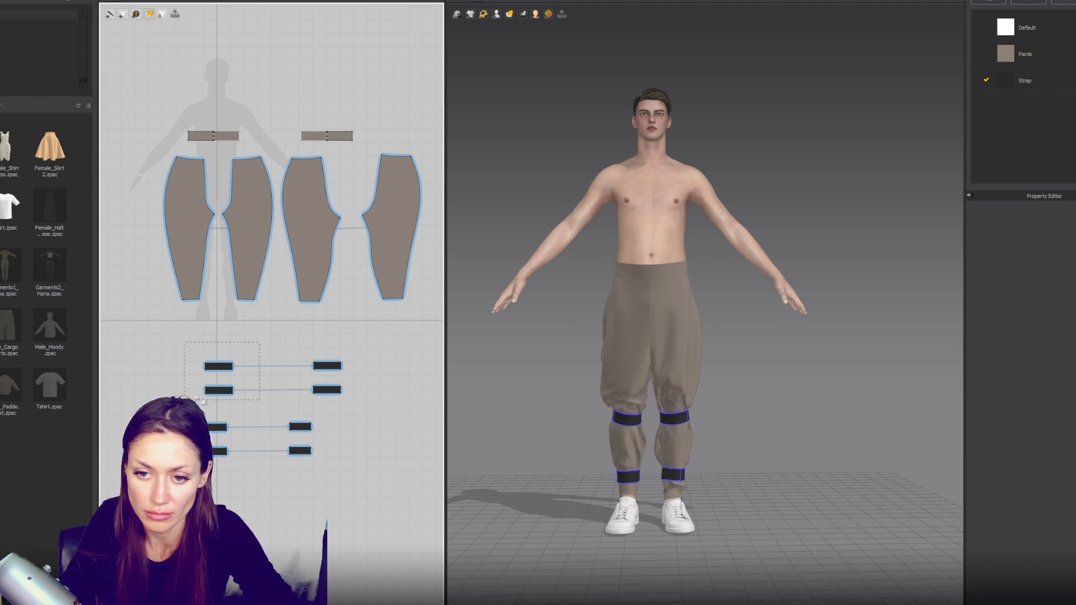
Step: Select the new strap pair and show the avatar's arrangement points
{"action": "left_click", "coordinate": [627, 418]}
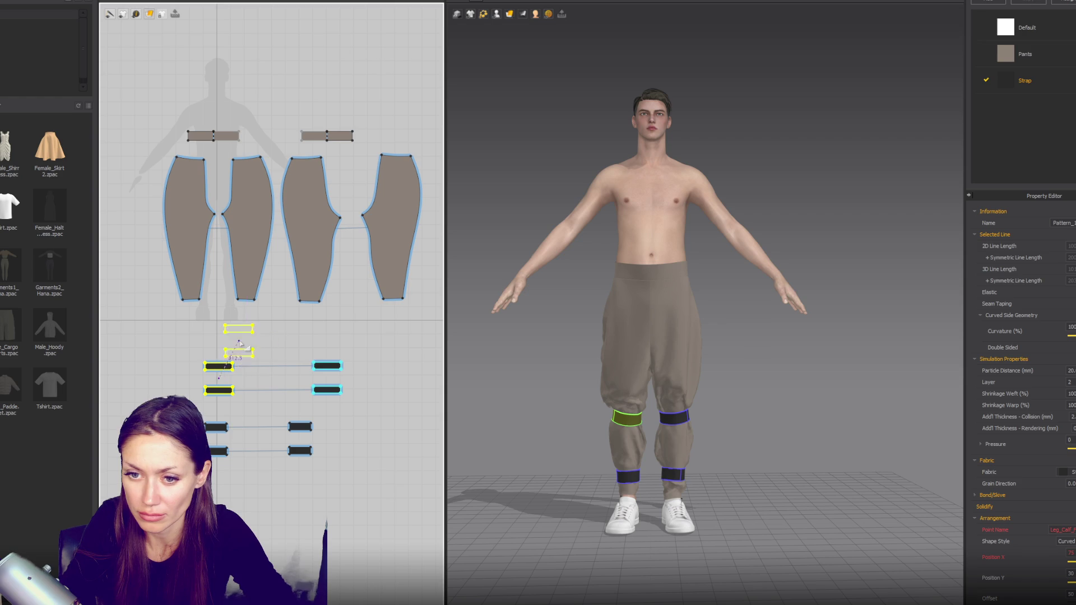
{"action": "key", "text": "Escape"}
{"action": "mouse_move", "coordinate": [669, 457]}
{"action": "right_mouse_down"}
{"action": "mouse_move", "coordinate": [680, 422]}
{"action": "mouse_move", "coordinate": [640, 241]}
{"action": "right_mouse_up"}
{"action": "left_click", "coordinate": [689, 455]}
{"action": "scroll", "coordinate": [642, 241], "scroll_direction": "up", "scroll_amount": 2}
{"action": "left_click", "coordinate": [498, 14]}
{"action": "left_click", "coordinate": [499, 35]}
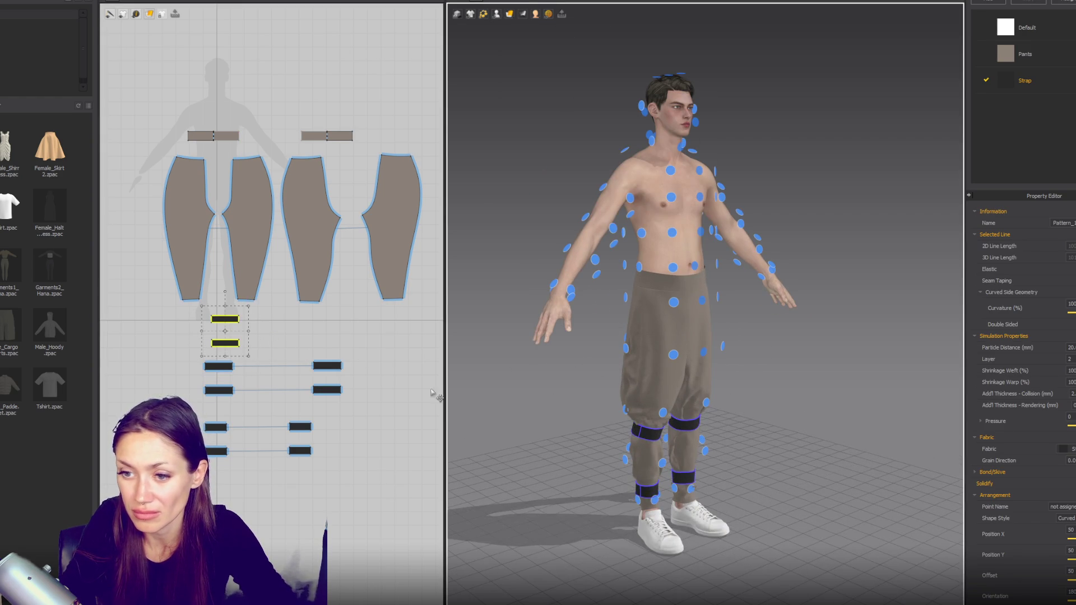
Step: Place one new strap on the front thigh point and the other on the back thigh point
{"action": "left_click", "coordinate": [278, 332]}
{"action": "left_click", "coordinate": [224, 320]}
{"action": "left_click", "coordinate": [220, 354]}
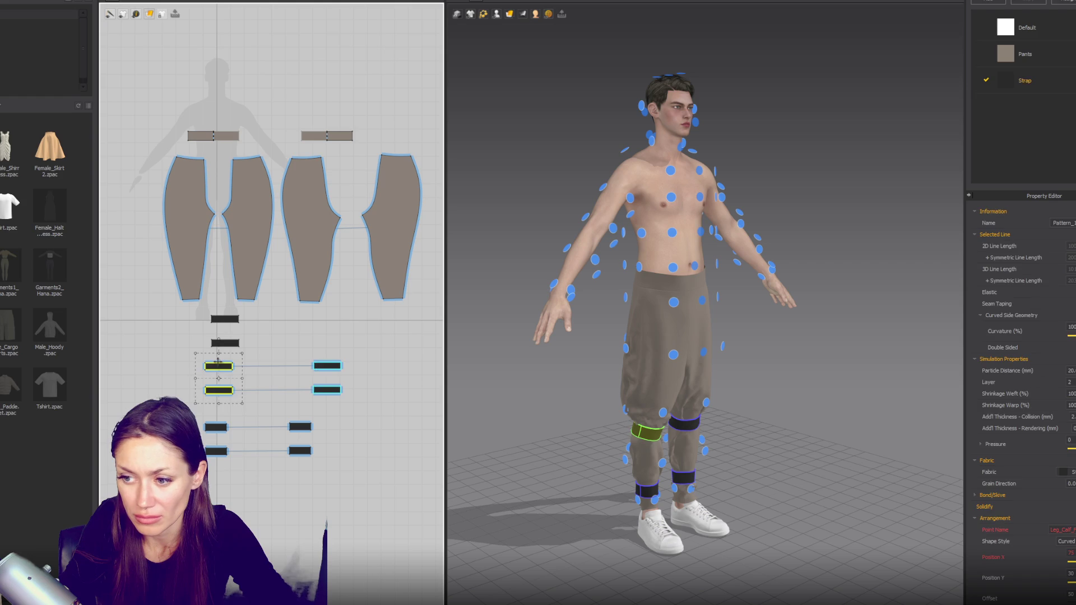
{"action": "left_click", "coordinate": [225, 344]}
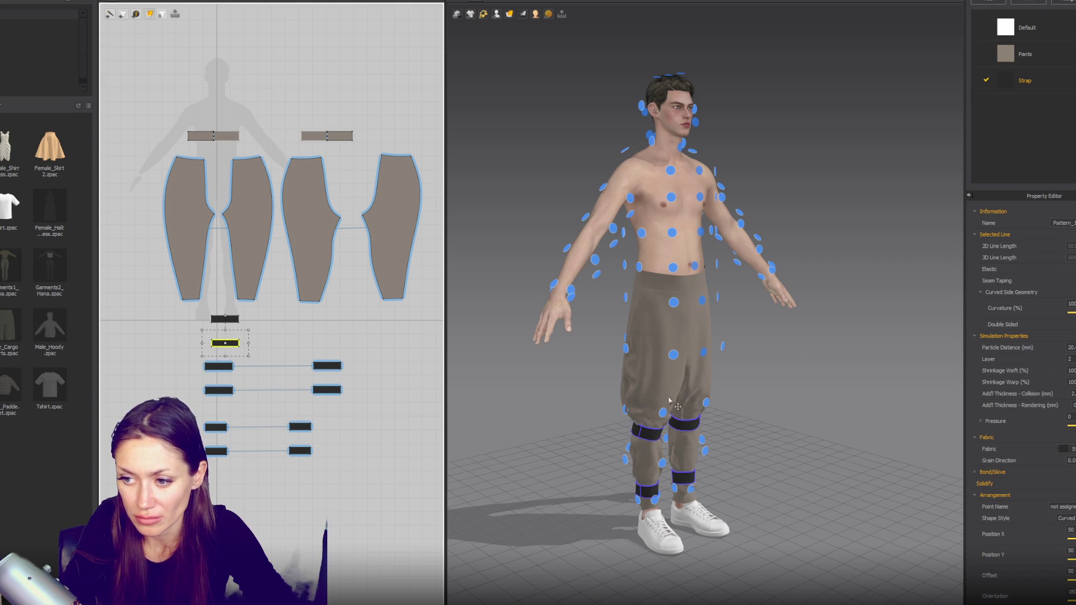
{"action": "left_click", "coordinate": [676, 360]}
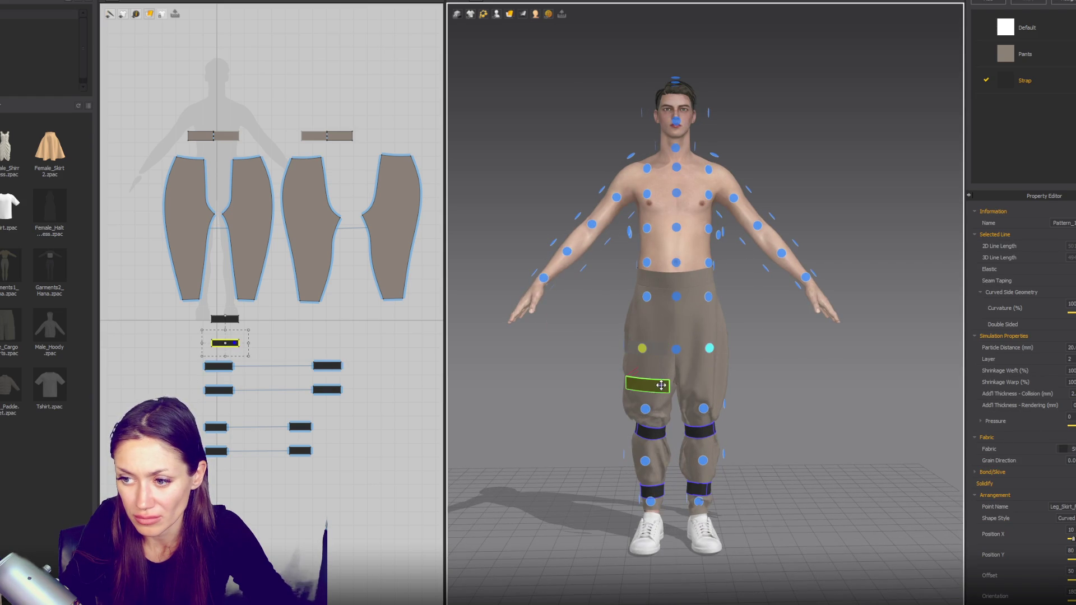
{"action": "right_click_drag", "start_coordinate": [663, 393], "coordinate": [548, 383]}
{"action": "left_click", "coordinate": [224, 318]}
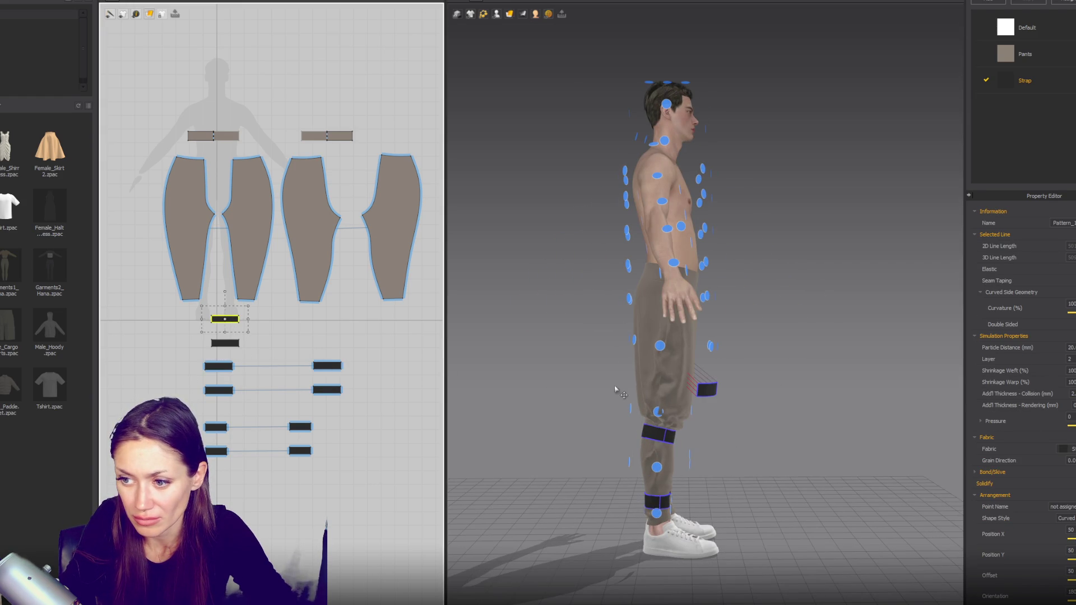
{"action": "left_click", "coordinate": [647, 347]}
{"action": "left_click", "coordinate": [236, 320]}
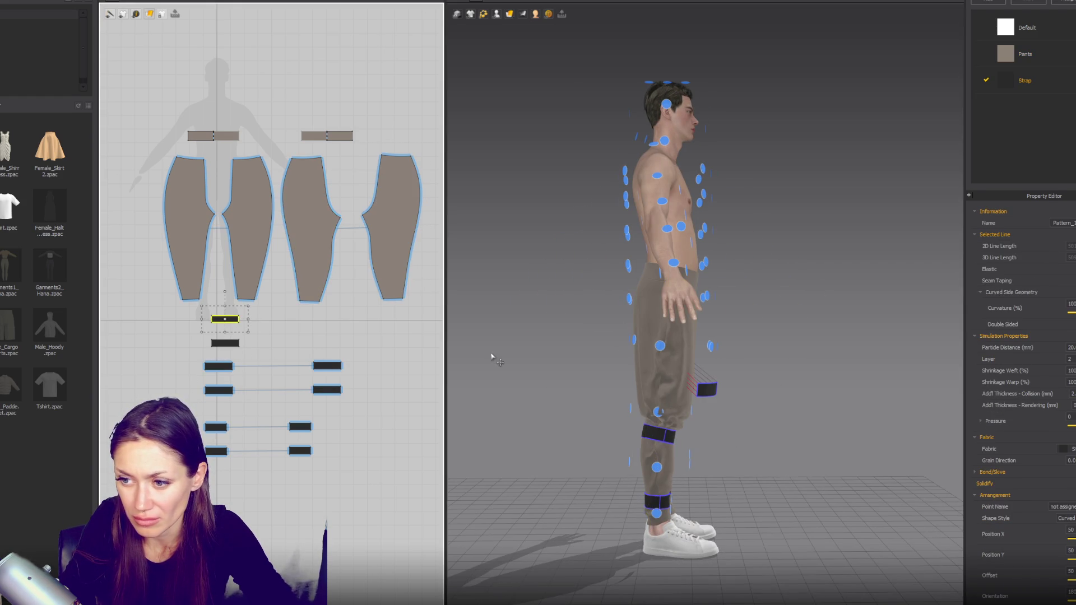
{"action": "left_click", "coordinate": [635, 342]}
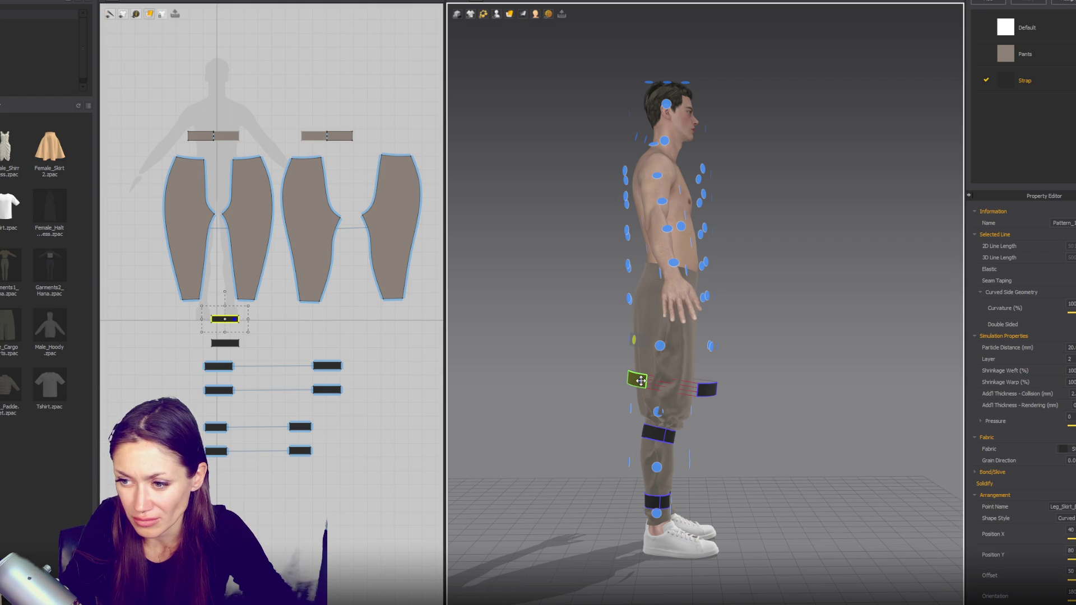
Step: Simulate so the thigh straps settle, then nudge the back thigh strap onto the leg
{"action": "key", "text": "2"}
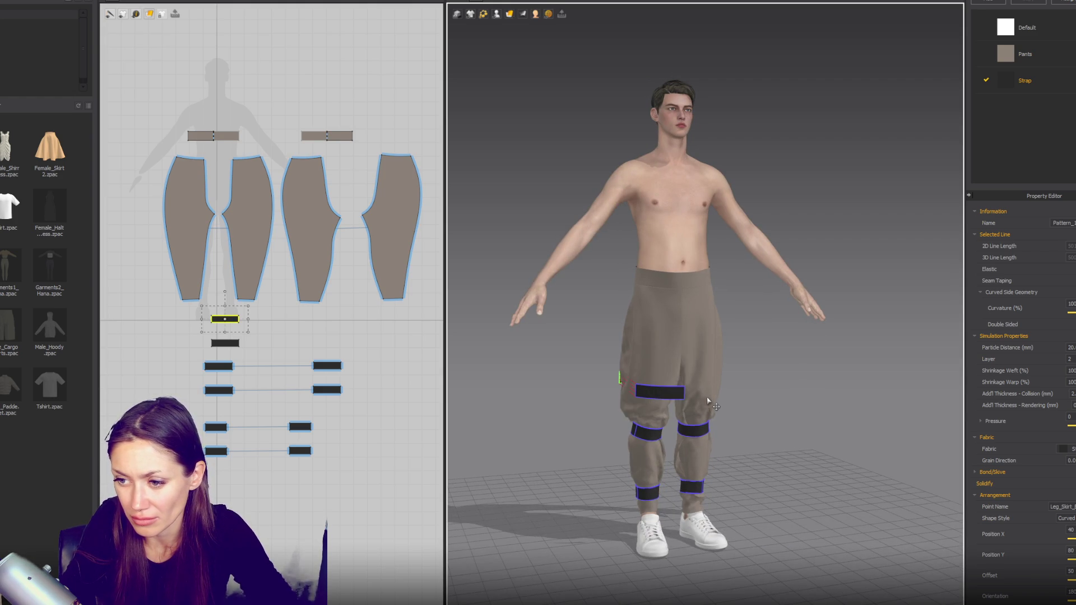
{"action": "key", "text": "2"}
{"action": "scroll", "coordinate": [691, 428], "scroll_direction": "up", "scroll_amount": 2}
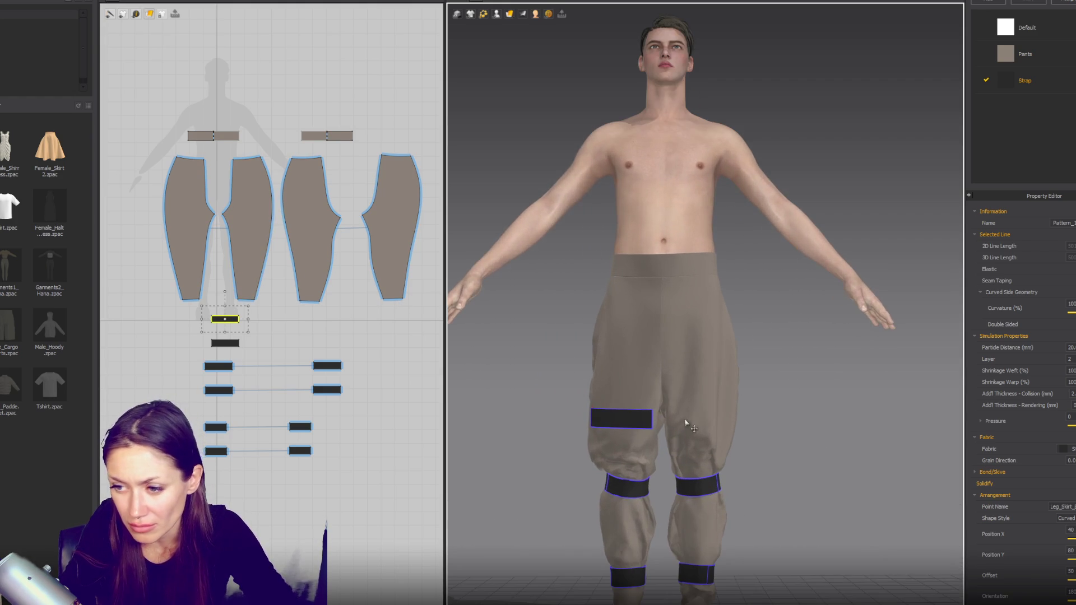
{"action": "left_click", "coordinate": [643, 427]}
{"action": "scroll", "coordinate": [612, 407], "scroll_direction": "up", "scroll_amount": 2}
{"action": "key", "text": "6"}
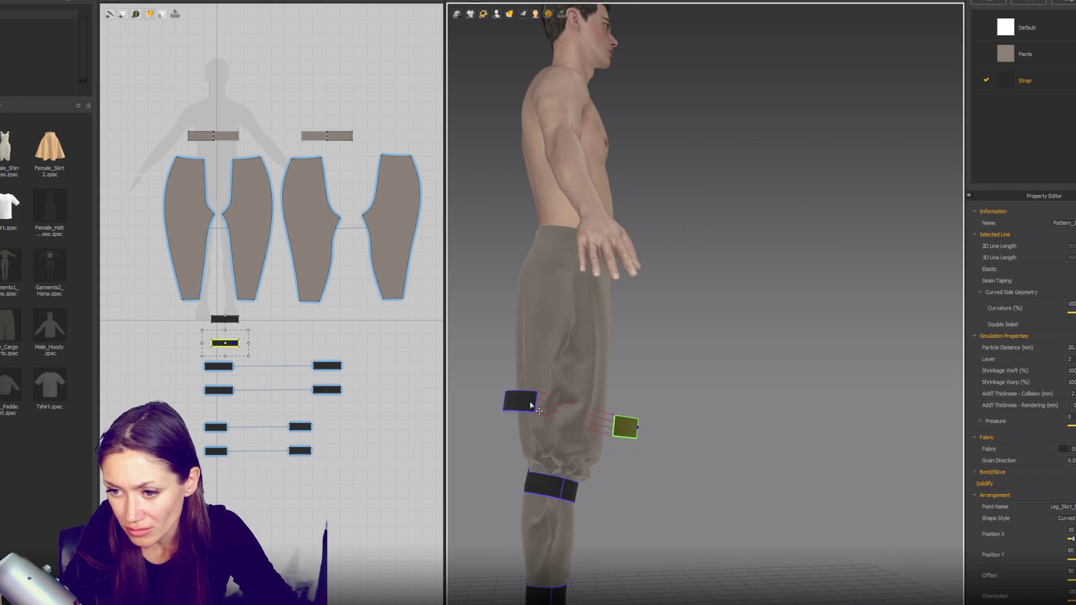
{"action": "left_click", "coordinate": [516, 412]}
{"action": "left_click_drag", "start_coordinate": [516, 412], "coordinate": [551, 422]}
{"action": "key", "text": "2"}
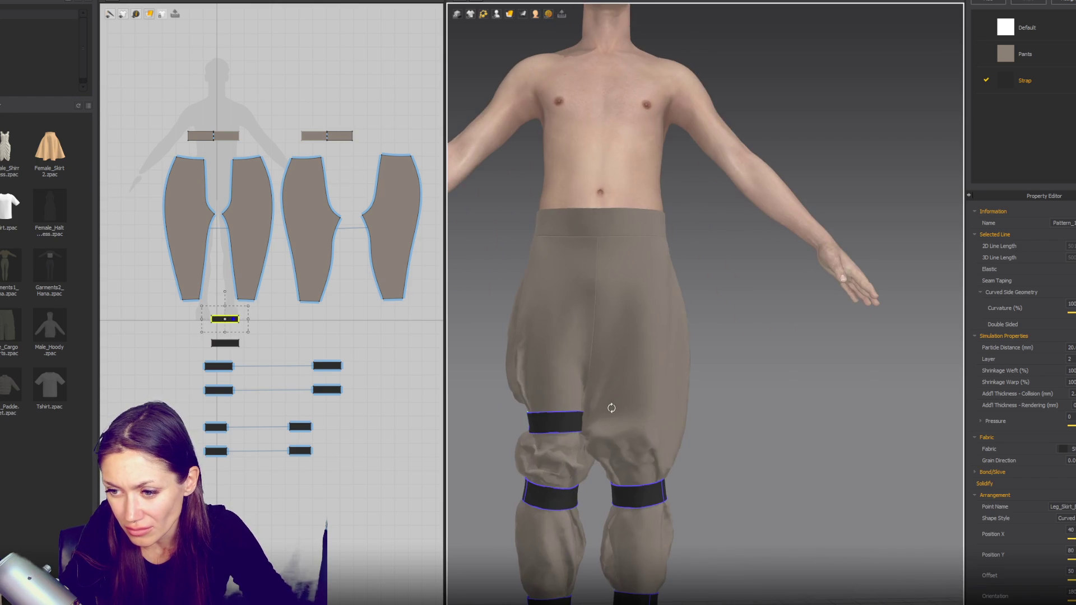
Step: Pull the front and back pants panels outward in 3D to resettle them under the straps
{"action": "left_click", "coordinate": [606, 433]}
{"action": "left_click", "coordinate": [604, 443]}
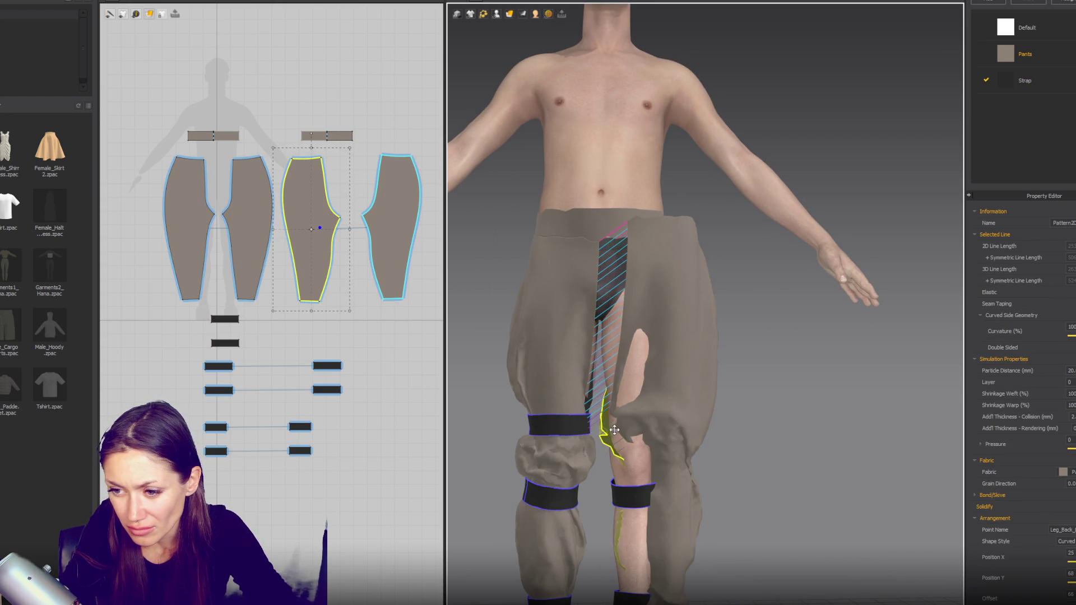
{"action": "left_click", "coordinate": [580, 435]}
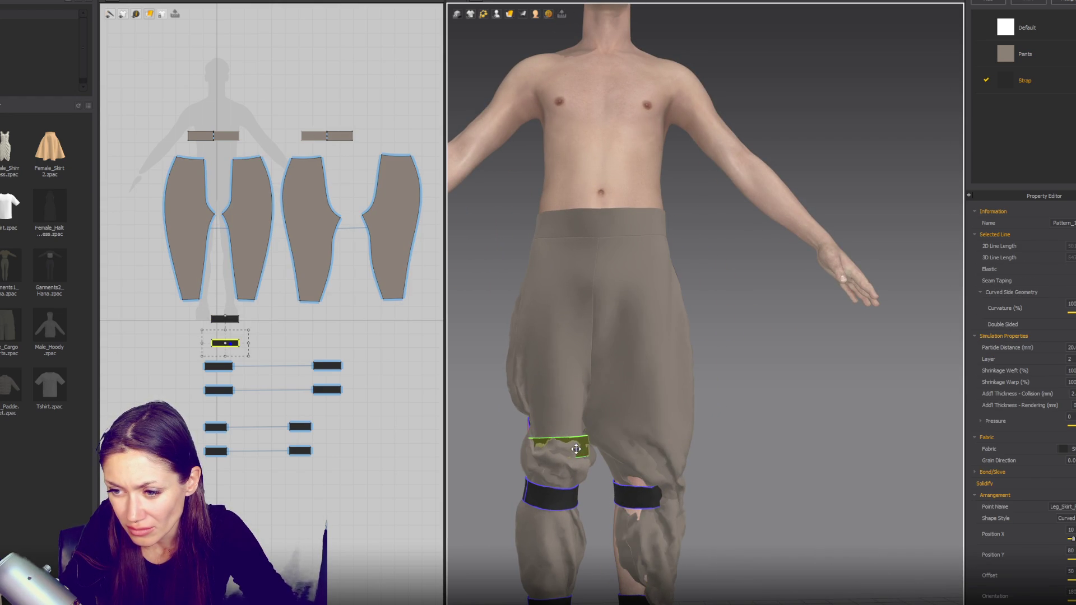
{"action": "left_click_drag", "start_coordinate": [631, 421], "coordinate": [913, 337]}
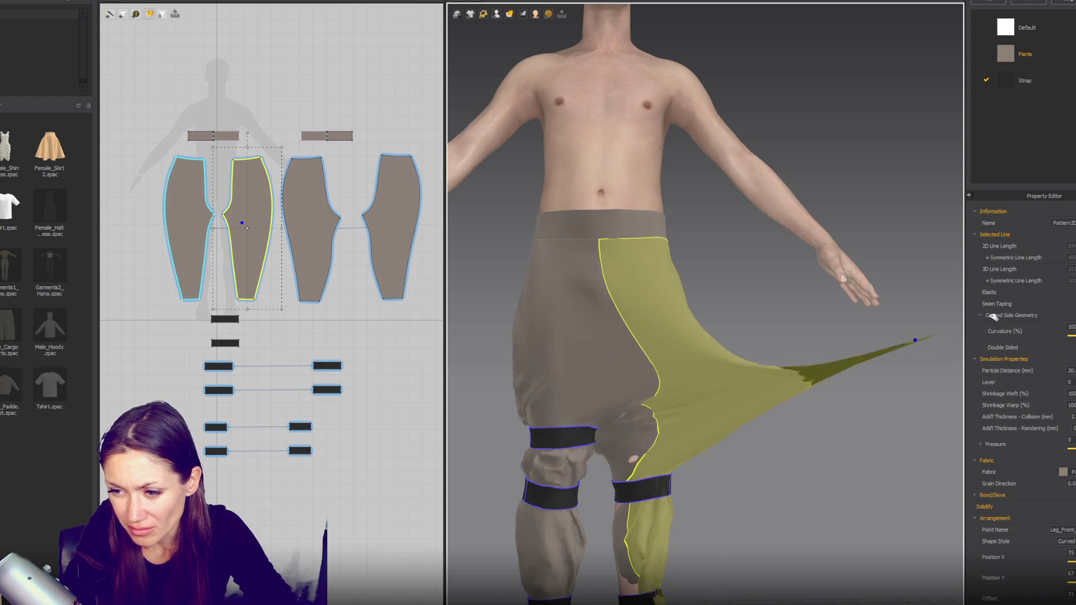
{"action": "mouse_move", "coordinate": [613, 445]}
{"action": "left_mouse_down"}
{"action": "mouse_move", "coordinate": [959, 320]}
{"action": "mouse_move", "coordinate": [948, 244]}
{"action": "left_mouse_up"}
{"action": "left_click", "coordinate": [543, 389]}
{"action": "left_click_drag", "start_coordinate": [640, 390], "coordinate": [781, 356]}
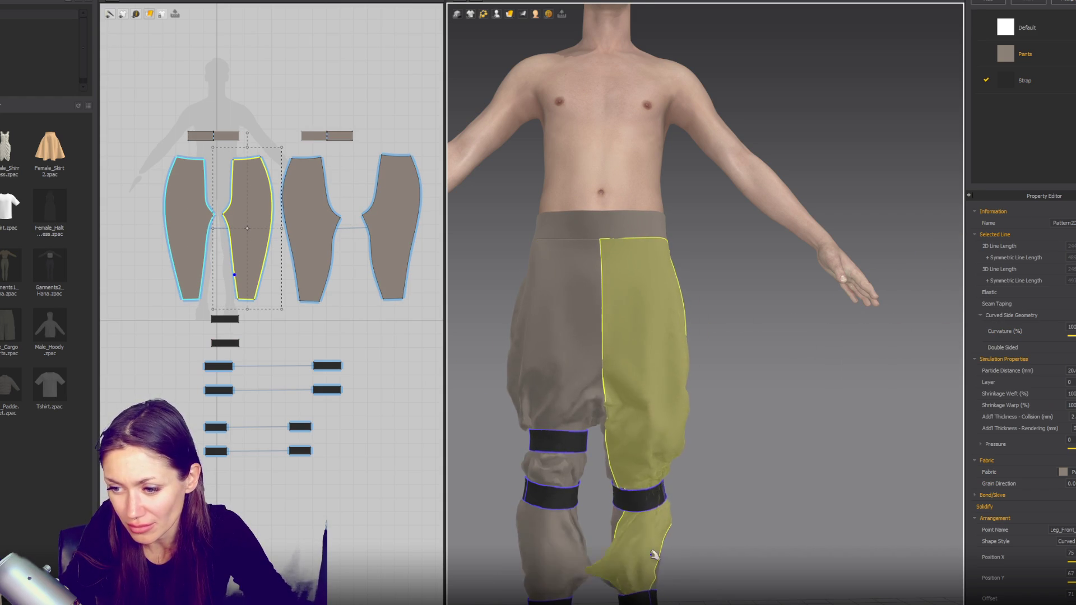
{"action": "scroll", "coordinate": [673, 532], "scroll_direction": "down", "scroll_amount": 3}
Step: Undo the ankle strap that fell to the floor
{"action": "right_click_drag", "start_coordinate": [678, 535], "coordinate": [866, 548]}
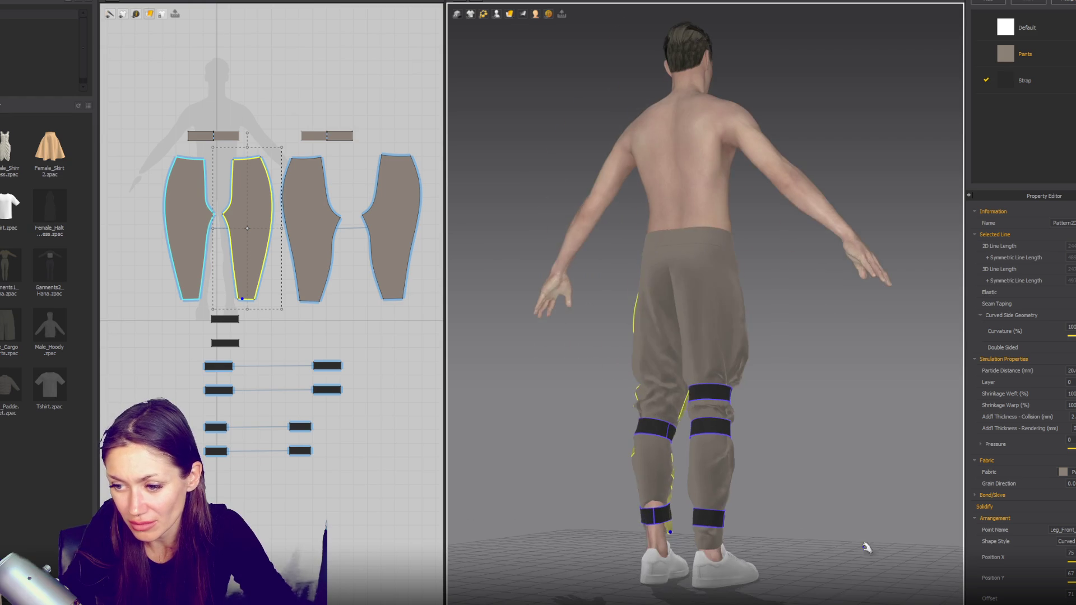
{"action": "right_click_drag", "start_coordinate": [692, 551], "coordinate": [706, 514]}
{"action": "left_click", "coordinate": [698, 509]}
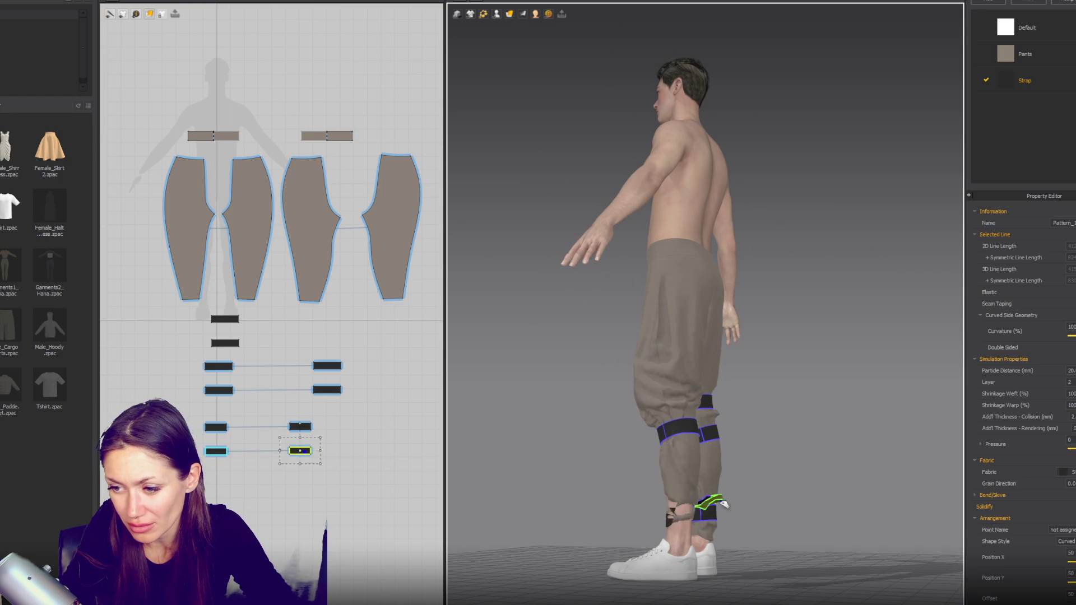
{"action": "left_click", "coordinate": [700, 515]}
{"action": "key", "text": "ctrl+z"}
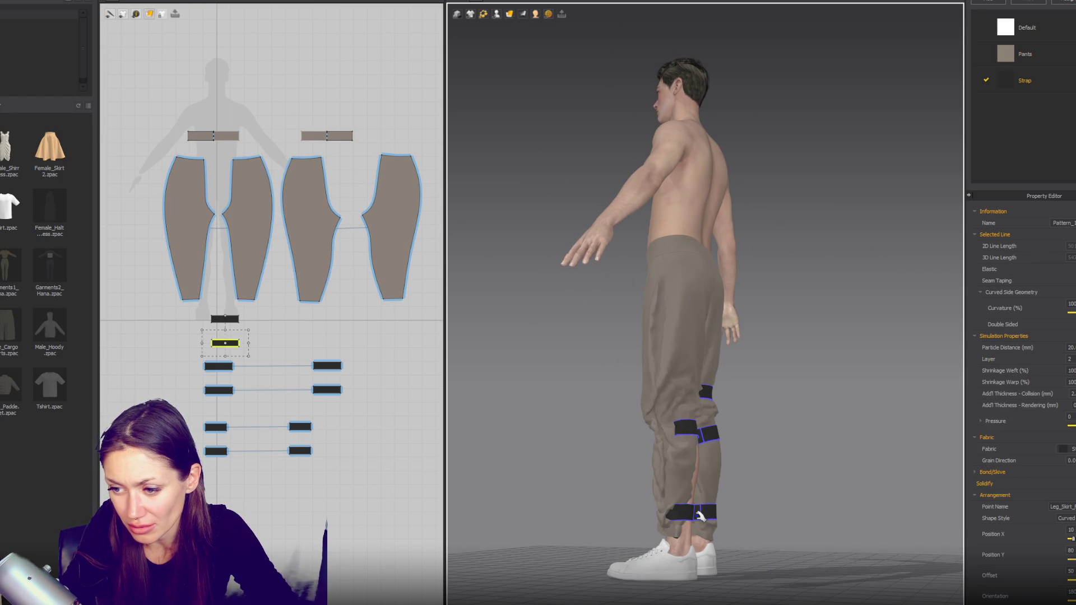
Step: Shift the ankle strap back onto the leg and check the knee strap and front leg
{"action": "left_click", "coordinate": [699, 515]}
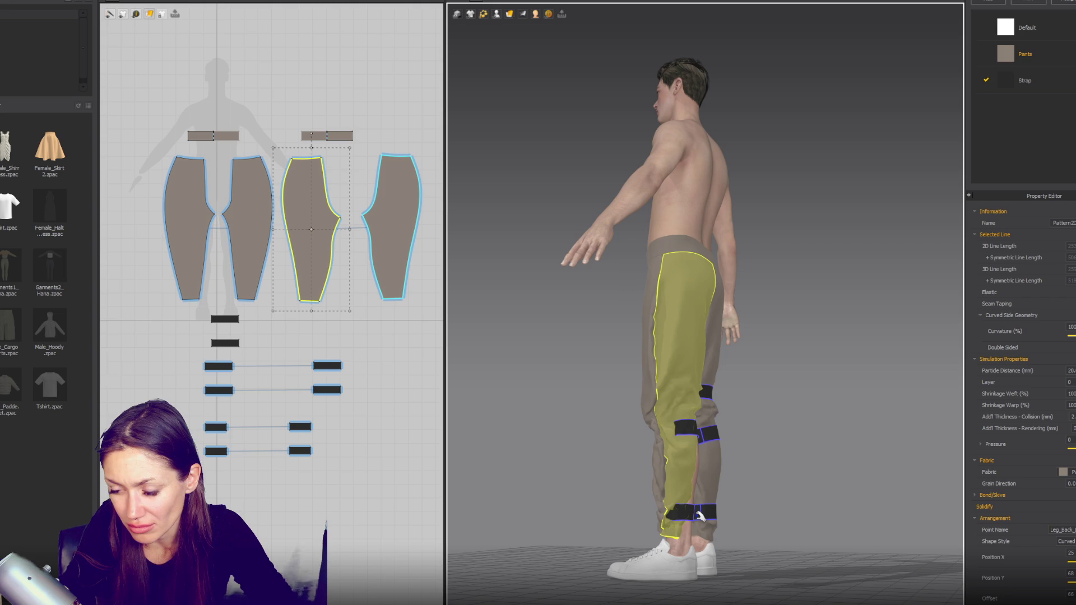
{"action": "left_click_drag", "start_coordinate": [689, 516], "coordinate": [726, 518]}
{"action": "left_click", "coordinate": [688, 432]}
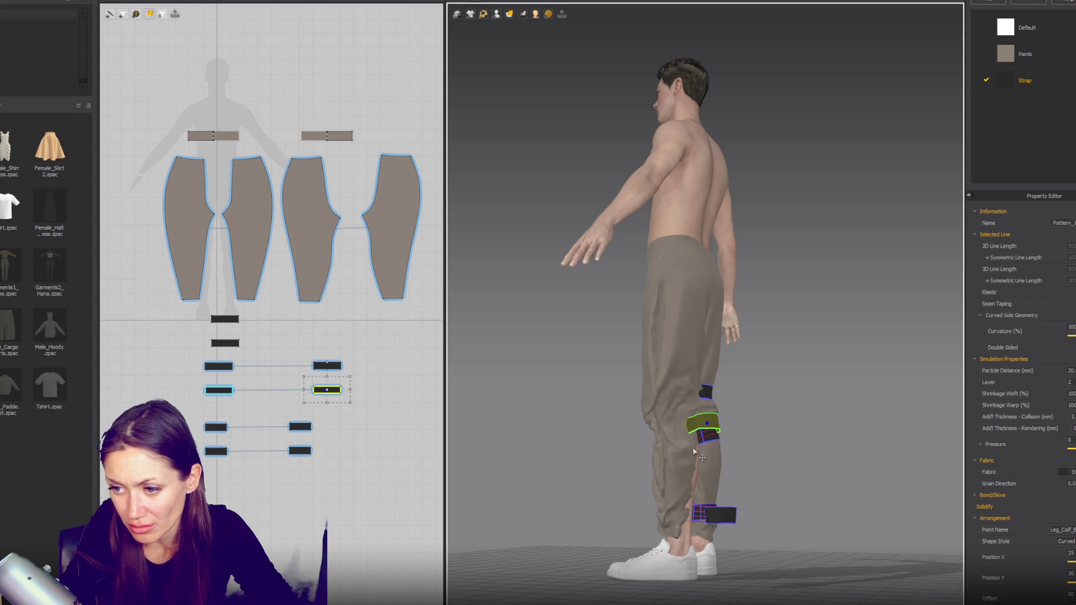
{"action": "left_click", "coordinate": [677, 403]}
{"action": "right_click_drag", "start_coordinate": [677, 404], "coordinate": [644, 455]}
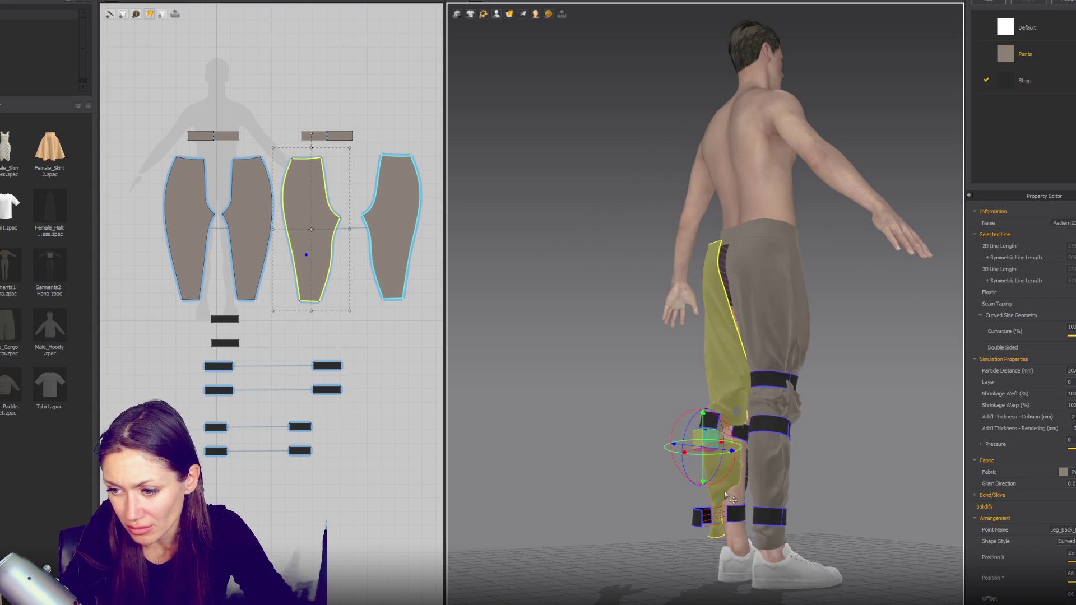
{"action": "left_click", "coordinate": [483, 14]}
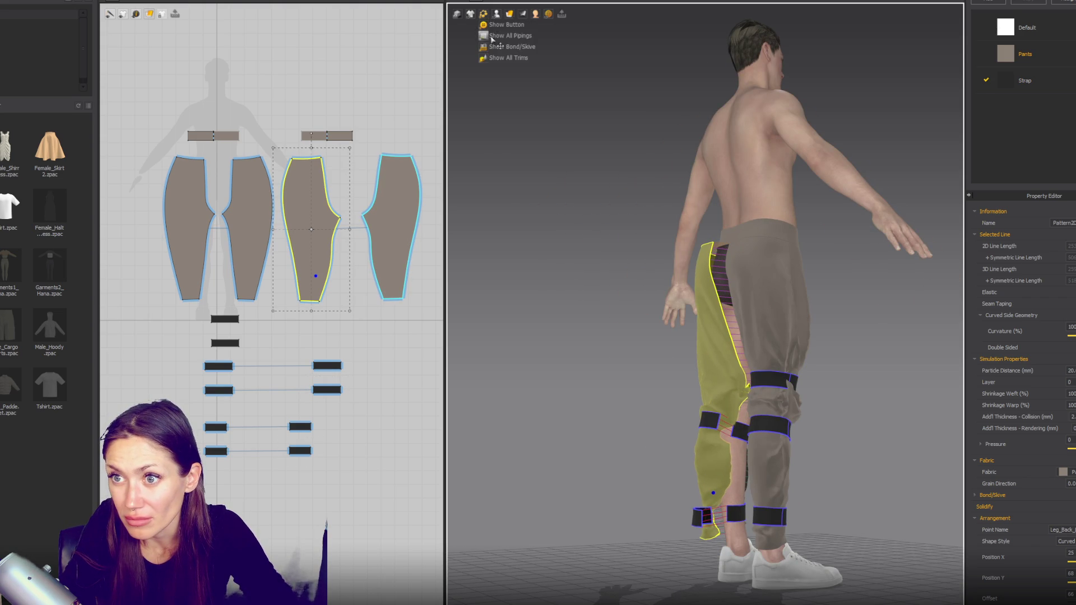
Step: Hide the avatar's bounding volumes from the avatar display flyout
{"action": "left_click", "coordinate": [497, 14]}
{"action": "right_click_drag", "start_coordinate": [648, 308], "coordinate": [799, 411]}
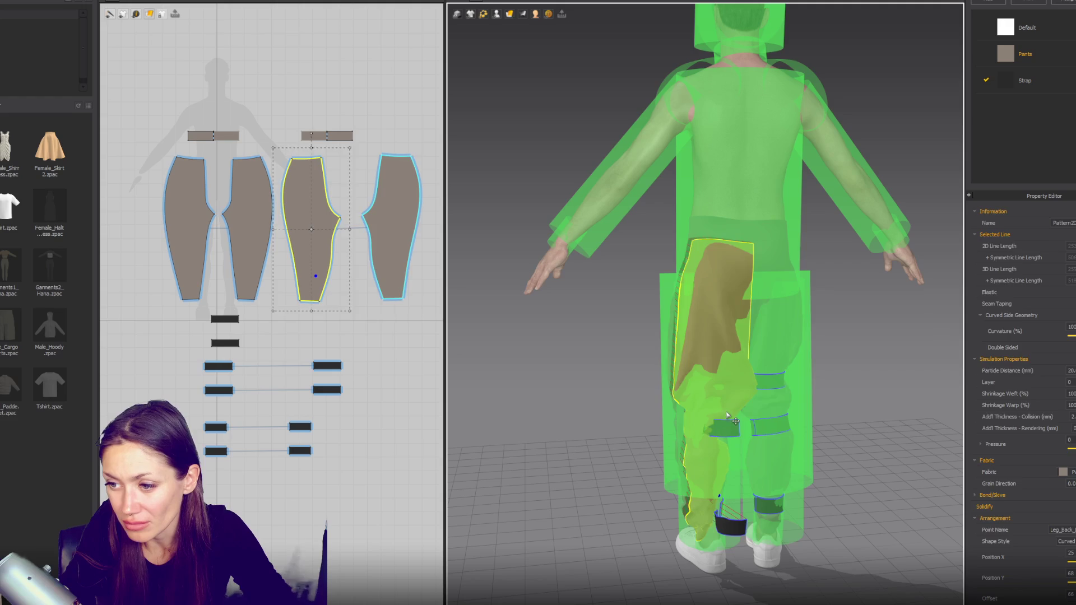
{"action": "left_click", "coordinate": [729, 418]}
{"action": "right_click_drag", "start_coordinate": [728, 418], "coordinate": [747, 464]}
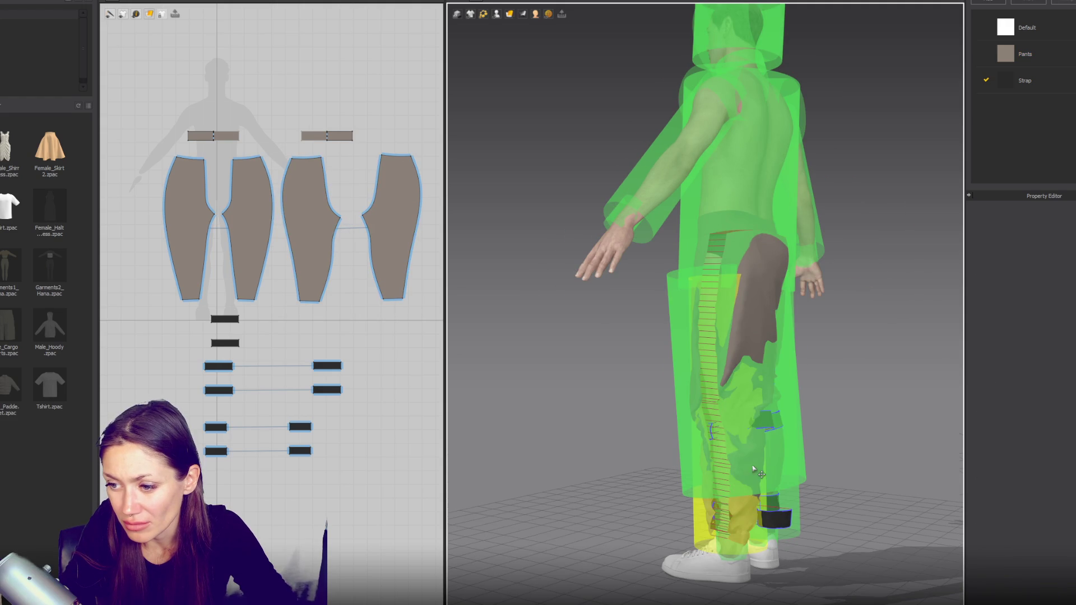
{"action": "left_click", "coordinate": [496, 13]}
{"action": "left_click", "coordinate": [513, 46]}
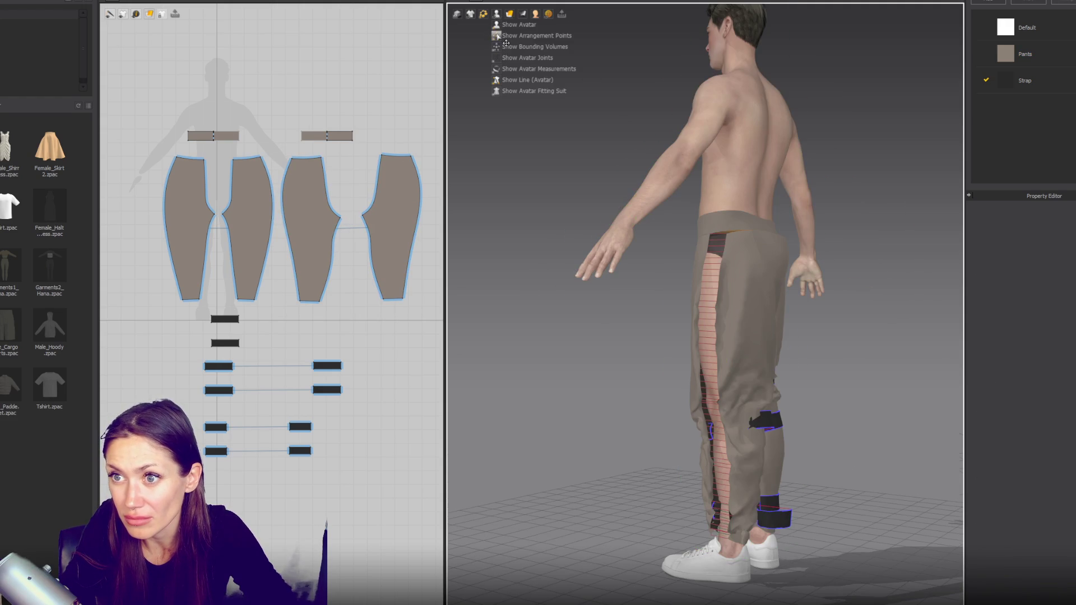
Step: Select the loose pants panel and simulate to drape it onto the avatar
{"action": "left_click", "coordinate": [767, 421]}
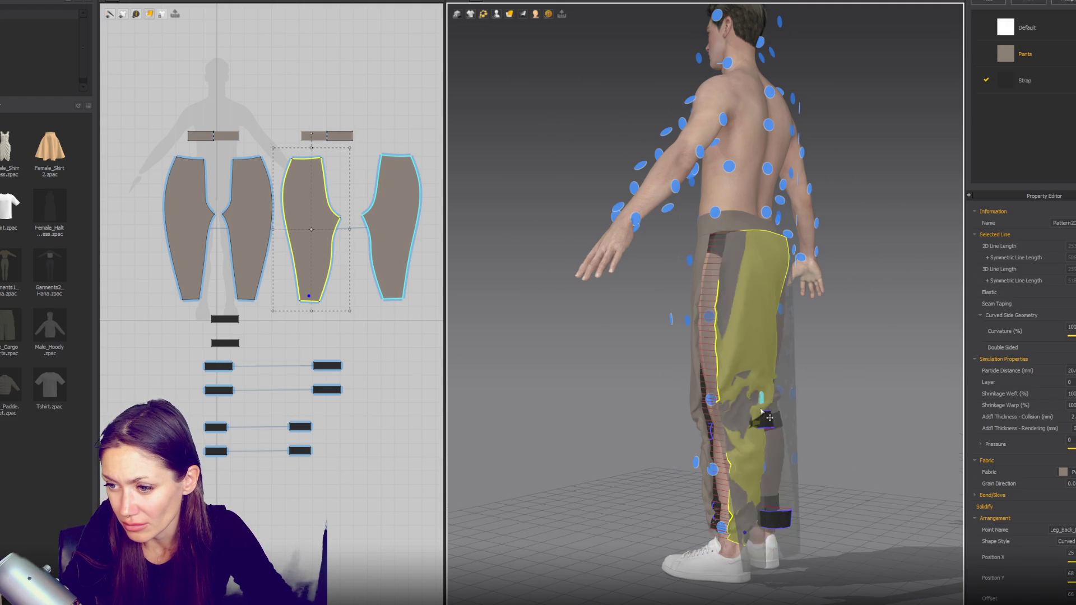
{"action": "key", "text": "8"}
{"action": "key", "text": "space"}
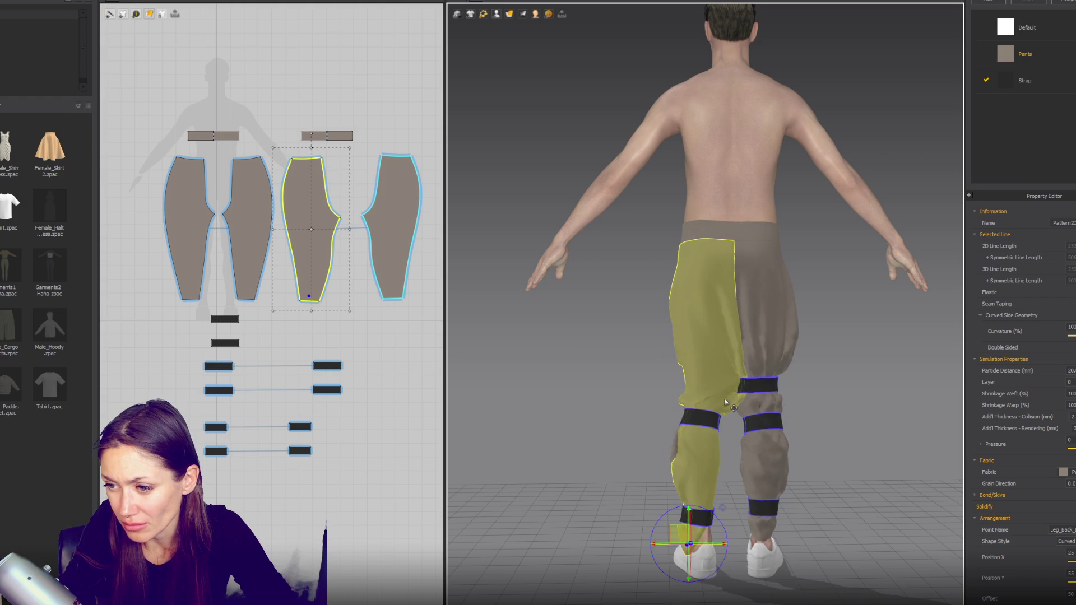
{"action": "mouse_move", "coordinate": [725, 401]}
{"action": "right_mouse_down"}
{"action": "mouse_move", "coordinate": [857, 401]}
{"action": "mouse_move", "coordinate": [729, 405]}
{"action": "mouse_move", "coordinate": [734, 387]}
{"action": "right_mouse_up"}
Step: Select the front pants panels and pull the right one away from the leg while simulating
{"action": "left_click", "coordinate": [735, 384]}
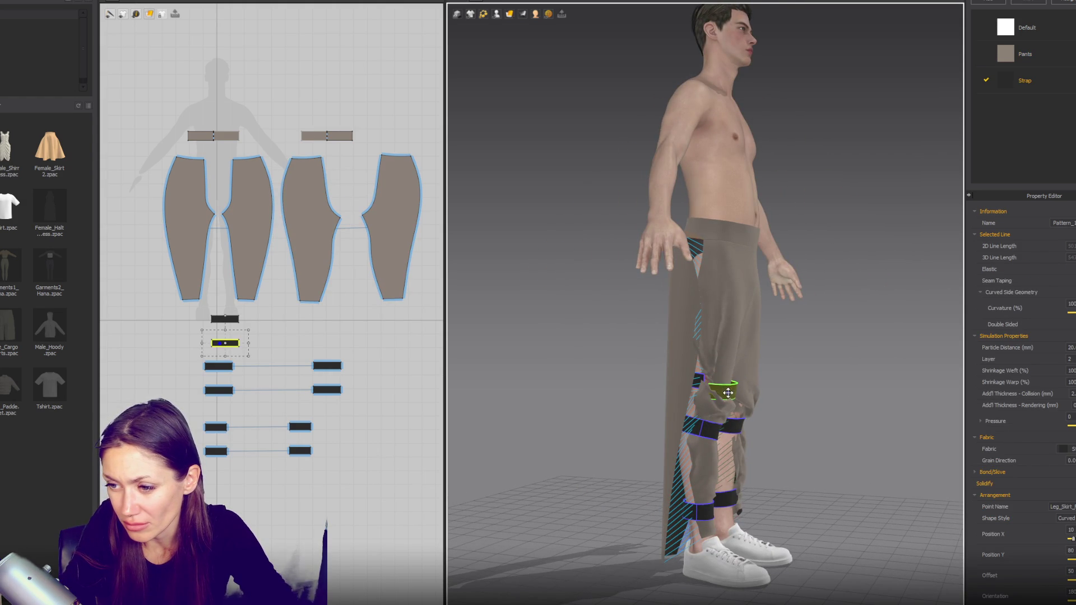
{"action": "key", "text": "2"}
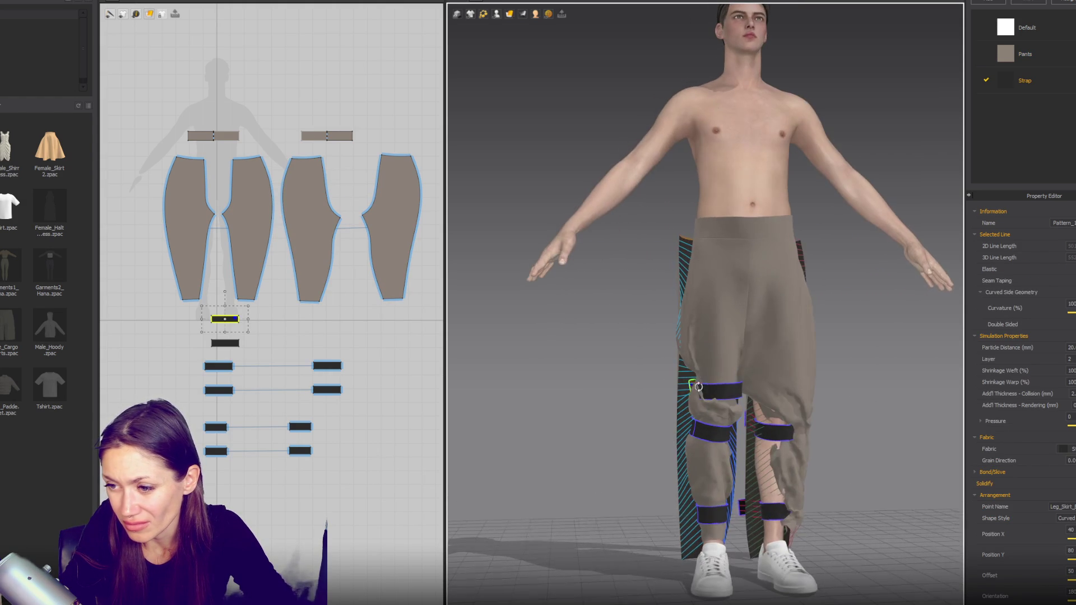
{"action": "left_click", "coordinate": [731, 356]}
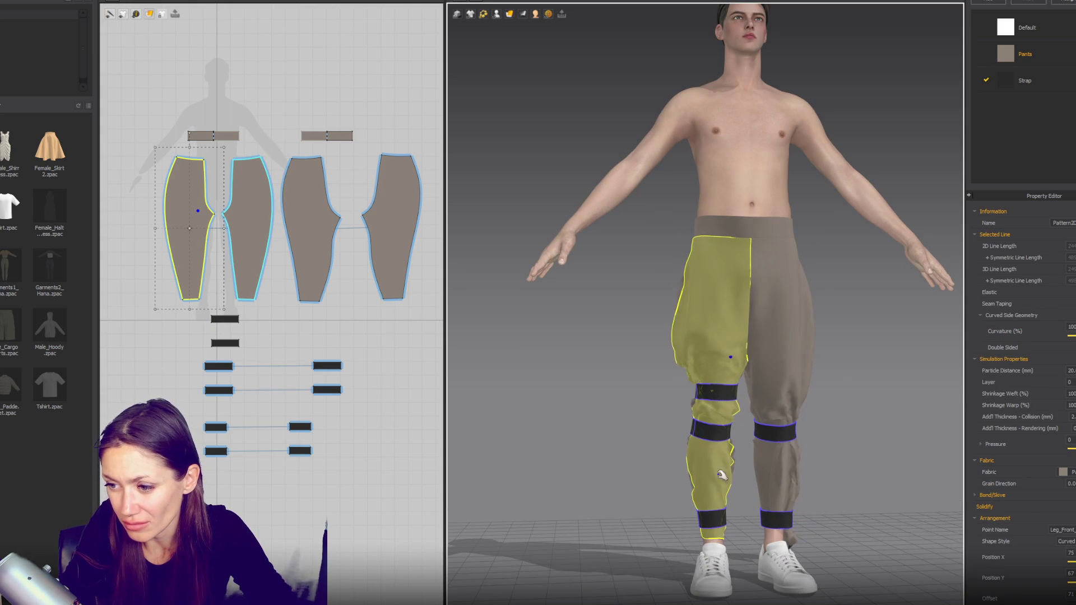
{"action": "right_click_drag", "start_coordinate": [845, 451], "coordinate": [763, 524]}
{"action": "left_click", "coordinate": [761, 515]}
{"action": "left_click_drag", "start_coordinate": [763, 505], "coordinate": [773, 492]}
Step: Pull two lower leg straps outward so they resettle around the leg
{"action": "mouse_move", "coordinate": [821, 467]}
{"action": "right_mouse_down"}
{"action": "mouse_move", "coordinate": [766, 464]}
{"action": "mouse_move", "coordinate": [693, 504]}
{"action": "right_mouse_up"}
{"action": "left_click", "coordinate": [733, 502]}
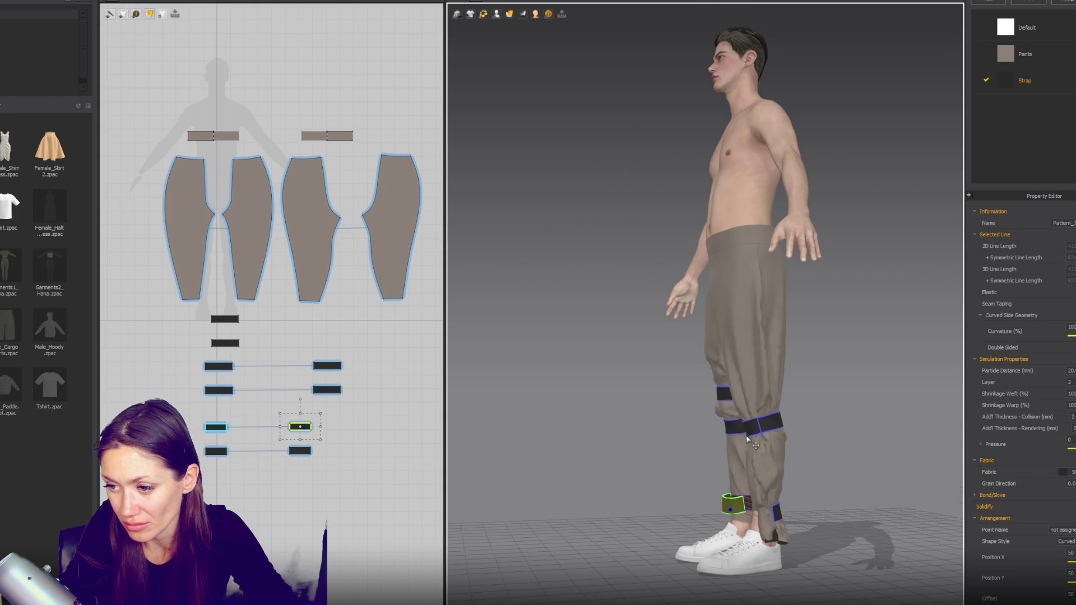
{"action": "left_click_drag", "start_coordinate": [753, 424], "coordinate": [803, 416]}
{"action": "left_click_drag", "start_coordinate": [761, 504], "coordinate": [803, 498]}
{"action": "left_click", "coordinate": [757, 486]}
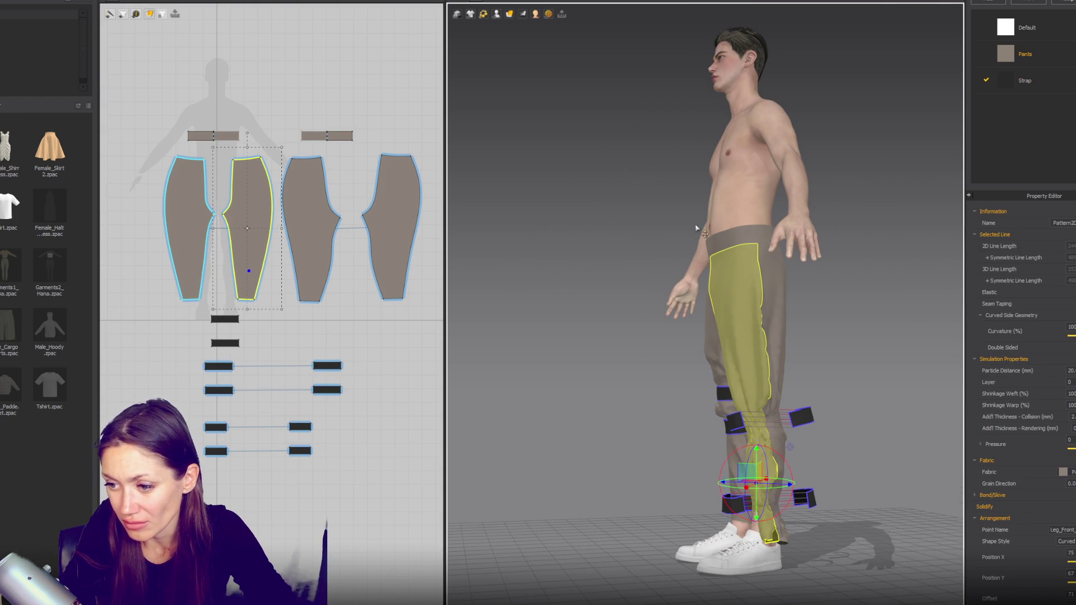
{"action": "mouse_move", "coordinate": [446, 72]}
{"action": "right_mouse_down"}
{"action": "mouse_move", "coordinate": [744, 417]}
{"action": "mouse_move", "coordinate": [665, 420]}
{"action": "mouse_move", "coordinate": [860, 446]}
{"action": "right_mouse_up"}
Step: Remove Linked Editing from the front leg piece, flatten it, and simulate it back onto the leg
{"action": "mouse_move", "coordinate": [496, 13]}
{"action": "right_click_drag", "start_coordinate": [486, 19], "coordinate": [726, 475]}
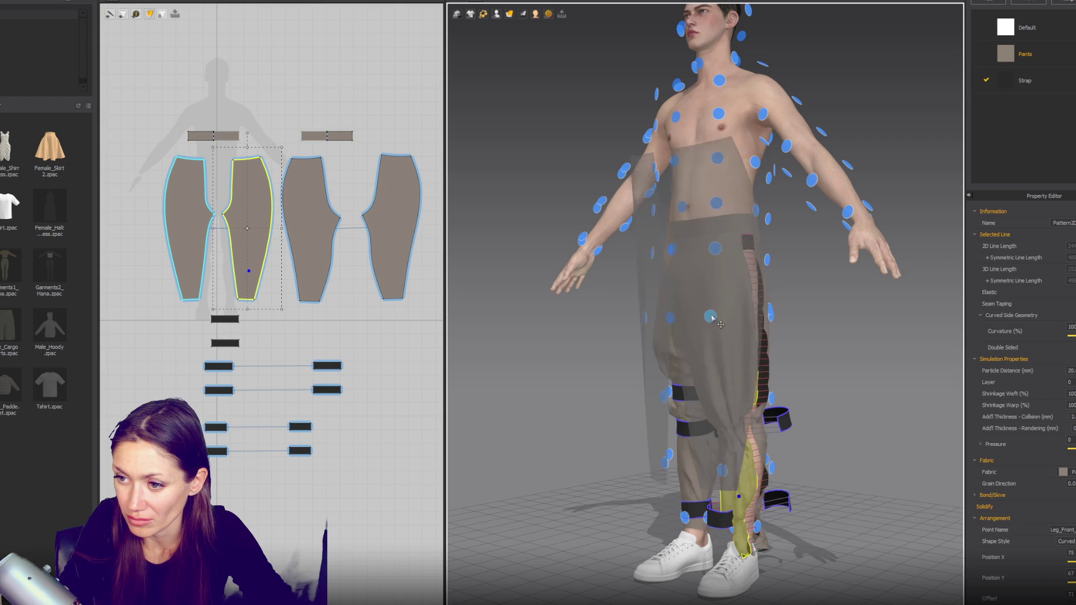
{"action": "right_click_drag", "start_coordinate": [725, 475], "coordinate": [713, 379]}
{"action": "key", "text": "2"}
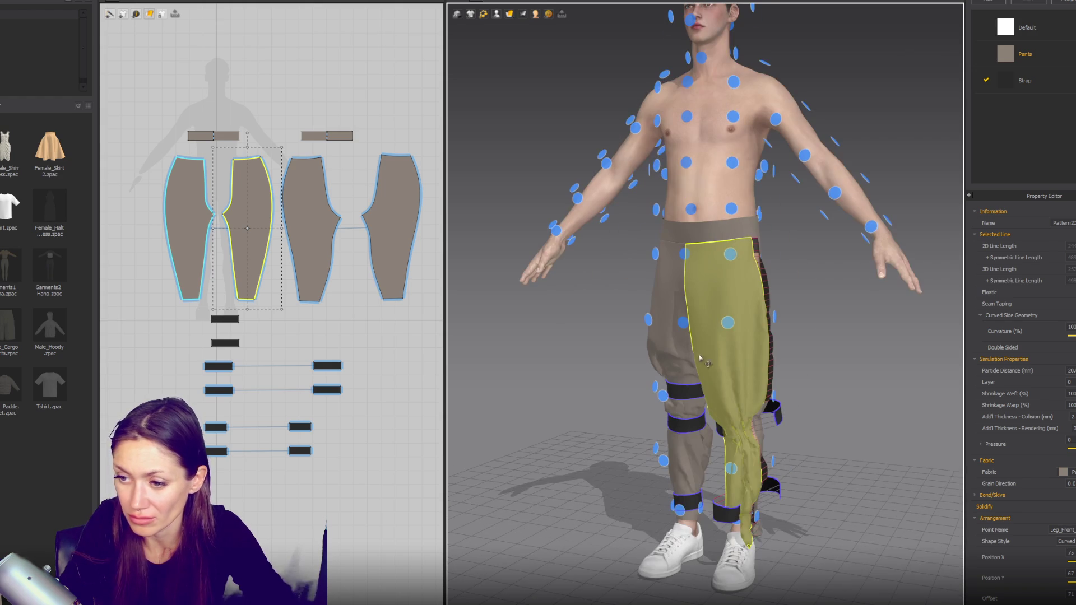
{"action": "right_click", "coordinate": [259, 198]}
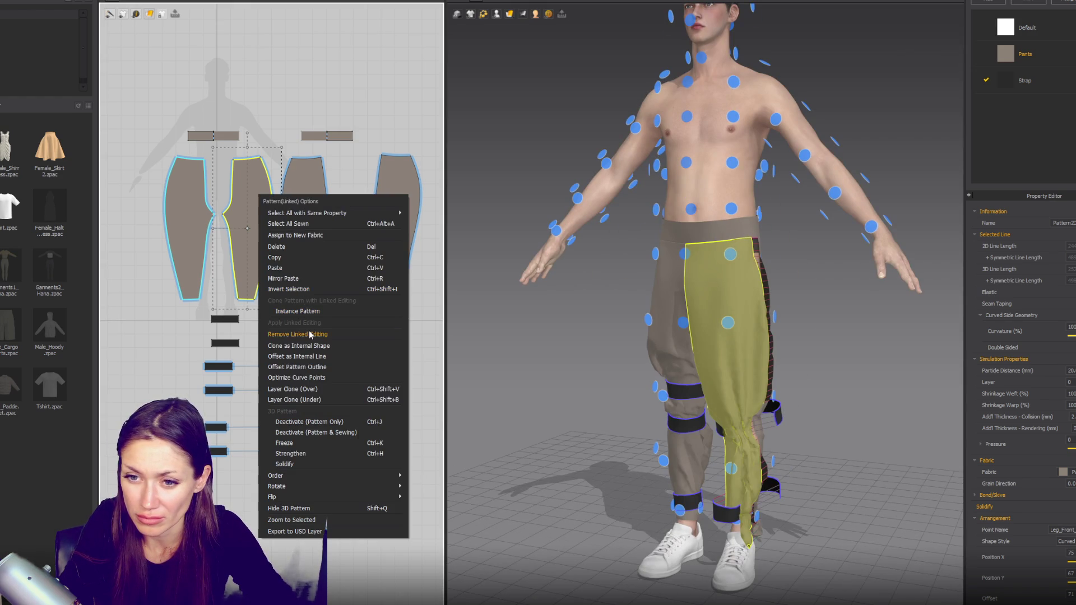
{"action": "left_click", "coordinate": [310, 335]}
{"action": "key", "text": "6"}
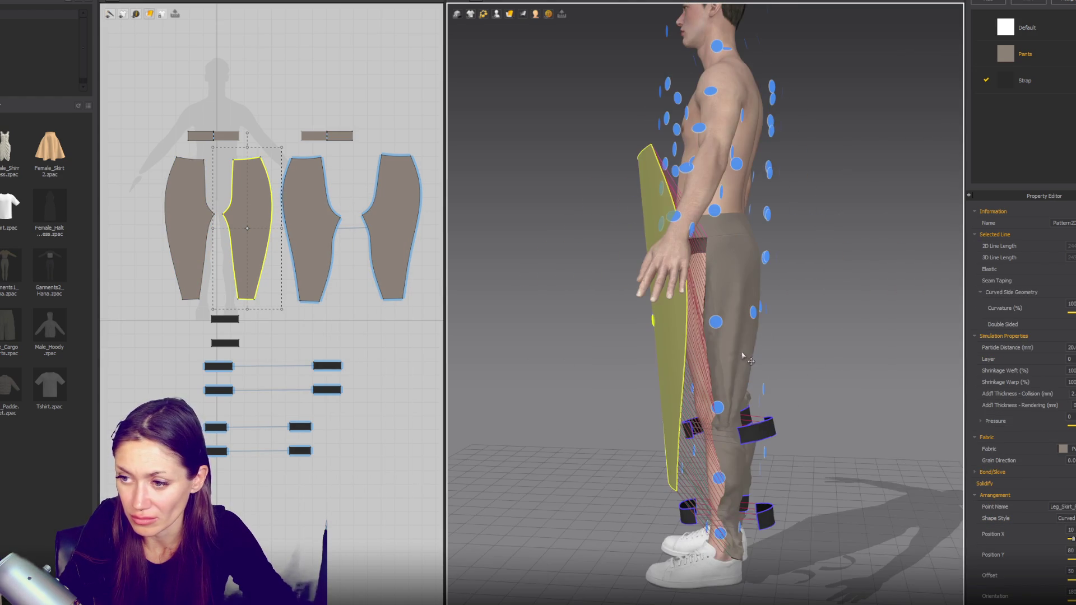
{"action": "key", "text": "space"}
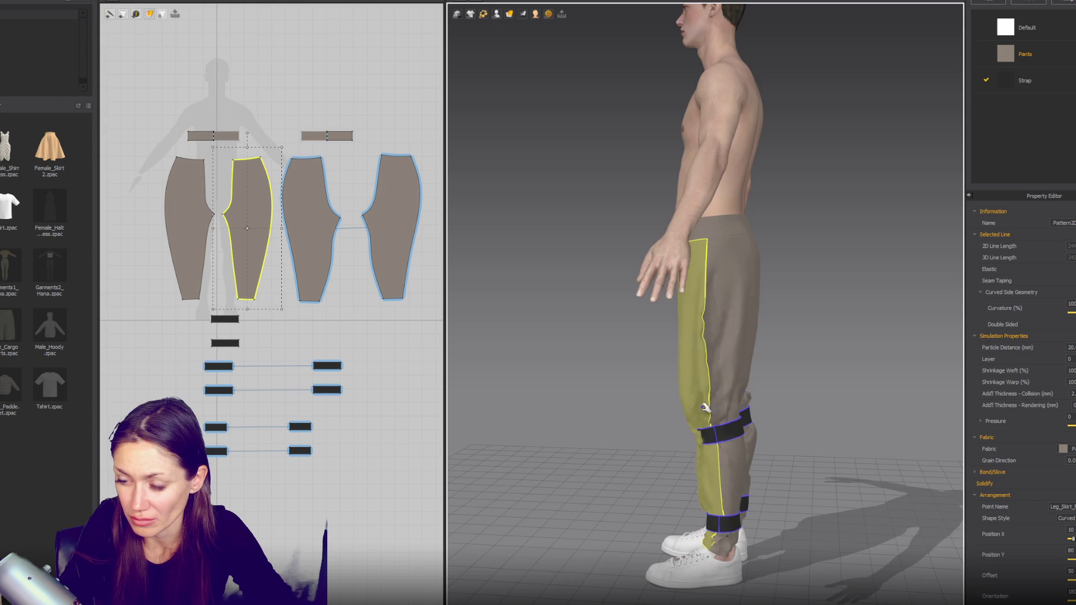
{"action": "key", "text": "2"}
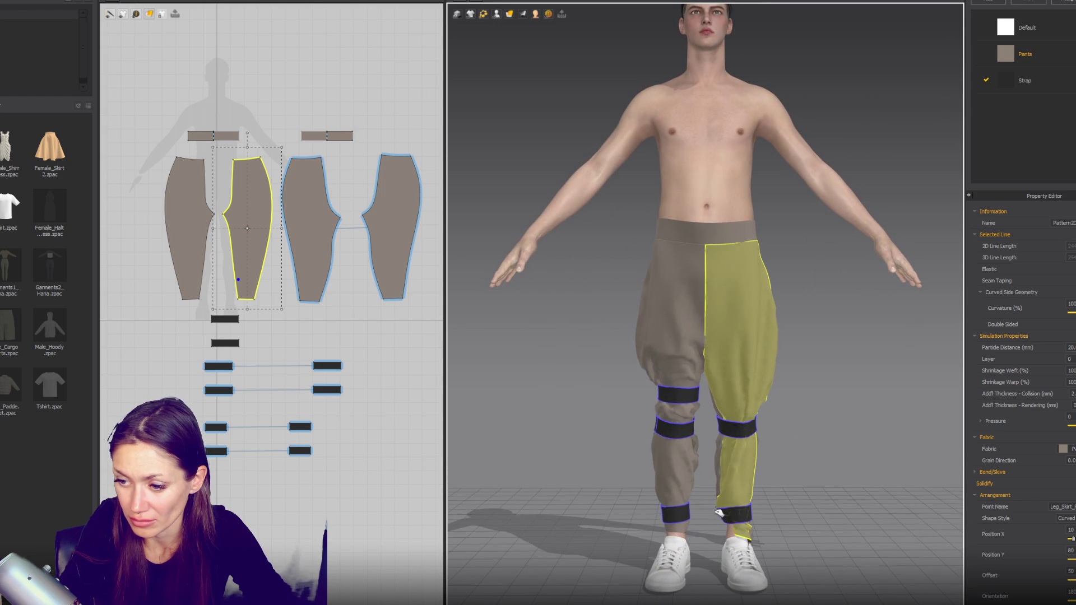
{"action": "mouse_move", "coordinate": [639, 538]}
{"action": "right_mouse_down"}
{"action": "mouse_move", "coordinate": [799, 534]}
{"action": "mouse_move", "coordinate": [795, 555]}
{"action": "right_mouse_up"}
Step: Select the leg pieces and pull a knee strap up toward the crotch while simulating
{"action": "left_click", "coordinate": [773, 535]}
{"action": "left_click", "coordinate": [799, 533]}
{"action": "left_click", "coordinate": [739, 533]}
{"action": "left_click", "coordinate": [685, 538]}
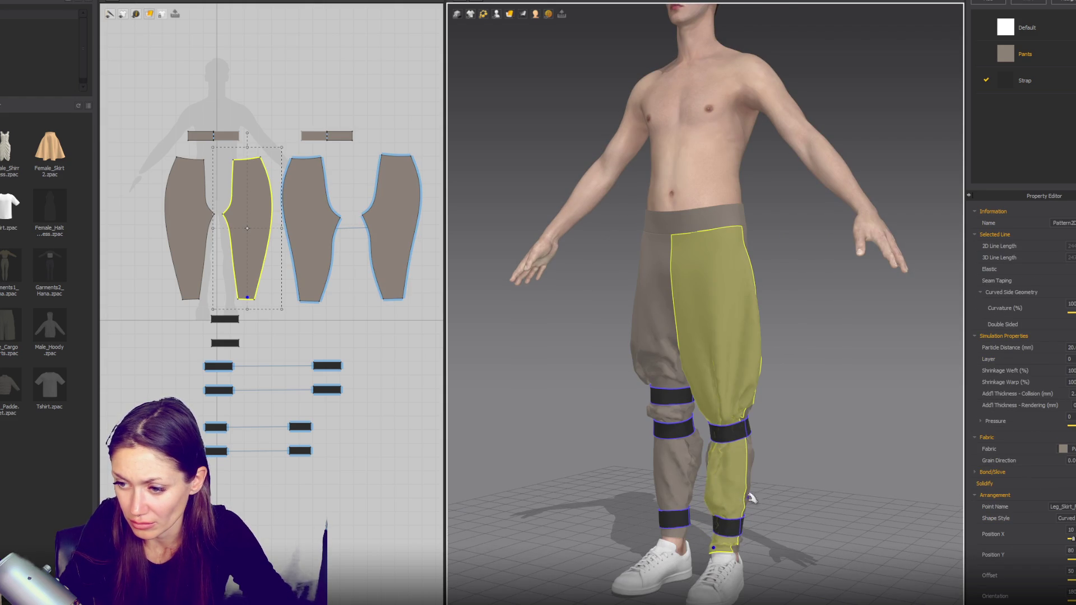
{"action": "right_click_drag", "start_coordinate": [751, 497], "coordinate": [740, 505]}
{"action": "mouse_move", "coordinate": [709, 404]}
{"action": "left_mouse_down"}
{"action": "mouse_move", "coordinate": [654, 315]}
{"action": "mouse_move", "coordinate": [644, 387]}
{"action": "left_mouse_up"}
Step: Tug the right-leg and back-leg pieces outward and upward so the pants resettle under the straps
{"action": "left_click", "coordinate": [644, 411]}
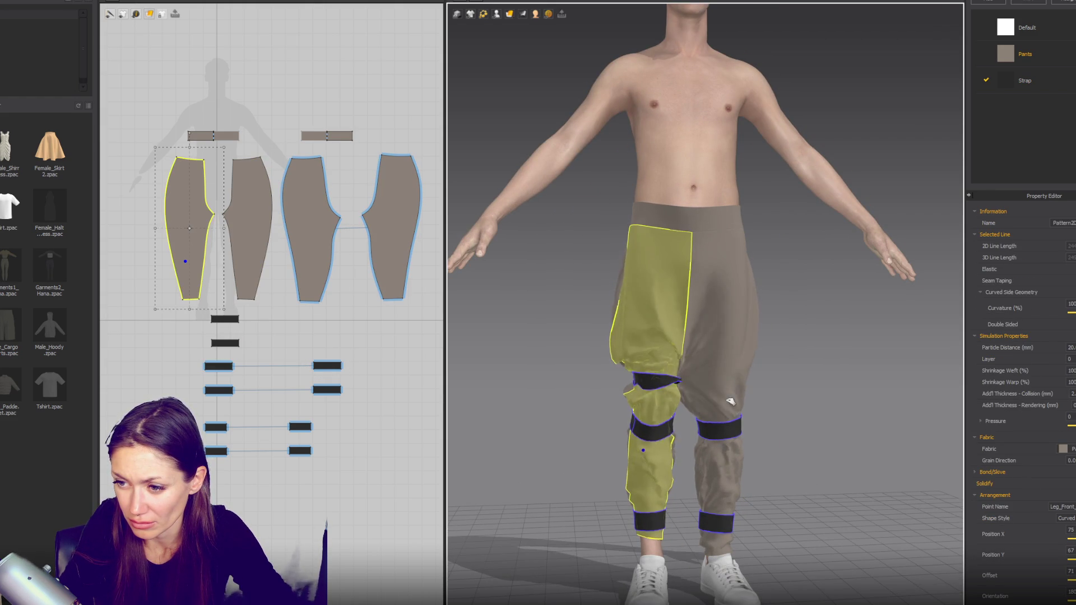
{"action": "left_click_drag", "start_coordinate": [731, 403], "coordinate": [878, 354]}
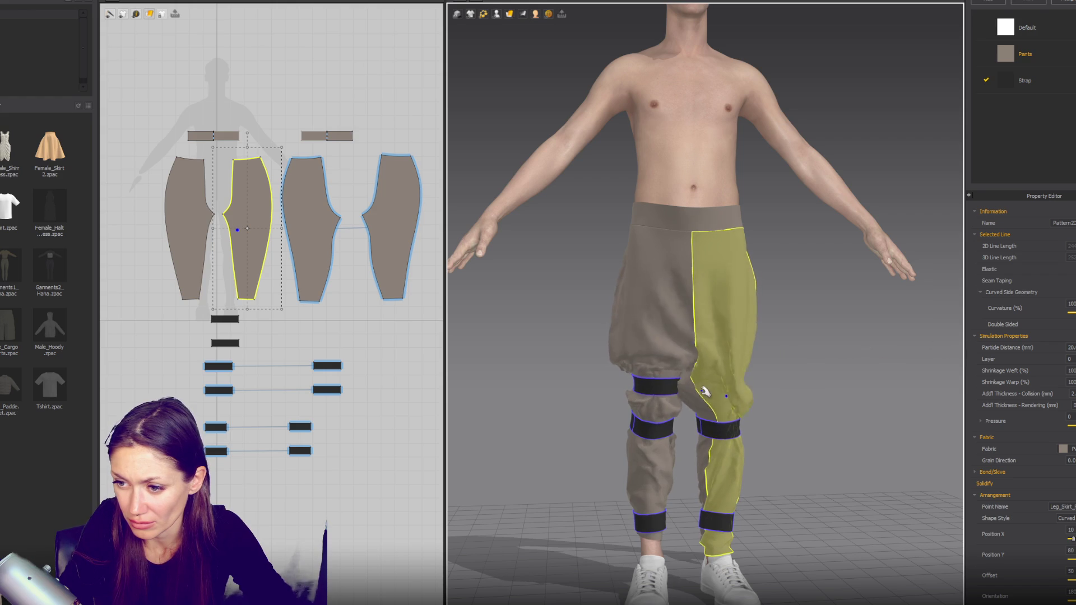
{"action": "left_click_drag", "start_coordinate": [705, 392], "coordinate": [959, 332]}
{"action": "left_click_drag", "start_coordinate": [692, 395], "coordinate": [795, 72]}
{"action": "left_click", "coordinate": [823, 454]}
{"action": "left_click_drag", "start_coordinate": [718, 317], "coordinate": [765, 286]}
{"action": "left_click", "coordinate": [649, 407]}
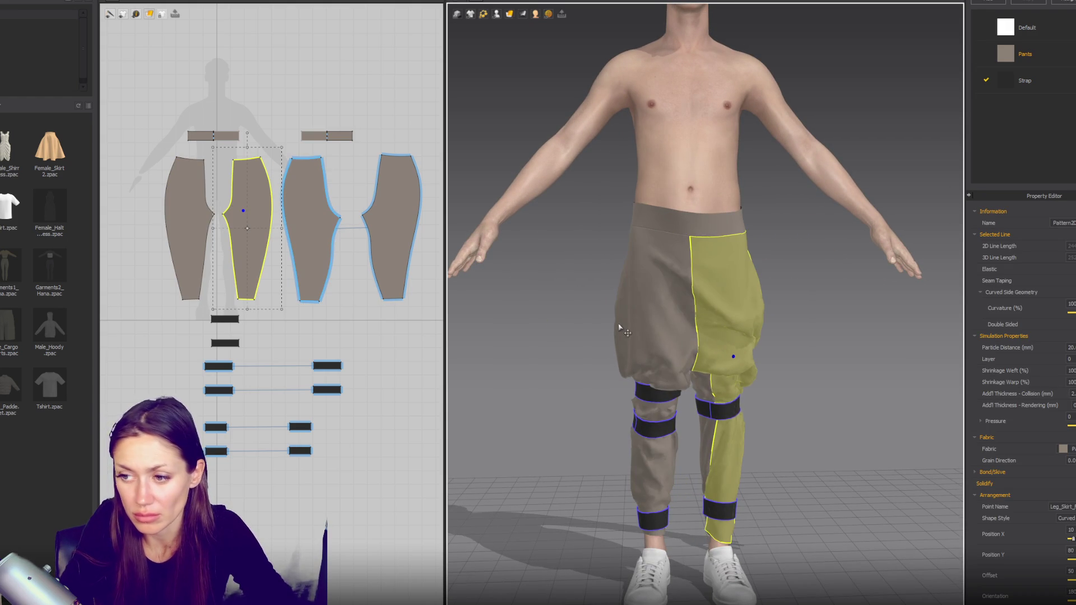
{"action": "key", "text": "2"}
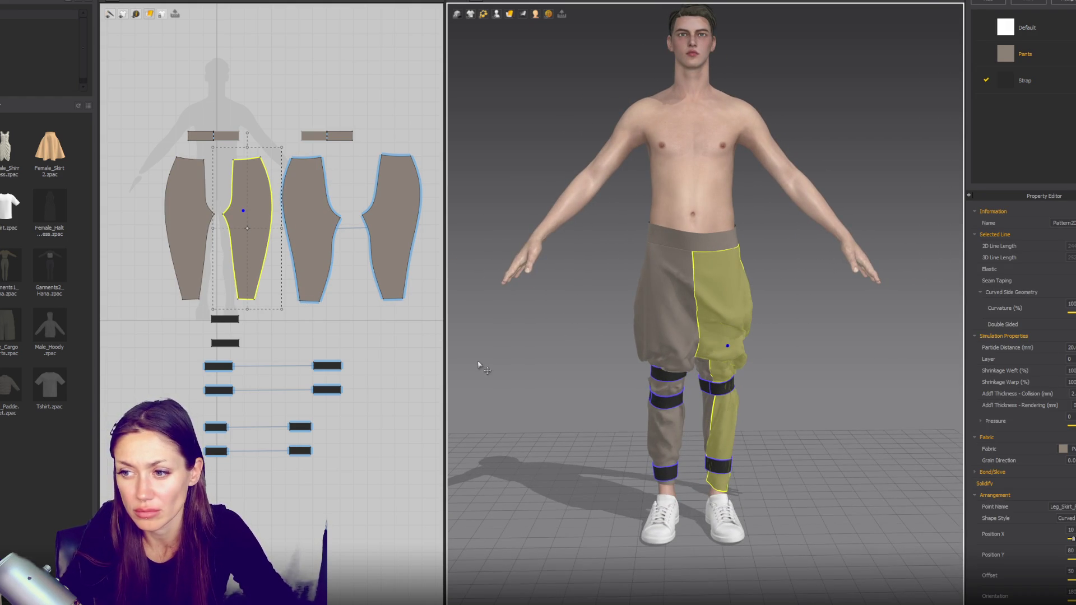
{"action": "left_click", "coordinate": [182, 207]}
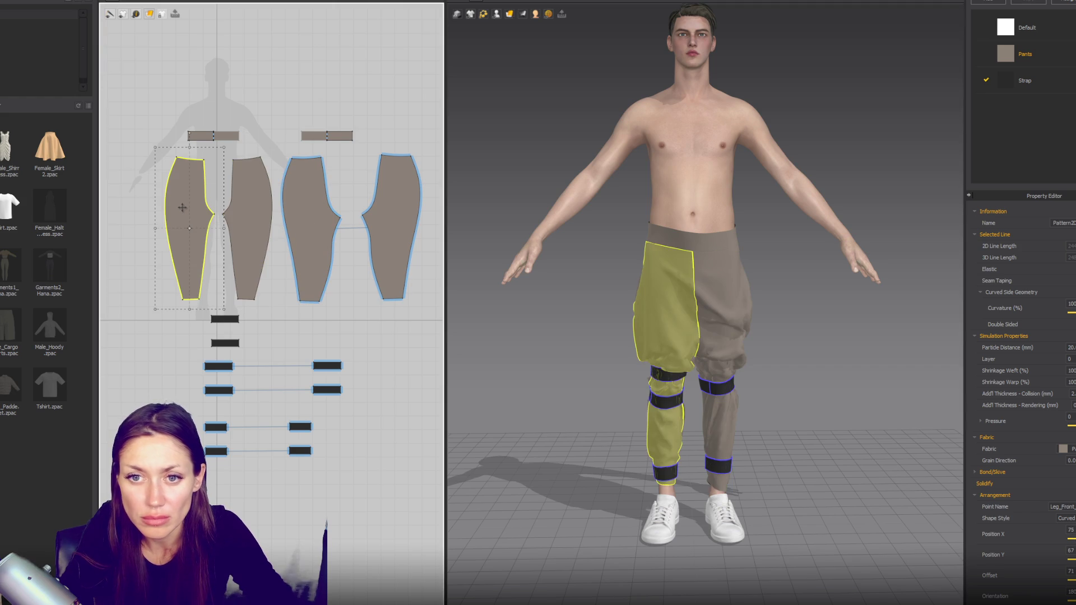
Step: Select all four leg patterns and lower their top edge so the waist sits lower
{"action": "left_click", "coordinate": [247, 219], "text": "shift"}
{"action": "left_click", "coordinate": [309, 218], "text": "shift"}
{"action": "left_click", "coordinate": [392, 218], "text": "shift"}
{"action": "left_click_drag", "start_coordinate": [292, 145], "coordinate": [292, 151]}
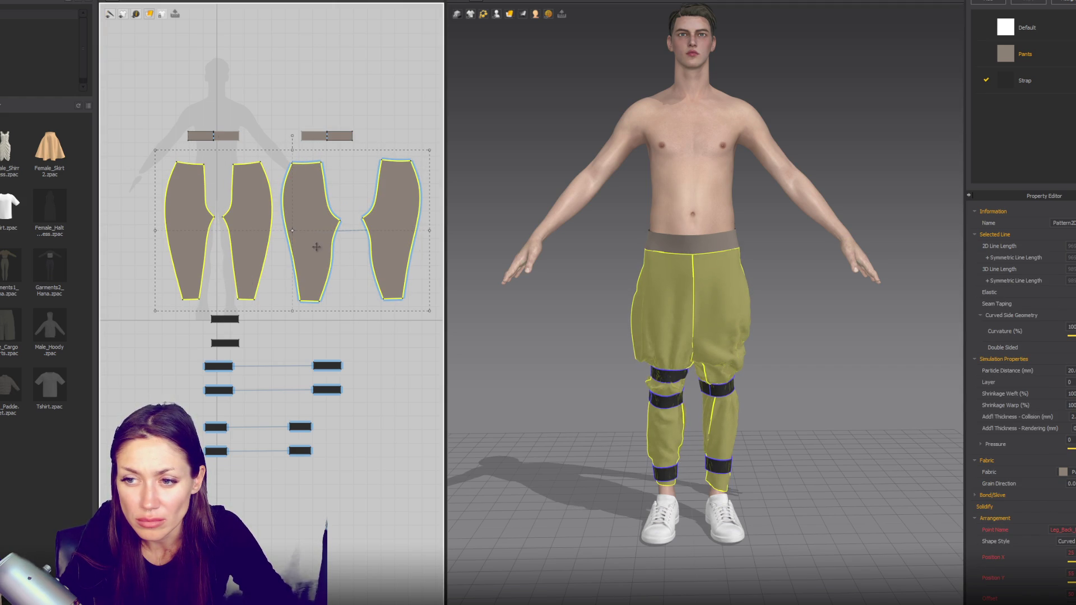
Step: Pick the outer edges of the front leg pieces for reworking
{"action": "left_click", "coordinate": [167, 211]}
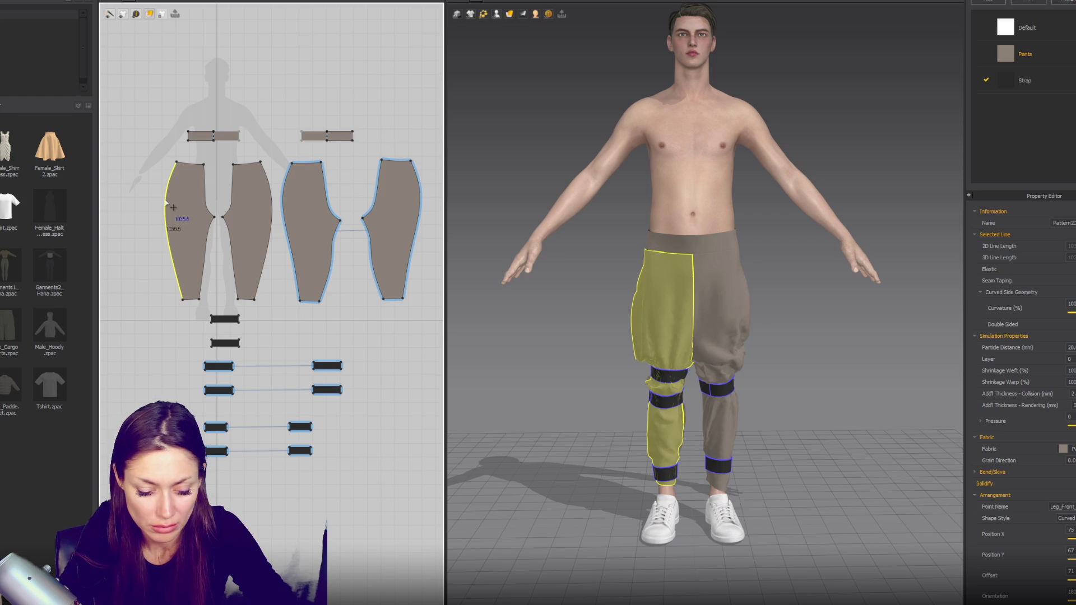
{"action": "left_click", "coordinate": [173, 198]}
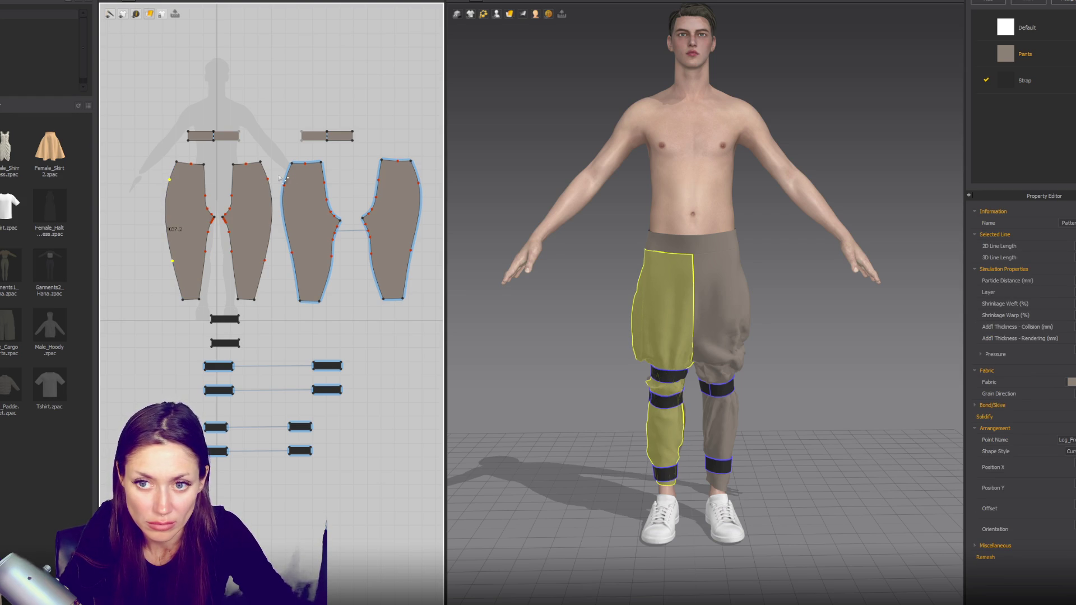
{"action": "left_click", "coordinate": [290, 194]}
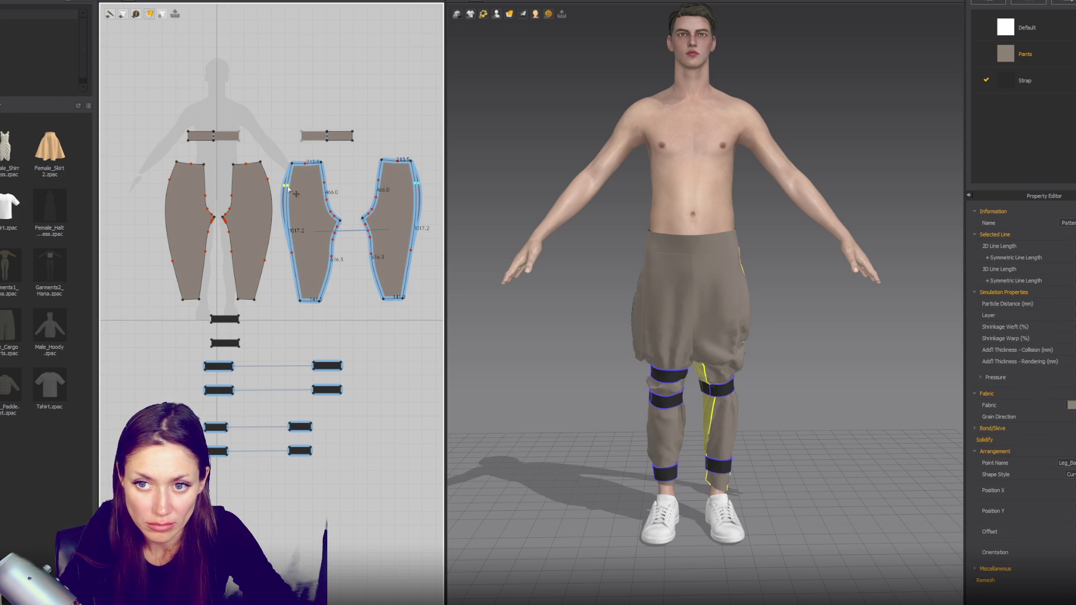
Step: Pull the right front panel outward and slide the front knee strap down the leg
{"action": "left_click", "coordinate": [715, 320]}
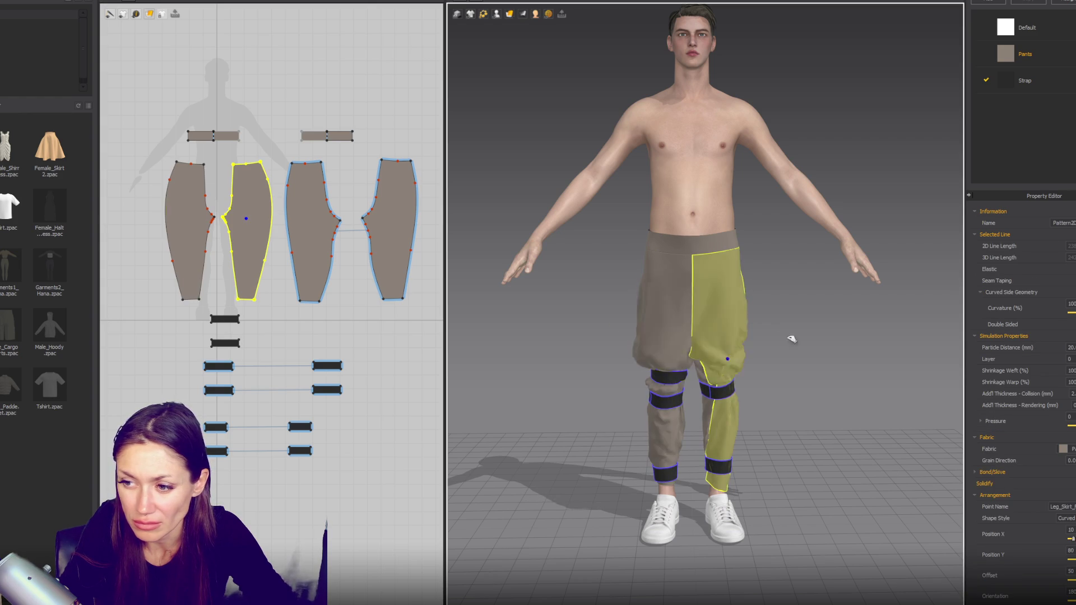
{"action": "left_click", "coordinate": [722, 404]}
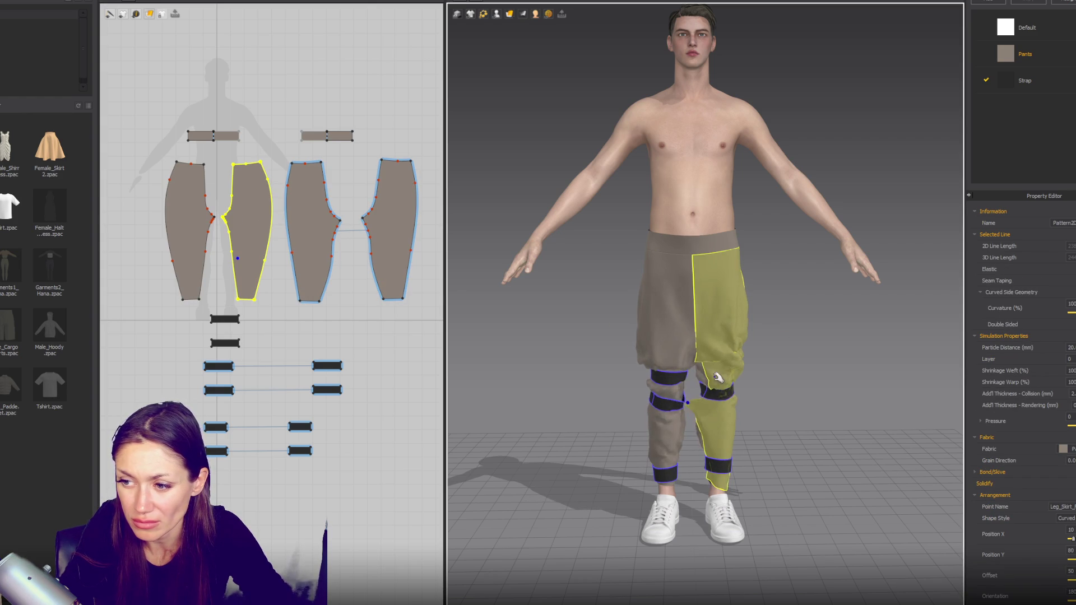
{"action": "mouse_move", "coordinate": [749, 312]}
{"action": "left_mouse_down"}
{"action": "mouse_move", "coordinate": [763, 265]}
{"action": "mouse_move", "coordinate": [739, 262]}
{"action": "left_mouse_up"}
{"action": "left_click", "coordinate": [669, 436]}
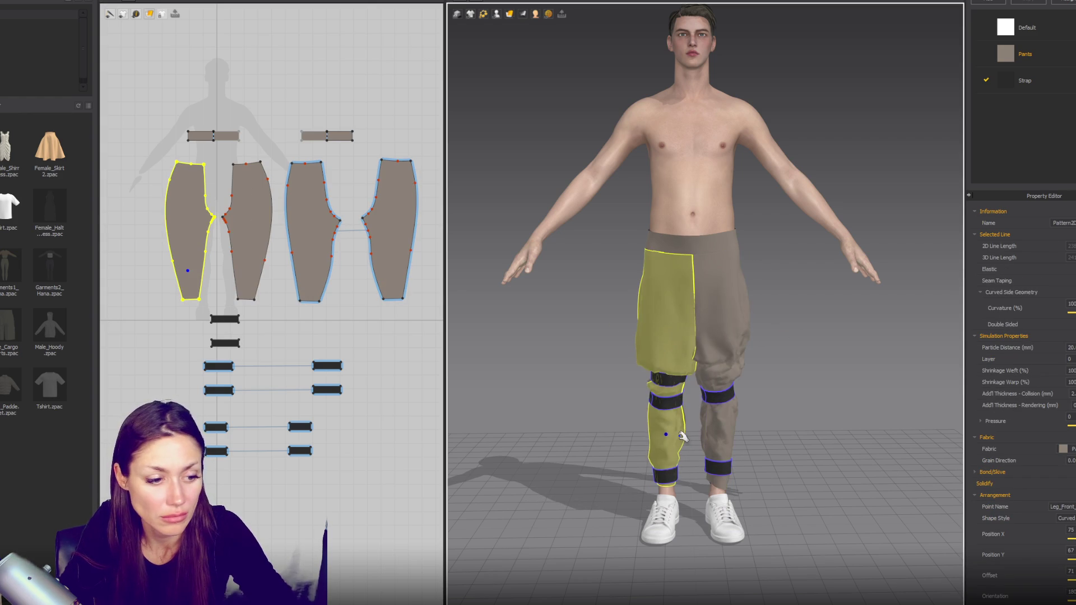
{"action": "left_click", "coordinate": [665, 403]}
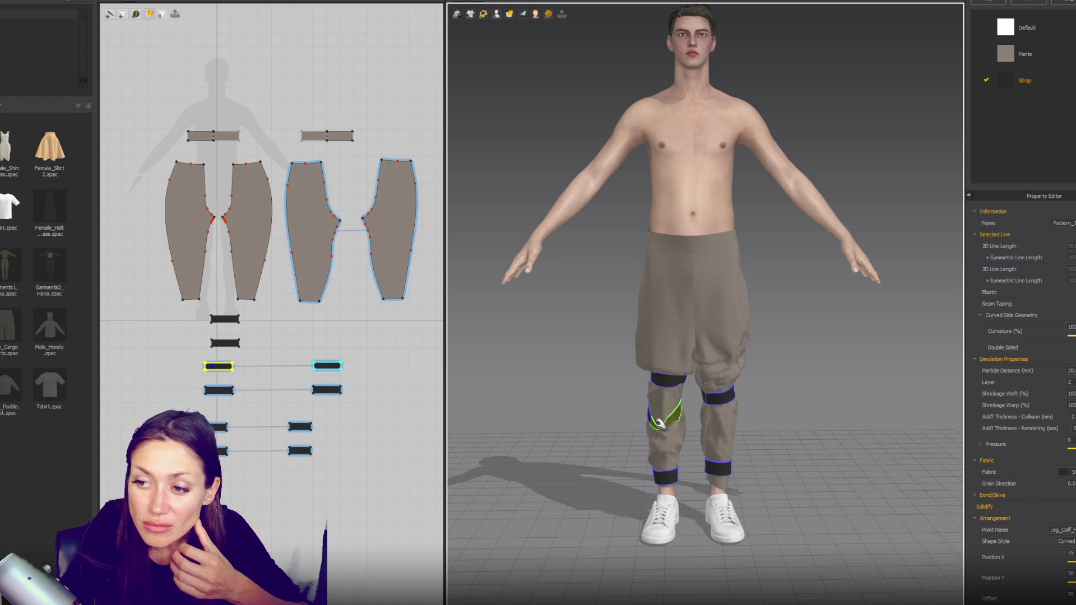
{"action": "left_click_drag", "start_coordinate": [713, 396], "coordinate": [715, 437]}
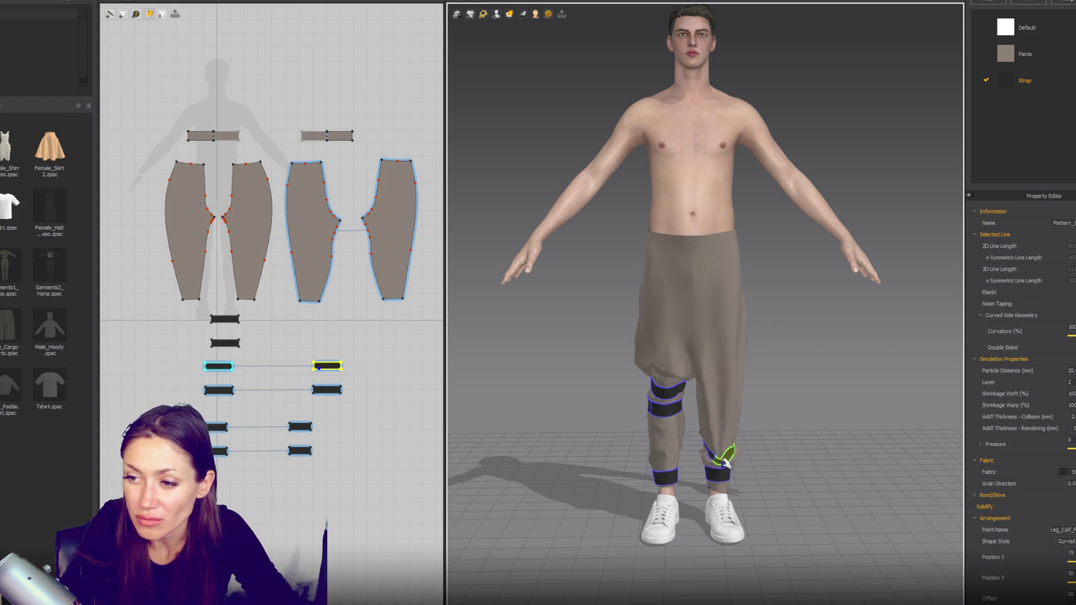
{"action": "left_click", "coordinate": [743, 316]}
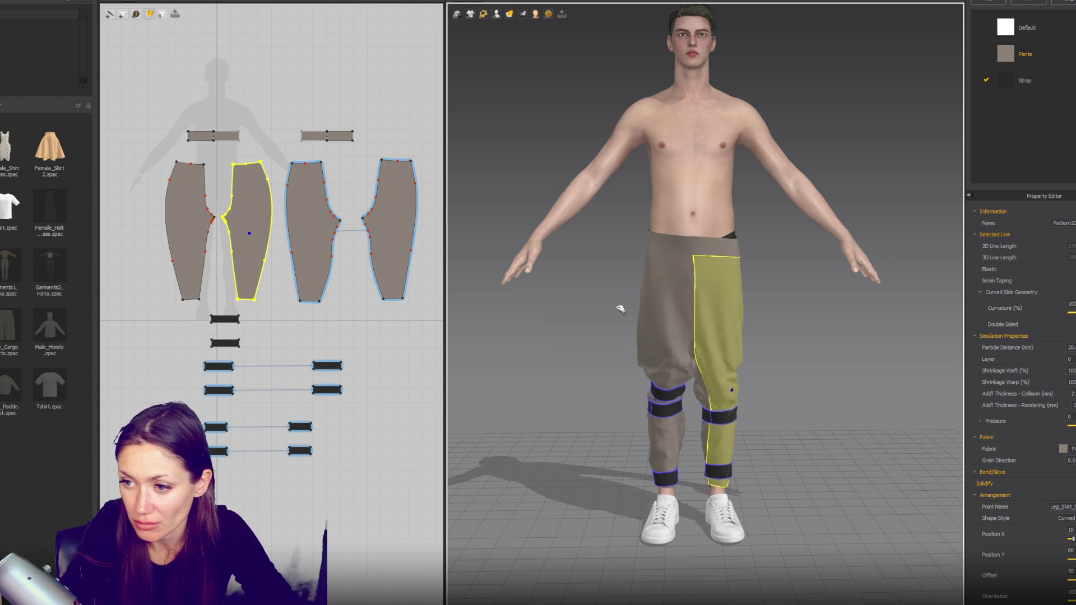
{"action": "left_click_drag", "start_coordinate": [736, 389], "coordinate": [746, 392]}
Step: Move the back knee strap up the leg, orbiting to view the back of the avatar
{"action": "left_click", "coordinate": [670, 389]}
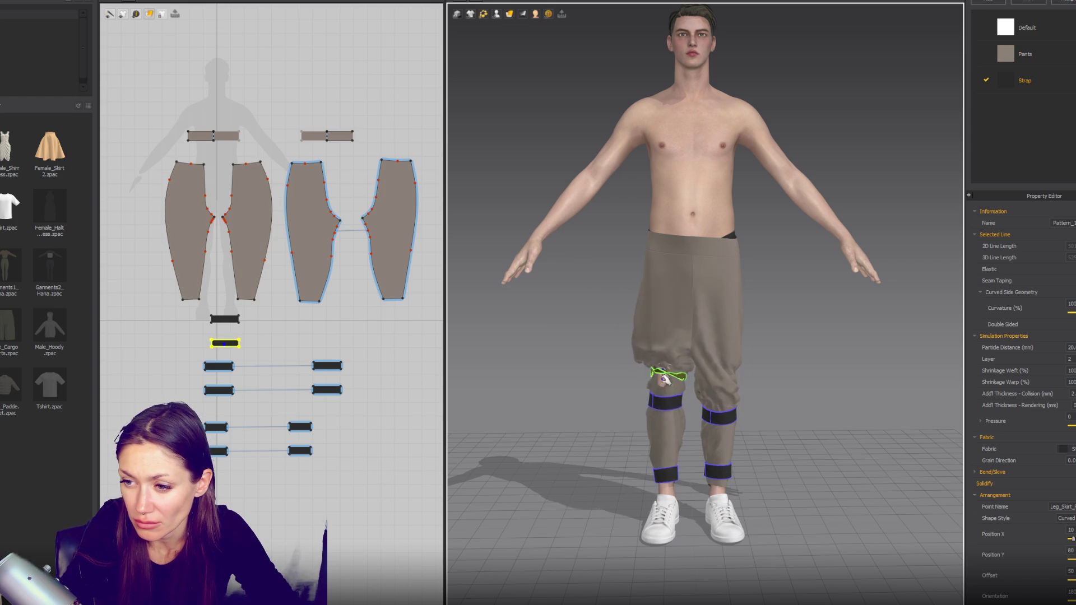
{"action": "left_click", "coordinate": [664, 361]}
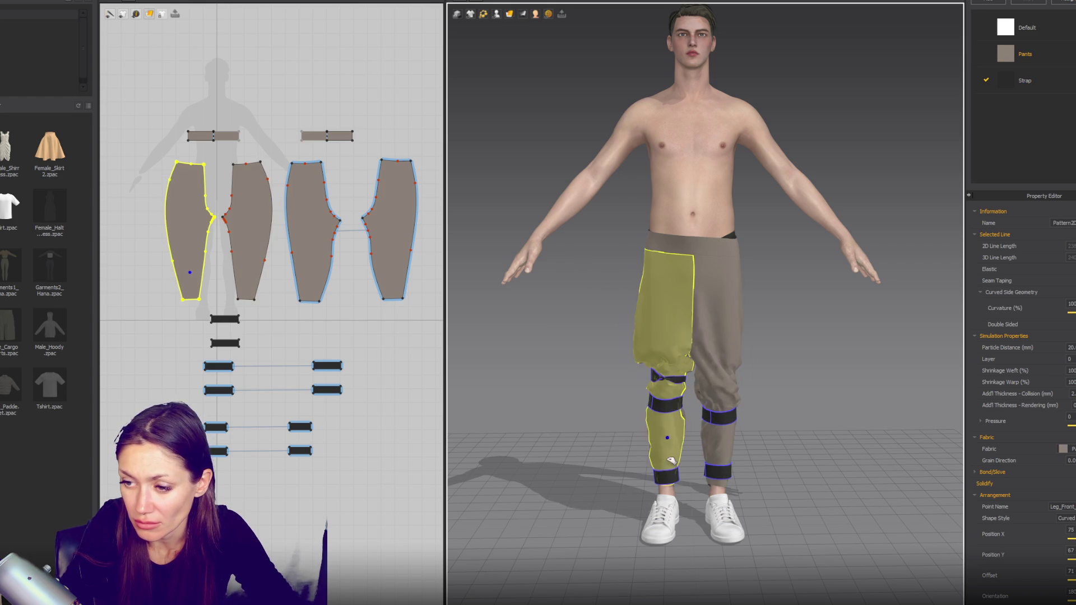
{"action": "left_click", "coordinate": [782, 396]}
{"action": "right_click_drag", "start_coordinate": [781, 396], "coordinate": [743, 300]}
{"action": "left_click", "coordinate": [744, 299]}
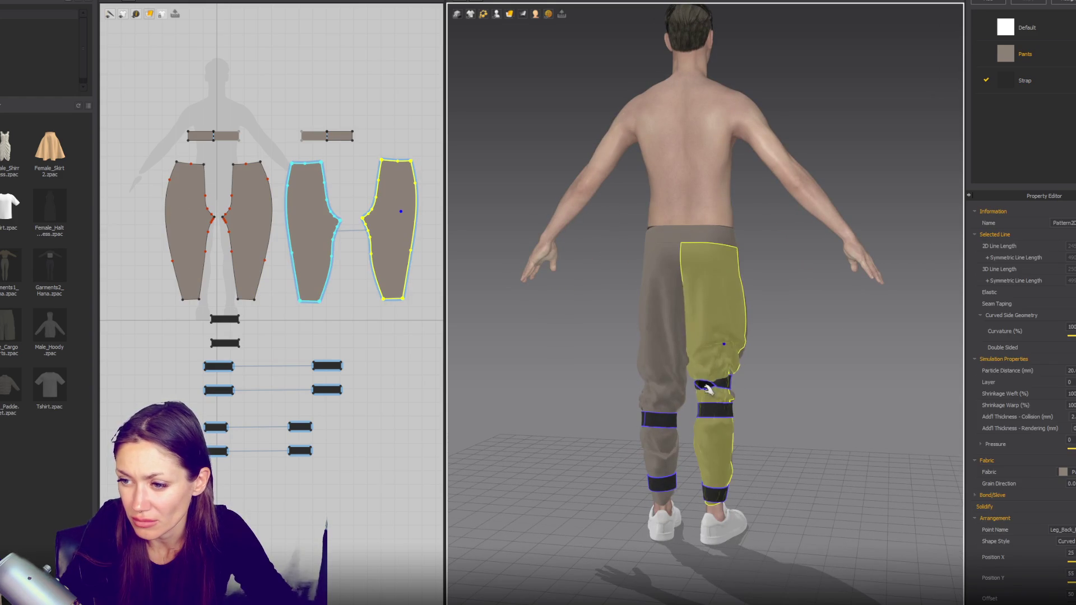
{"action": "left_click", "coordinate": [678, 387]}
{"action": "right_click_drag", "start_coordinate": [733, 380], "coordinate": [785, 415]}
{"action": "left_click_drag", "start_coordinate": [717, 373], "coordinate": [738, 363]}
Step: Return to the front view and select the other knee strap and front left panel
{"action": "key", "text": "2"}
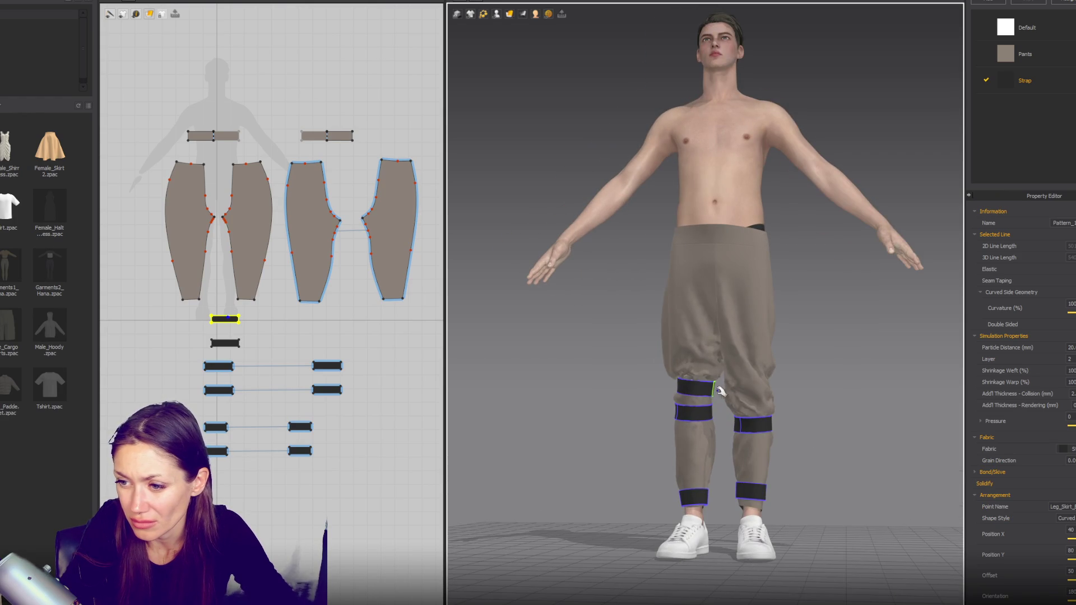
{"action": "left_click", "coordinate": [719, 368]}
{"action": "left_click", "coordinate": [708, 431]}
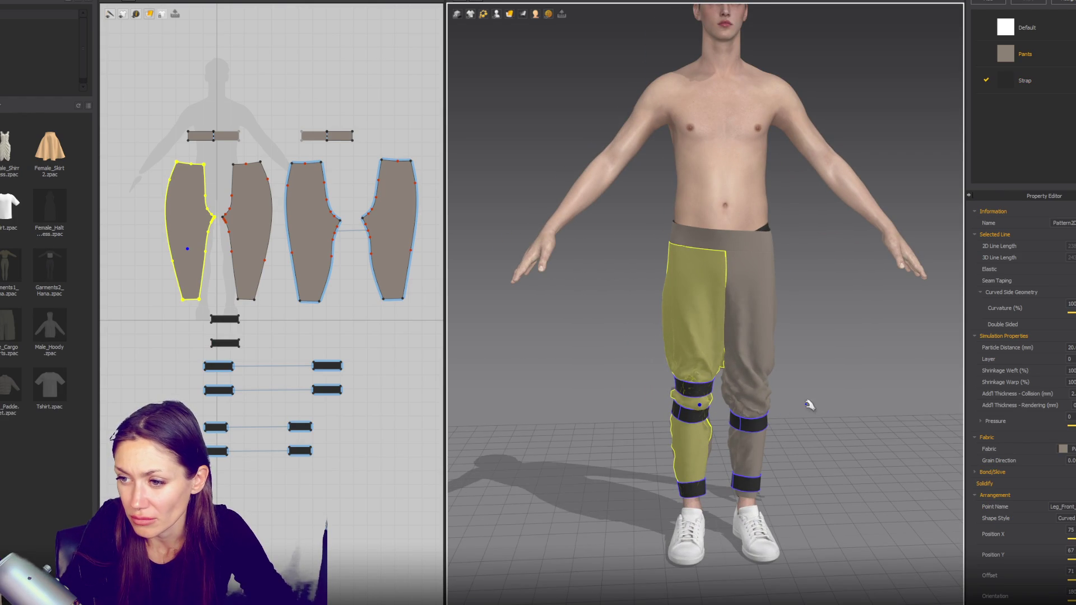
{"action": "mouse_move", "coordinate": [800, 353]}
{"action": "right_mouse_down"}
{"action": "mouse_move", "coordinate": [757, 336]}
{"action": "mouse_move", "coordinate": [783, 336]}
{"action": "right_mouse_up"}
{"action": "scroll", "coordinate": [251, 238], "scroll_direction": "up", "scroll_amount": 2}
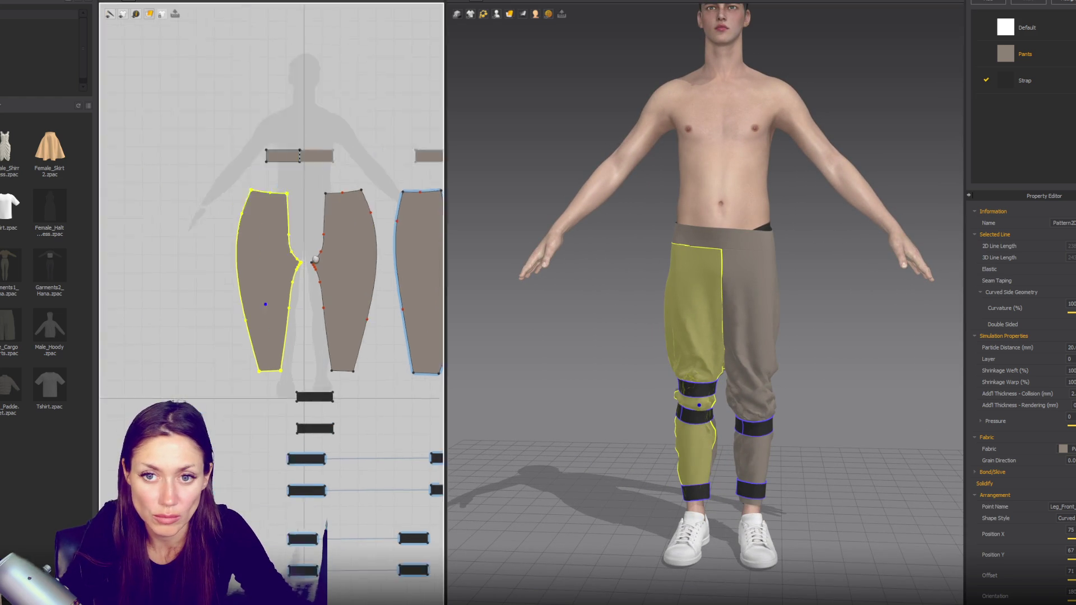
{"action": "scroll", "coordinate": [305, 263], "scroll_direction": "up", "scroll_amount": 3}
Step: Draw a small rectangle pocket piece beside the pants and check its top edge length
{"action": "left_click", "coordinate": [136, 14]}
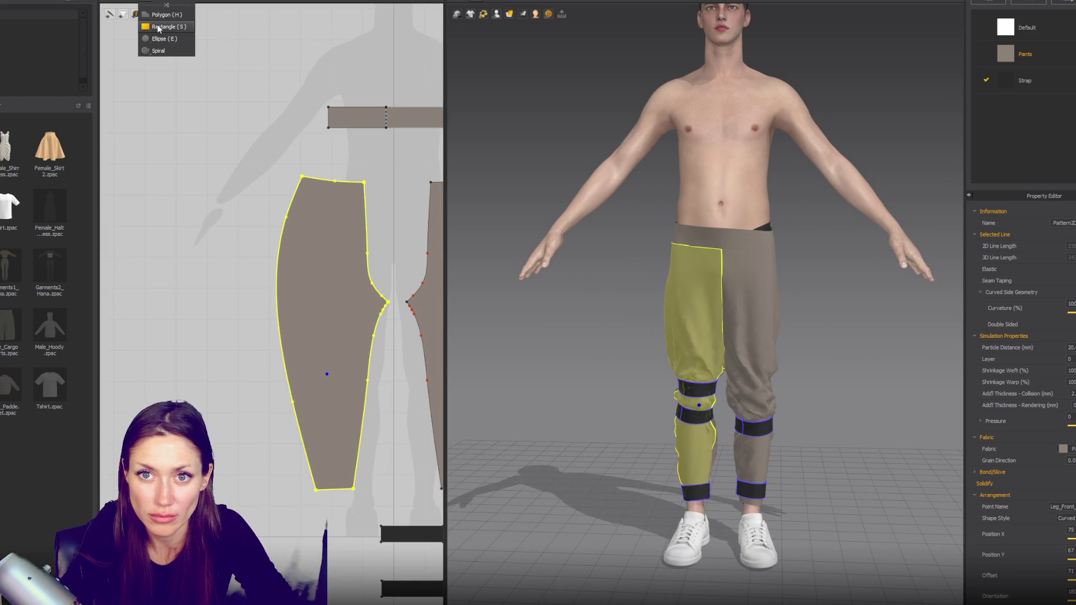
{"action": "left_click", "coordinate": [157, 30]}
{"action": "left_click_drag", "start_coordinate": [201, 239], "coordinate": [241, 287]}
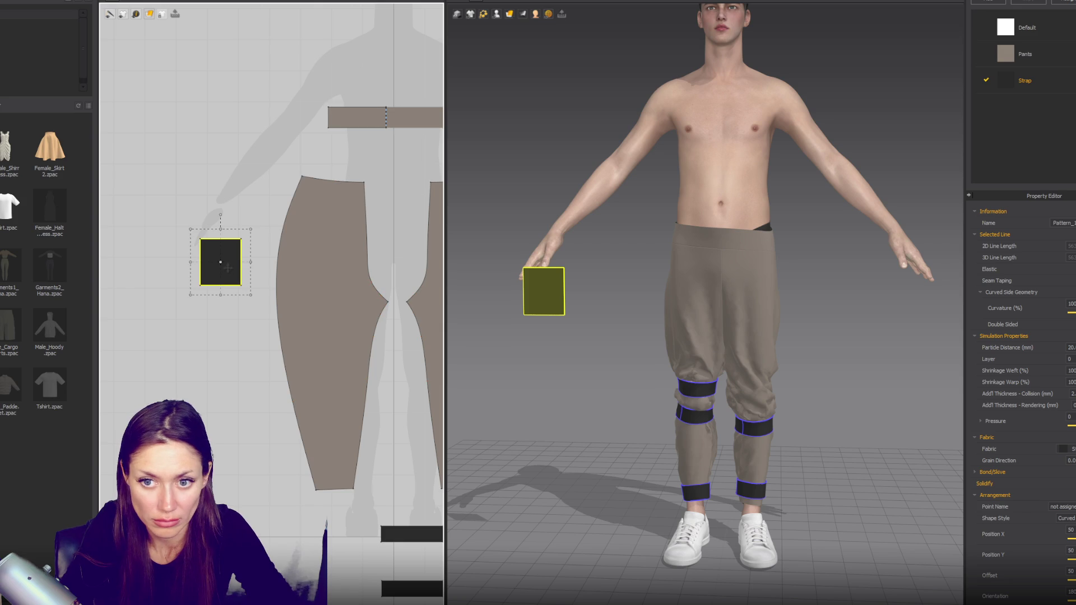
{"action": "key", "text": "z"}
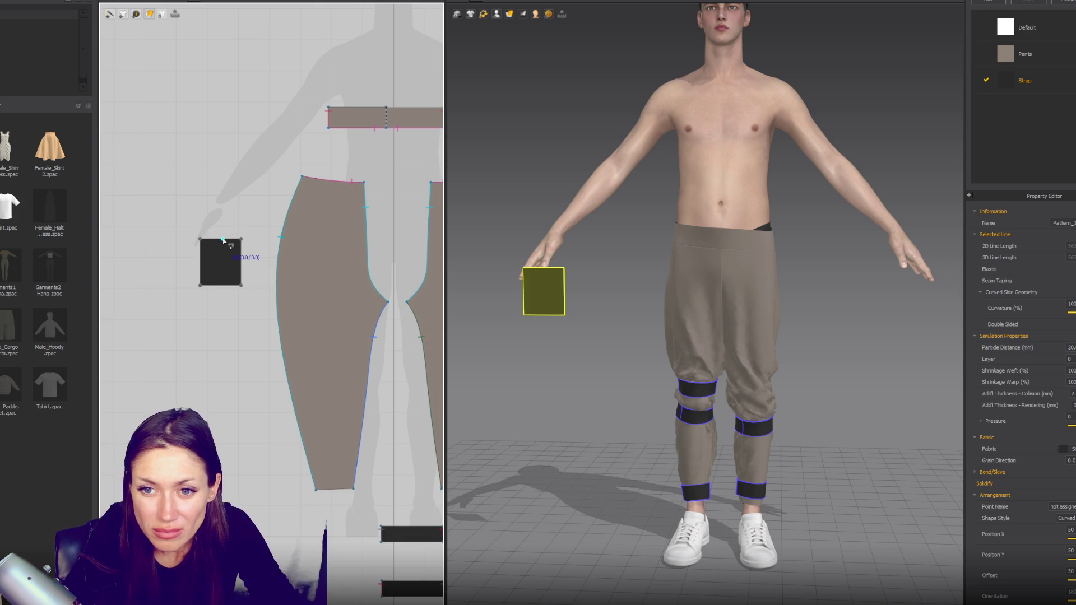
{"action": "left_click", "coordinate": [225, 244]}
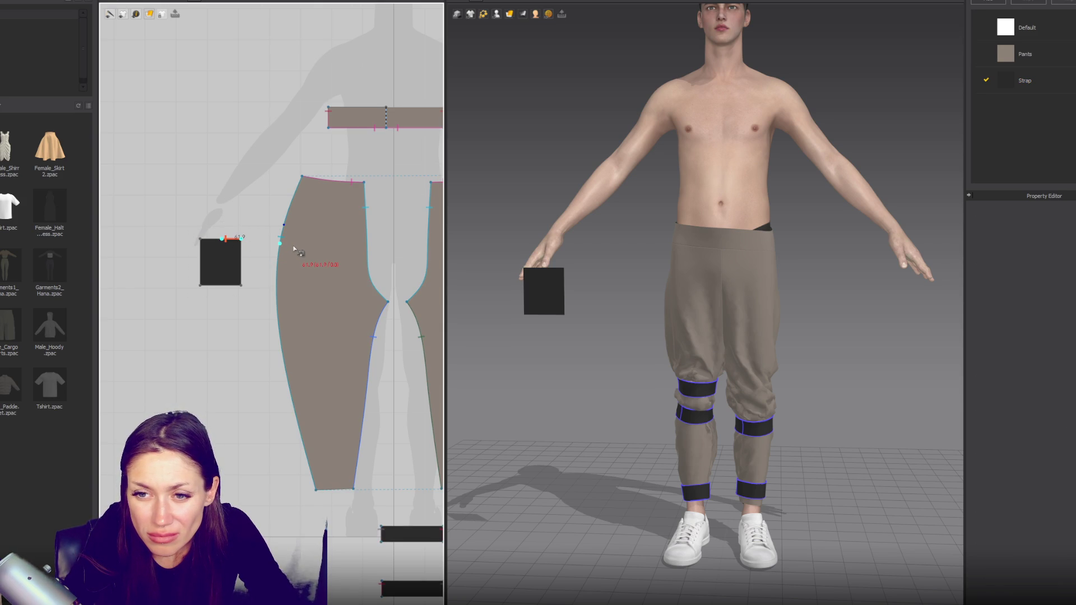
{"action": "scroll", "coordinate": [316, 268], "scroll_direction": "up", "scroll_amount": 2}
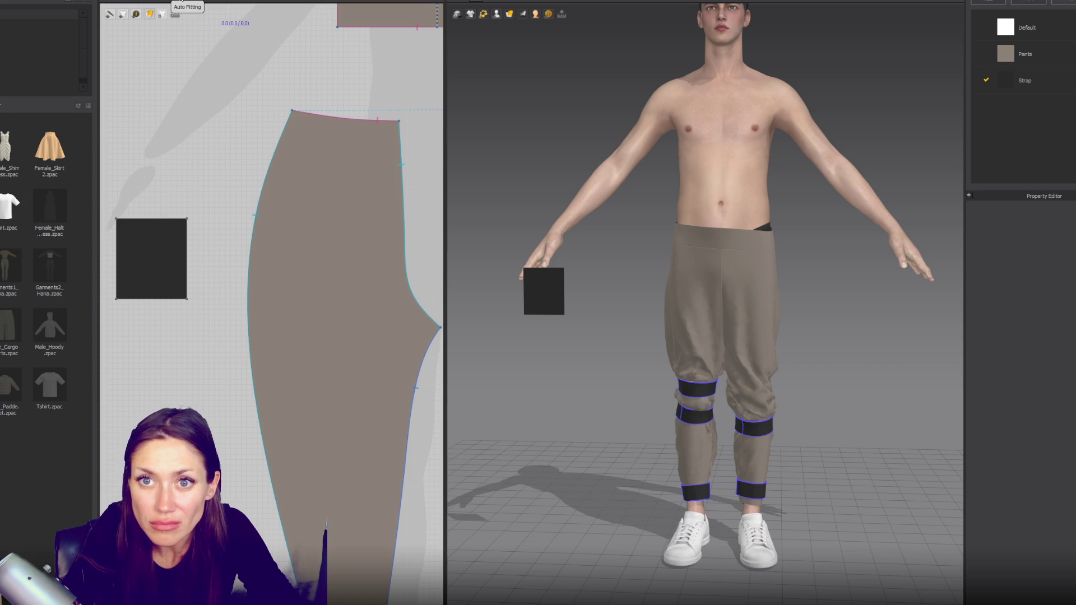
Step: Start an internal line across the pants panel to mark the pocket spot
{"action": "left_click", "coordinate": [176, 13]}
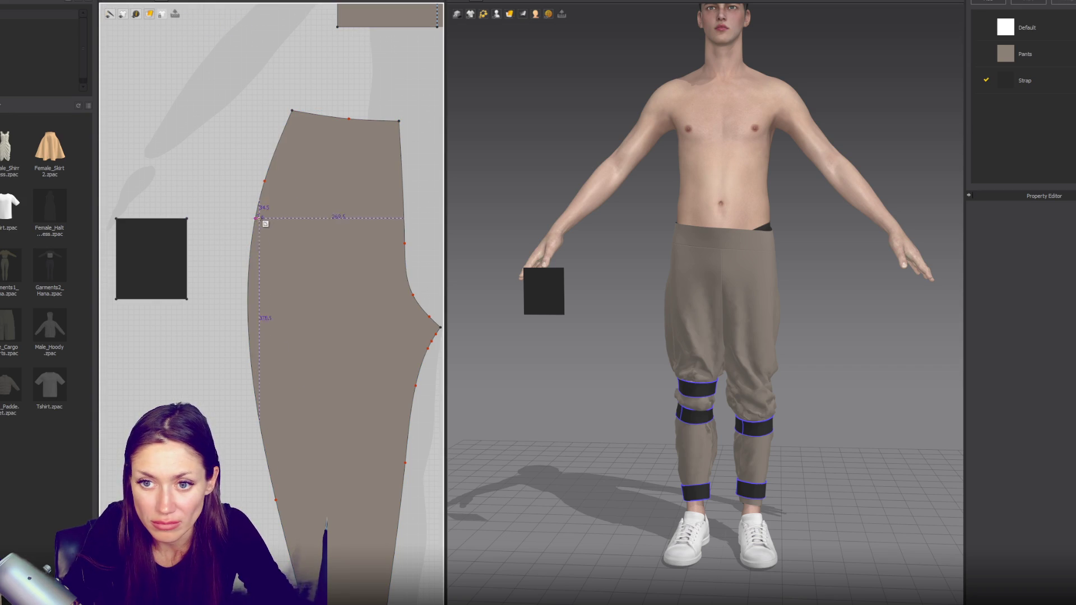
{"action": "left_click", "coordinate": [293, 224]}
{"action": "mouse_move", "coordinate": [471, 311]}
{"action": "right_mouse_down"}
{"action": "mouse_move", "coordinate": [606, 331]}
{"action": "mouse_move", "coordinate": [653, 312]}
{"action": "mouse_move", "coordinate": [508, 298]}
{"action": "right_mouse_up"}
{"action": "scroll", "coordinate": [276, 223], "scroll_direction": "down", "scroll_amount": 2}
{"action": "scroll", "coordinate": [276, 223], "scroll_direction": "down", "scroll_amount": 2}
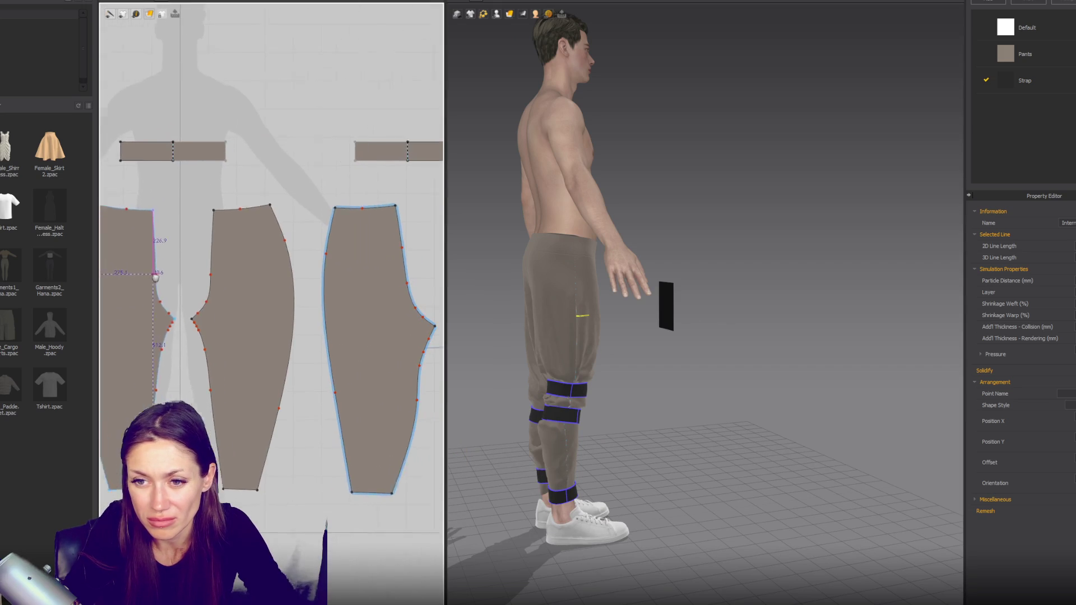
{"action": "scroll", "coordinate": [314, 275], "scroll_direction": "up", "scroll_amount": 1}
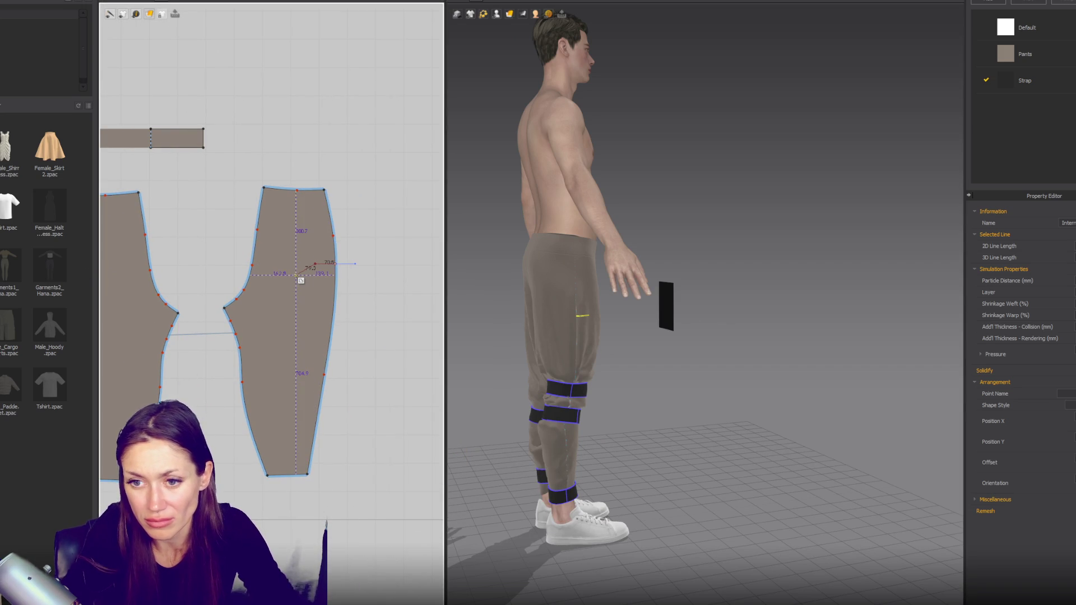
Step: Finish the internal line and move it higher on the pants panel
{"action": "left_click", "coordinate": [334, 271]}
{"action": "scroll", "coordinate": [390, 300], "scroll_direction": "up", "scroll_amount": 2}
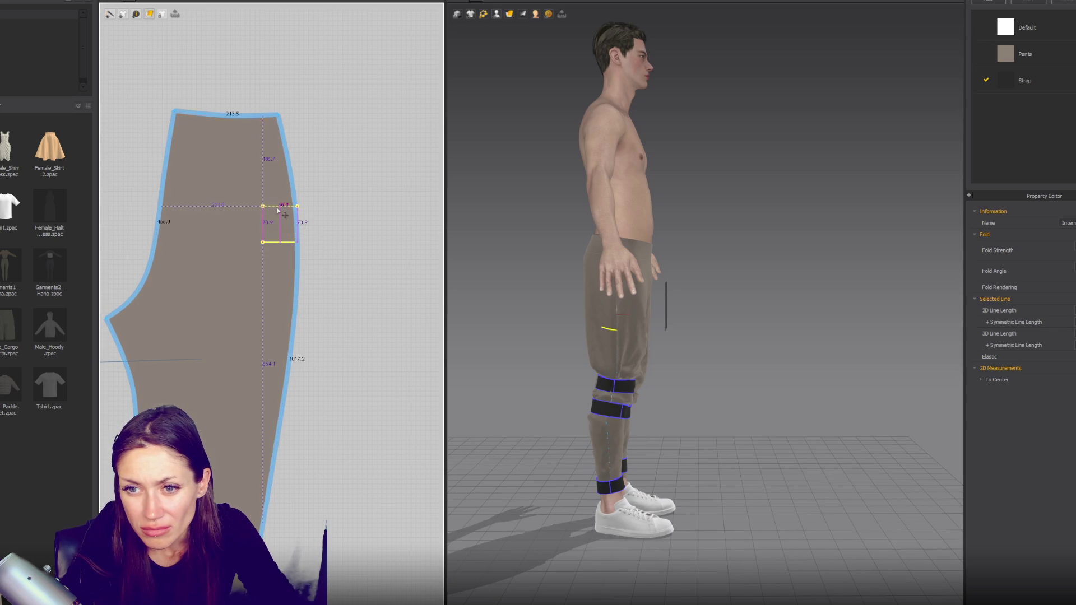
{"action": "left_click_drag", "start_coordinate": [287, 246], "coordinate": [283, 221]}
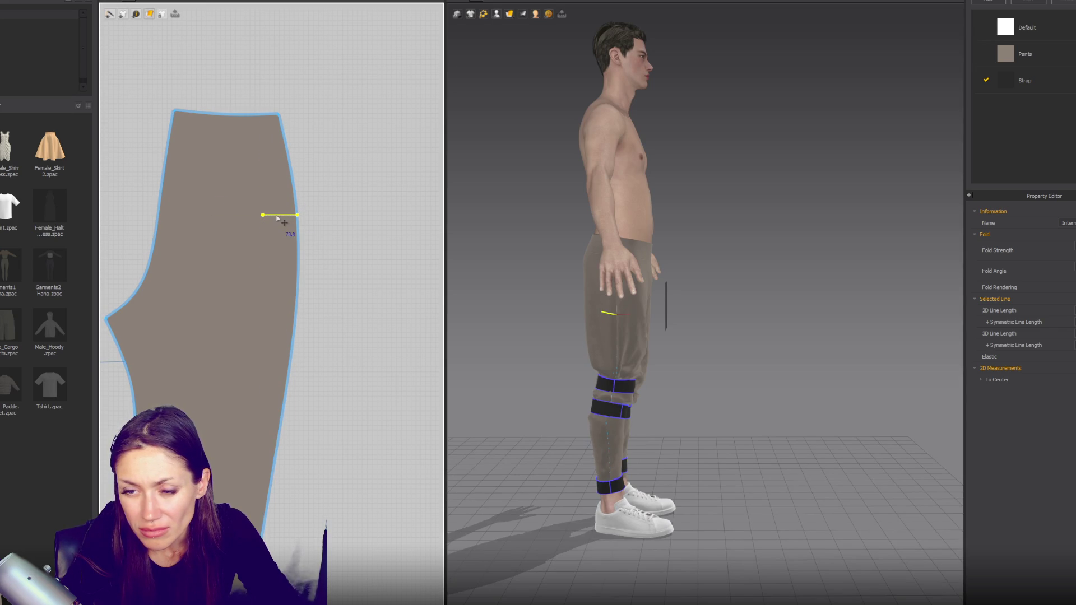
Step: Apply an option from the internal line's context menu, then reselect the short line
{"action": "right_click", "coordinate": [275, 215]}
{"action": "key", "text": "Escape"}
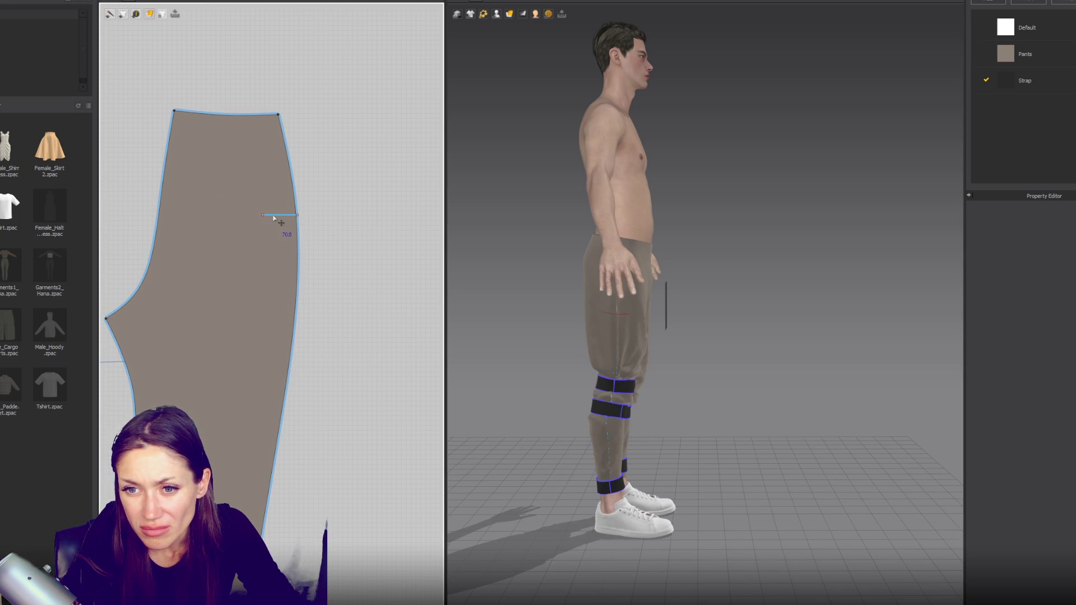
{"action": "right_click", "coordinate": [273, 216]}
{"action": "left_click", "coordinate": [303, 357]}
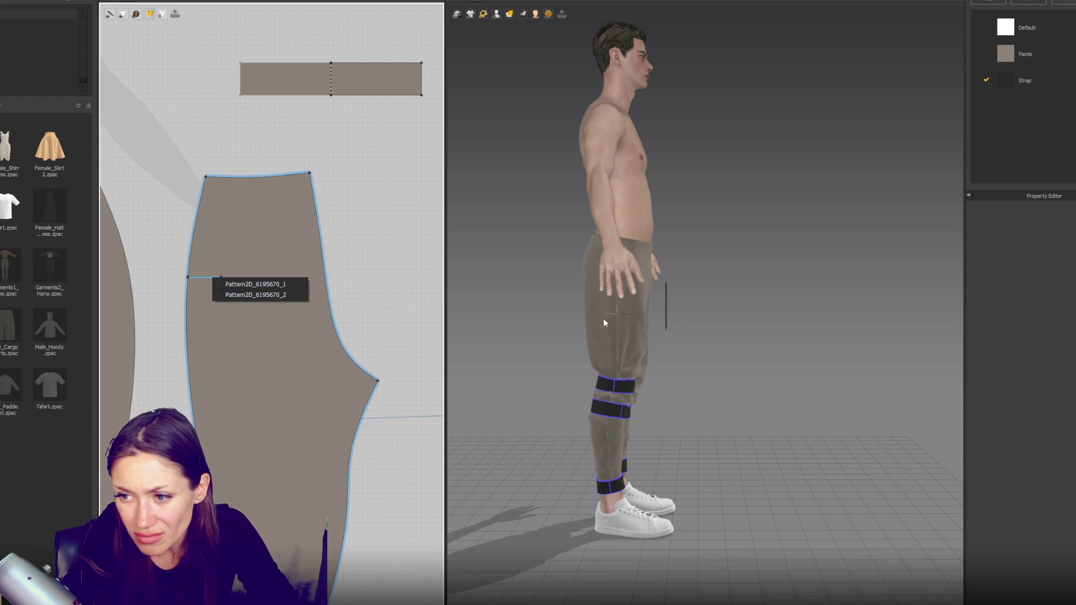
{"action": "left_click", "coordinate": [215, 278]}
{"action": "scroll", "coordinate": [496, 329], "scroll_direction": "up", "scroll_amount": 3}
{"action": "scroll", "coordinate": [497, 329], "scroll_direction": "up", "scroll_amount": 2}
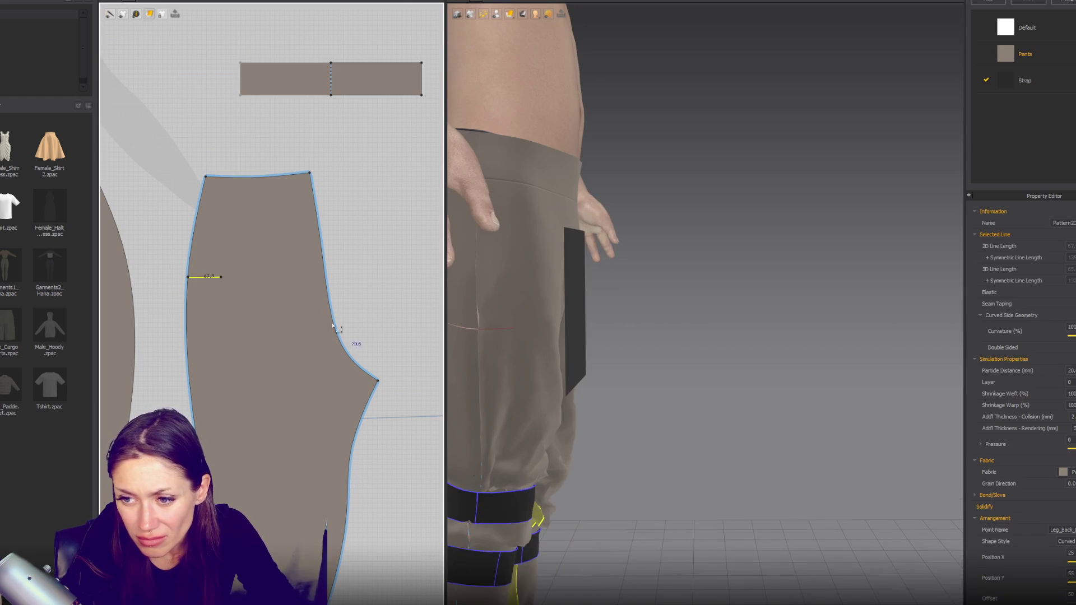
Step: Copy the short internal line via its context menu after dismissing it twice
{"action": "right_click", "coordinate": [200, 277]}
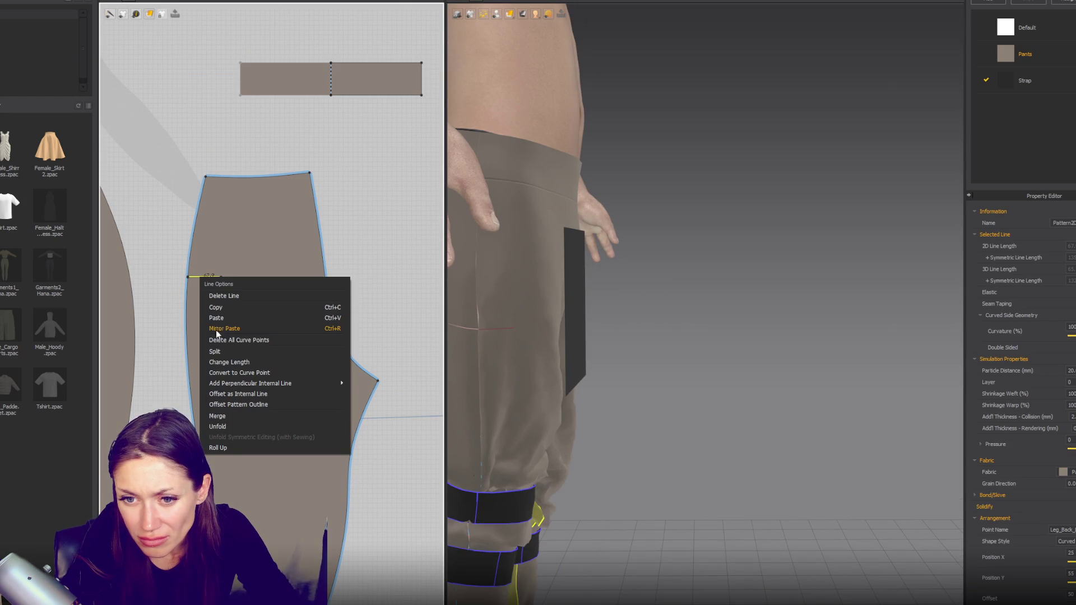
{"action": "left_click", "coordinate": [162, 237]}
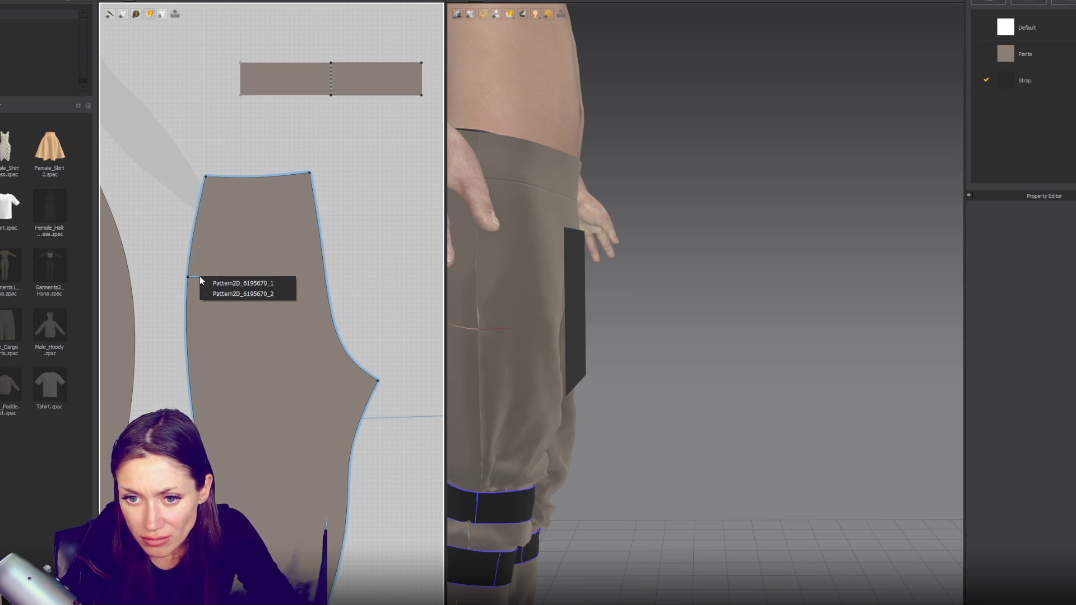
{"action": "left_click", "coordinate": [203, 279]}
{"action": "right_click", "coordinate": [203, 282]}
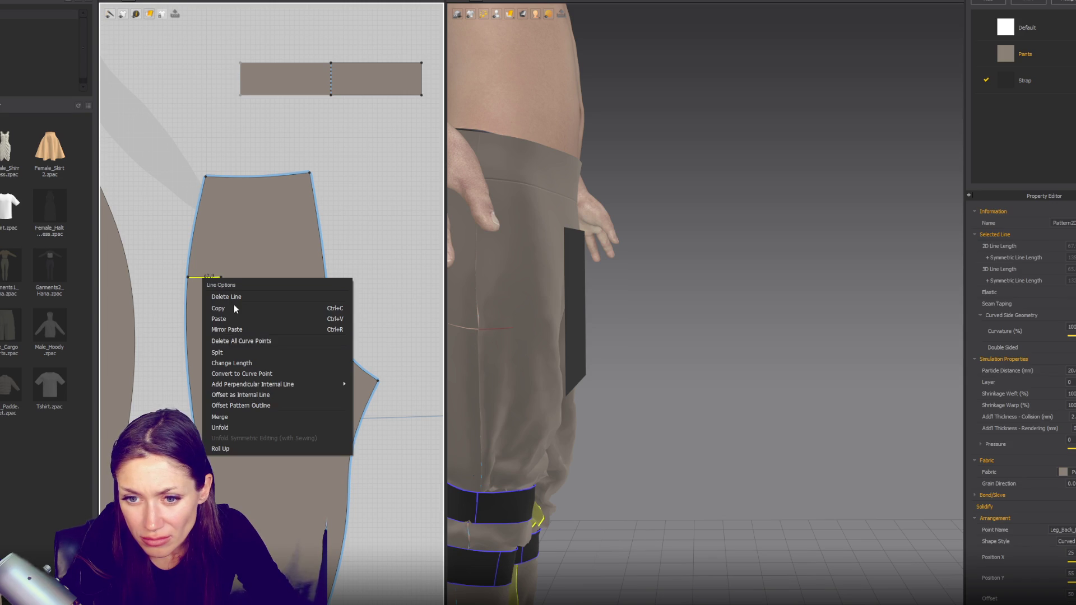
{"action": "left_click", "coordinate": [179, 315]}
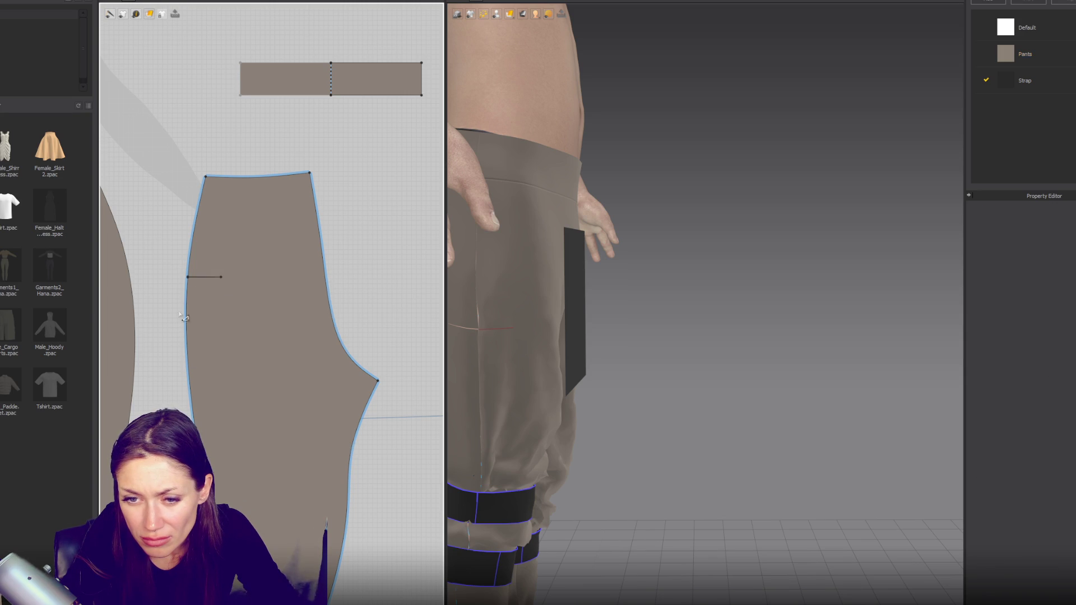
{"action": "left_click", "coordinate": [203, 279]}
{"action": "right_click", "coordinate": [208, 278]}
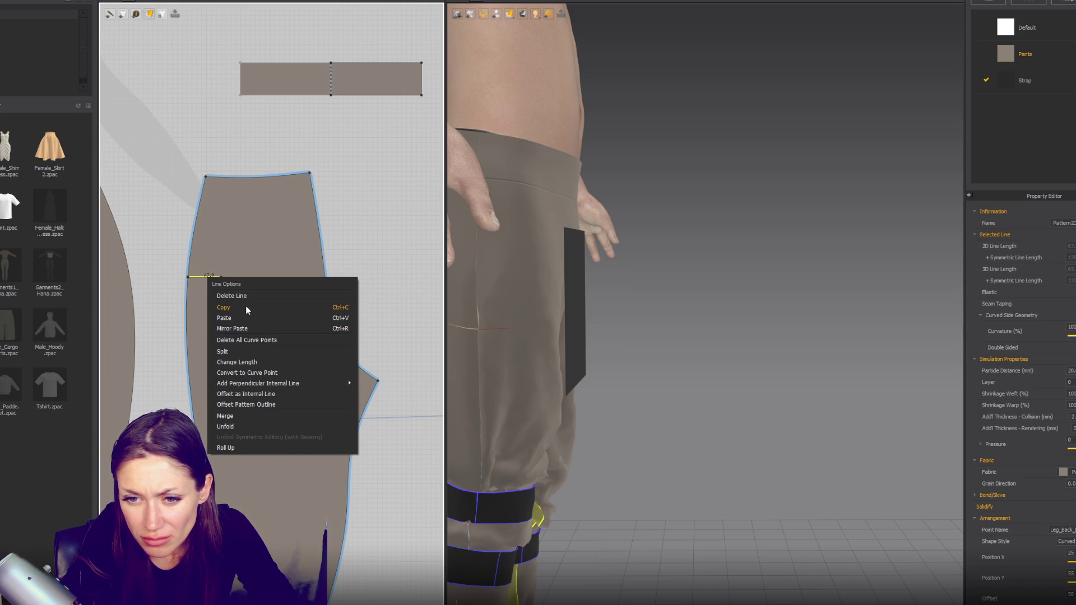
{"action": "left_click", "coordinate": [173, 342]}
{"action": "scroll", "coordinate": [172, 342], "scroll_direction": "down", "scroll_amount": 2}
{"action": "scroll", "coordinate": [176, 315], "scroll_direction": "down", "scroll_amount": 2}
Step: Select both front trouser pieces together and bring up their pattern options
{"action": "left_click", "coordinate": [135, 307]}
{"action": "right_click", "coordinate": [136, 306]}
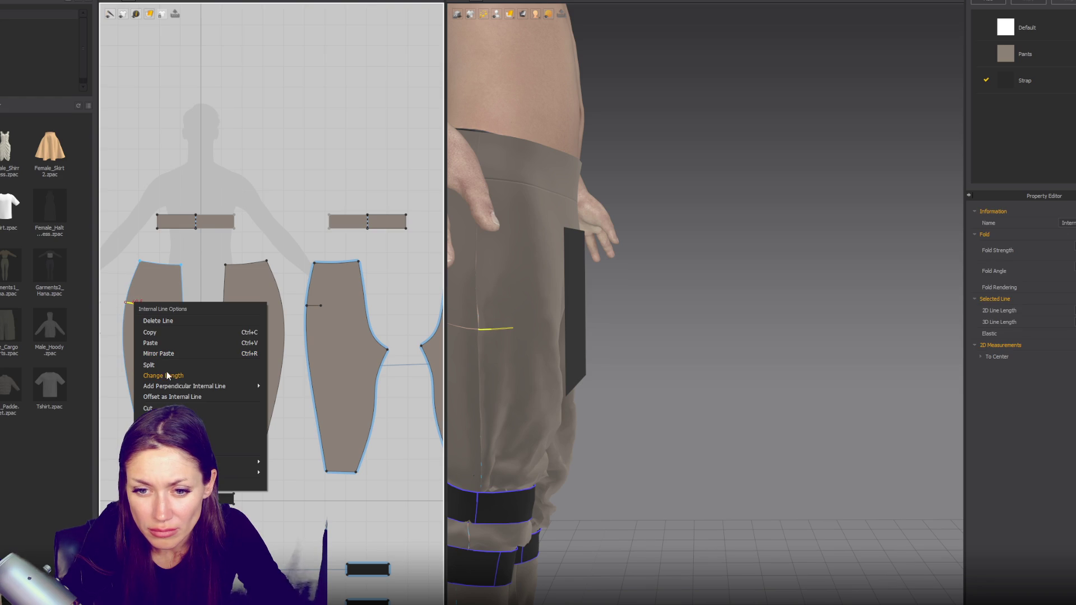
{"action": "left_click", "coordinate": [148, 407]}
{"action": "scroll", "coordinate": [257, 364], "scroll_direction": "down", "scroll_amount": 2}
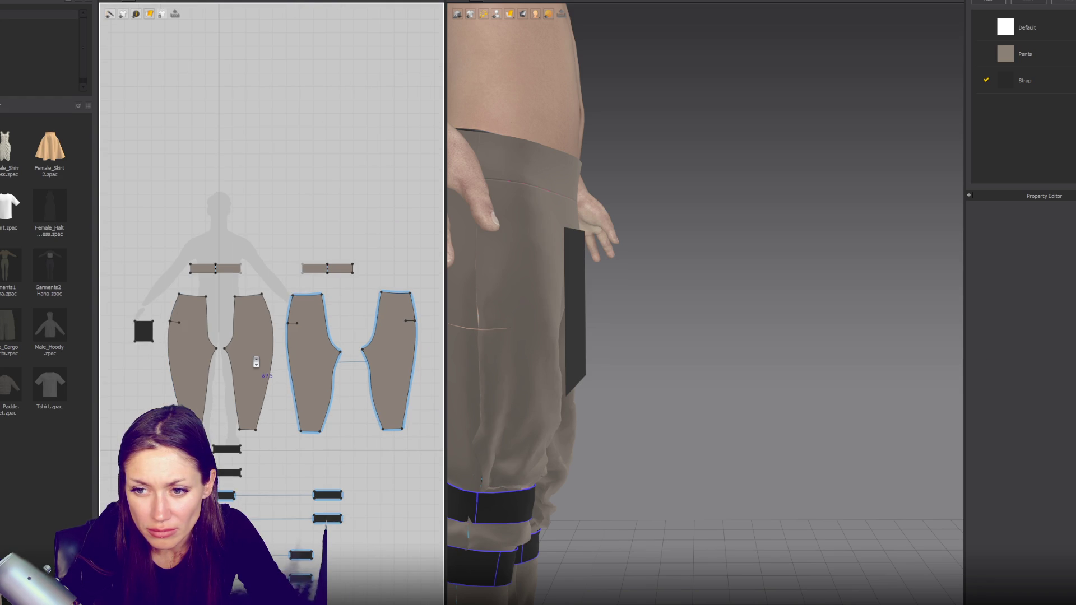
{"action": "key", "text": "ctrl+z"}
{"action": "scroll", "coordinate": [244, 357], "scroll_direction": "up", "scroll_amount": 2}
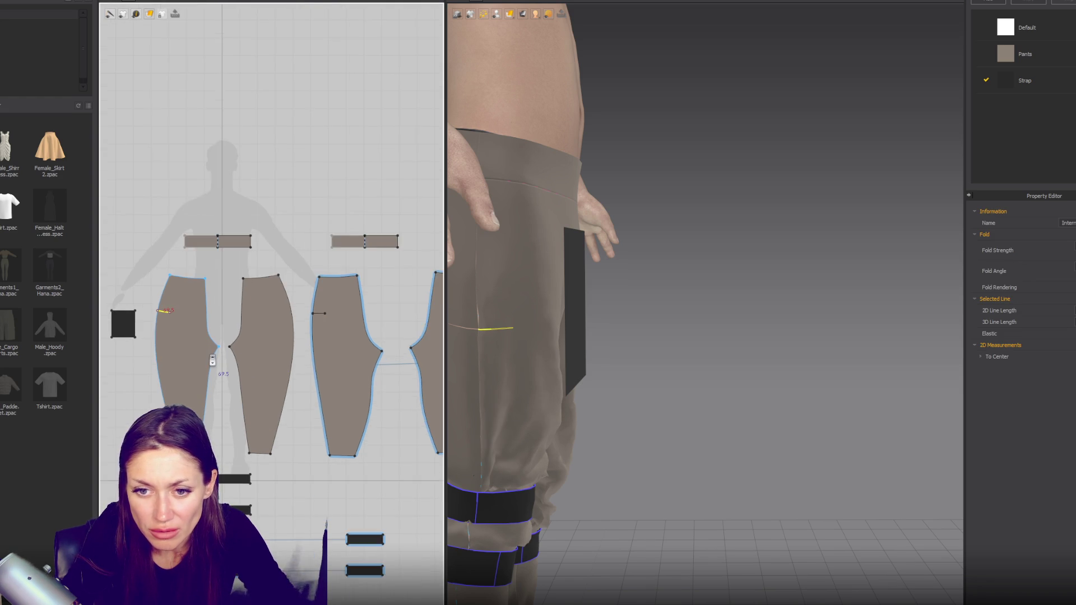
{"action": "scroll", "coordinate": [209, 353], "scroll_direction": "up", "scroll_amount": 2}
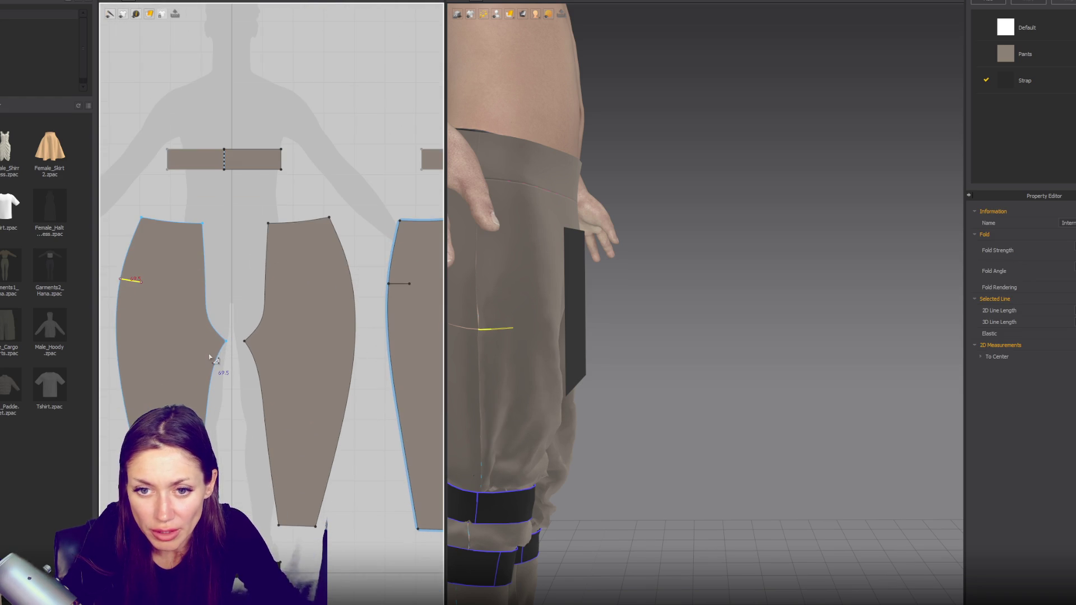
{"action": "left_click", "coordinate": [193, 311]}
{"action": "left_click", "coordinate": [277, 321], "text": "shift"}
{"action": "right_click", "coordinate": [294, 318]}
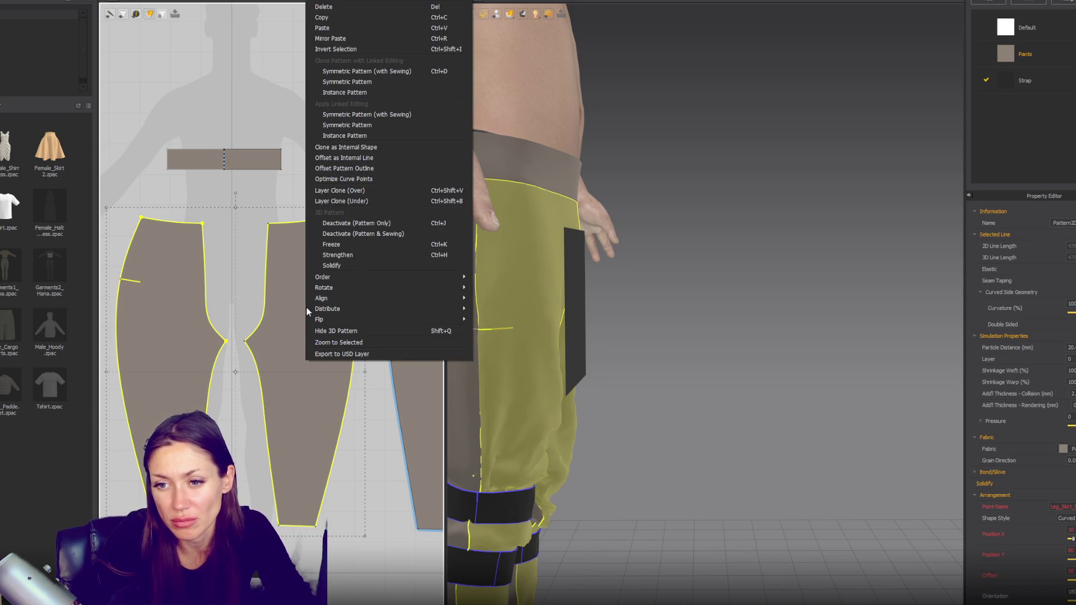
Step: Dismiss the symmetry warning, delete the right panel and mirror-paste the left panel as the right leg
{"action": "left_click", "coordinate": [380, 113]}
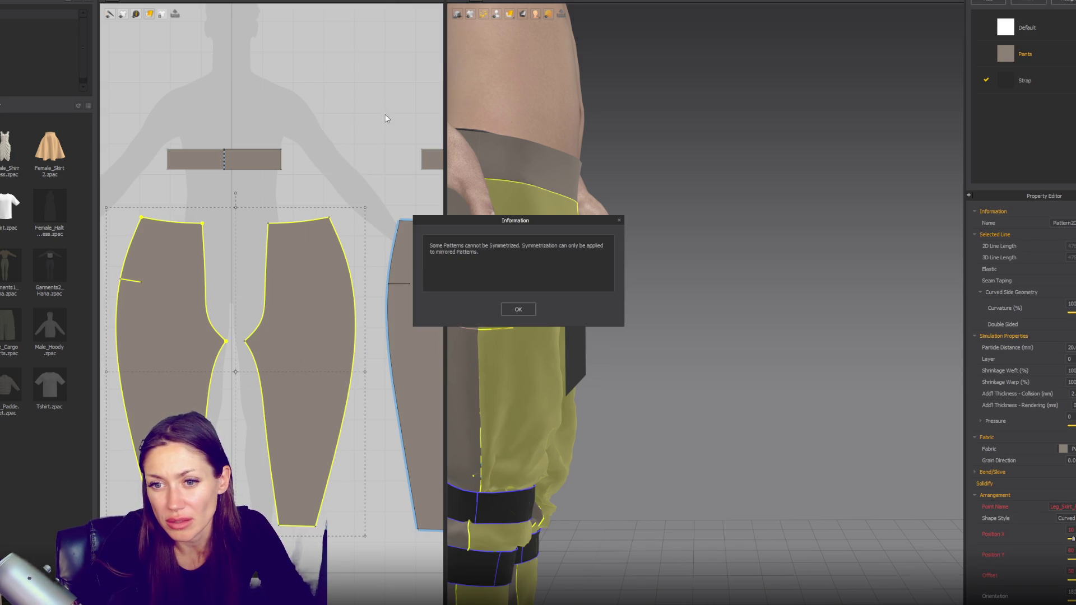
{"action": "left_click", "coordinate": [518, 310]}
{"action": "left_click", "coordinate": [567, 329]}
{"action": "scroll", "coordinate": [567, 329], "scroll_direction": "down", "scroll_amount": 3}
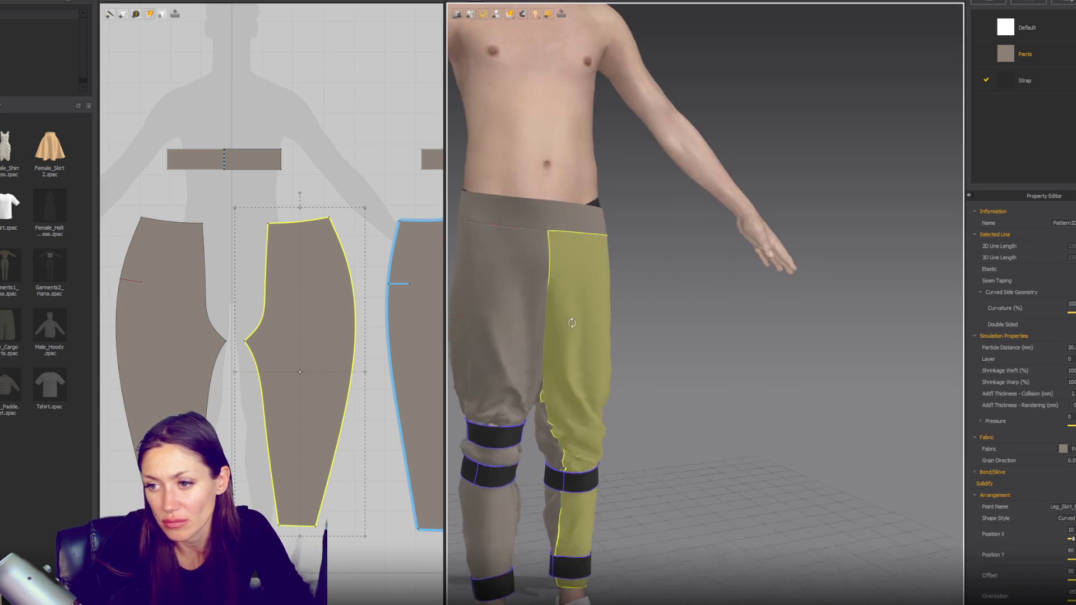
{"action": "key", "text": "Delete"}
{"action": "left_click", "coordinate": [130, 379]}
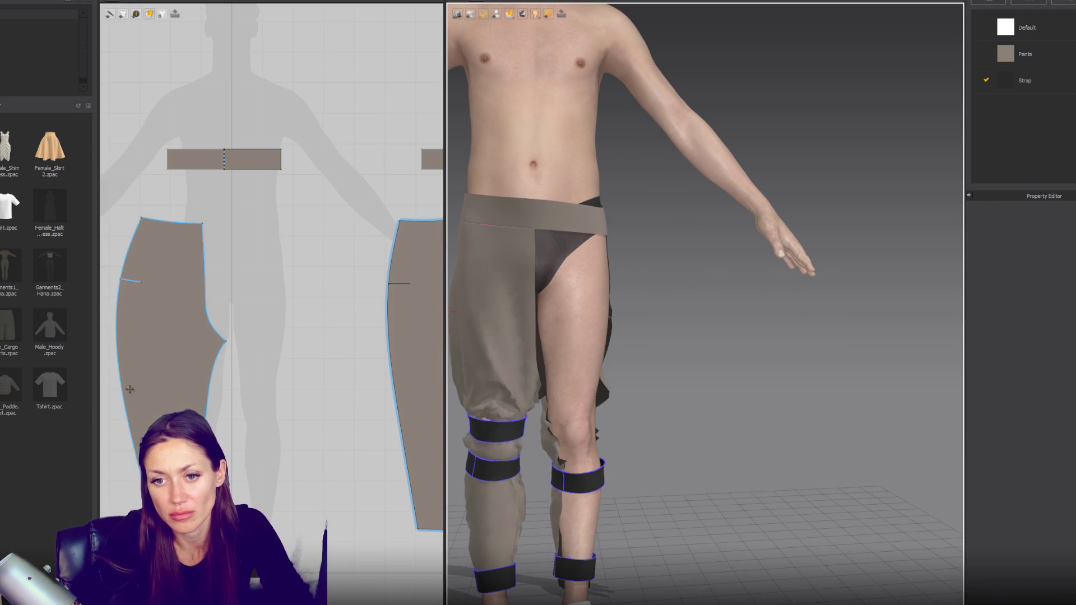
{"action": "key", "text": "ctrl+c"}
{"action": "key", "text": "ctrl+r"}
{"action": "left_click", "coordinate": [240, 373]}
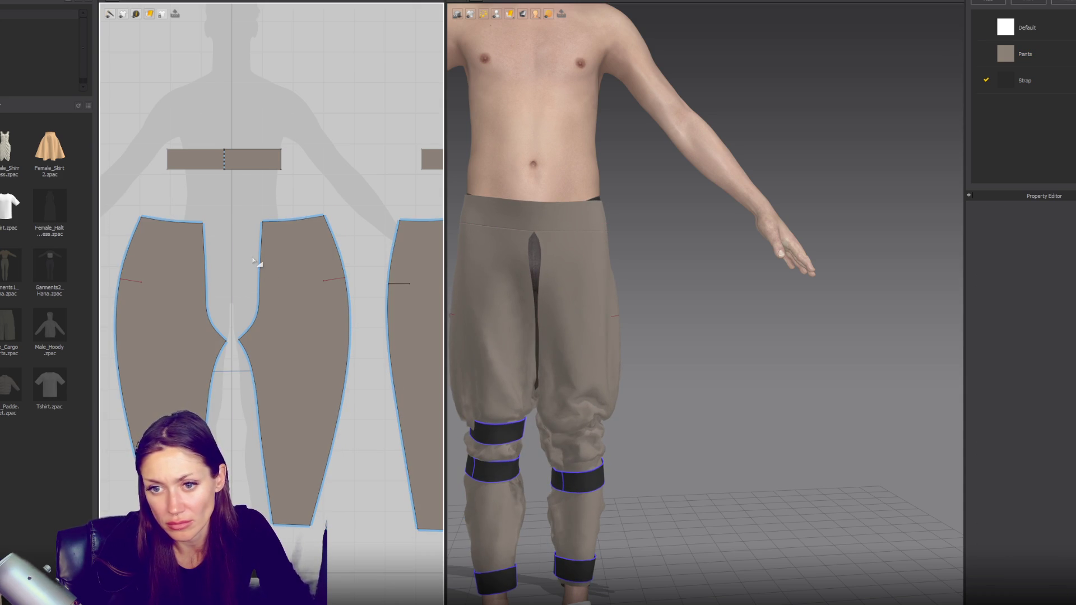
Step: Sew the crotch and inner-leg seams with Segment Sewing, closing the pants
{"action": "key", "text": "z"}
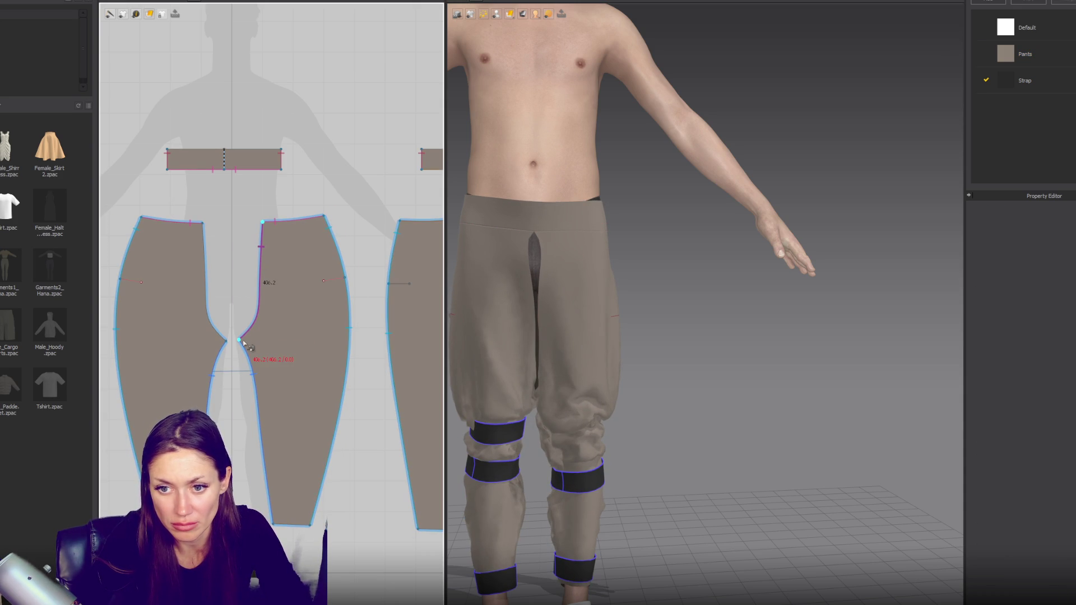
{"action": "left_click", "coordinate": [202, 222]}
{"action": "left_click", "coordinate": [233, 344]}
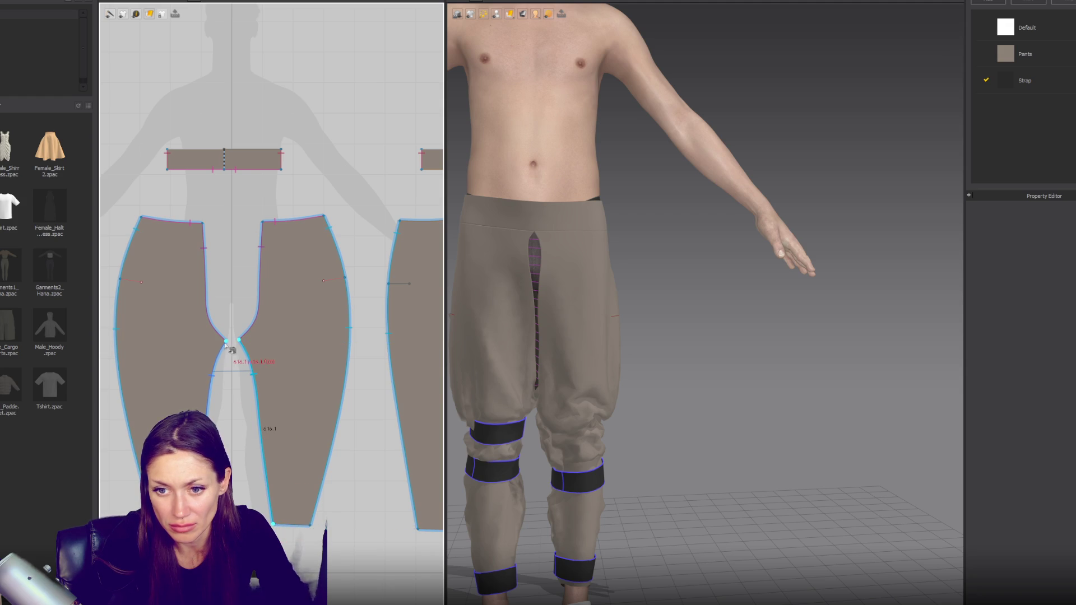
{"action": "left_click", "coordinate": [273, 523]}
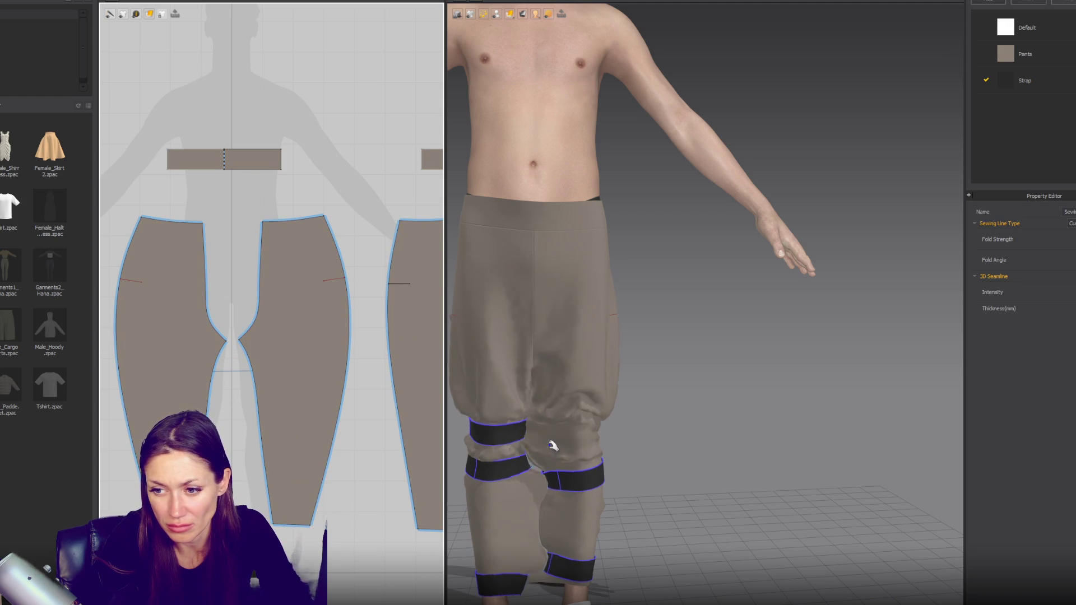
{"action": "left_click", "coordinate": [552, 446]}
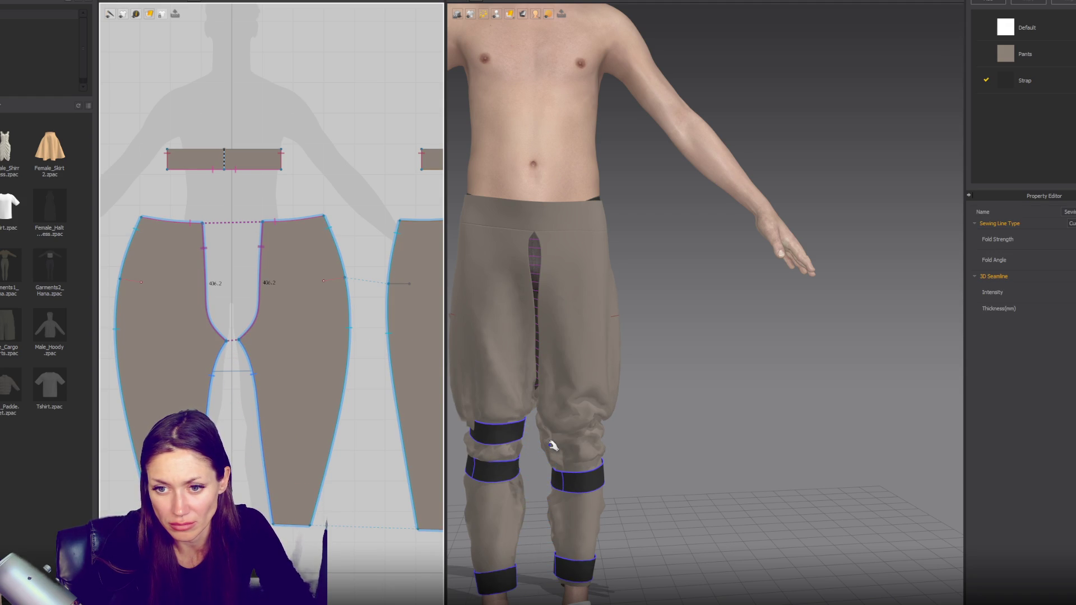
{"action": "left_click", "coordinate": [268, 430]}
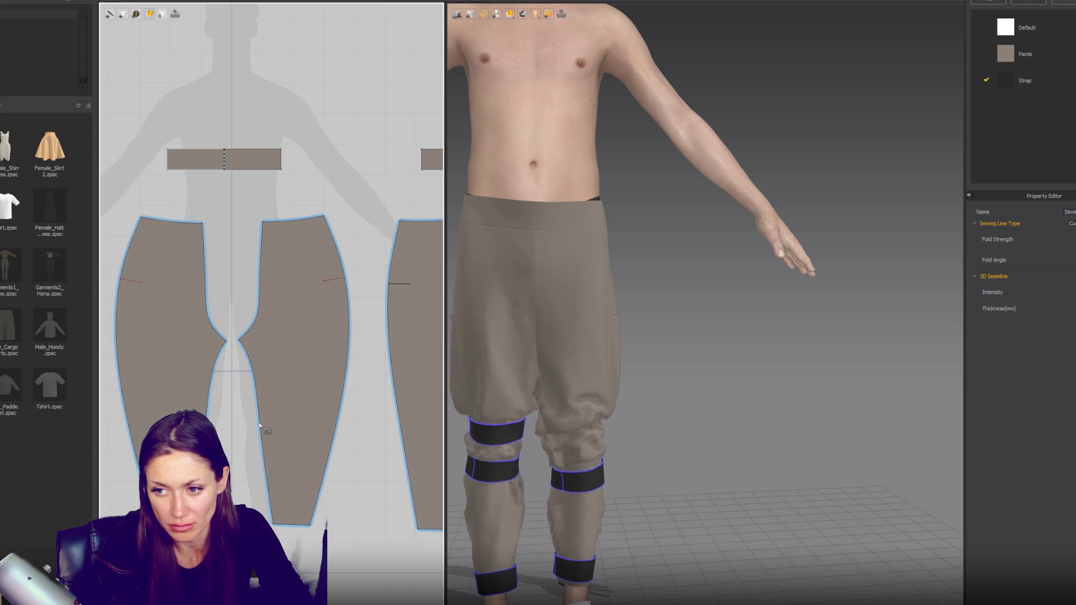
{"action": "right_click_drag", "start_coordinate": [626, 384], "coordinate": [752, 273]}
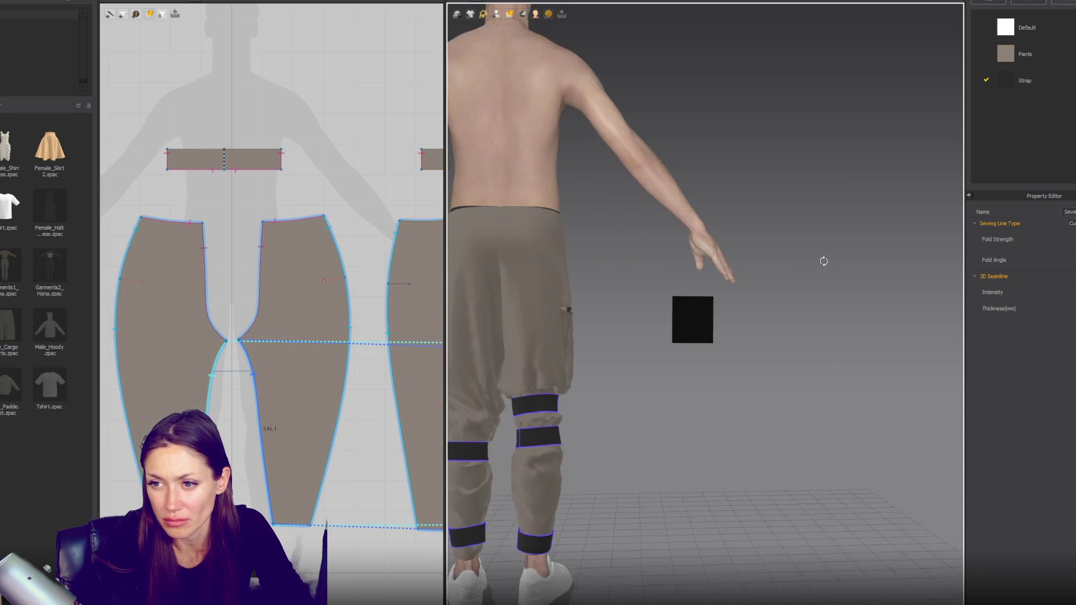
Step: Cut the internal line on the left leg piece open into a slit
{"action": "left_click", "coordinate": [135, 283]}
{"action": "left_click", "coordinate": [129, 282]}
{"action": "right_click", "coordinate": [130, 283]}
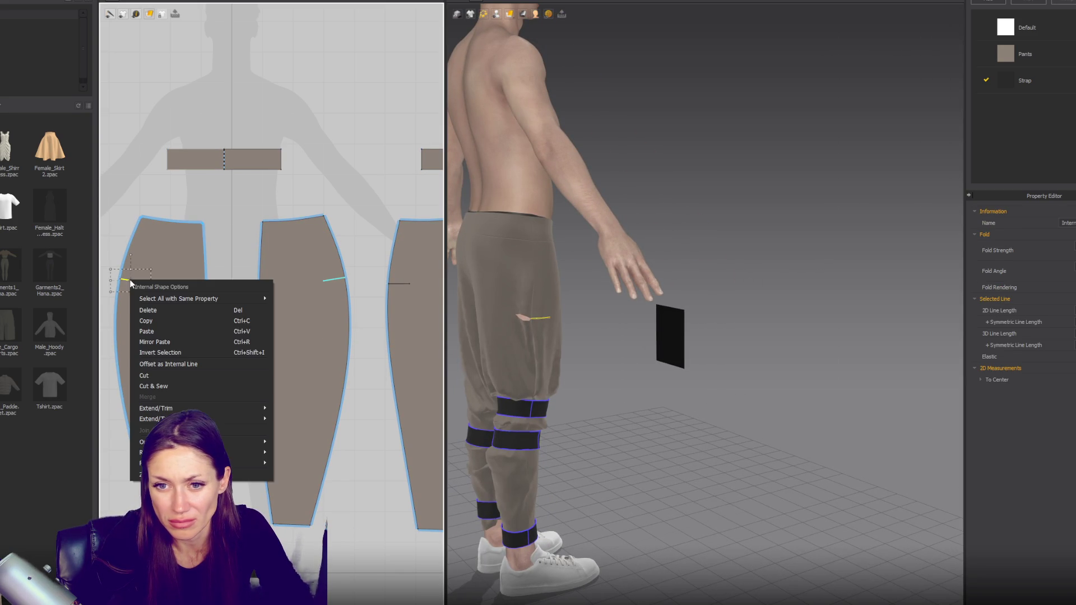
{"action": "left_click", "coordinate": [161, 386]}
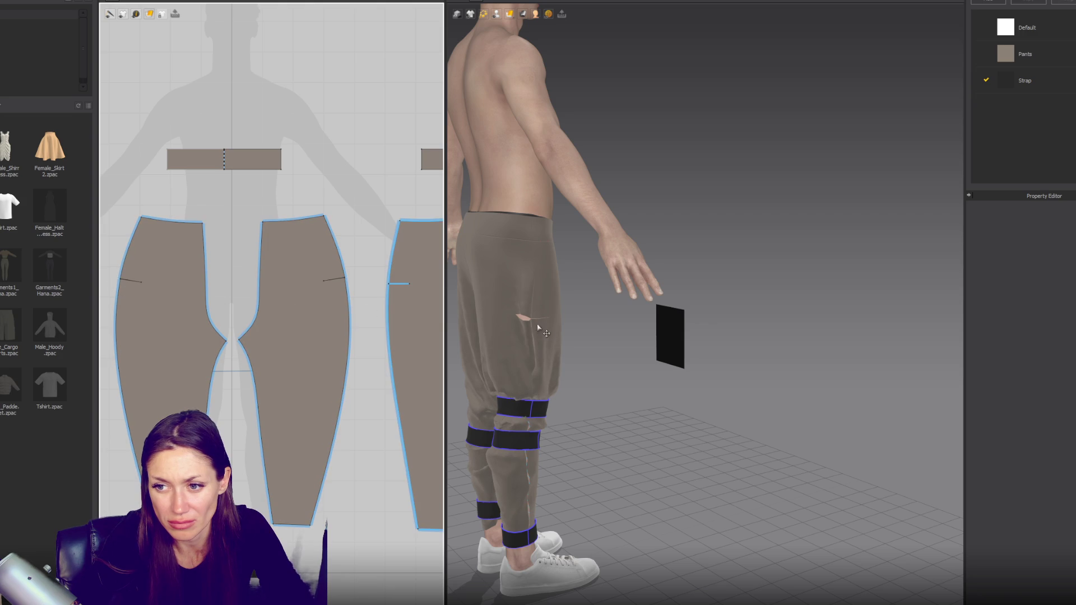
{"action": "left_click", "coordinate": [523, 318]}
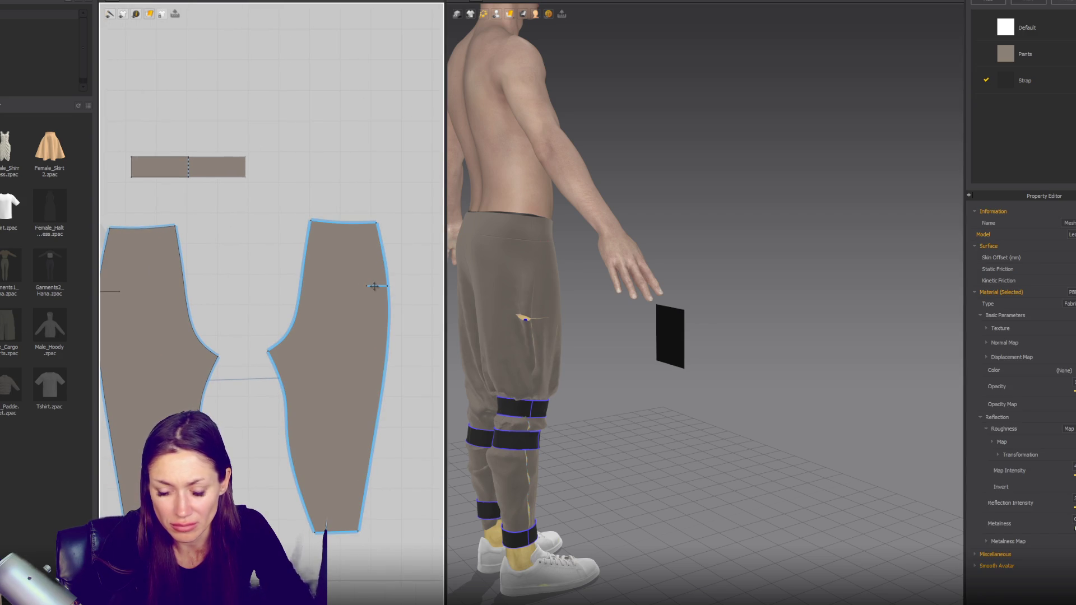
Step: Attempt a seam at the leg piece's side line, undoing a misplaced line end move
{"action": "key", "text": "z"}
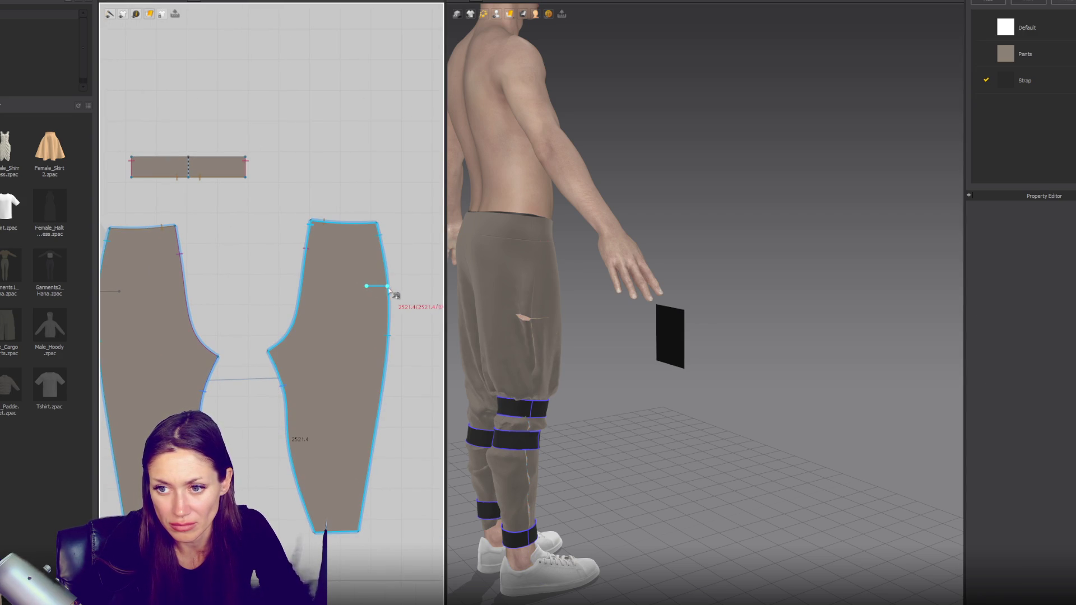
{"action": "left_click", "coordinate": [386, 288]}
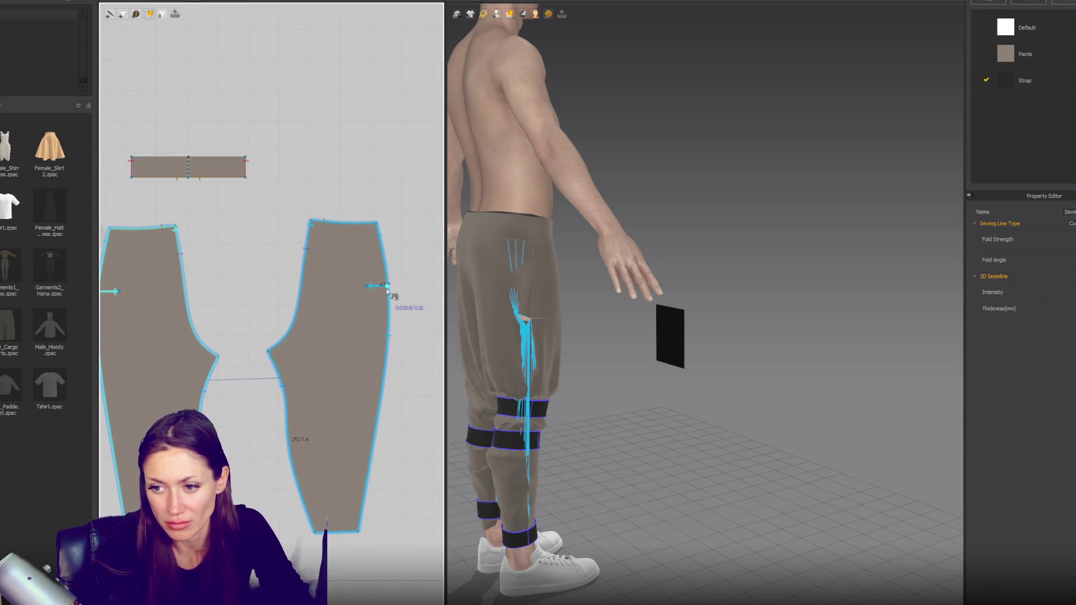
{"action": "scroll", "coordinate": [387, 288], "scroll_direction": "up", "scroll_amount": 3}
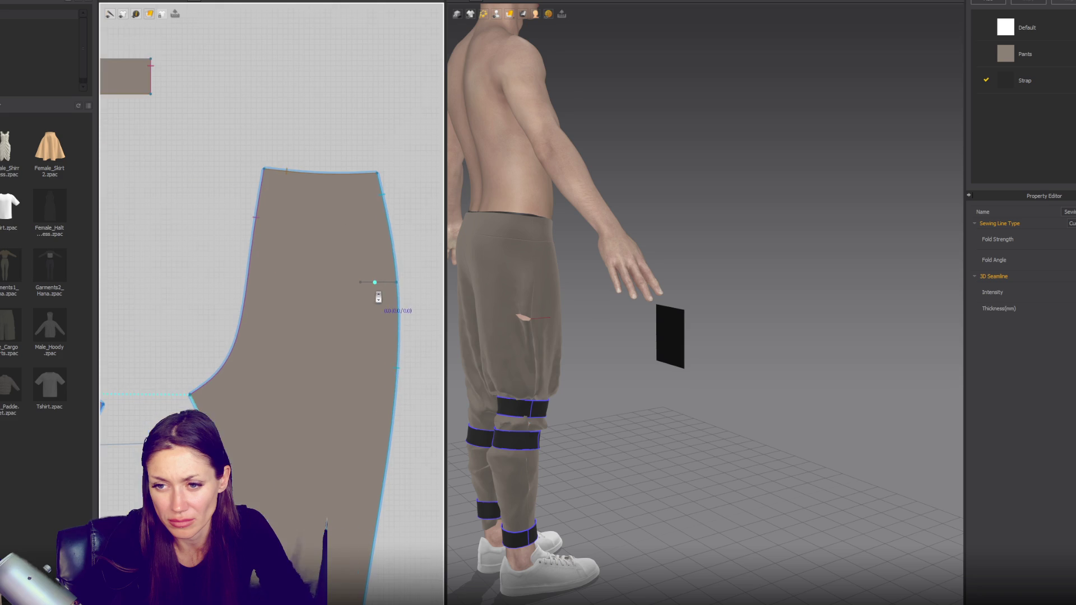
{"action": "left_click", "coordinate": [376, 289]}
{"action": "left_click", "coordinate": [383, 292]}
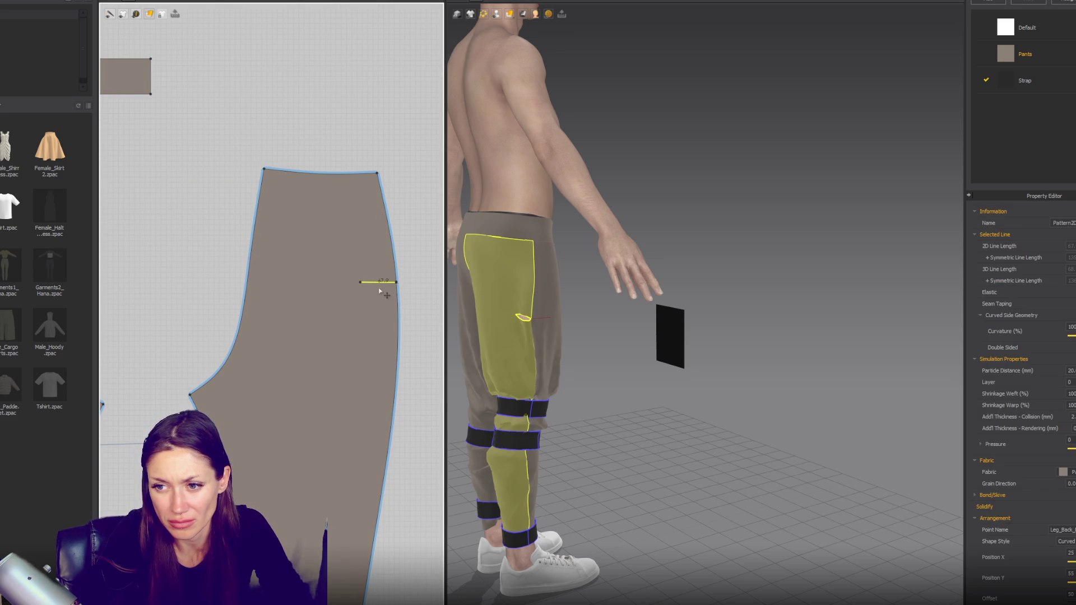
{"action": "left_click", "coordinate": [370, 283]}
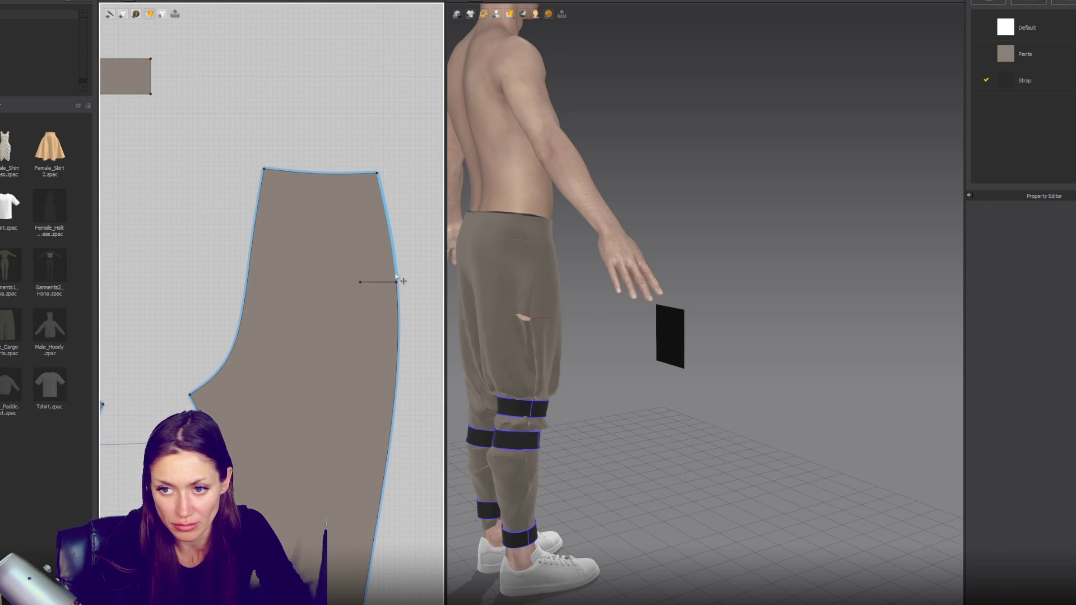
{"action": "left_click", "coordinate": [396, 285]}
{"action": "left_click_drag", "start_coordinate": [397, 285], "coordinate": [399, 299]}
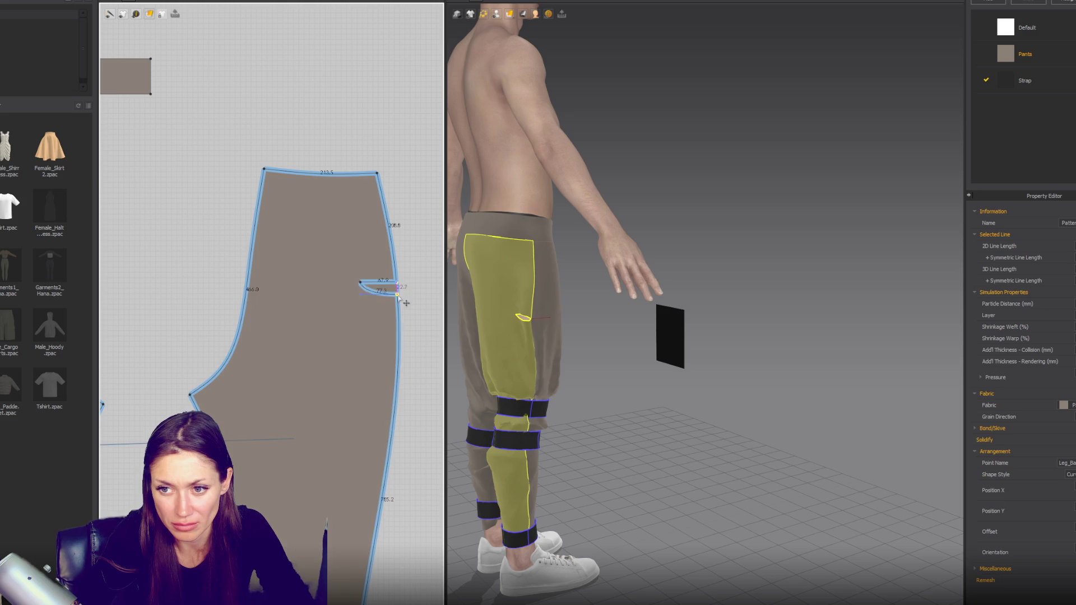
{"action": "key", "text": "ctrl+z"}
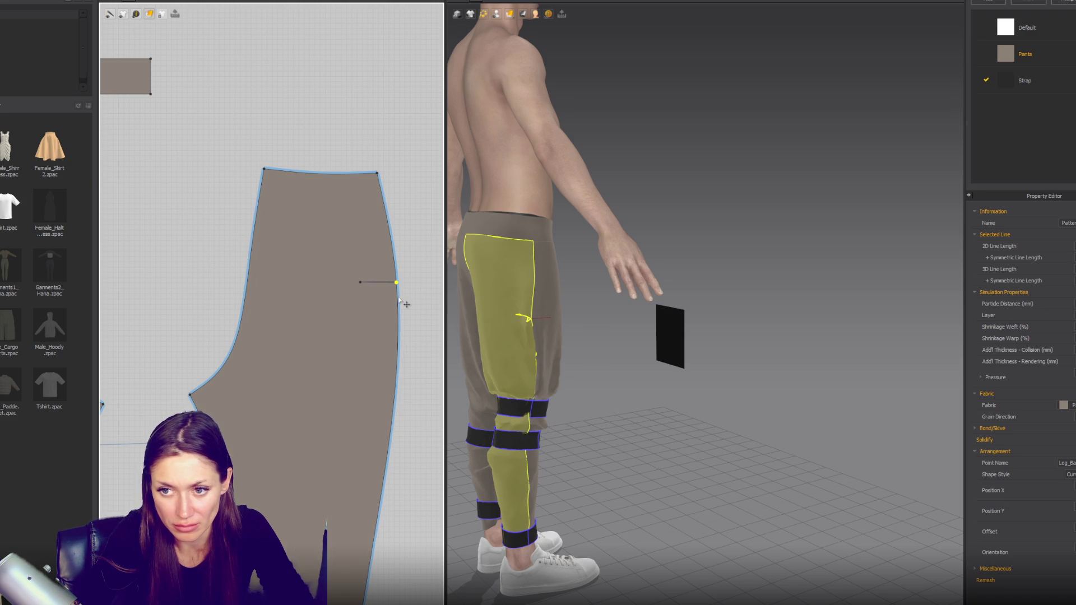
{"action": "scroll", "coordinate": [401, 301], "scroll_direction": "up", "scroll_amount": 5}
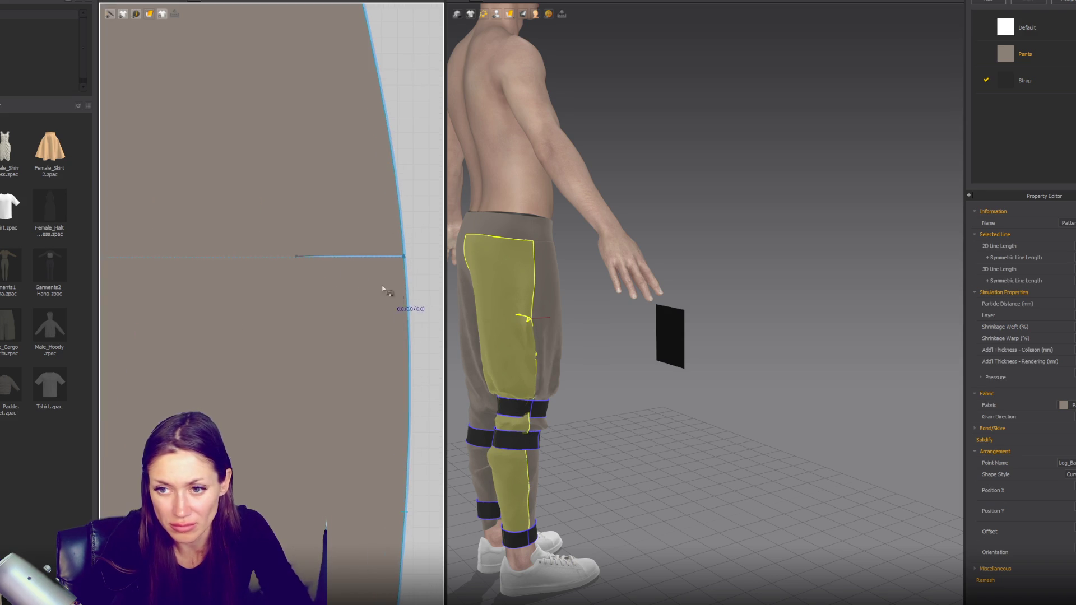
Step: Sew a seam segment along the slit edge paired with its other edge
{"action": "left_click", "coordinate": [387, 256]}
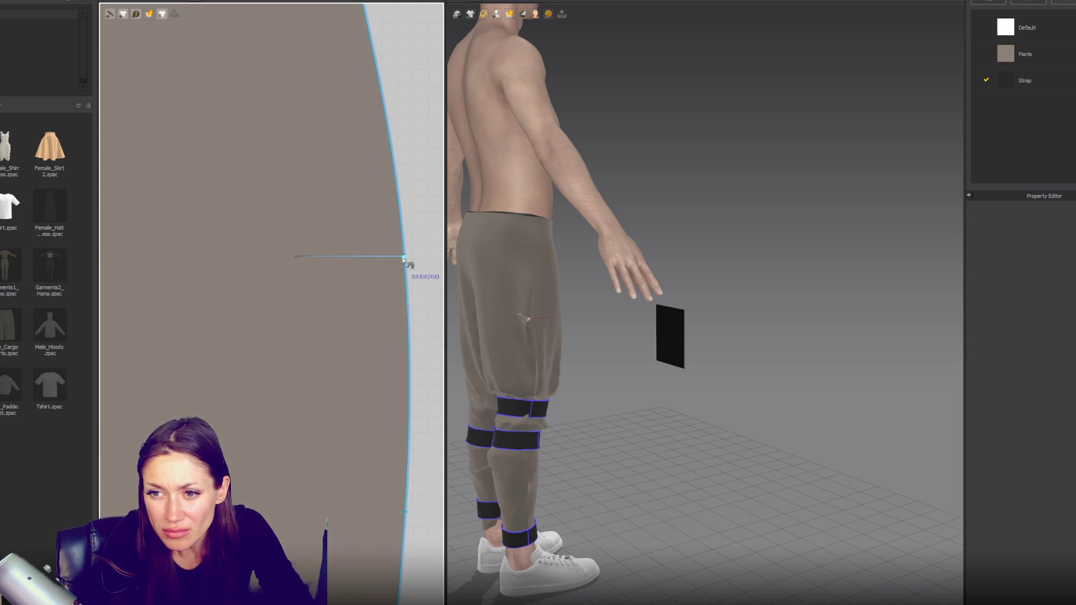
{"action": "left_click", "coordinate": [297, 256]}
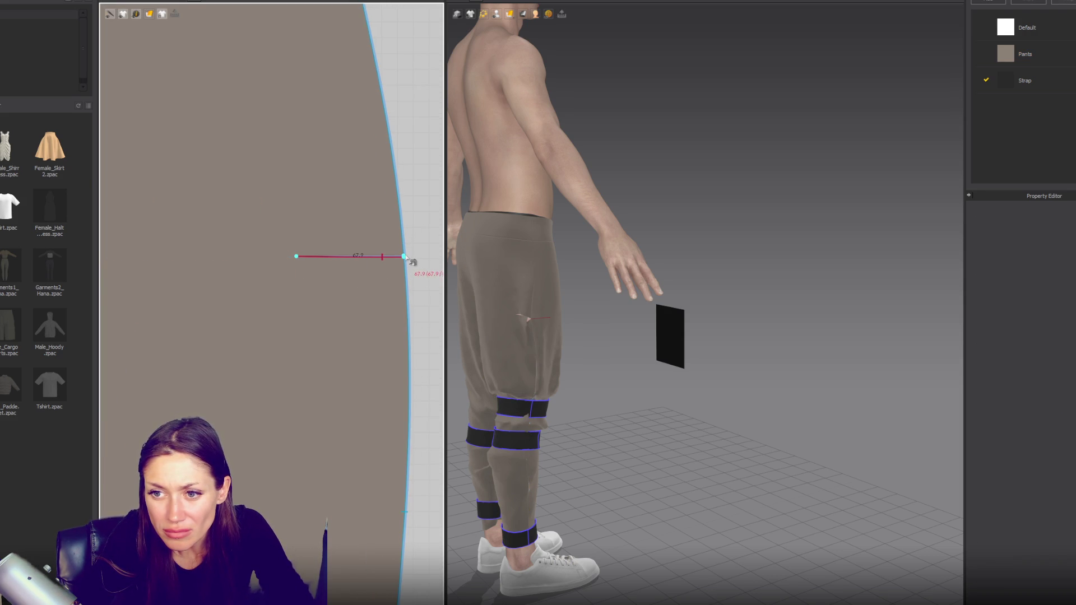
{"action": "left_click", "coordinate": [299, 255]}
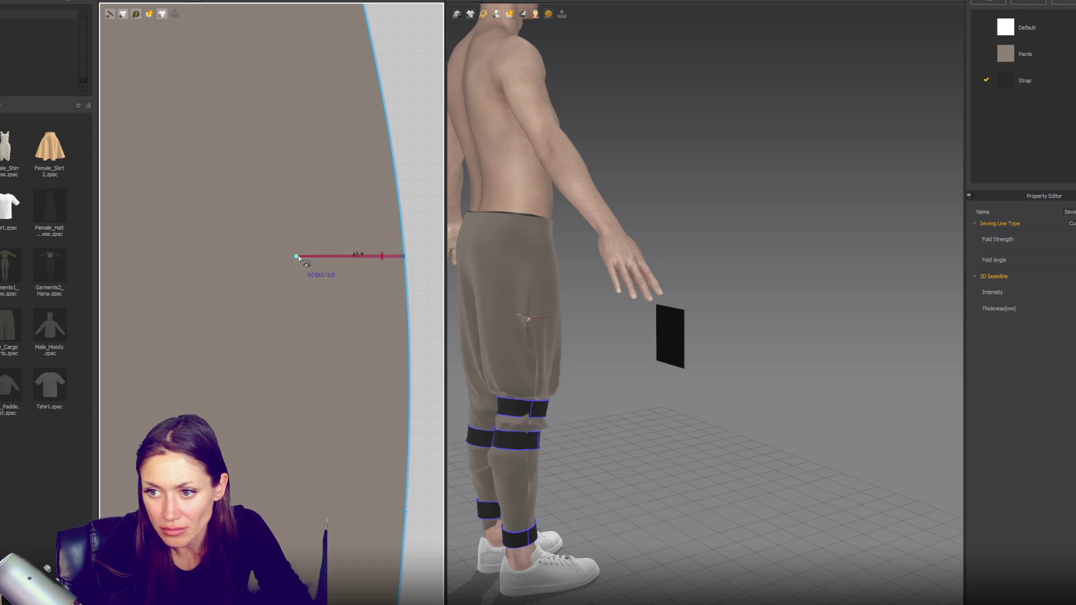
{"action": "mouse_move", "coordinate": [594, 338]}
{"action": "right_mouse_down"}
{"action": "mouse_move", "coordinate": [495, 328]}
{"action": "mouse_move", "coordinate": [504, 319]}
{"action": "mouse_move", "coordinate": [372, 331]}
{"action": "mouse_move", "coordinate": [361, 320]}
{"action": "mouse_move", "coordinate": [401, 329]}
{"action": "right_mouse_up"}
{"action": "scroll", "coordinate": [256, 328], "scroll_direction": "down", "scroll_amount": 3}
{"action": "scroll", "coordinate": [256, 327], "scroll_direction": "down", "scroll_amount": 2}
{"action": "scroll", "coordinate": [277, 319], "scroll_direction": "down", "scroll_amount": 2}
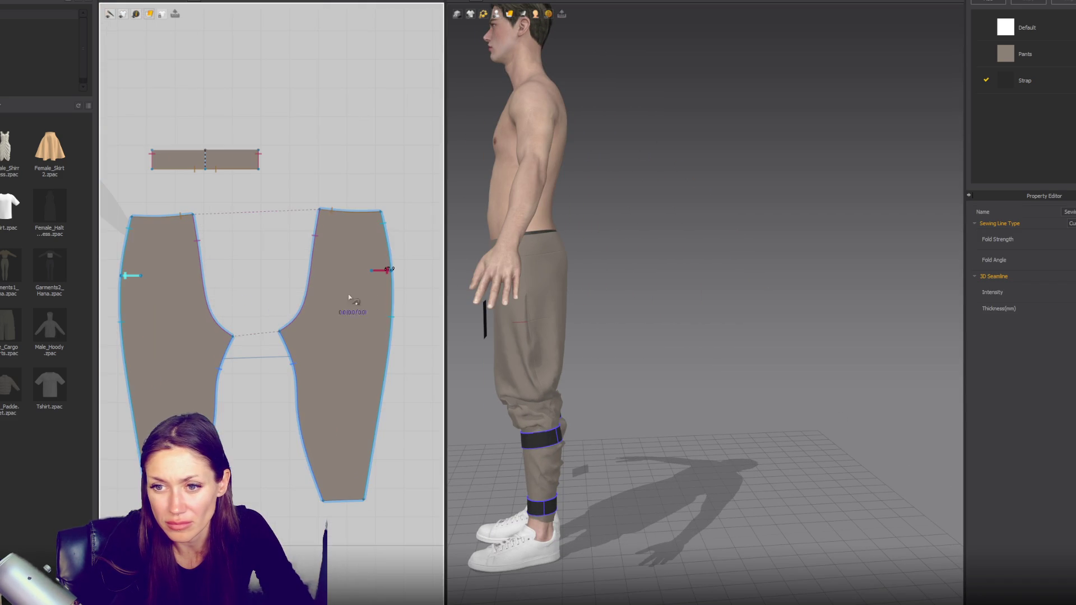
{"action": "scroll", "coordinate": [297, 330], "scroll_direction": "up", "scroll_amount": 1}
Step: Finish the short internal line on the other panel and convert it to a cut line
{"action": "right_click_drag", "start_coordinate": [298, 330], "coordinate": [381, 343]}
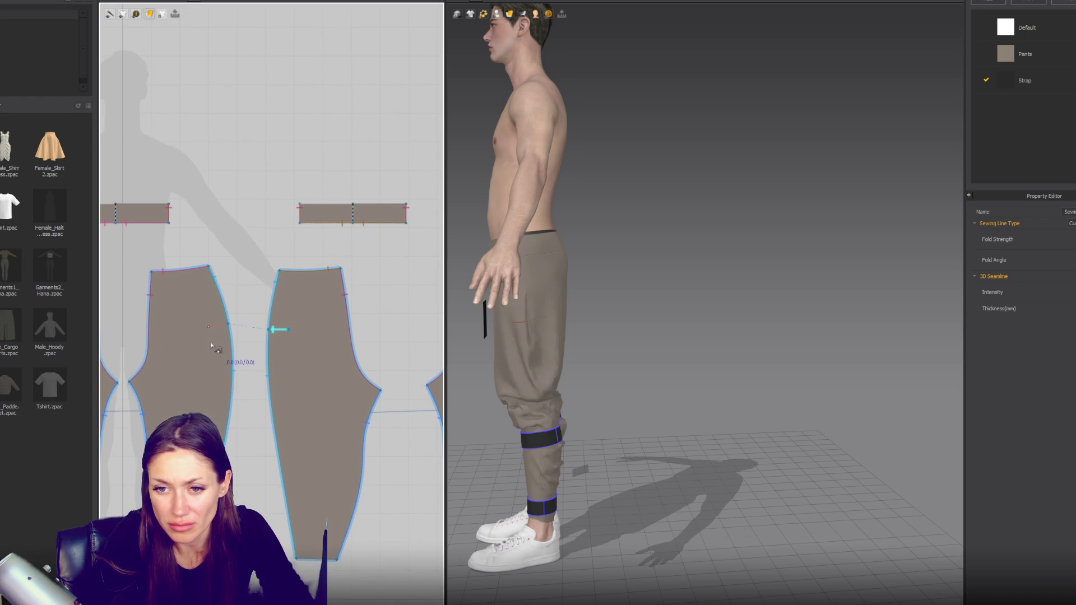
{"action": "double_click", "coordinate": [226, 323]}
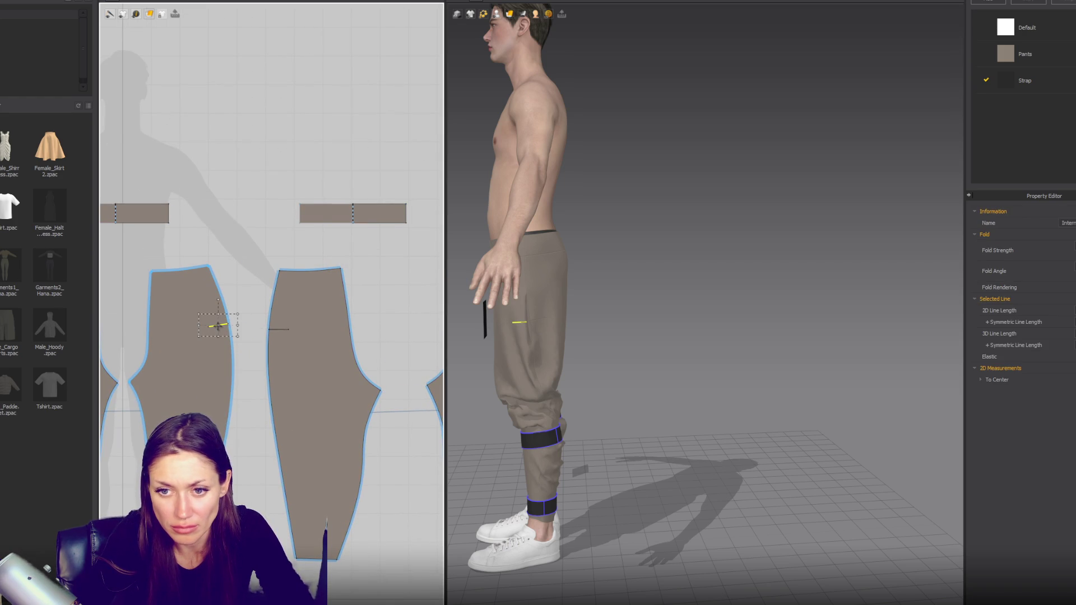
{"action": "right_click", "coordinate": [218, 327]}
{"action": "left_click", "coordinate": [255, 432]}
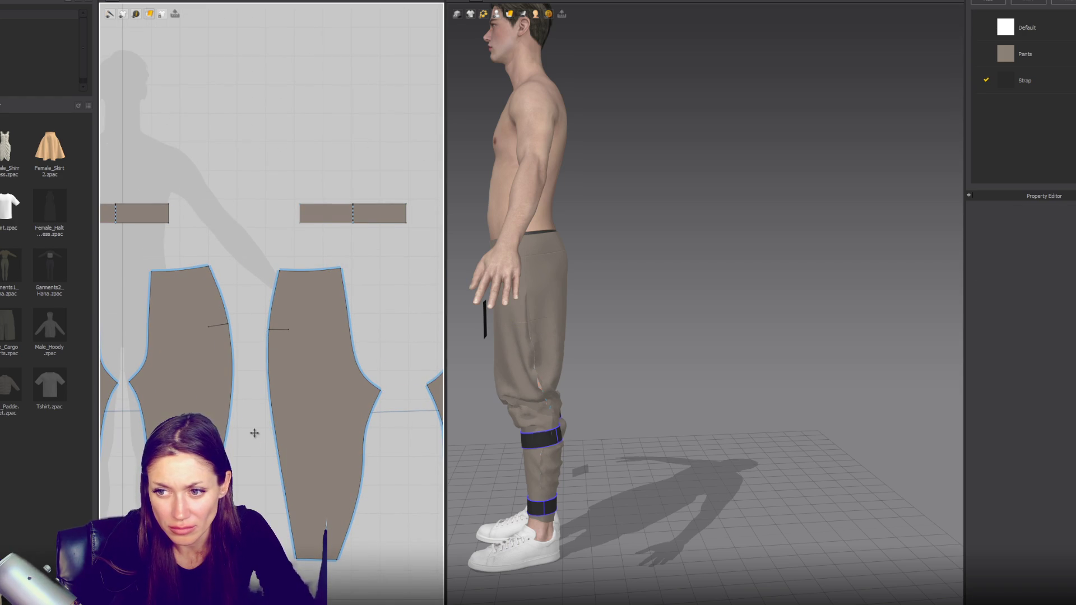
{"action": "scroll", "coordinate": [254, 432], "scroll_direction": "down", "scroll_amount": 3}
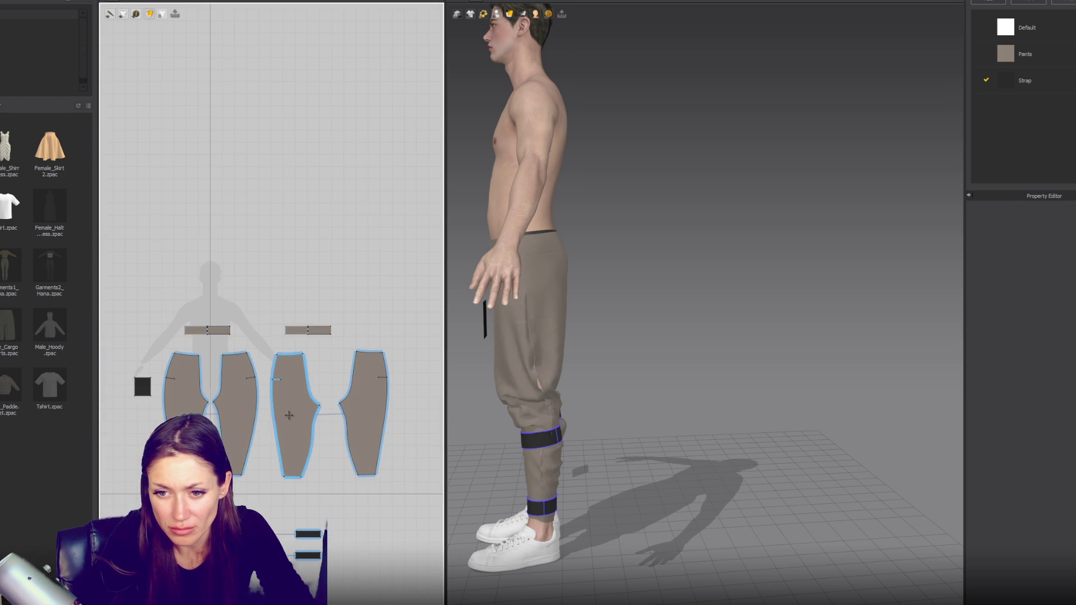
{"action": "scroll", "coordinate": [155, 419], "scroll_direction": "up", "scroll_amount": 3}
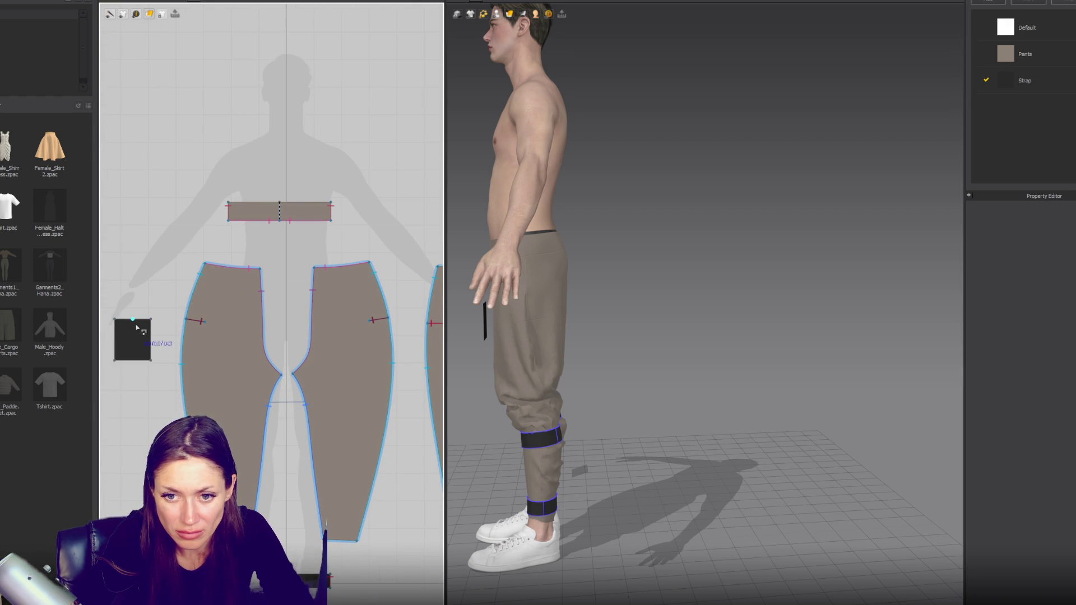
Step: Sew the pocket's top edge to the pants edge and simulate it onto the leg
{"action": "left_click", "coordinate": [206, 322]}
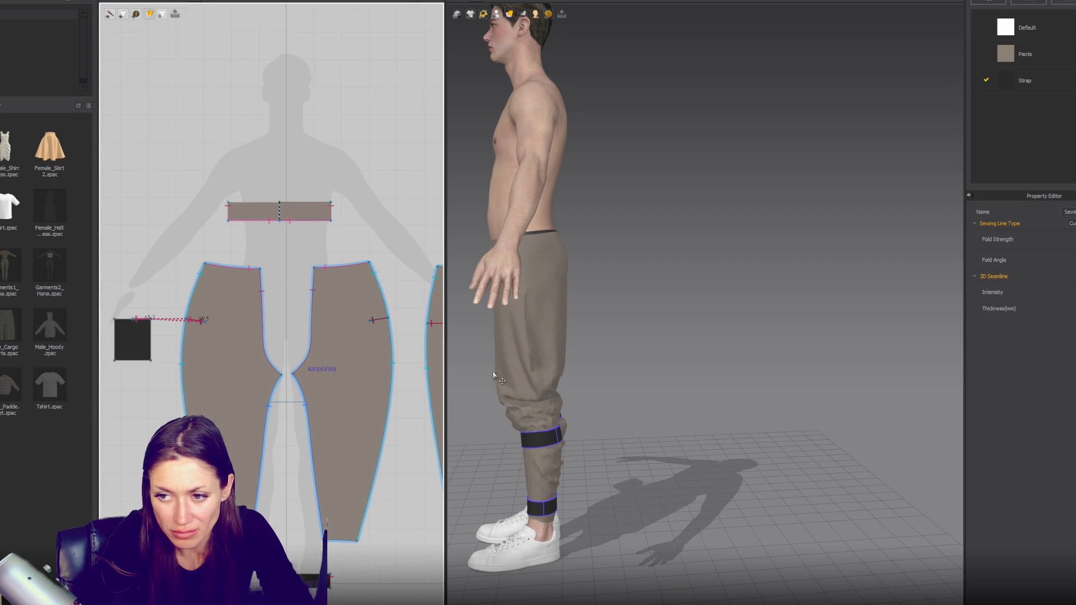
{"action": "right_click_drag", "start_coordinate": [494, 377], "coordinate": [720, 370]}
{"action": "key", "text": "space"}
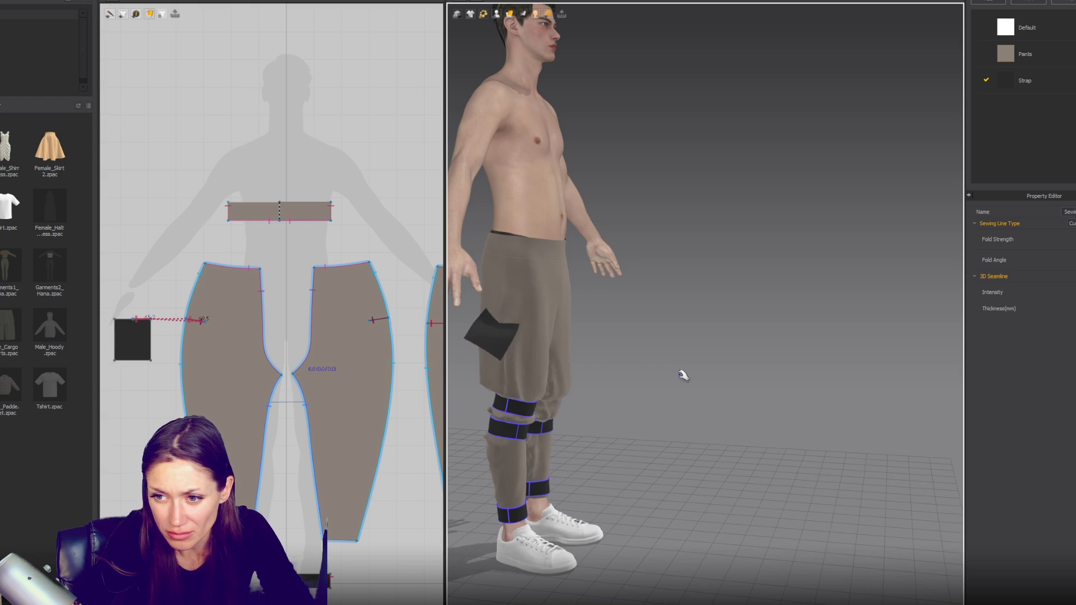
Step: Stop simulation and sew the pocket's top edge to the other pants panel
{"action": "key", "text": "space"}
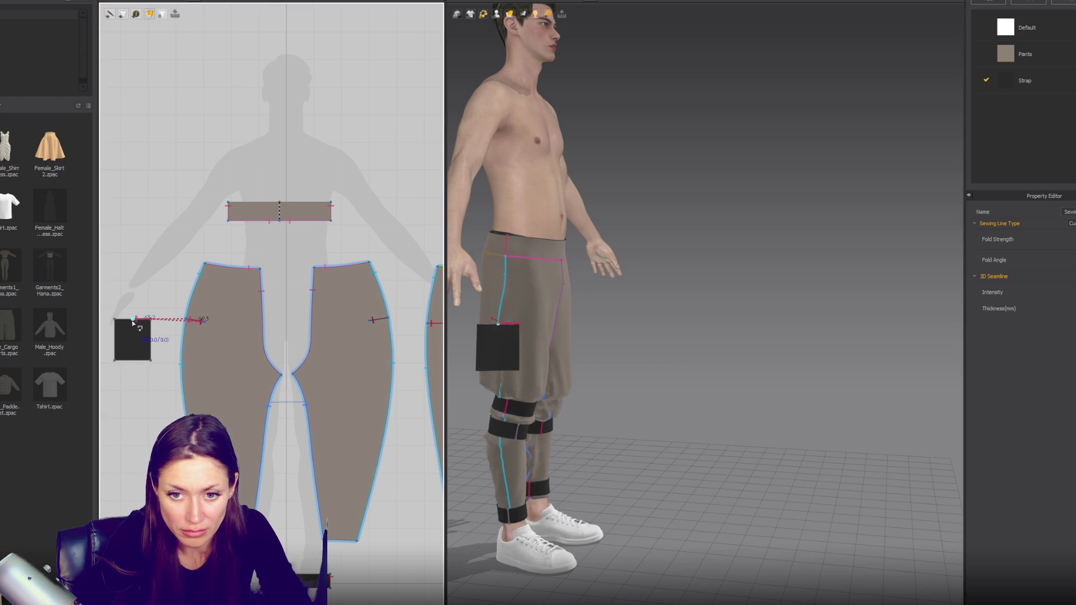
{"action": "left_click", "coordinate": [123, 325]}
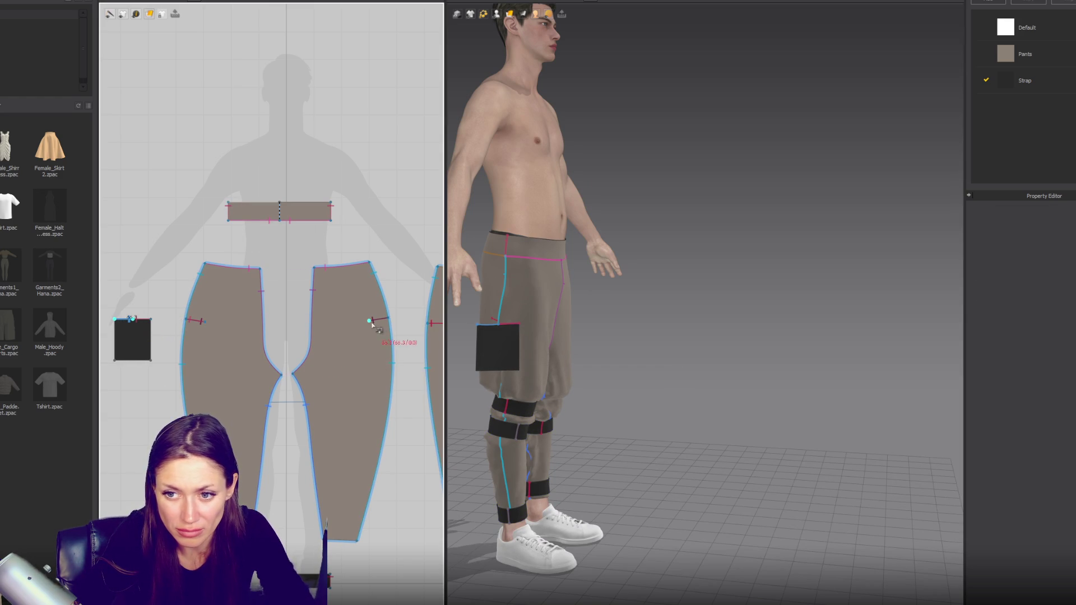
{"action": "middle_click_drag", "start_coordinate": [377, 335], "coordinate": [354, 330]}
{"action": "left_click", "coordinate": [457, 360]}
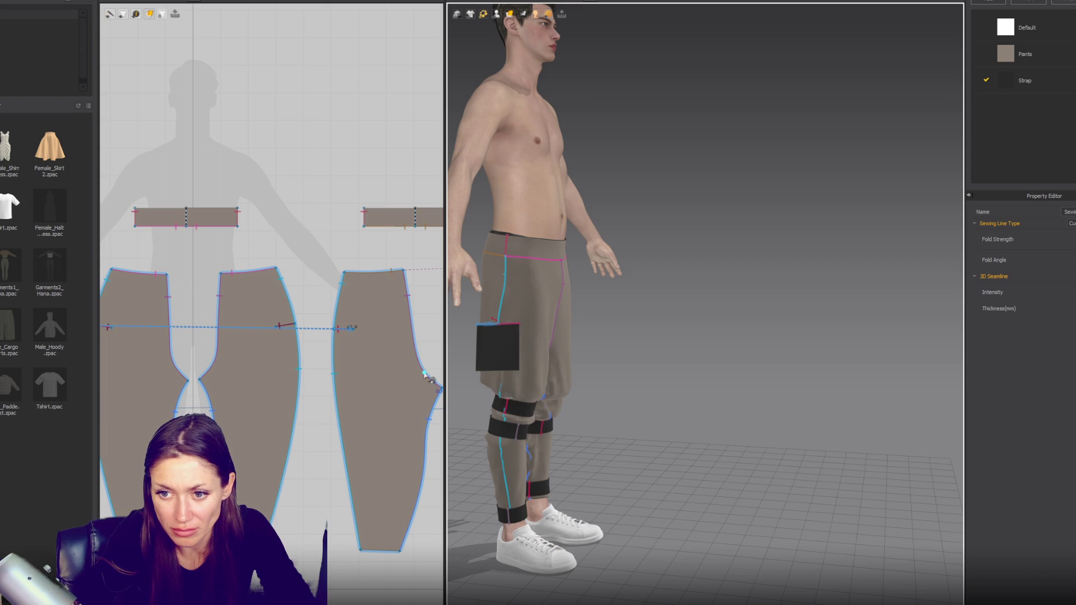
{"action": "middle_click_drag", "start_coordinate": [110, 336], "coordinate": [190, 332]}
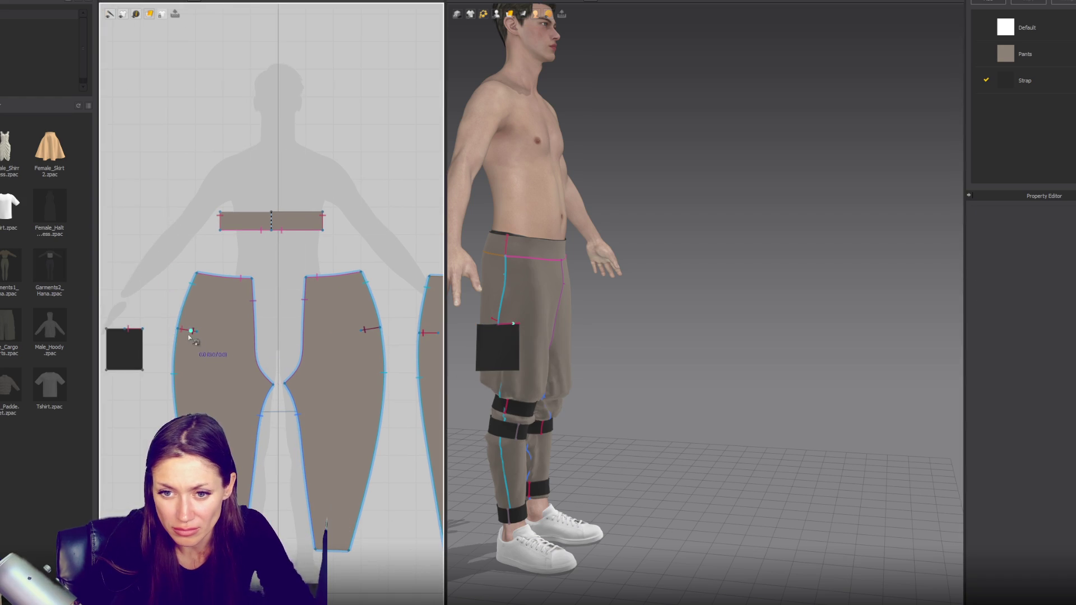
{"action": "middle_click_drag", "start_coordinate": [271, 343], "coordinate": [322, 347]}
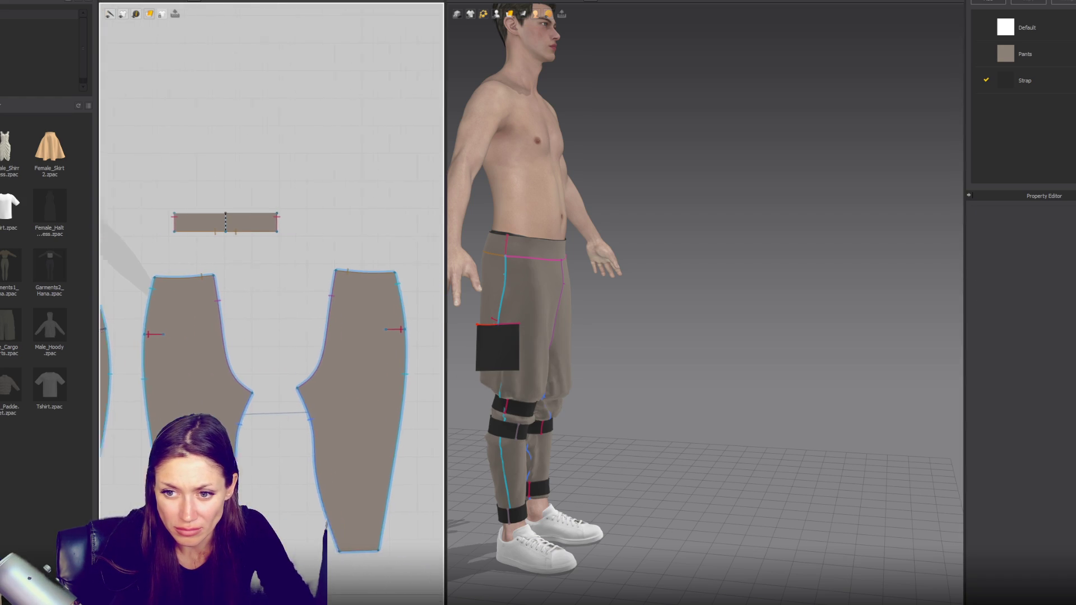
{"action": "left_click", "coordinate": [367, 330]}
{"action": "left_click", "coordinate": [351, 330]}
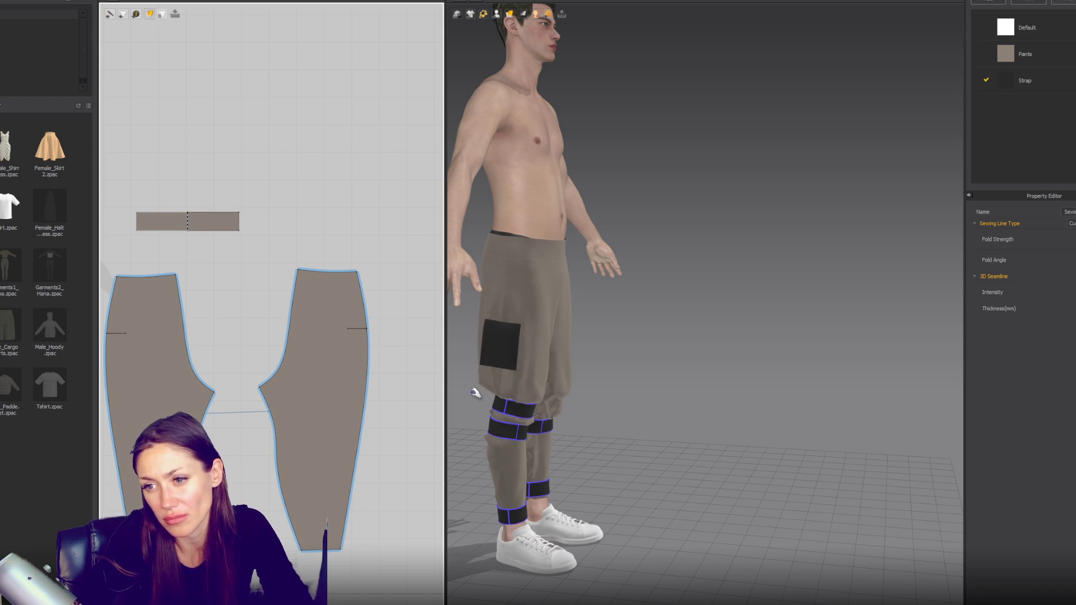
Step: Clear the selection and orbit the avatar to view the pocket from behind
{"action": "left_click", "coordinate": [672, 364]}
{"action": "key", "text": "2"}
{"action": "right_click_drag", "start_coordinate": [611, 330], "coordinate": [769, 336]}
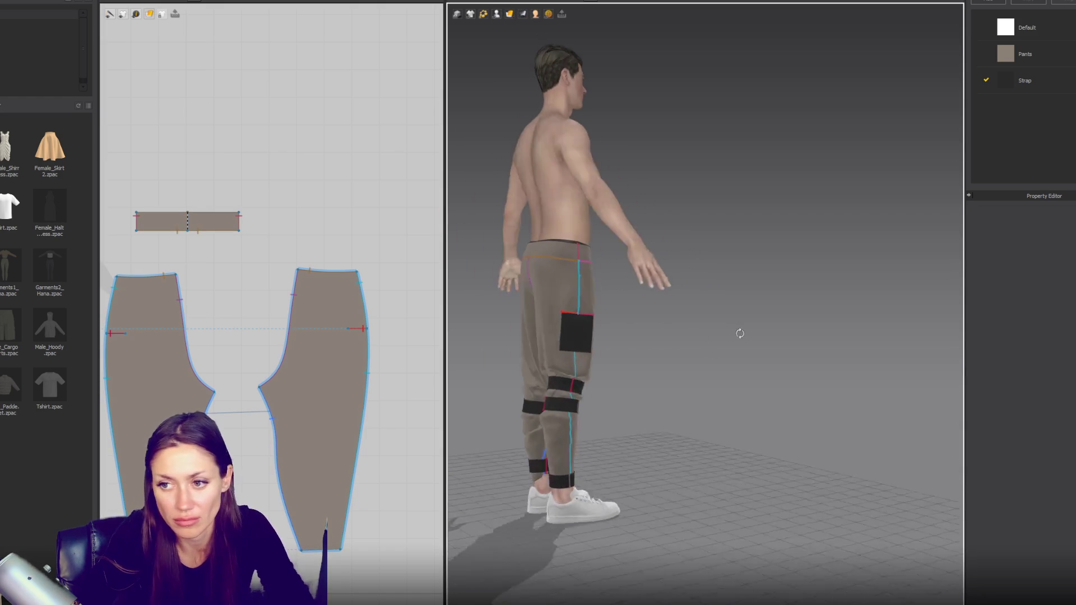
{"action": "scroll", "coordinate": [239, 389], "scroll_direction": "down", "scroll_amount": 3}
{"action": "scroll", "coordinate": [269, 302], "scroll_direction": "up", "scroll_amount": 4}
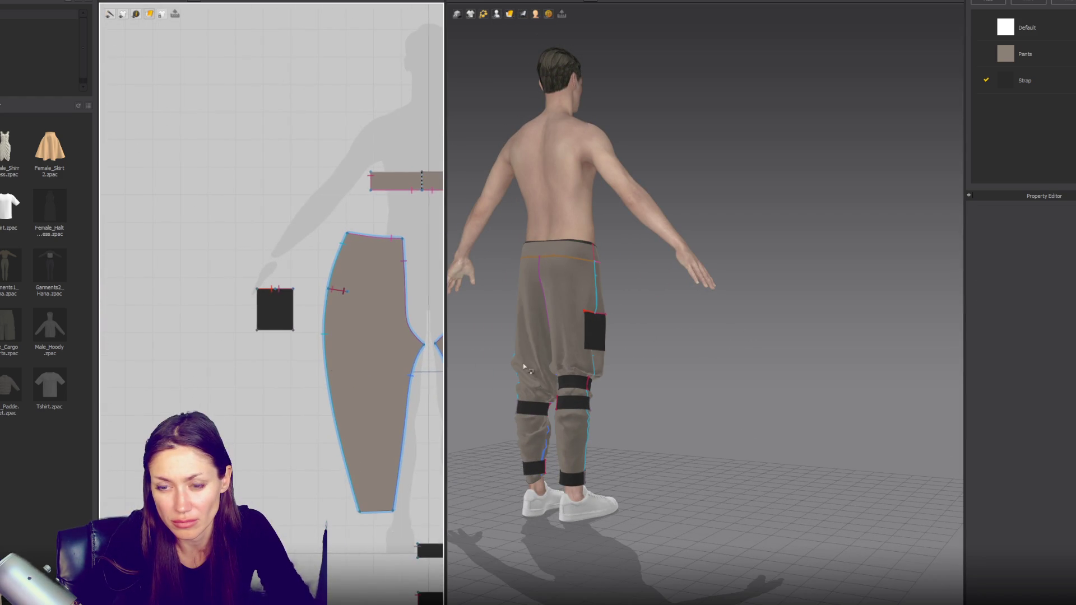
{"action": "scroll", "coordinate": [267, 291], "scroll_direction": "up", "scroll_amount": 2}
Step: Copy the pocket square downward and shrink the copy into a thin bottom strip
{"action": "mouse_move", "coordinate": [268, 289]}
{"action": "left_mouse_down"}
{"action": "mouse_move", "coordinate": [189, 304]}
{"action": "mouse_move", "coordinate": [178, 378]}
{"action": "left_mouse_up"}
{"action": "left_click", "coordinate": [178, 378]}
{"action": "left_click", "coordinate": [178, 376]}
{"action": "left_click_drag", "start_coordinate": [184, 366], "coordinate": [213, 361]}
{"action": "left_click", "coordinate": [206, 354]}
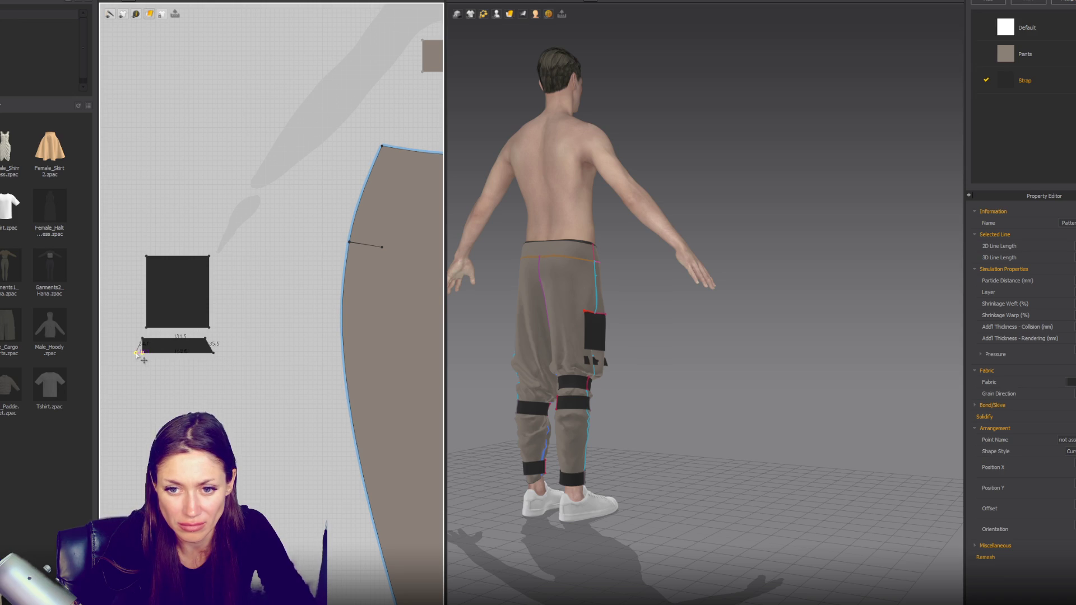
Step: Paste another pocket copy to the right and narrow it into a side strip
{"action": "left_click", "coordinate": [185, 308]}
{"action": "key", "text": "ctrl+c"}
{"action": "key", "text": "ctrl+v"}
{"action": "left_click", "coordinate": [275, 288]}
{"action": "left_click", "coordinate": [292, 293]}
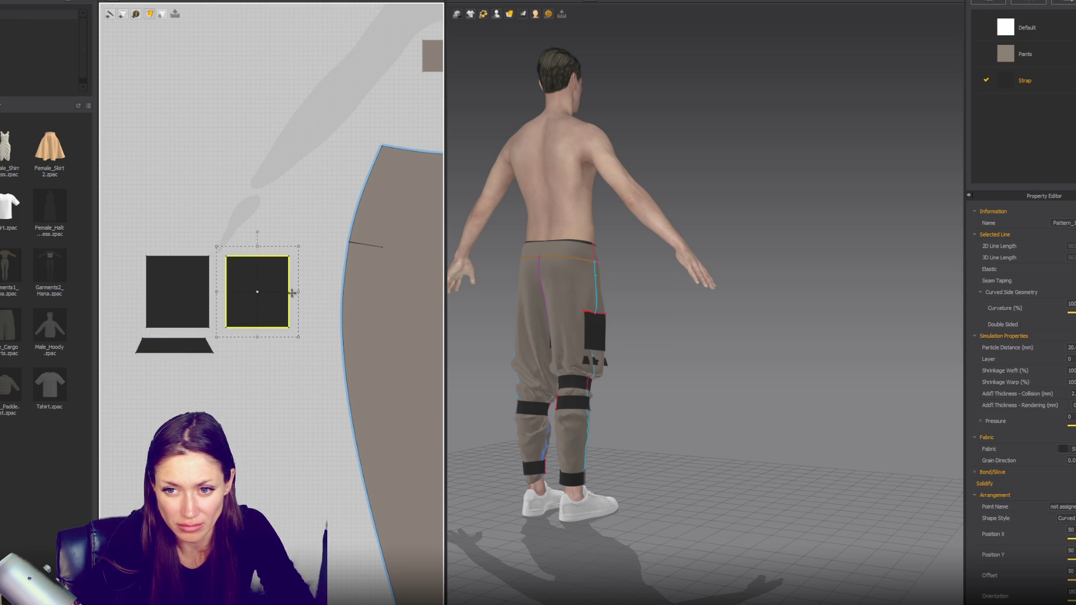
{"action": "left_click_drag", "start_coordinate": [244, 294], "coordinate": [248, 345]}
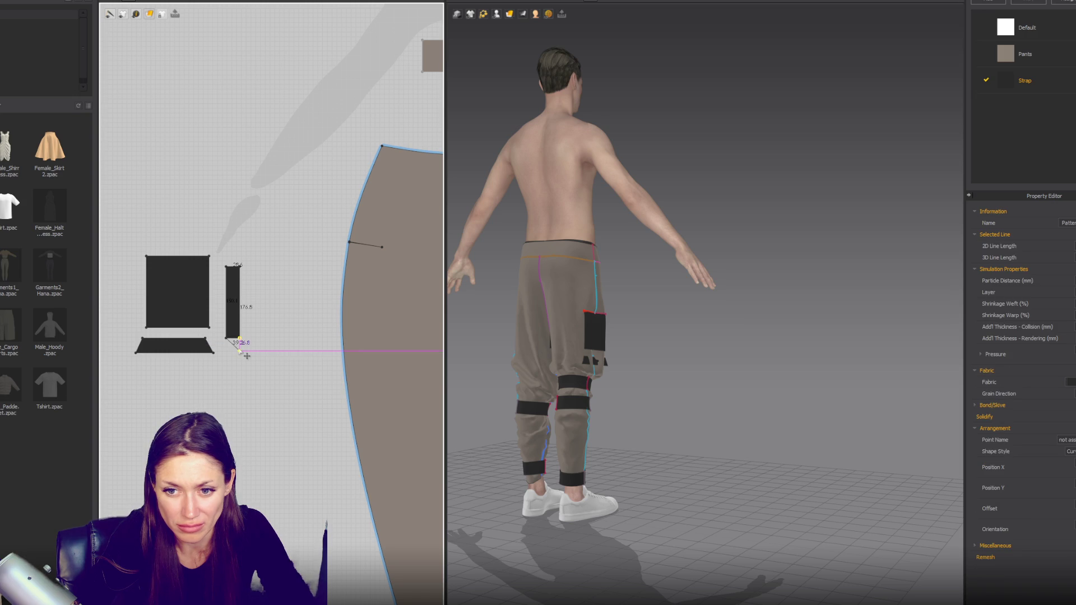
Step: Mirror-paste the side strip to the left of the pocket square
{"action": "left_click", "coordinate": [233, 311]}
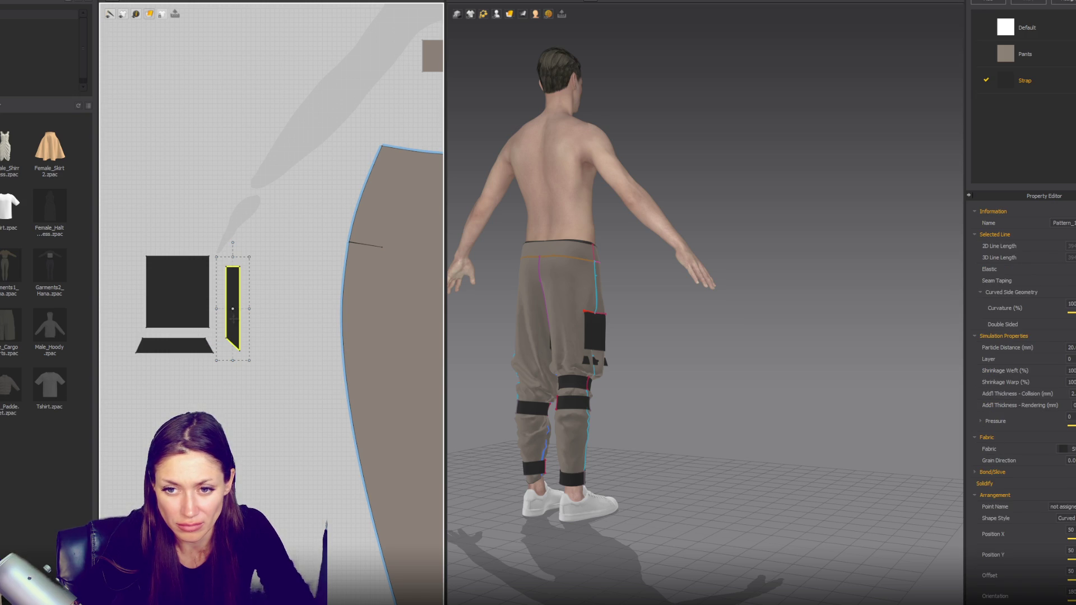
{"action": "key", "text": "ctrl+c"}
{"action": "key", "text": "ctrl+r"}
{"action": "left_click", "coordinate": [123, 303]}
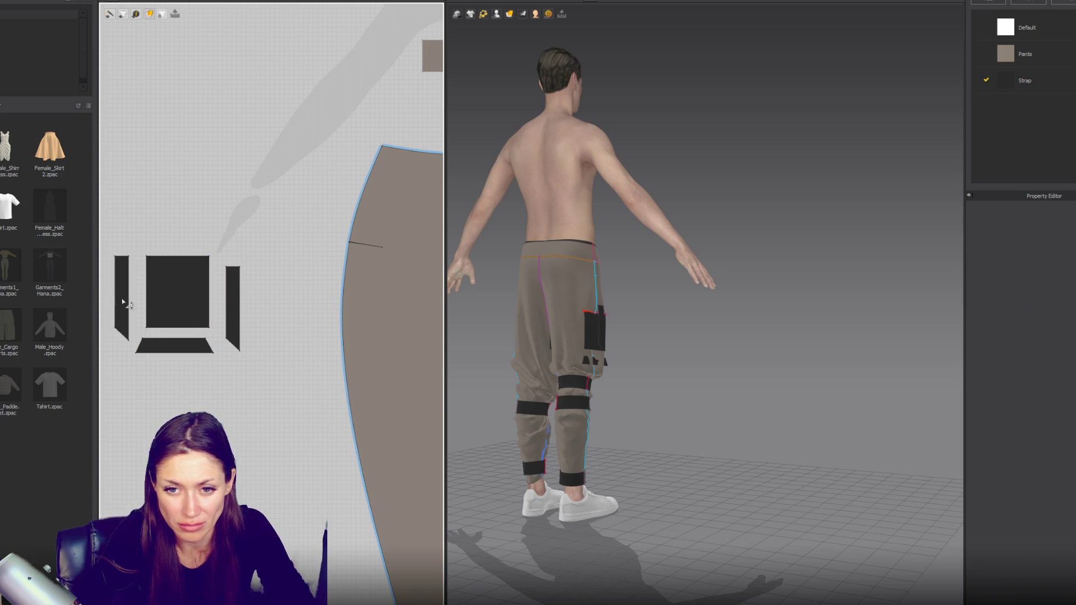
{"action": "left_click", "coordinate": [123, 300]}
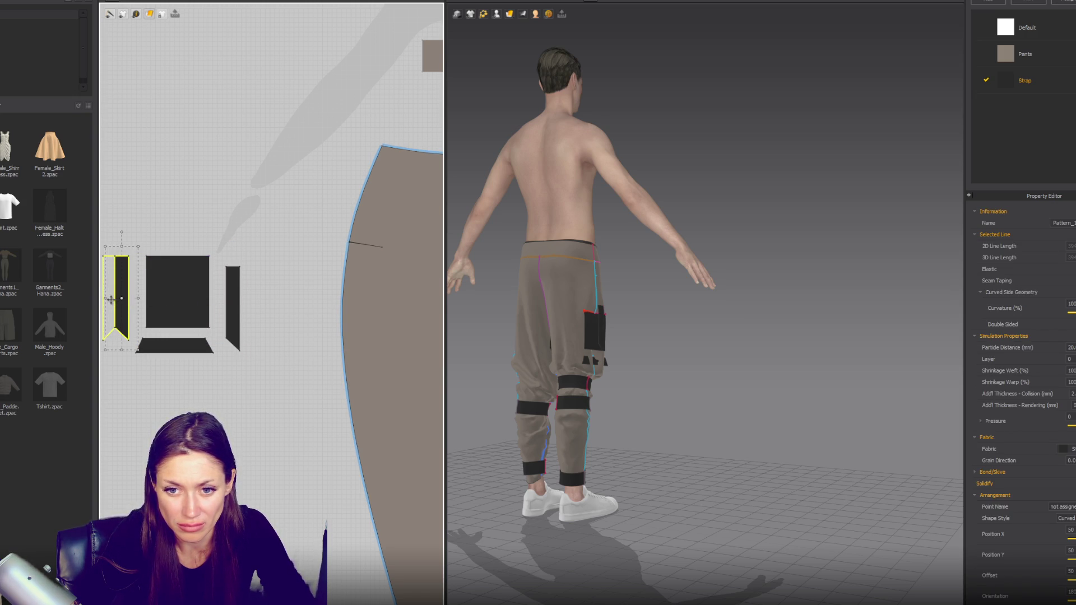
{"action": "key", "text": "n"}
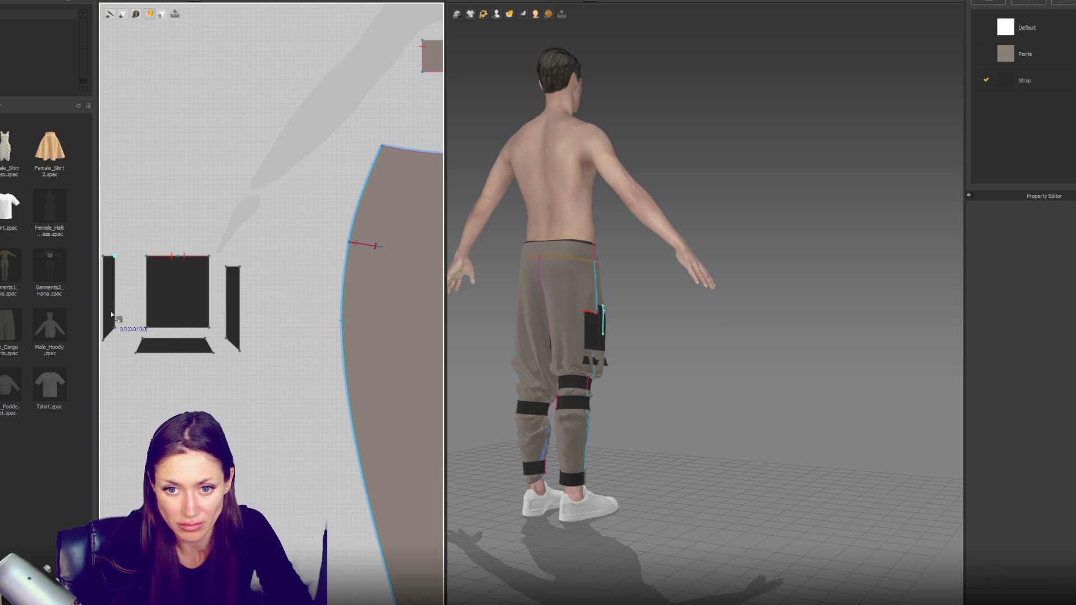
Step: Sew the left strip to the square and pick the square's right edge
{"action": "left_click", "coordinate": [116, 326]}
{"action": "left_click", "coordinate": [148, 271]}
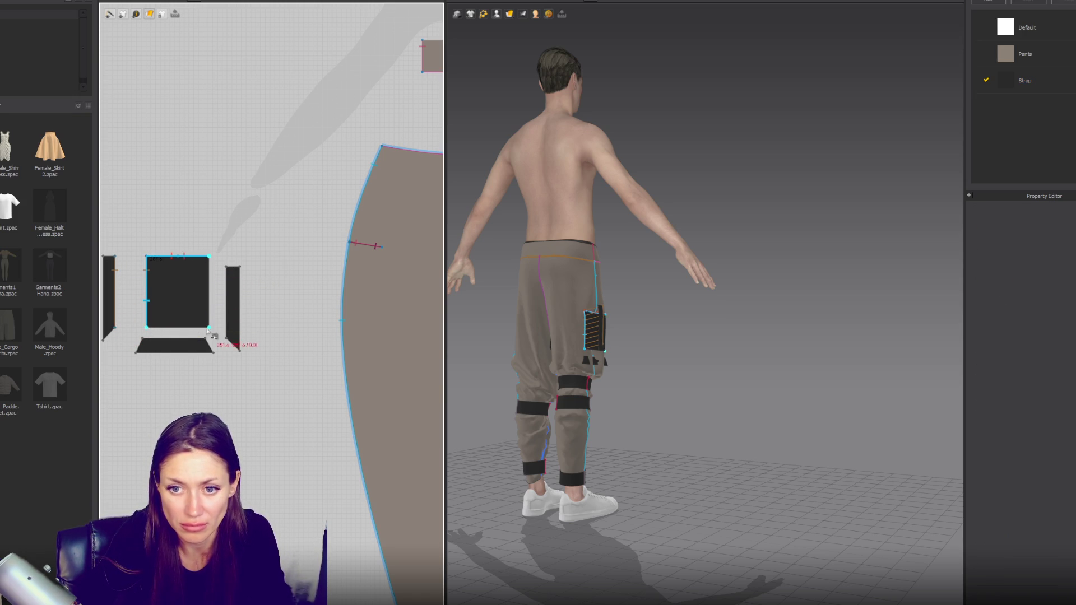
{"action": "left_click", "coordinate": [211, 294]}
{"action": "left_click", "coordinate": [229, 269]}
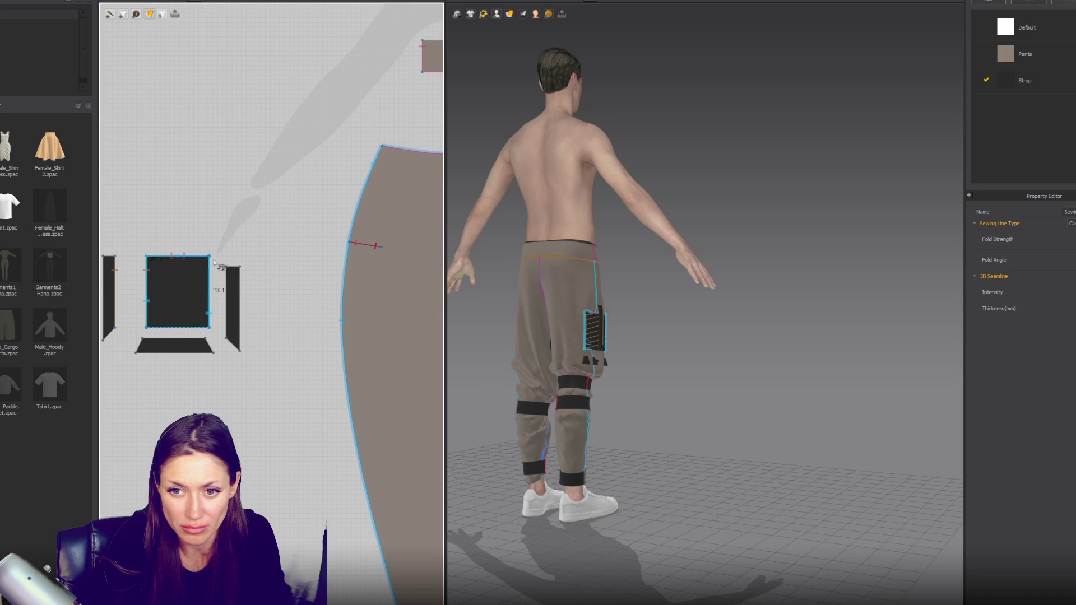
Step: Sew the right and bottom strips to the square and simulate the boxed pocket
{"action": "left_click", "coordinate": [229, 343]}
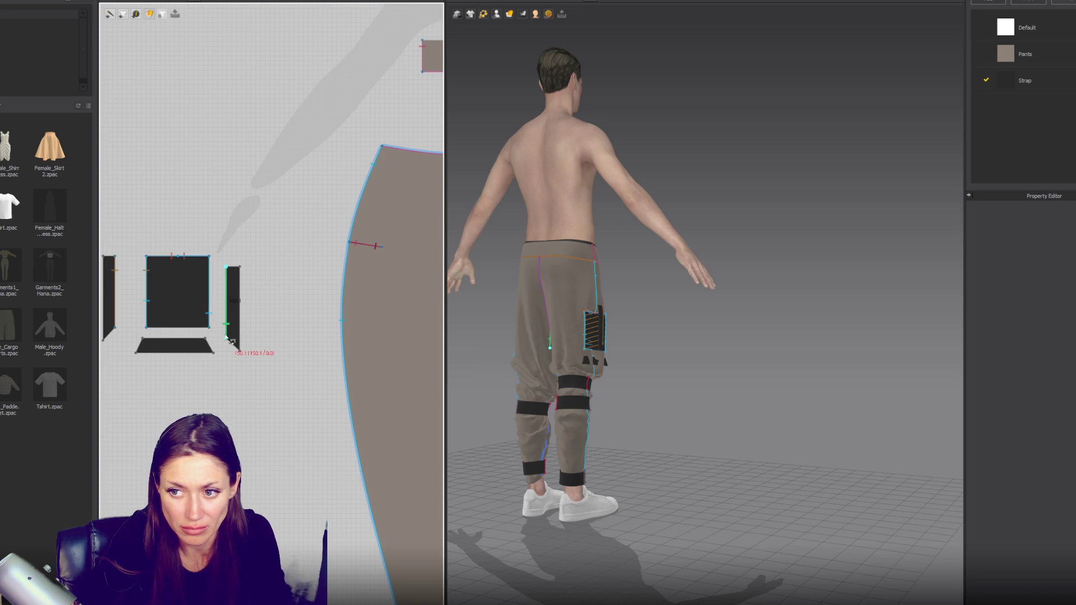
{"action": "left_click", "coordinate": [242, 353]}
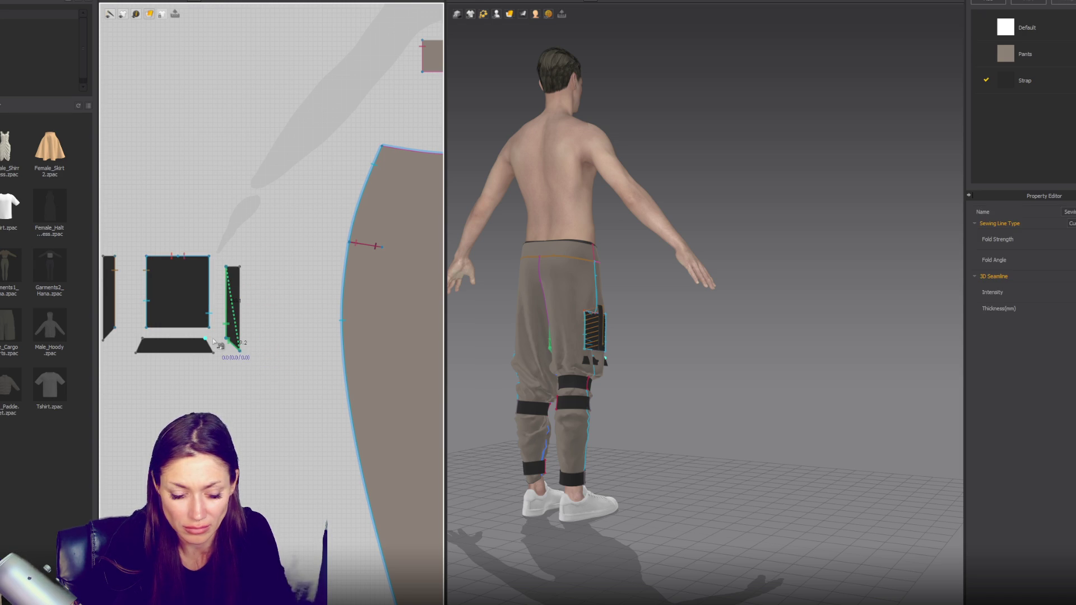
{"action": "left_click", "coordinate": [219, 344]}
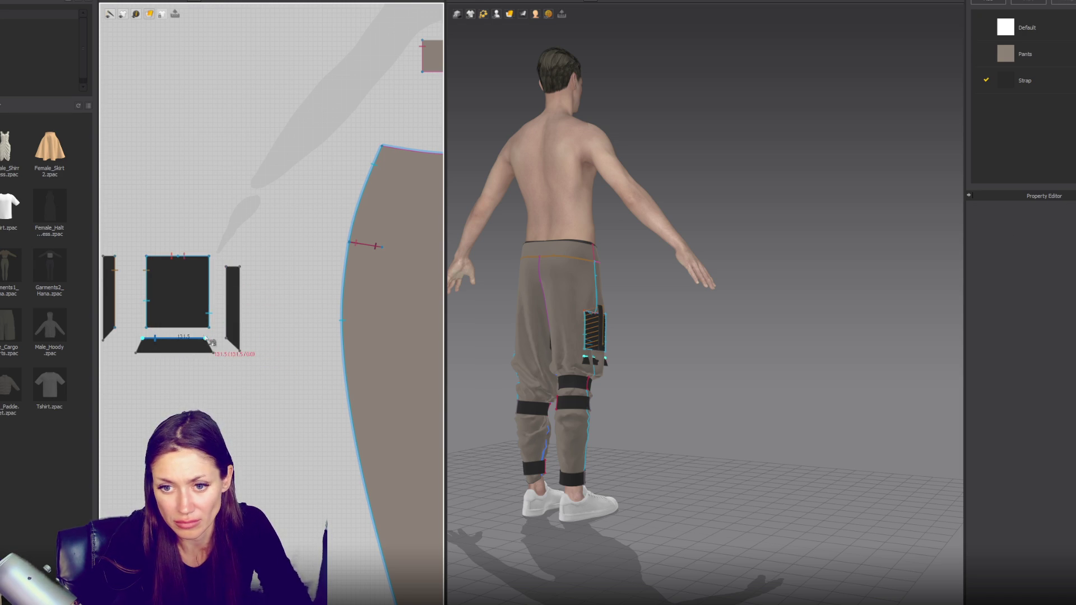
{"action": "left_click", "coordinate": [158, 336]}
{"action": "key", "text": "space"}
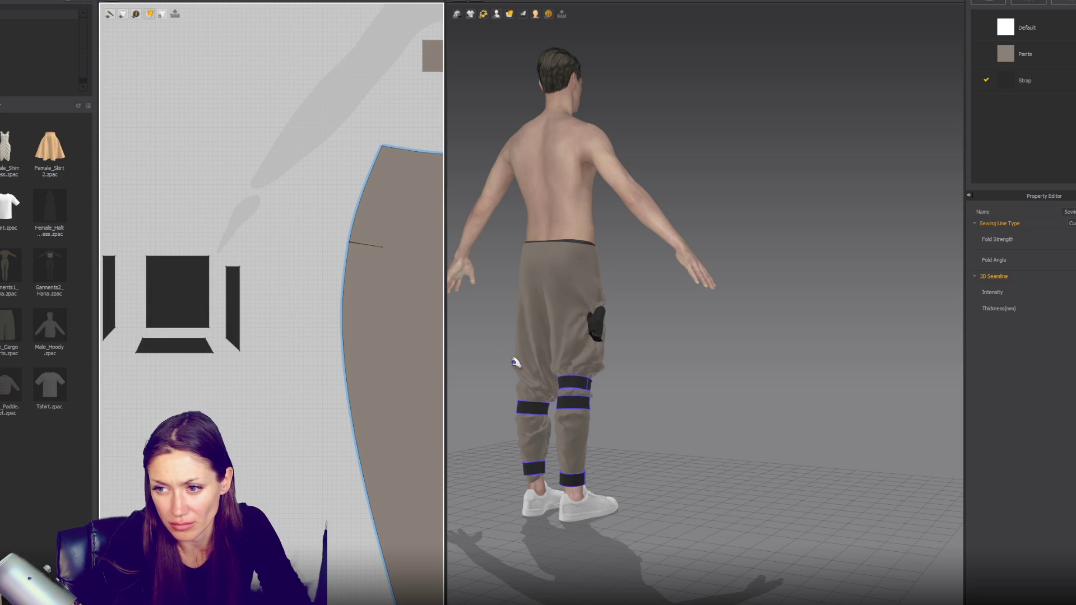
Step: Sew the pocket front's left and right edges to the side strips and stand the pocket on the leg
{"action": "key", "text": "space"}
{"action": "scroll", "coordinate": [572, 357], "scroll_direction": "up", "scroll_amount": 2}
{"action": "scroll", "coordinate": [572, 358], "scroll_direction": "up", "scroll_amount": 2}
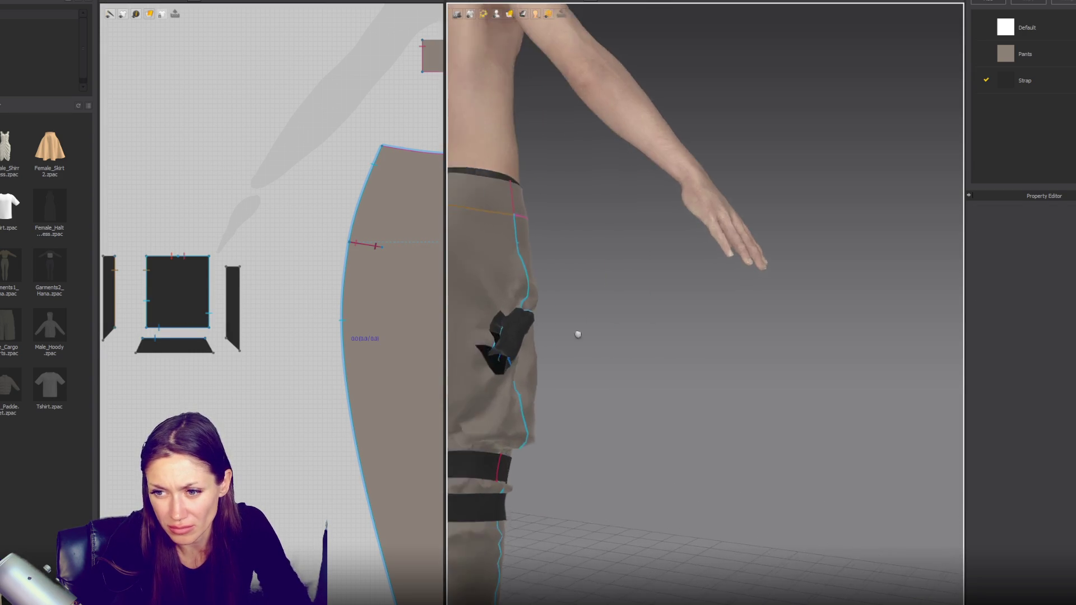
{"action": "scroll", "coordinate": [572, 357], "scroll_direction": "up", "scroll_amount": 2}
{"action": "scroll", "coordinate": [568, 355], "scroll_direction": "up", "scroll_amount": 2}
{"action": "scroll", "coordinate": [562, 354], "scroll_direction": "up", "scroll_amount": 2}
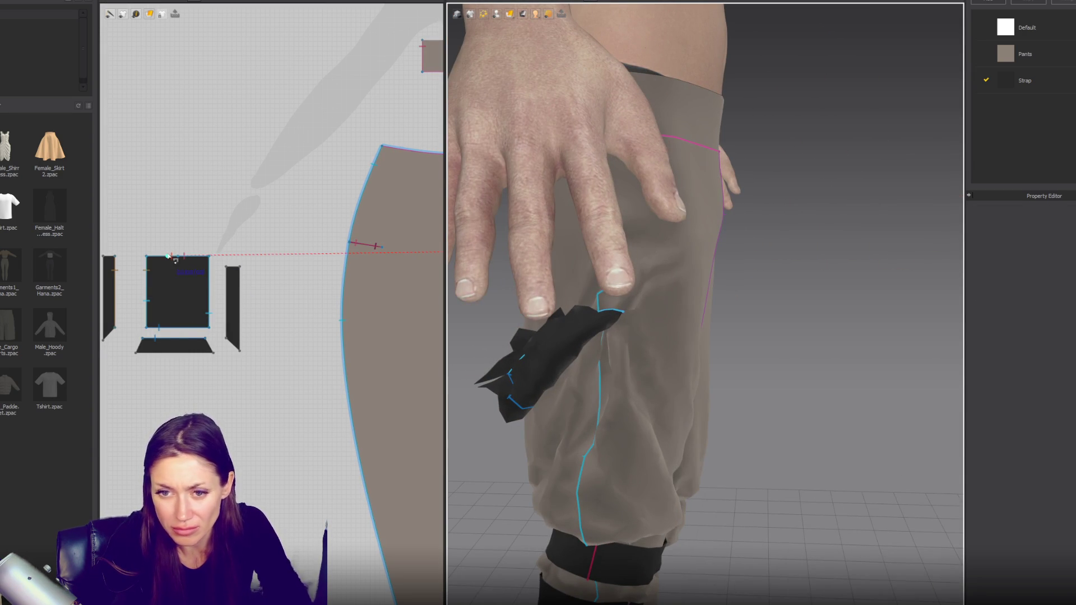
{"action": "mouse_move", "coordinate": [146, 290]}
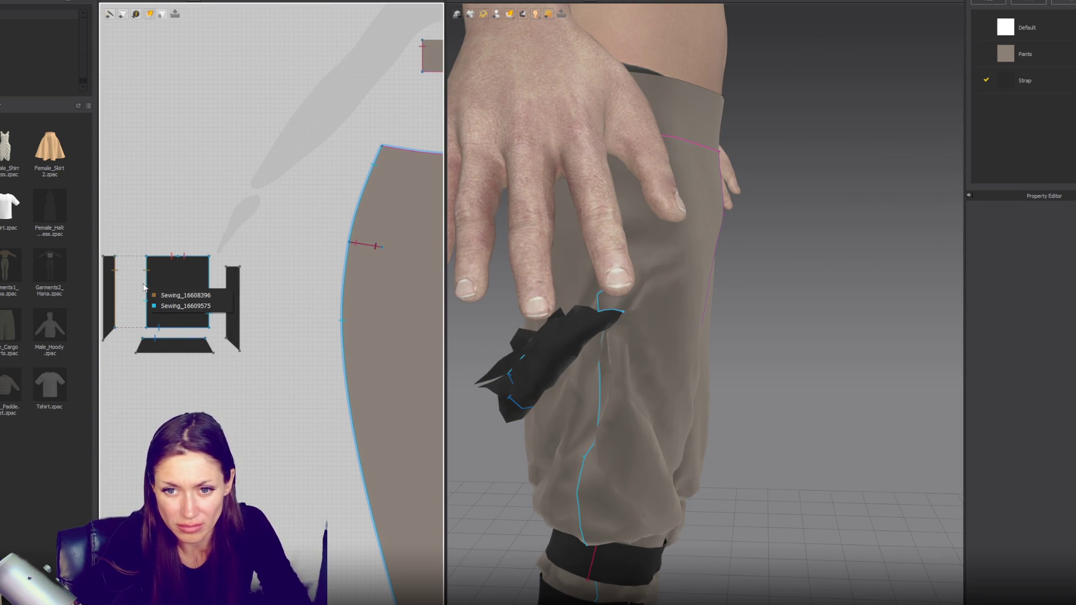
{"action": "left_click", "coordinate": [154, 302]}
{"action": "left_click", "coordinate": [151, 312]}
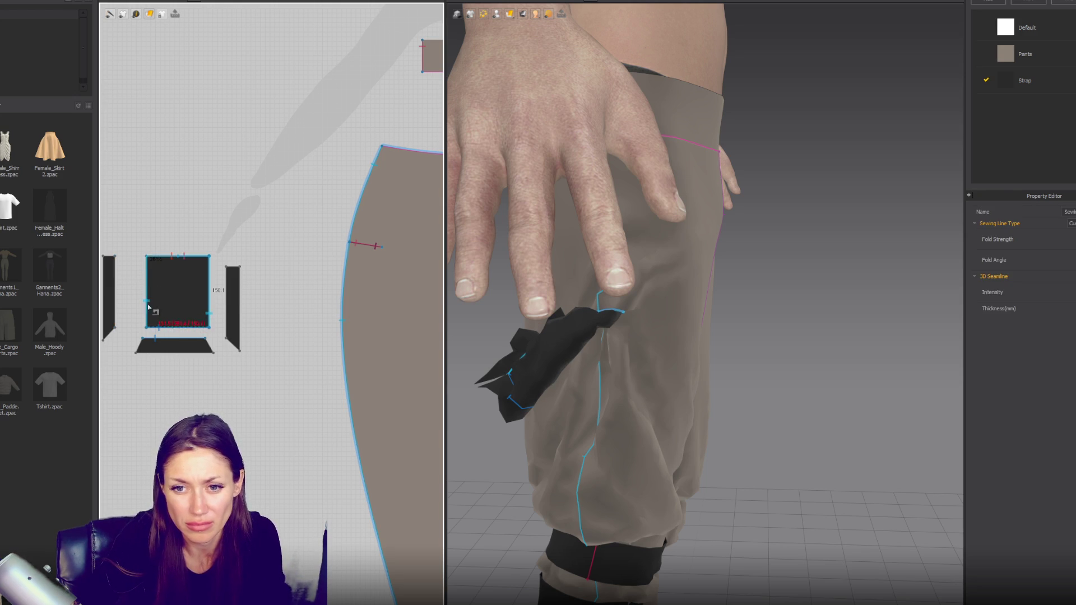
{"action": "left_click", "coordinate": [148, 311]}
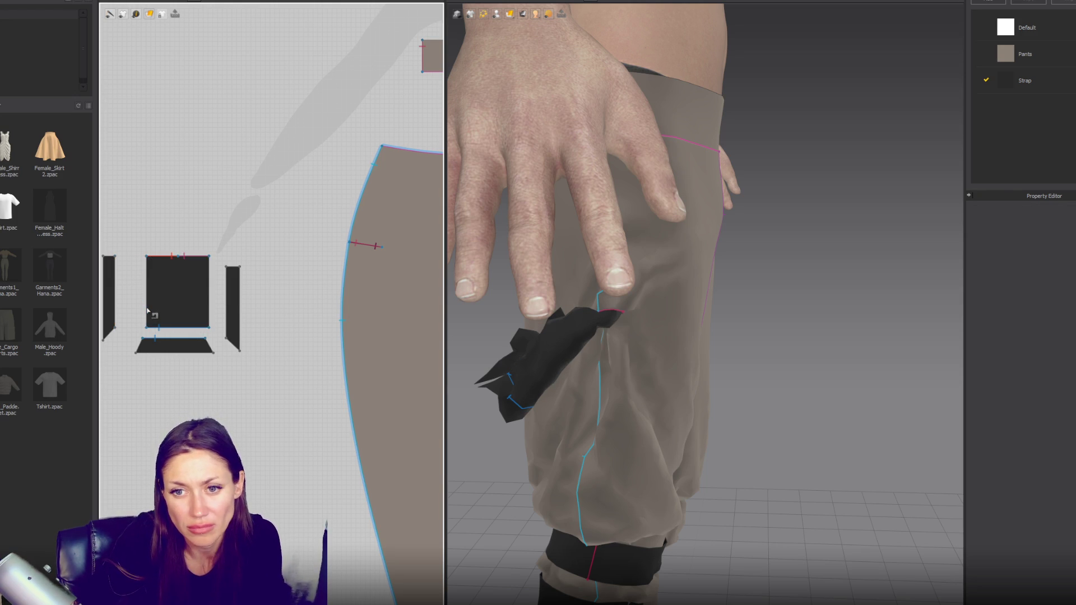
{"action": "left_click", "coordinate": [168, 310]}
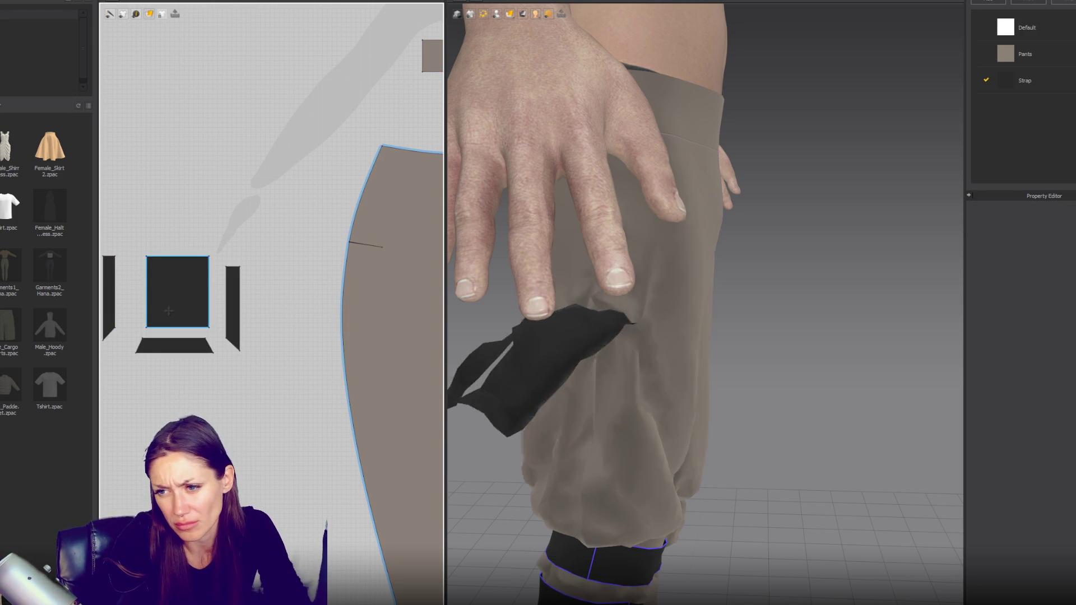
{"action": "key", "text": "b"}
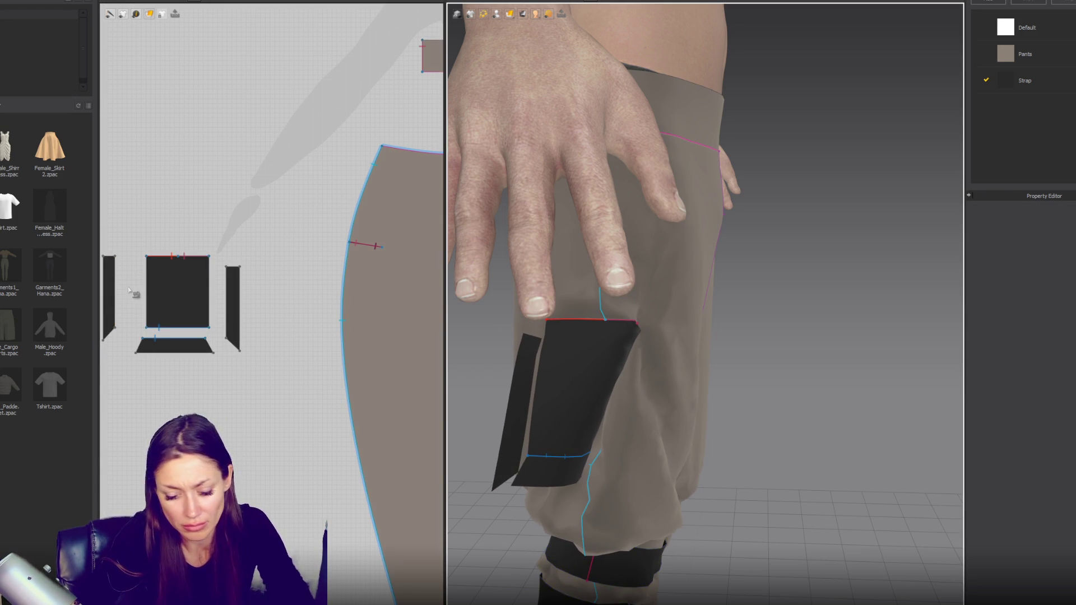
{"action": "left_click", "coordinate": [147, 286]}
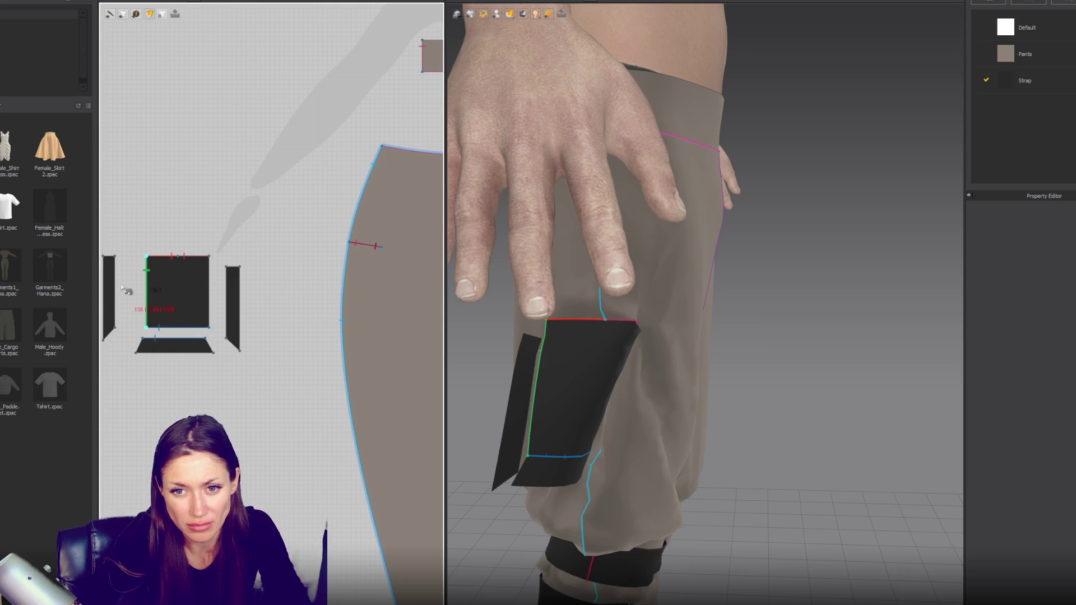
{"action": "left_click", "coordinate": [115, 302]}
{"action": "left_click", "coordinate": [208, 290]}
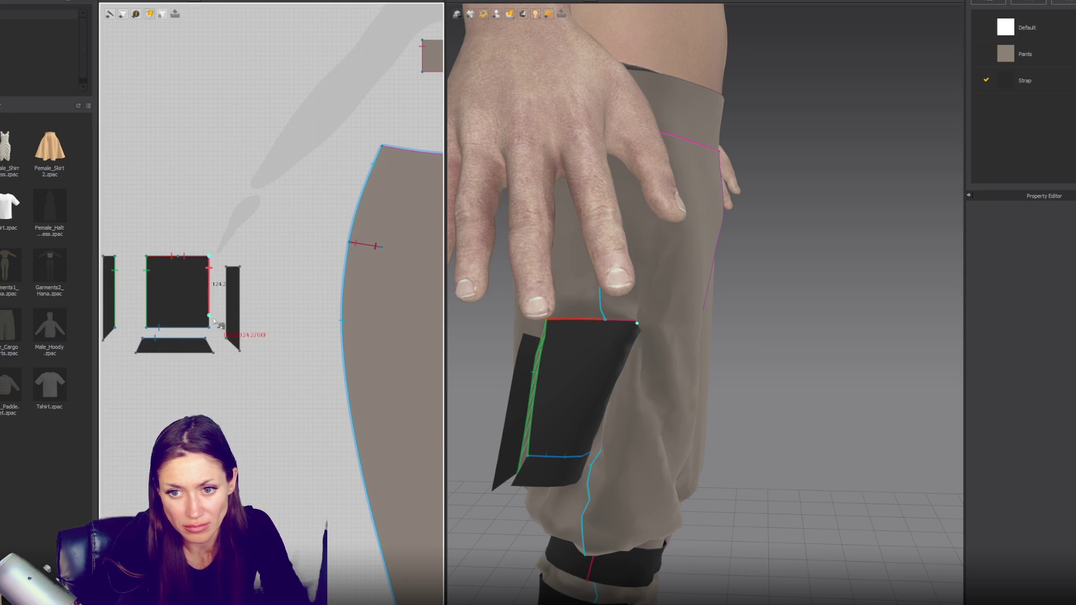
{"action": "left_click", "coordinate": [227, 307]}
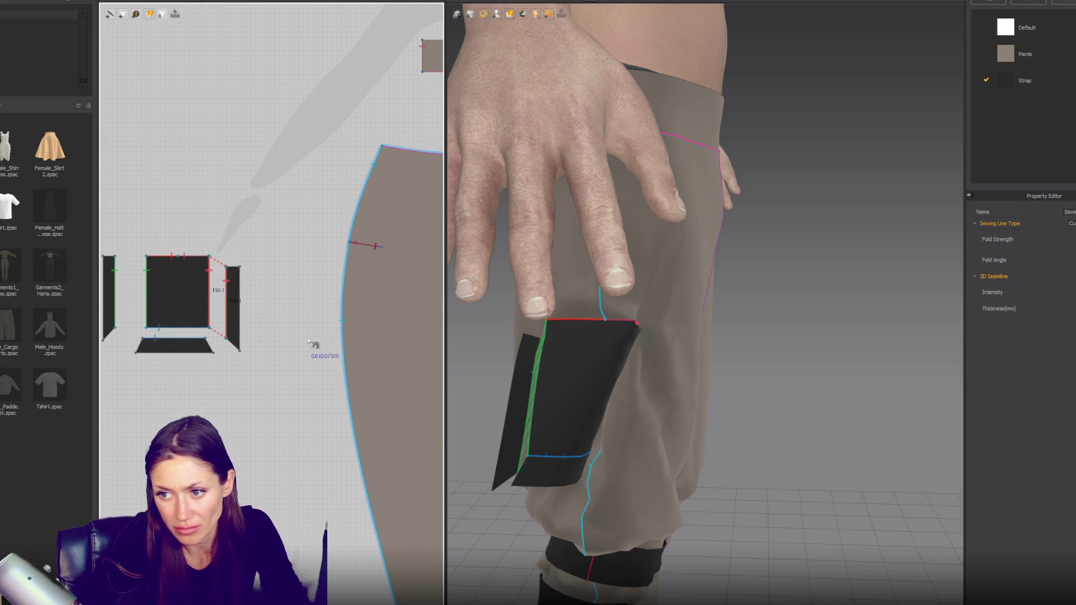
{"action": "key", "text": "space"}
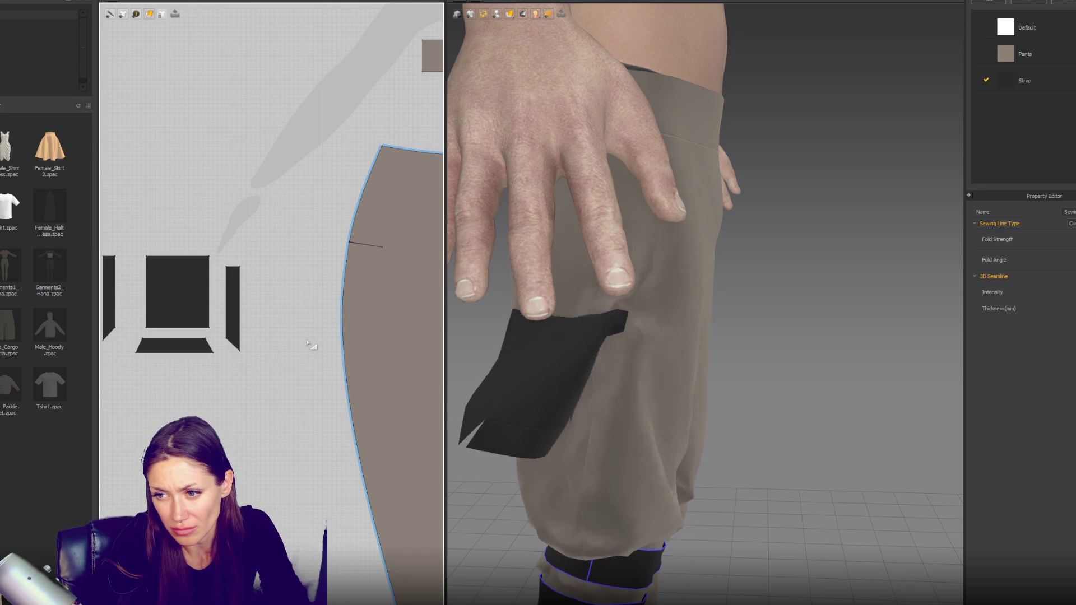
{"action": "scroll", "coordinate": [740, 413], "scroll_direction": "up", "scroll_amount": 3}
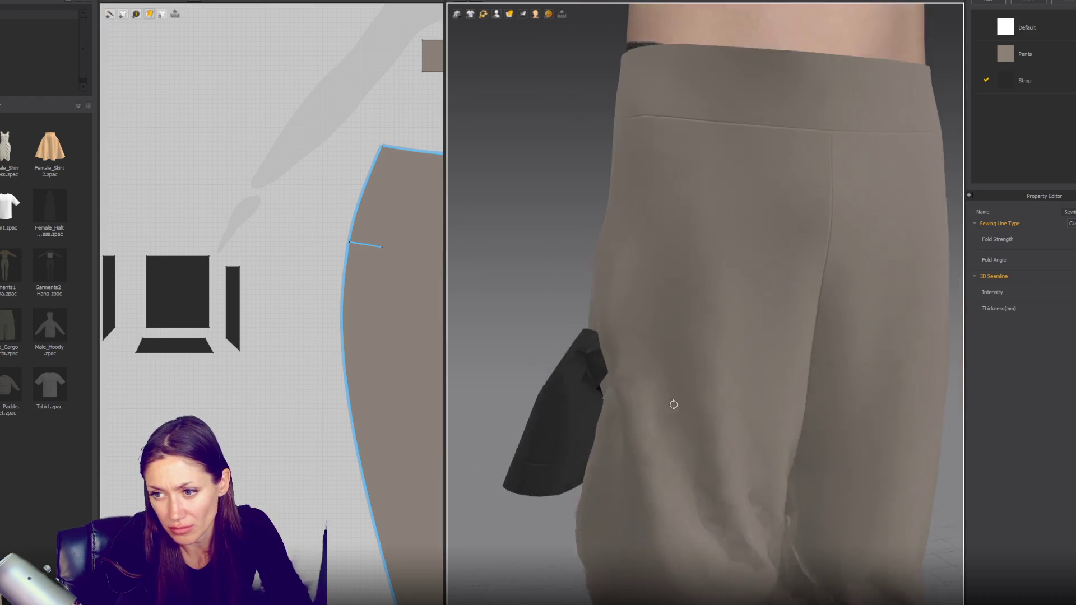
{"action": "mouse_move", "coordinate": [524, 428]}
{"action": "left_mouse_down"}
{"action": "mouse_move", "coordinate": [467, 405]}
{"action": "mouse_move", "coordinate": [540, 409]}
{"action": "left_mouse_up"}
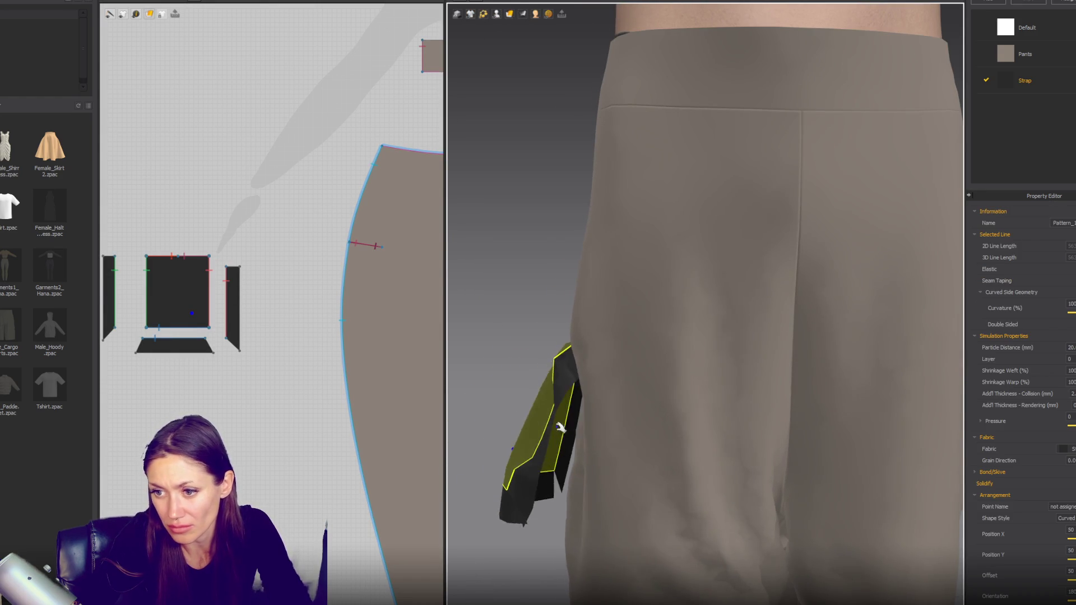
{"action": "scroll", "coordinate": [588, 404], "scroll_direction": "down", "scroll_amount": 3}
{"action": "scroll", "coordinate": [289, 388], "scroll_direction": "down", "scroll_amount": 2}
Step: Sew the strip ends to the bottom piece's corners to close the pocket box
{"action": "left_click_drag", "start_coordinate": [277, 277], "coordinate": [156, 374]}
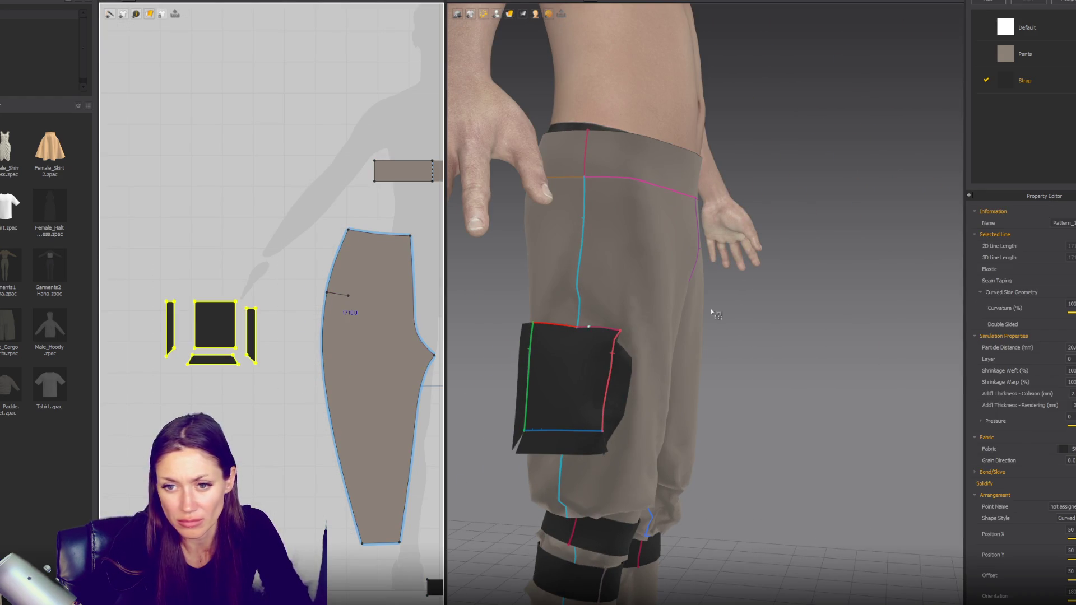
{"action": "left_click", "coordinate": [244, 354]}
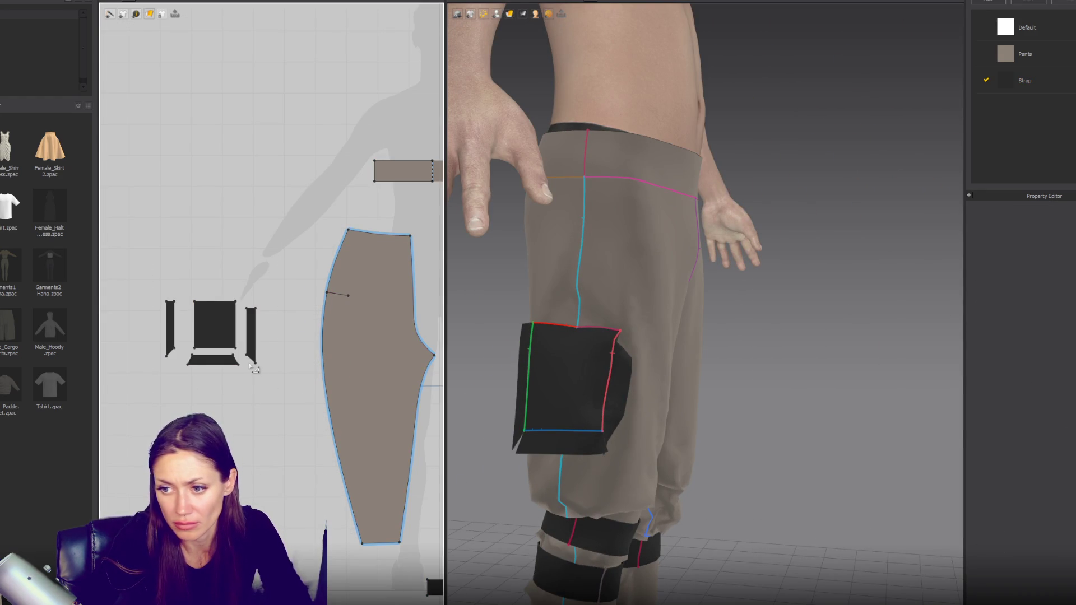
{"action": "scroll", "coordinate": [244, 354], "scroll_direction": "up", "scroll_amount": 2}
{"action": "key", "text": "b"}
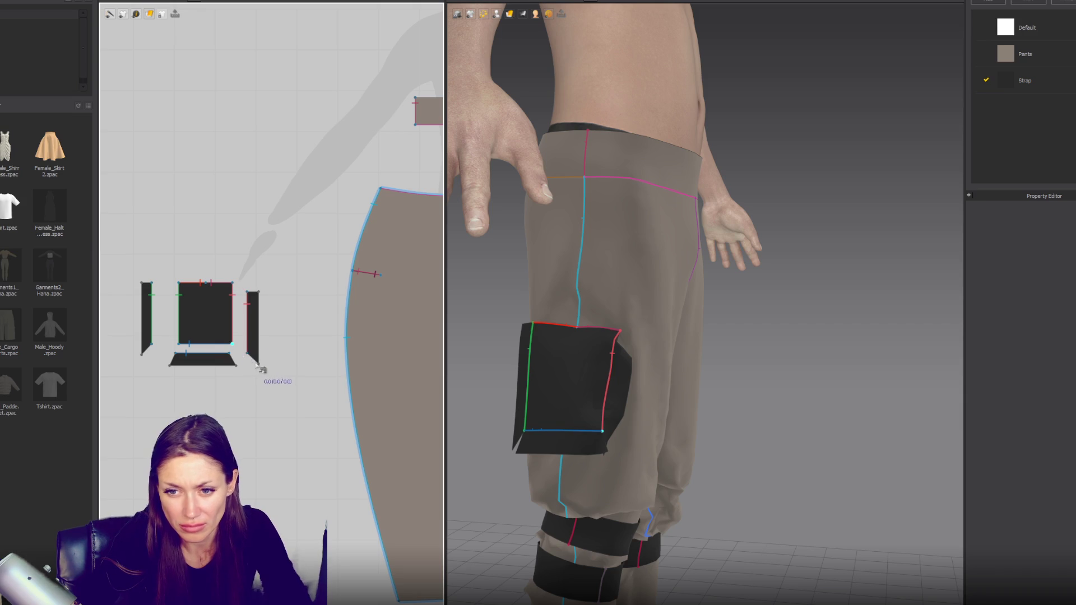
{"action": "left_click", "coordinate": [250, 357]}
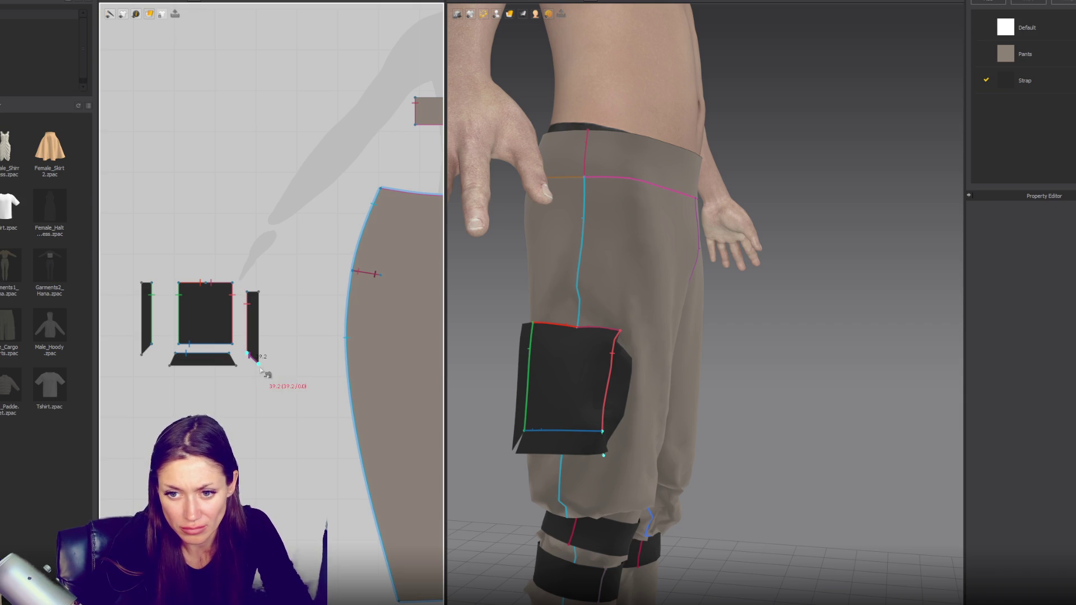
{"action": "left_click", "coordinate": [239, 375]}
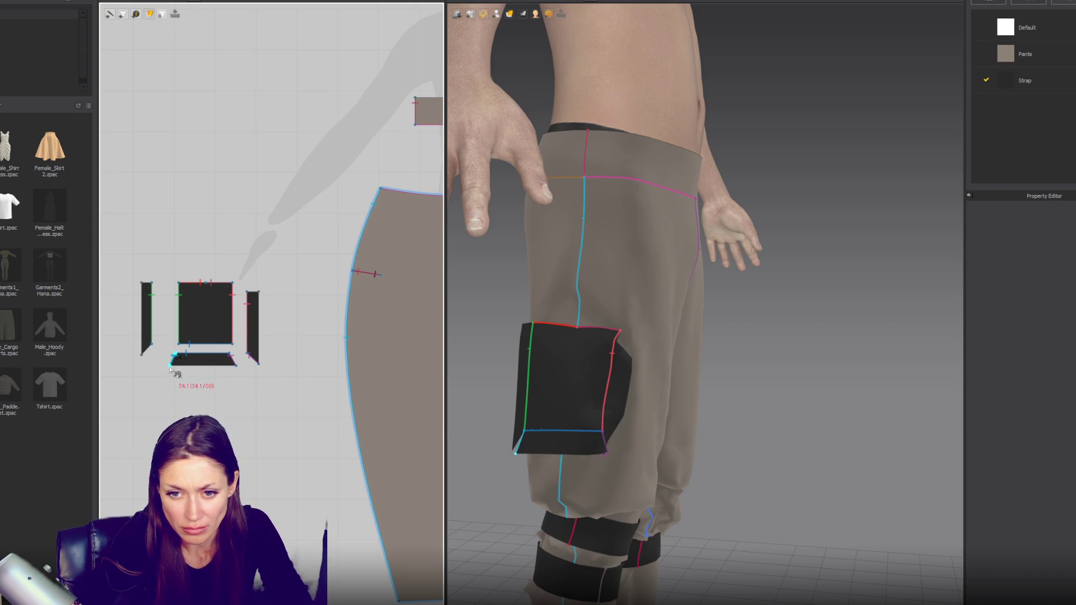
{"action": "left_click", "coordinate": [143, 361]}
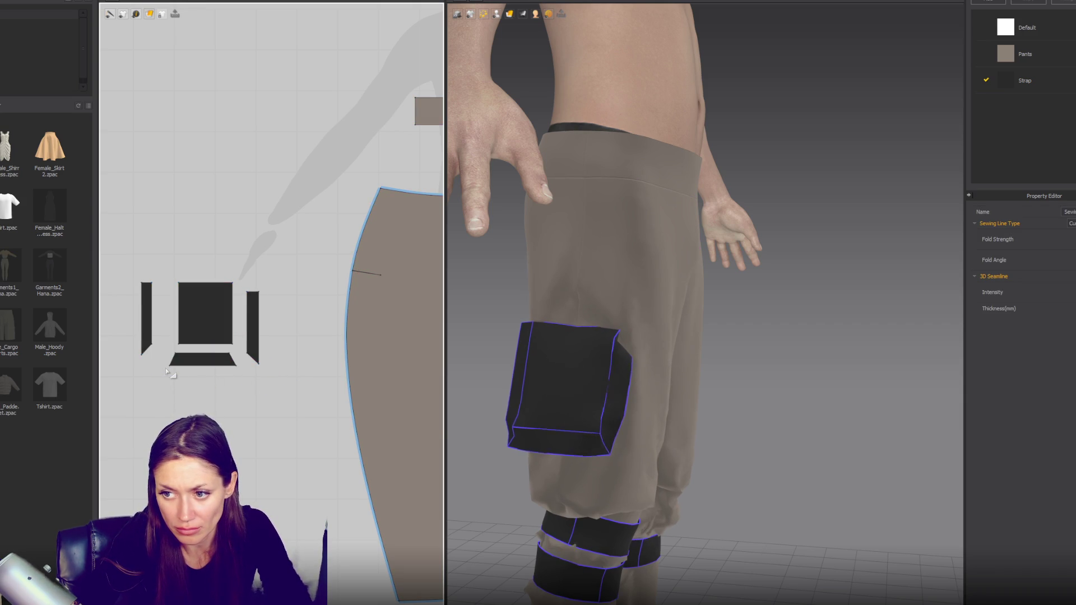
{"action": "key", "text": "n"}
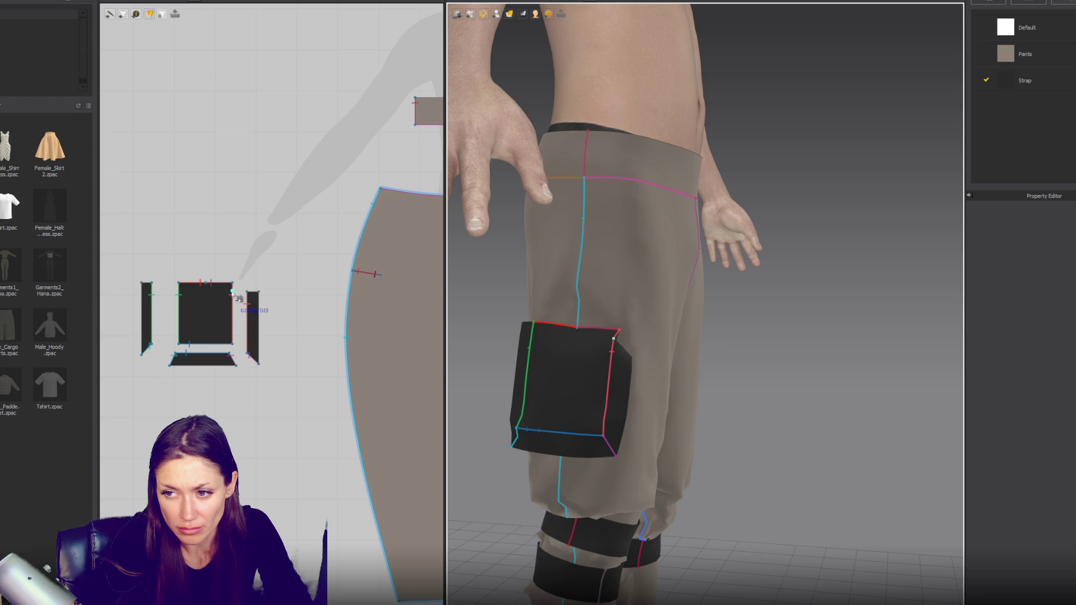
Step: Taper the left side strip into a triangle by dragging its top vertex
{"action": "key", "text": "a"}
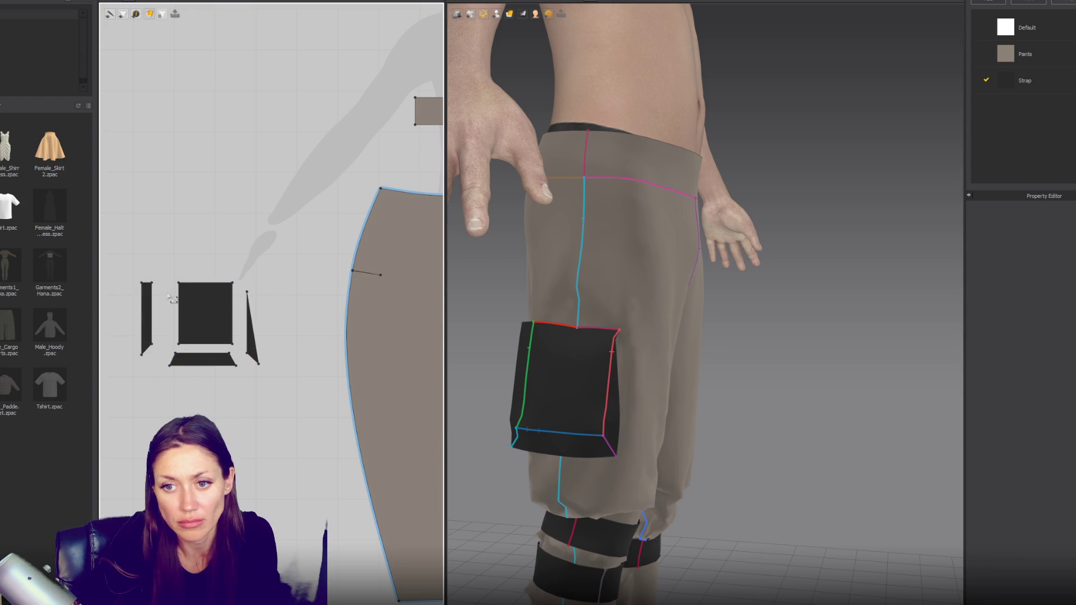
{"action": "left_click_drag", "start_coordinate": [142, 284], "coordinate": [151, 284]}
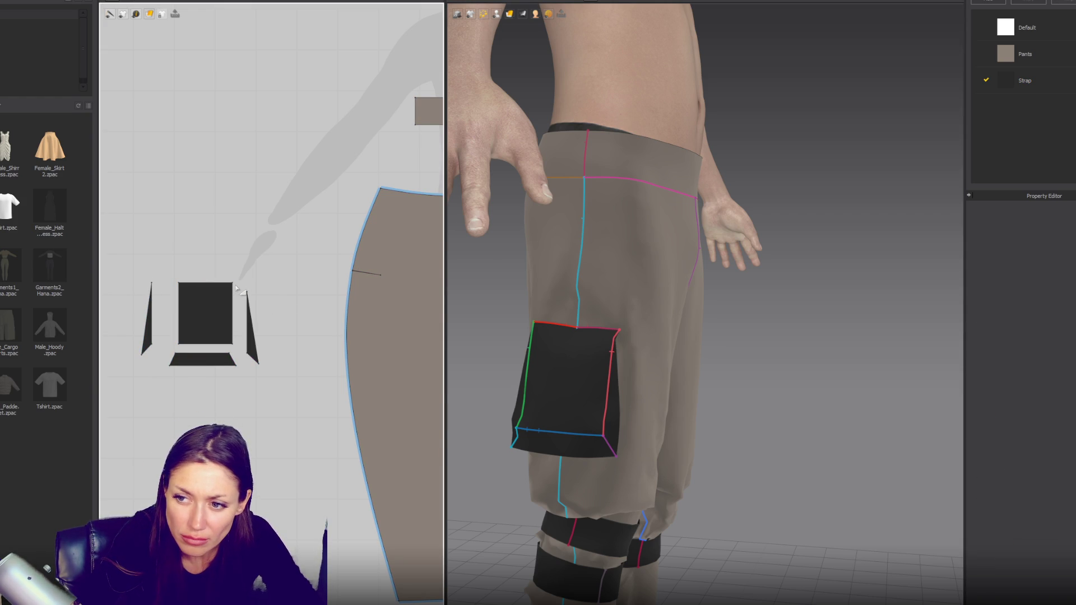
{"action": "key", "text": "n"}
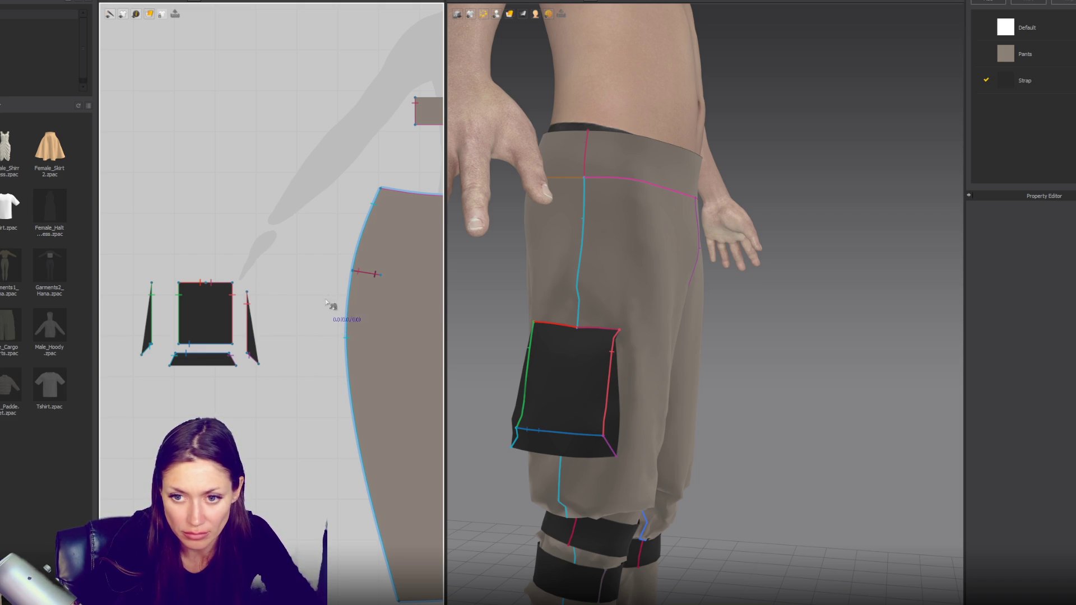
Step: Draw a rectangular pocket outline on the pants piece and sew the right strip and bottom edge to it
{"action": "left_click", "coordinate": [380, 276]}
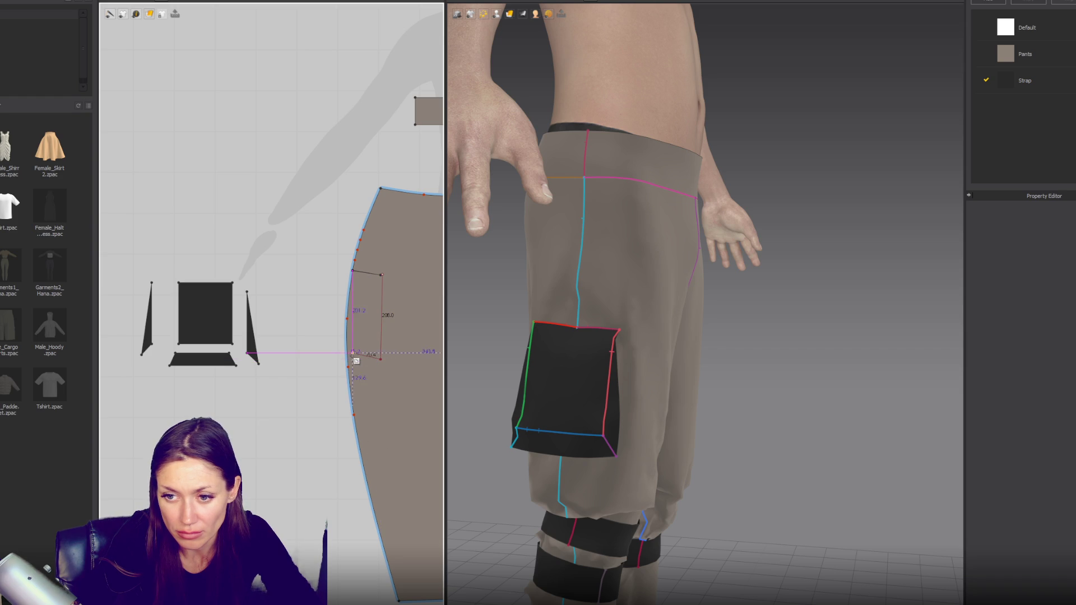
{"action": "double_click", "coordinate": [409, 351]}
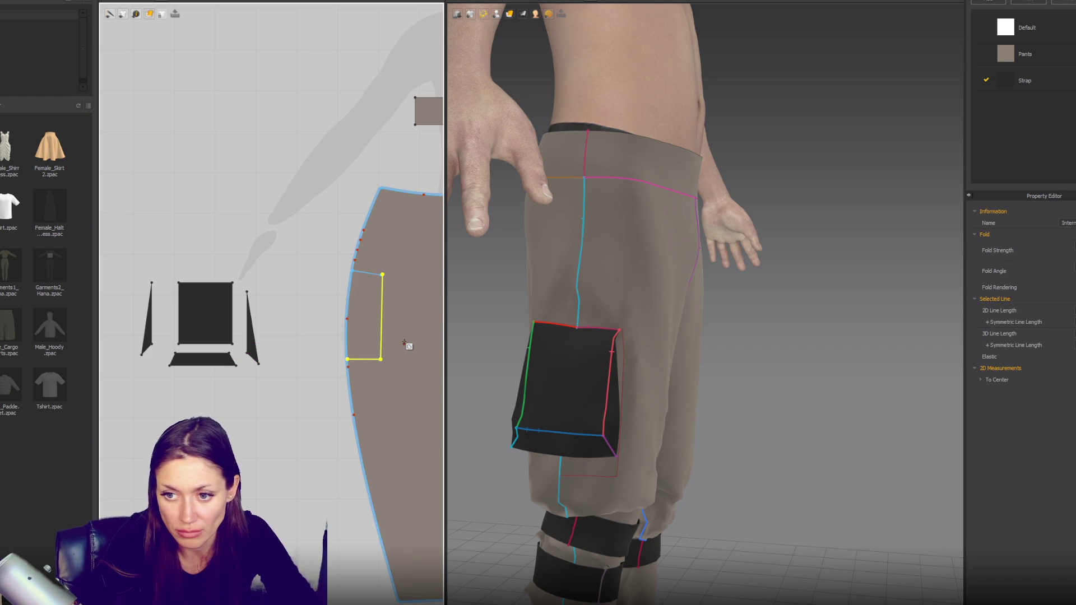
{"action": "left_click", "coordinate": [273, 340]}
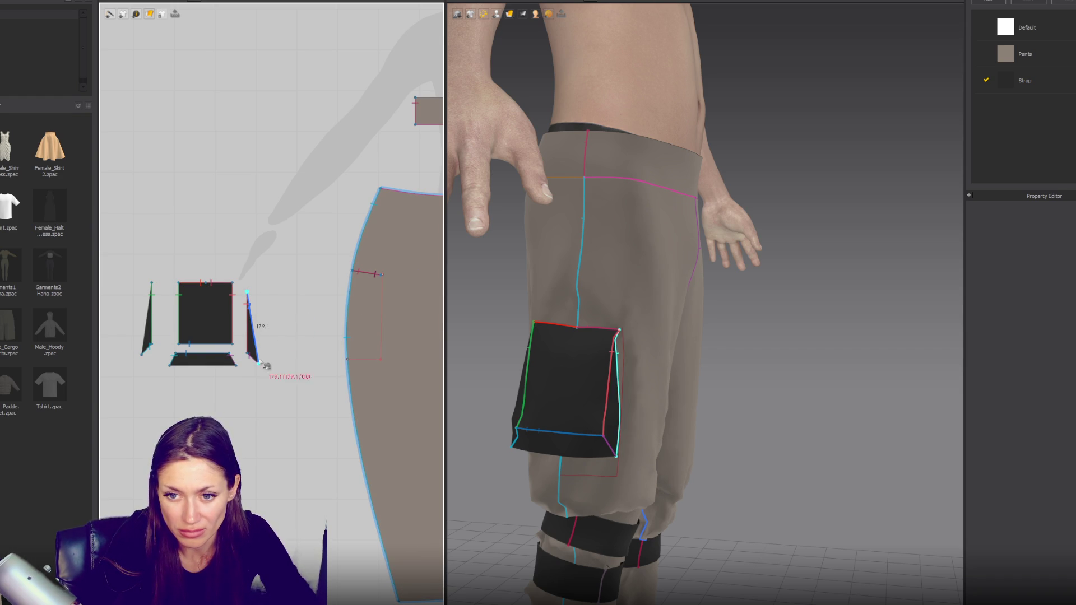
{"action": "left_click", "coordinate": [382, 362]}
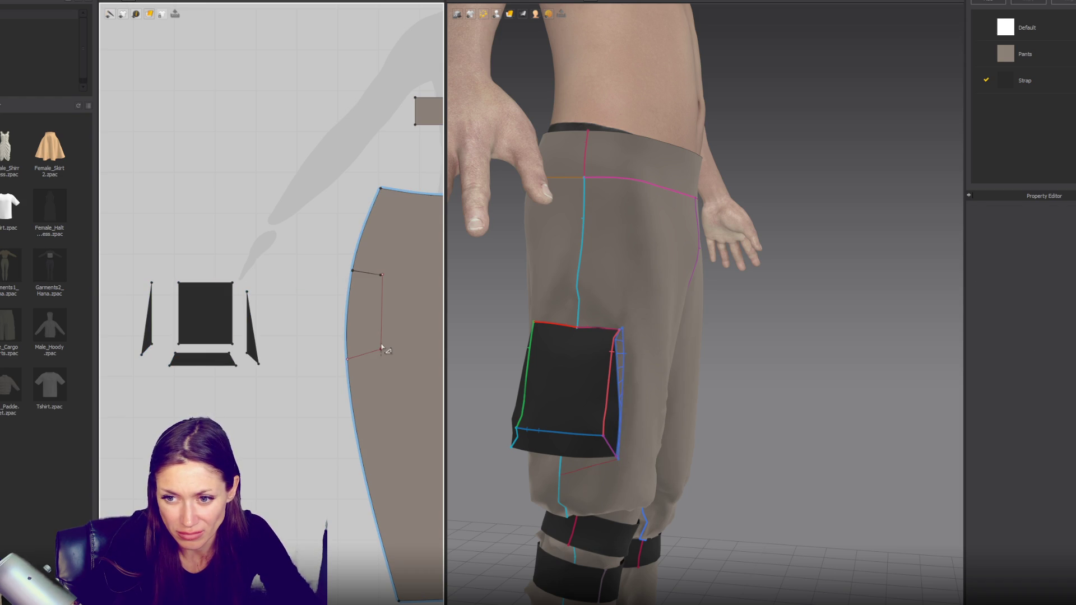
{"action": "left_click", "coordinate": [354, 353]}
{"action": "key", "text": "n"}
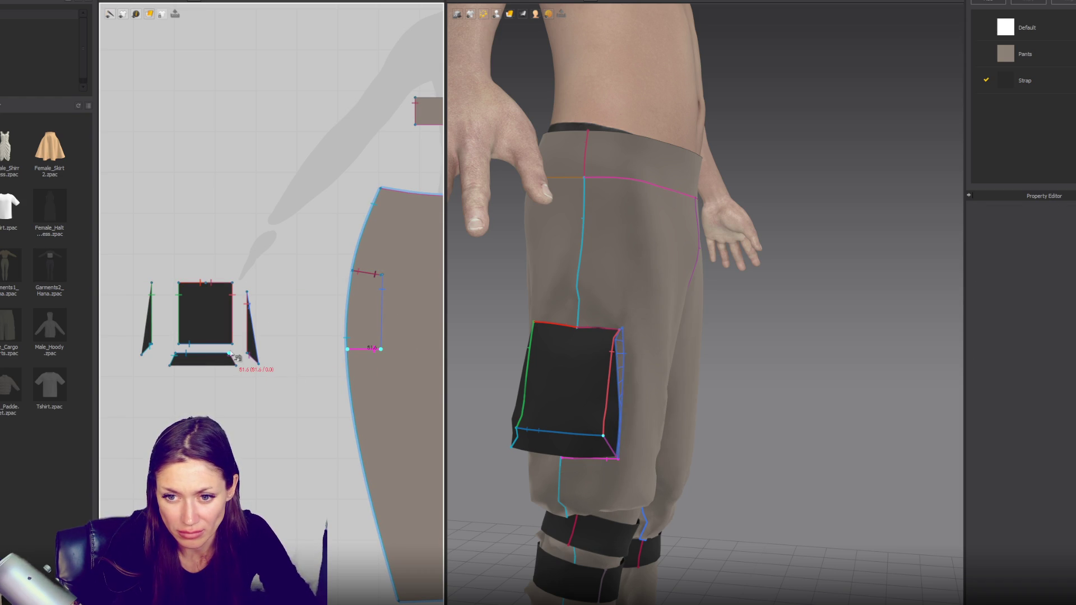
{"action": "left_click", "coordinate": [238, 371]}
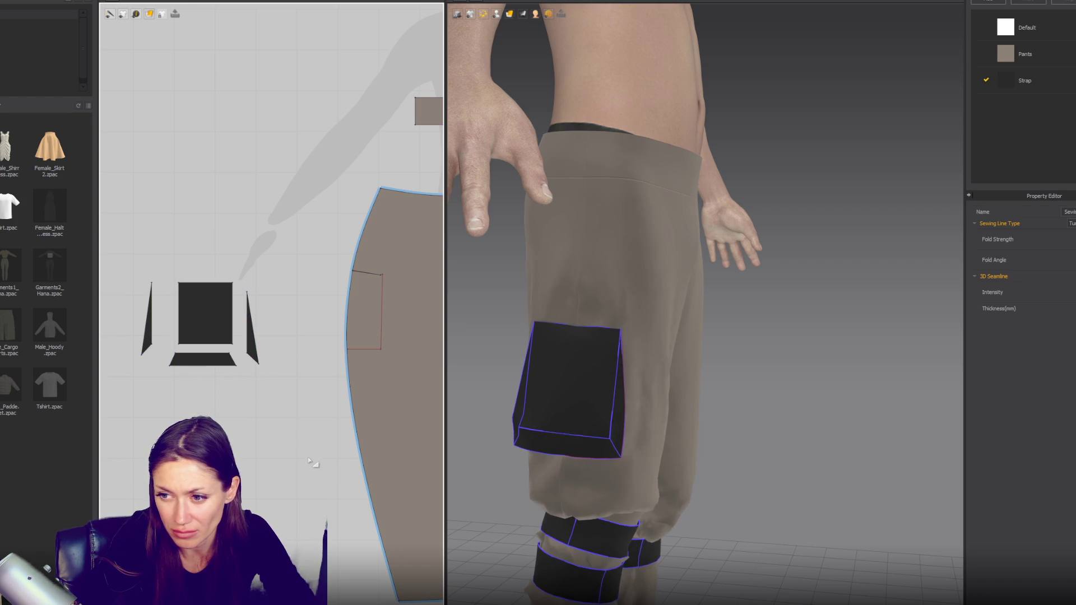
{"action": "scroll", "coordinate": [569, 333], "scroll_direction": "down", "scroll_amount": 3}
Step: Finish the internal outline line at the pants edge and sew the pocket side pieces to it
{"action": "mouse_move", "coordinate": [623, 336]}
{"action": "right_mouse_down"}
{"action": "mouse_move", "coordinate": [569, 333]}
{"action": "mouse_move", "coordinate": [773, 344]}
{"action": "right_mouse_up"}
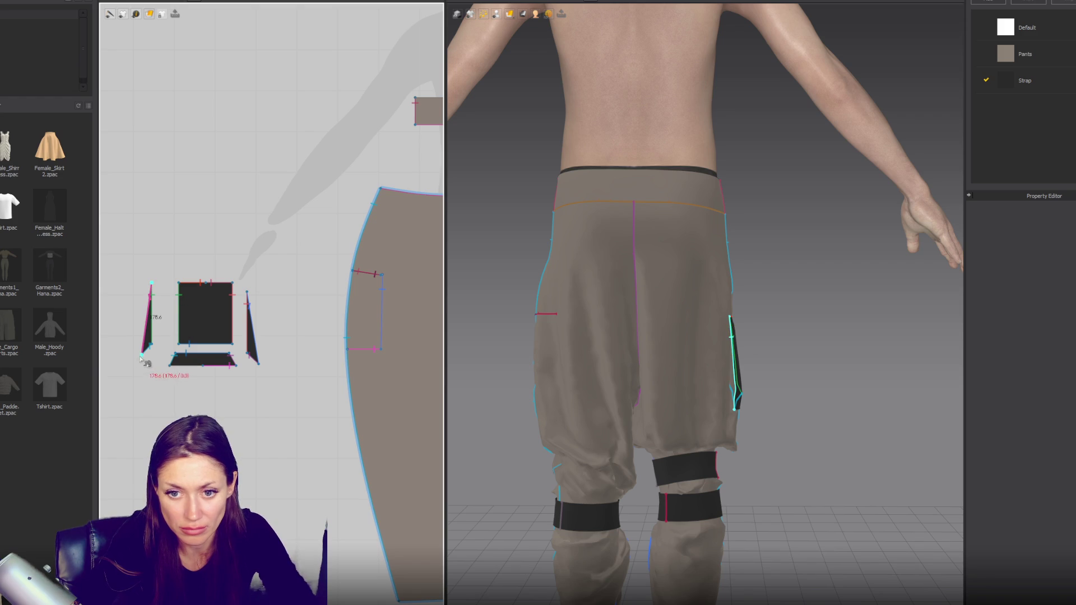
{"action": "scroll", "coordinate": [149, 356], "scroll_direction": "down", "scroll_amount": 3}
{"action": "scroll", "coordinate": [257, 320], "scroll_direction": "up", "scroll_amount": 3}
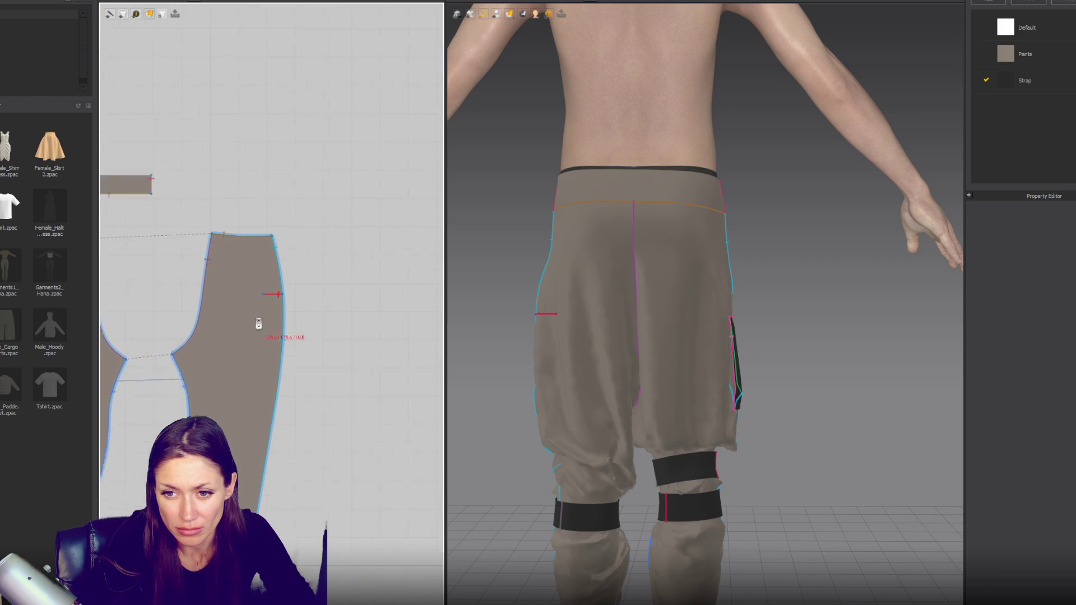
{"action": "left_click", "coordinate": [295, 287]}
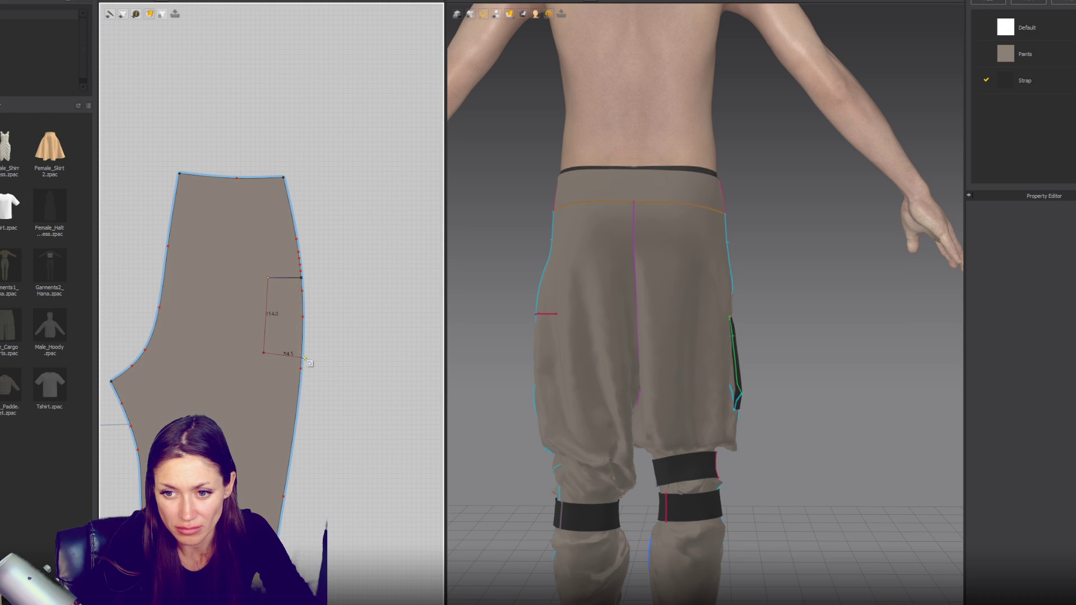
{"action": "key", "text": "Return"}
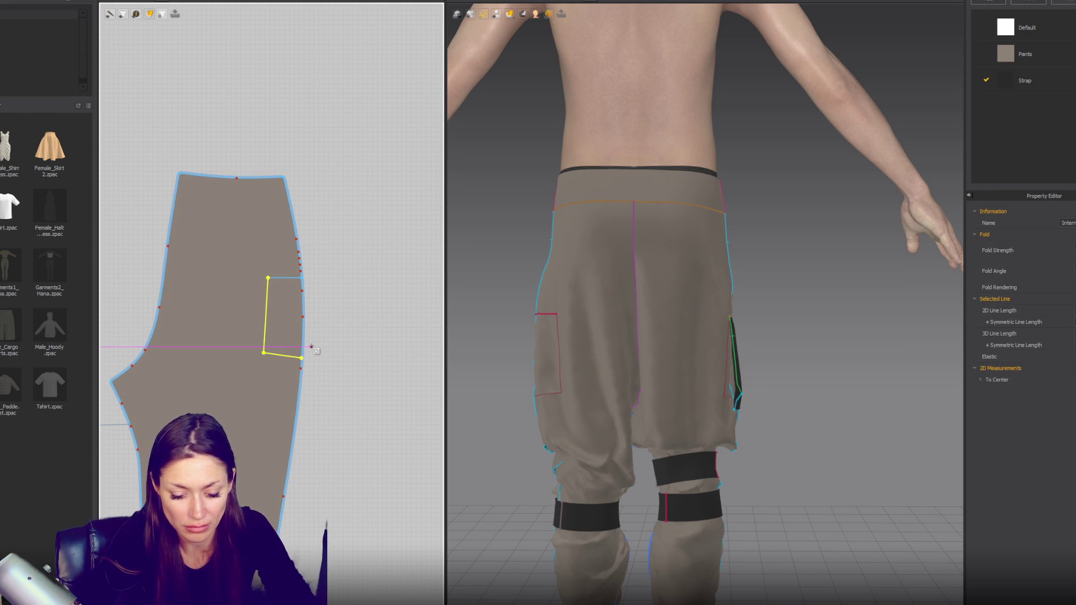
{"action": "left_click", "coordinate": [269, 279]}
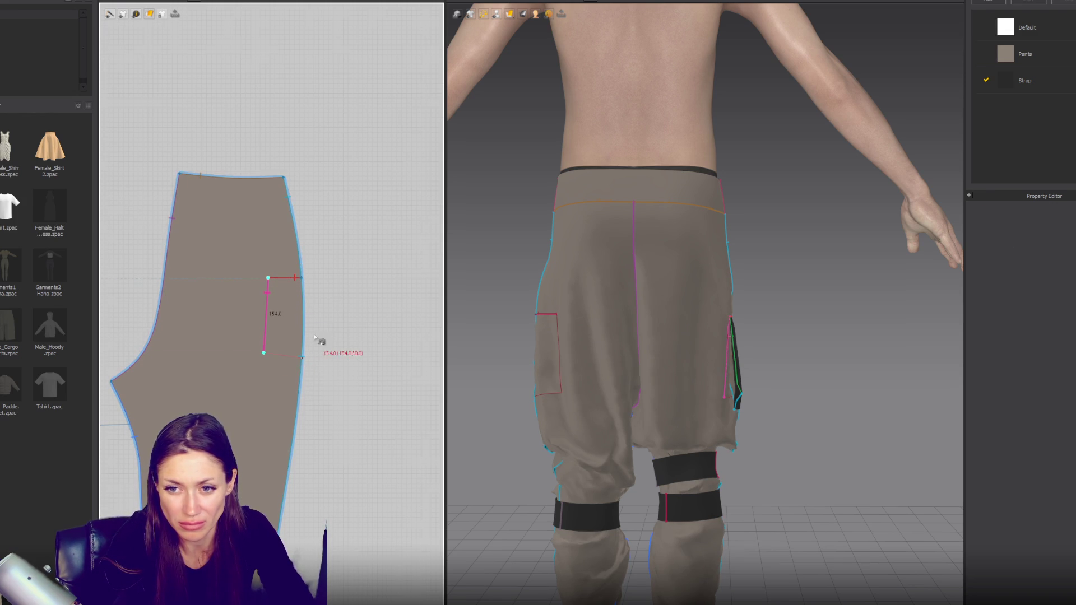
{"action": "scroll", "coordinate": [319, 340], "scroll_direction": "down", "scroll_amount": 3}
{"action": "scroll", "coordinate": [344, 308], "scroll_direction": "up", "scroll_amount": 2}
{"action": "scroll", "coordinate": [156, 311], "scroll_direction": "up", "scroll_amount": 2}
{"action": "scroll", "coordinate": [250, 305], "scroll_direction": "up", "scroll_amount": 2}
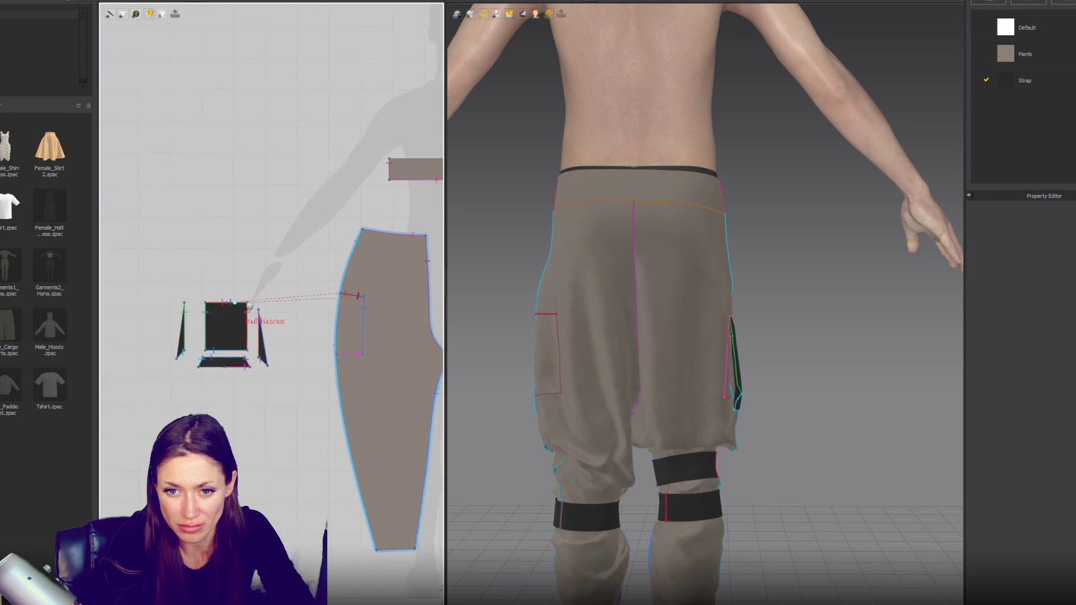
{"action": "left_click", "coordinate": [287, 340]}
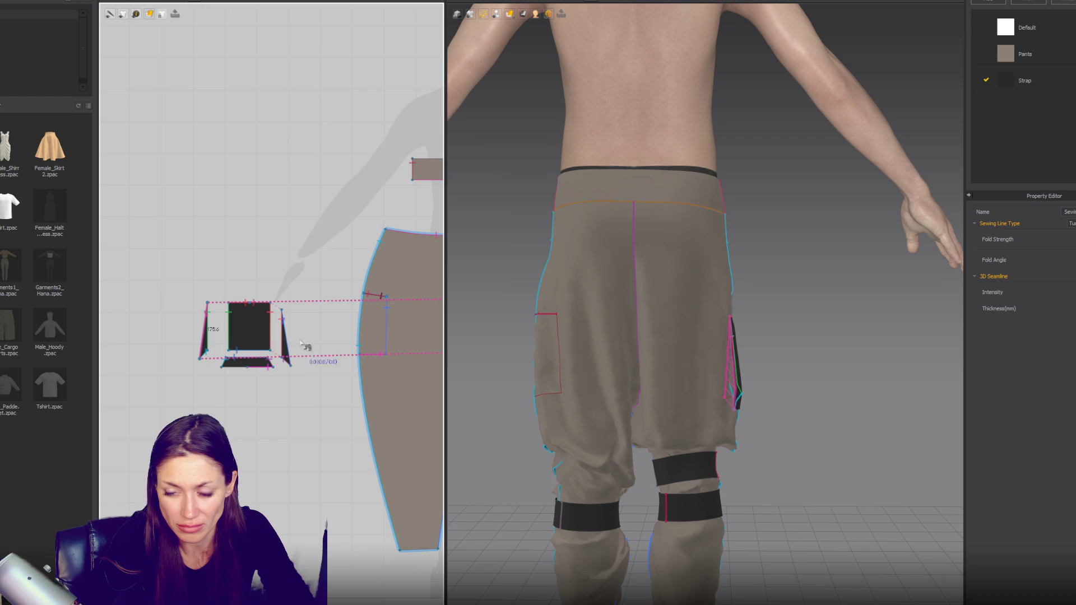
{"action": "scroll", "coordinate": [304, 347], "scroll_direction": "down", "scroll_amount": 3}
{"action": "scroll", "coordinate": [187, 313], "scroll_direction": "down", "scroll_amount": 1}
Step: Sew the pocket's bottom edge to the outline and check the drape from the front
{"action": "key", "text": "a"}
{"action": "left_click", "coordinate": [399, 333]}
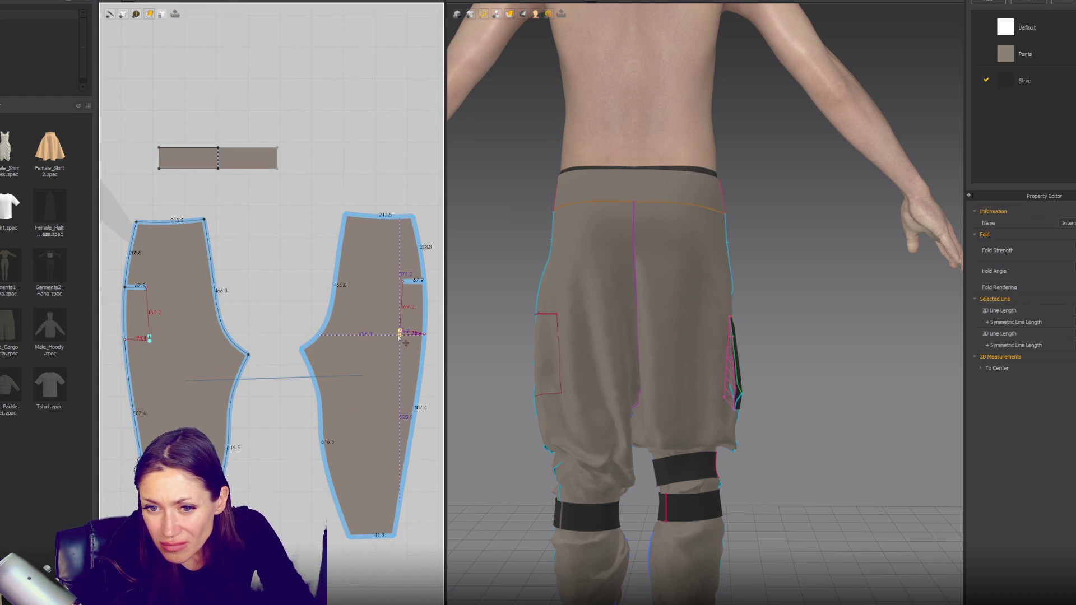
{"action": "left_click", "coordinate": [402, 335]}
{"action": "key", "text": "z"}
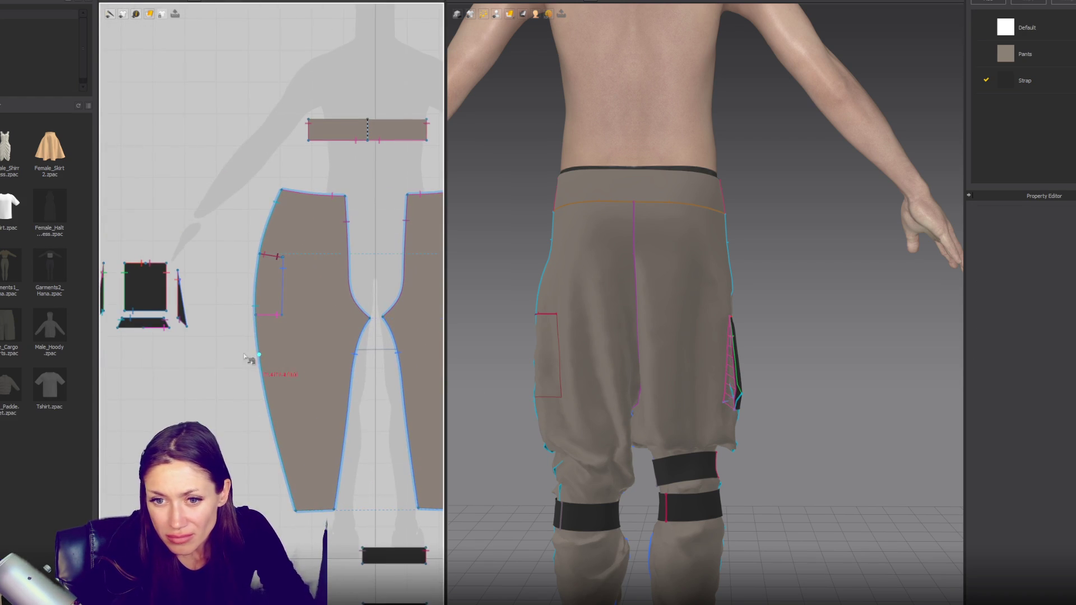
{"action": "left_click", "coordinate": [120, 329]}
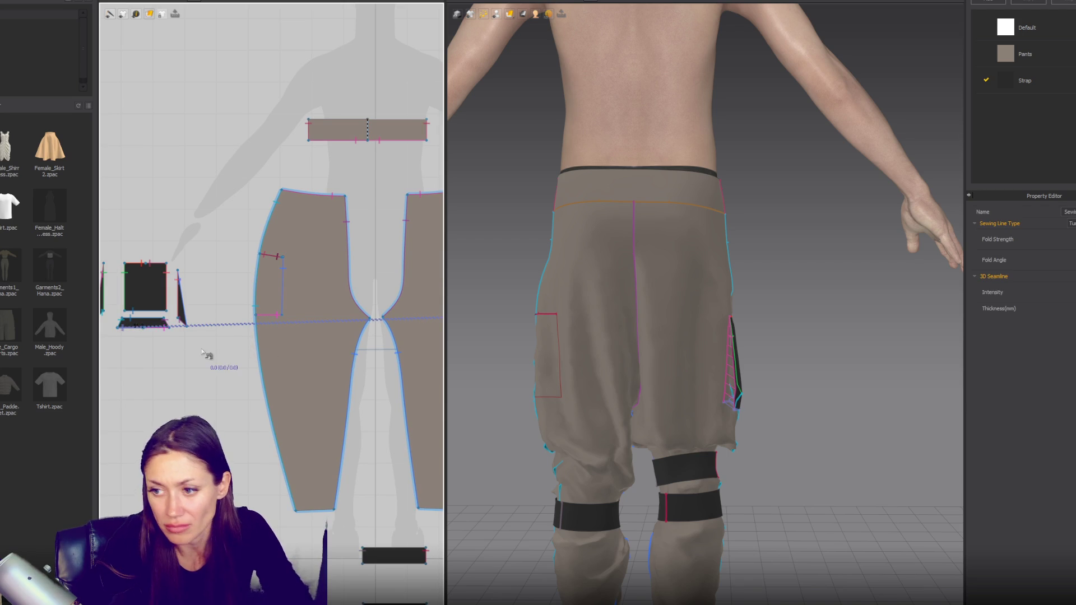
{"action": "right_click_drag", "start_coordinate": [687, 305], "coordinate": [496, 299]}
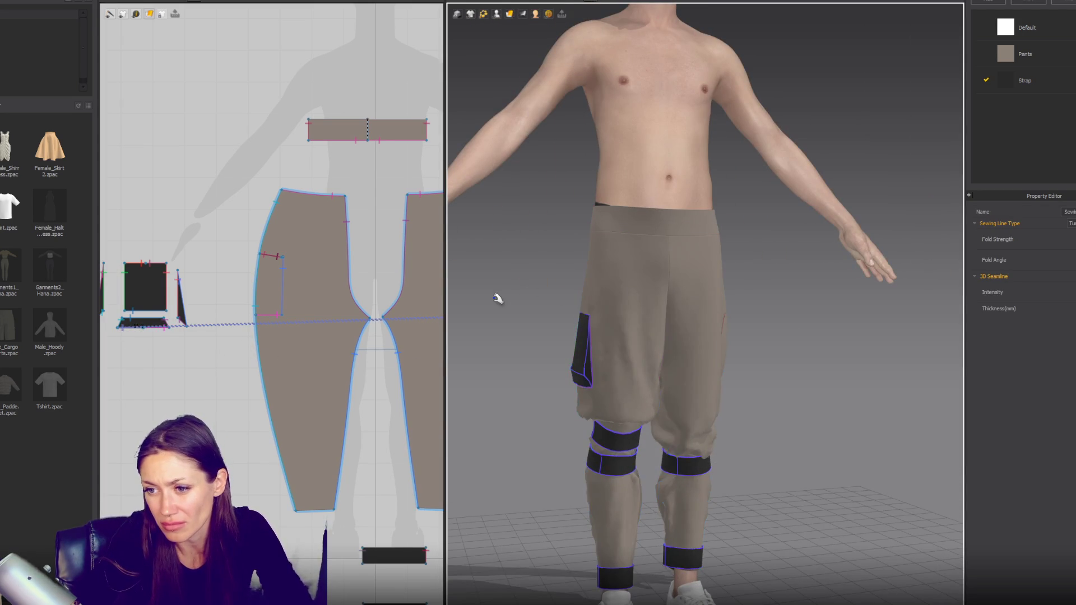
Step: Widen the pocket's bottom panel by pulling both bottom corners outward
{"action": "right_click_drag", "start_coordinate": [561, 356], "coordinate": [735, 368]}
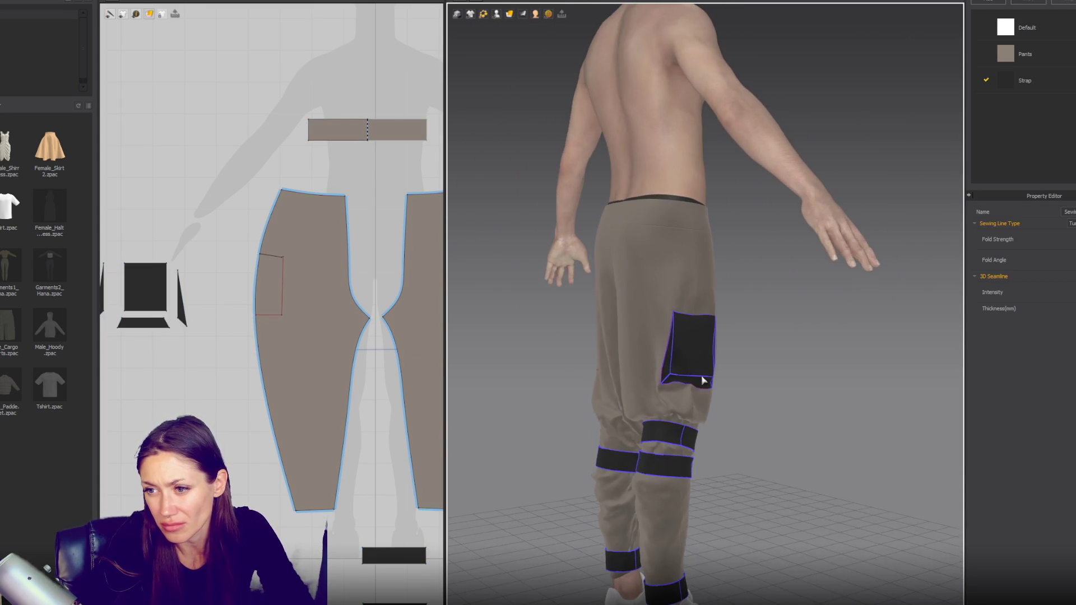
{"action": "scroll", "coordinate": [733, 370], "scroll_direction": "up", "scroll_amount": 2}
{"action": "left_click", "coordinate": [734, 370]}
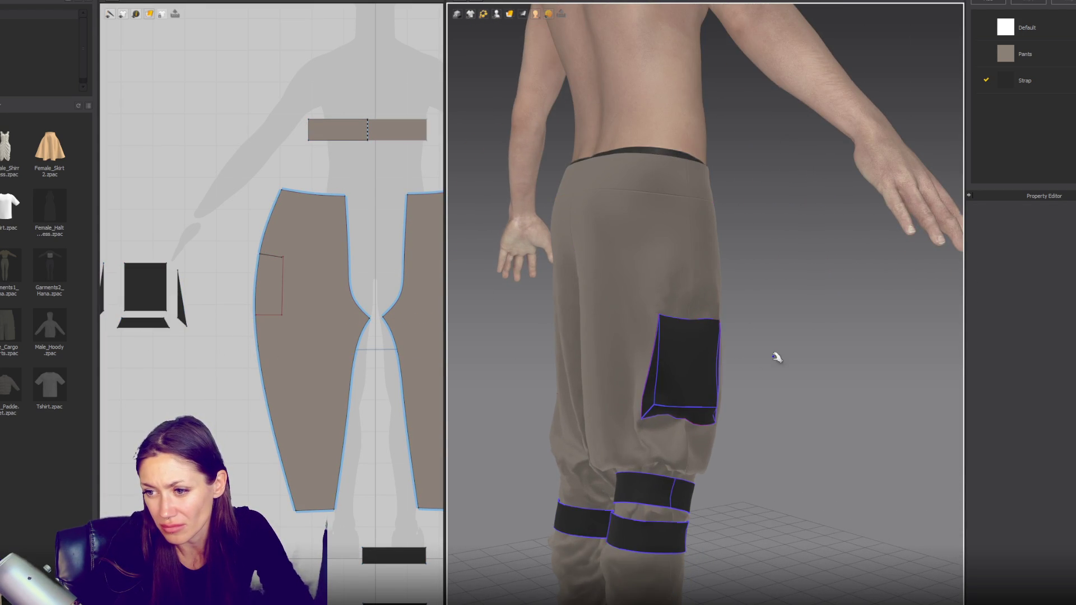
{"action": "right_click_drag", "start_coordinate": [774, 355], "coordinate": [627, 350]}
{"action": "scroll", "coordinate": [174, 376], "scroll_direction": "up", "scroll_amount": 2}
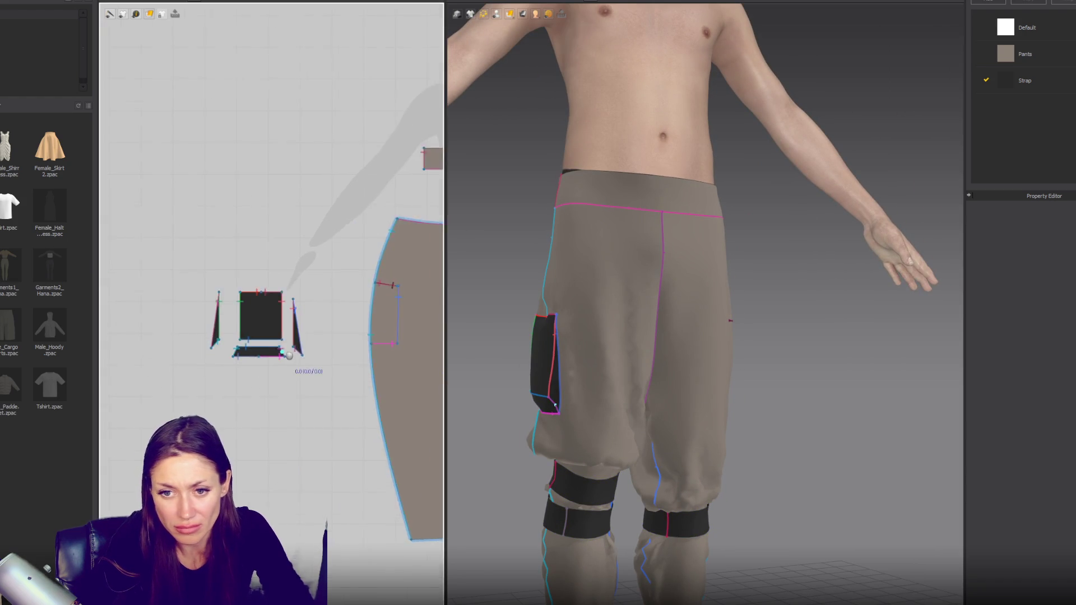
{"action": "scroll", "coordinate": [235, 371], "scroll_direction": "up", "scroll_amount": 1}
{"action": "scroll", "coordinate": [252, 369], "scroll_direction": "up", "scroll_amount": 1}
{"action": "scroll", "coordinate": [265, 370], "scroll_direction": "up", "scroll_amount": 1}
{"action": "left_click", "coordinate": [287, 380]}
{"action": "left_click", "coordinate": [306, 397]}
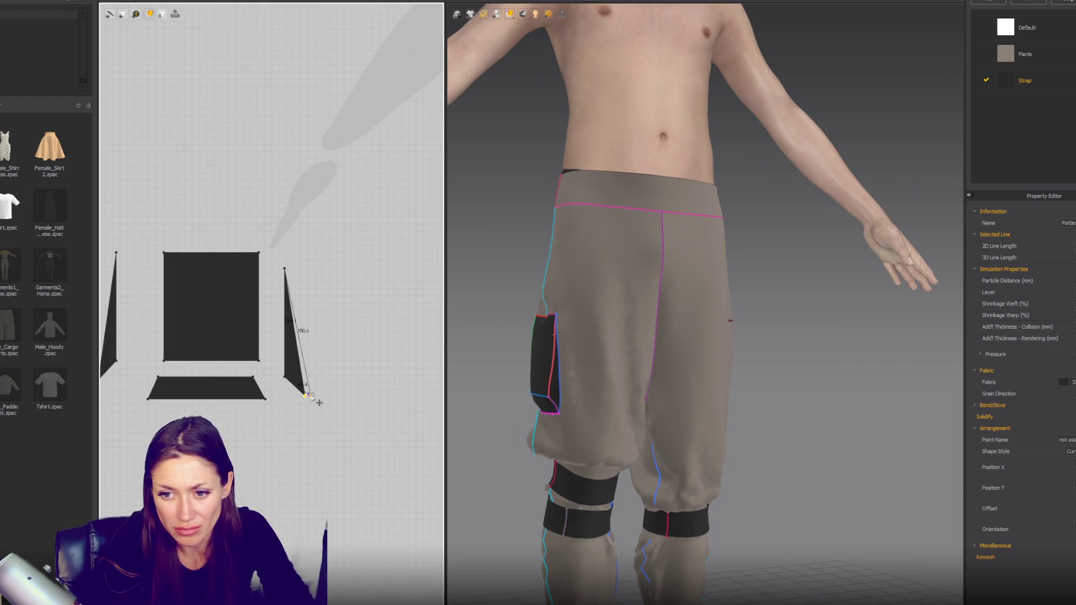
{"action": "middle_click_drag", "start_coordinate": [191, 418], "coordinate": [233, 421]}
{"action": "left_click", "coordinate": [133, 383]}
{"action": "left_click", "coordinate": [191, 410]}
{"action": "left_click_drag", "start_coordinate": [192, 402], "coordinate": [187, 409]}
{"action": "left_click_drag", "start_coordinate": [316, 418], "coordinate": [313, 413]}
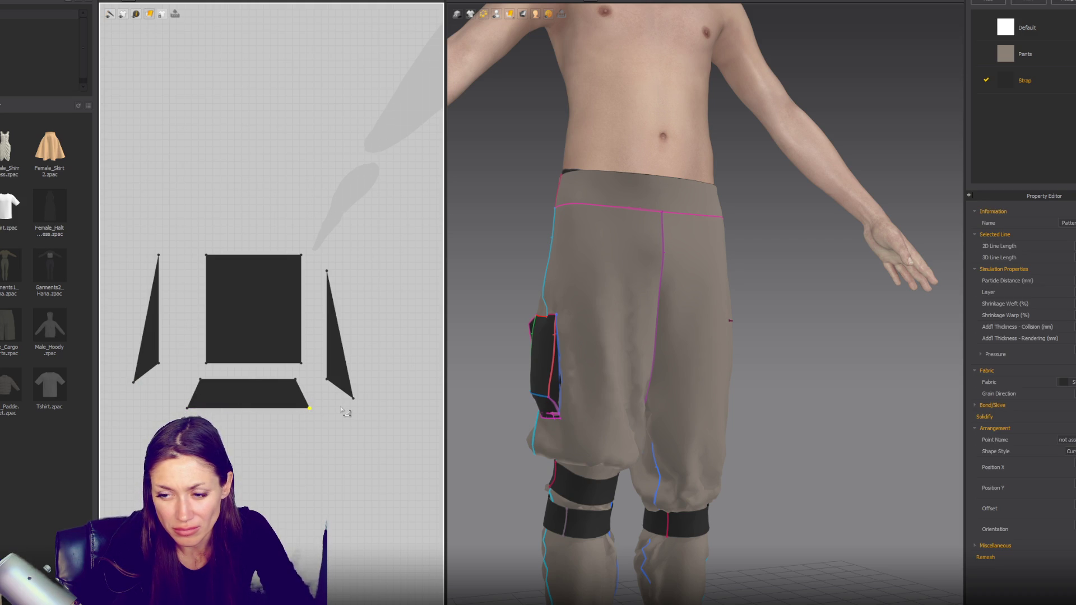
Step: Copy the black front pocket rectangle and place it above the pocket pieces
{"action": "key", "text": "n"}
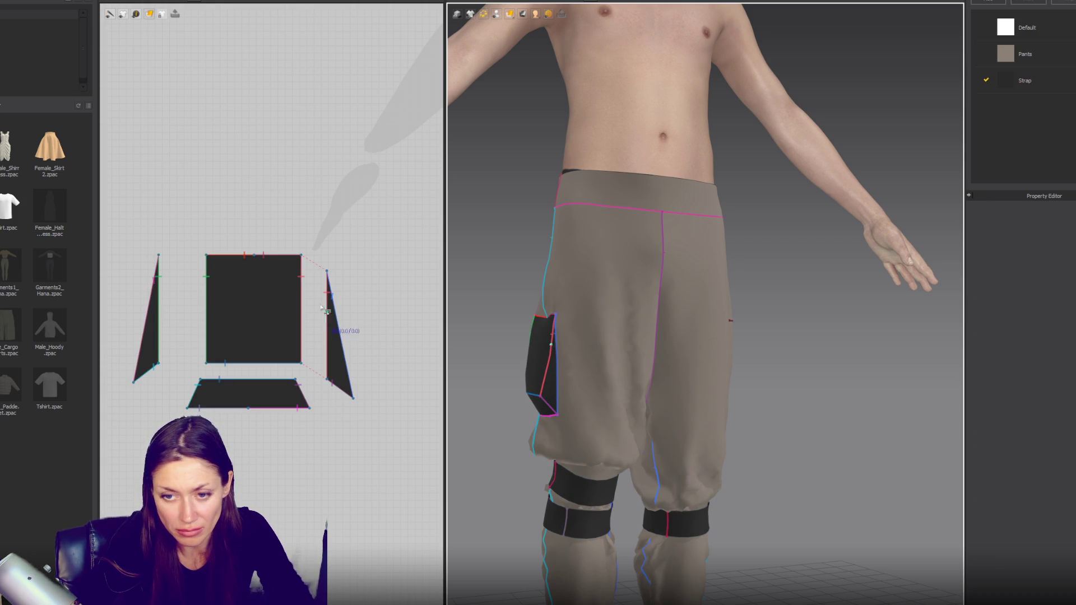
{"action": "key", "text": "a"}
{"action": "left_click_drag", "start_coordinate": [252, 305], "coordinate": [256, 168]}
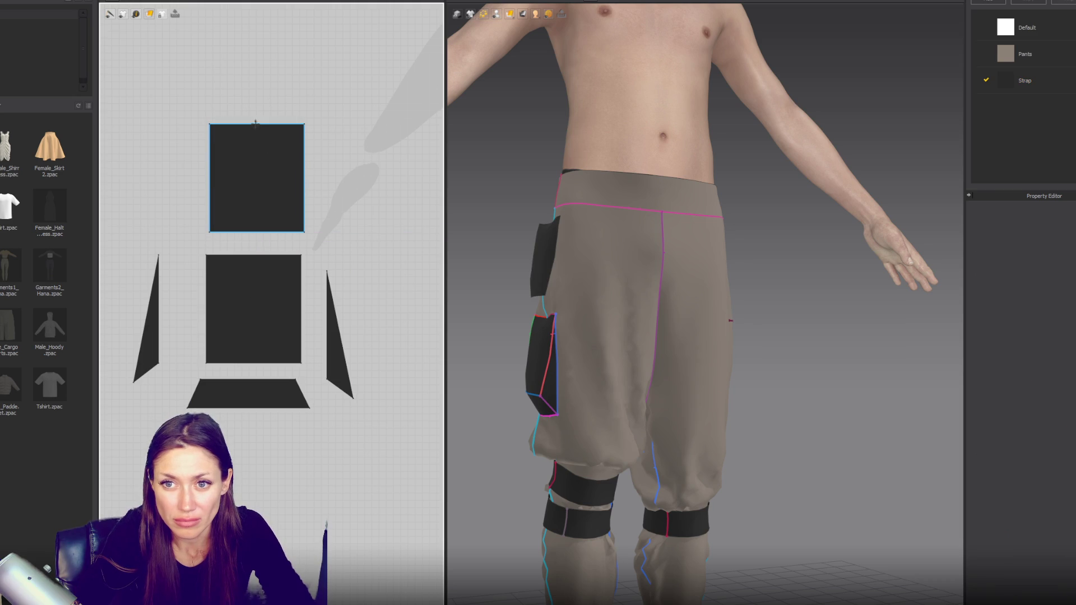
Step: Reduce the copy to a thin flap strip on layer 4, sew it to the pocket top and simulate
{"action": "key", "text": "ctrl+z"}
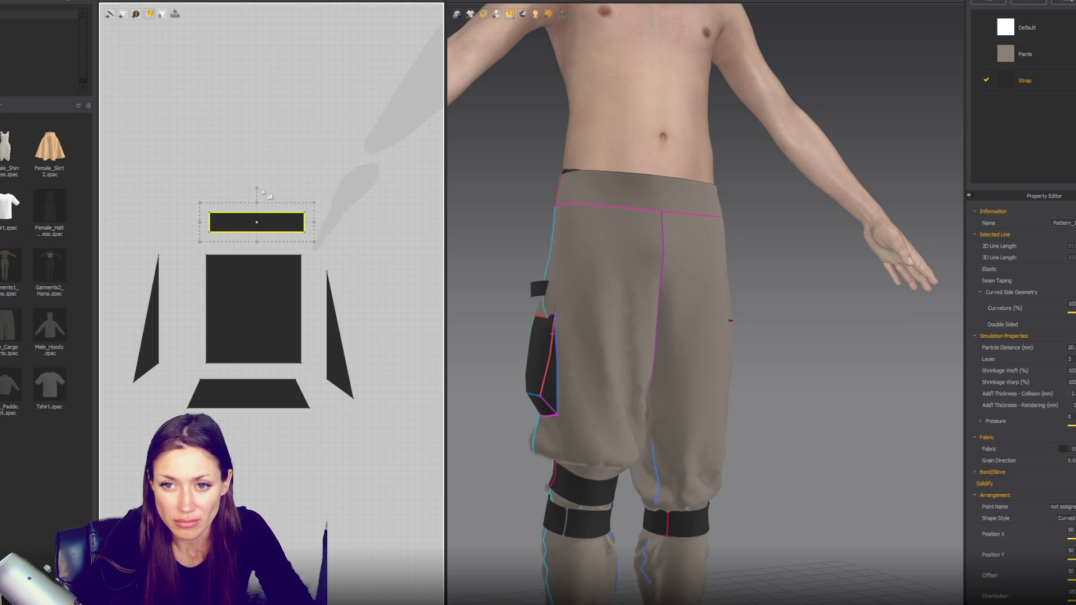
{"action": "left_click", "coordinate": [259, 204]}
{"action": "left_click", "coordinate": [265, 178]}
{"action": "key", "text": "z"}
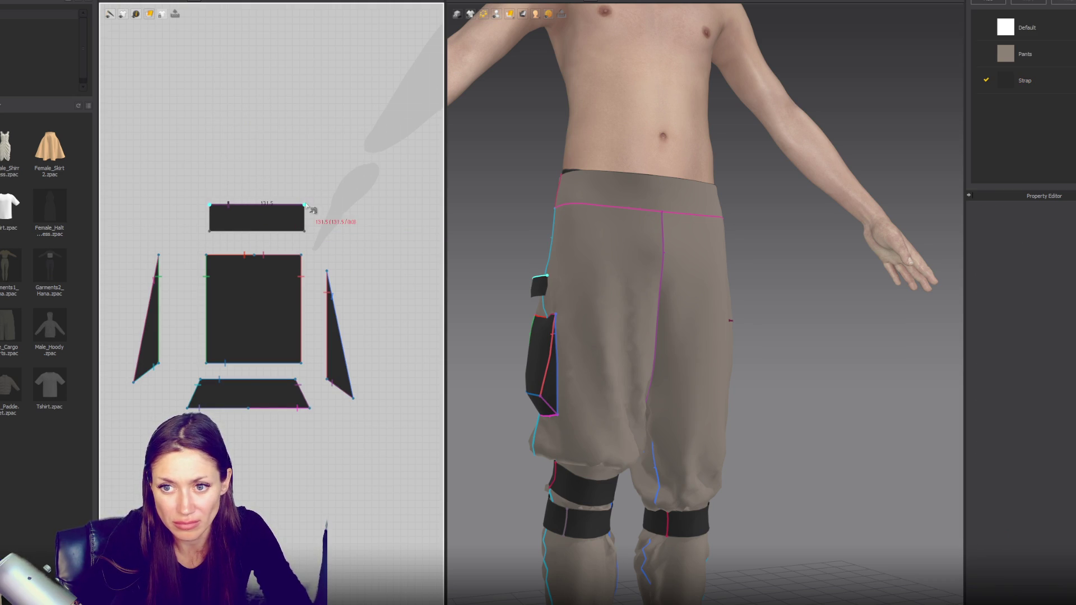
{"action": "left_click", "coordinate": [307, 257]}
{"action": "type", "text": "a4"}
{"action": "key", "text": "Return"}
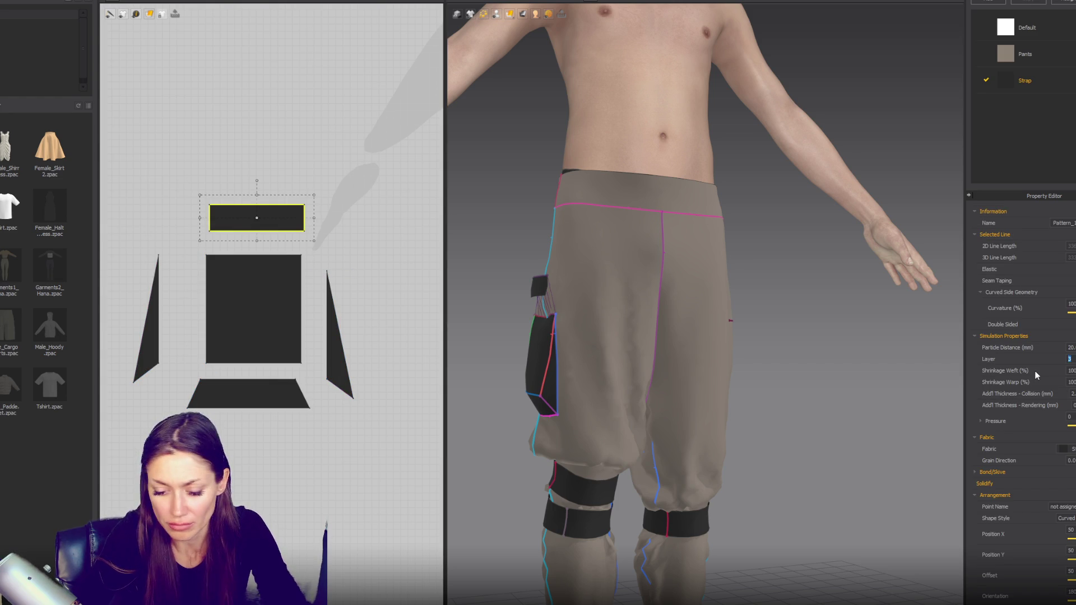
{"action": "key", "text": "space"}
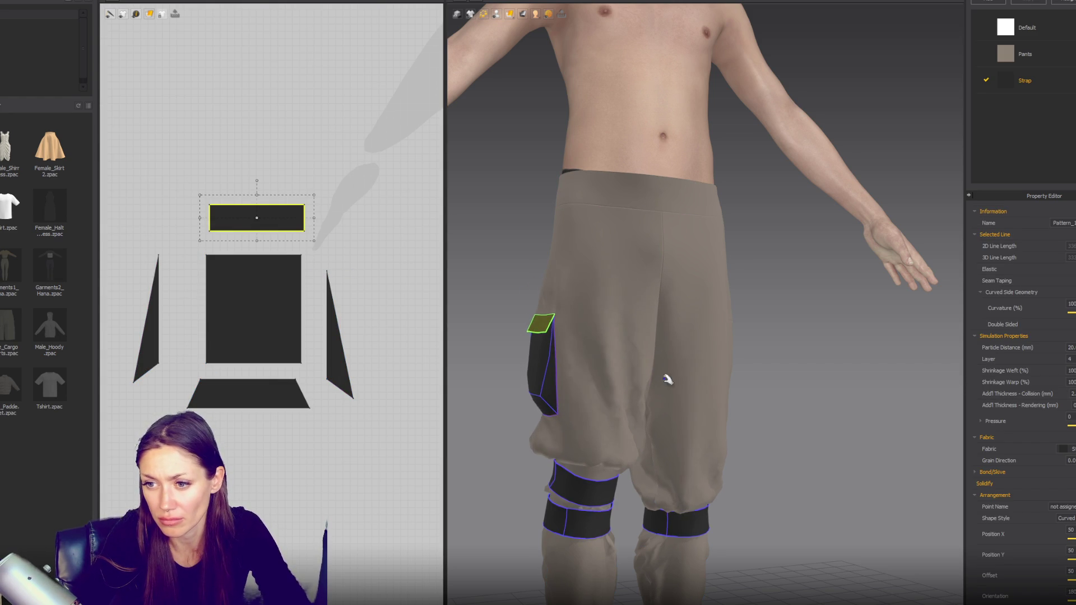
Step: Fold the flap down over the pocket opening with Fold Arrangement
{"action": "left_click", "coordinate": [776, 410]}
{"action": "right_click_drag", "start_coordinate": [775, 410], "coordinate": [533, 324]}
{"action": "scroll", "coordinate": [677, 296], "scroll_direction": "up", "scroll_amount": 3}
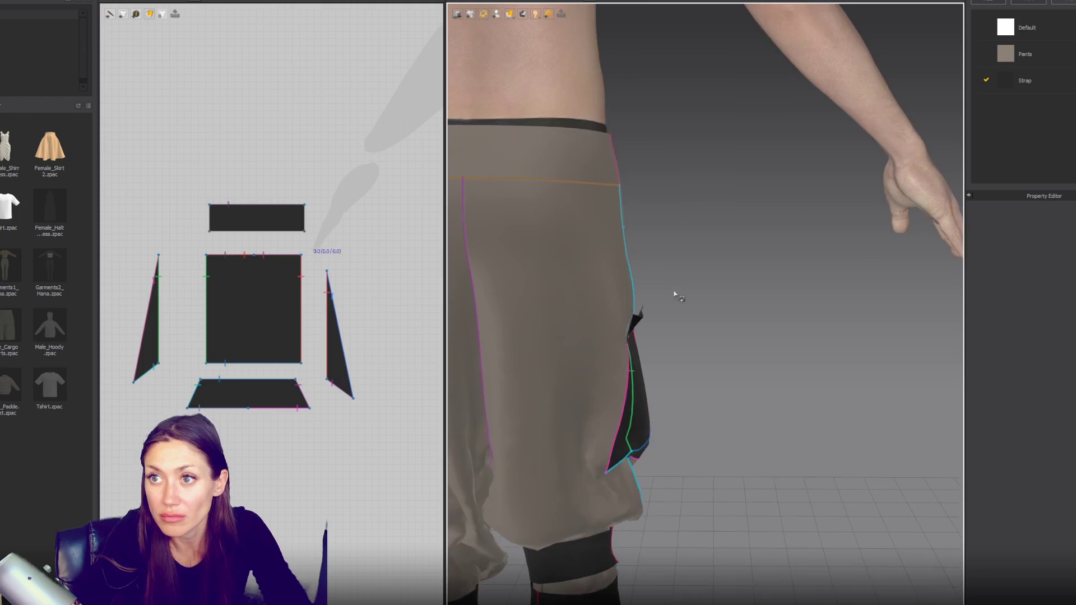
{"action": "right_click_drag", "start_coordinate": [676, 296], "coordinate": [559, 17]}
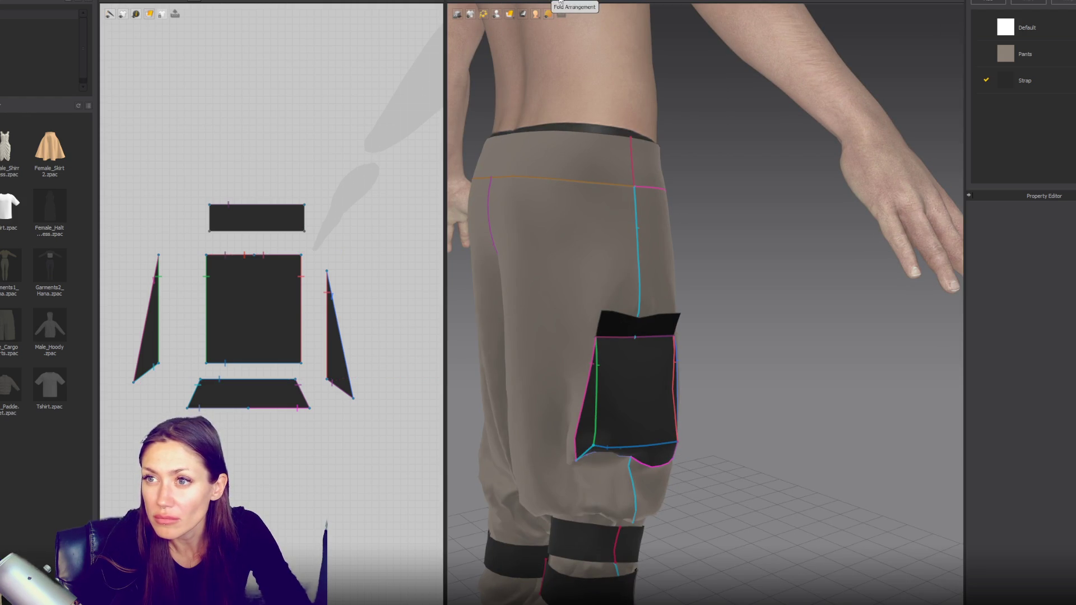
{"action": "left_click", "coordinate": [641, 338]}
{"action": "right_click_drag", "start_coordinate": [646, 340], "coordinate": [631, 344]}
{"action": "left_click", "coordinate": [630, 347]}
{"action": "left_click_drag", "start_coordinate": [627, 323], "coordinate": [629, 364]}
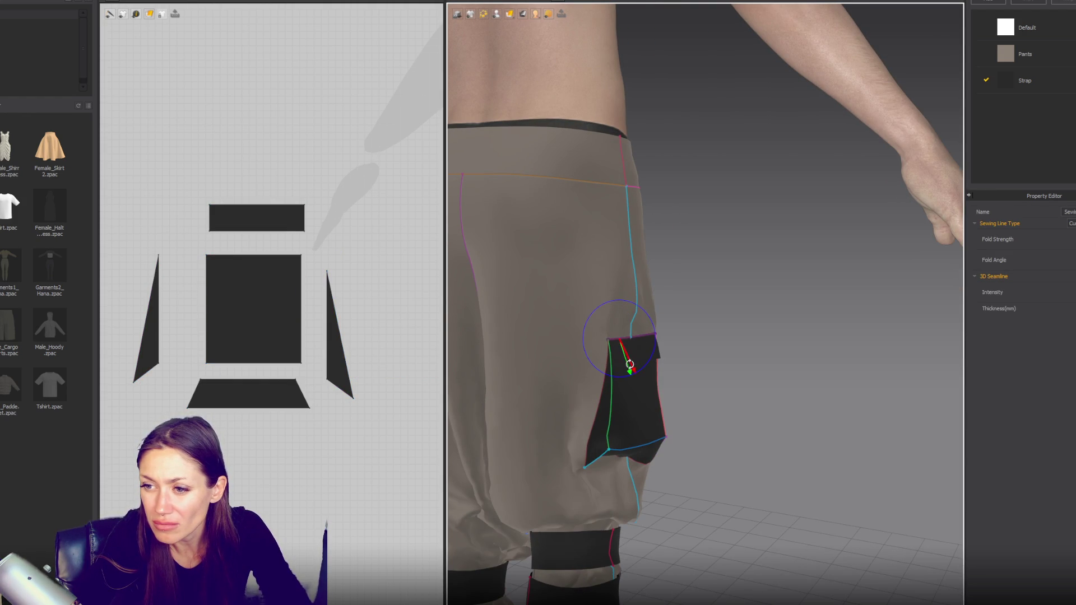
{"action": "left_click", "coordinate": [697, 373]}
{"action": "right_click_drag", "start_coordinate": [706, 372], "coordinate": [612, 318]}
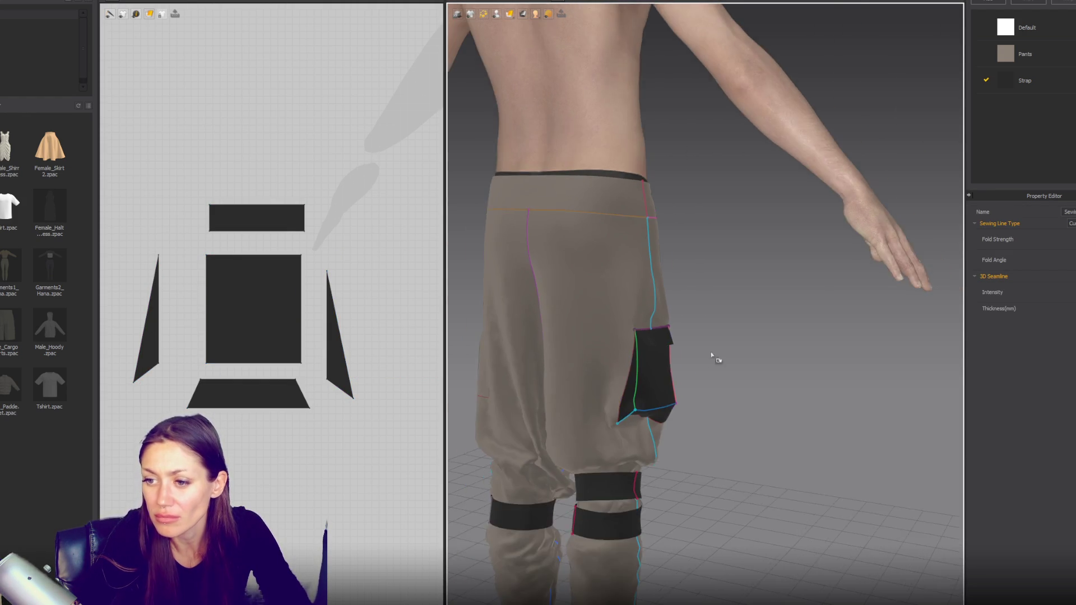
{"action": "left_click", "coordinate": [622, 340]}
{"action": "scroll", "coordinate": [373, 454], "scroll_direction": "up", "scroll_amount": 3}
{"action": "scroll", "coordinate": [328, 322], "scroll_direction": "up", "scroll_amount": 3}
{"action": "scroll", "coordinate": [321, 323], "scroll_direction": "up", "scroll_amount": 3}
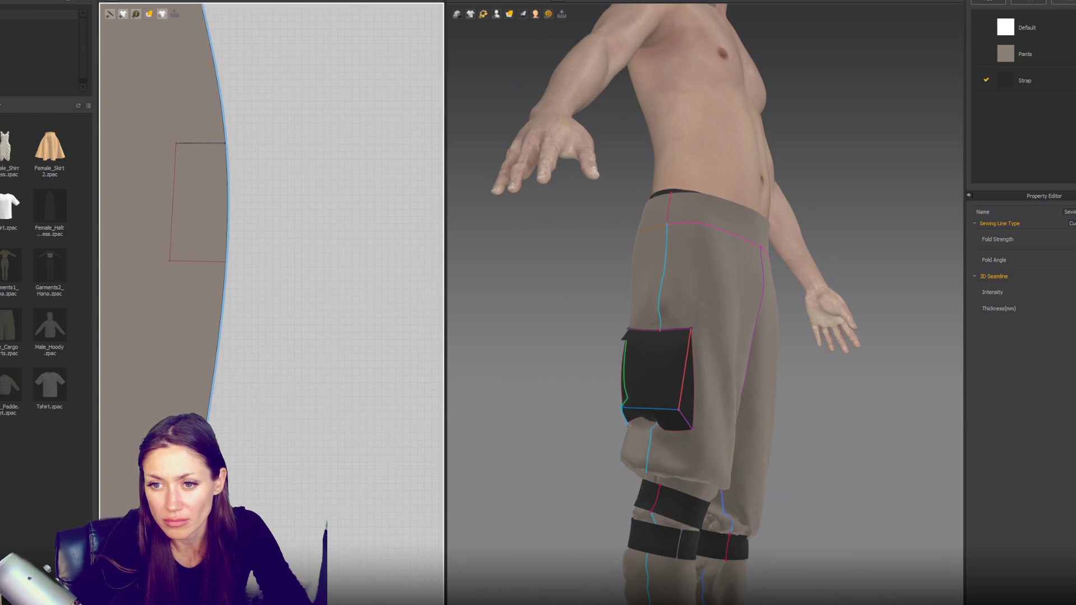
Step: Select the pocket outline's bottom edge and view the pants from the rear
{"action": "left_click", "coordinate": [208, 261]}
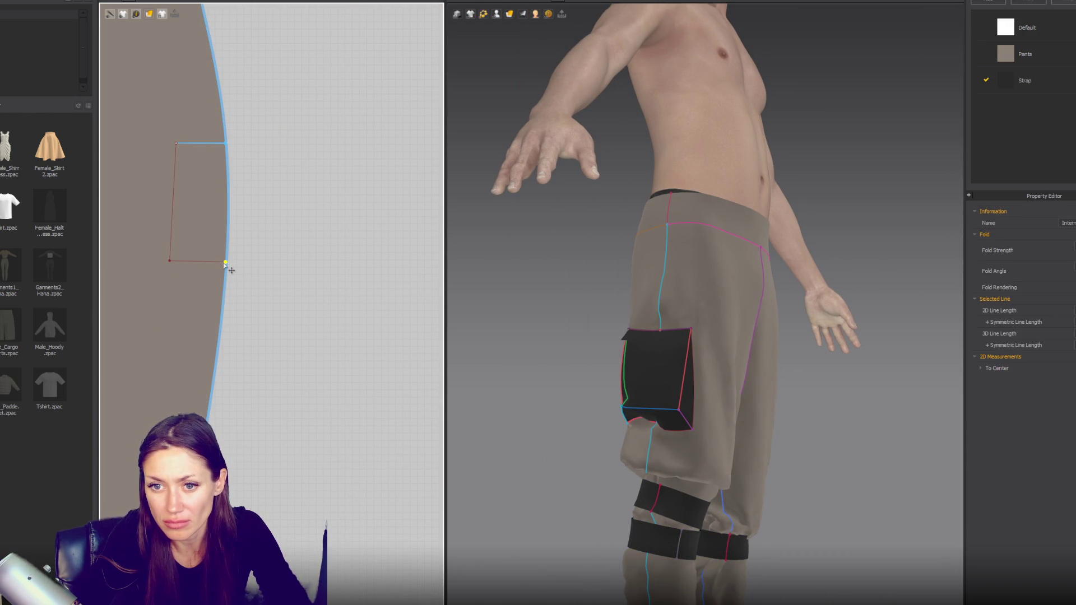
{"action": "right_click_drag", "start_coordinate": [589, 336], "coordinate": [750, 343]}
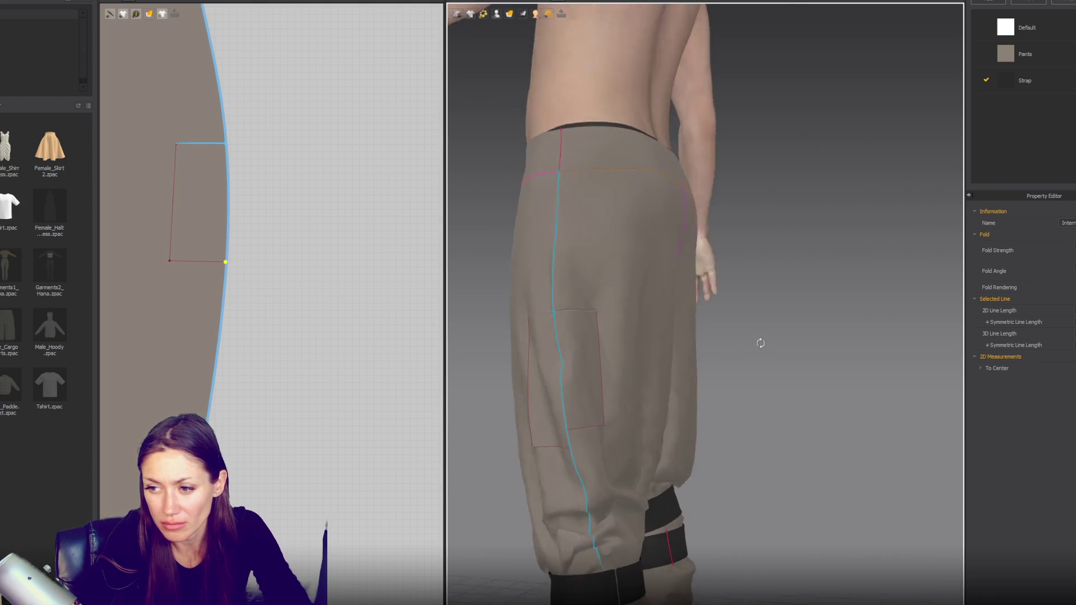
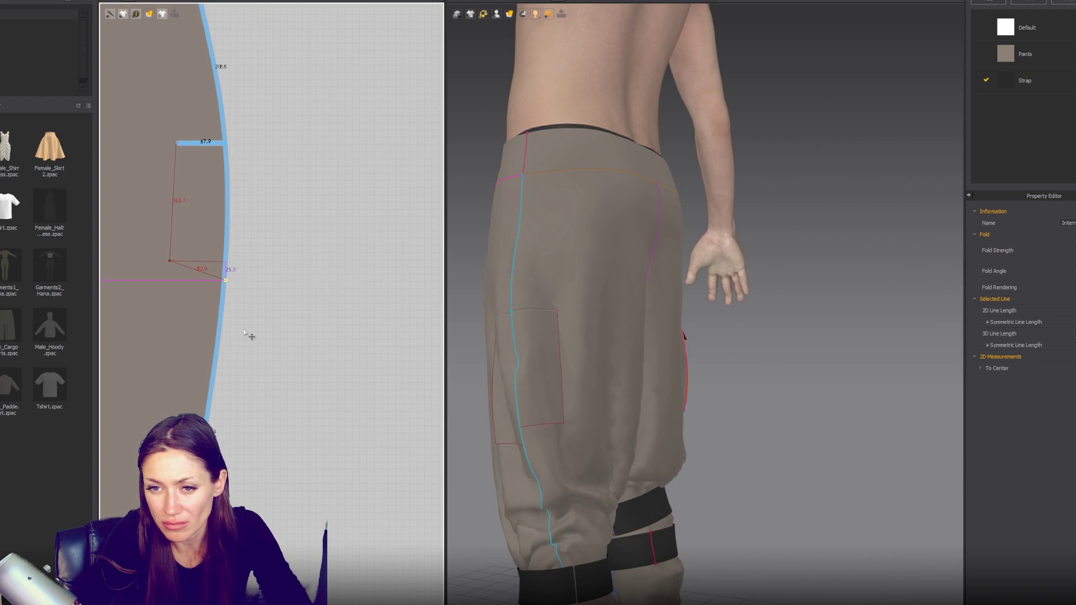
Step: Cut & Sew the back-leg pocket outline into its own piece and shift it right of the opening
{"action": "left_click_drag", "start_coordinate": [225, 281], "coordinate": [232, 288]}
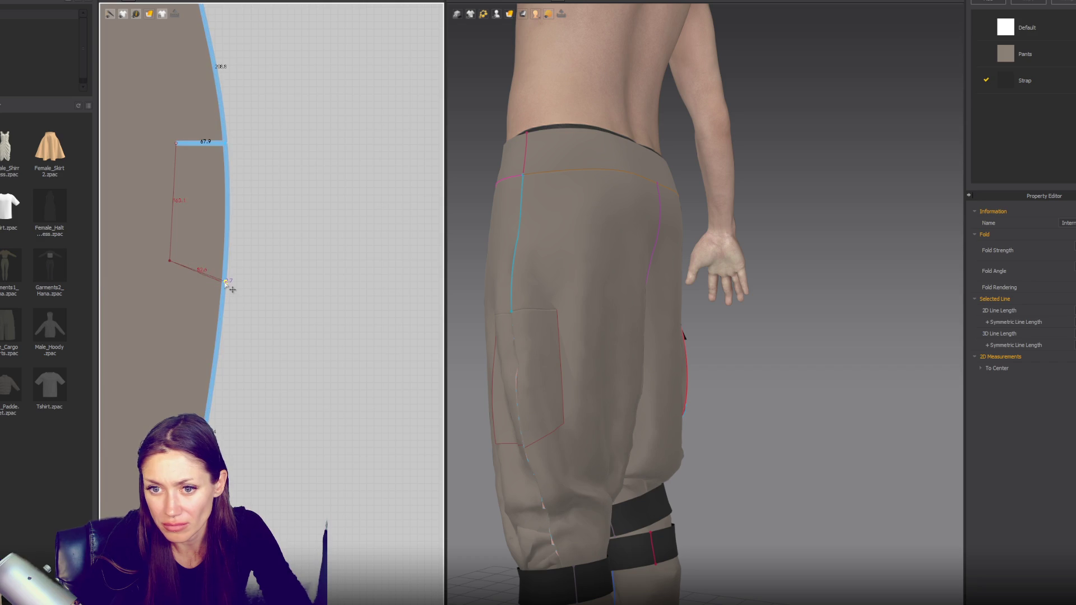
{"action": "mouse_move", "coordinate": [568, 373]}
{"action": "right_mouse_down"}
{"action": "mouse_move", "coordinate": [605, 367]}
{"action": "mouse_move", "coordinate": [594, 373]}
{"action": "right_mouse_up"}
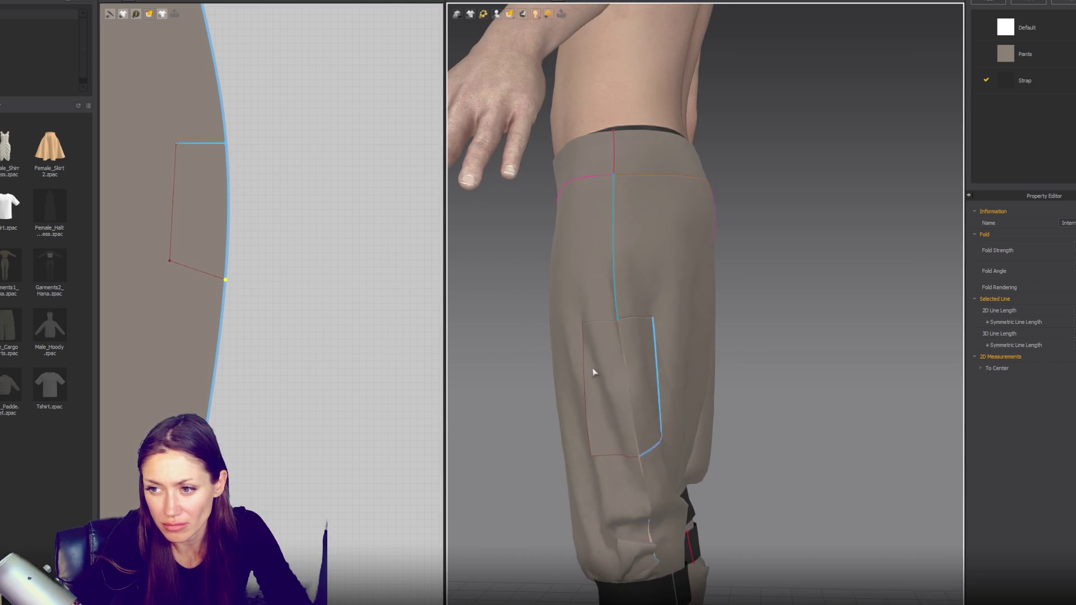
{"action": "left_click", "coordinate": [172, 243]}
{"action": "right_click", "coordinate": [173, 241]}
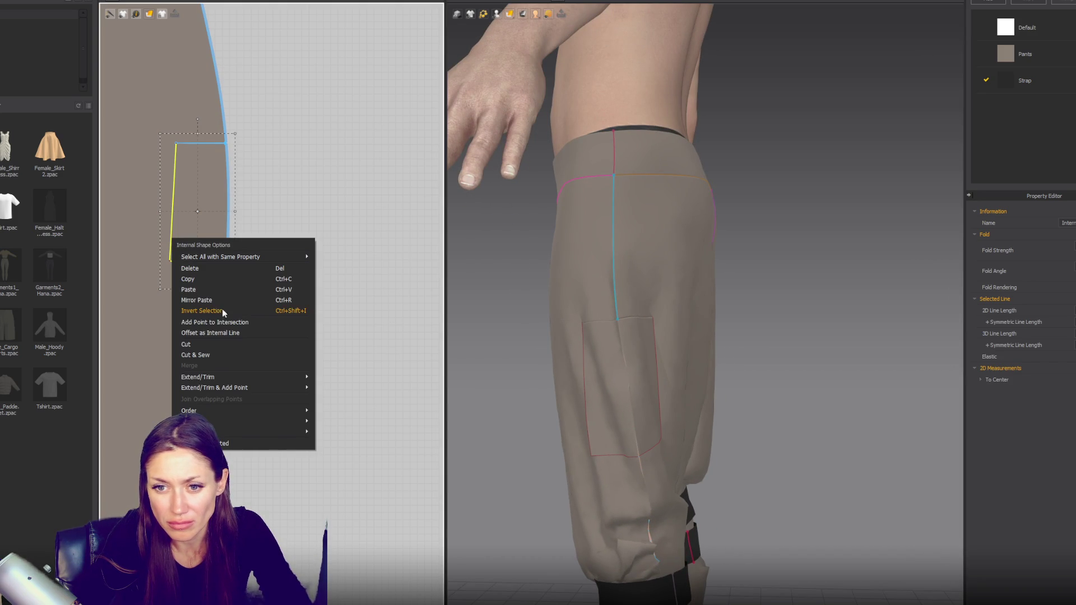
{"action": "left_click", "coordinate": [217, 354]}
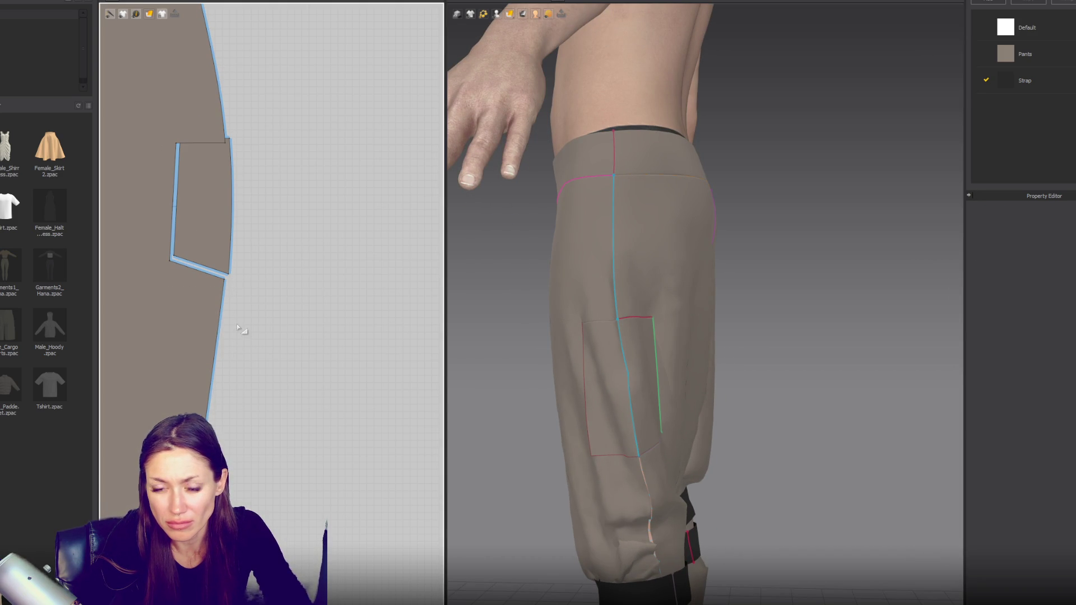
{"action": "left_click_drag", "start_coordinate": [216, 245], "coordinate": [252, 252]}
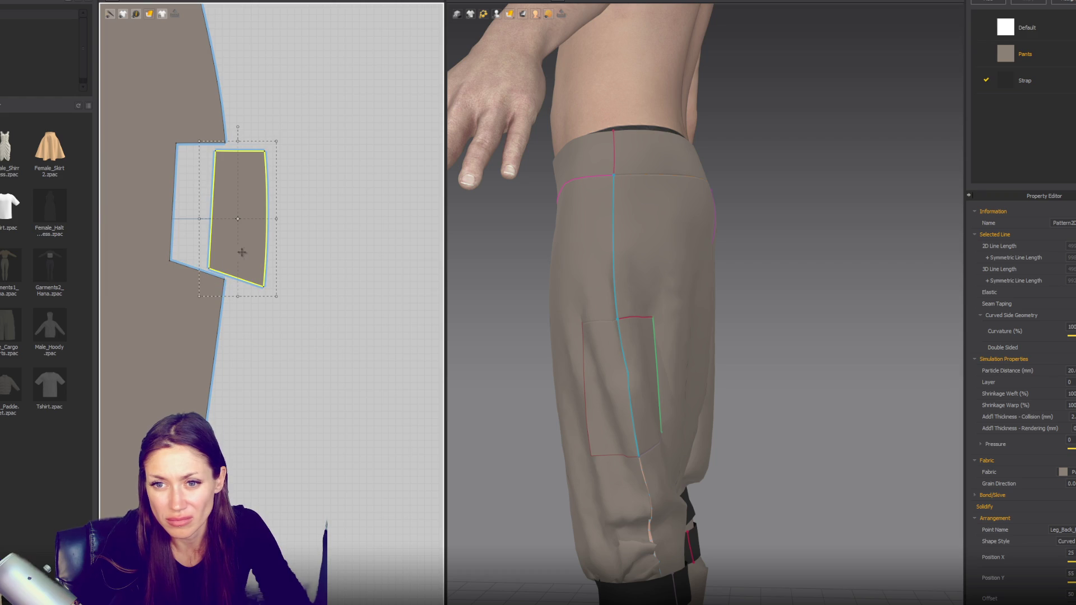
{"action": "key", "text": "n"}
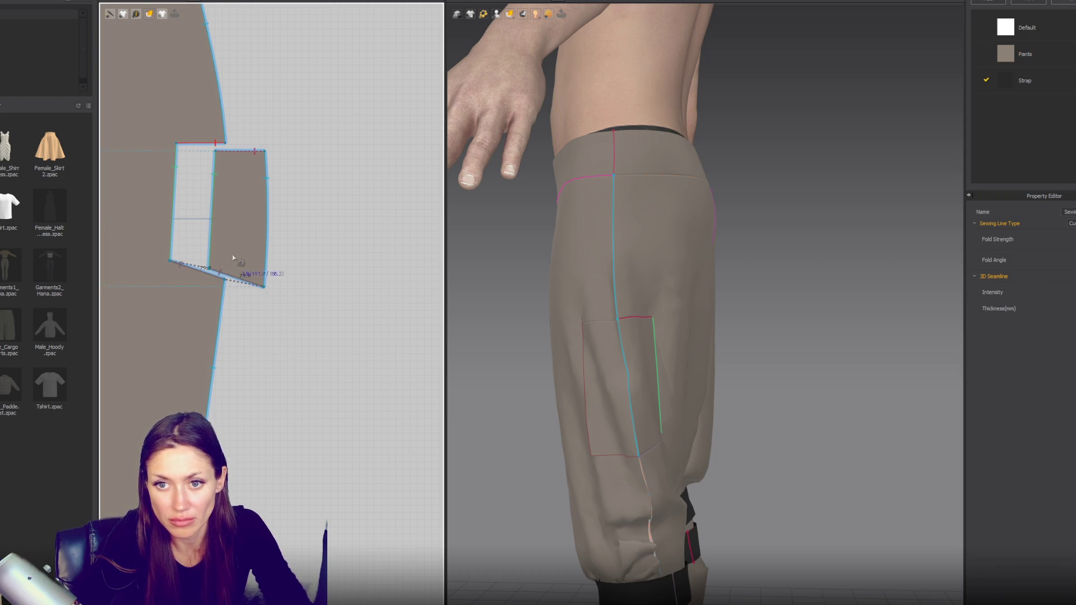
{"action": "scroll", "coordinate": [234, 258], "scroll_direction": "down", "scroll_amount": 5}
{"action": "scroll", "coordinate": [343, 289], "scroll_direction": "down", "scroll_amount": 3}
Step: Select the top, vertical and corner lines of the other leg's pocket rectangle
{"action": "left_click", "coordinate": [277, 282]}
{"action": "left_click", "coordinate": [288, 278]}
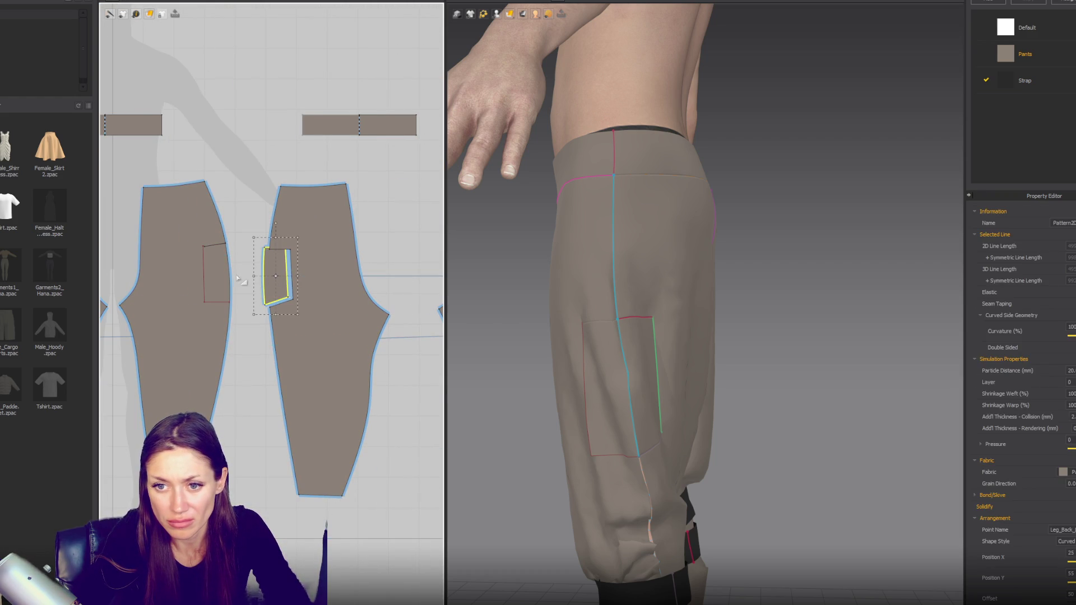
{"action": "scroll", "coordinate": [201, 279], "scroll_direction": "up", "scroll_amount": 4}
{"action": "scroll", "coordinate": [201, 281], "scroll_direction": "up", "scroll_amount": 1}
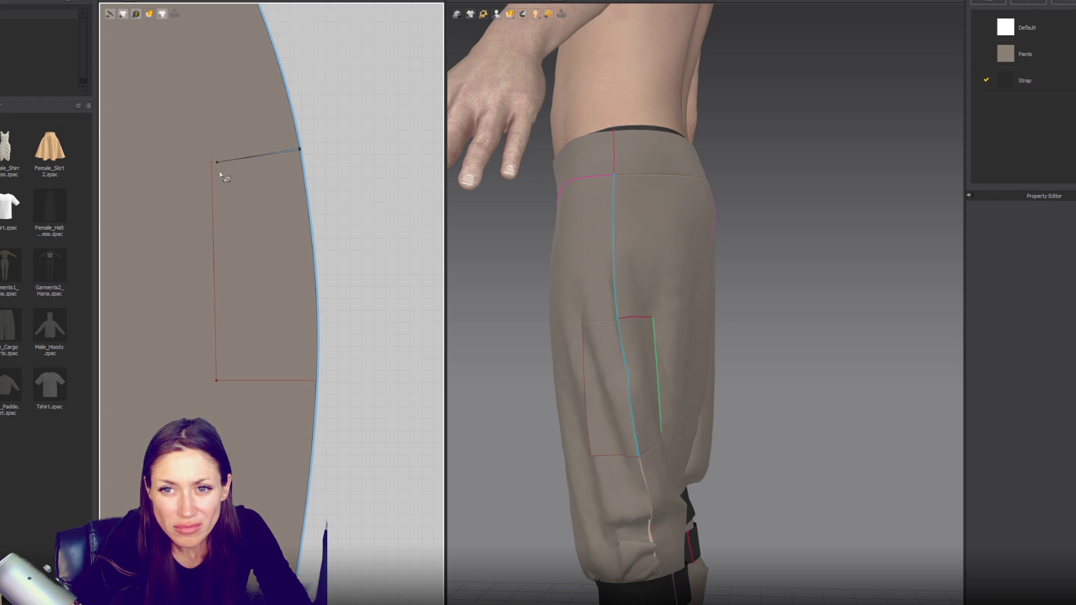
{"action": "left_click", "coordinate": [215, 162]}
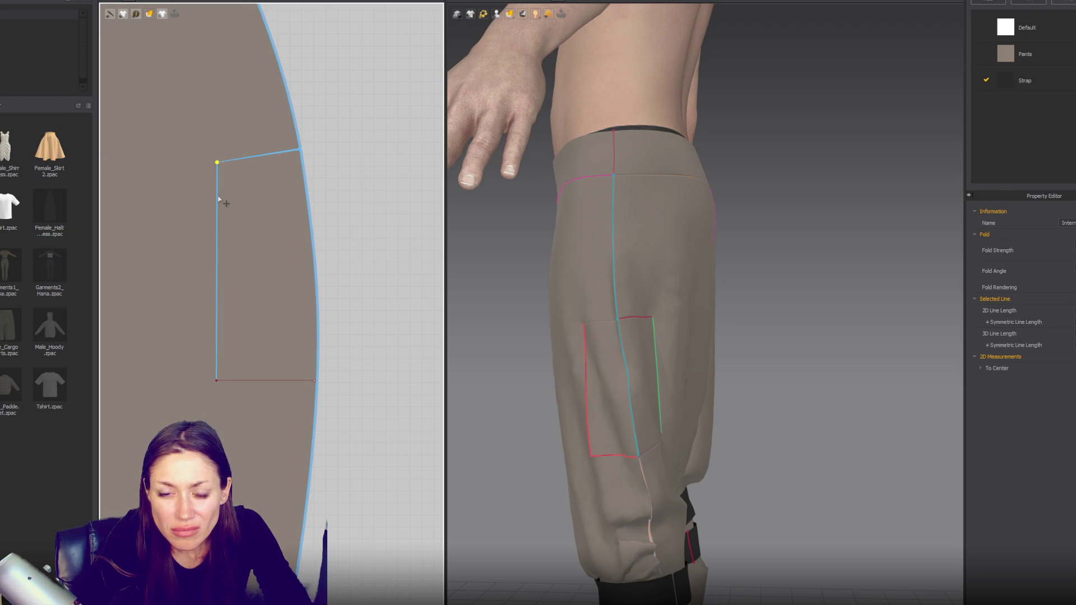
{"action": "left_click", "coordinate": [218, 202]}
{"action": "left_click", "coordinate": [315, 382]}
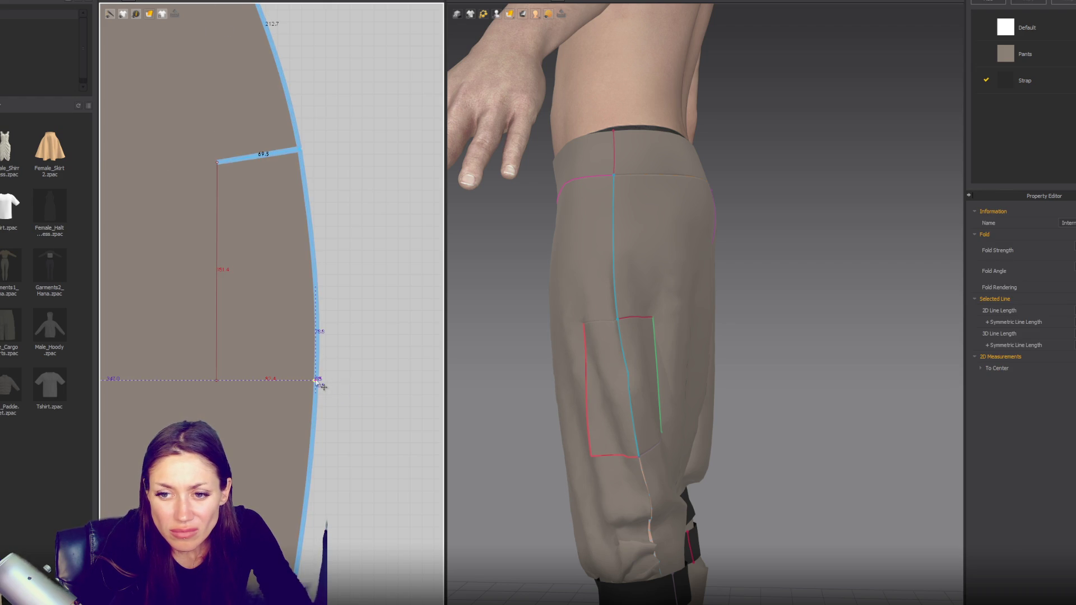
Step: Cut & Sew the selected pocket outline into a separate front-leg pocket piece
{"action": "left_click", "coordinate": [218, 311], "text": "shift"}
{"action": "right_click", "coordinate": [218, 311]}
{"action": "left_click", "coordinate": [256, 420]}
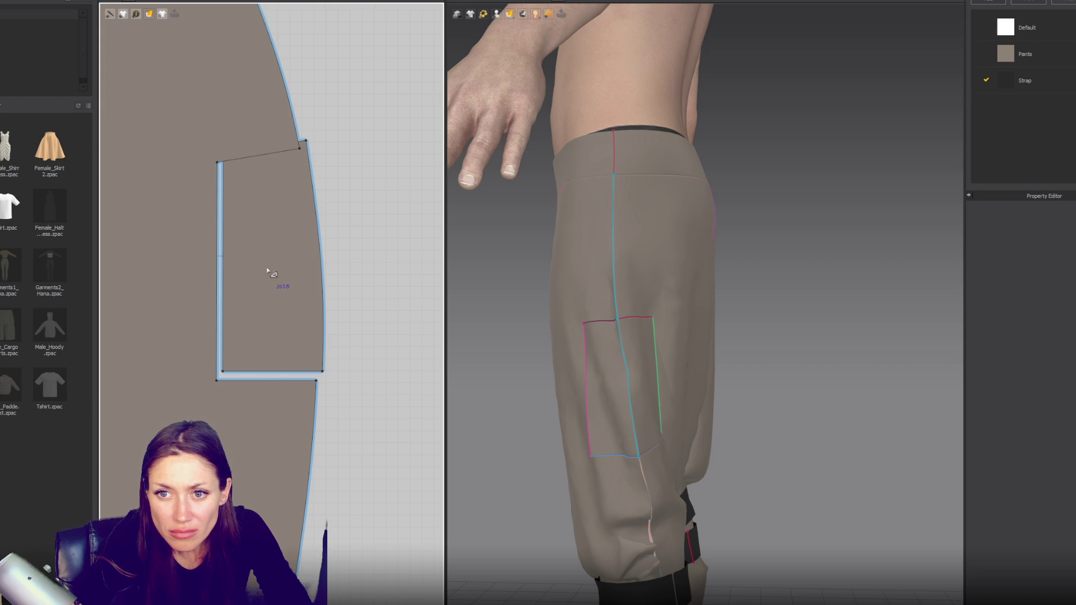
{"action": "left_click", "coordinate": [294, 285]}
{"action": "scroll", "coordinate": [294, 278], "scroll_direction": "down", "scroll_amount": 3}
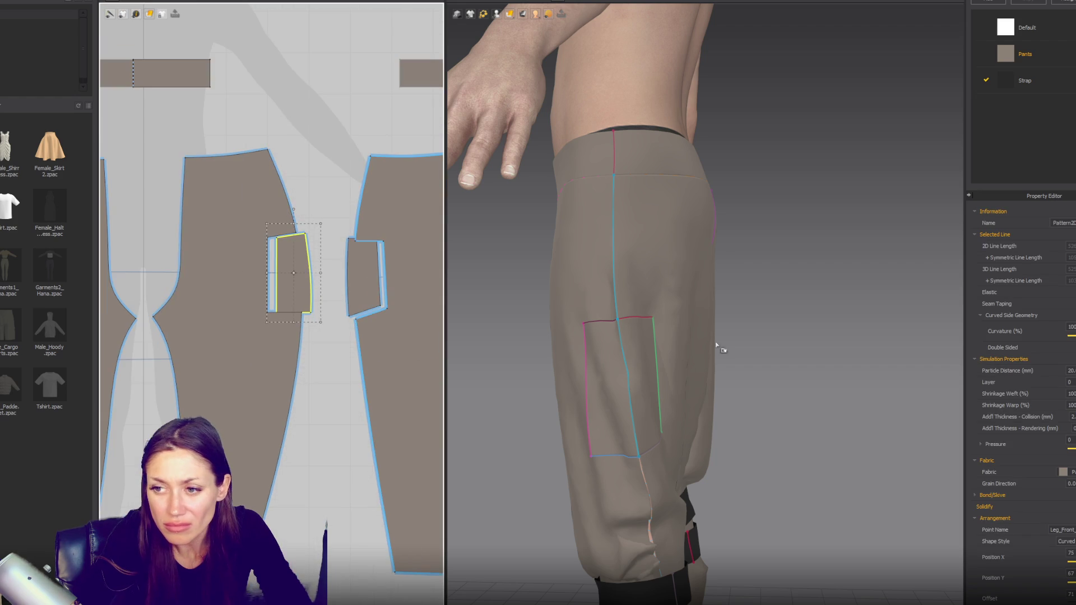
{"action": "scroll", "coordinate": [713, 349], "scroll_direction": "down", "scroll_amount": 5}
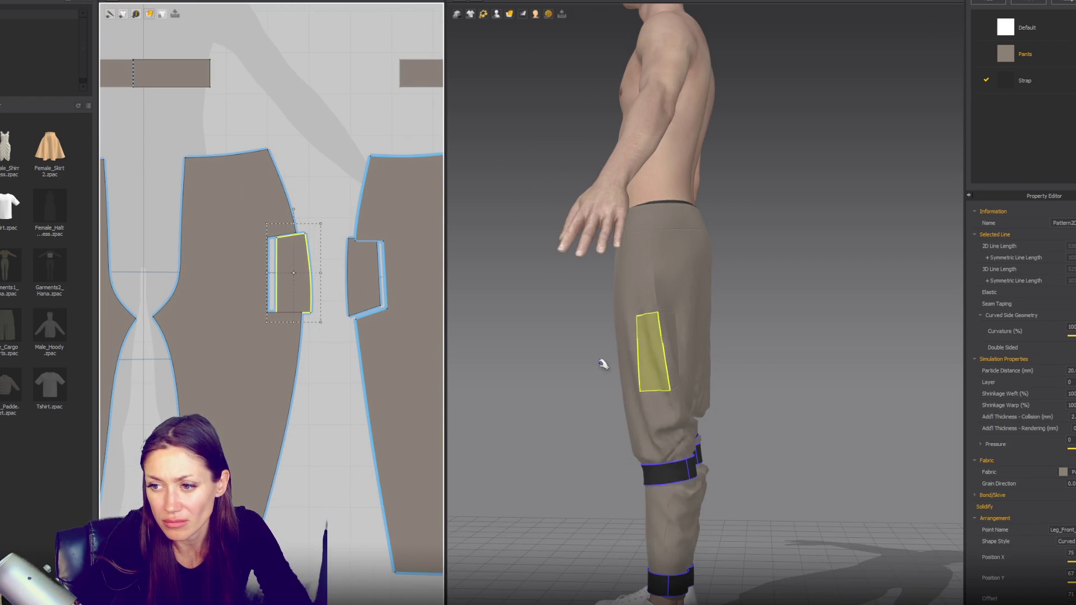
{"action": "right_click_drag", "start_coordinate": [820, 364], "coordinate": [586, 366]}
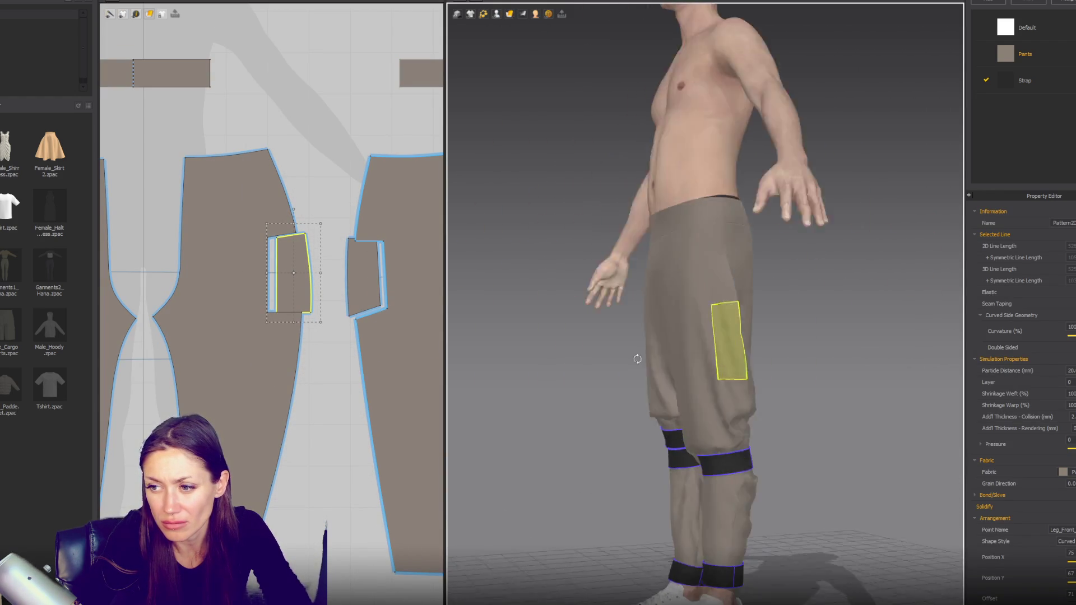
{"action": "mouse_move", "coordinate": [585, 366]}
{"action": "right_mouse_down"}
{"action": "mouse_move", "coordinate": [875, 368]}
{"action": "mouse_move", "coordinate": [829, 356]}
{"action": "mouse_move", "coordinate": [830, 320]}
{"action": "right_mouse_up"}
{"action": "scroll", "coordinate": [654, 396], "scroll_direction": "up", "scroll_amount": 3}
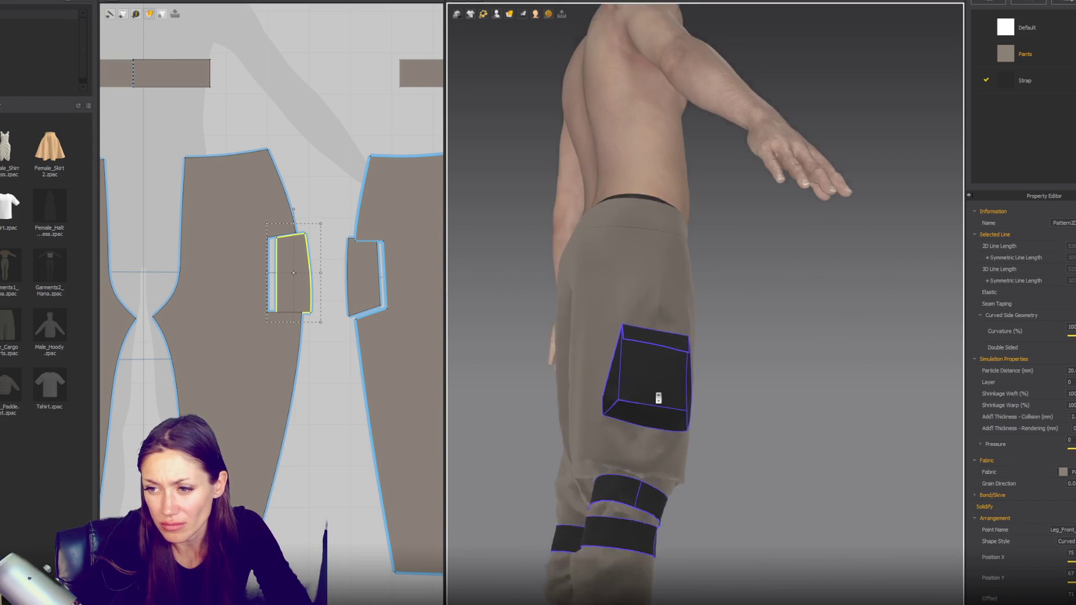
{"action": "scroll", "coordinate": [623, 388], "scroll_direction": "up", "scroll_amount": 3}
{"action": "mouse_move", "coordinate": [622, 388]}
{"action": "right_mouse_down"}
{"action": "mouse_move", "coordinate": [709, 343]}
{"action": "mouse_move", "coordinate": [732, 362]}
{"action": "mouse_move", "coordinate": [684, 401]}
{"action": "mouse_move", "coordinate": [633, 418]}
{"action": "right_mouse_up"}
{"action": "scroll", "coordinate": [354, 354], "scroll_direction": "down", "scroll_amount": 2}
{"action": "scroll", "coordinate": [354, 353], "scroll_direction": "down", "scroll_amount": 3}
{"action": "scroll", "coordinate": [215, 349], "scroll_direction": "up", "scroll_amount": 3}
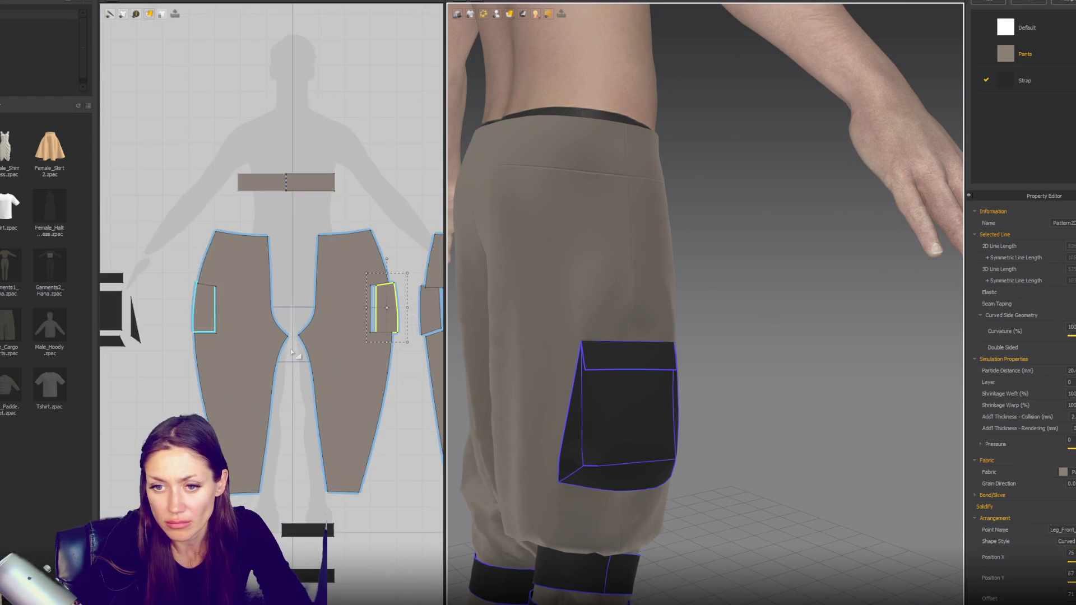
{"action": "scroll", "coordinate": [215, 348], "scroll_direction": "up", "scroll_amount": 2}
{"action": "right_click_drag", "start_coordinate": [215, 348], "coordinate": [379, 371]}
{"action": "right_click_drag", "start_coordinate": [578, 404], "coordinate": [645, 434]}
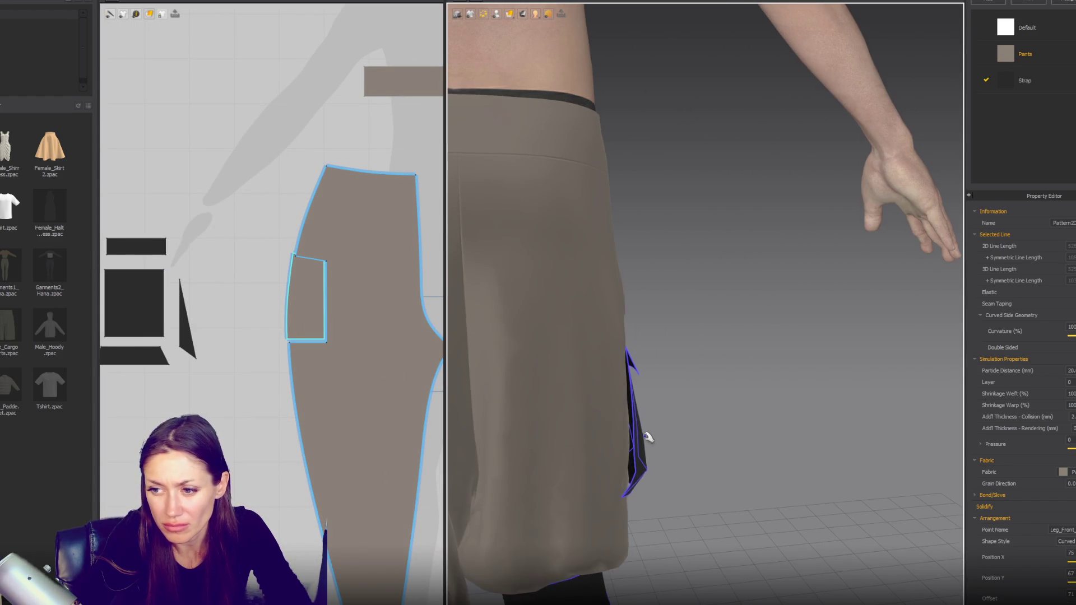
{"action": "left_click", "coordinate": [644, 434]}
{"action": "right_click_drag", "start_coordinate": [756, 440], "coordinate": [471, 421]}
{"action": "left_click", "coordinate": [216, 291]}
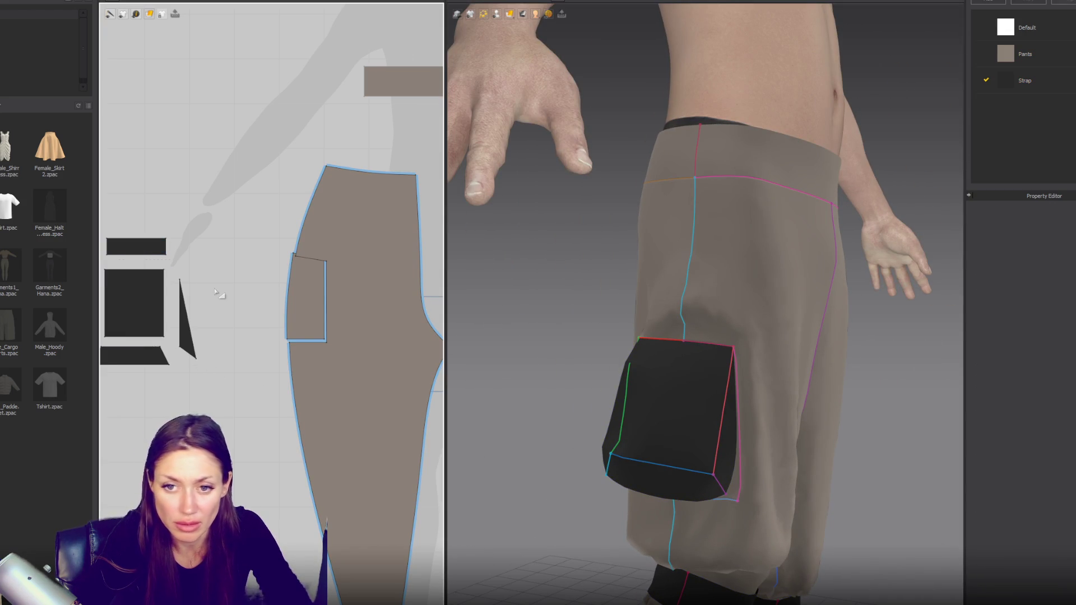
Step: Review the pocket side pieces and trouser panels with all seams and points shown
{"action": "key", "text": "n"}
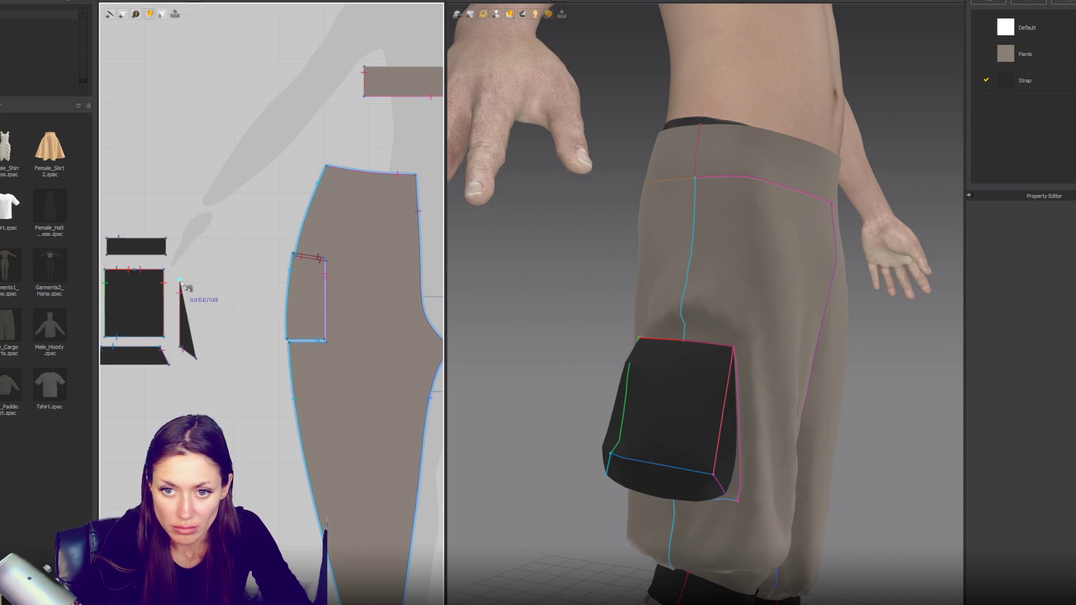
{"action": "left_click", "coordinate": [182, 318]}
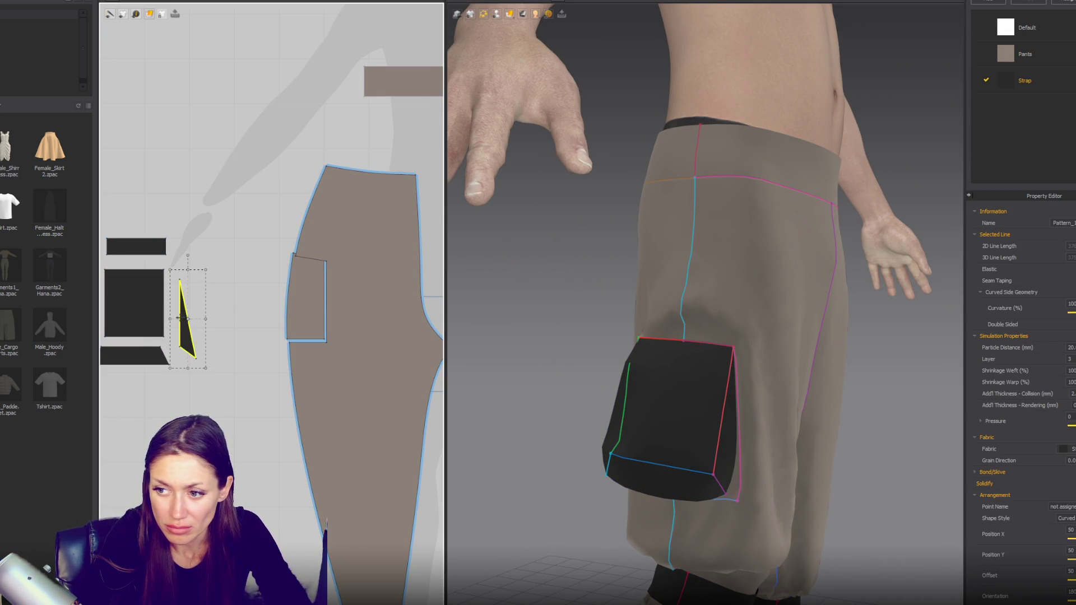
{"action": "left_click", "coordinate": [723, 460]}
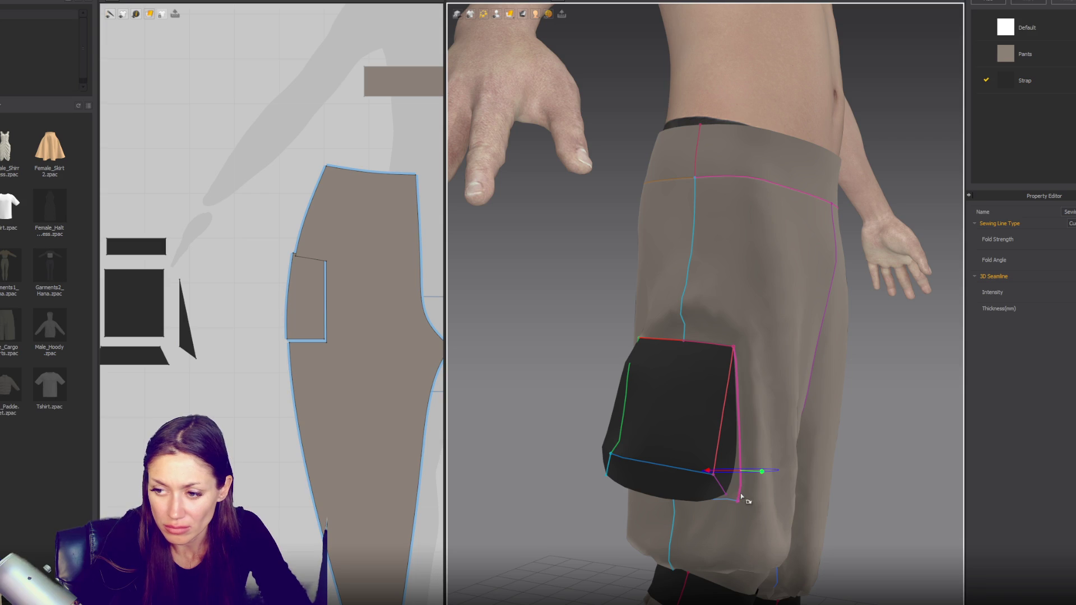
{"action": "middle_click_drag", "start_coordinate": [741, 494], "coordinate": [570, 413]}
{"action": "scroll", "coordinate": [349, 355], "scroll_direction": "down", "scroll_amount": 4}
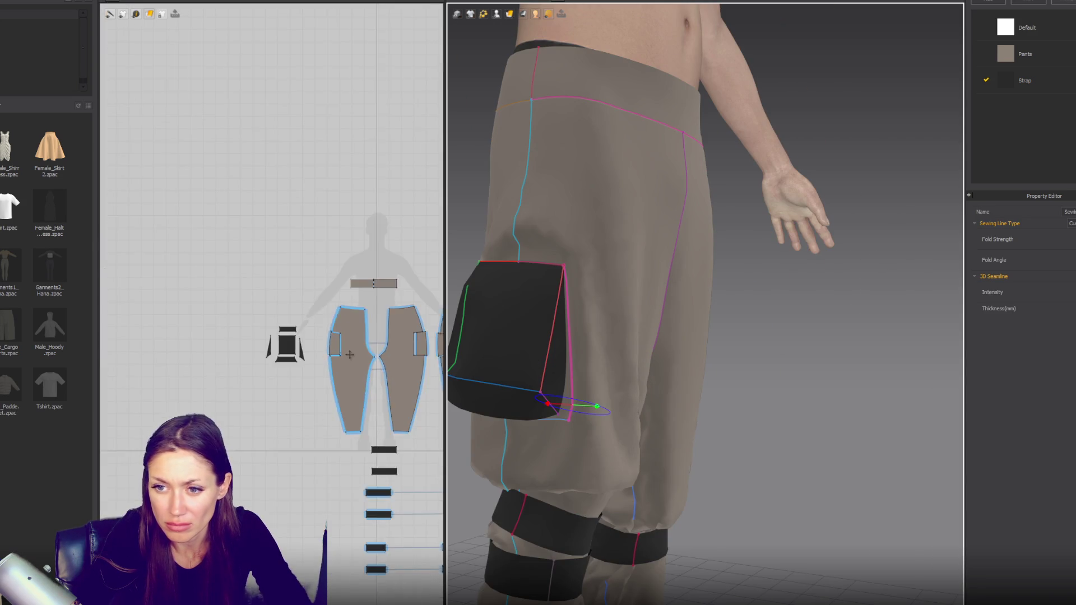
{"action": "scroll", "coordinate": [349, 354], "scroll_direction": "up", "scroll_amount": 3}
{"action": "left_click", "coordinate": [262, 384]}
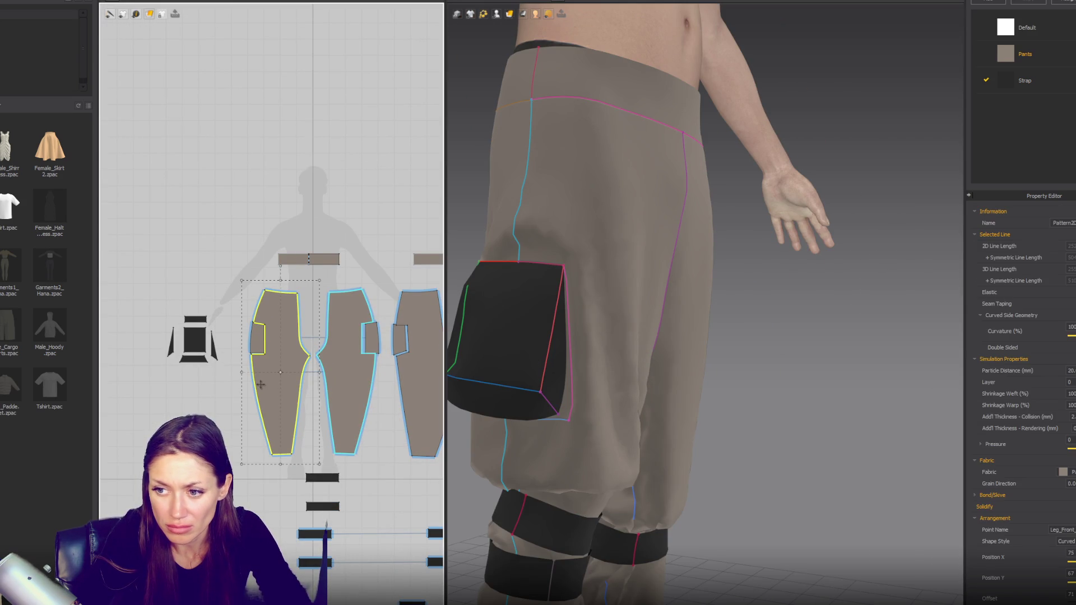
{"action": "left_click", "coordinate": [346, 395]}
{"action": "left_click", "coordinate": [410, 388]}
{"action": "left_click", "coordinate": [493, 355]}
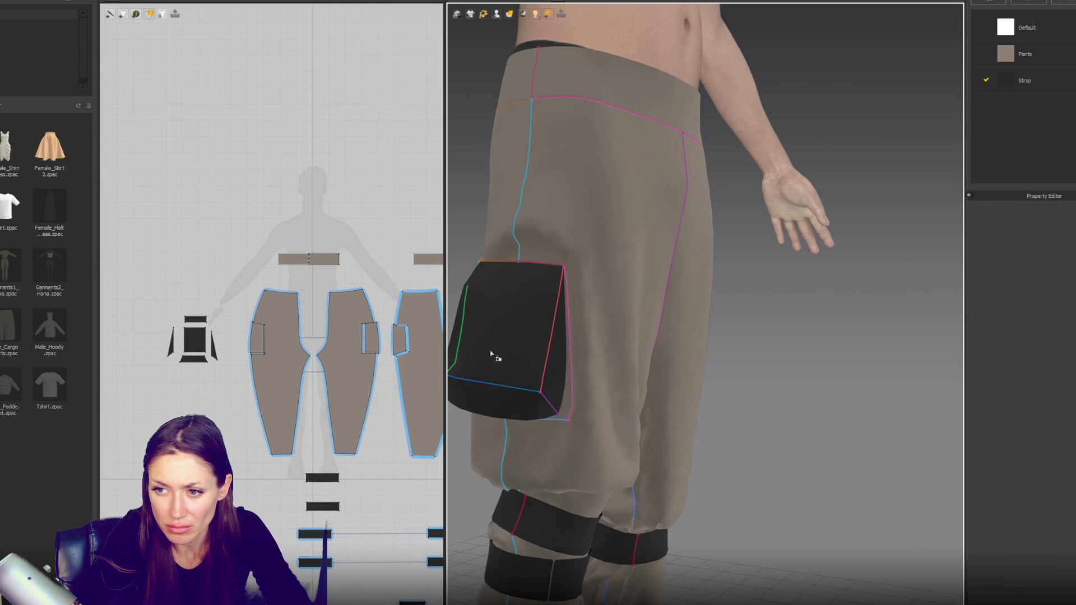
{"action": "scroll", "coordinate": [221, 397], "scroll_direction": "up", "scroll_amount": 2}
{"action": "key", "text": "z"}
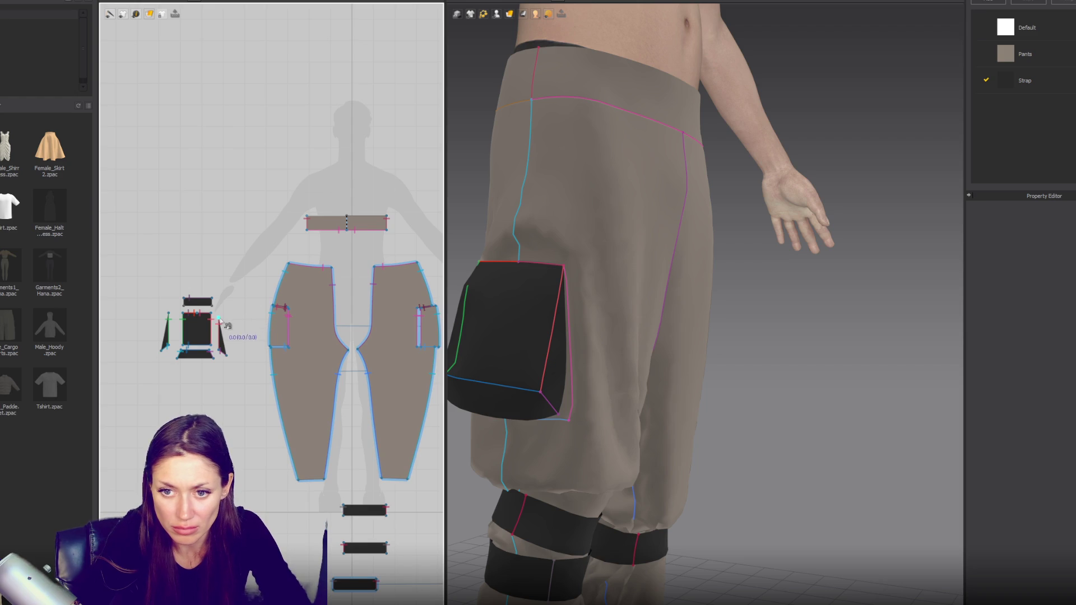
{"action": "scroll", "coordinate": [293, 319], "scroll_direction": "up", "scroll_amount": 2}
{"action": "scroll", "coordinate": [299, 284], "scroll_direction": "up", "scroll_amount": 2}
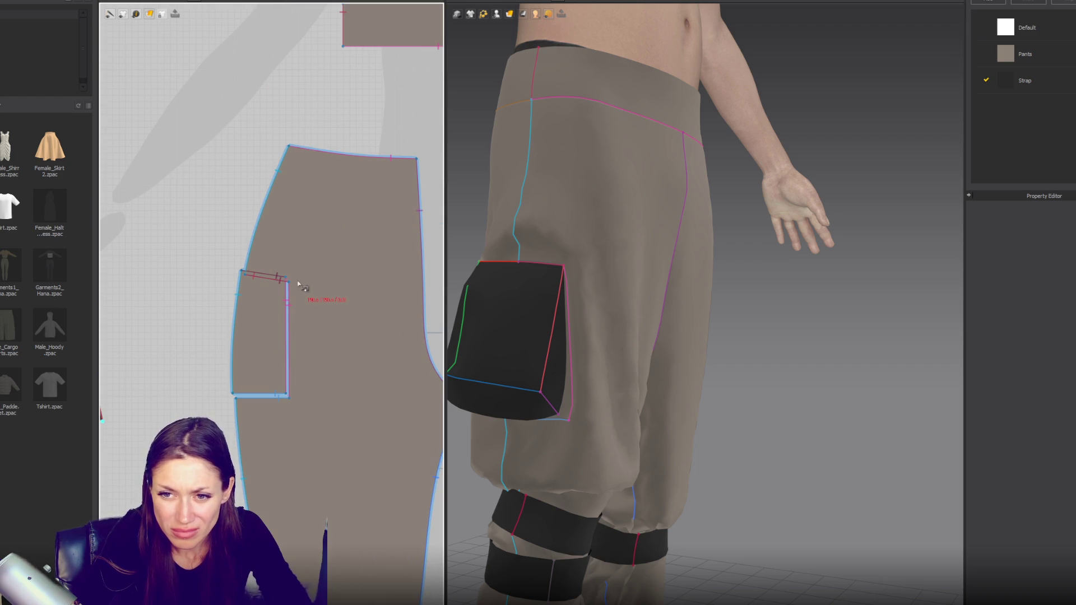
Step: Sew a box pocket side edge to the opening and start the next seam from a triangle piece
{"action": "left_click", "coordinate": [479, 407]}
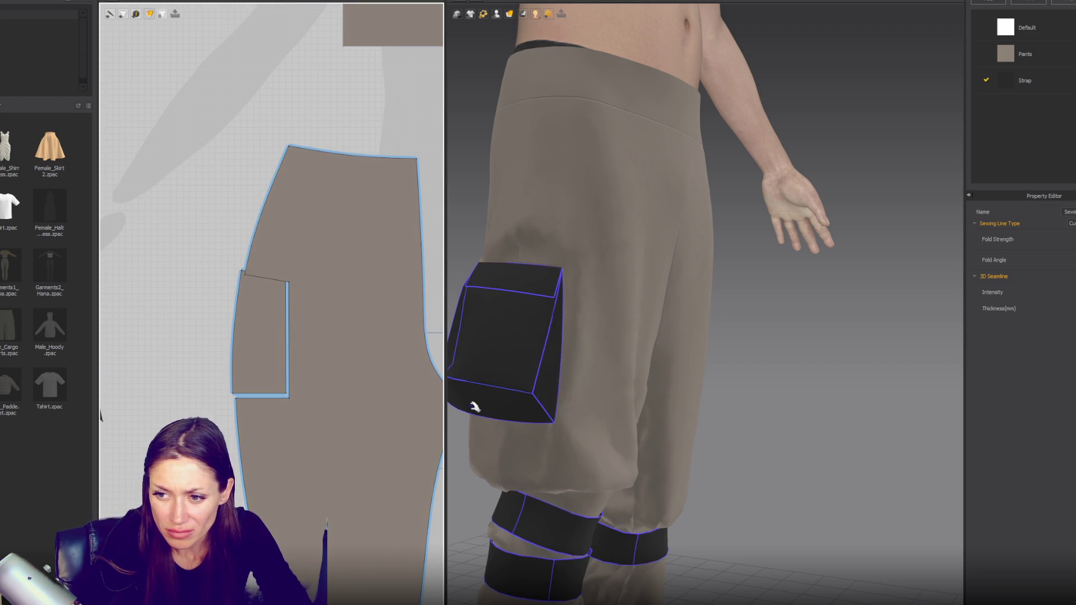
{"action": "scroll", "coordinate": [186, 388], "scroll_direction": "down", "scroll_amount": 2}
{"action": "scroll", "coordinate": [185, 396], "scroll_direction": "down", "scroll_amount": 2}
{"action": "left_click", "coordinate": [195, 414]}
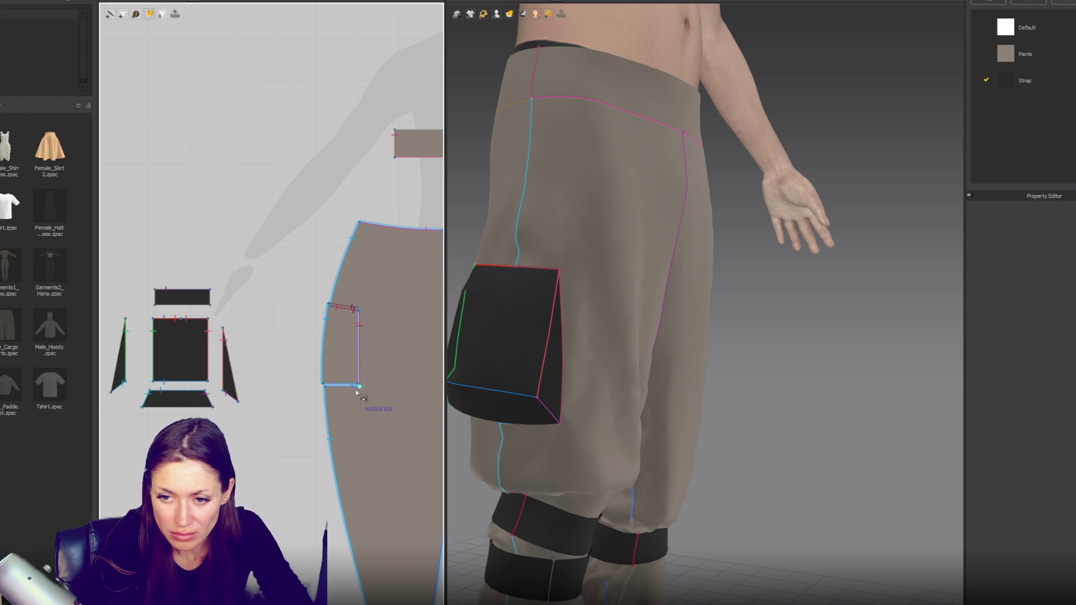
{"action": "left_click", "coordinate": [188, 413]}
{"action": "left_click", "coordinate": [105, 387]}
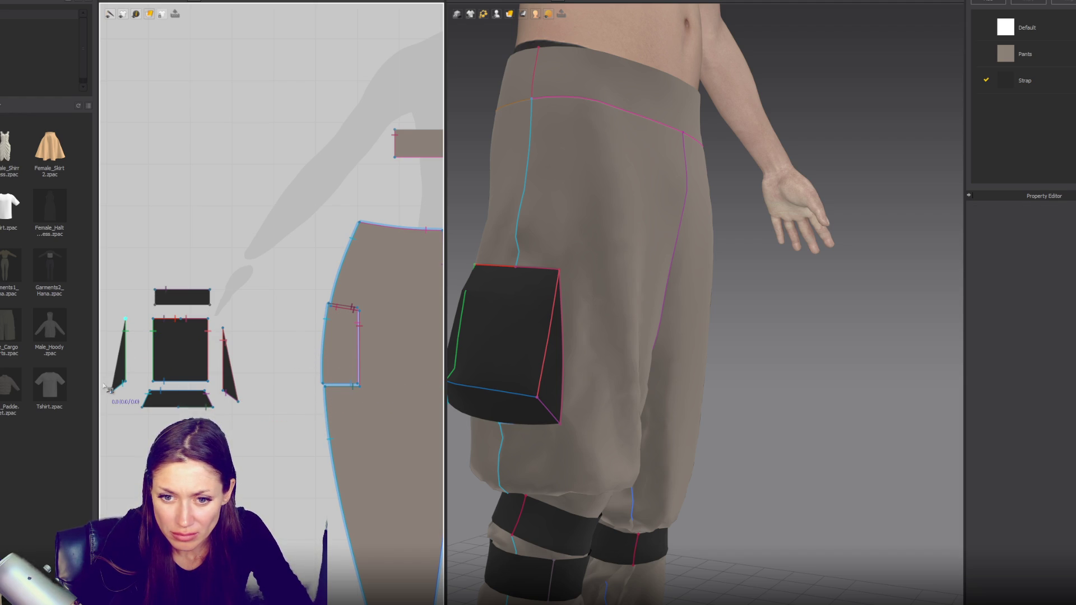
{"action": "scroll", "coordinate": [118, 398], "scroll_direction": "down", "scroll_amount": 3}
{"action": "scroll", "coordinate": [118, 398], "scroll_direction": "down", "scroll_amount": 2}
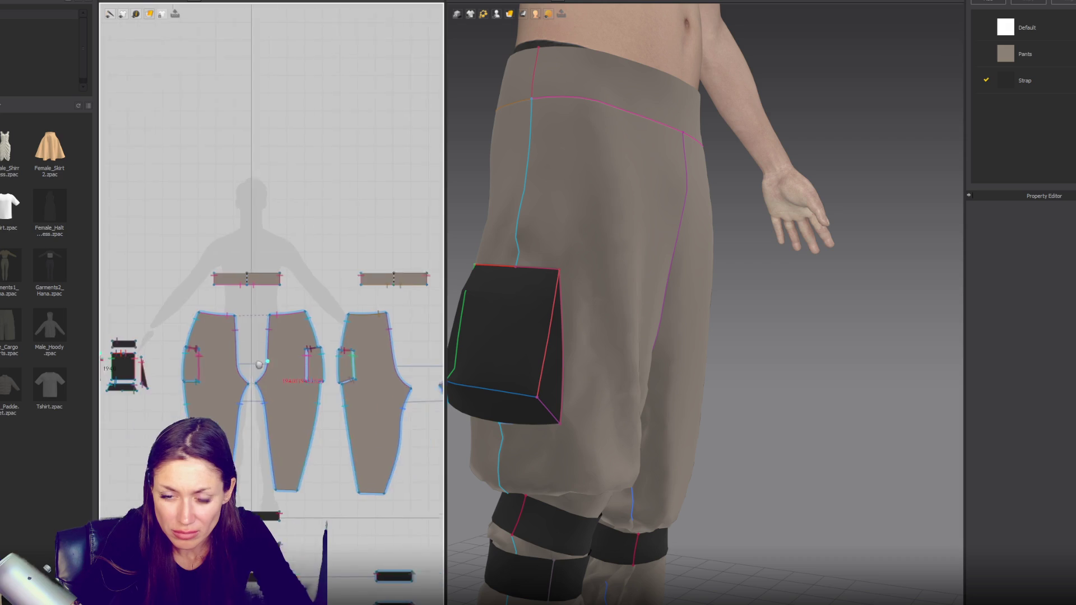
{"action": "scroll", "coordinate": [349, 352], "scroll_direction": "up", "scroll_amount": 3}
Step: Finish the pocket seam, simulate, and undo the crumpled drape back to flat
{"action": "left_click", "coordinate": [352, 379]}
{"action": "key", "text": "space"}
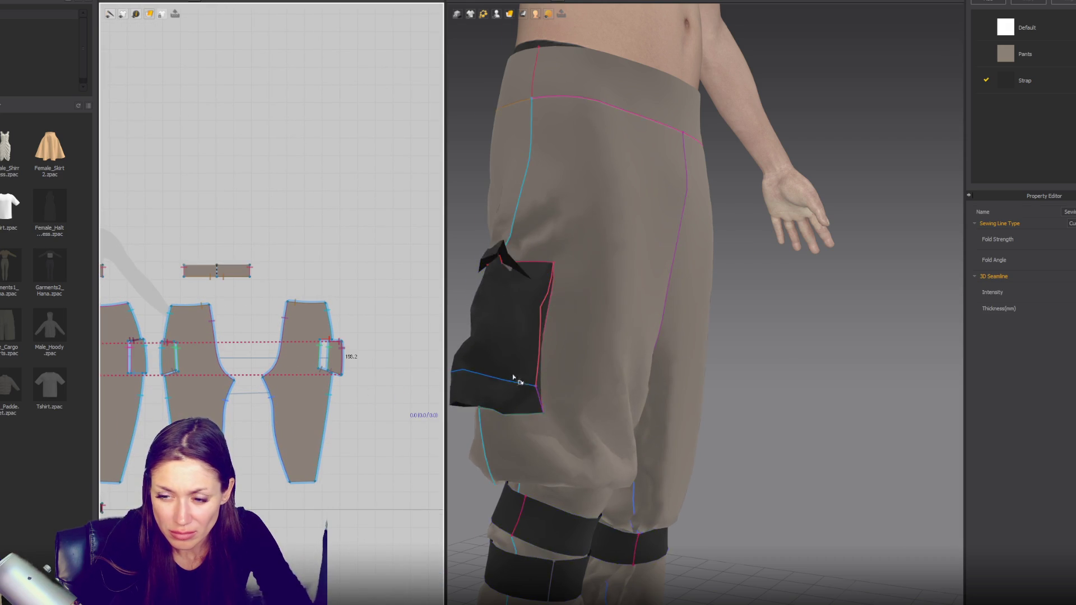
{"action": "right_click_drag", "start_coordinate": [664, 370], "coordinate": [634, 385]}
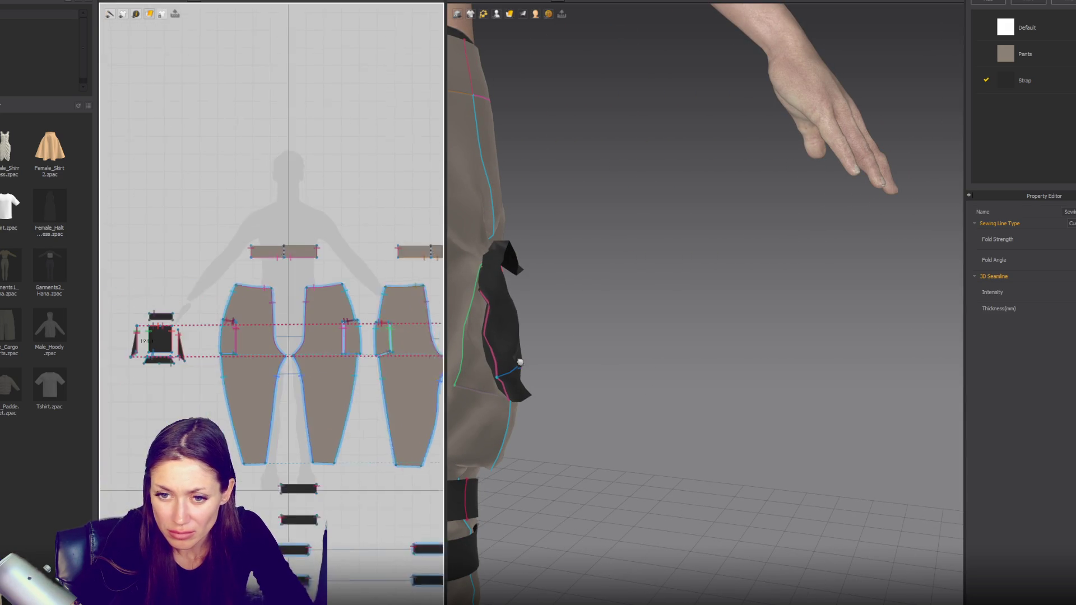
{"action": "scroll", "coordinate": [281, 360], "scroll_direction": "up", "scroll_amount": 3}
{"action": "scroll", "coordinate": [282, 386], "scroll_direction": "down", "scroll_amount": 3}
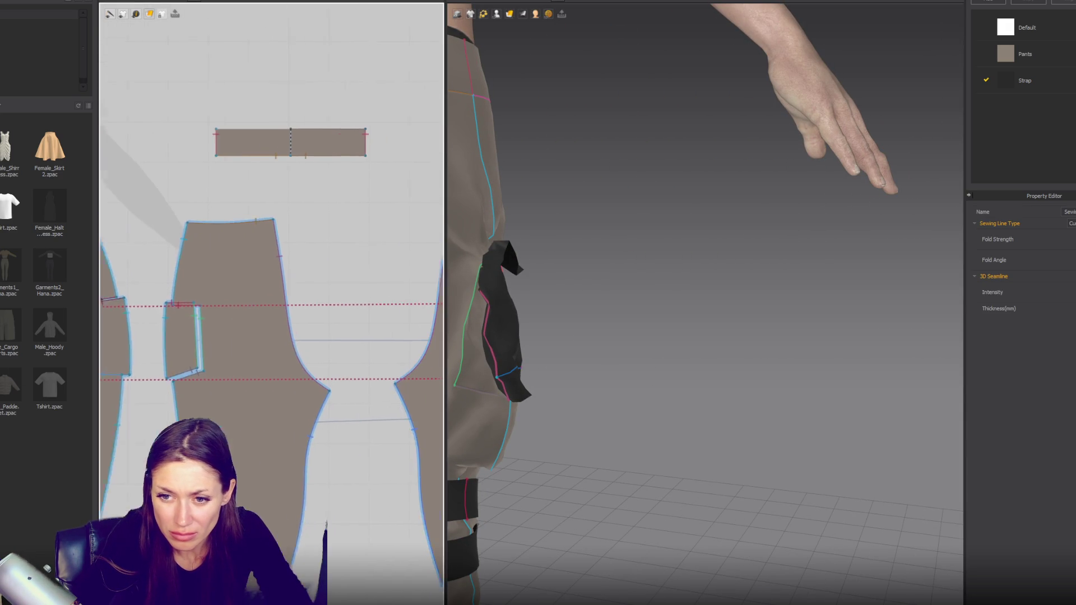
{"action": "scroll", "coordinate": [320, 312], "scroll_direction": "up", "scroll_amount": 3}
{"action": "key", "text": "ctrl+z"}
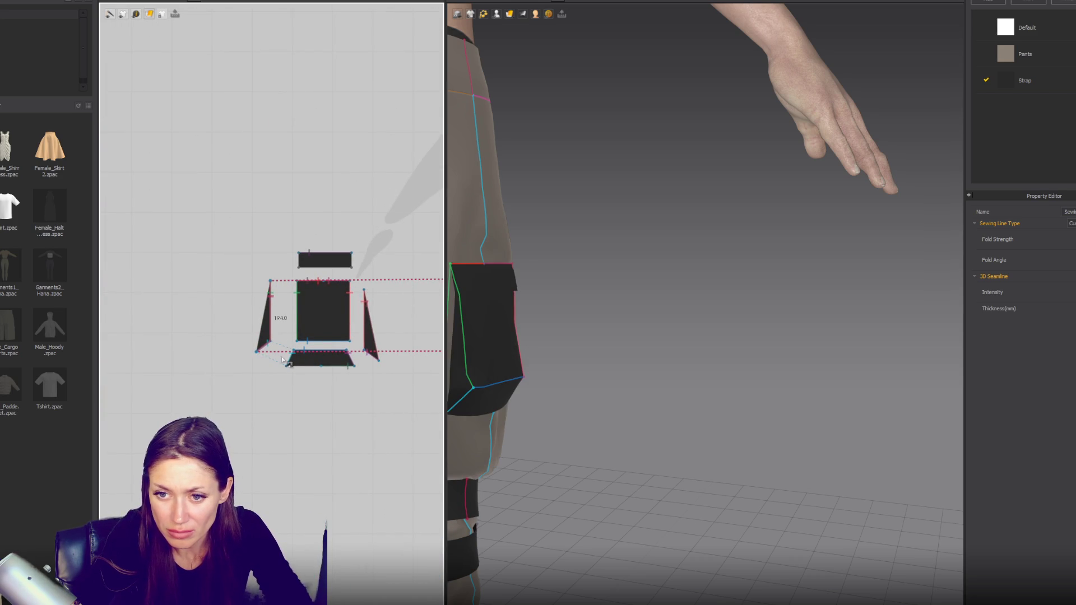
{"action": "scroll", "coordinate": [265, 358], "scroll_direction": "down", "scroll_amount": 3}
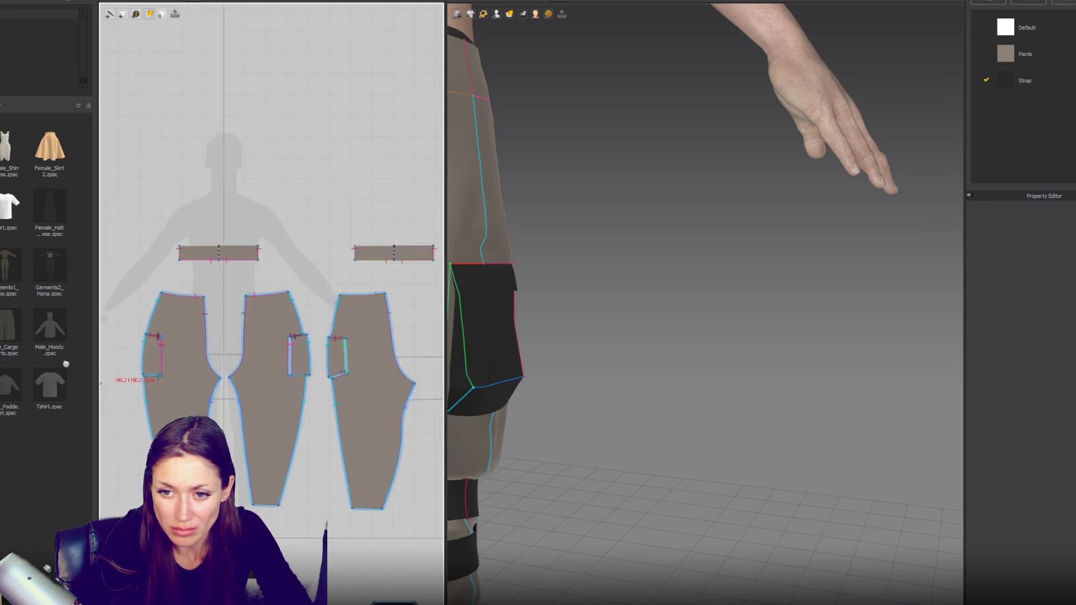
{"action": "scroll", "coordinate": [157, 360], "scroll_direction": "up", "scroll_amount": 3}
{"action": "scroll", "coordinate": [303, 345], "scroll_direction": "up", "scroll_amount": 2}
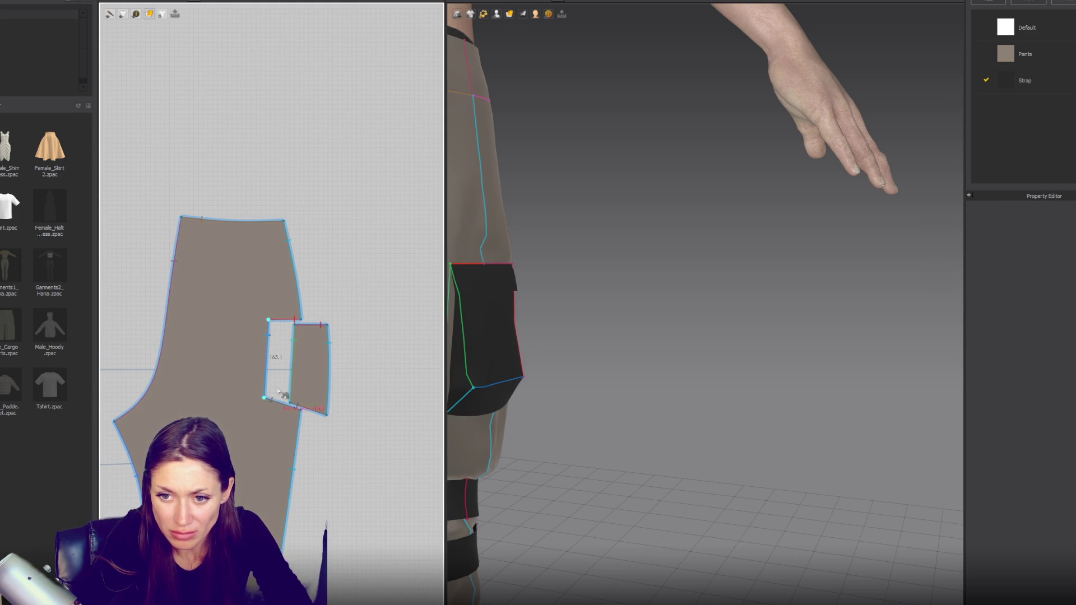
{"action": "scroll", "coordinate": [280, 394], "scroll_direction": "down", "scroll_amount": 3}
{"action": "scroll", "coordinate": [147, 345], "scroll_direction": "up", "scroll_amount": 2}
{"action": "scroll", "coordinate": [147, 344], "scroll_direction": "up", "scroll_amount": 1}
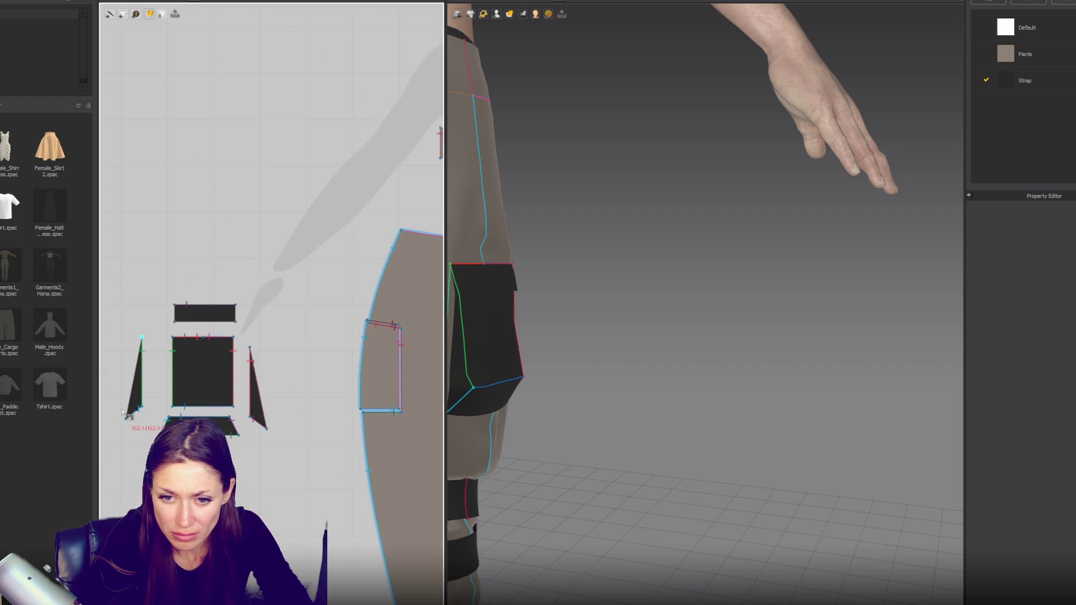
Step: Sew the pocket side edge to the opening corner so the box pocket sits on the thigh
{"action": "left_click", "coordinate": [129, 418]}
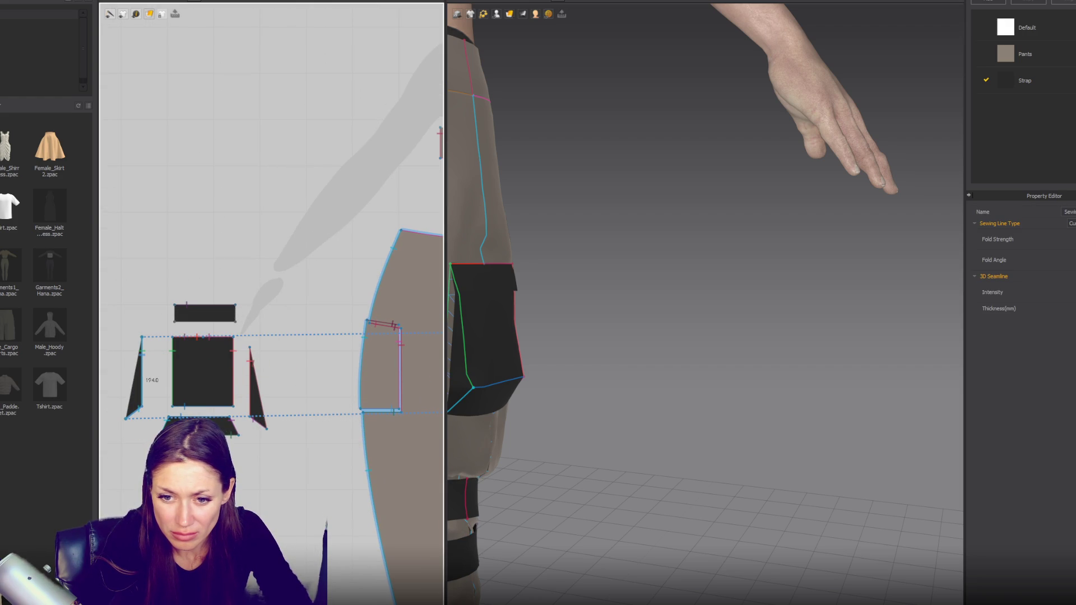
{"action": "scroll", "coordinate": [252, 379], "scroll_direction": "down", "scroll_amount": 3}
{"action": "scroll", "coordinate": [341, 399], "scroll_direction": "up", "scroll_amount": 2}
{"action": "scroll", "coordinate": [341, 398], "scroll_direction": "up", "scroll_amount": 2}
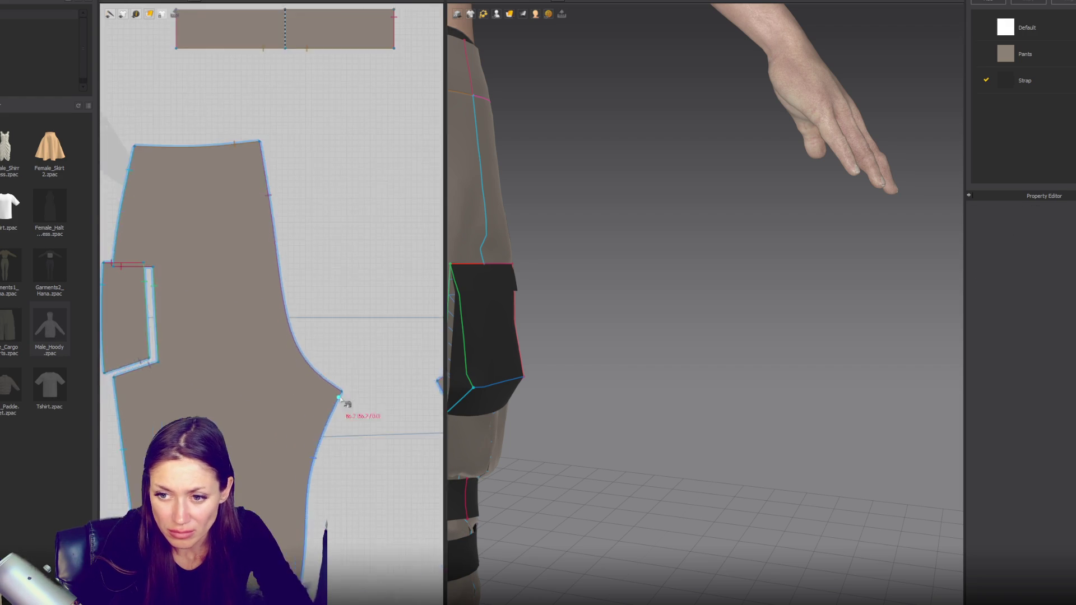
{"action": "scroll", "coordinate": [341, 398], "scroll_direction": "down", "scroll_amount": 3}
{"action": "scroll", "coordinate": [289, 388], "scroll_direction": "up", "scroll_amount": 3}
{"action": "left_click", "coordinate": [364, 364]}
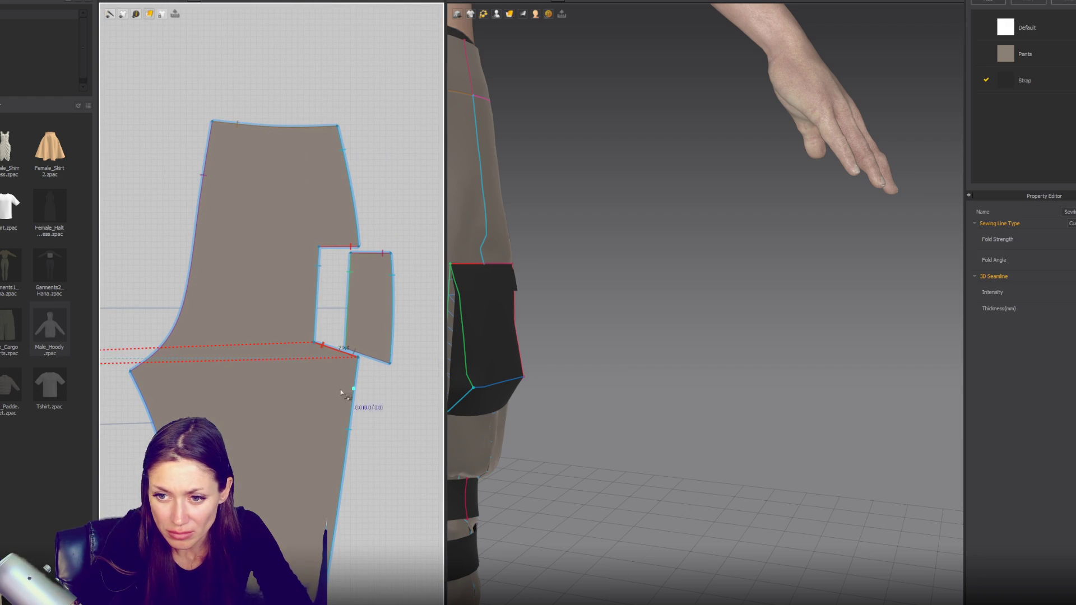
{"action": "scroll", "coordinate": [572, 377], "scroll_direction": "down", "scroll_amount": 2}
{"action": "mouse_move", "coordinate": [648, 353]}
{"action": "right_mouse_down"}
{"action": "mouse_move", "coordinate": [577, 353]}
{"action": "mouse_move", "coordinate": [538, 395]}
{"action": "right_mouse_up"}
{"action": "left_click", "coordinate": [534, 406]}
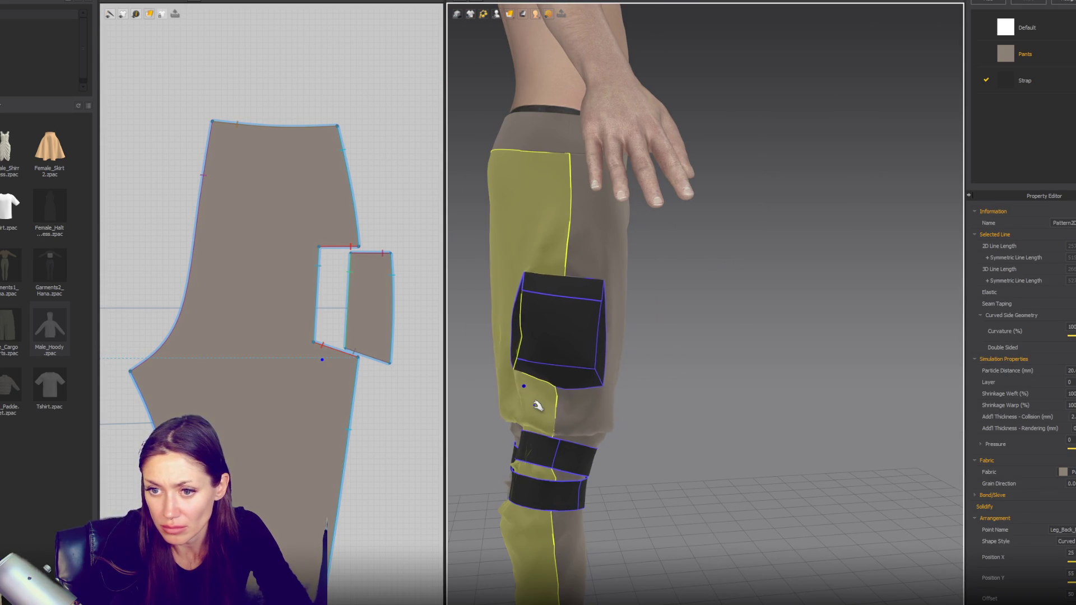
Step: Lower the pocket opening's corner point slightly and try, then undo, a left-edge shift
{"action": "left_click", "coordinate": [315, 345]}
{"action": "left_click_drag", "start_coordinate": [315, 345], "coordinate": [315, 351]}
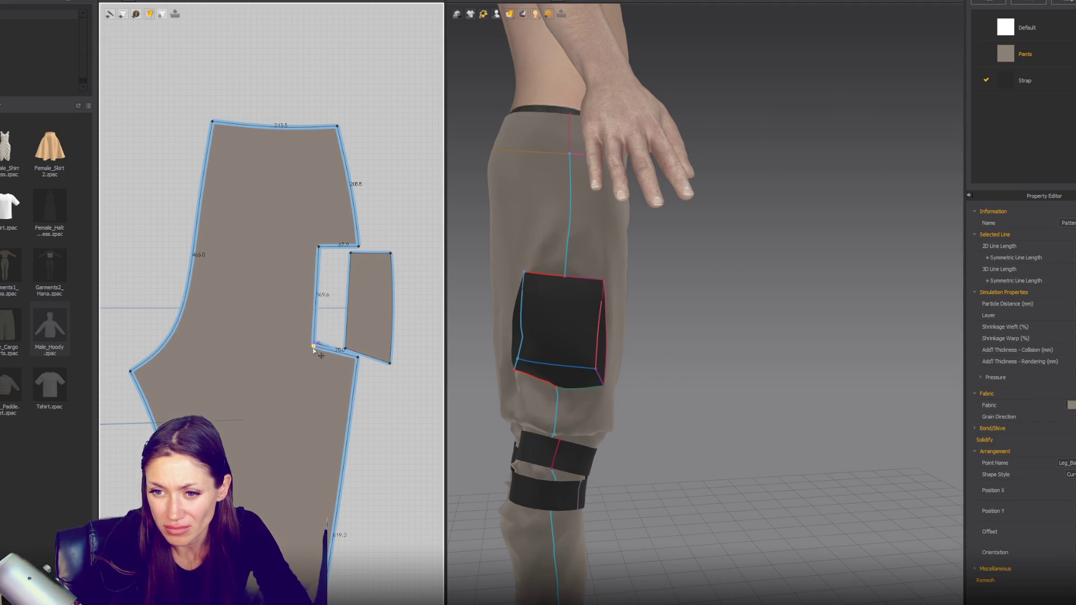
{"action": "left_click", "coordinate": [536, 400]}
{"action": "right_click_drag", "start_coordinate": [550, 418], "coordinate": [642, 351]}
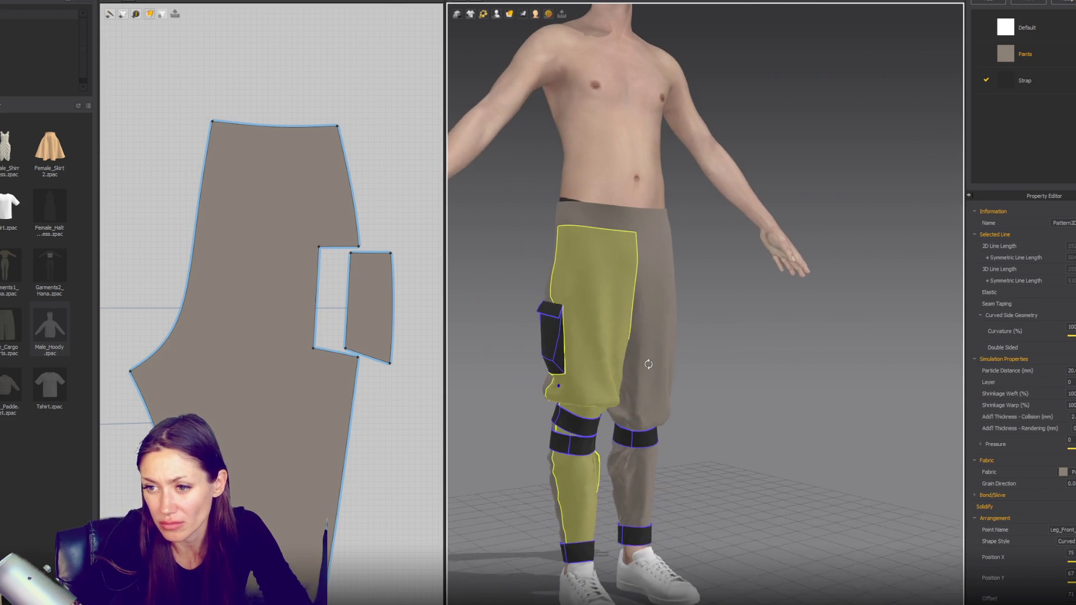
{"action": "right_click_drag", "start_coordinate": [642, 351], "coordinate": [496, 351]}
{"action": "left_click", "coordinate": [317, 303]}
{"action": "left_click_drag", "start_coordinate": [316, 302], "coordinate": [310, 303]}
{"action": "key", "text": "ctrl+z"}
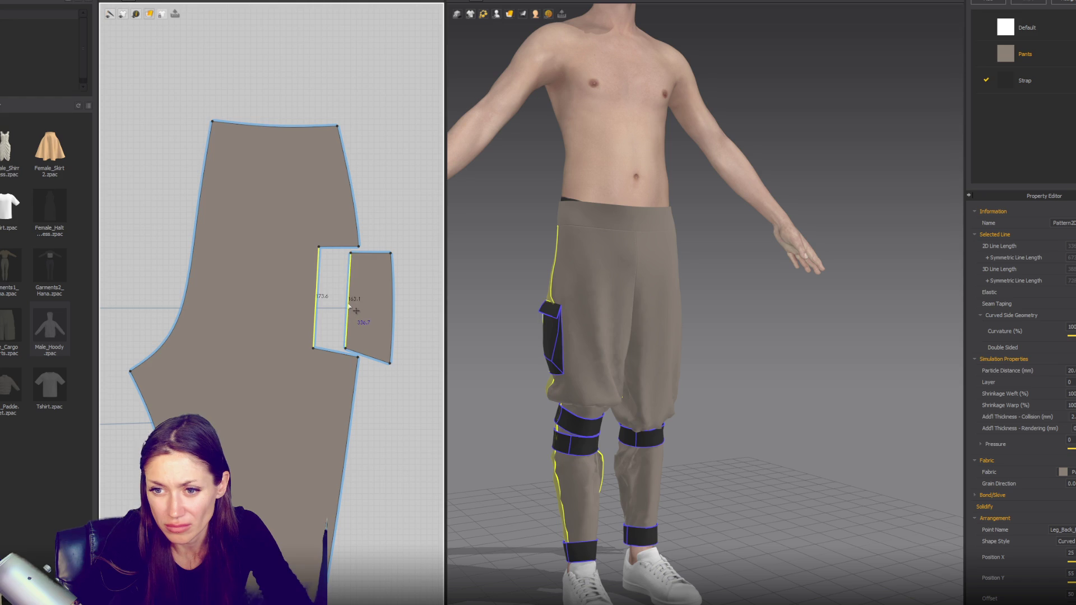
{"action": "scroll", "coordinate": [356, 311], "scroll_direction": "down", "scroll_amount": 3}
{"action": "scroll", "coordinate": [250, 353], "scroll_direction": "down", "scroll_amount": 2}
{"action": "scroll", "coordinate": [250, 352], "scroll_direction": "up", "scroll_amount": 4}
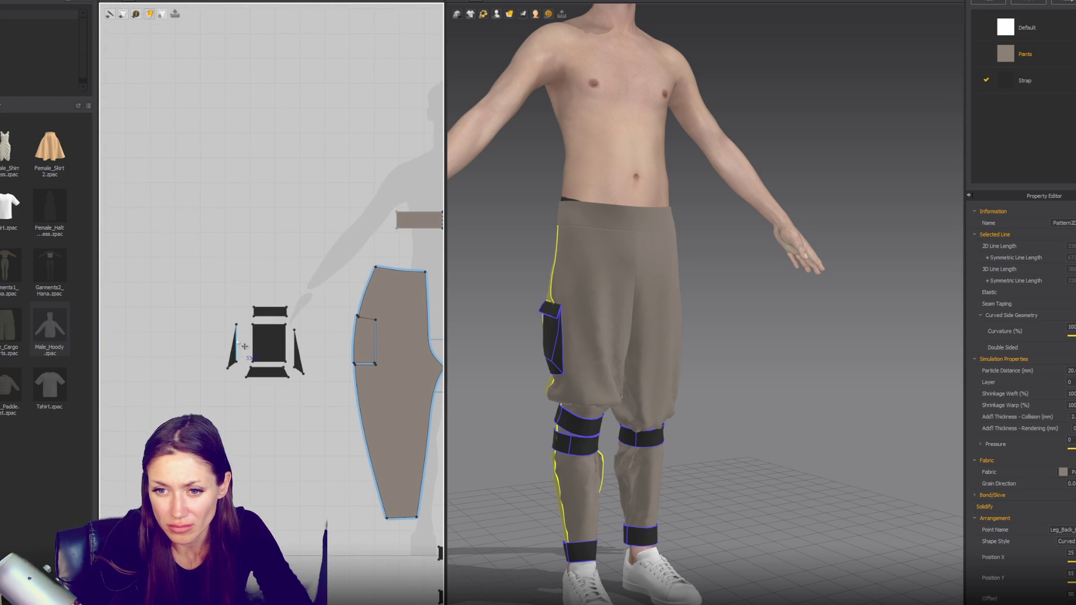
Step: Move both vertical edges of the pocket opening leftward to widen it
{"action": "right_click_drag", "start_coordinate": [356, 343], "coordinate": [270, 326]}
{"action": "left_click_drag", "start_coordinate": [191, 273], "coordinate": [127, 378]}
{"action": "scroll", "coordinate": [307, 318], "scroll_direction": "up", "scroll_amount": 2}
{"action": "scroll", "coordinate": [307, 318], "scroll_direction": "up", "scroll_amount": 2}
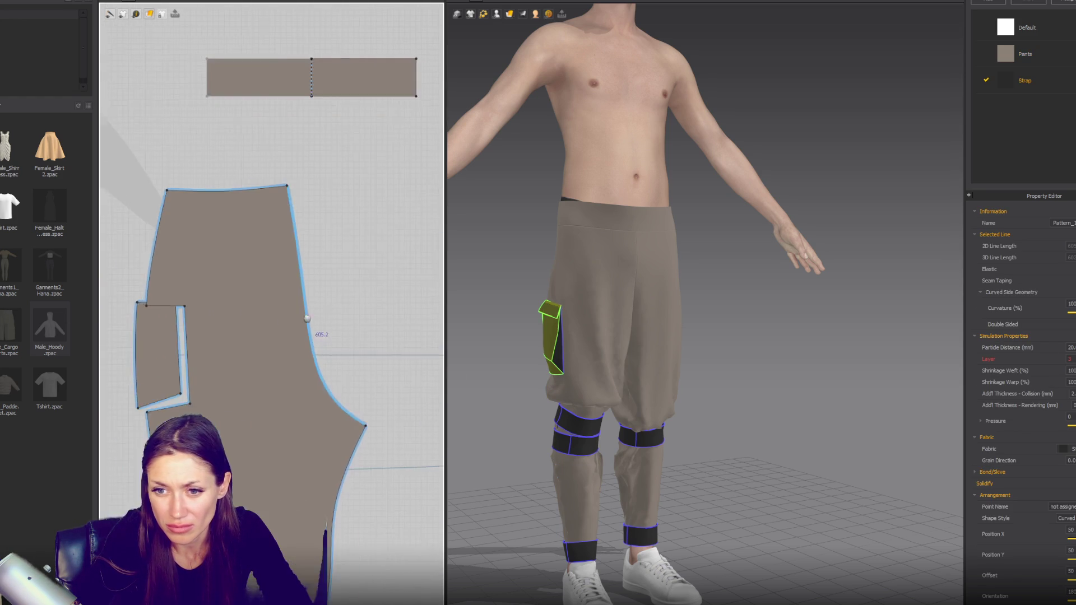
{"action": "left_click", "coordinate": [299, 328]}
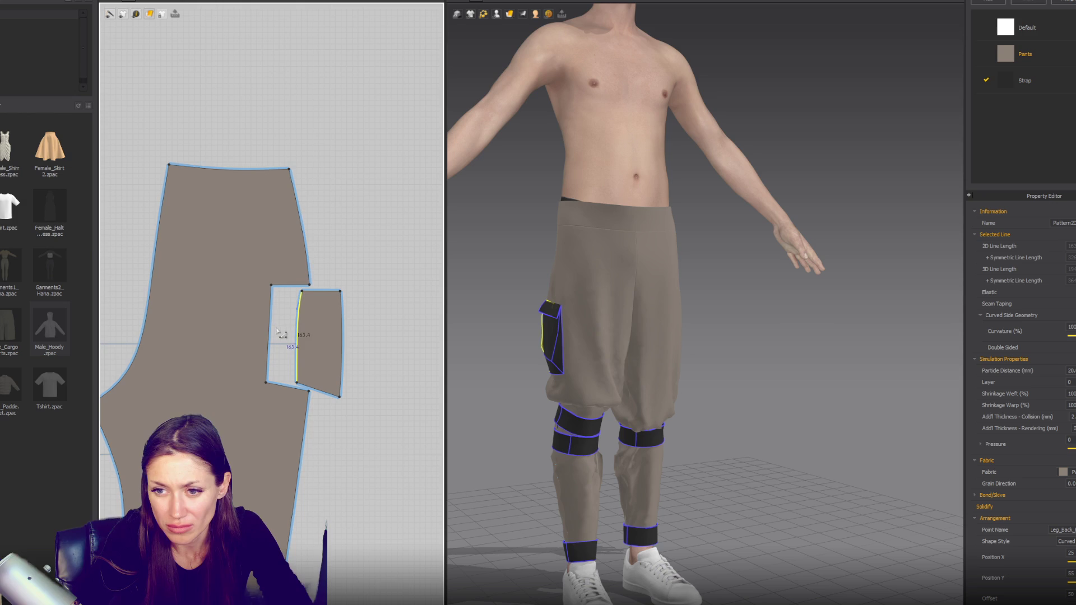
{"action": "left_click", "coordinate": [308, 346]}
{"action": "key", "text": "Return"}
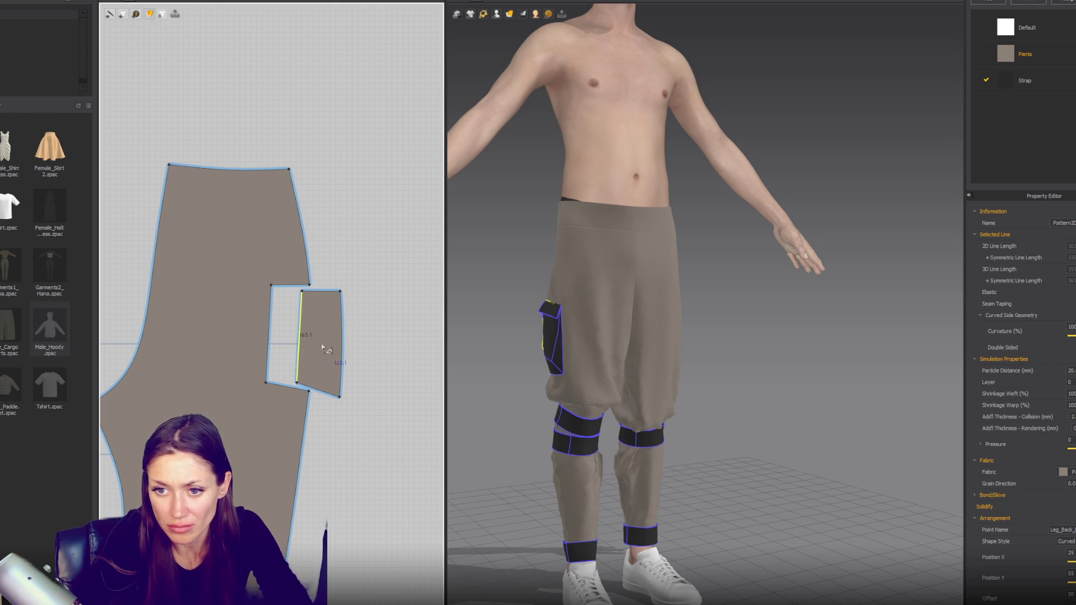
{"action": "left_click", "coordinate": [297, 359]}
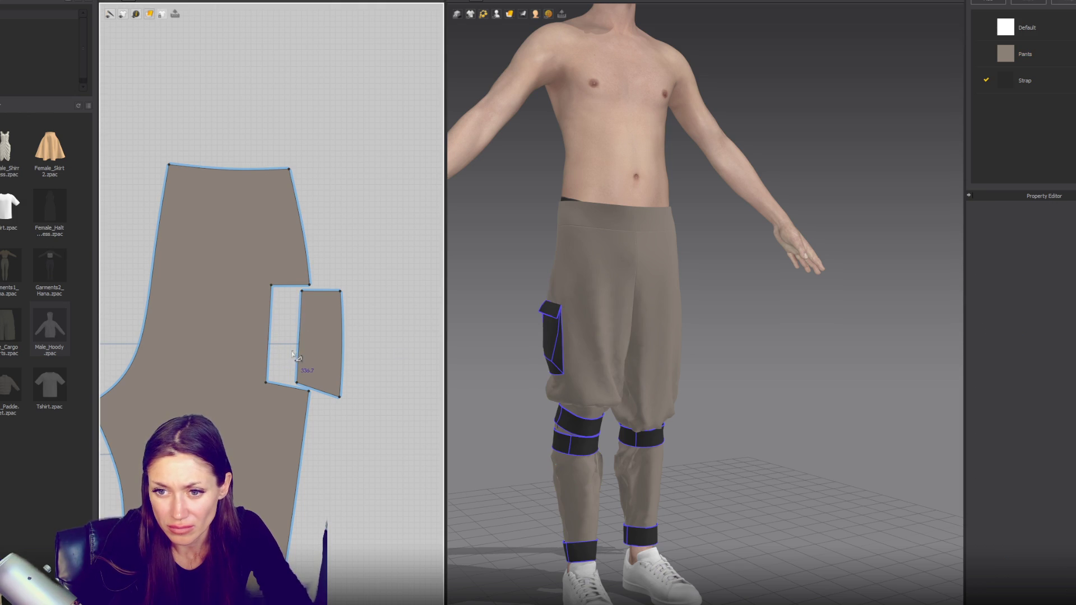
{"action": "left_click", "coordinate": [299, 356]}
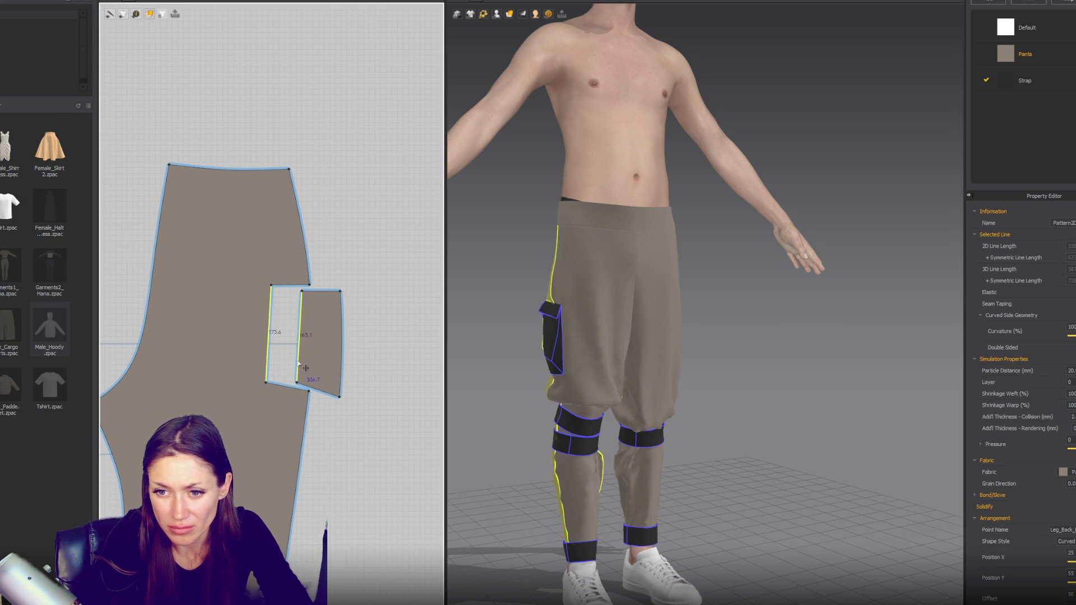
{"action": "left_click_drag", "start_coordinate": [299, 363], "coordinate": [291, 363]}
{"action": "left_click", "coordinate": [524, 392]}
{"action": "mouse_move", "coordinate": [524, 384]}
{"action": "right_mouse_down"}
{"action": "mouse_move", "coordinate": [718, 386]}
{"action": "mouse_move", "coordinate": [555, 378]}
{"action": "right_mouse_up"}
{"action": "left_click", "coordinate": [557, 379]}
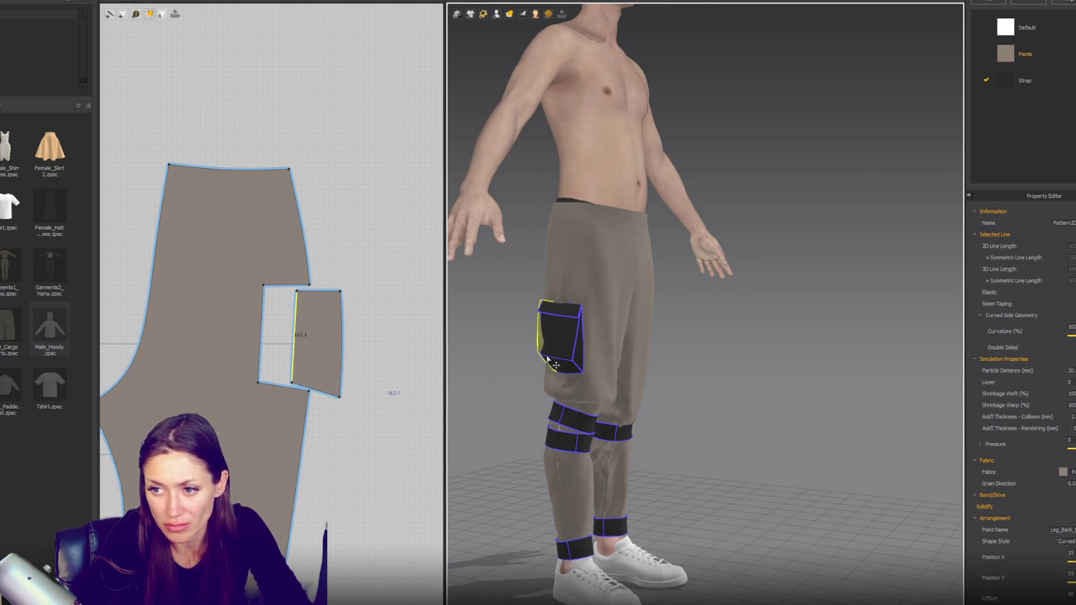
{"action": "scroll", "coordinate": [558, 378], "scroll_direction": "down", "scroll_amount": 3}
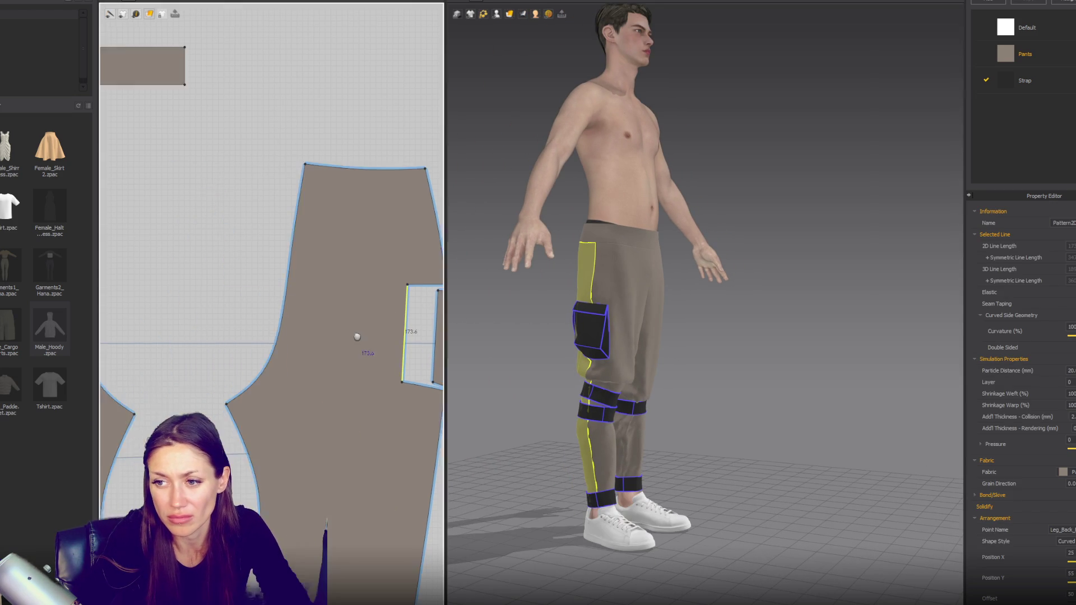
{"action": "scroll", "coordinate": [217, 315], "scroll_direction": "down", "scroll_amount": 3}
{"action": "scroll", "coordinate": [217, 315], "scroll_direction": "up", "scroll_amount": 2}
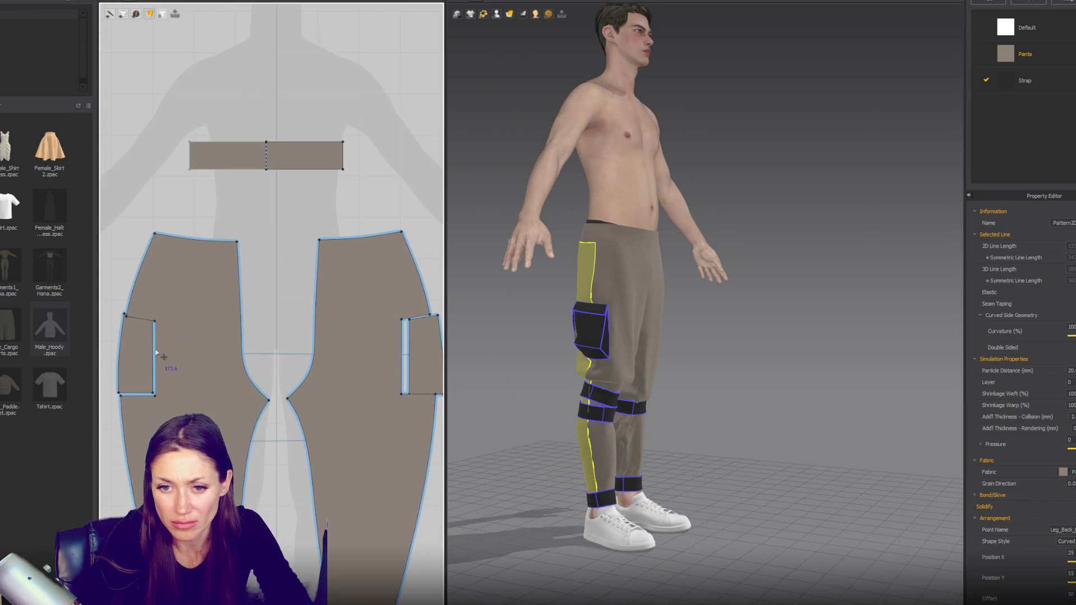
Step: Nudge the pocket edge line, reposition the triangle piece and widen the three dark pocket pieces
{"action": "left_click", "coordinate": [155, 353]}
{"action": "left_click_drag", "start_coordinate": [162, 361], "coordinate": [166, 359]}
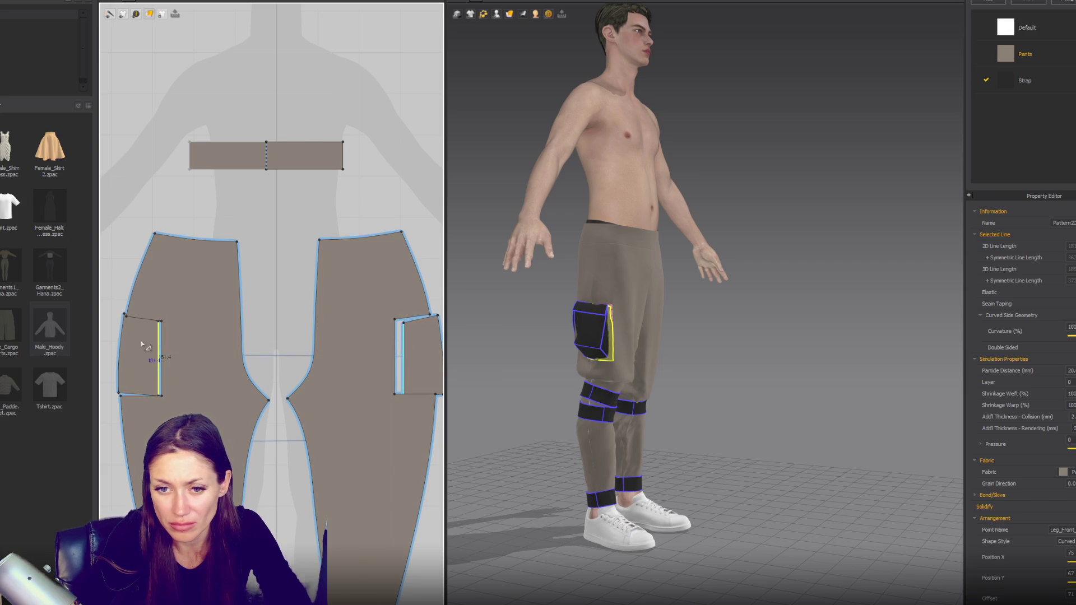
{"action": "right_click_drag", "start_coordinate": [144, 346], "coordinate": [313, 354]}
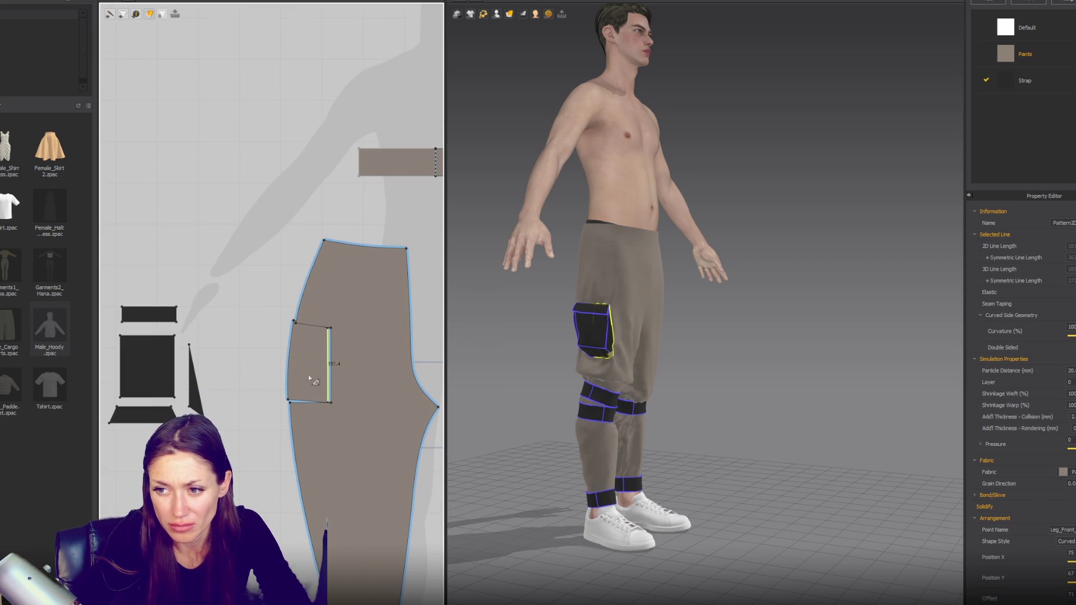
{"action": "left_click", "coordinate": [199, 408]}
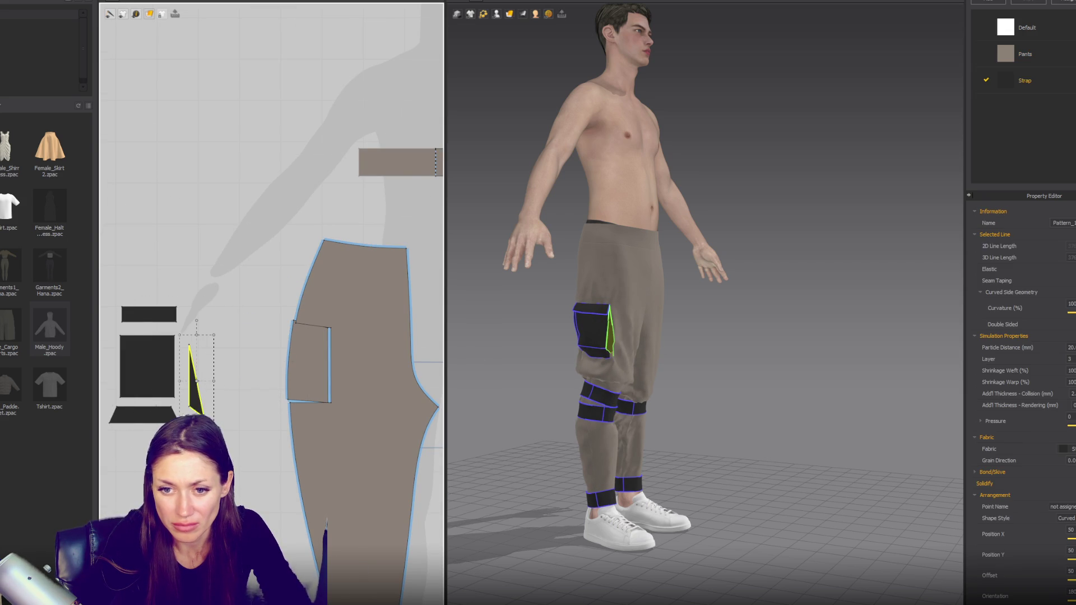
{"action": "left_click_drag", "start_coordinate": [195, 383], "coordinate": [217, 388]}
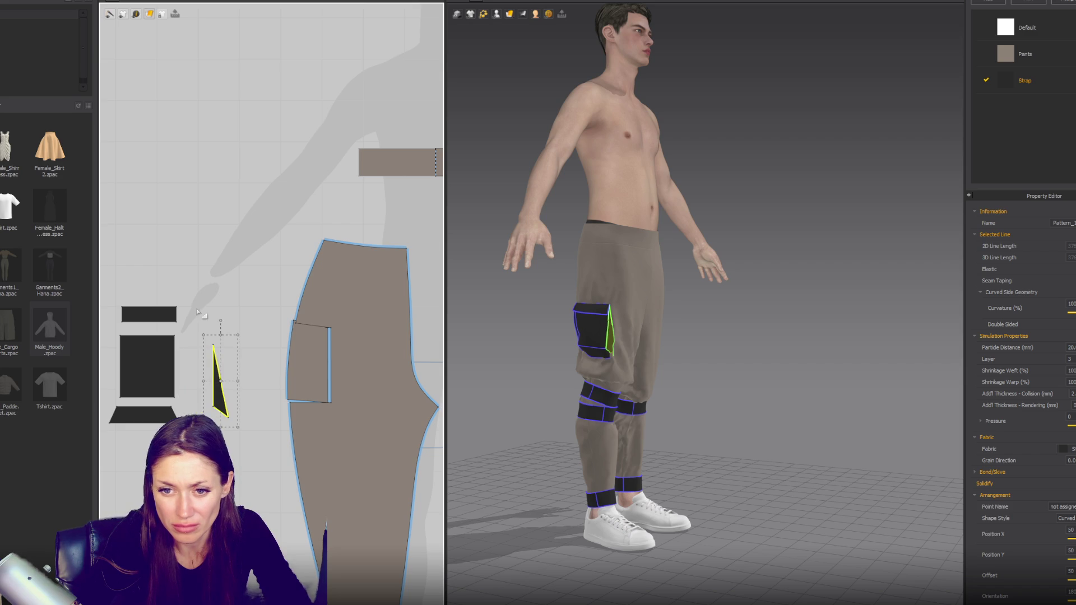
{"action": "left_click_drag", "start_coordinate": [196, 309], "coordinate": [109, 421]}
{"action": "left_click_drag", "start_coordinate": [199, 364], "coordinate": [218, 366]}
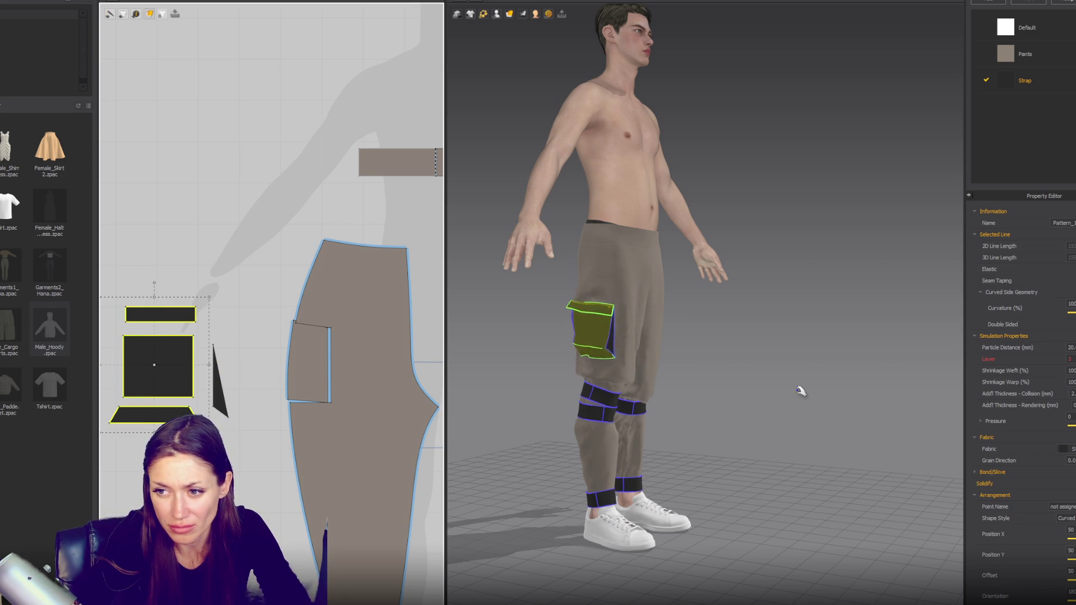
Step: Pull the large pocket panel's top-right corner inward after checking it from the side
{"action": "key", "text": "2"}
{"action": "left_click", "coordinate": [671, 359]}
{"action": "right_click_drag", "start_coordinate": [632, 180], "coordinate": [710, 411]}
{"action": "left_click", "coordinate": [200, 312]}
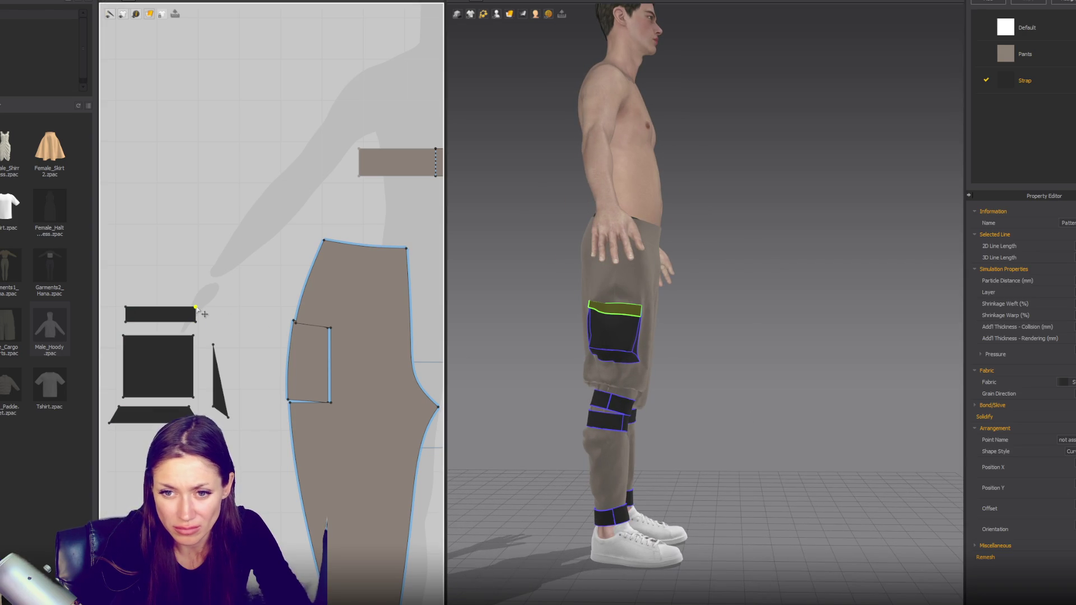
{"action": "scroll", "coordinate": [198, 313], "scroll_direction": "up", "scroll_amount": 1}
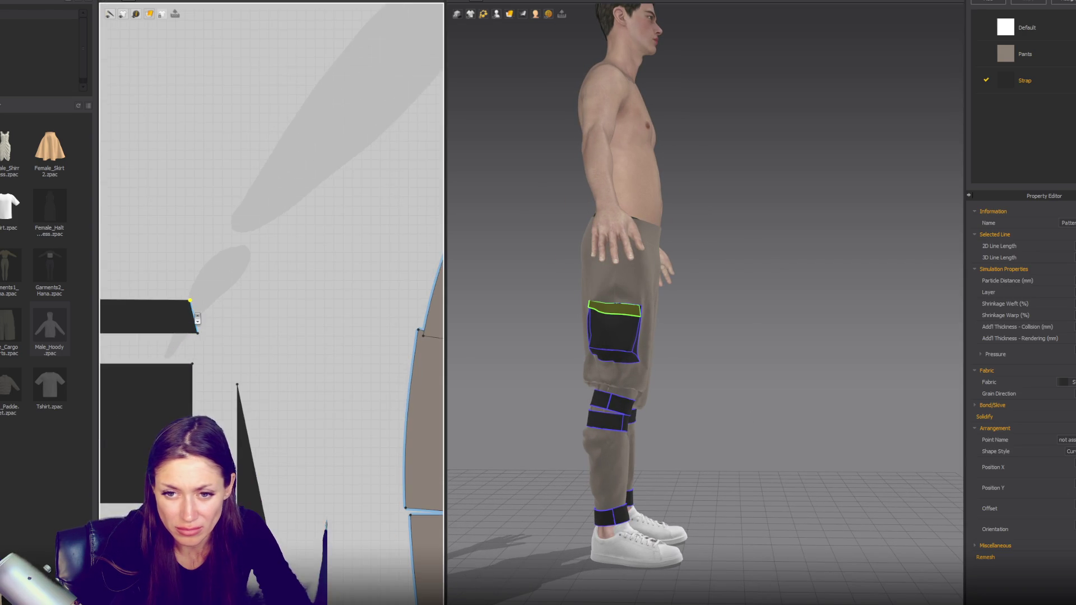
{"action": "scroll", "coordinate": [185, 304], "scroll_direction": "up", "scroll_amount": 1}
{"action": "scroll", "coordinate": [177, 300], "scroll_direction": "up", "scroll_amount": 1}
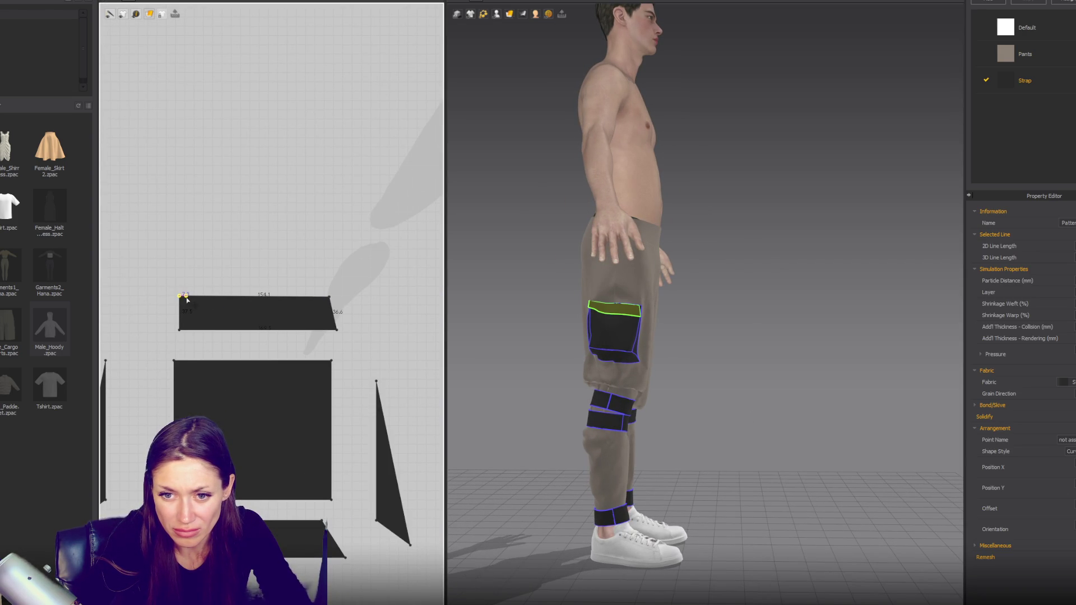
{"action": "left_click", "coordinate": [179, 364]}
{"action": "left_click_drag", "start_coordinate": [327, 377], "coordinate": [328, 389]}
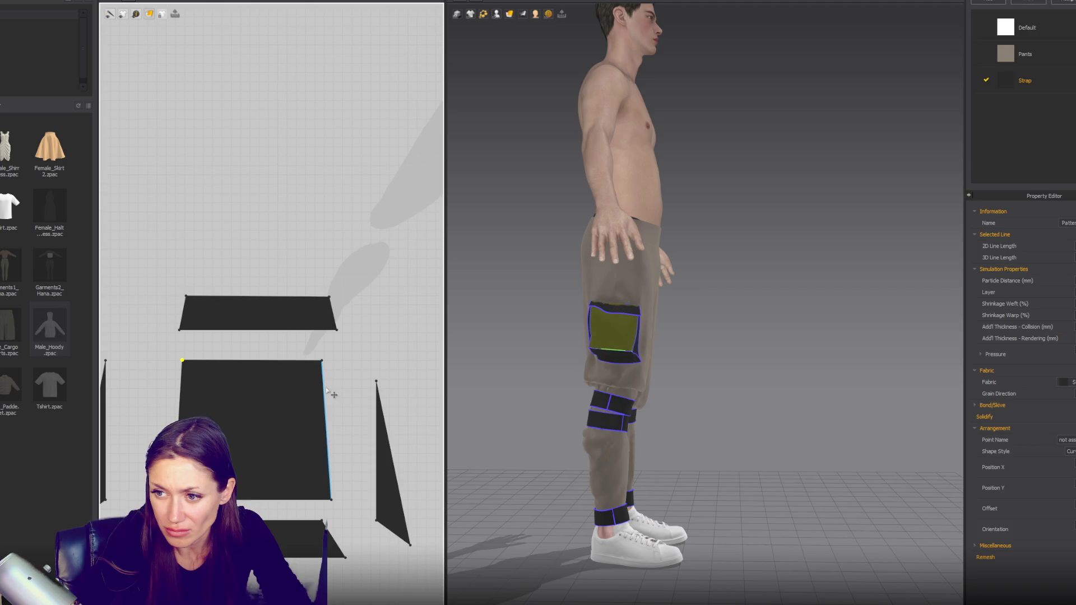
{"action": "scroll", "coordinate": [319, 390], "scroll_direction": "down", "scroll_amount": 3}
{"action": "scroll", "coordinate": [203, 368], "scroll_direction": "up", "scroll_amount": 1}
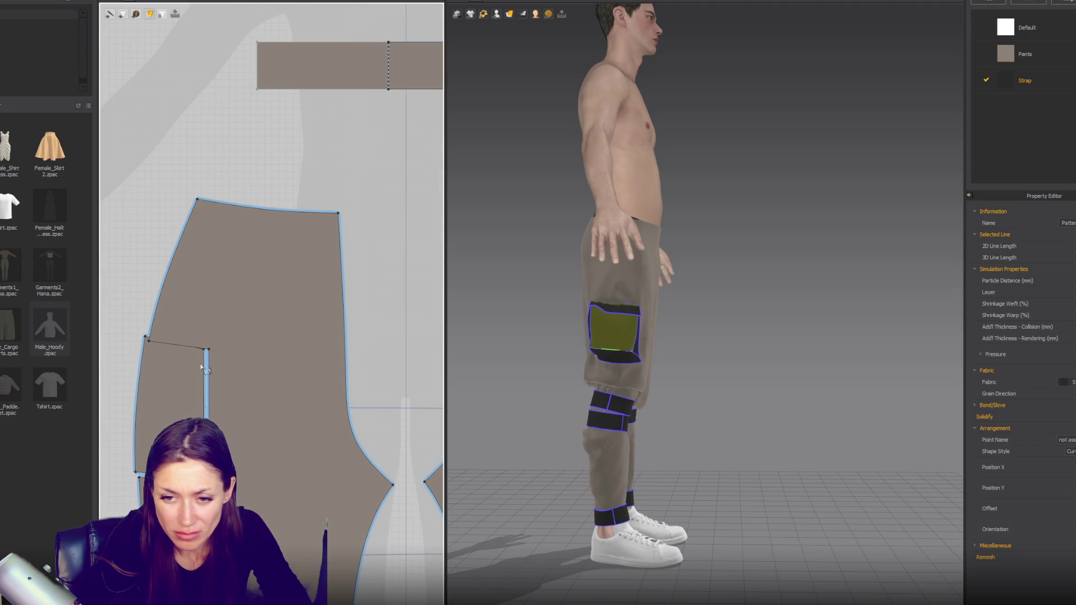
{"action": "left_click", "coordinate": [186, 397]}
{"action": "scroll", "coordinate": [182, 392], "scroll_direction": "down", "scroll_amount": 4}
{"action": "left_click", "coordinate": [393, 410]}
{"action": "middle_click_drag", "start_coordinate": [393, 410], "coordinate": [268, 373]}
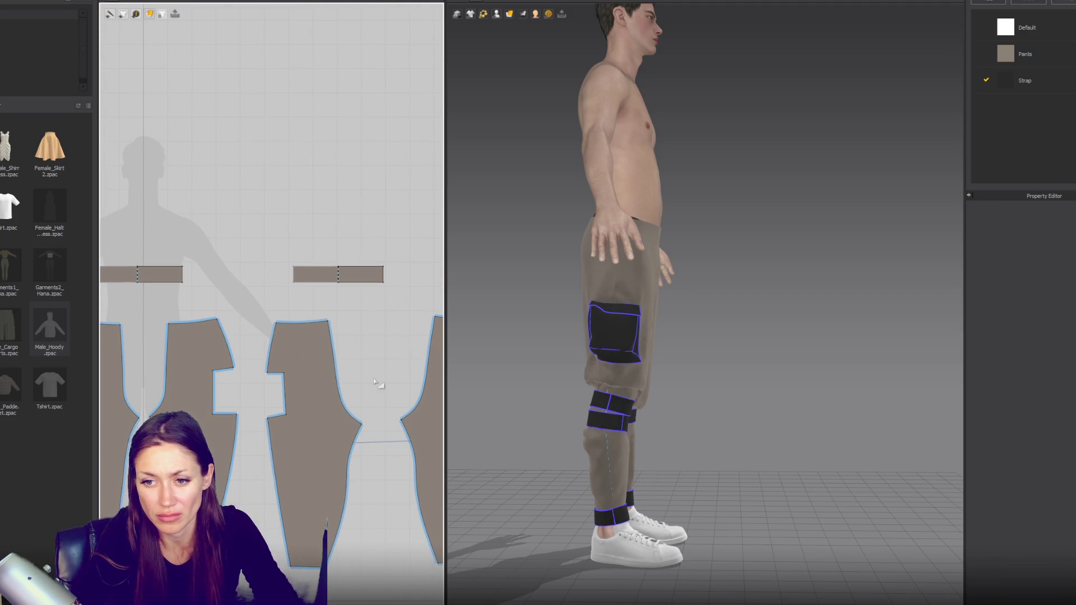
{"action": "scroll", "coordinate": [278, 371], "scroll_direction": "up", "scroll_amount": 3}
Step: Nudge the leg panel's pocket-cutout corner point slightly to the right
{"action": "left_click", "coordinate": [352, 387]}
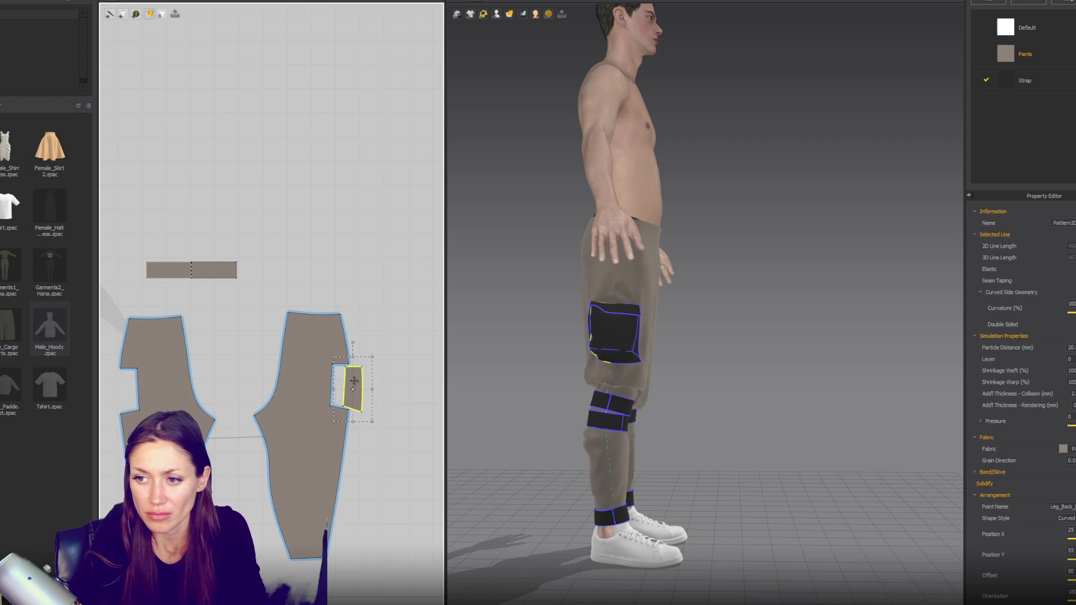
{"action": "scroll", "coordinate": [331, 394], "scroll_direction": "up", "scroll_amount": 2}
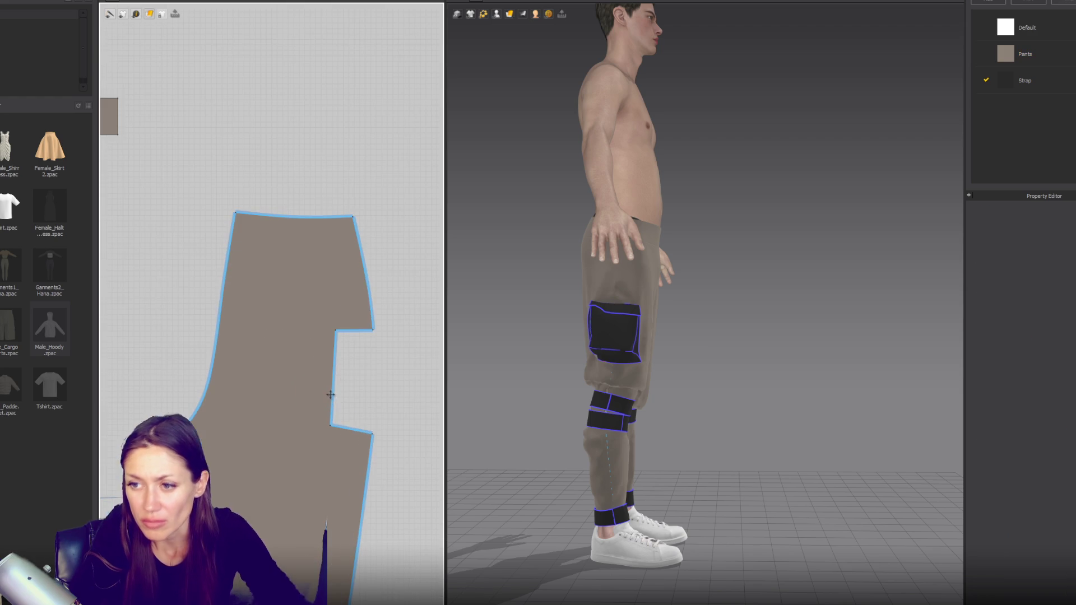
{"action": "left_click", "coordinate": [343, 337]}
{"action": "middle_click_drag", "start_coordinate": [272, 361], "coordinate": [276, 393]}
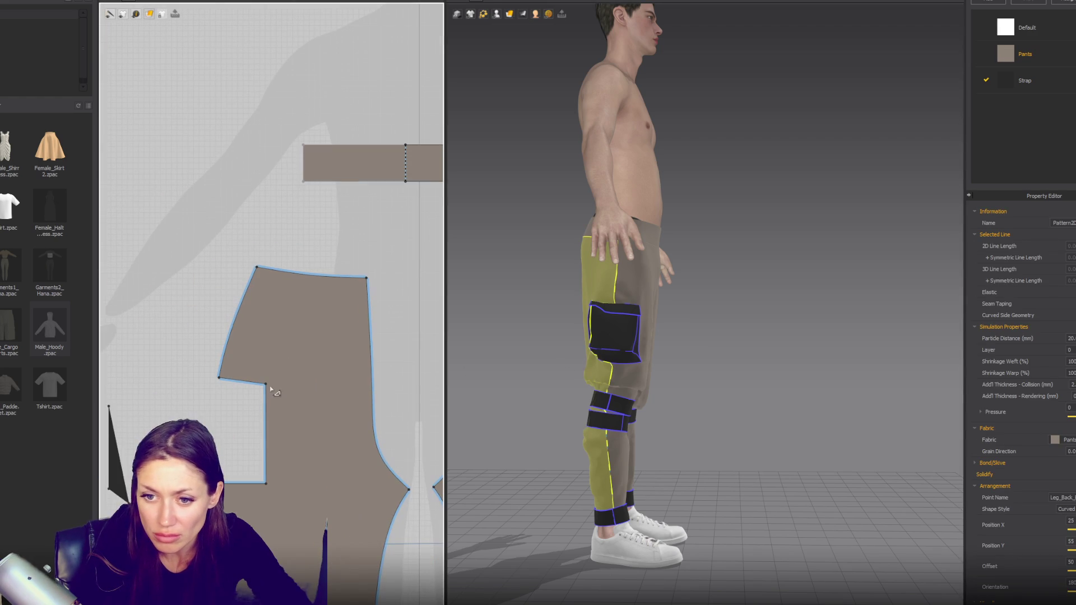
{"action": "left_click", "coordinate": [267, 386]}
{"action": "left_click_drag", "start_coordinate": [266, 386], "coordinate": [270, 385]}
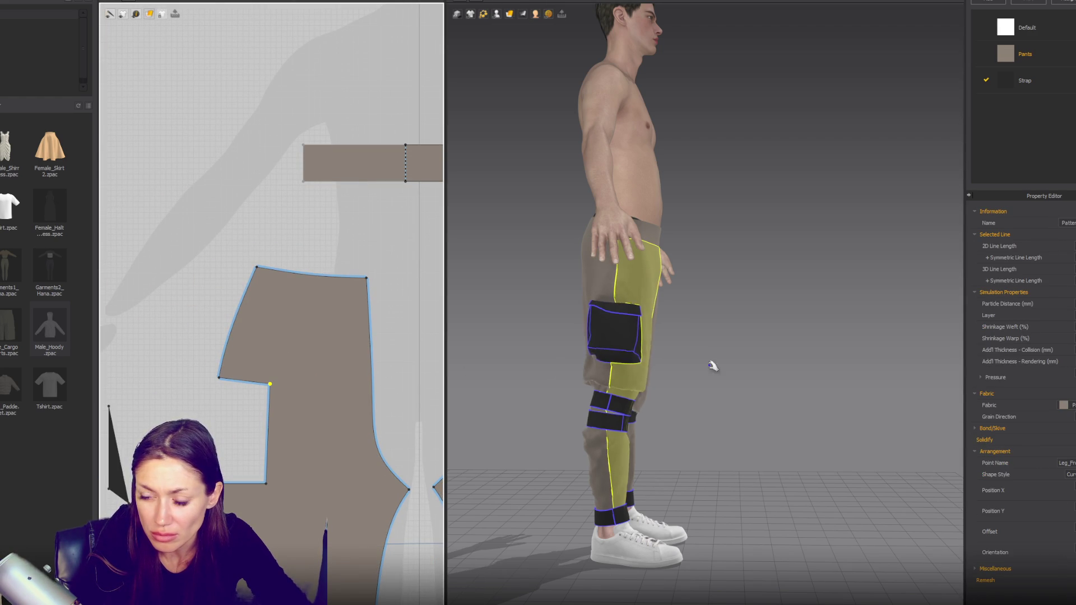
Step: Simulate the cargo pants and orbit the avatar to inspect the pocket drape
{"action": "key", "text": "2"}
{"action": "key", "text": "space"}
{"action": "left_click", "coordinate": [605, 337]}
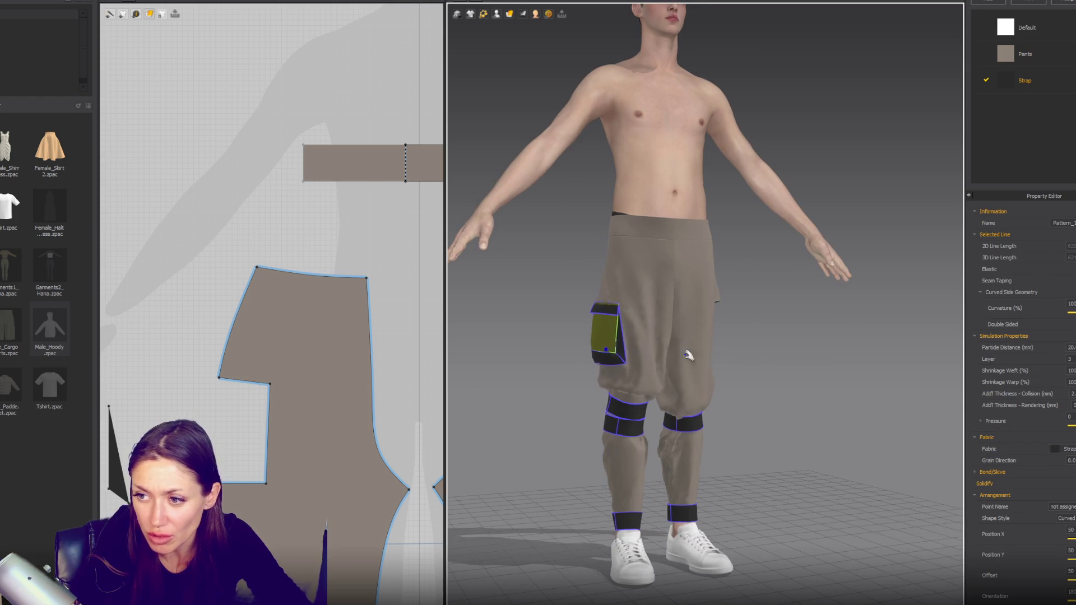
{"action": "right_click_drag", "start_coordinate": [688, 356], "coordinate": [602, 344]}
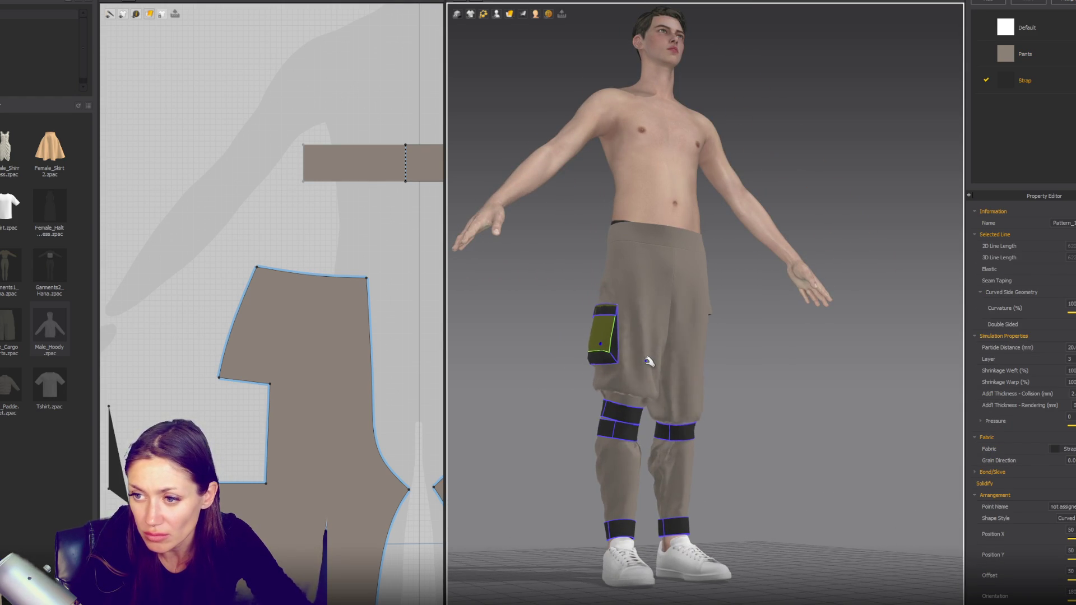
{"action": "key", "text": "2"}
{"action": "scroll", "coordinate": [303, 398], "scroll_direction": "down", "scroll_amount": 3}
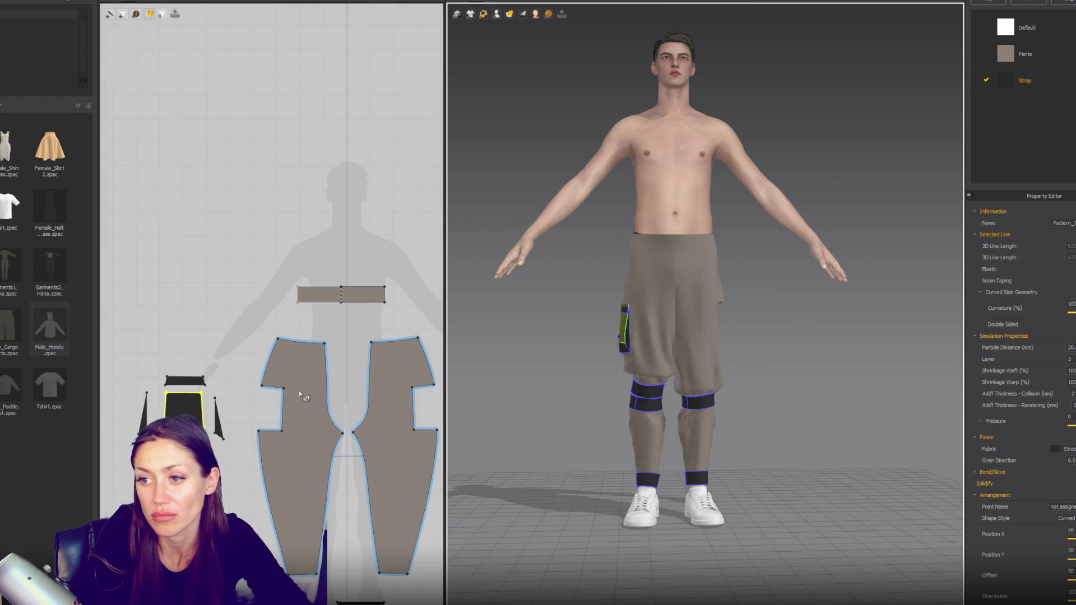
Step: Copy and paste the pocket pieces as a second side pocket for the other leg
{"action": "left_click_drag", "start_coordinate": [134, 364], "coordinate": [245, 431]}
{"action": "key", "text": "ctrl+c"}
{"action": "key", "text": "ctrl+v"}
{"action": "left_click", "coordinate": [234, 383]}
{"action": "scroll", "coordinate": [234, 384], "scroll_direction": "down", "scroll_amount": 2}
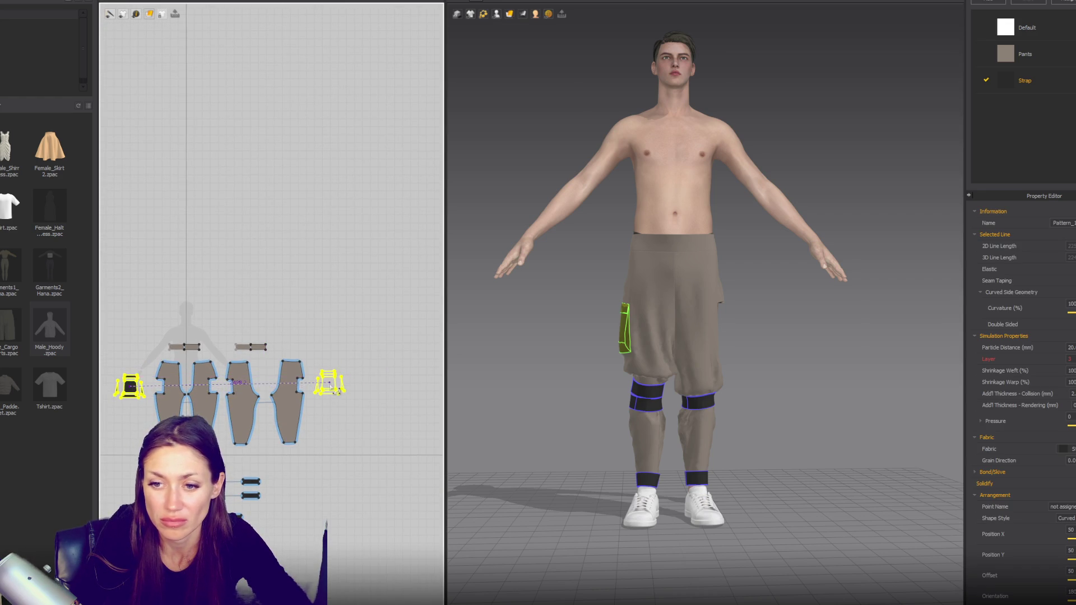
{"action": "scroll", "coordinate": [724, 346], "scroll_direction": "down", "scroll_amount": 1}
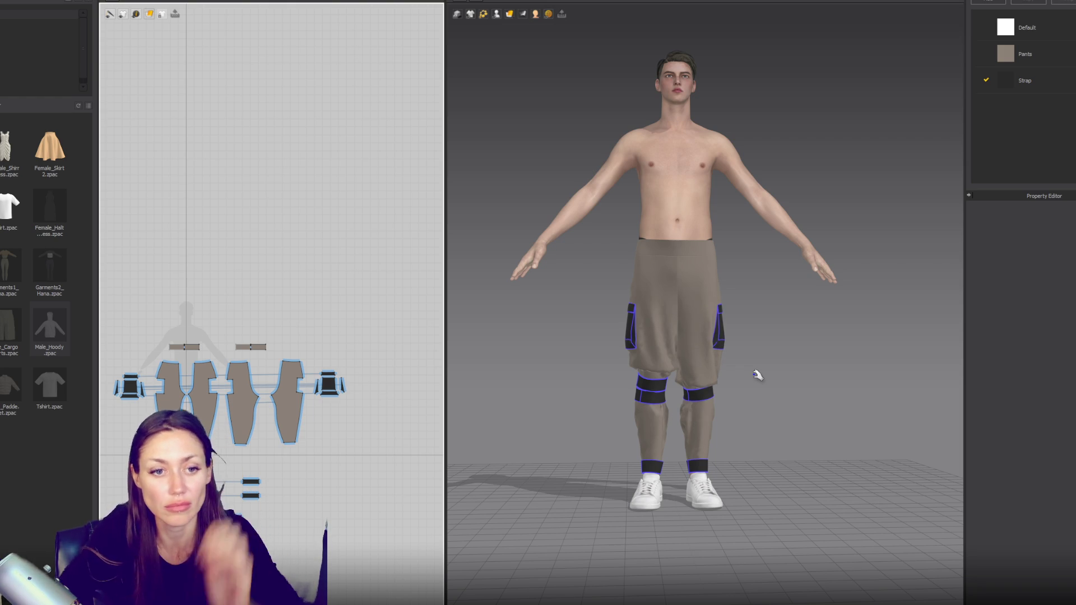
{"action": "scroll", "coordinate": [658, 290], "scroll_direction": "up", "scroll_amount": 1}
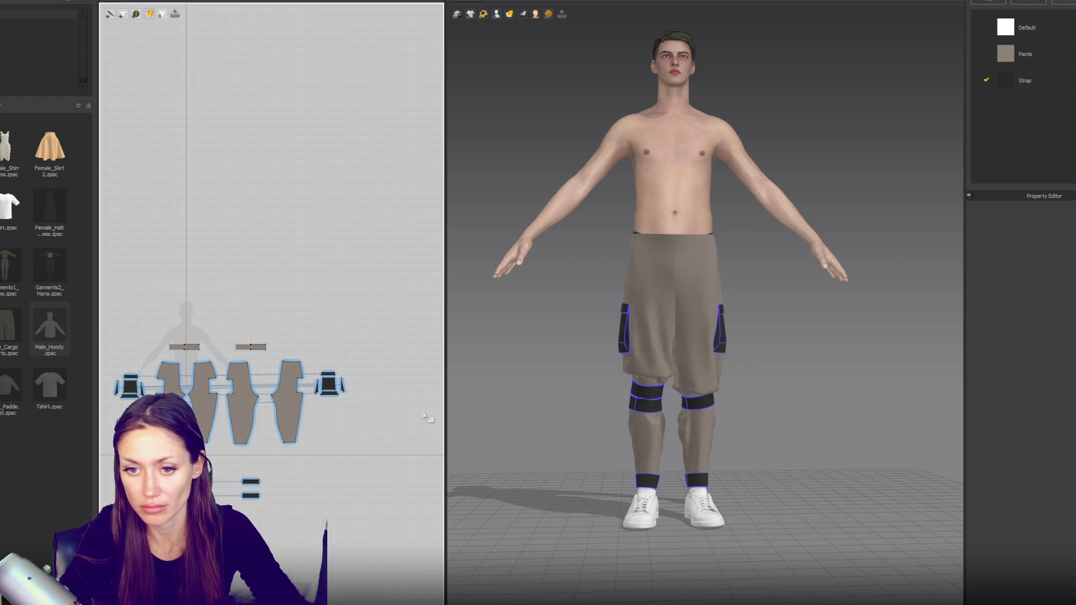
{"action": "left_click", "coordinate": [194, 347]}
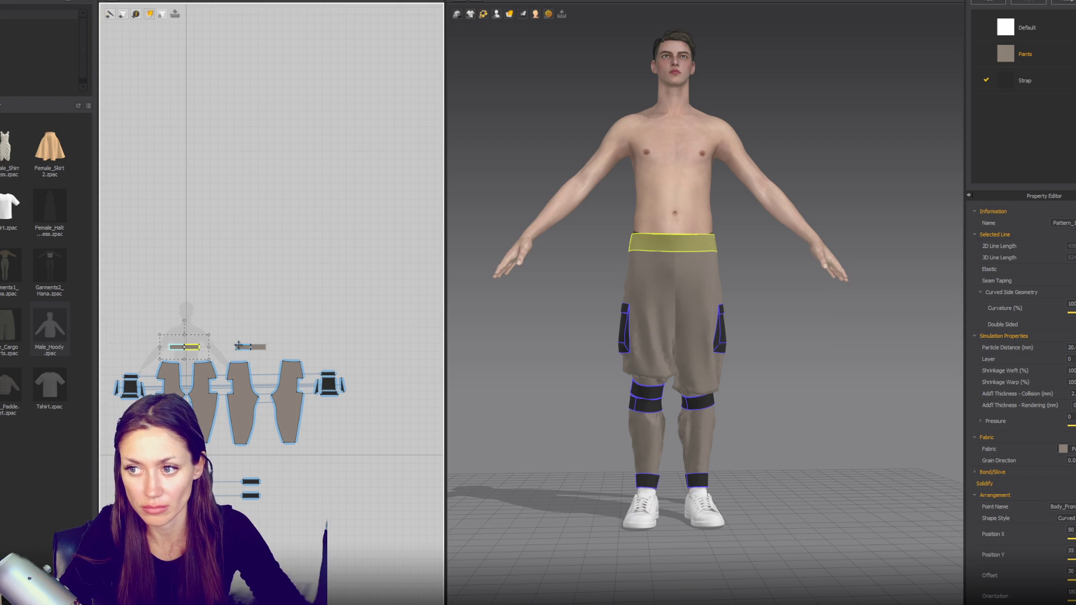
Step: Pull both waistband pieces up on the avatar while simulating so they settle level on the hips
{"action": "key", "text": "4"}
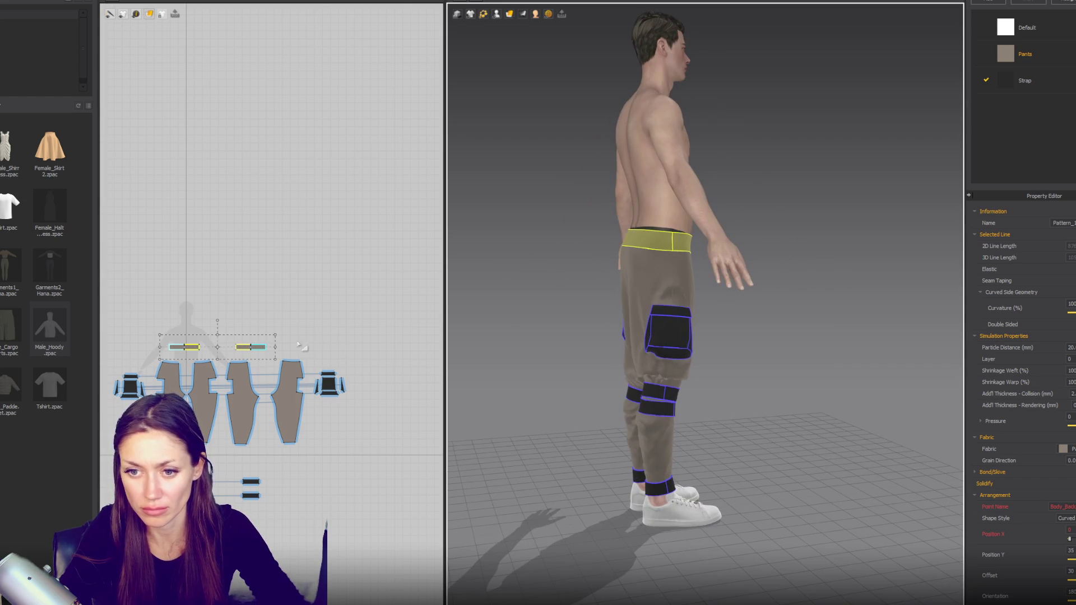
{"action": "left_click", "coordinate": [274, 347]}
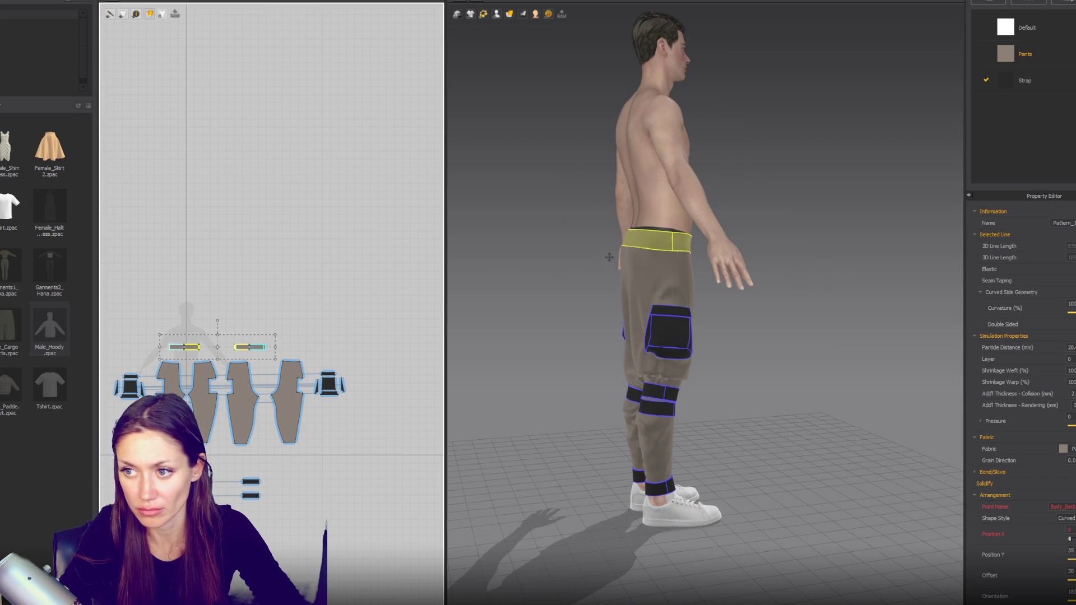
{"action": "left_click_drag", "start_coordinate": [644, 243], "coordinate": [700, 191]}
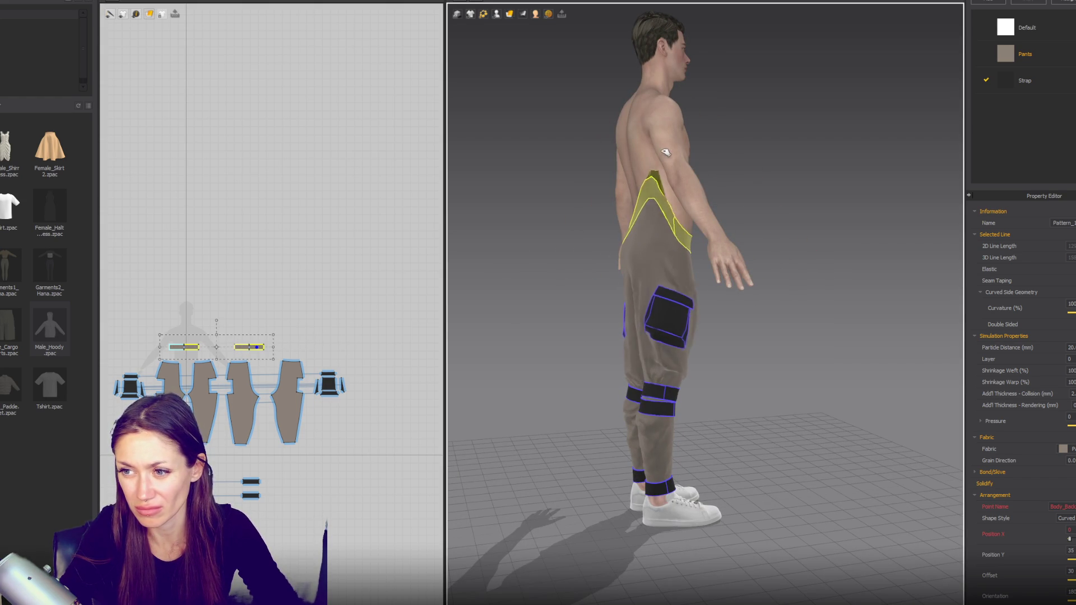
{"action": "right_click_drag", "start_coordinate": [600, 253], "coordinate": [755, 264]}
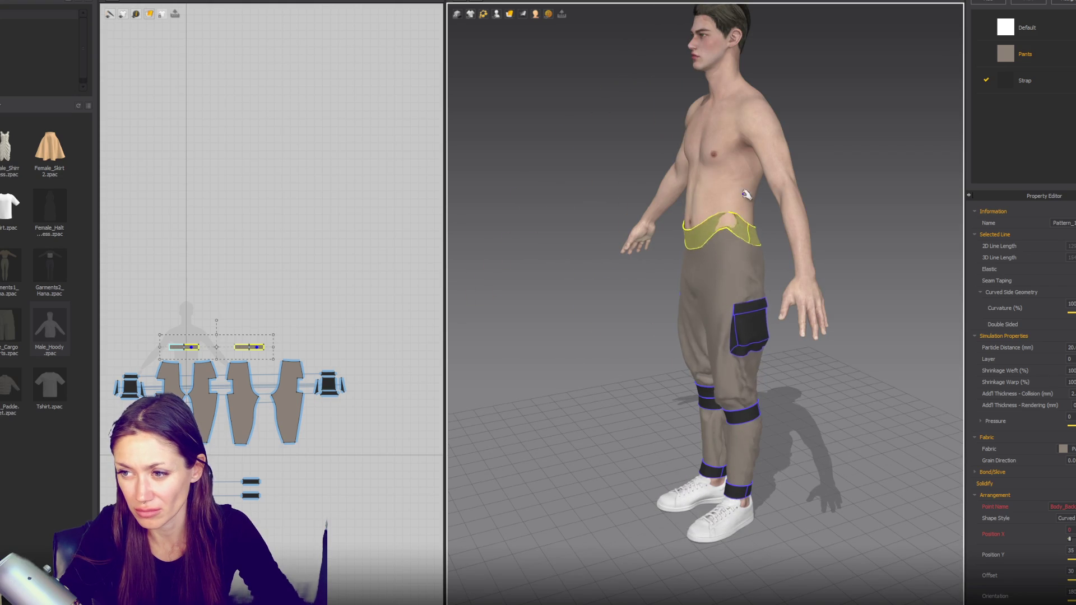
{"action": "mouse_move", "coordinate": [695, 220]}
{"action": "right_mouse_down"}
{"action": "mouse_move", "coordinate": [821, 267]}
{"action": "mouse_move", "coordinate": [626, 235]}
{"action": "right_mouse_up"}
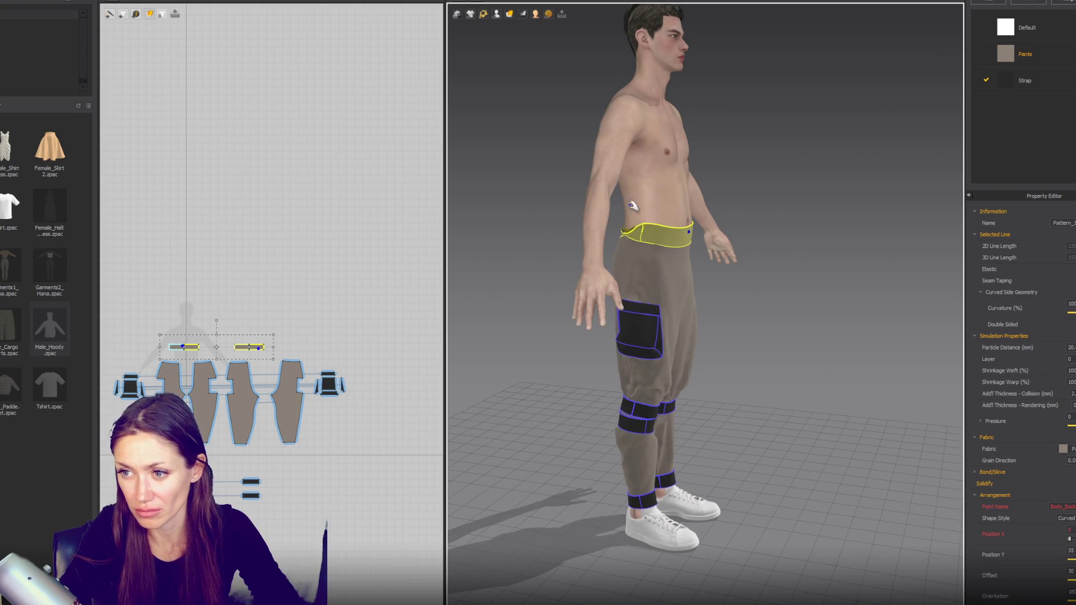
{"action": "left_click_drag", "start_coordinate": [628, 179], "coordinate": [664, 243]}
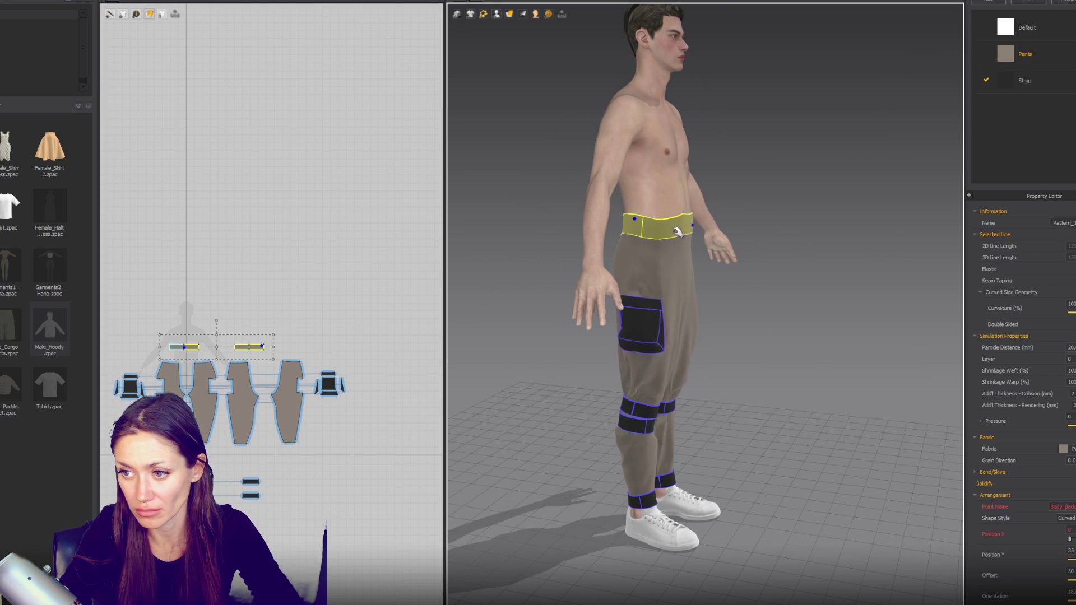
{"action": "key", "text": "8"}
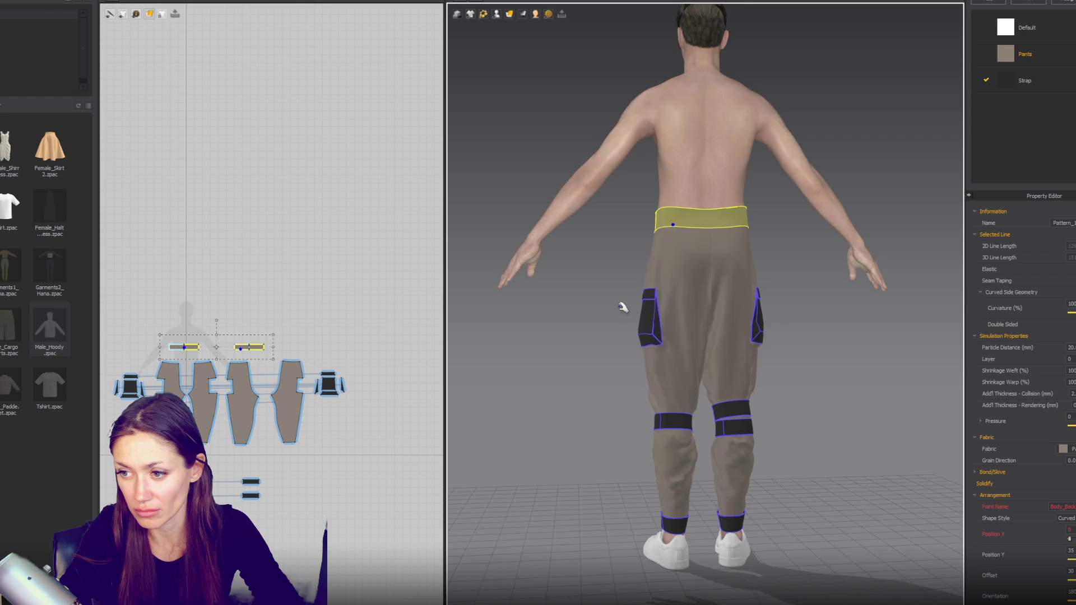
{"action": "right_click_drag", "start_coordinate": [622, 305], "coordinate": [810, 312]}
Step: Settle the front waistband flat around the waist and check it front and back
{"action": "left_click", "coordinate": [672, 273]}
{"action": "left_click", "coordinate": [617, 243]}
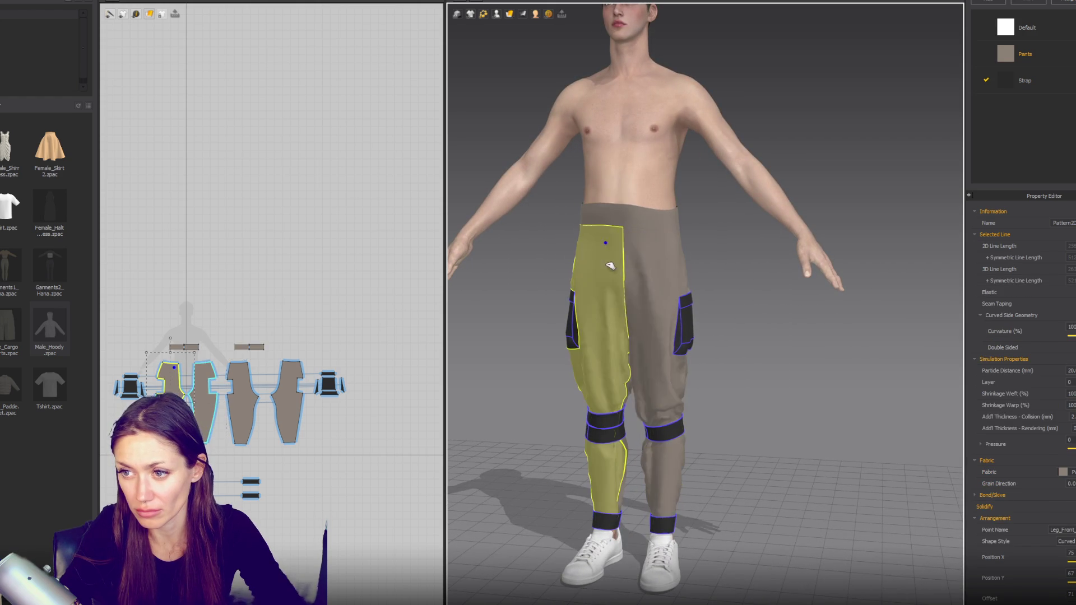
{"action": "left_click", "coordinate": [619, 184]}
{"action": "left_click_drag", "start_coordinate": [622, 167], "coordinate": [621, 171]}
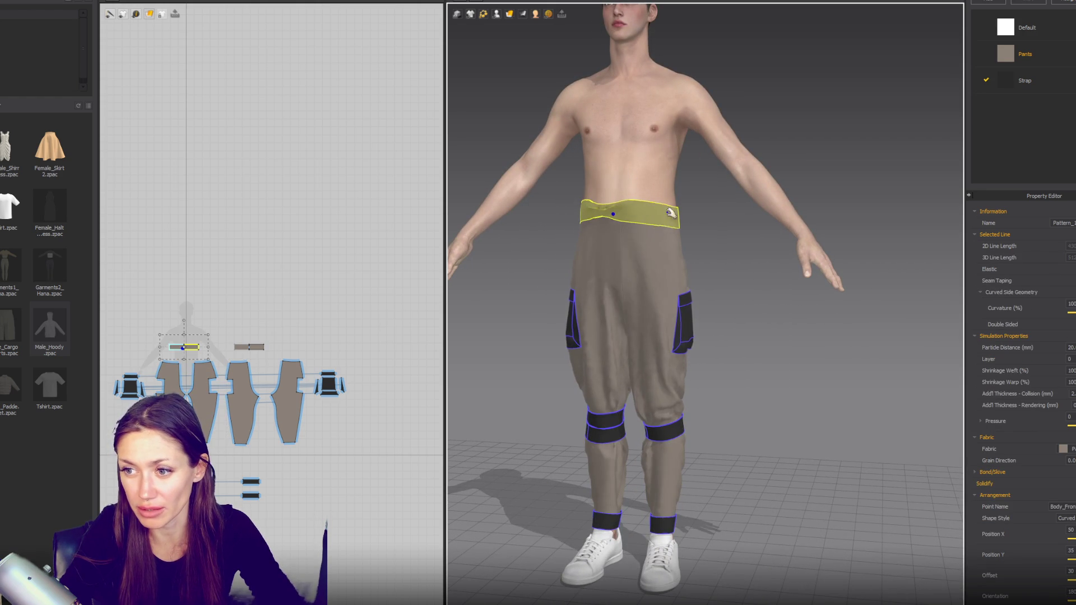
{"action": "mouse_move", "coordinate": [635, 306]}
{"action": "right_mouse_down"}
{"action": "mouse_move", "coordinate": [848, 312]}
{"action": "mouse_move", "coordinate": [646, 273]}
{"action": "right_mouse_up"}
{"action": "left_click", "coordinate": [567, 232]}
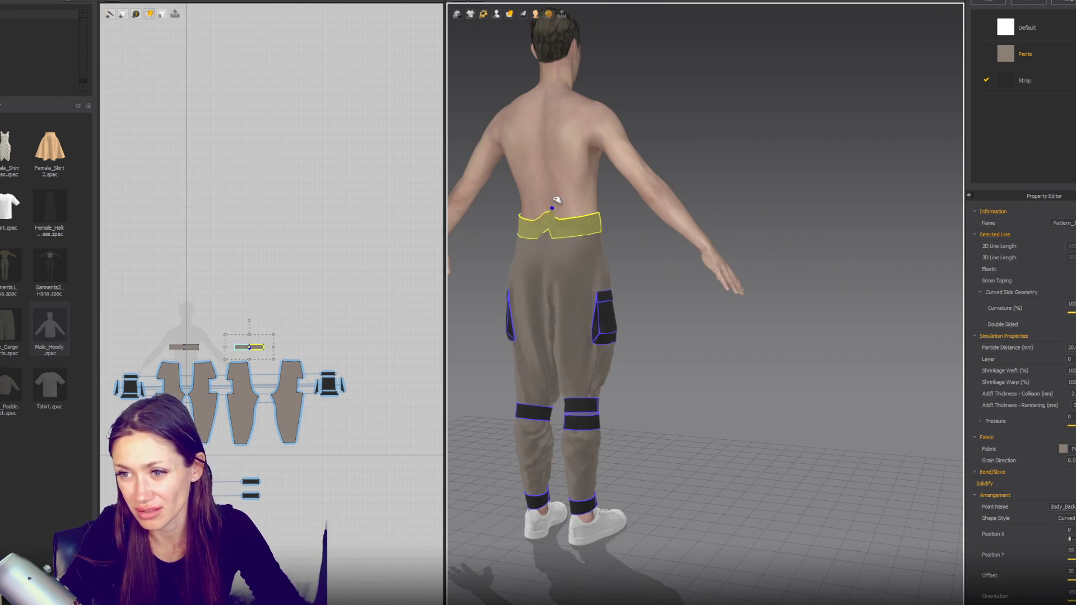
{"action": "mouse_move", "coordinate": [849, 291]}
{"action": "right_mouse_down"}
{"action": "mouse_move", "coordinate": [619, 294]}
{"action": "mouse_move", "coordinate": [785, 270]}
{"action": "mouse_move", "coordinate": [698, 244]}
{"action": "mouse_move", "coordinate": [731, 272]}
{"action": "right_mouse_up"}
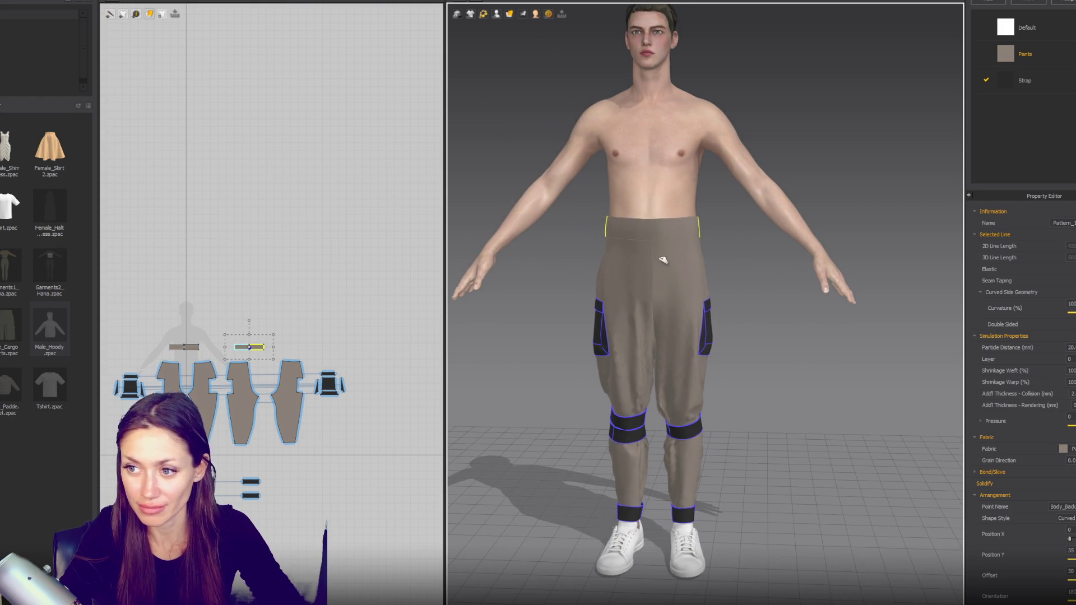
{"action": "left_click", "coordinate": [700, 267]}
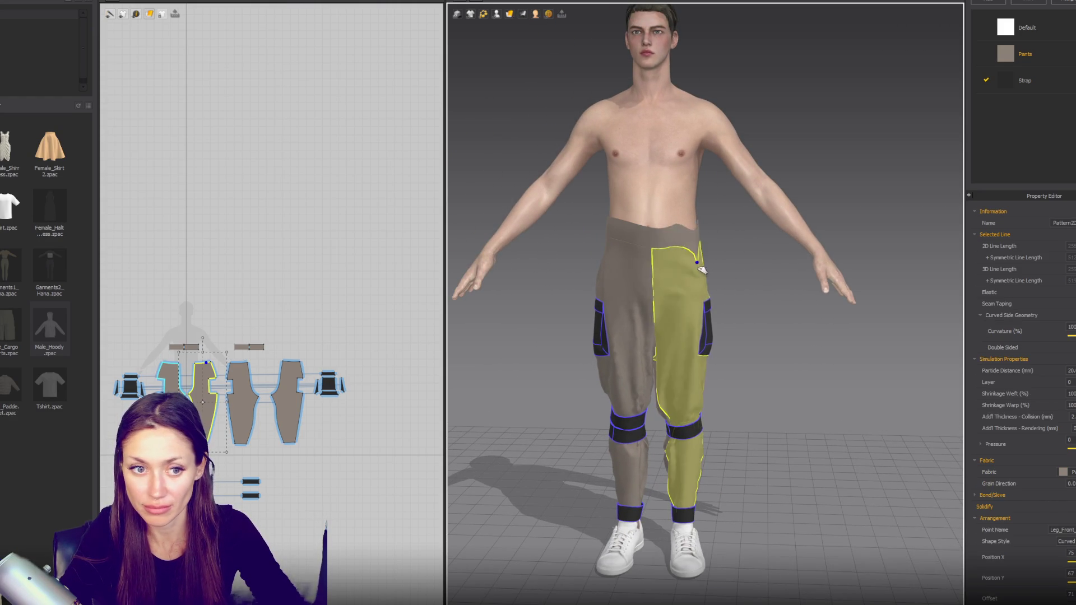
{"action": "left_click", "coordinate": [621, 247]}
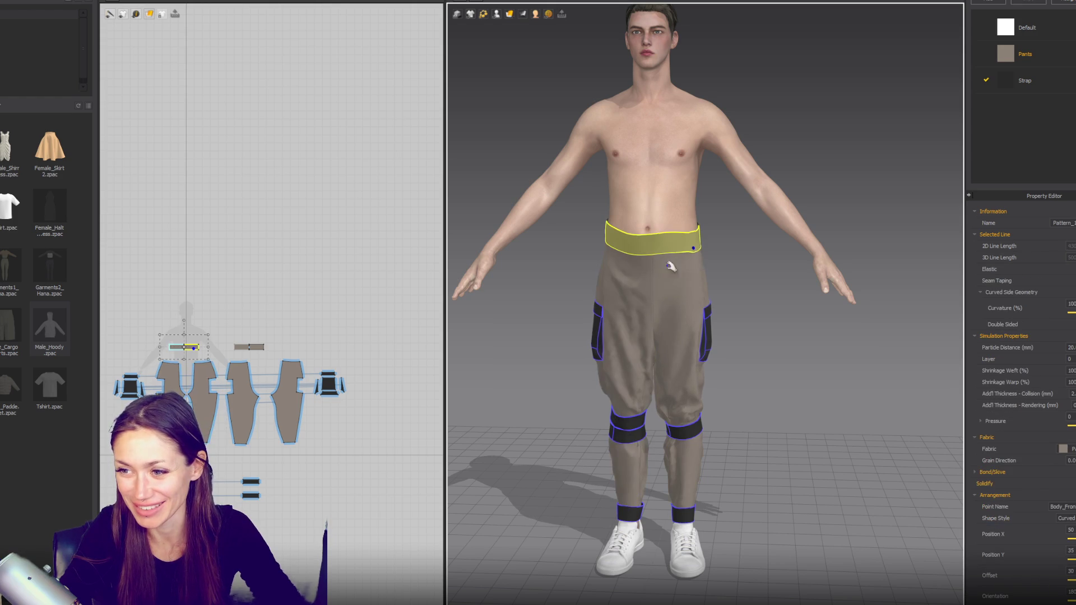
{"action": "right_click_drag", "start_coordinate": [647, 267], "coordinate": [695, 280]}
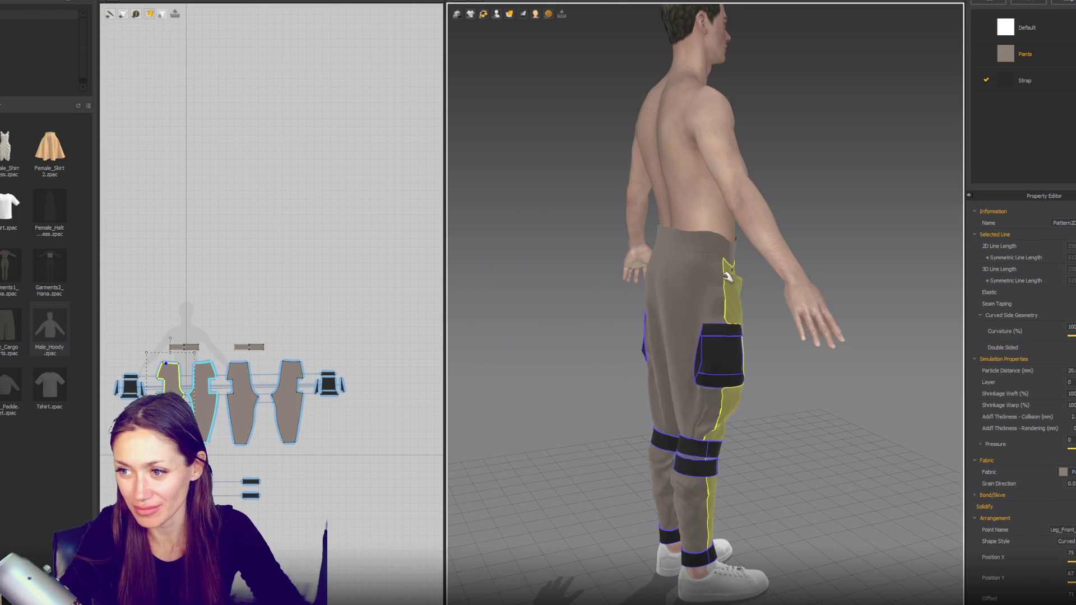
{"action": "left_click", "coordinate": [658, 259]}
{"action": "left_click", "coordinate": [657, 278]}
{"action": "left_click", "coordinate": [680, 242]}
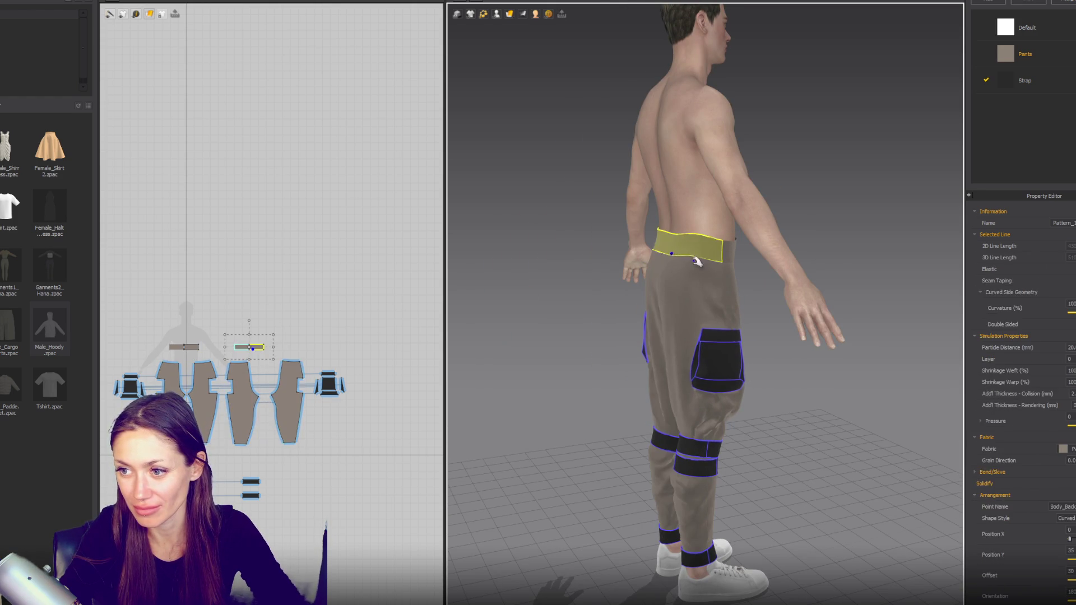
{"action": "left_click", "coordinate": [706, 286]}
{"action": "right_click_drag", "start_coordinate": [625, 289], "coordinate": [808, 291]}
{"action": "left_click", "coordinate": [680, 283]}
{"action": "left_click", "coordinate": [639, 276]}
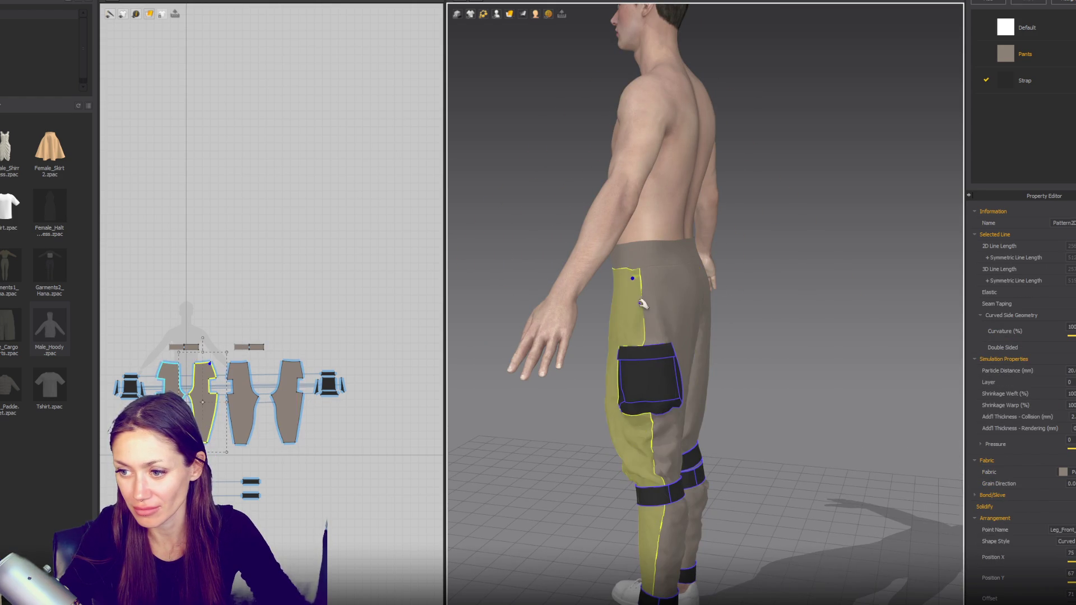
{"action": "left_click", "coordinate": [647, 382]}
{"action": "right_click_drag", "start_coordinate": [658, 410], "coordinate": [782, 416]}
{"action": "left_click", "coordinate": [781, 416]}
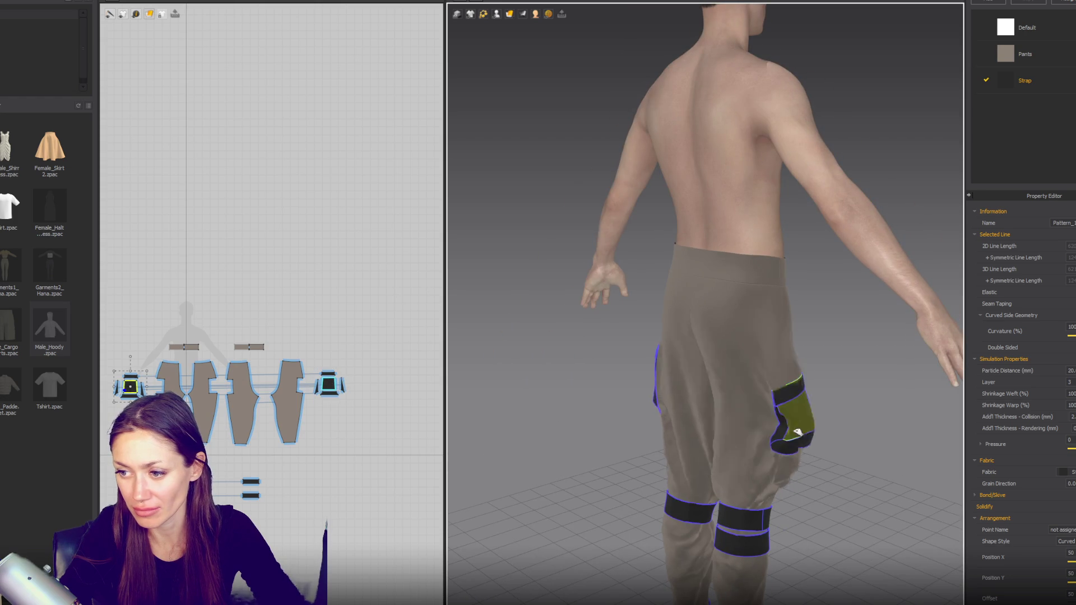
{"action": "left_click", "coordinate": [839, 392]}
{"action": "mouse_move", "coordinate": [838, 392]}
{"action": "right_mouse_down"}
{"action": "mouse_move", "coordinate": [770, 414]}
{"action": "mouse_move", "coordinate": [689, 414]}
{"action": "mouse_move", "coordinate": [704, 329]}
{"action": "right_mouse_up"}
{"action": "left_click", "coordinate": [685, 413]}
{"action": "left_click", "coordinate": [755, 367]}
{"action": "right_click_drag", "start_coordinate": [755, 367], "coordinate": [661, 309]}
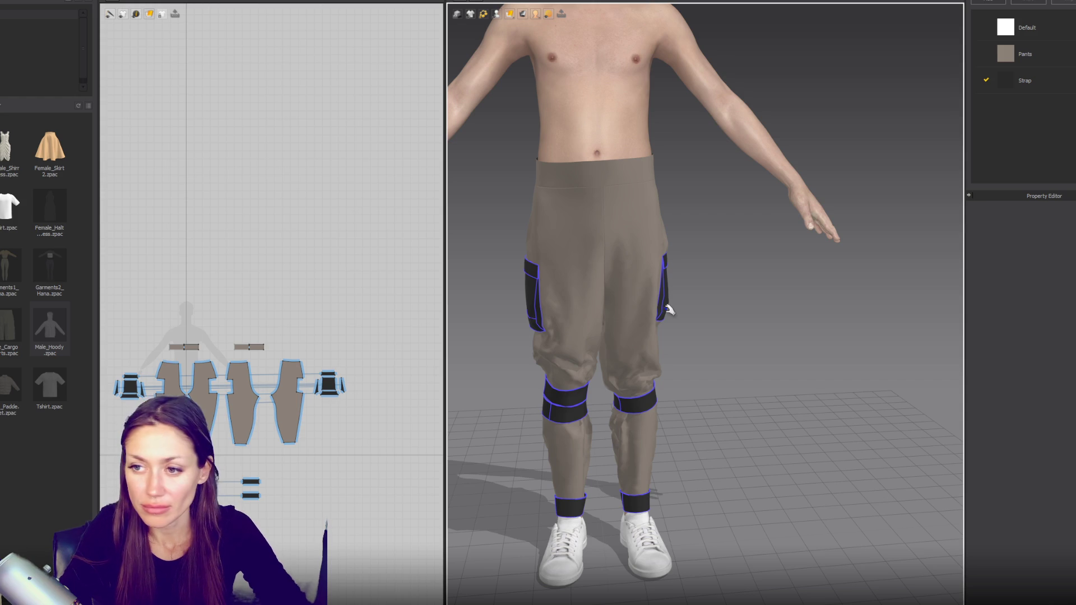
Step: Position the second strap on the pocketed leg just above the knee strap
{"action": "left_click_drag", "start_coordinate": [585, 393], "coordinate": [588, 346]}
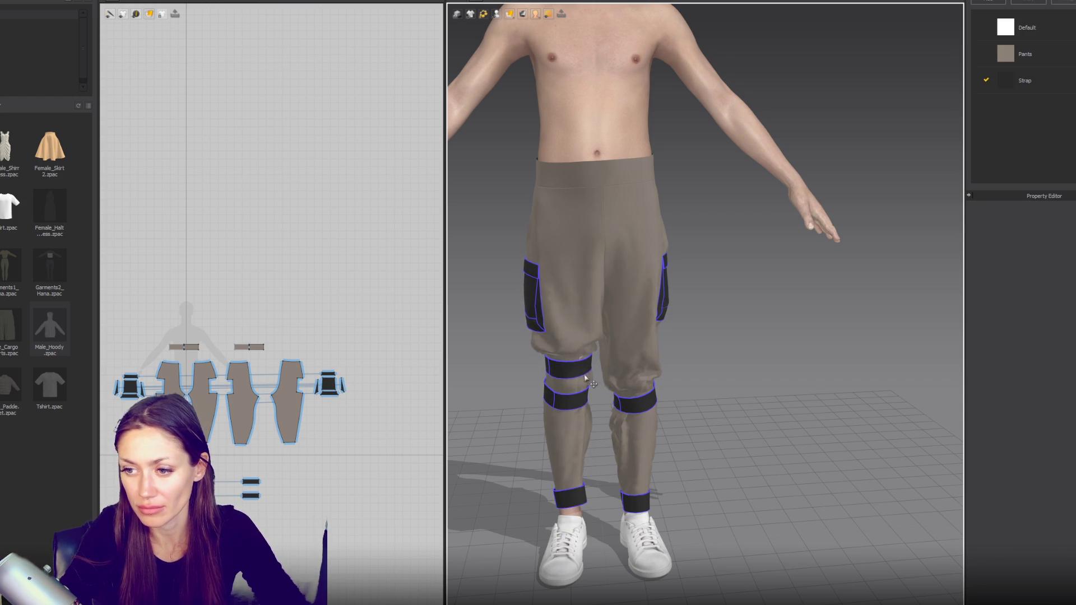
{"action": "right_click_drag", "start_coordinate": [592, 384], "coordinate": [627, 320]}
{"action": "left_click", "coordinate": [631, 315]}
{"action": "key", "text": "2"}
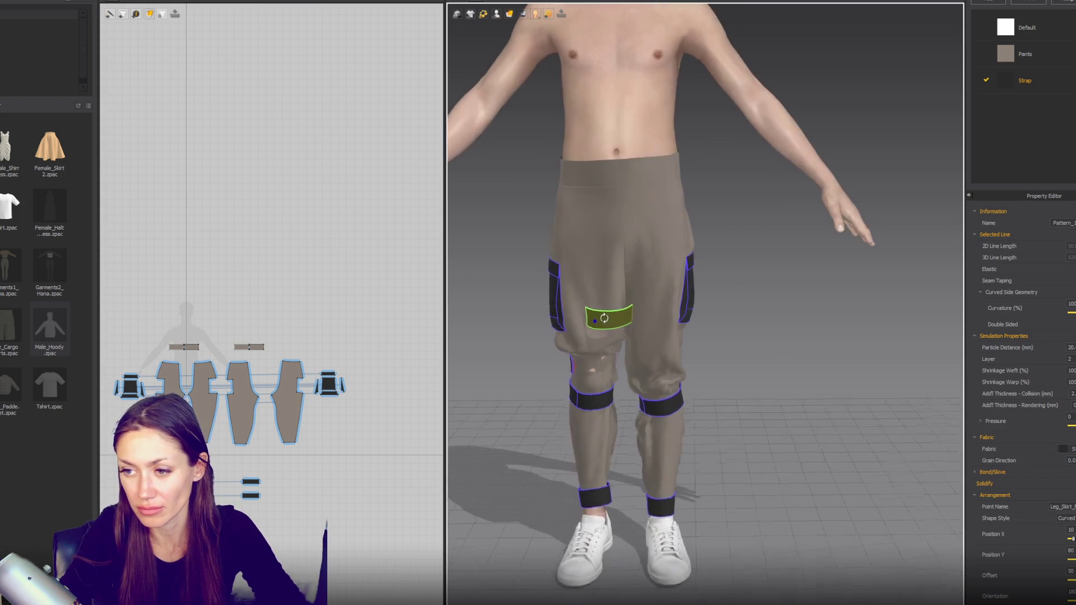
{"action": "left_click_drag", "start_coordinate": [623, 318], "coordinate": [617, 372]}
{"action": "right_click_drag", "start_coordinate": [618, 372], "coordinate": [622, 328]}
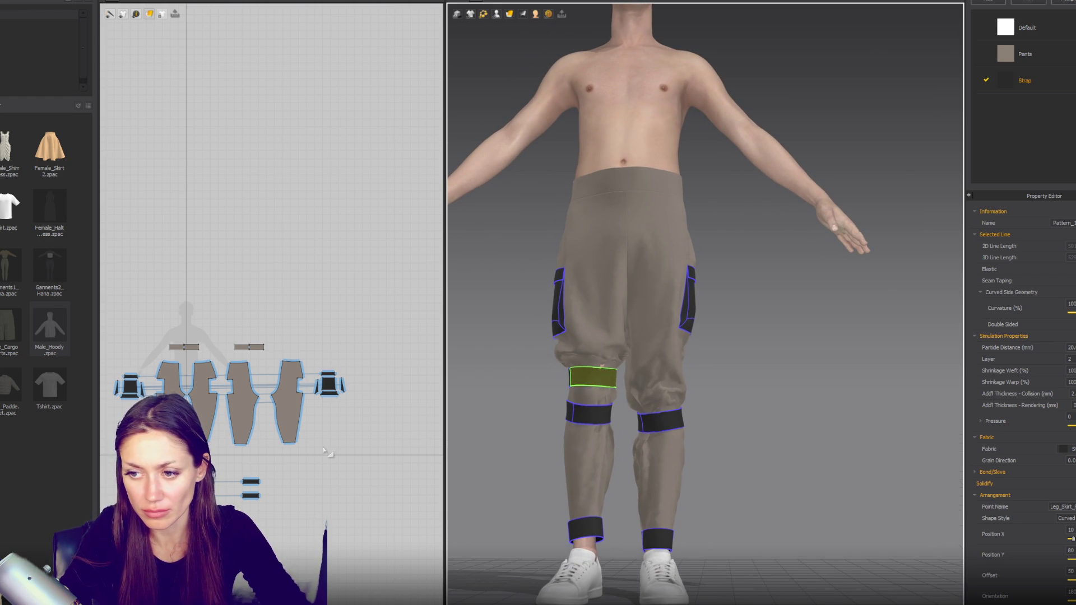
Step: Fine-tune the upper strap's height and review the stacked knee straps from front and behind
{"action": "right_click_drag", "start_coordinate": [575, 386], "coordinate": [533, 377]}
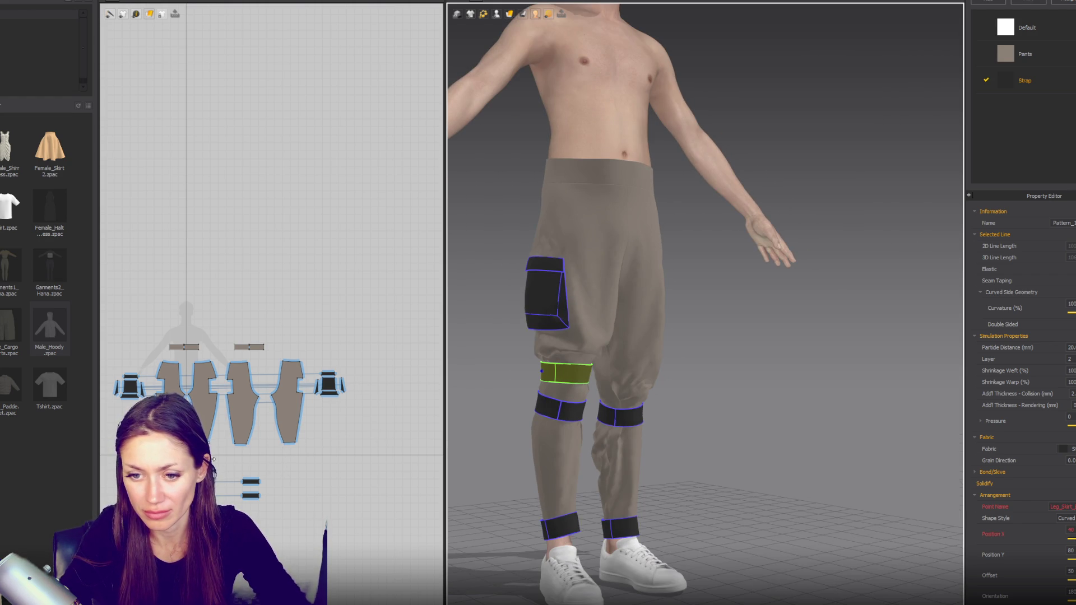
{"action": "mouse_move", "coordinate": [578, 377]}
{"action": "left_mouse_down"}
{"action": "mouse_move", "coordinate": [497, 309]}
{"action": "mouse_move", "coordinate": [591, 358]}
{"action": "mouse_move", "coordinate": [614, 338]}
{"action": "mouse_move", "coordinate": [601, 315]}
{"action": "mouse_move", "coordinate": [620, 308]}
{"action": "mouse_move", "coordinate": [620, 280]}
{"action": "mouse_move", "coordinate": [576, 380]}
{"action": "mouse_move", "coordinate": [480, 294]}
{"action": "mouse_move", "coordinate": [493, 300]}
{"action": "mouse_move", "coordinate": [480, 281]}
{"action": "mouse_move", "coordinate": [492, 232]}
{"action": "mouse_move", "coordinate": [515, 245]}
{"action": "mouse_move", "coordinate": [494, 273]}
{"action": "mouse_move", "coordinate": [499, 295]}
{"action": "mouse_move", "coordinate": [594, 383]}
{"action": "left_mouse_up"}
{"action": "key", "text": "2"}
{"action": "left_click", "coordinate": [712, 334]}
{"action": "scroll", "coordinate": [712, 334], "scroll_direction": "down", "scroll_amount": 3}
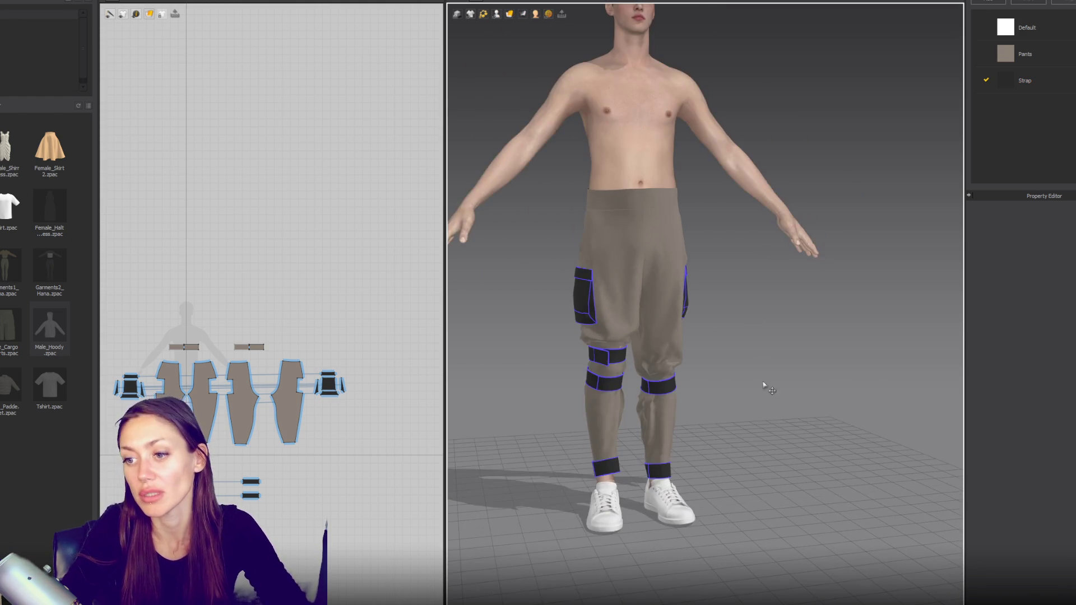
{"action": "mouse_move", "coordinate": [743, 384]}
{"action": "right_mouse_down"}
{"action": "mouse_move", "coordinate": [929, 341]}
{"action": "mouse_move", "coordinate": [737, 343]}
{"action": "right_mouse_up"}
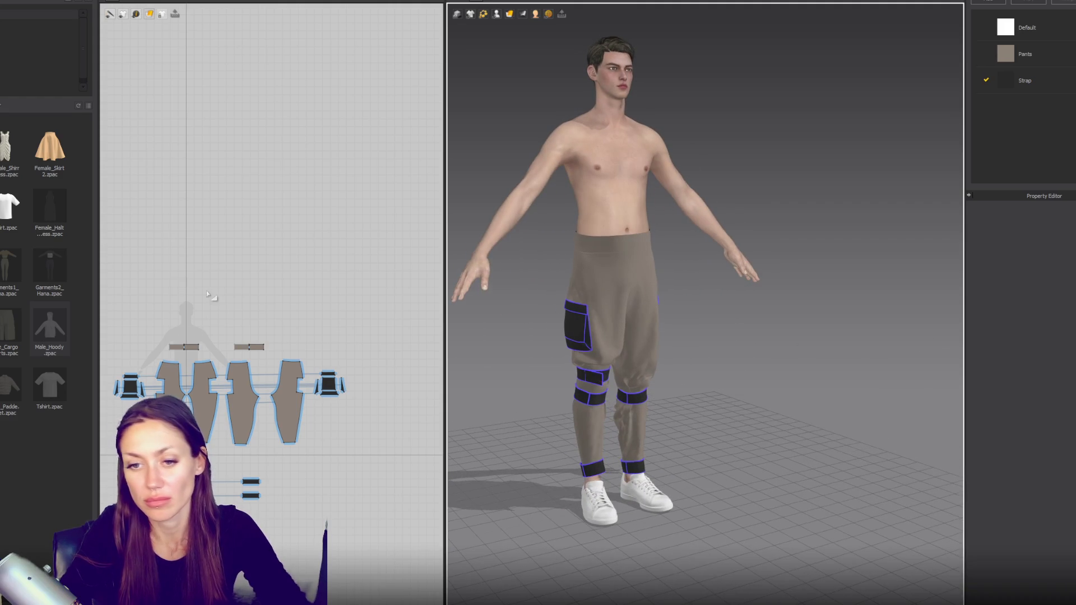
Step: Move the chest strip down to the waist and check the band from side, back and three-quarter views
{"action": "left_click", "coordinate": [196, 347]}
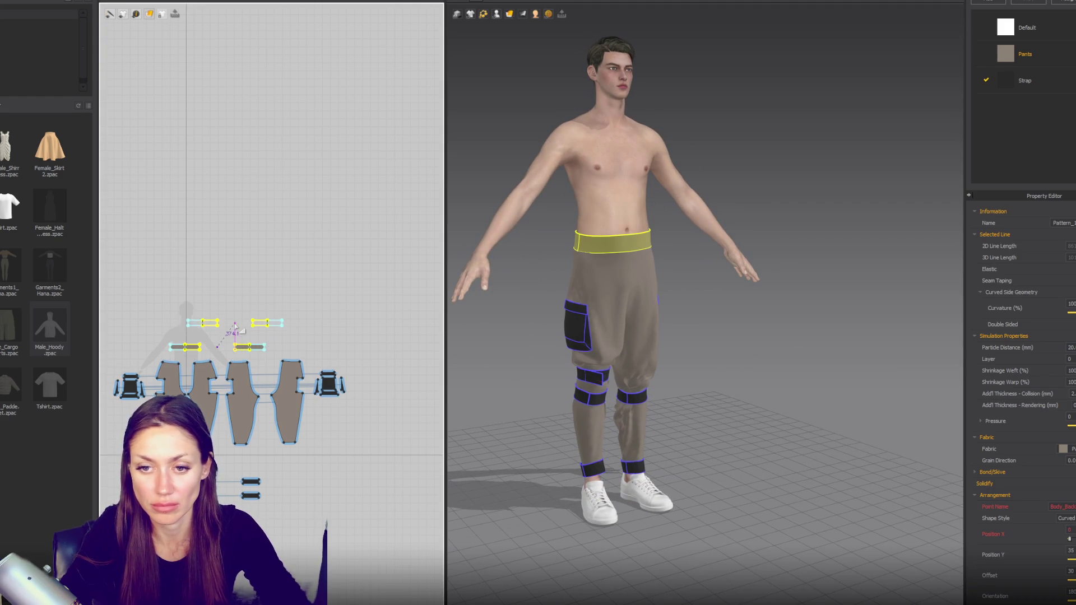
{"action": "left_click", "coordinate": [232, 328]}
{"action": "key", "text": "z"}
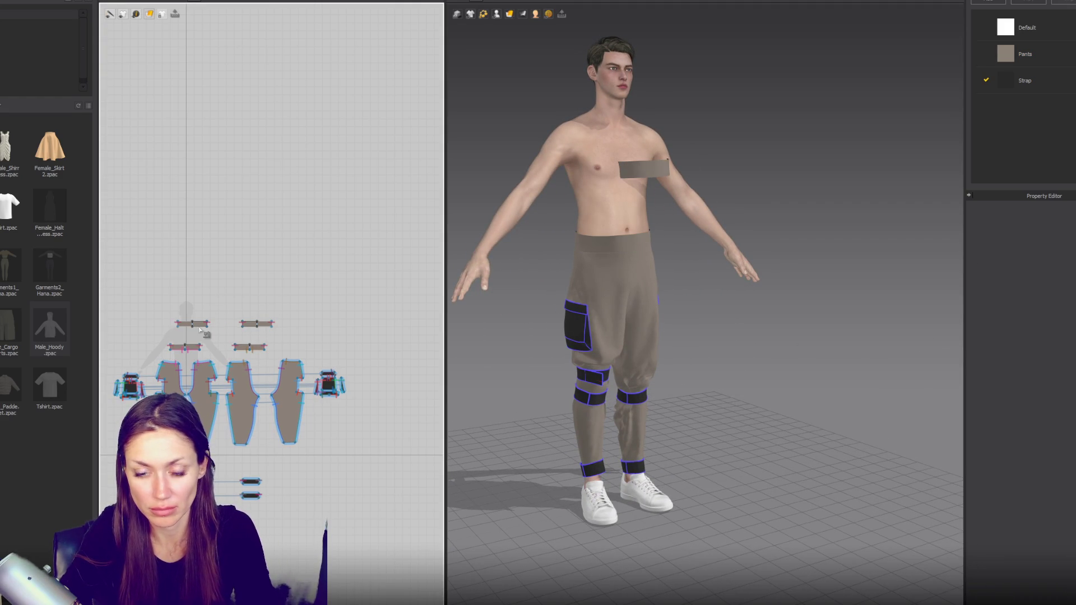
{"action": "scroll", "coordinate": [202, 335], "scroll_direction": "up", "scroll_amount": 2}
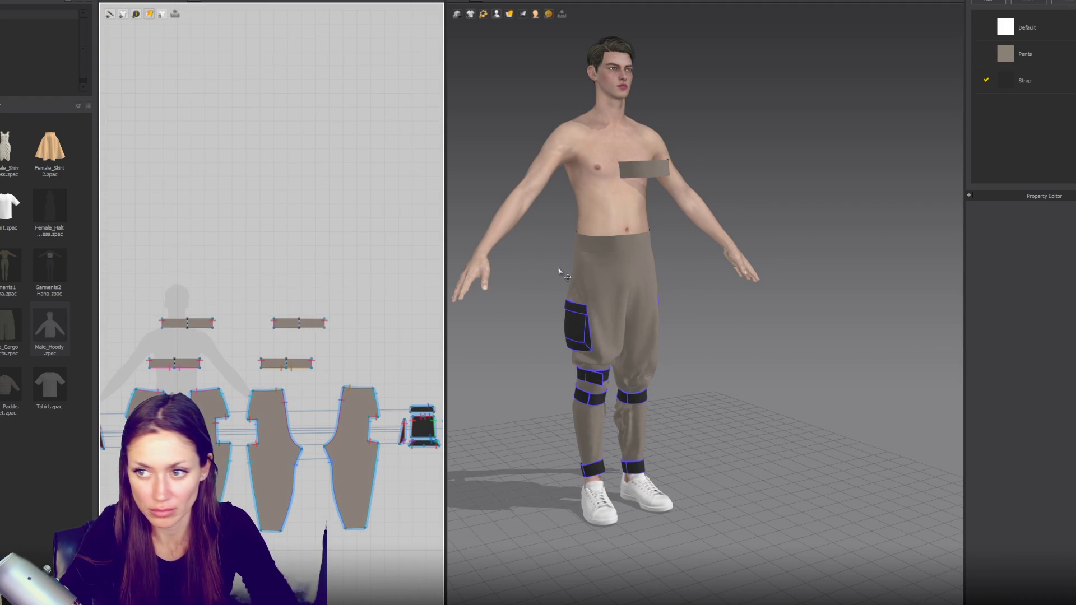
{"action": "left_click_drag", "start_coordinate": [643, 172], "coordinate": [623, 207]}
{"action": "key", "text": "4"}
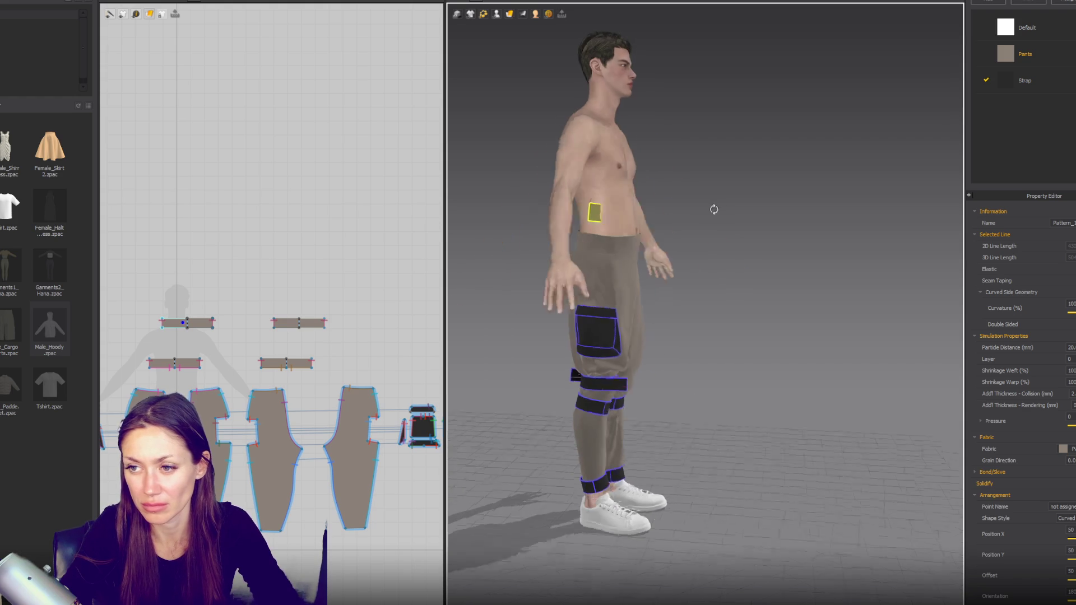
{"action": "key", "text": "8"}
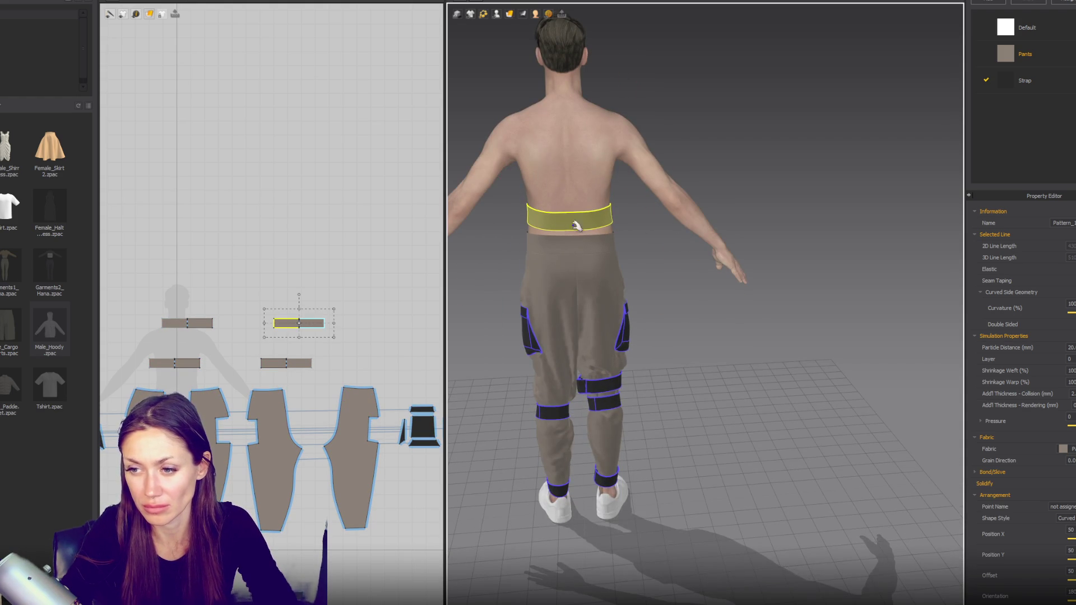
{"action": "key", "text": "6"}
{"action": "key", "text": "3"}
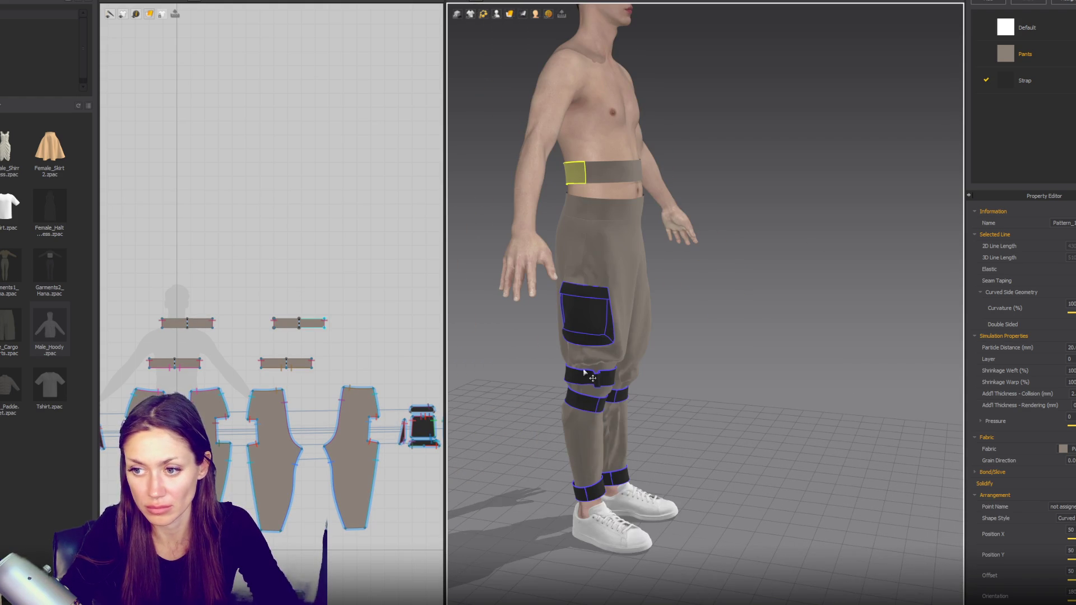
Step: Draw a tall rectangular strap pattern to the left of the pants
{"action": "right_click_drag", "start_coordinate": [199, 386], "coordinate": [255, 262]}
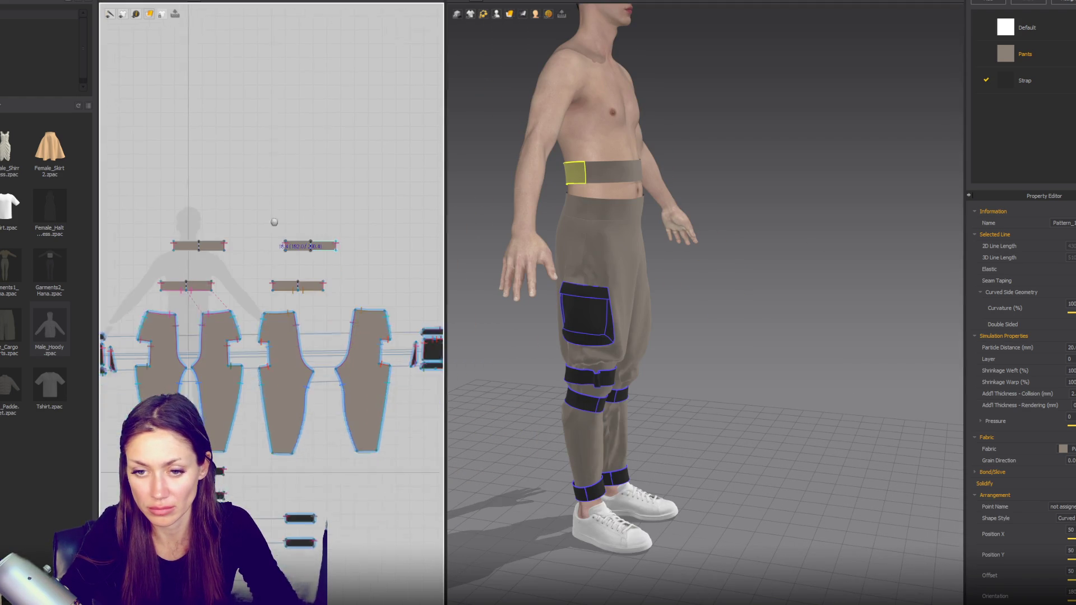
{"action": "left_click", "coordinate": [138, 10]}
{"action": "scroll", "coordinate": [397, 278], "scroll_direction": "down", "scroll_amount": 5}
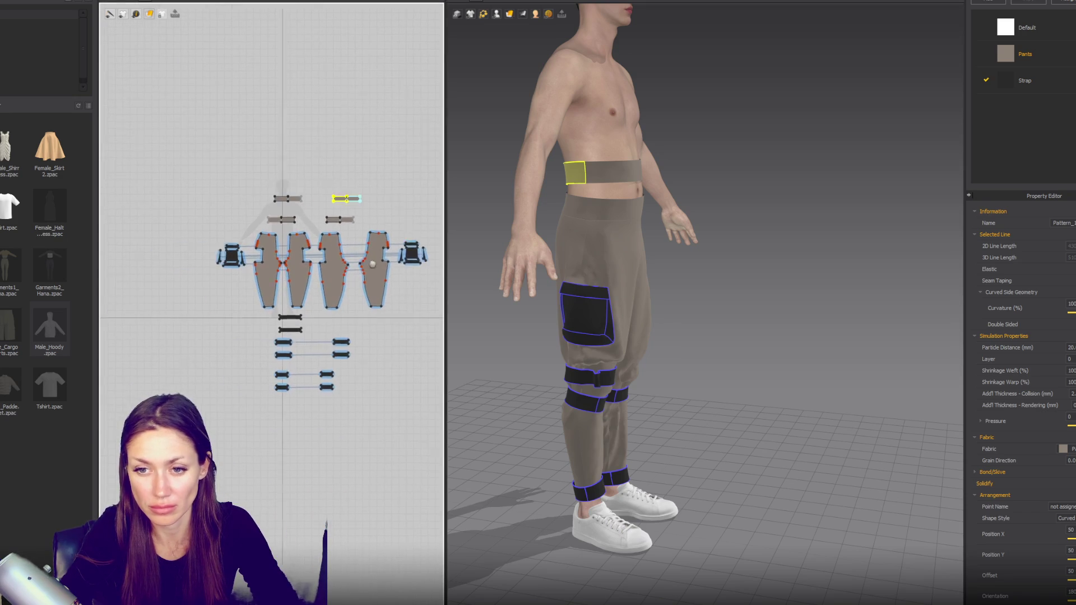
{"action": "scroll", "coordinate": [397, 278], "scroll_direction": "up", "scroll_amount": 2}
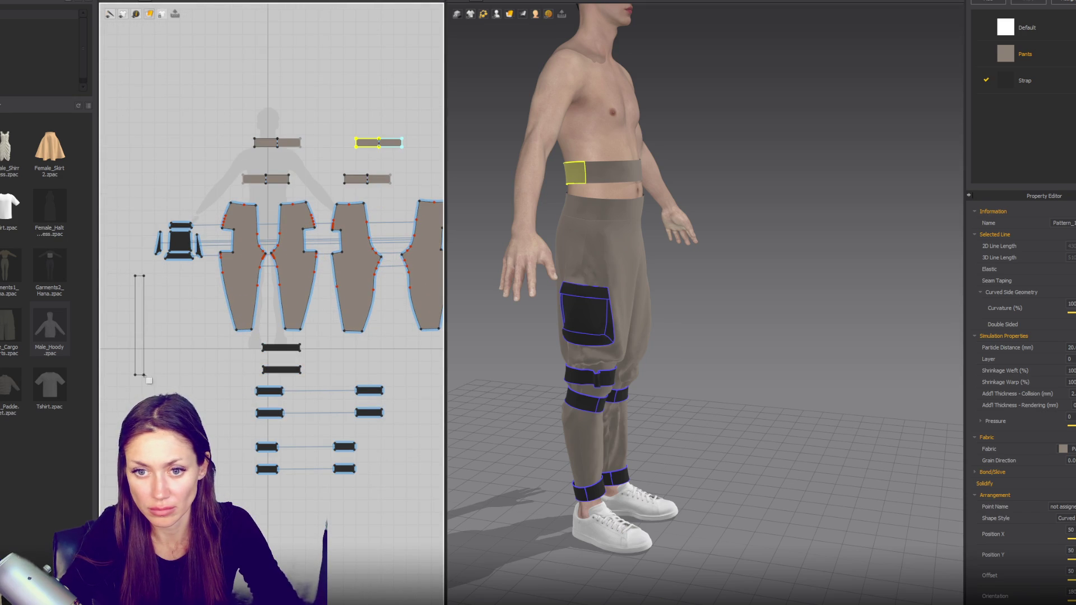
{"action": "left_click_drag", "start_coordinate": [149, 393], "coordinate": [149, 393]}
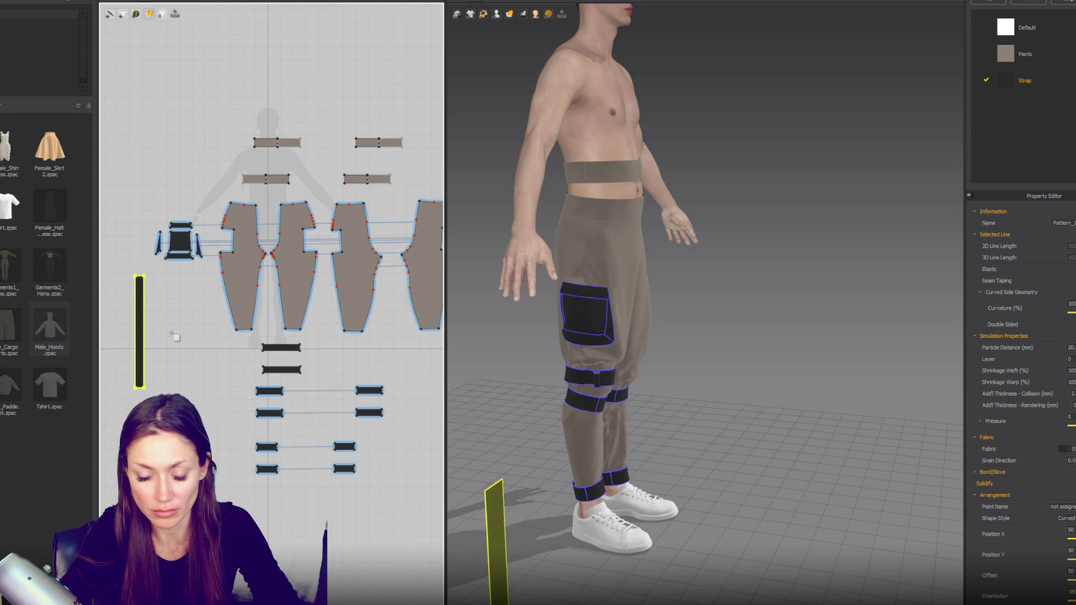
Step: Sew the tall strap's bottom edge to the knee strap's top edge with Segment Sewing and simulate
{"action": "left_click", "coordinate": [150, 285]}
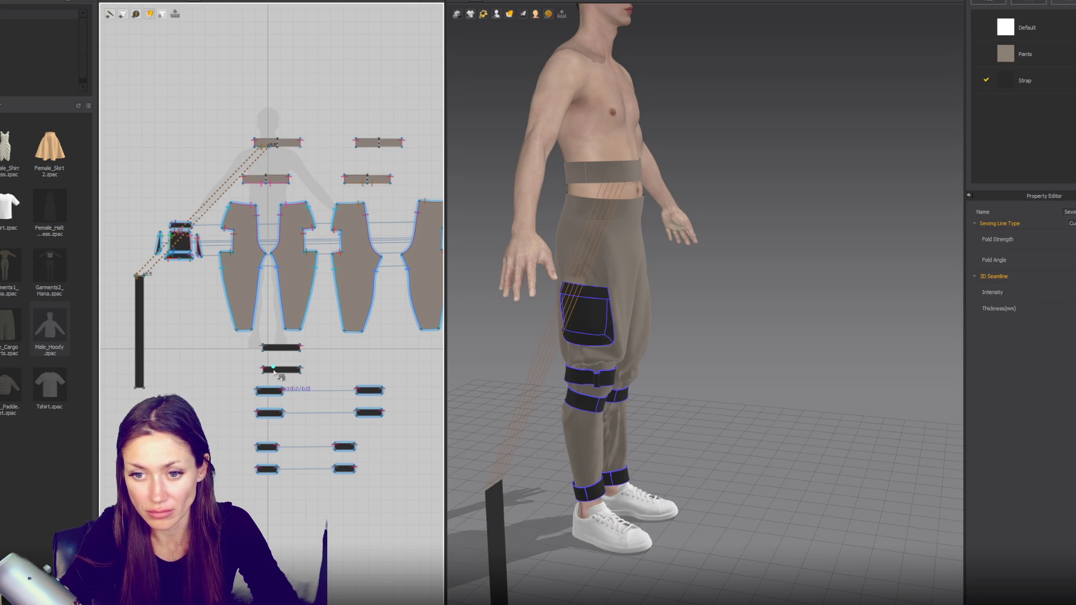
{"action": "left_click", "coordinate": [140, 393]}
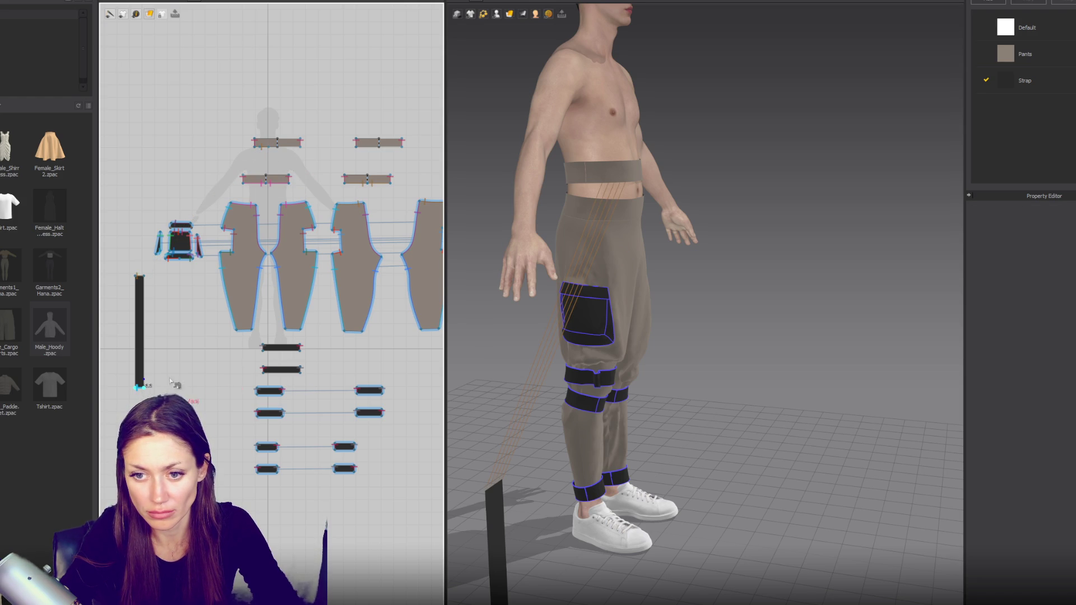
{"action": "scroll", "coordinate": [274, 369], "scroll_direction": "up", "scroll_amount": 3}
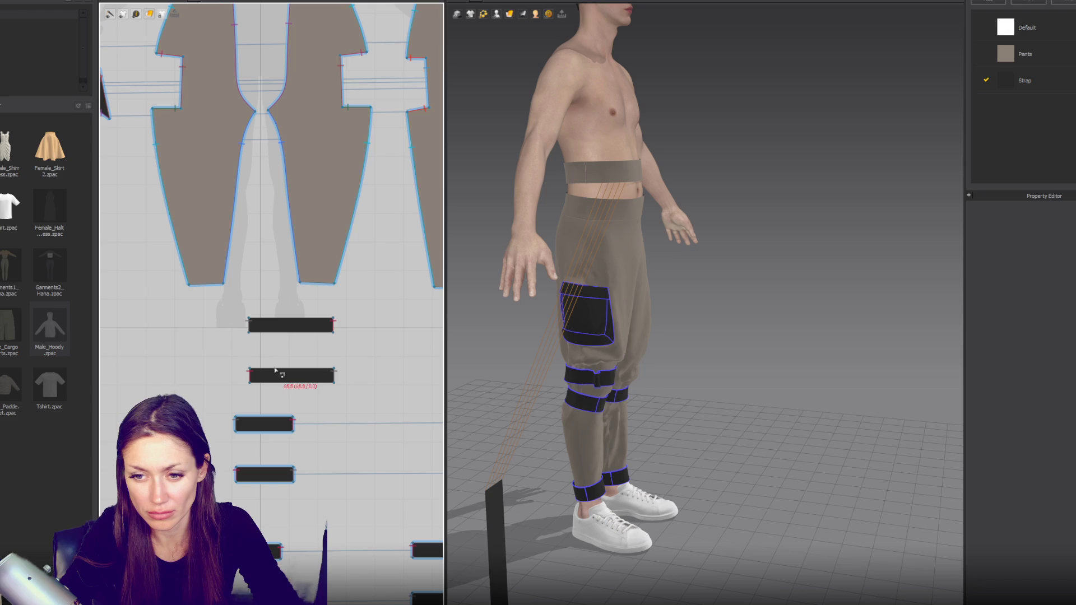
{"action": "right_click_drag", "start_coordinate": [569, 402], "coordinate": [569, 381]}
{"action": "left_click", "coordinate": [568, 380]}
{"action": "key", "text": "n"}
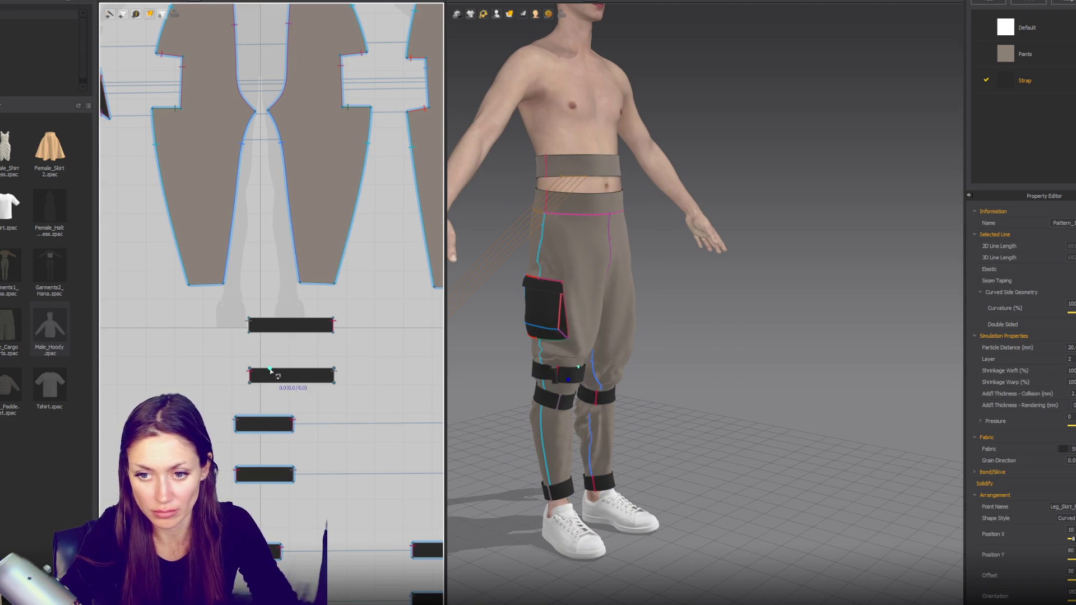
{"action": "left_click", "coordinate": [270, 373]}
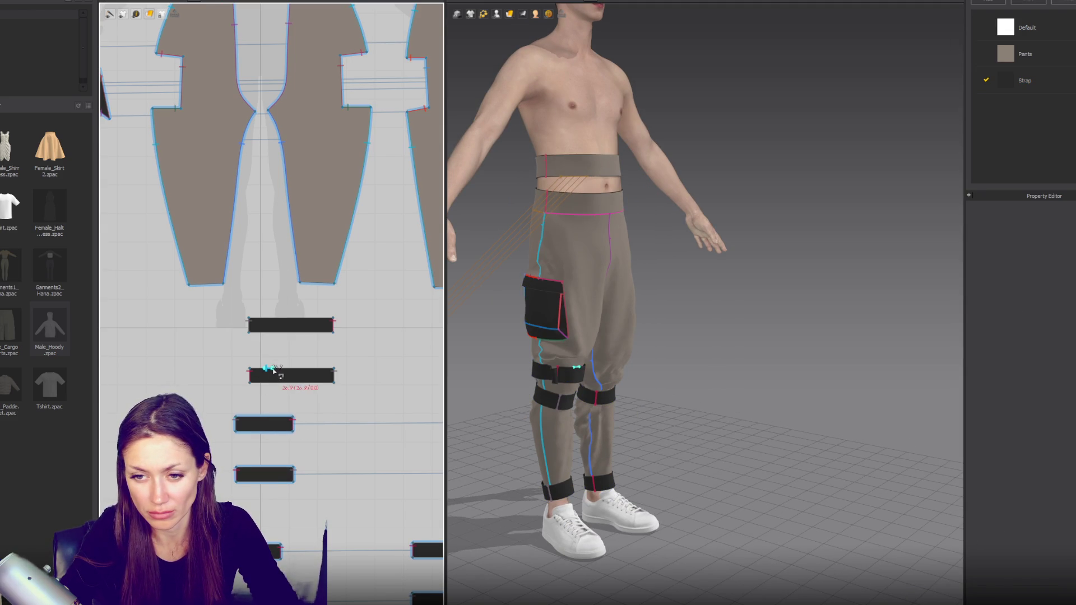
{"action": "scroll", "coordinate": [280, 372], "scroll_direction": "down", "scroll_amount": 2}
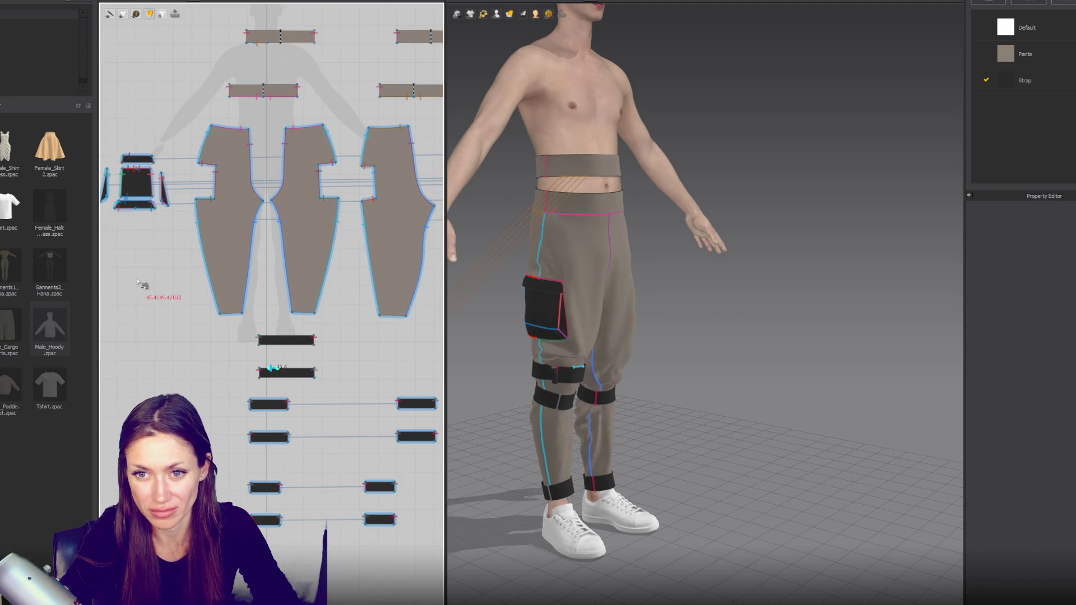
{"action": "right_click_drag", "start_coordinate": [141, 286], "coordinate": [229, 380]}
{"action": "left_click", "coordinate": [211, 427]}
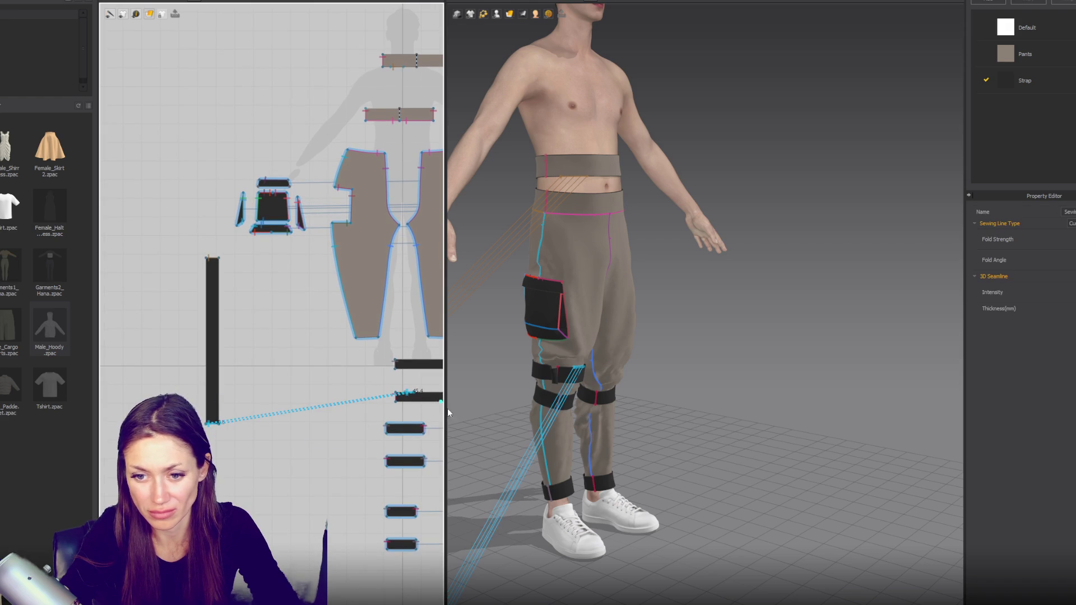
{"action": "key", "text": "space"}
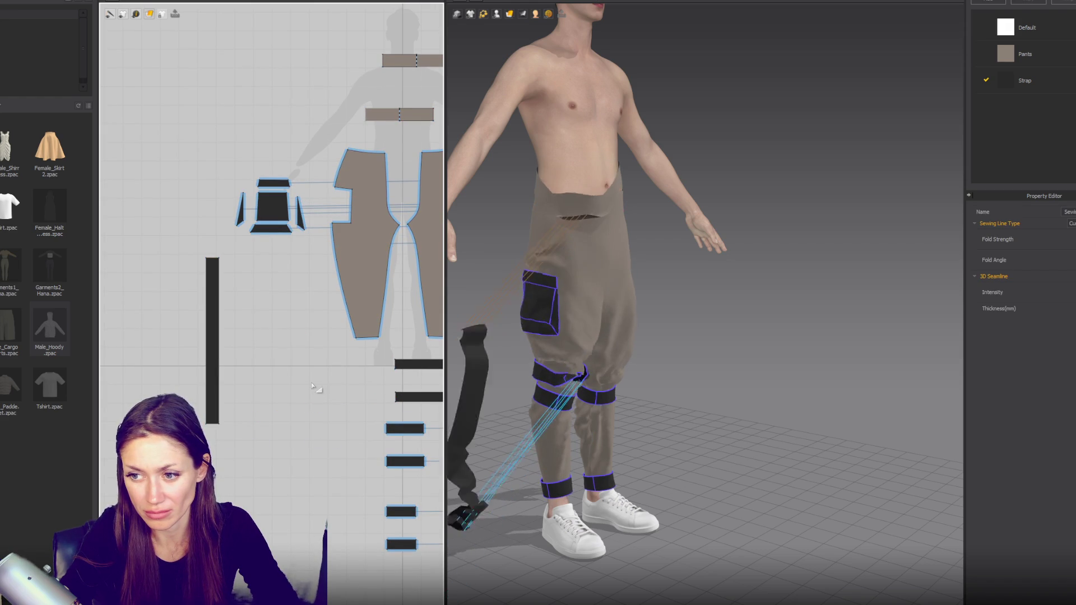
Step: Set the tall strap's Layer to 10 and resume simulation so the straps drape
{"action": "left_click", "coordinate": [212, 376]}
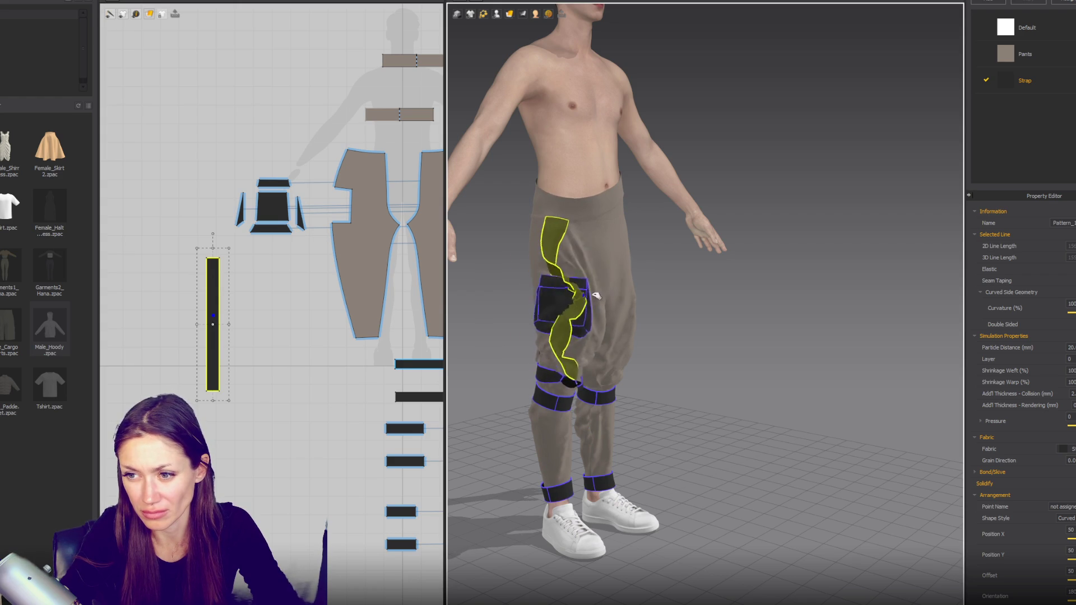
{"action": "left_click", "coordinate": [278, 353]}
{"action": "left_click", "coordinate": [214, 354]}
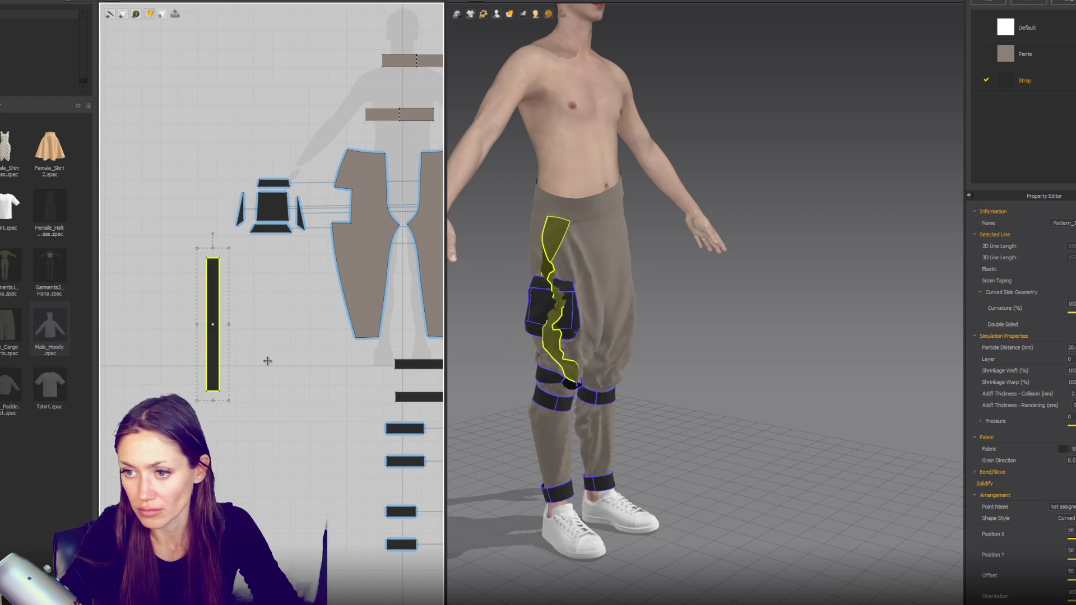
{"action": "left_click", "coordinate": [1068, 359]}
{"action": "type", "text": "10"}
{"action": "key", "text": "Return"}
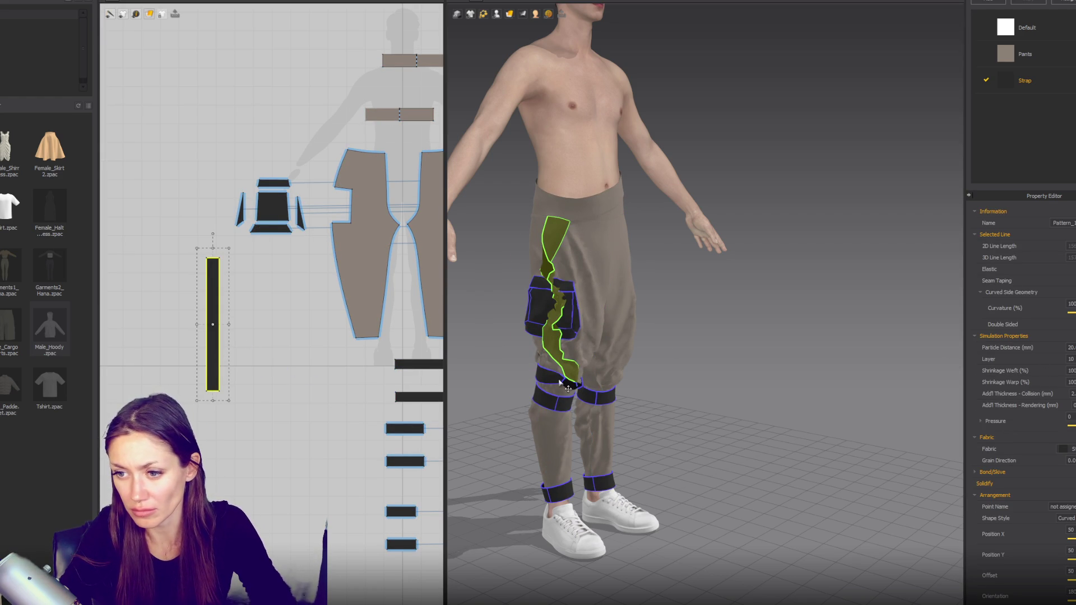
{"action": "left_click", "coordinate": [569, 387]}
{"action": "key", "text": "space"}
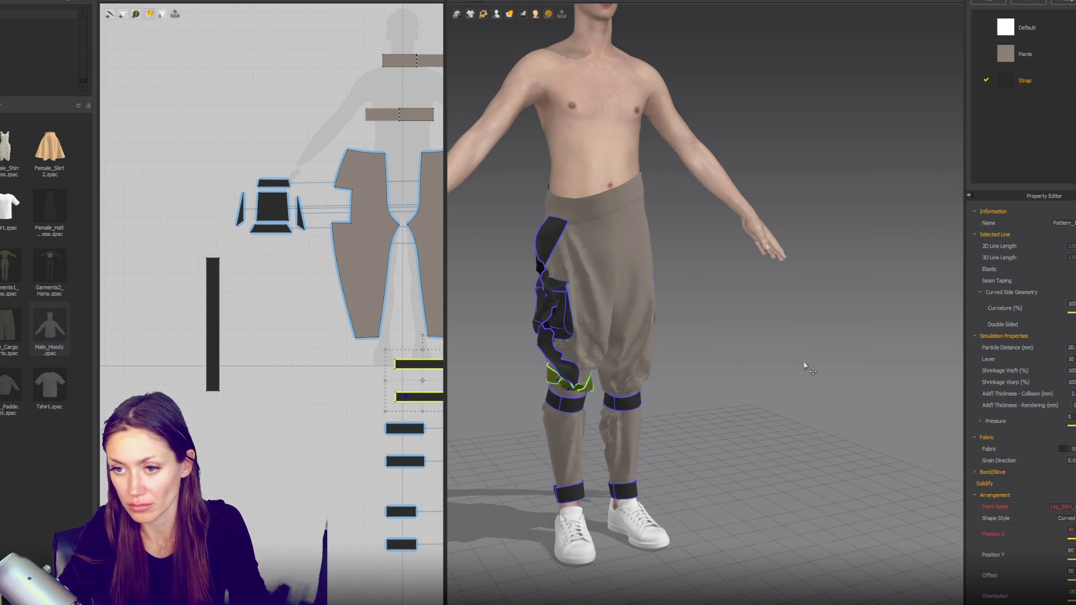
Step: Place the long strap on a leg arrangement point with Show Arrangement Points turned on
{"action": "left_click", "coordinate": [759, 365]}
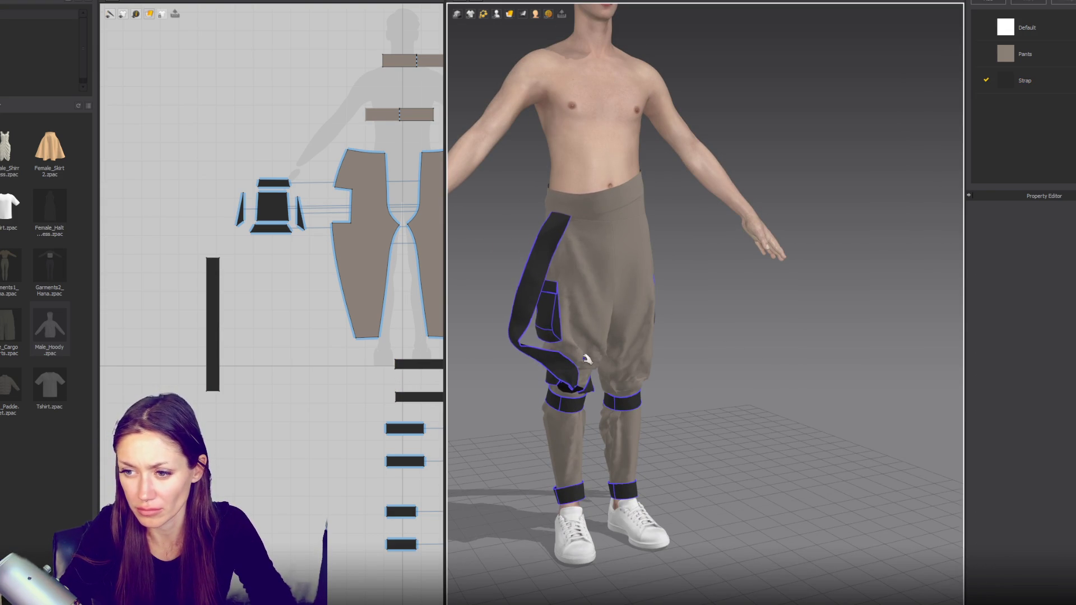
{"action": "left_click_drag", "start_coordinate": [587, 360], "coordinate": [504, 340]}
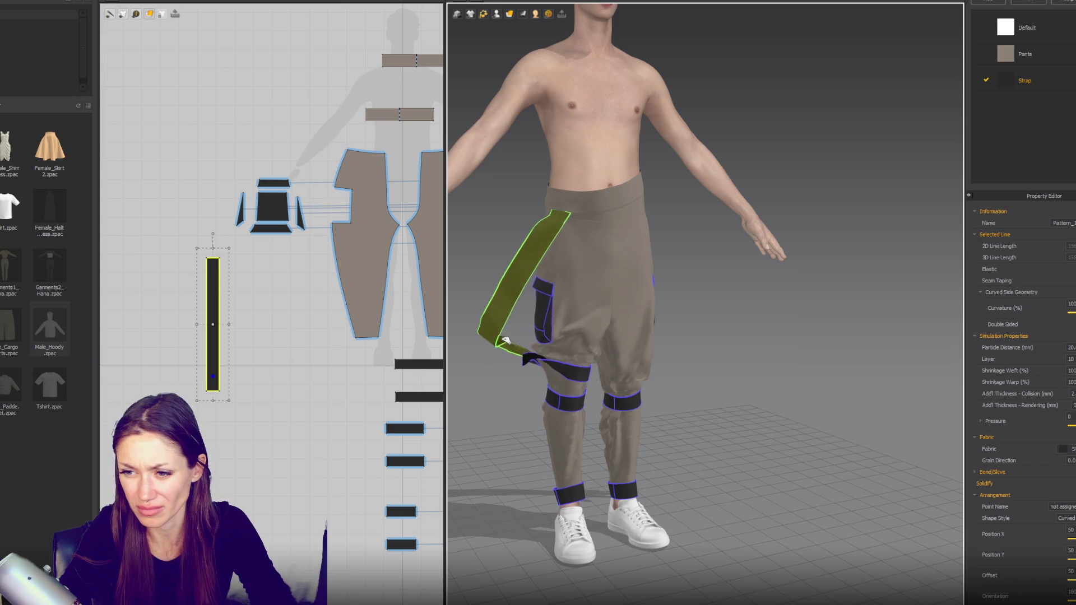
{"action": "scroll", "coordinate": [505, 341], "scroll_direction": "up", "scroll_amount": 3}
{"action": "scroll", "coordinate": [547, 320], "scroll_direction": "up", "scroll_amount": 2}
{"action": "left_click", "coordinate": [572, 292]}
{"action": "right_click_drag", "start_coordinate": [589, 303], "coordinate": [738, 303]}
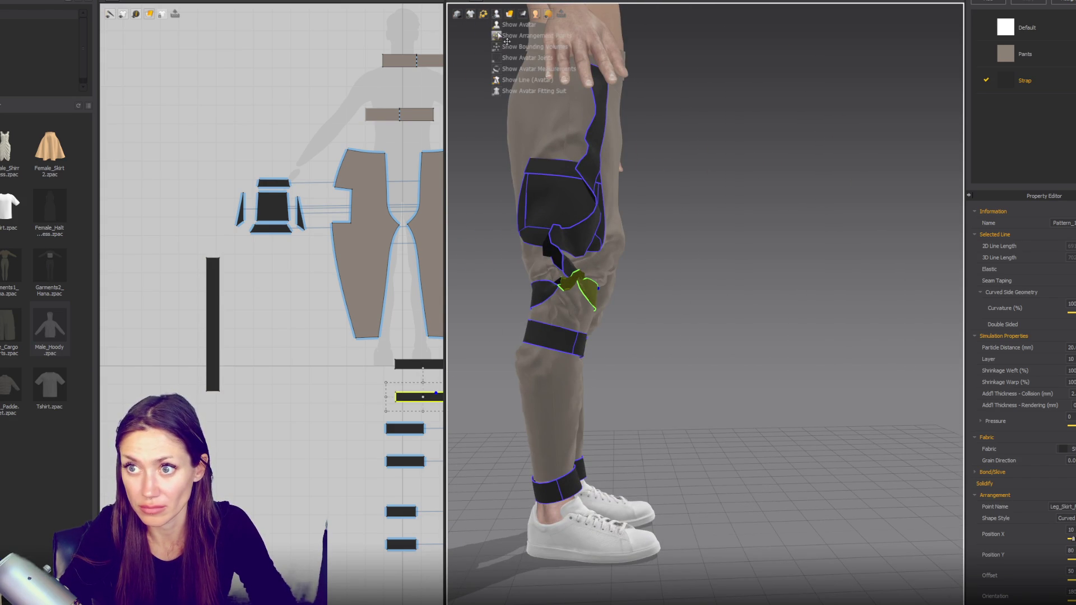
{"action": "left_click", "coordinate": [507, 36]}
{"action": "left_click", "coordinate": [548, 296]}
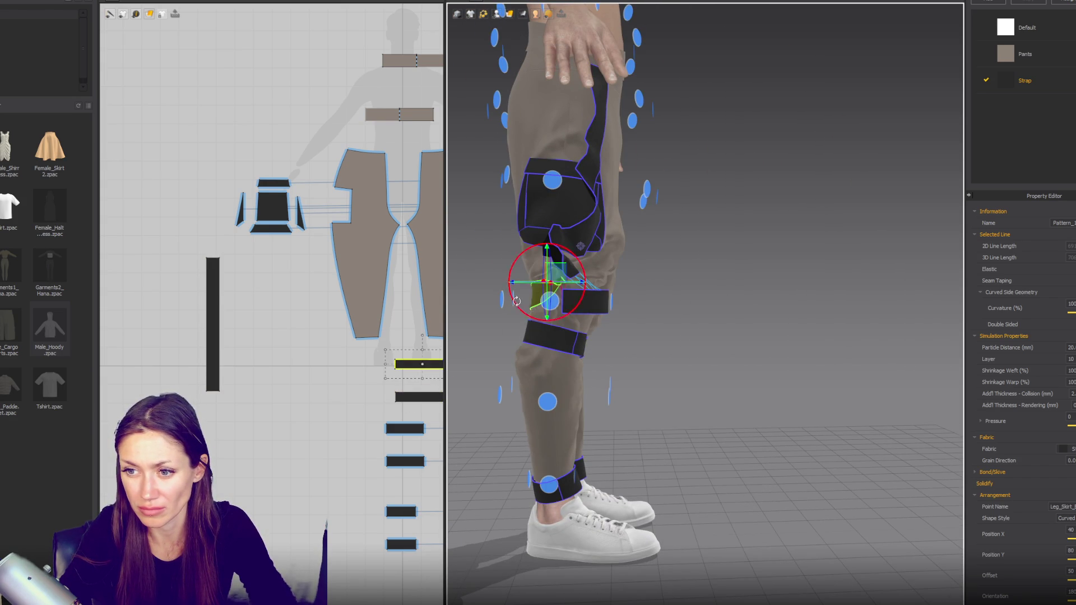
{"action": "mouse_move", "coordinate": [539, 320]}
{"action": "right_mouse_down"}
{"action": "mouse_move", "coordinate": [568, 349]}
{"action": "mouse_move", "coordinate": [500, 351]}
{"action": "right_mouse_up"}
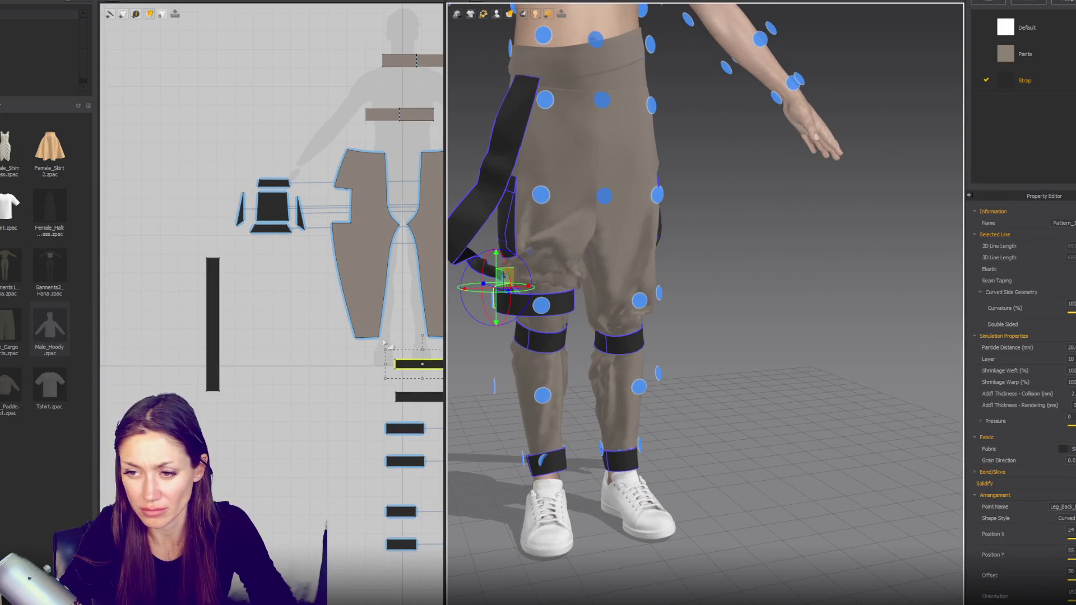
Step: Shorten the tall strap pattern and simulate so it drapes down the front thigh
{"action": "left_click", "coordinate": [216, 382]}
{"action": "left_click_drag", "start_coordinate": [221, 357], "coordinate": [226, 344]}
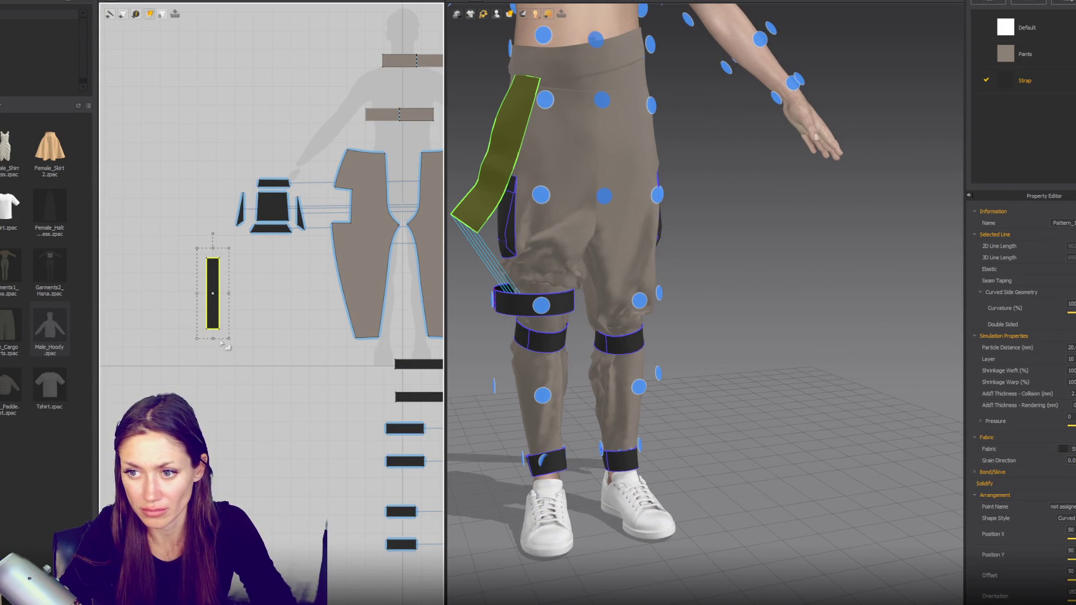
{"action": "mouse_move", "coordinate": [541, 361]}
{"action": "right_mouse_down"}
{"action": "mouse_move", "coordinate": [587, 366]}
{"action": "mouse_move", "coordinate": [569, 364]}
{"action": "right_mouse_up"}
{"action": "key", "text": "space"}
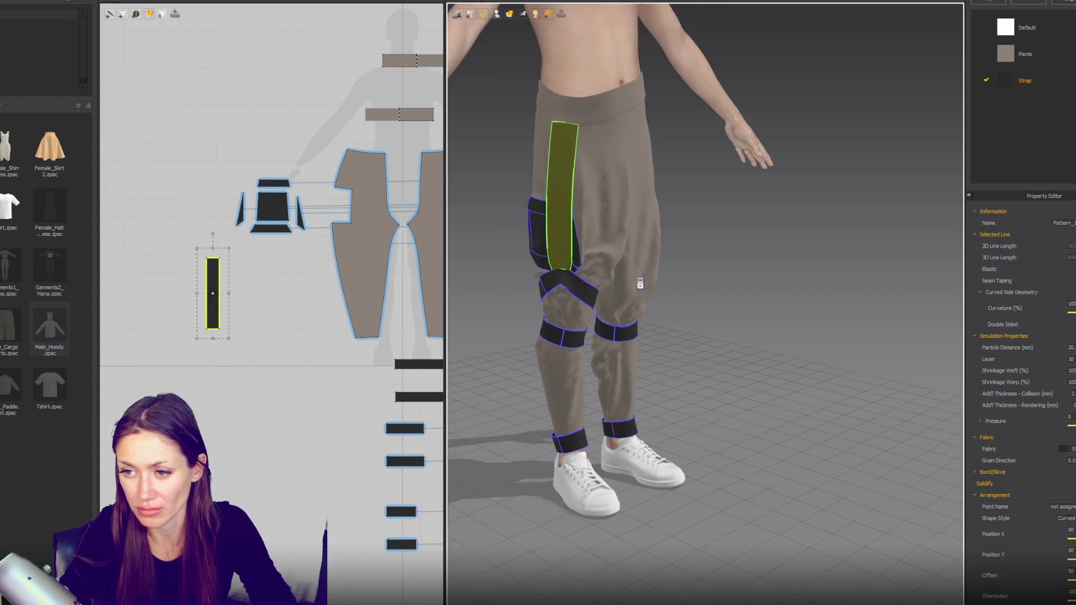
{"action": "right_click_drag", "start_coordinate": [569, 363], "coordinate": [564, 107]}
Step: Pull the diagonal strap higher up the thigh in the 3D window during simulation
{"action": "left_click", "coordinate": [572, 94]}
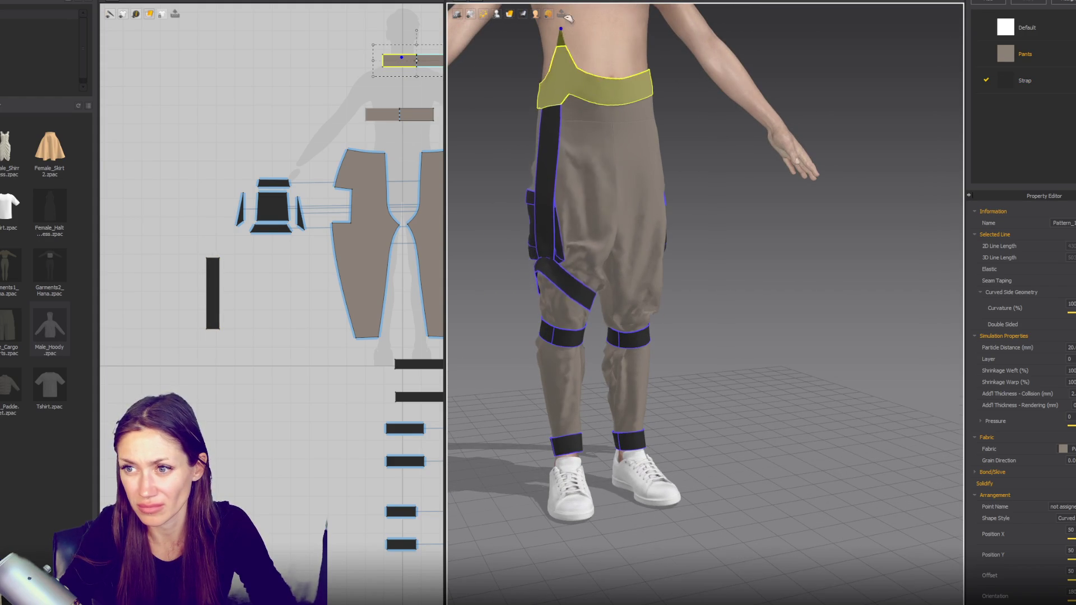
{"action": "key", "text": "2"}
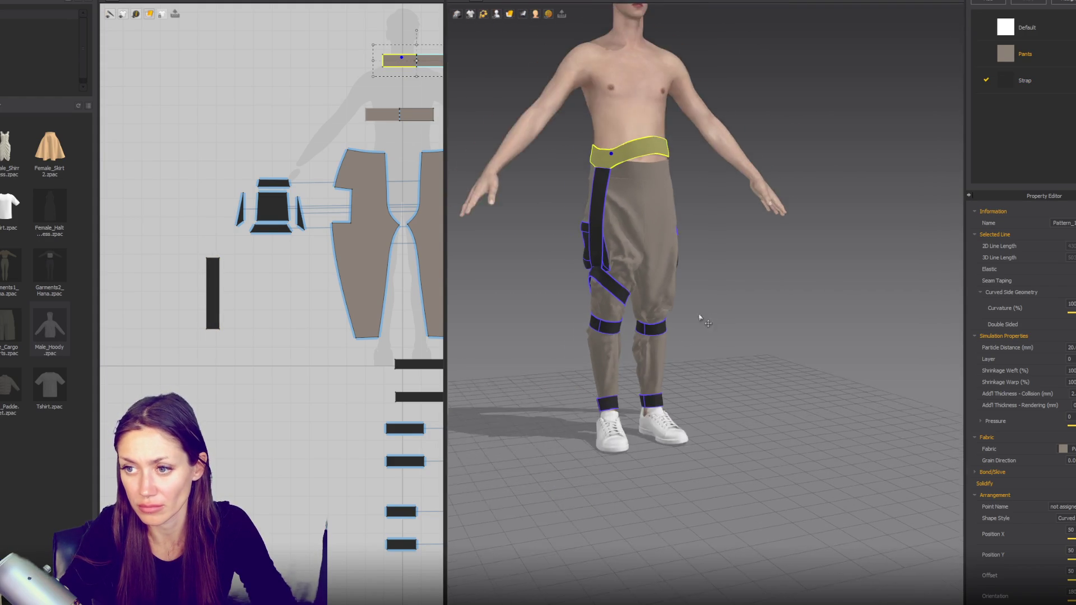
{"action": "left_click_drag", "start_coordinate": [639, 300], "coordinate": [641, 259]}
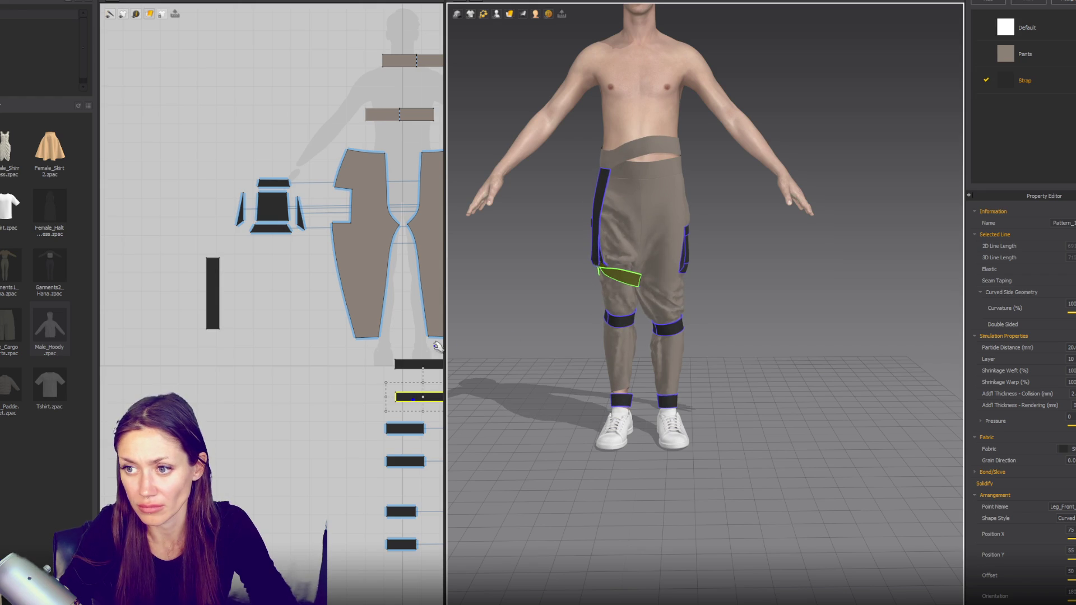
{"action": "middle_click_drag", "start_coordinate": [317, 376], "coordinate": [267, 351]}
{"action": "left_click", "coordinate": [360, 340], "text": "shift"}
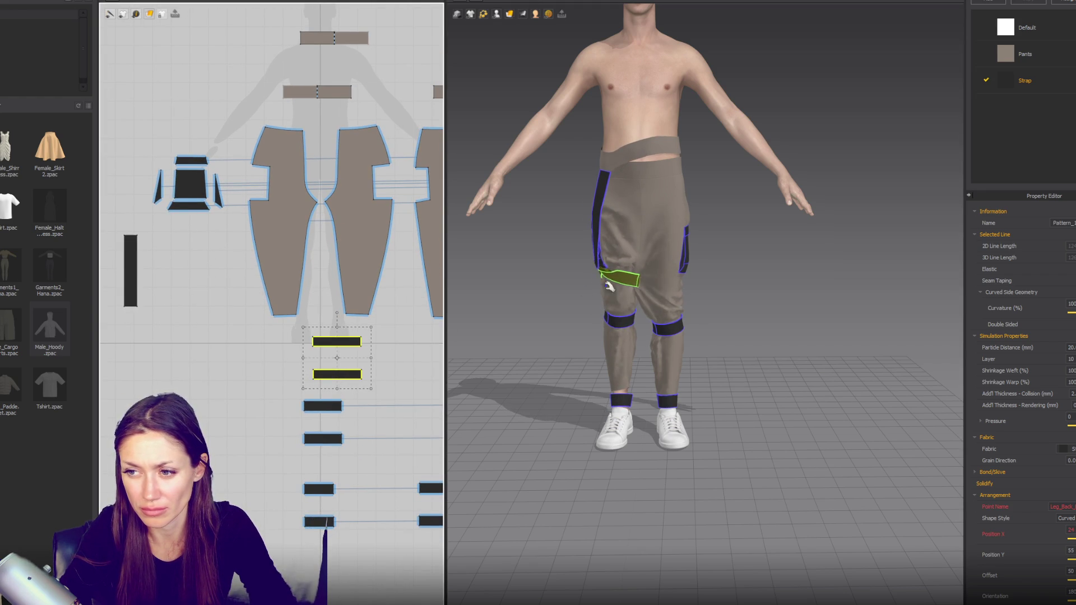
Step: Pull the front pants leg outward to smooth its drape and orbit around to check the fit
{"action": "left_click", "coordinate": [661, 296]}
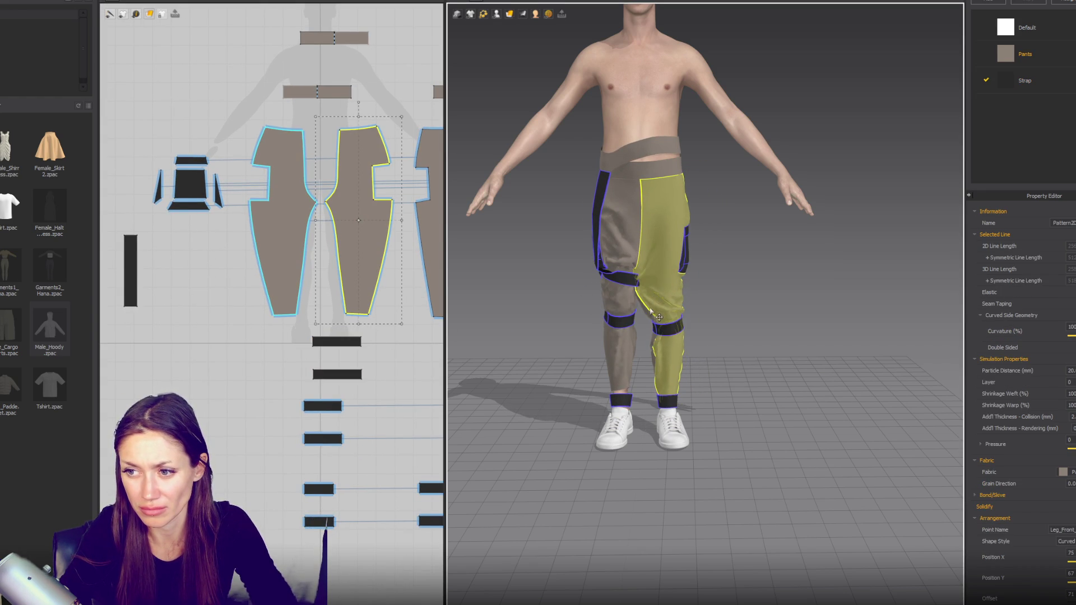
{"action": "left_click_drag", "start_coordinate": [660, 282], "coordinate": [639, 288]}
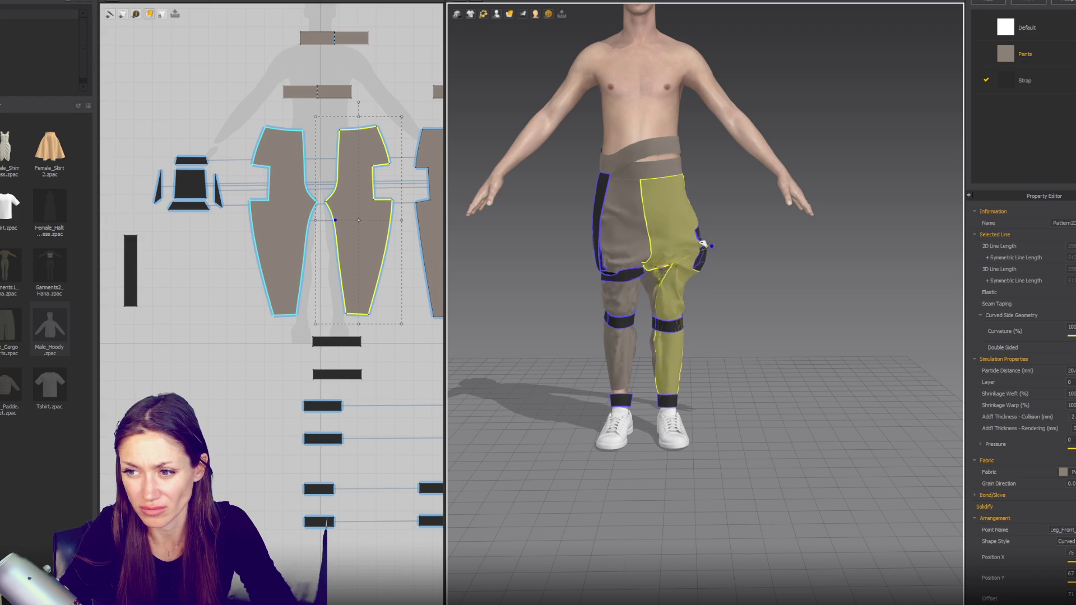
{"action": "left_click", "coordinate": [646, 290]}
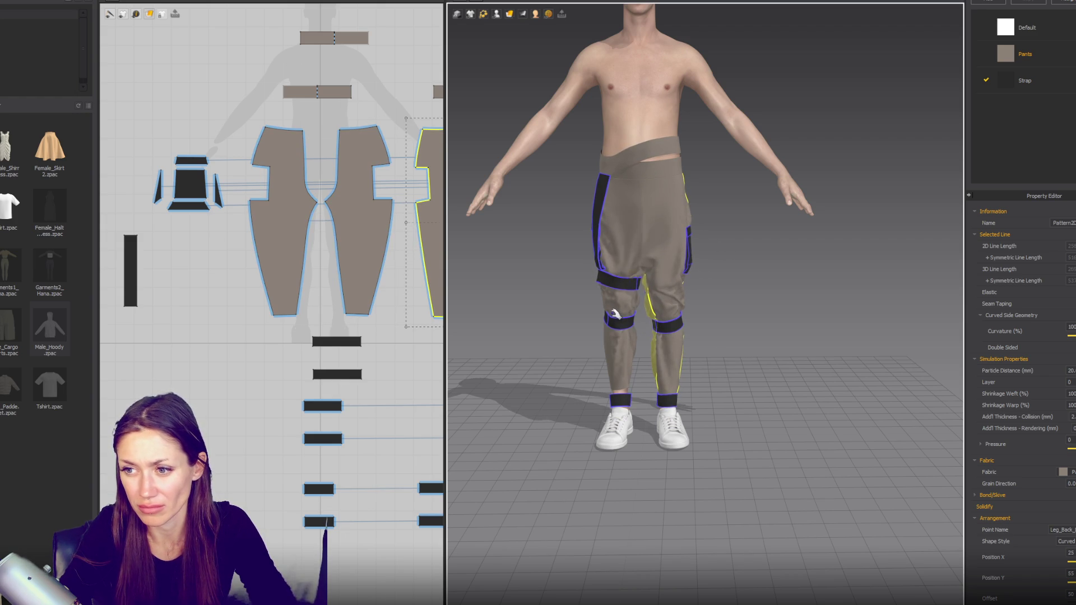
{"action": "mouse_move", "coordinate": [670, 291]}
{"action": "right_mouse_down"}
{"action": "mouse_move", "coordinate": [804, 271]}
{"action": "mouse_move", "coordinate": [886, 277]}
{"action": "mouse_move", "coordinate": [695, 279]}
{"action": "right_mouse_up"}
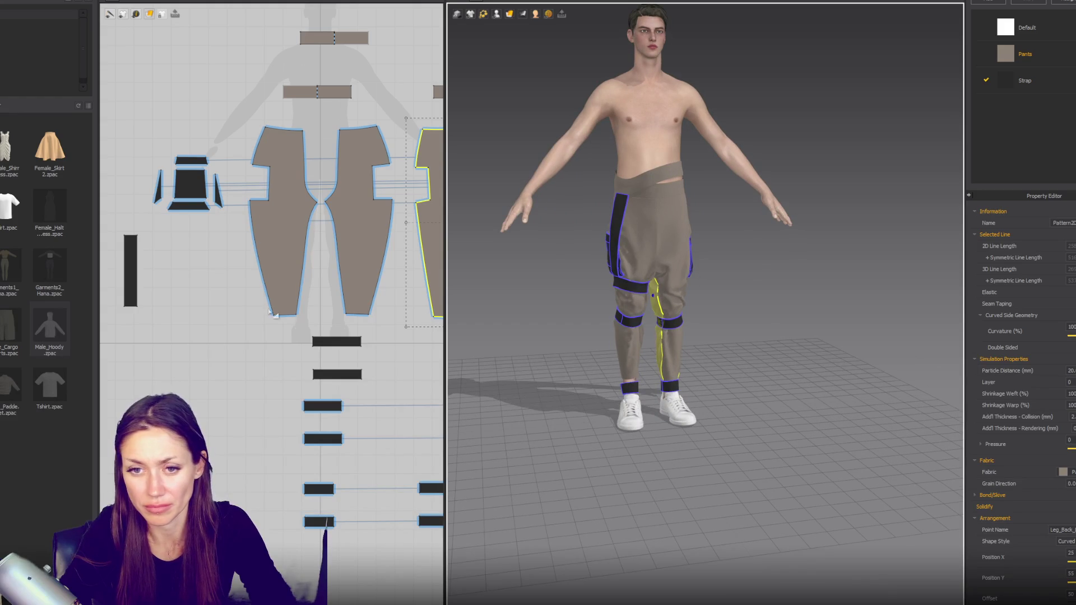
{"action": "left_click", "coordinate": [315, 370]}
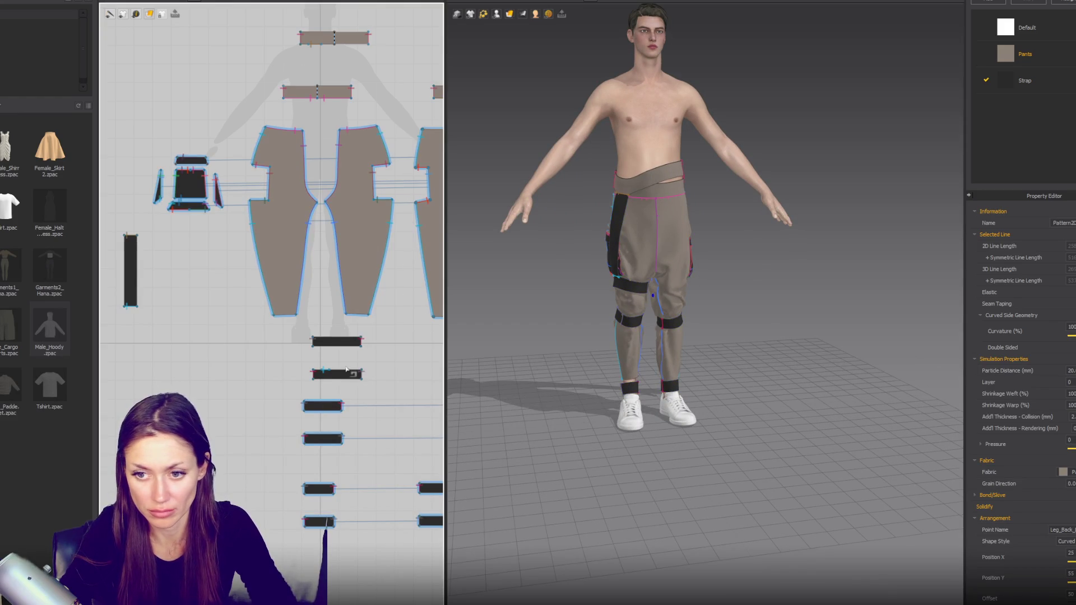
{"action": "scroll", "coordinate": [316, 370], "scroll_direction": "up", "scroll_amount": 2}
{"action": "scroll", "coordinate": [321, 370], "scroll_direction": "up", "scroll_amount": 2}
Step: Sew the thigh strap's edge to the end of the vertical strap with Segment Sewing
{"action": "left_click", "coordinate": [348, 367]}
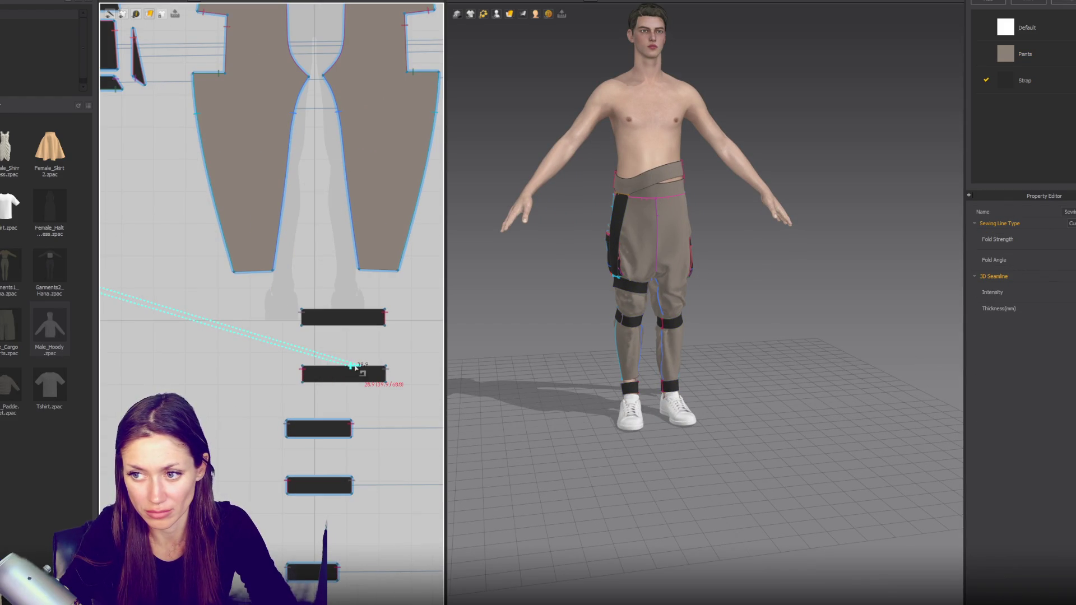
{"action": "scroll", "coordinate": [348, 368], "scroll_direction": "down", "scroll_amount": 3}
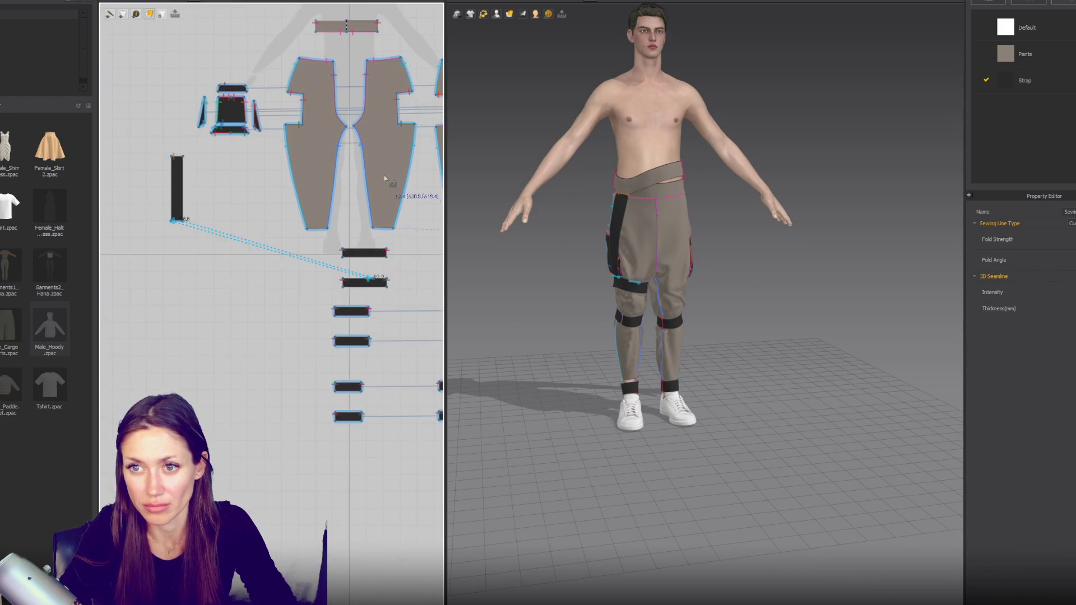
{"action": "scroll", "coordinate": [336, 241], "scroll_direction": "down", "scroll_amount": 1}
{"action": "scroll", "coordinate": [308, 210], "scroll_direction": "up", "scroll_amount": 3}
{"action": "right_click_drag", "start_coordinate": [308, 211], "coordinate": [236, 277]}
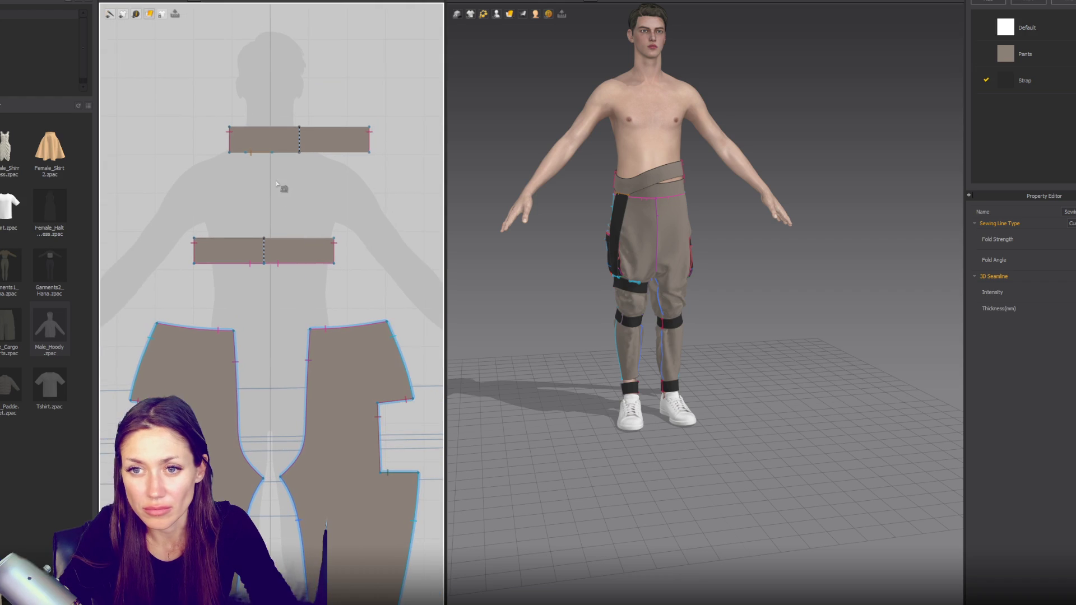
{"action": "left_click", "coordinate": [276, 155]}
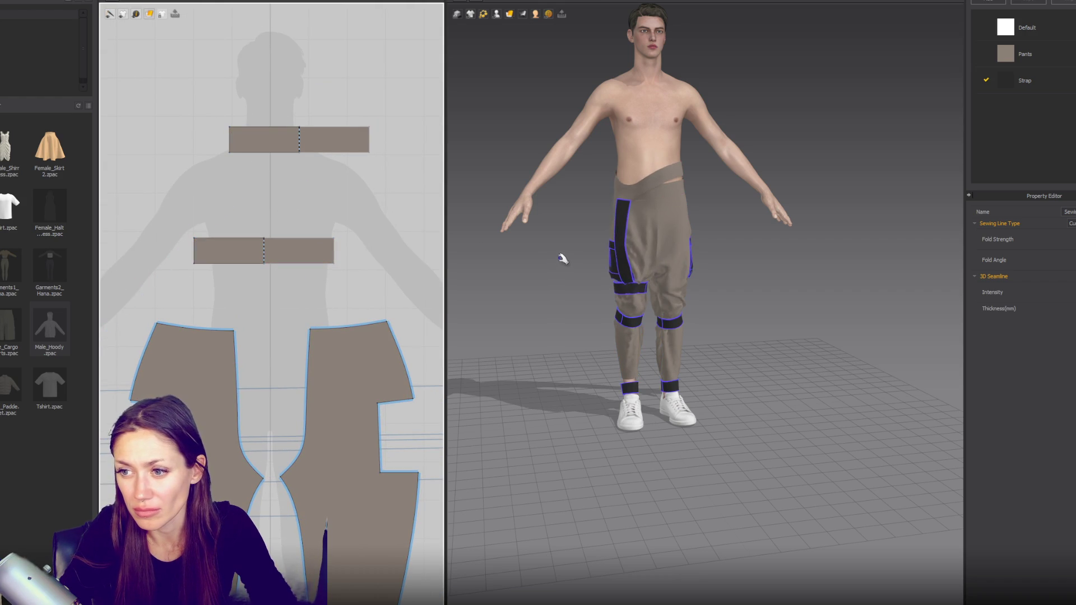
Step: Move the thigh strap leftward on the leg and settle the surrounding leg panels
{"action": "left_click_drag", "start_coordinate": [618, 252], "coordinate": [580, 248]}
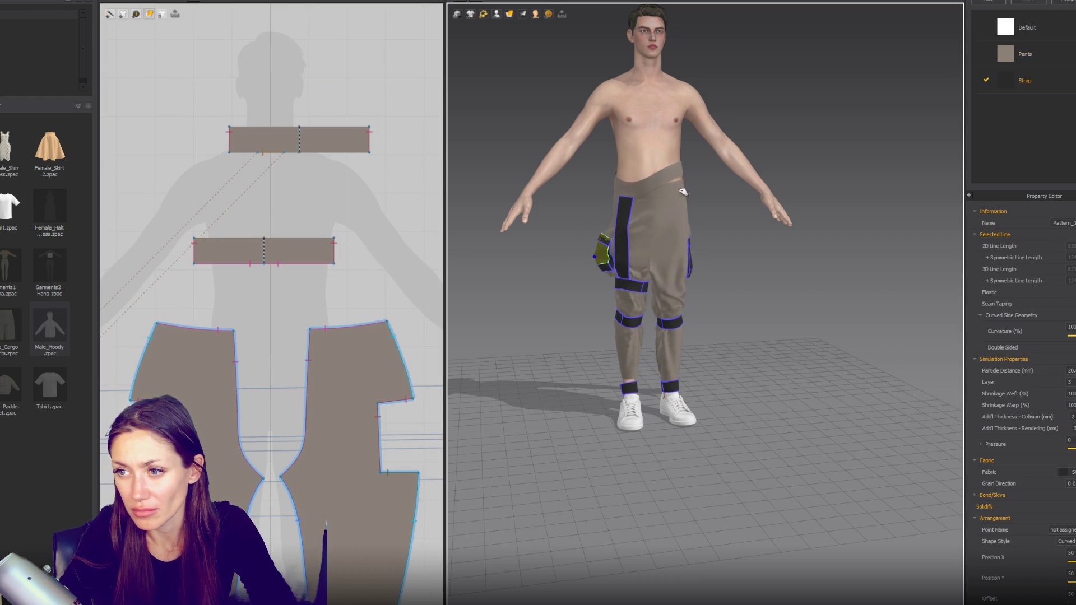
{"action": "left_click", "coordinate": [688, 221]}
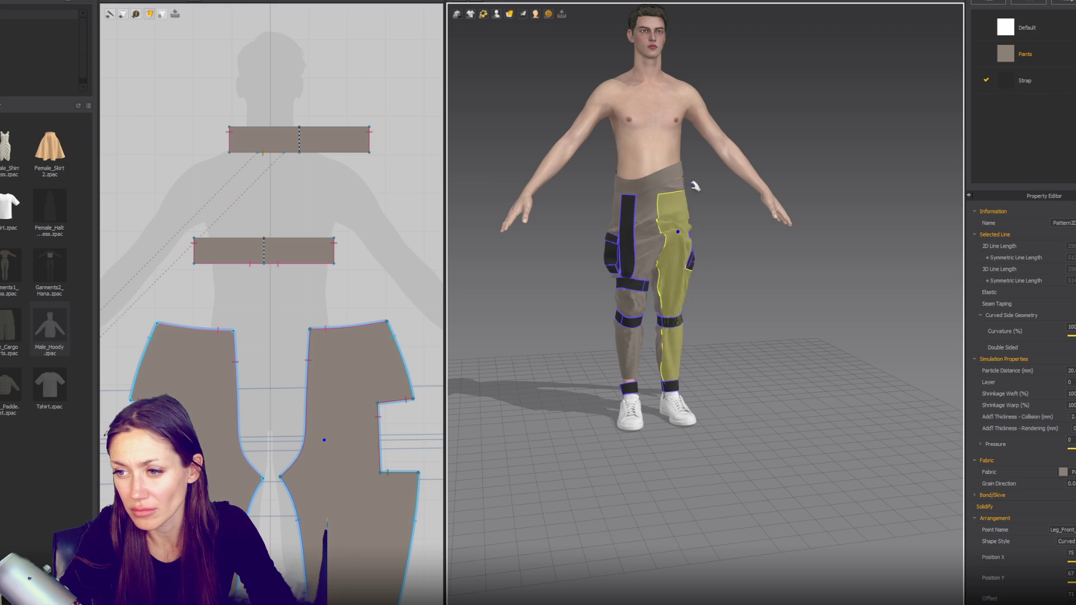
{"action": "left_click", "coordinate": [608, 299]}
{"action": "left_click", "coordinate": [677, 375]}
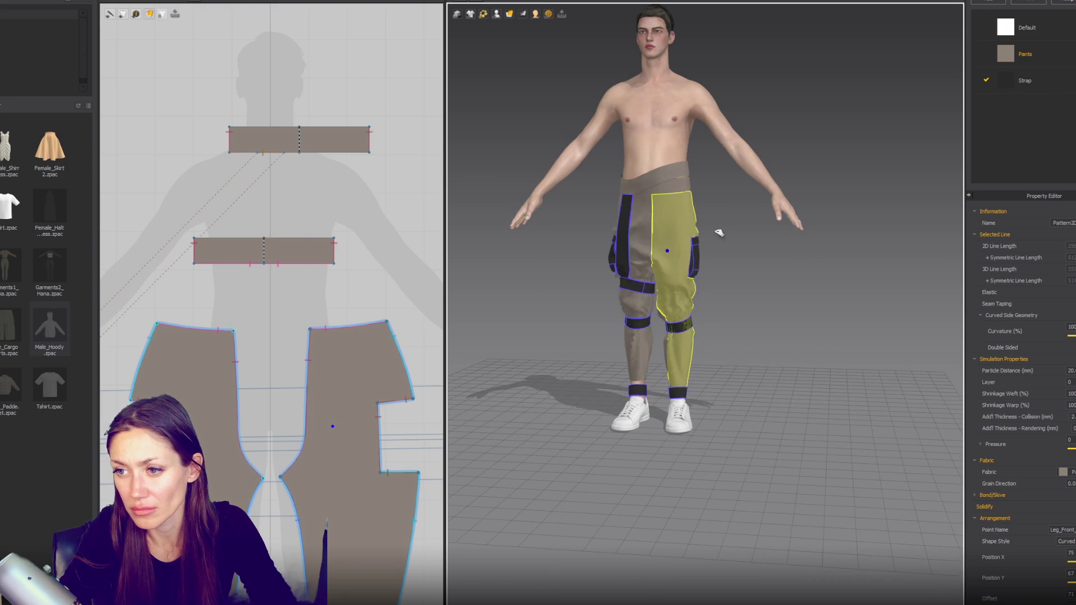
Step: Select the loose waistband strip and remove it from the avatar with Shift+Q
{"action": "mouse_move", "coordinate": [677, 374]}
{"action": "right_mouse_down"}
{"action": "mouse_move", "coordinate": [743, 264]}
{"action": "mouse_move", "coordinate": [679, 242]}
{"action": "right_mouse_up"}
{"action": "left_click", "coordinate": [649, 198]}
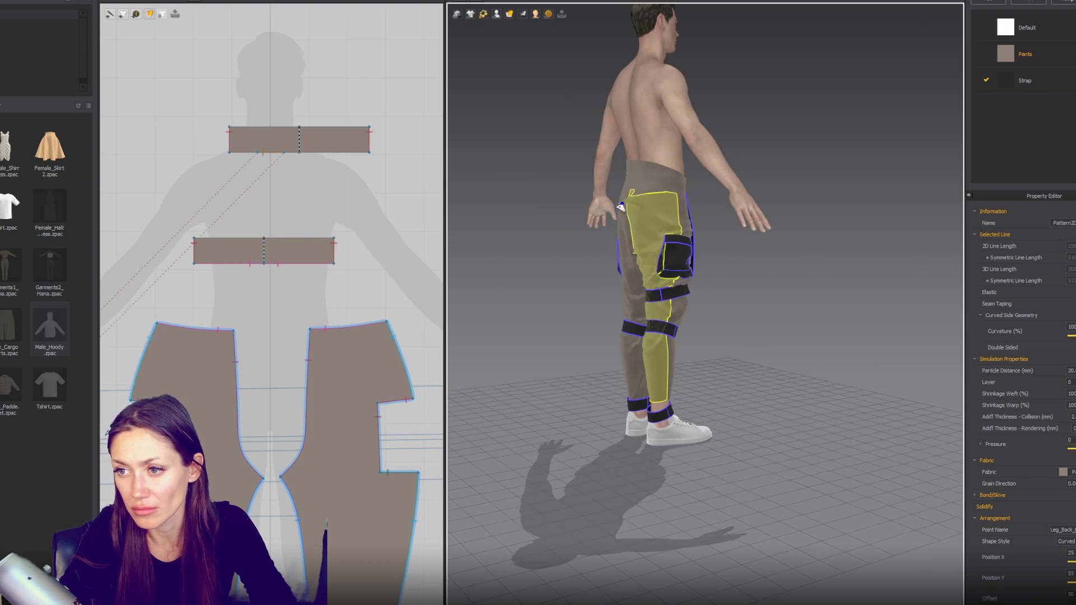
{"action": "left_click", "coordinate": [635, 168]}
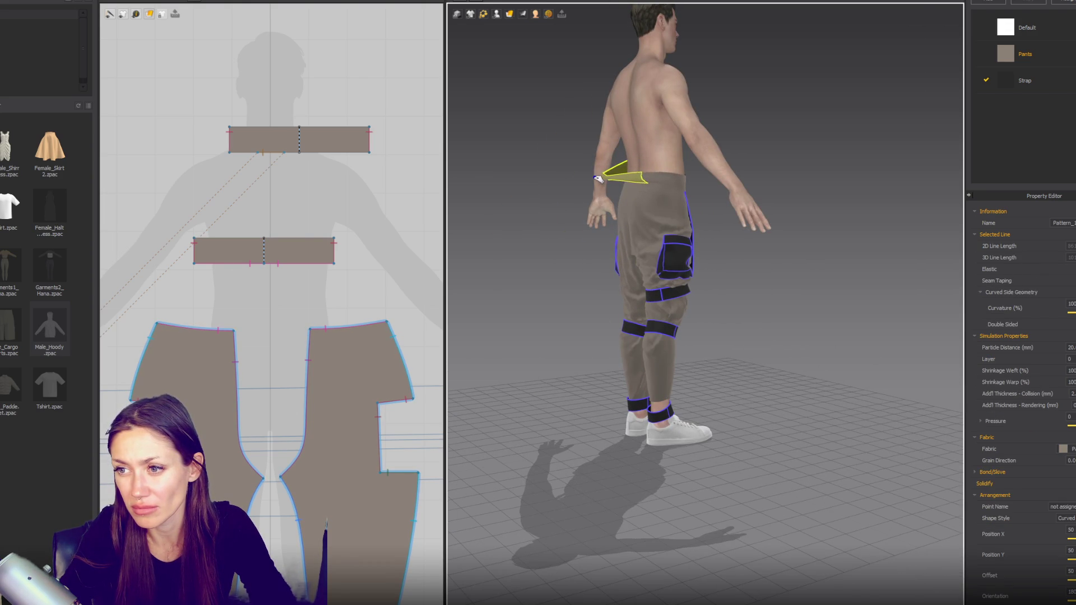
{"action": "key", "text": "2"}
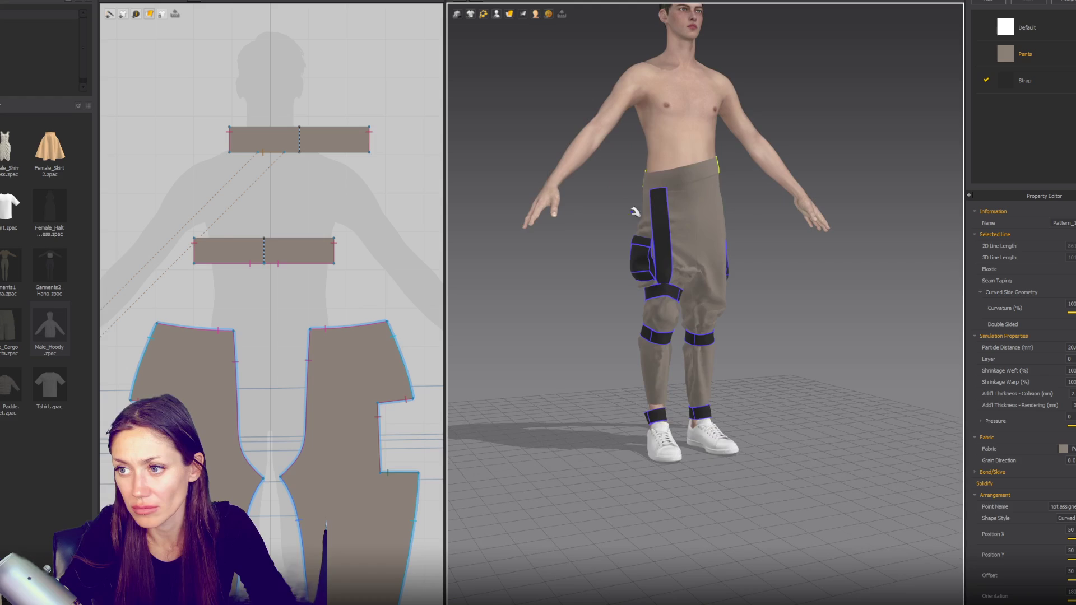
{"action": "right_click_drag", "start_coordinate": [775, 184], "coordinate": [740, 202]}
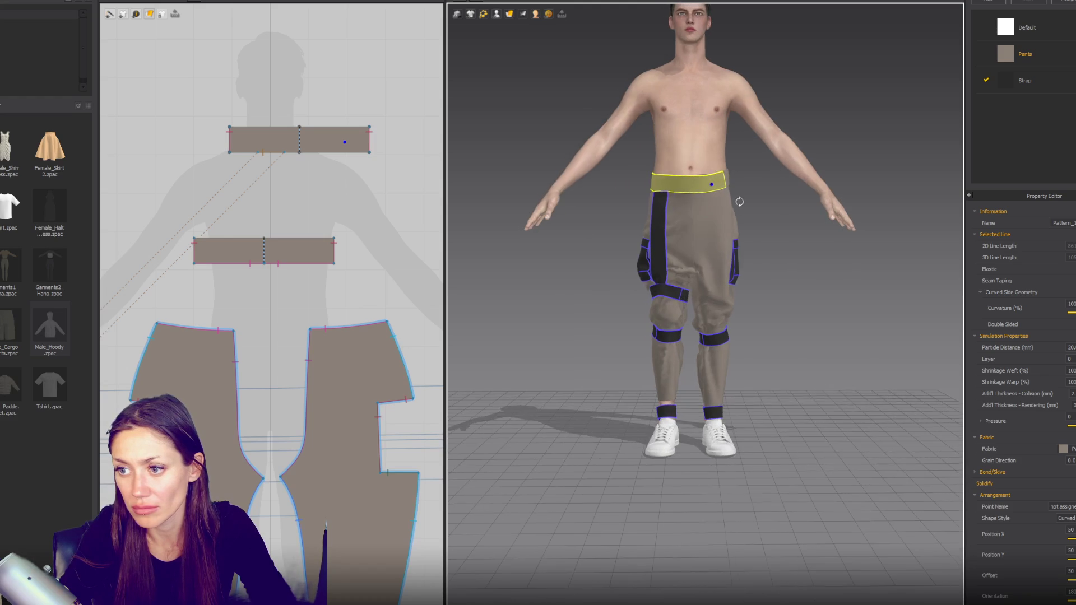
{"action": "key", "text": "shift+q"}
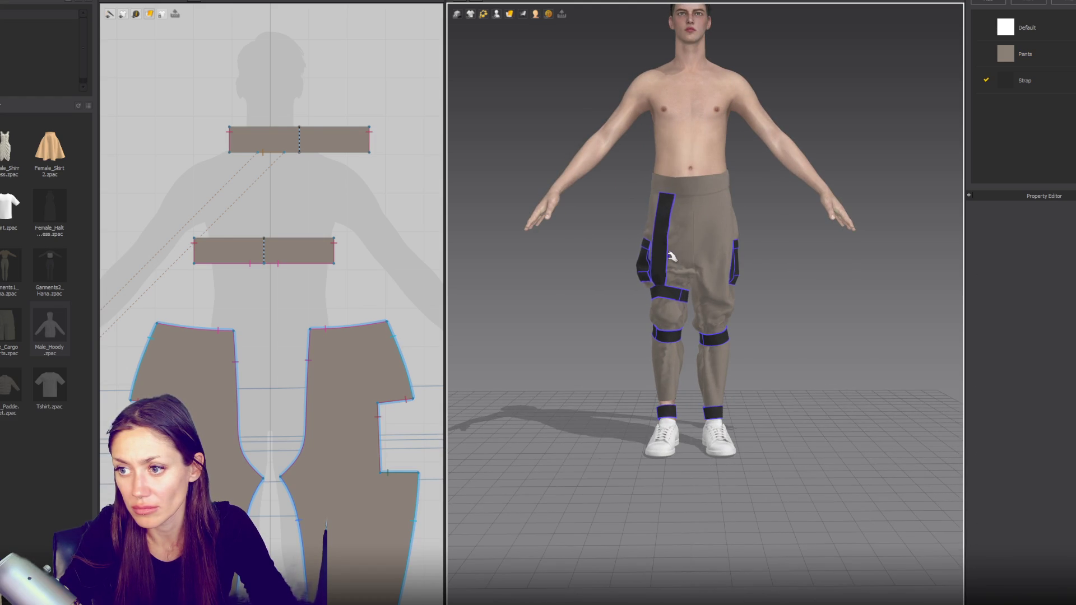
Step: Pull the thigh strap straight and the thigh panel outward so the band sits flat above the knee
{"action": "left_click_drag", "start_coordinate": [672, 258], "coordinate": [687, 258]}
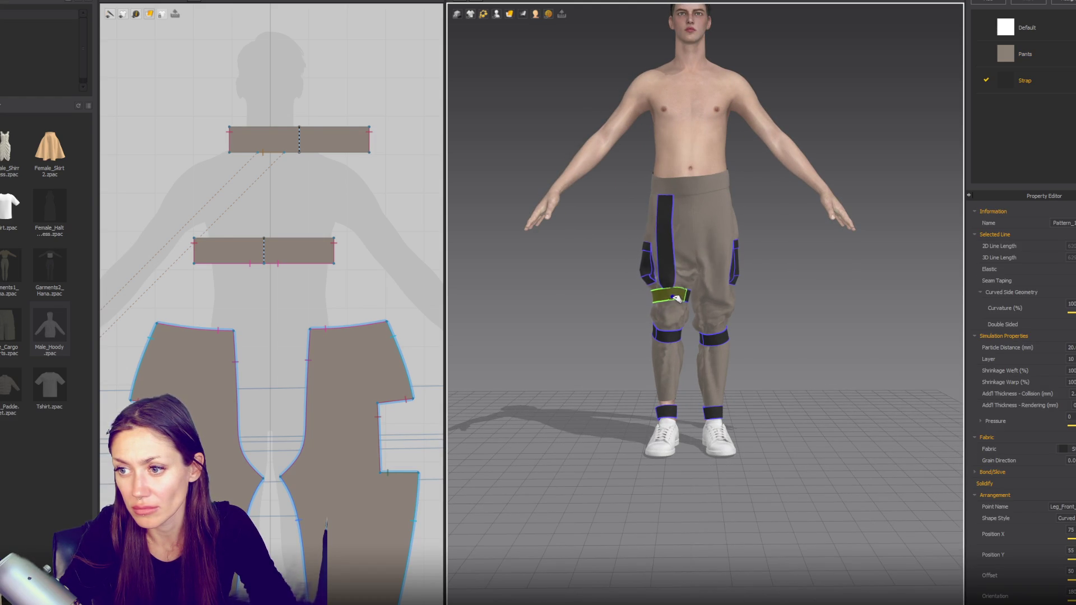
{"action": "left_click", "coordinate": [666, 317]}
{"action": "left_click_drag", "start_coordinate": [692, 284], "coordinate": [676, 283]}
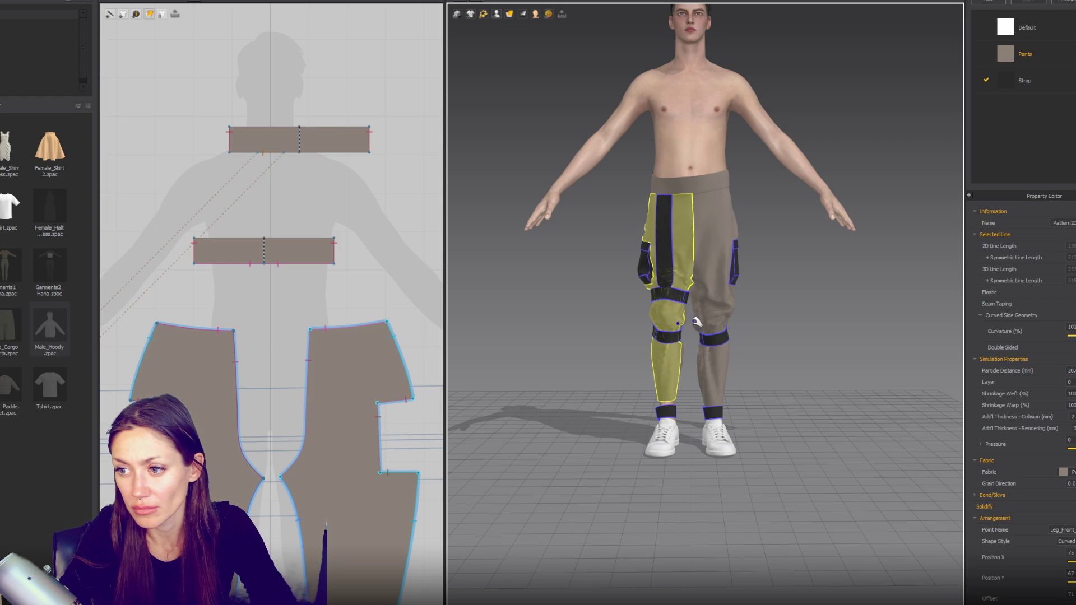
{"action": "left_click", "coordinate": [715, 324]}
{"action": "left_click", "coordinate": [761, 330]}
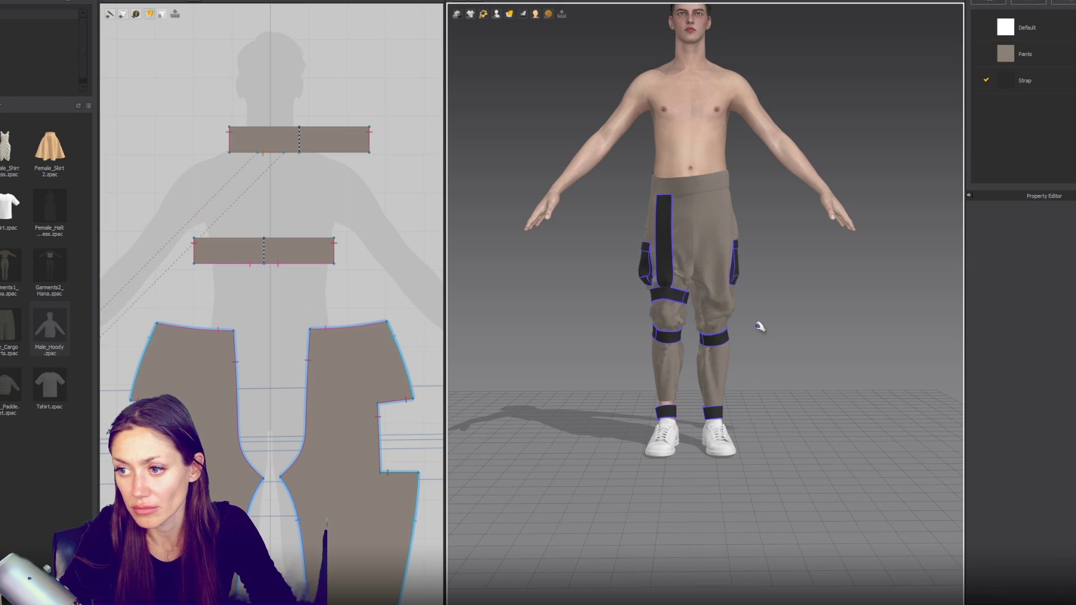
{"action": "left_click", "coordinate": [673, 296]}
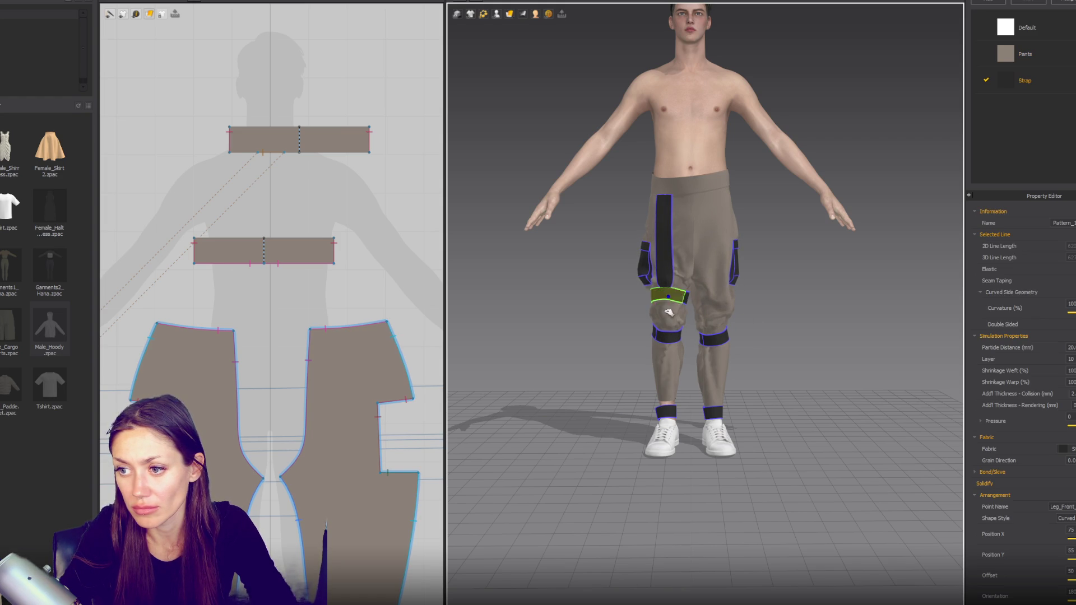
{"action": "left_click", "coordinate": [684, 225]}
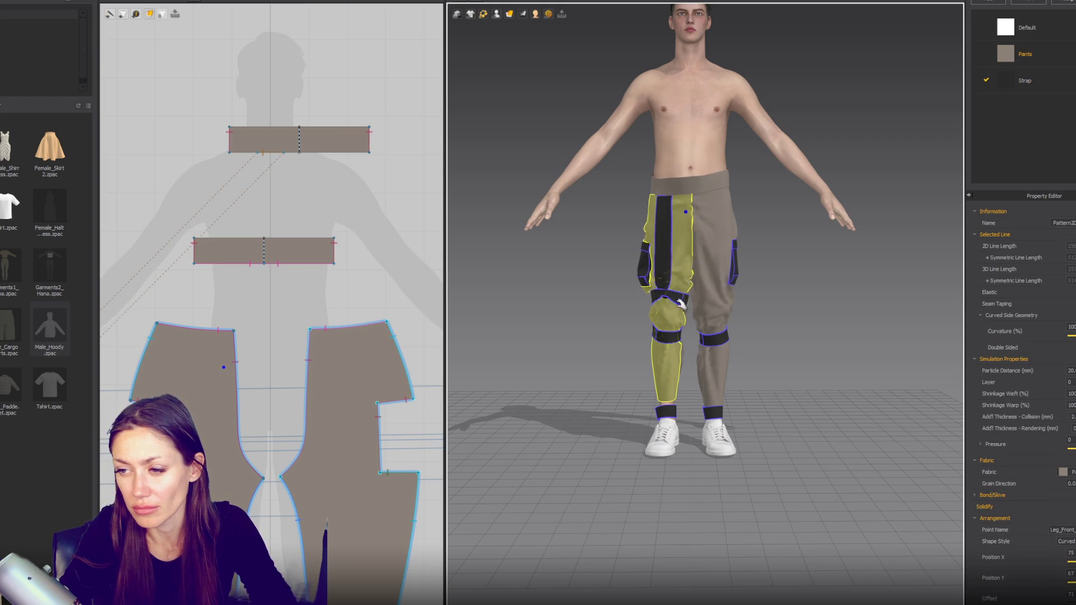
{"action": "left_click", "coordinate": [669, 300]}
{"action": "key", "text": "Escape"}
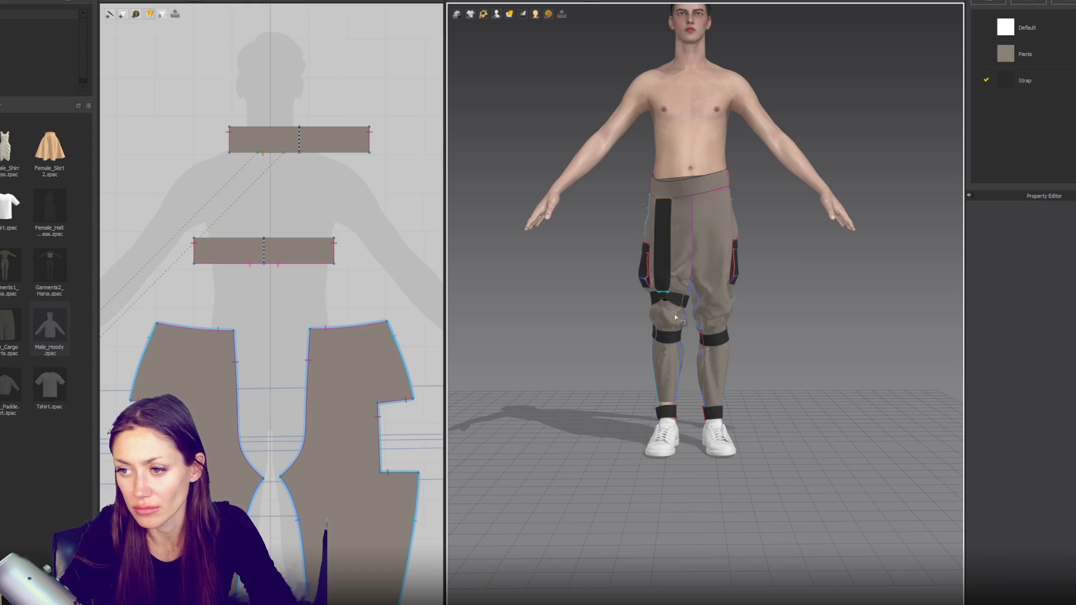
{"action": "scroll", "coordinate": [680, 308], "scroll_direction": "up", "scroll_amount": 5}
{"action": "scroll", "coordinate": [680, 307], "scroll_direction": "up", "scroll_amount": 3}
{"action": "scroll", "coordinate": [364, 298], "scroll_direction": "up", "scroll_amount": 3}
{"action": "scroll", "coordinate": [364, 299], "scroll_direction": "down", "scroll_amount": 5}
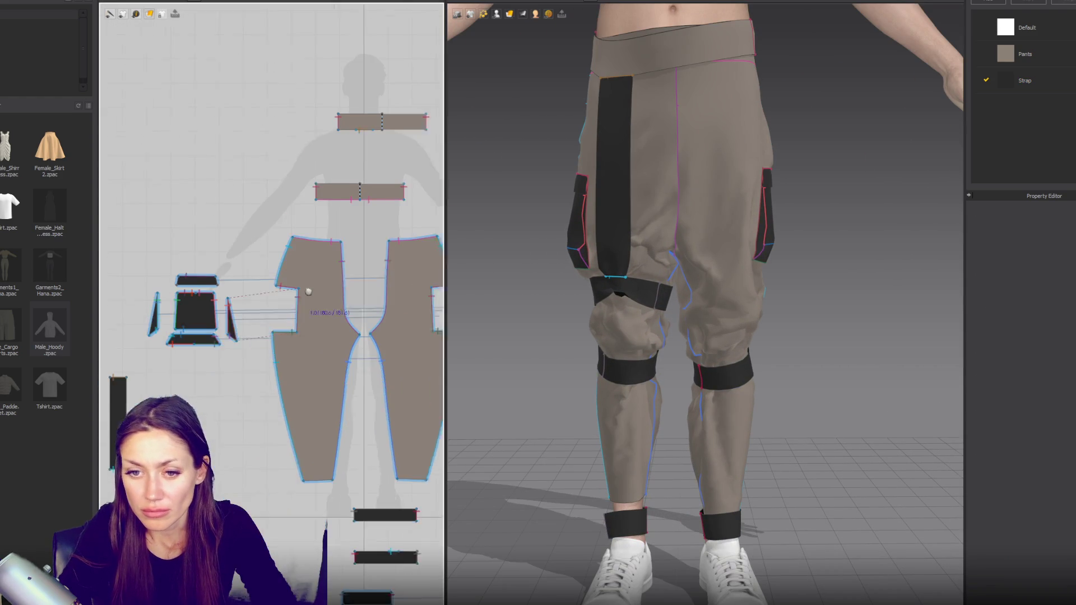
{"action": "scroll", "coordinate": [336, 308], "scroll_direction": "up", "scroll_amount": 2}
{"action": "scroll", "coordinate": [168, 330], "scroll_direction": "up", "scroll_amount": 3}
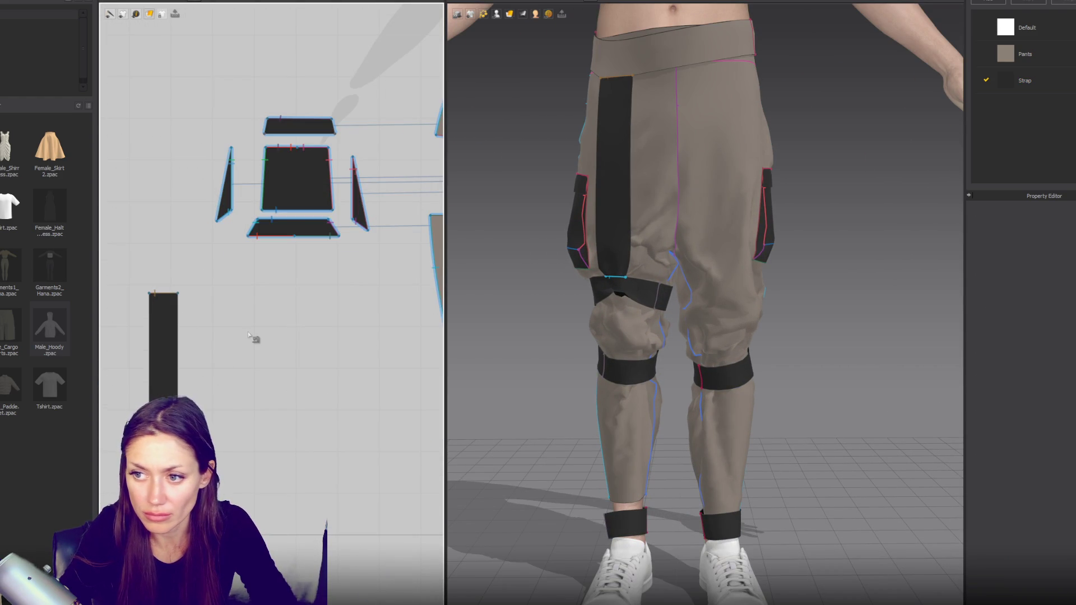
{"action": "scroll", "coordinate": [281, 334], "scroll_direction": "down", "scroll_amount": 3}
{"action": "scroll", "coordinate": [281, 334], "scroll_direction": "up", "scroll_amount": 3}
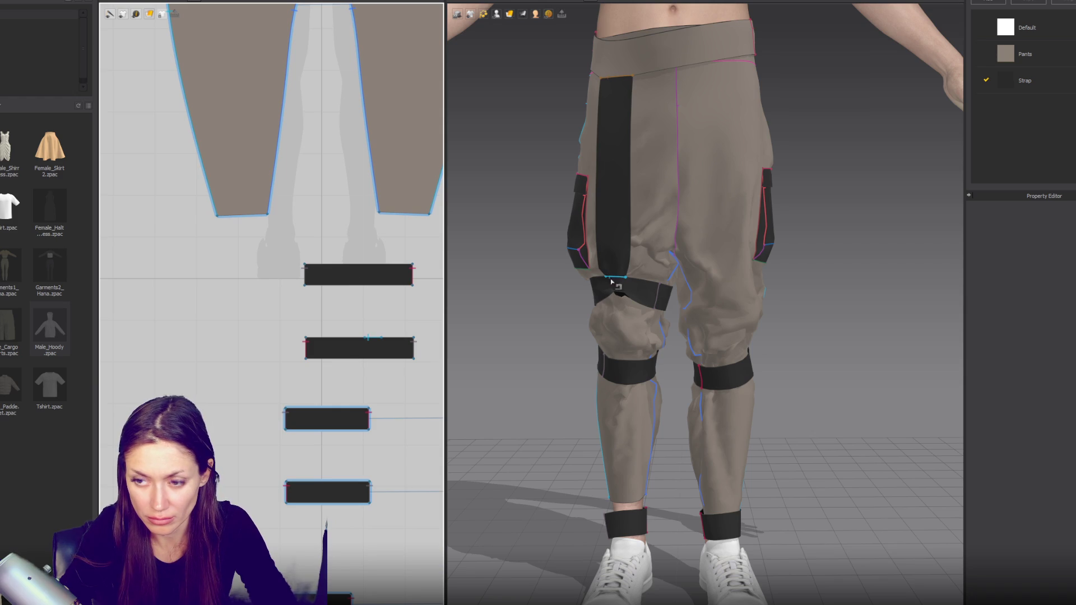
Step: Orbit the 3D window to review the thigh, knee, ankle and front straps on the pants
{"action": "left_click", "coordinate": [362, 338]}
{"action": "left_click", "coordinate": [630, 339]}
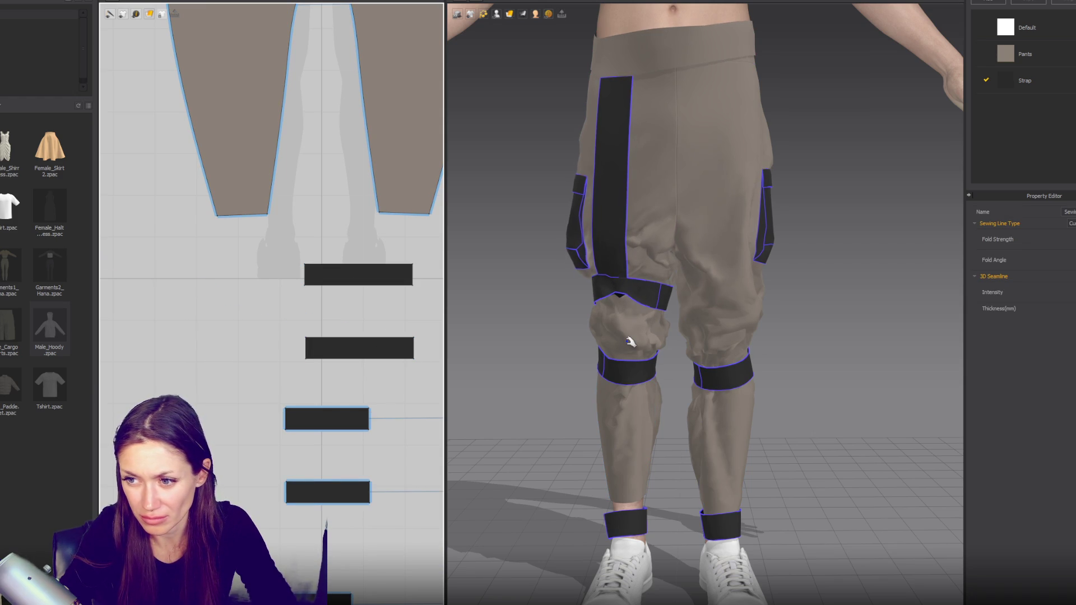
{"action": "left_click", "coordinate": [660, 304]}
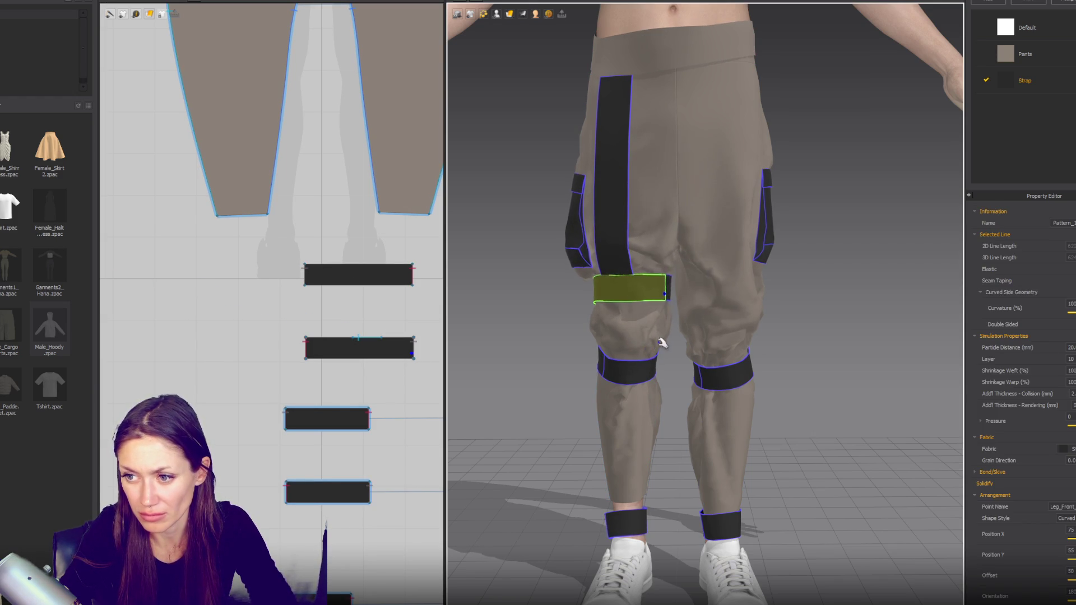
{"action": "scroll", "coordinate": [662, 343], "scroll_direction": "down", "scroll_amount": 5}
{"action": "scroll", "coordinate": [776, 300], "scroll_direction": "down", "scroll_amount": 3}
{"action": "mouse_move", "coordinate": [776, 300]}
{"action": "right_mouse_down"}
{"action": "mouse_move", "coordinate": [878, 354]}
{"action": "mouse_move", "coordinate": [926, 354]}
{"action": "mouse_move", "coordinate": [736, 349]}
{"action": "right_mouse_up"}
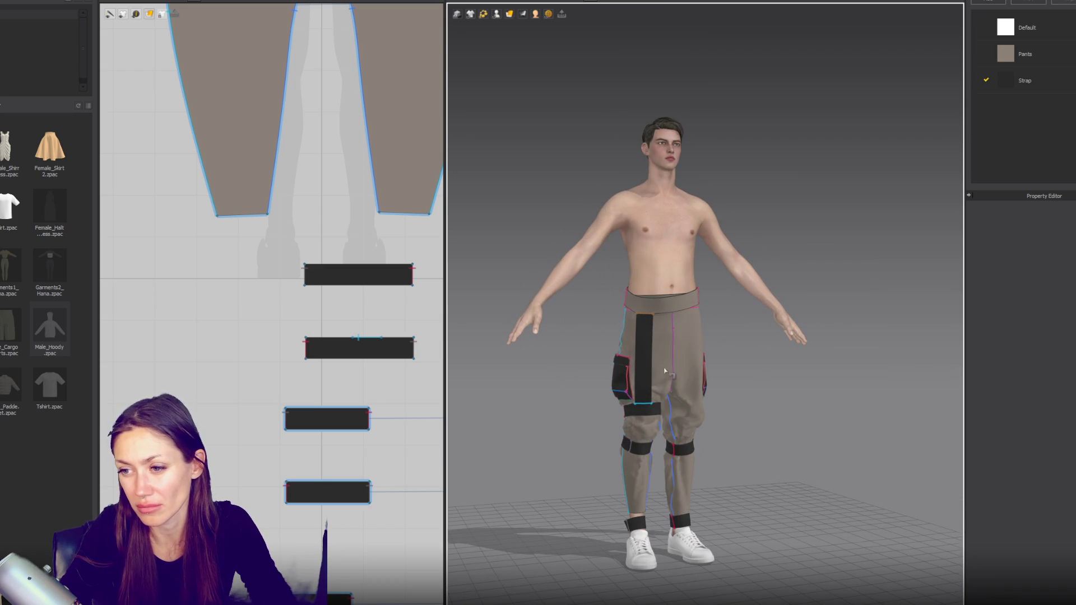
{"action": "scroll", "coordinate": [130, 250], "scroll_direction": "down", "scroll_amount": 4}
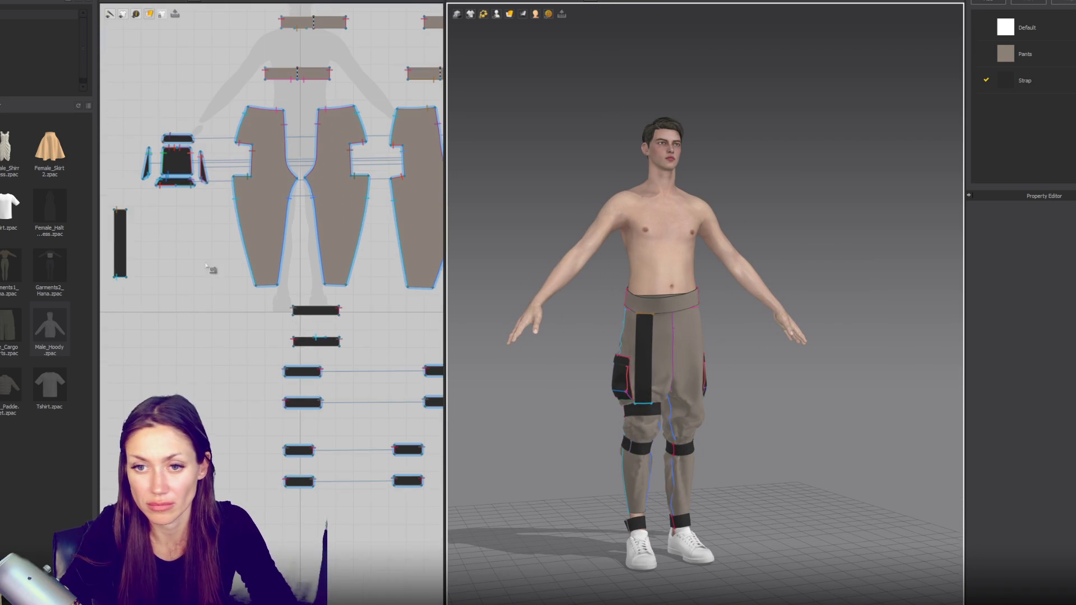
Step: Narrow the long strap and drop a copy of it beside the original in the 2D pattern
{"action": "left_click", "coordinate": [122, 249]}
{"action": "left_click_drag", "start_coordinate": [135, 245], "coordinate": [132, 246]}
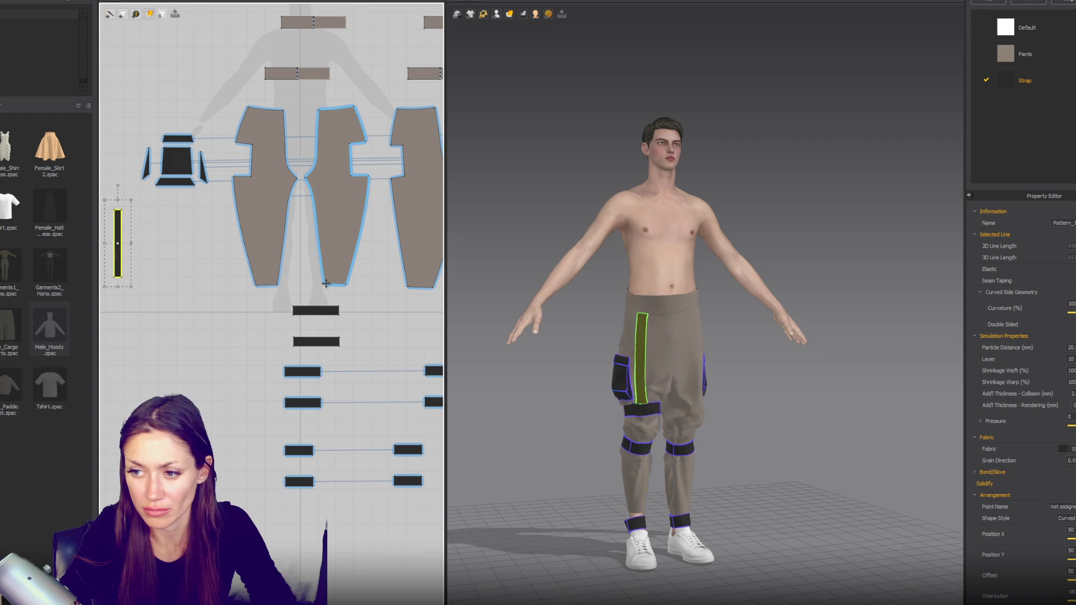
{"action": "key", "text": "z"}
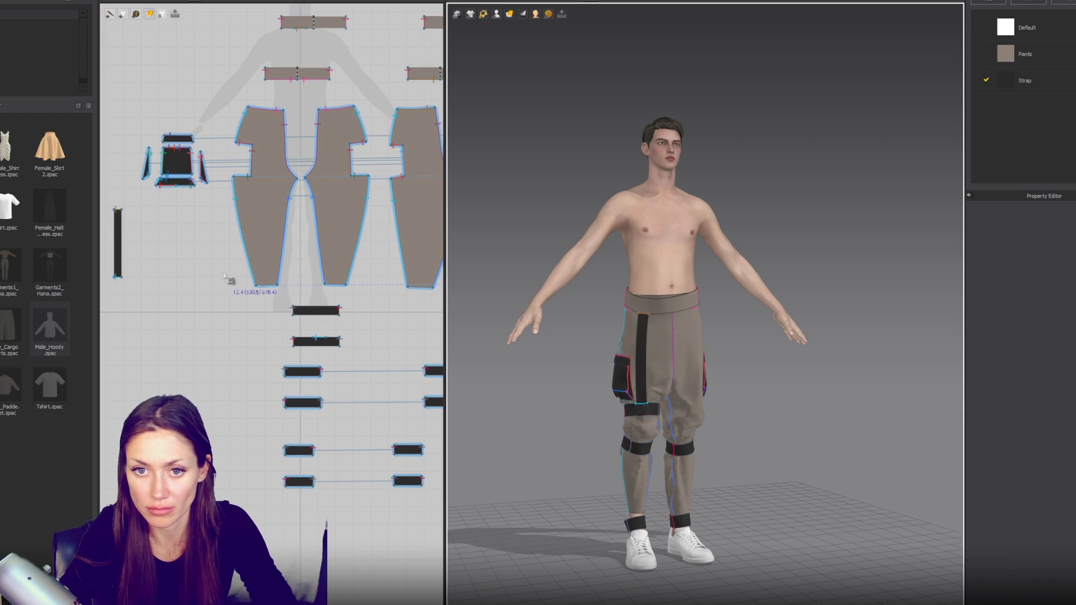
{"action": "key", "text": "a"}
{"action": "left_click", "coordinate": [119, 252]}
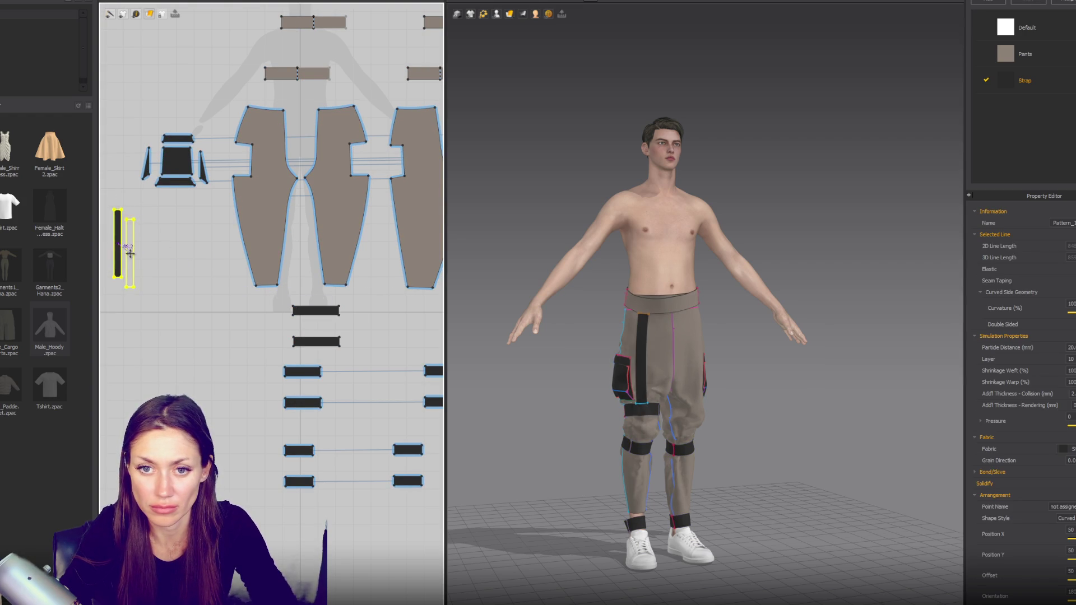
{"action": "key", "text": "z"}
Step: Orbit to the avatar's back and turn on Show Arrangement Points
{"action": "right_click_drag", "start_coordinate": [583, 308], "coordinate": [498, 3]}
{"action": "left_click", "coordinate": [497, 14]}
{"action": "left_click", "coordinate": [501, 39]}
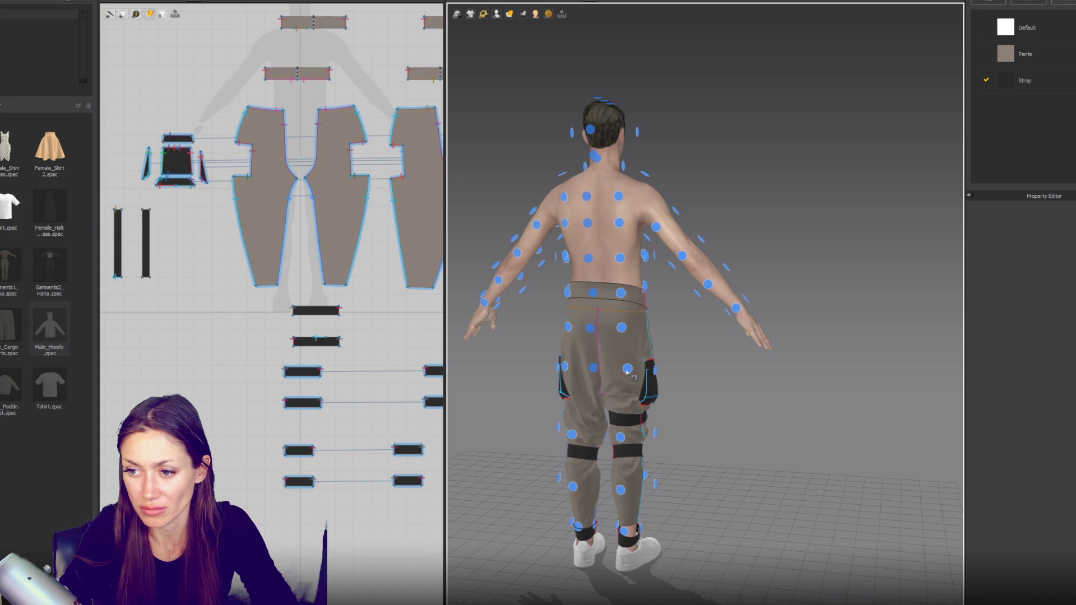
Step: Place the copied strap on a back arrangement point so it hangs below the waistband
{"action": "key", "text": "a"}
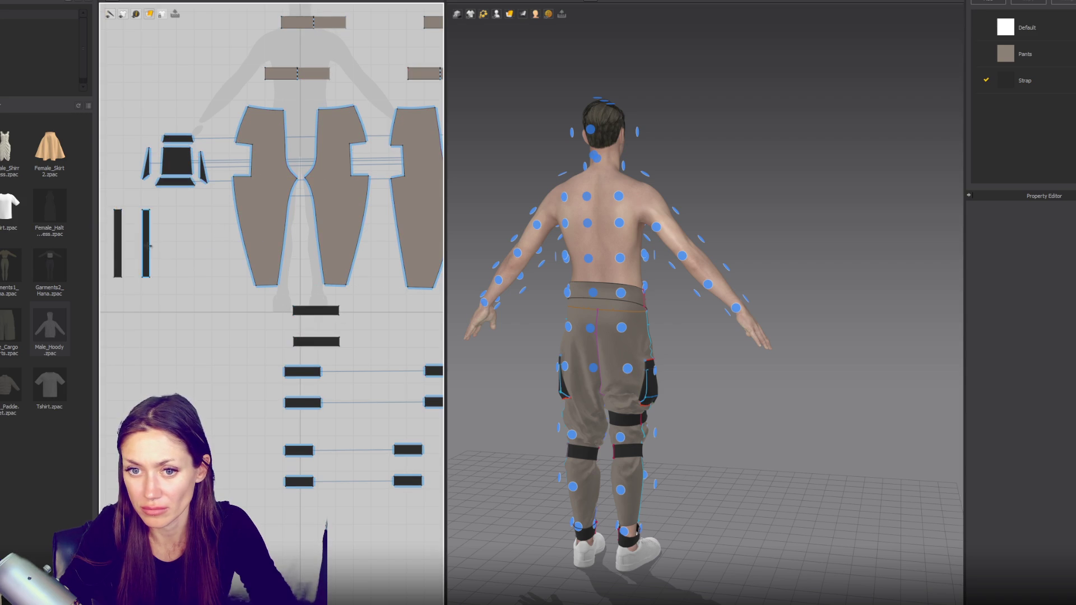
{"action": "left_click", "coordinate": [148, 246]}
{"action": "left_click", "coordinate": [629, 371]}
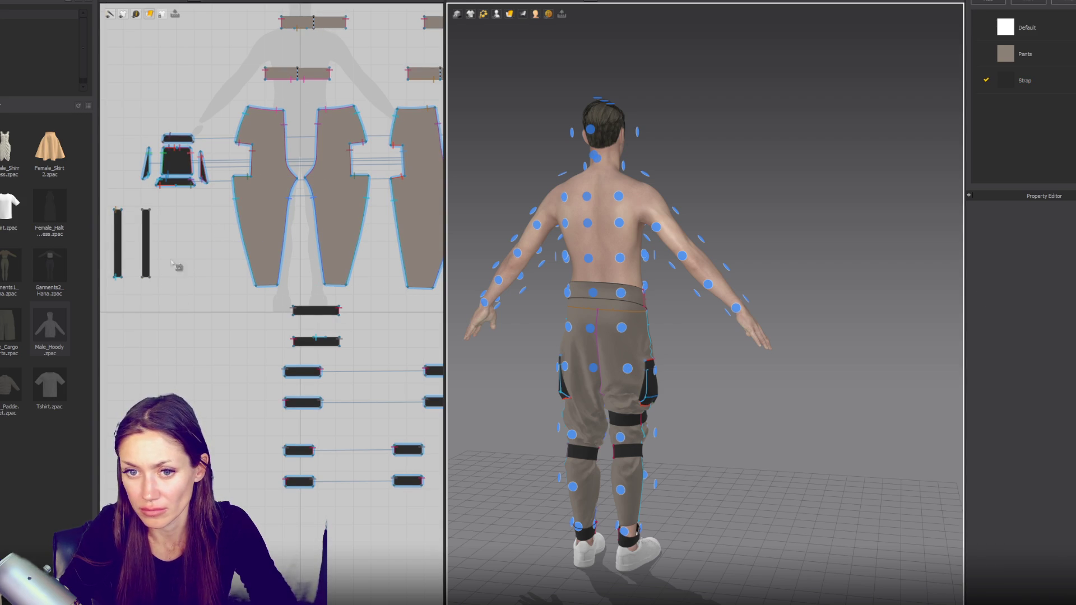
{"action": "left_click", "coordinate": [146, 246]}
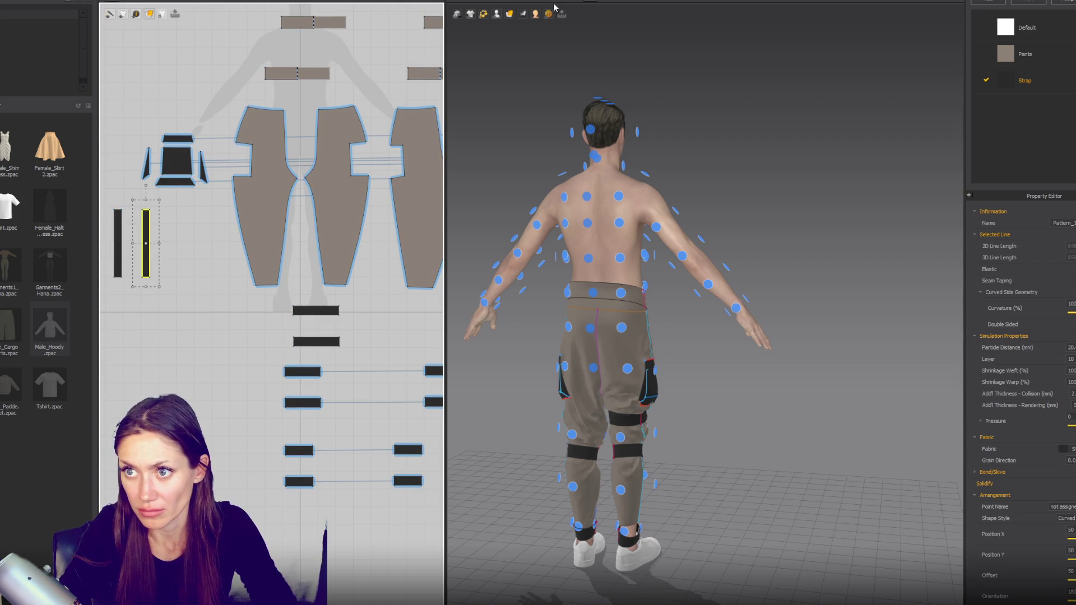
{"action": "left_click", "coordinate": [621, 327]}
{"action": "mouse_move", "coordinate": [621, 328]}
{"action": "right_mouse_down"}
{"action": "mouse_move", "coordinate": [653, 344]}
{"action": "mouse_move", "coordinate": [589, 336]}
{"action": "right_mouse_up"}
{"action": "scroll", "coordinate": [571, 337], "scroll_direction": "up", "scroll_amount": 3}
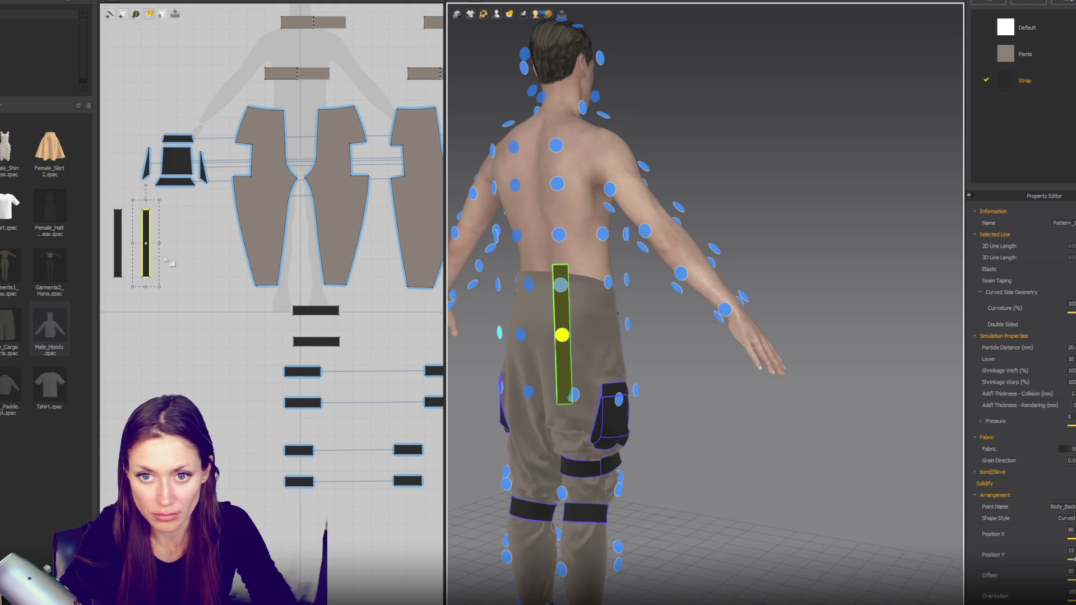
{"action": "left_click", "coordinate": [159, 232]}
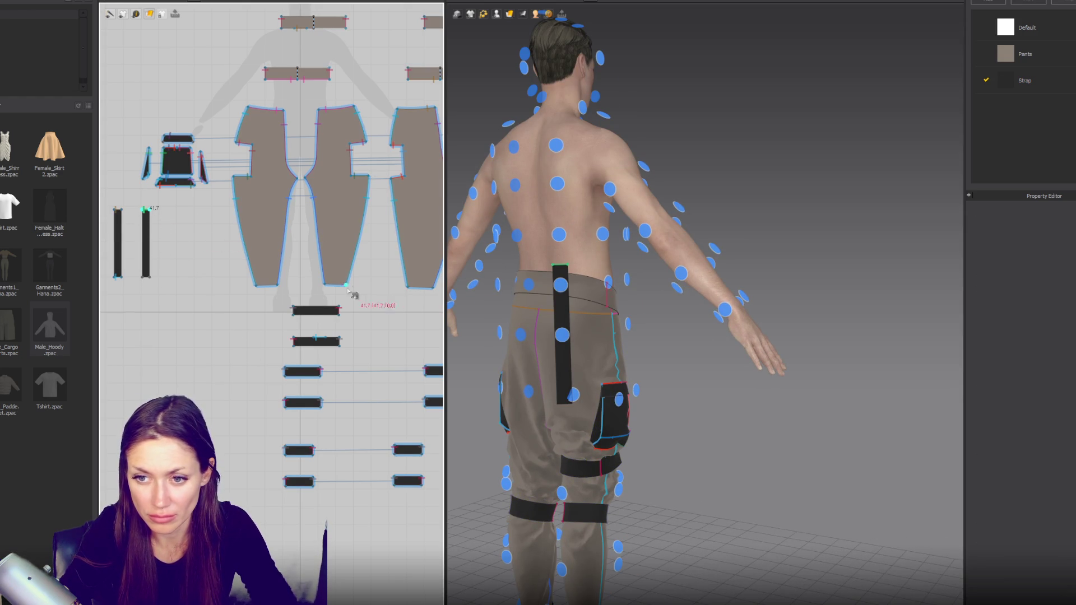
{"action": "scroll", "coordinate": [300, 359], "scroll_direction": "down", "scroll_amount": 2}
{"action": "scroll", "coordinate": [210, 319], "scroll_direction": "down", "scroll_amount": 2}
{"action": "left_click", "coordinate": [152, 294]}
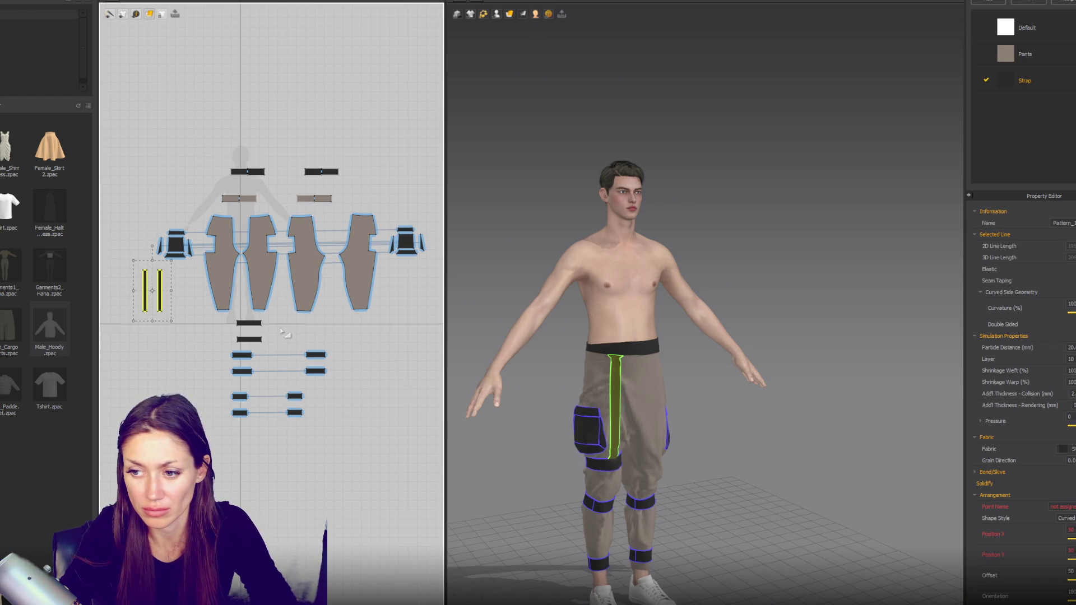
Step: Drag the waistband strap flat across the waist in 3D and clear the selection
{"action": "right_click_drag", "start_coordinate": [549, 374], "coordinate": [538, 364]}
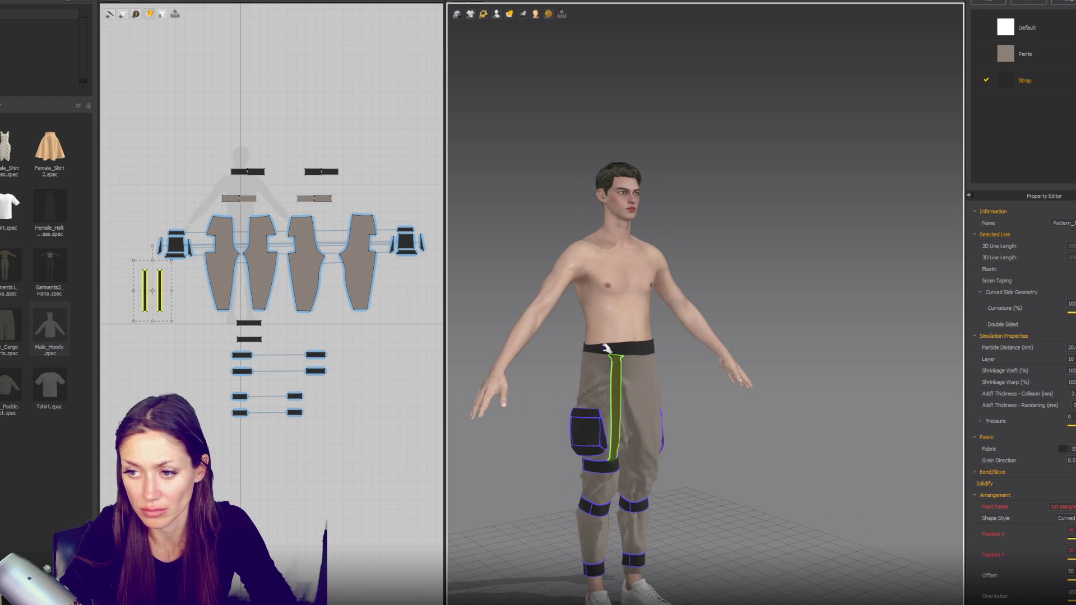
{"action": "left_click", "coordinate": [588, 341]}
{"action": "left_click_drag", "start_coordinate": [588, 341], "coordinate": [664, 346]}
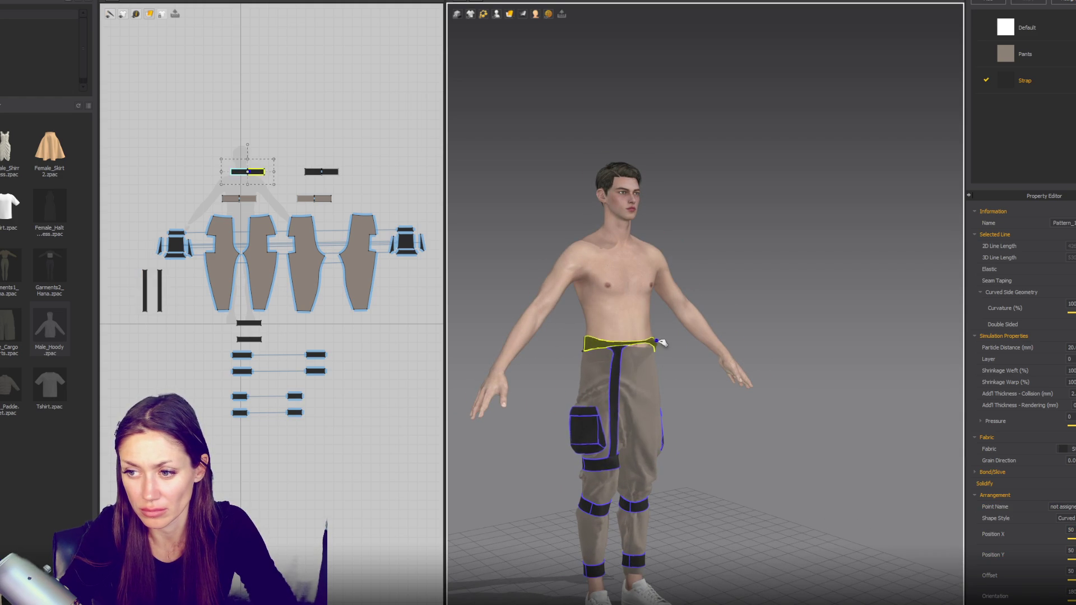
{"action": "left_click", "coordinate": [607, 449]}
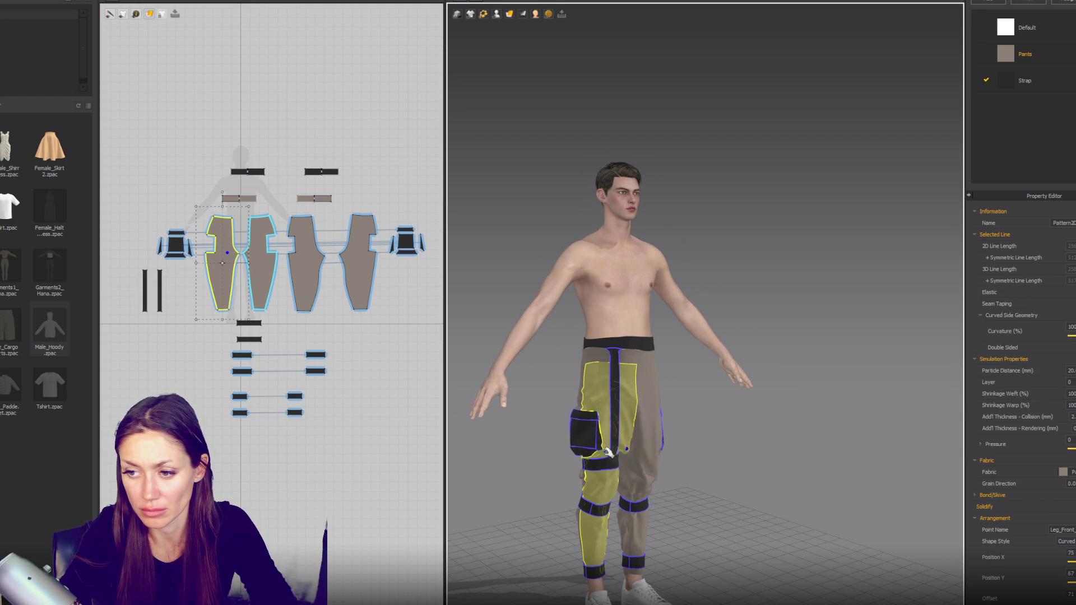
{"action": "scroll", "coordinate": [619, 455], "scroll_direction": "up", "scroll_amount": 2}
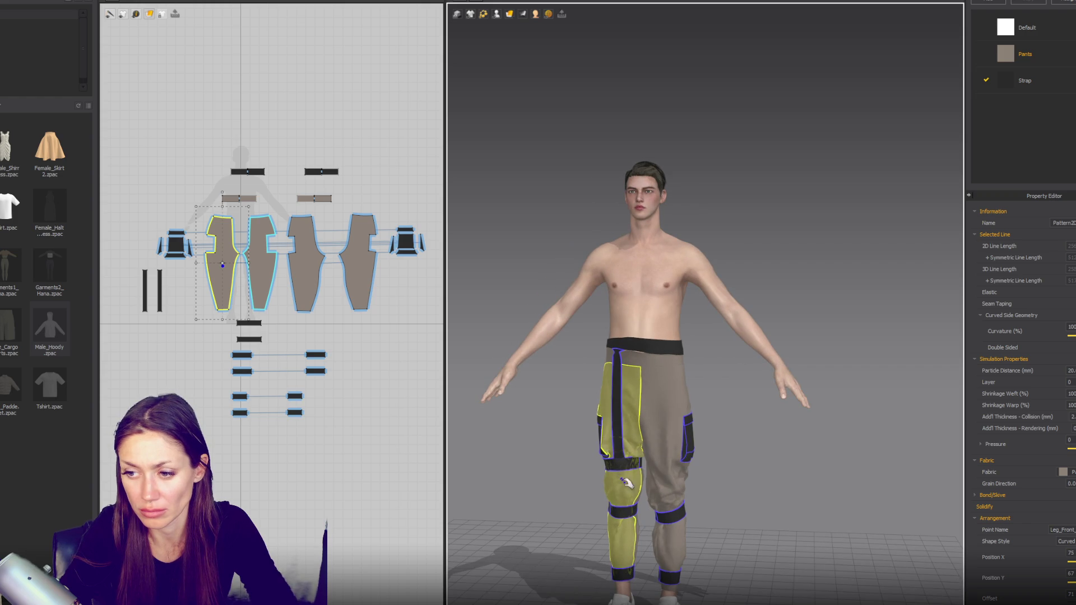
{"action": "key", "text": "Escape"}
{"action": "right_click_drag", "start_coordinate": [690, 444], "coordinate": [695, 409]}
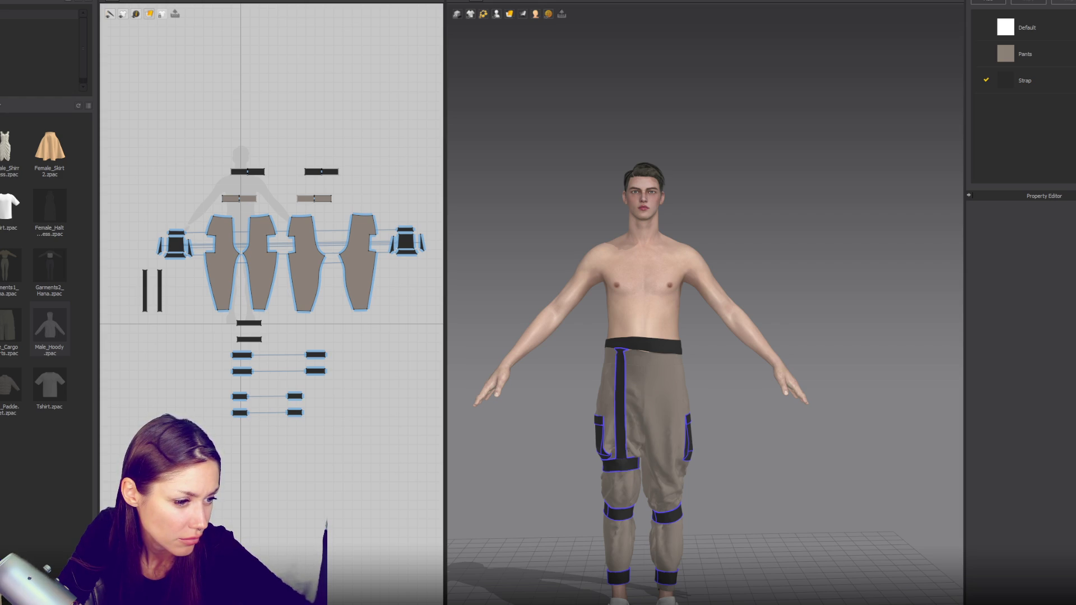
Step: Load the library Tshirt garment, adding it alongside the cargo pants rather than replacing them
{"action": "double_click", "coordinate": [16, 218]}
{"action": "left_click", "coordinate": [446, 277]}
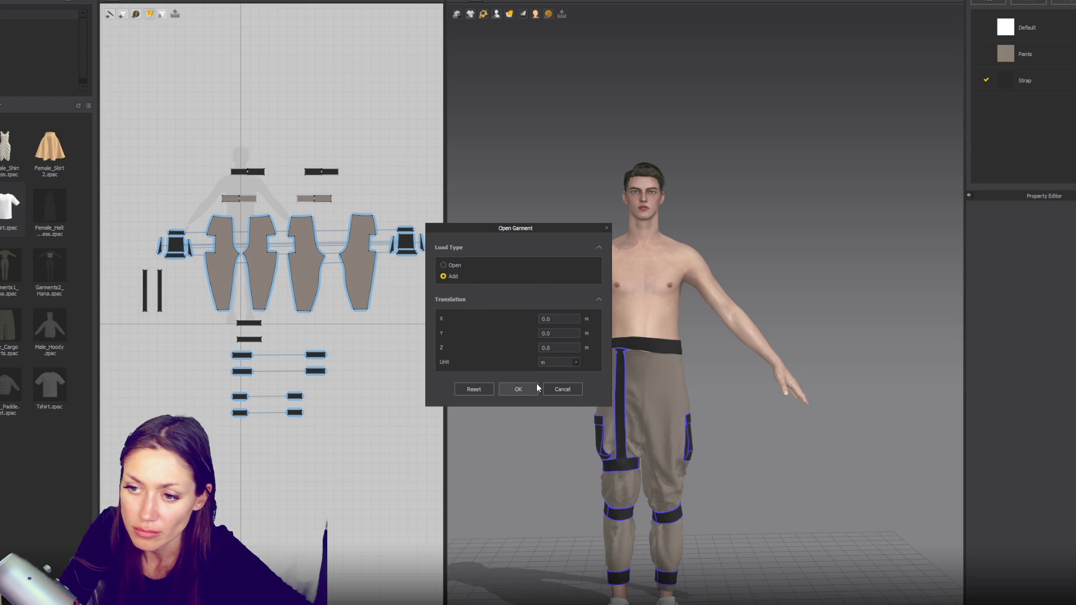
{"action": "left_click", "coordinate": [523, 390]}
{"action": "left_click", "coordinate": [509, 285]}
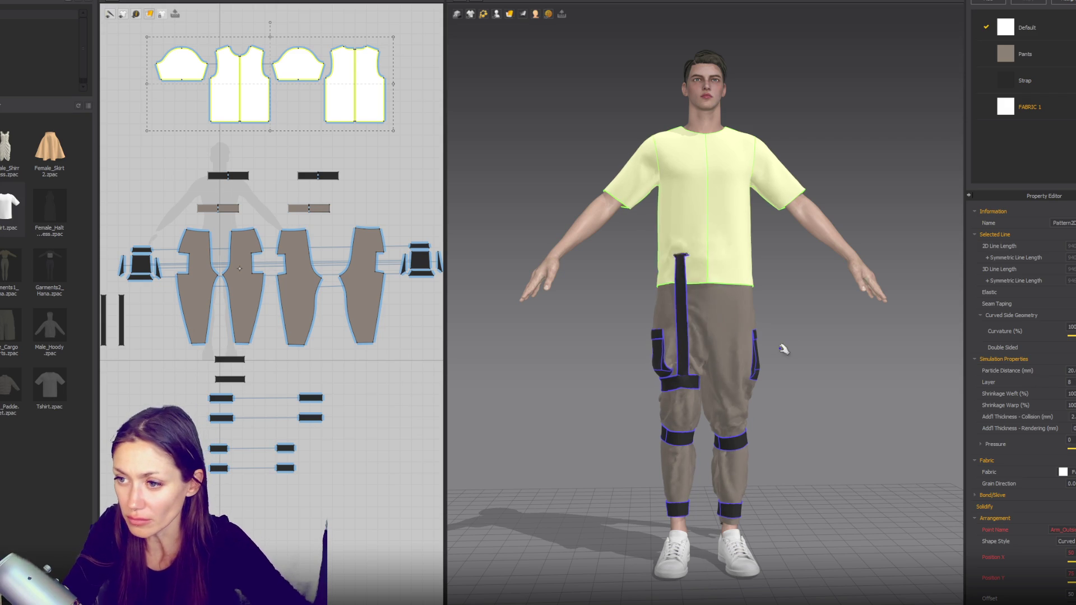
{"action": "type", "text": "11"}
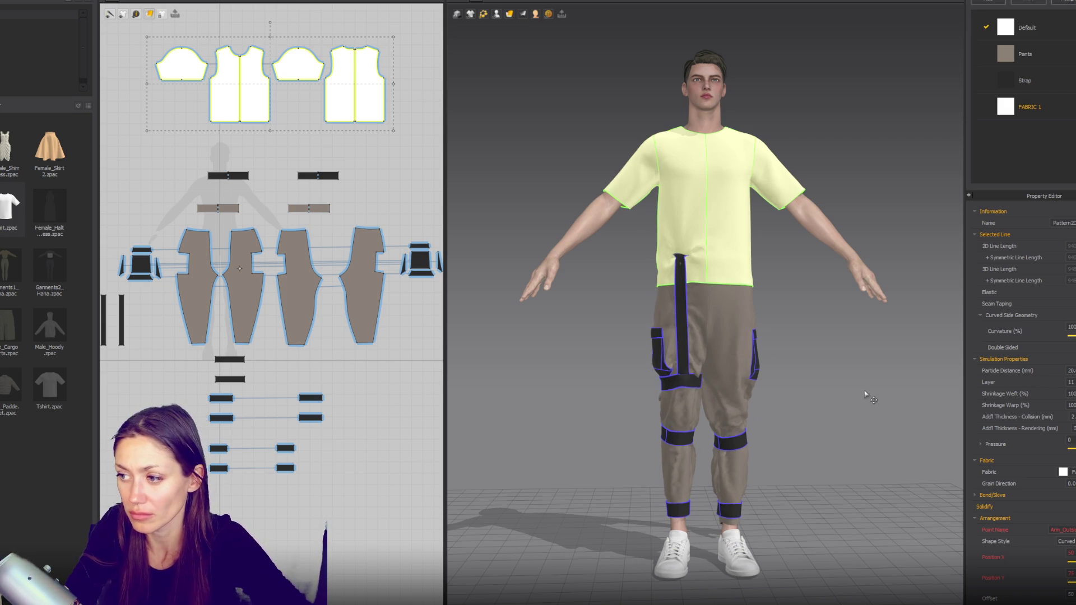
Step: Deselect the T-shirt and adjust the view to frame the avatar lower
{"action": "left_click", "coordinate": [867, 387]}
{"action": "mouse_move", "coordinate": [846, 356]}
{"action": "right_mouse_down"}
{"action": "mouse_move", "coordinate": [833, 366]}
{"action": "mouse_move", "coordinate": [838, 378]}
{"action": "right_mouse_up"}
{"action": "middle_click_drag", "start_coordinate": [704, 167], "coordinate": [716, 279]}
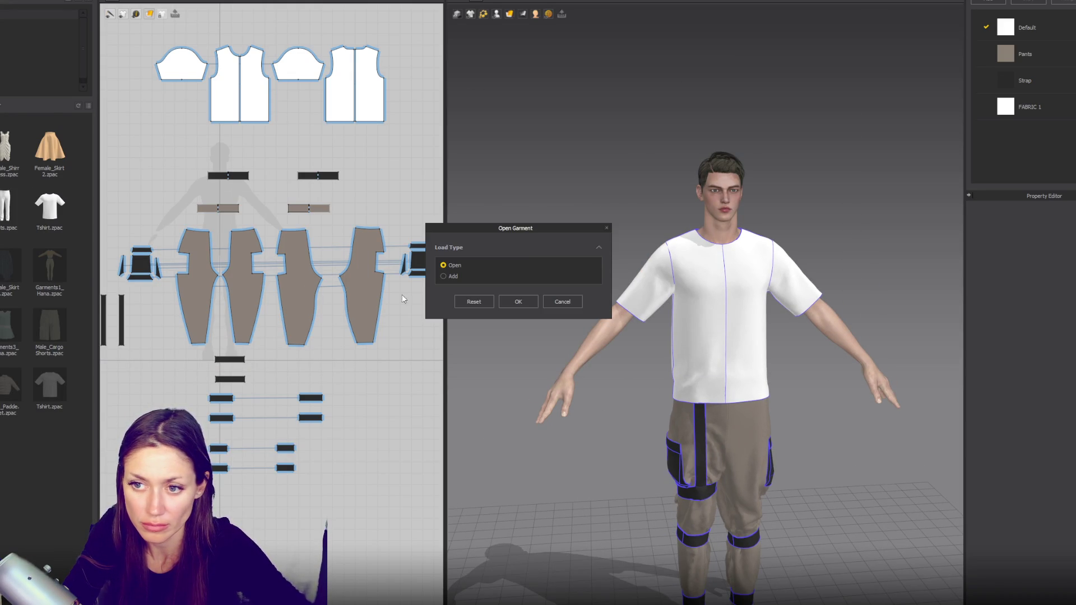
Step: Load the hoodie over the T-shirt, place its patterns above the others, and begin editing its layer
{"action": "left_click", "coordinate": [521, 390]}
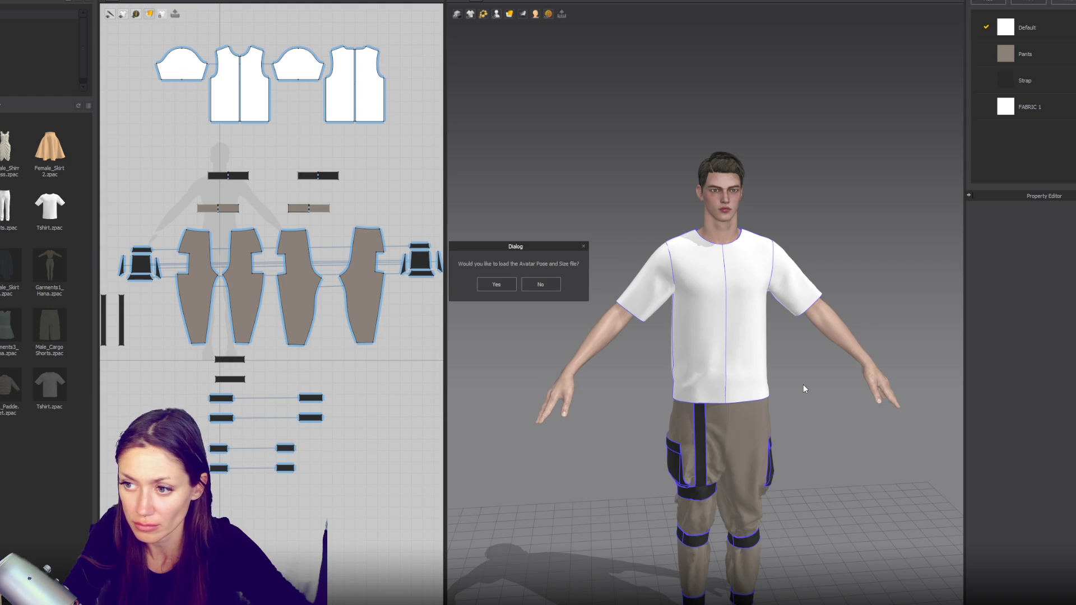
{"action": "left_click", "coordinate": [494, 284]}
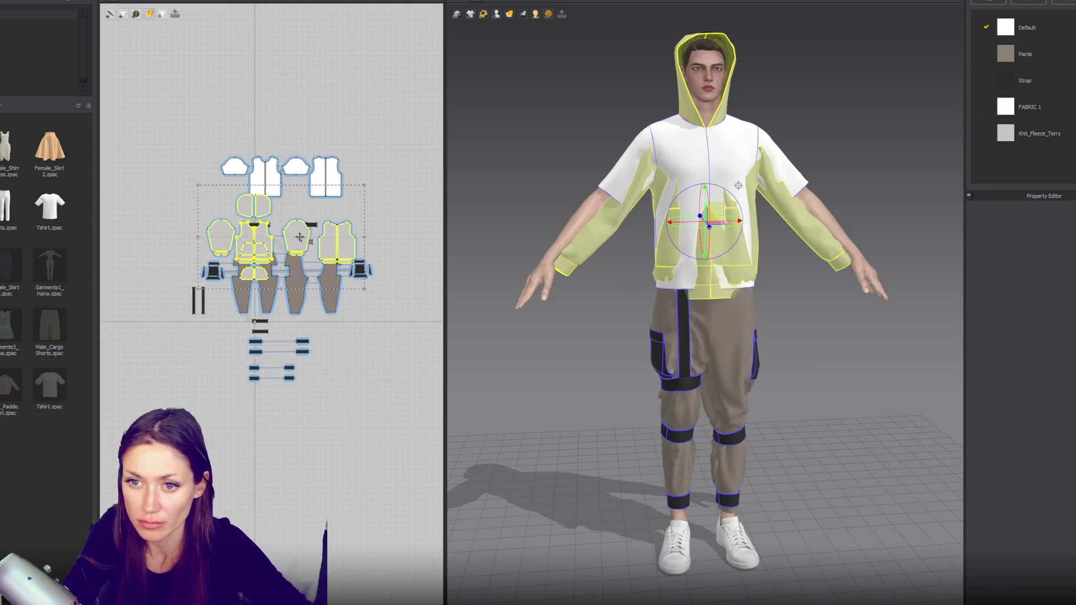
{"action": "left_click", "coordinate": [301, 95]}
{"action": "left_click", "coordinate": [1069, 349]}
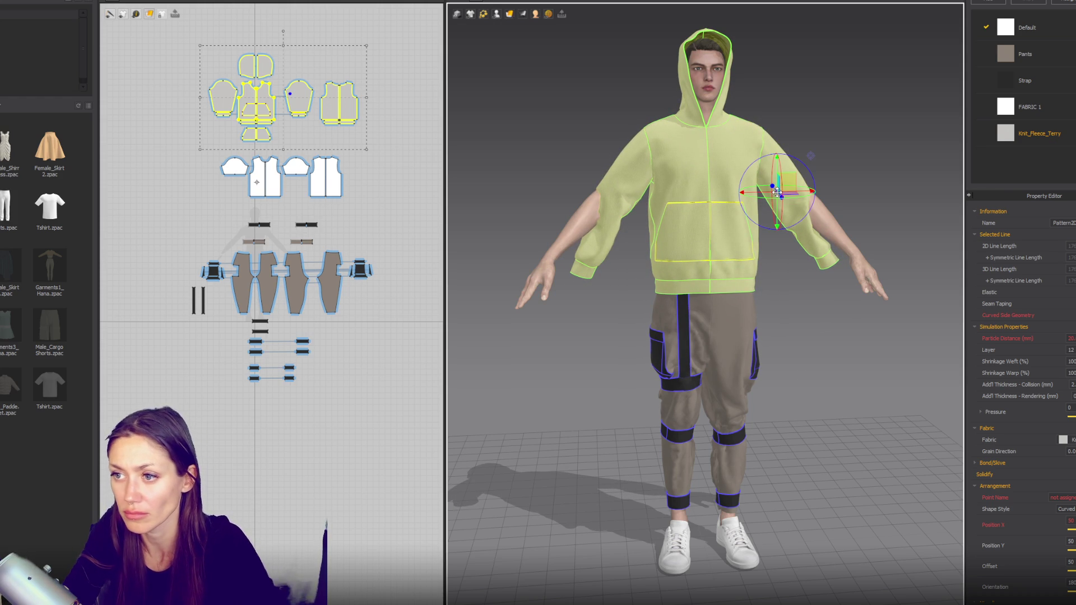
Step: Delete both hoodie sleeves and the stray cuff, enlarge the T-shirt panels, and simulate
{"action": "left_click", "coordinate": [793, 157]}
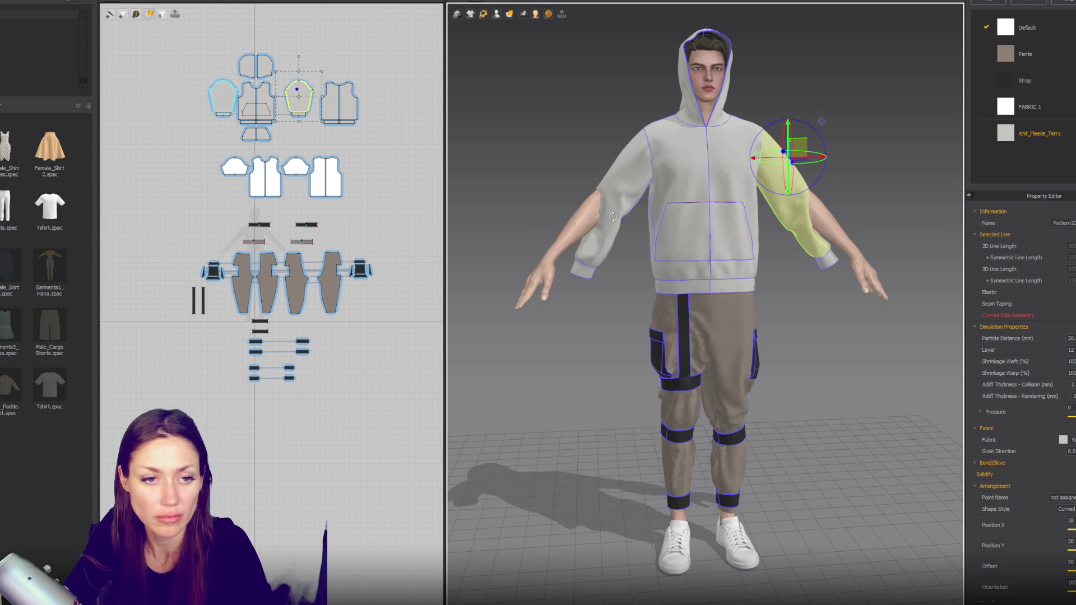
{"action": "key", "text": "Delete"}
{"action": "left_click_drag", "start_coordinate": [587, 269], "coordinate": [626, 185]}
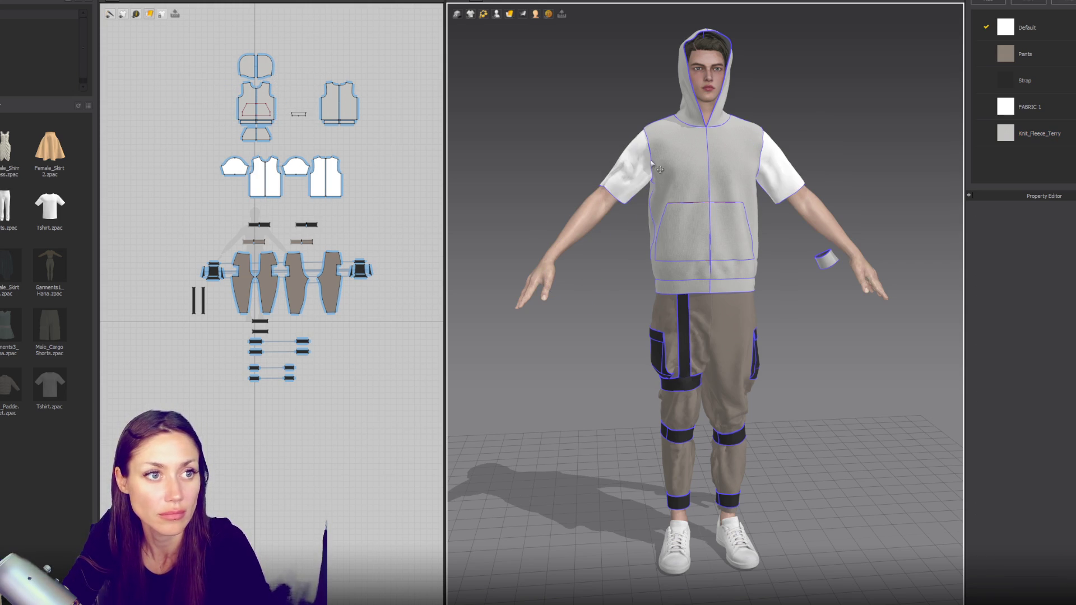
{"action": "left_click", "coordinate": [622, 171]}
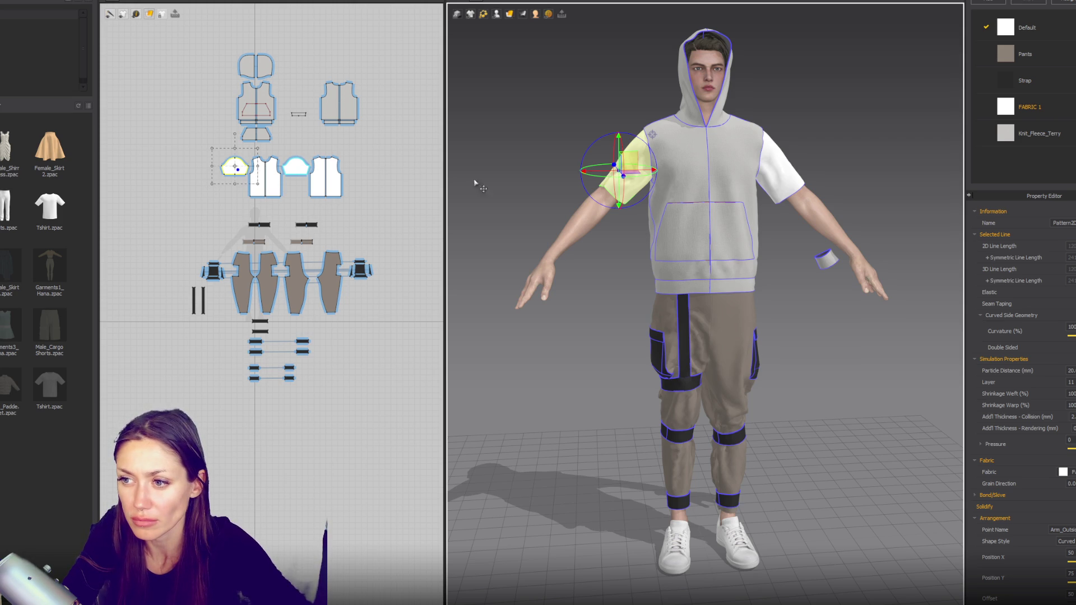
{"action": "left_click_drag", "start_coordinate": [368, 160], "coordinate": [213, 211]}
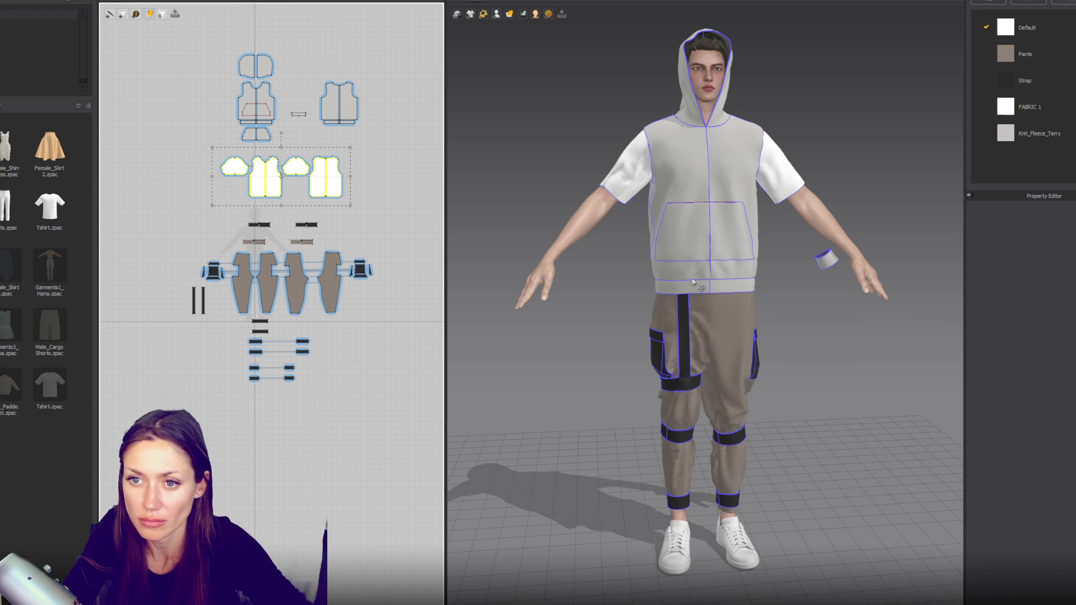
{"action": "type", "text": "13"}
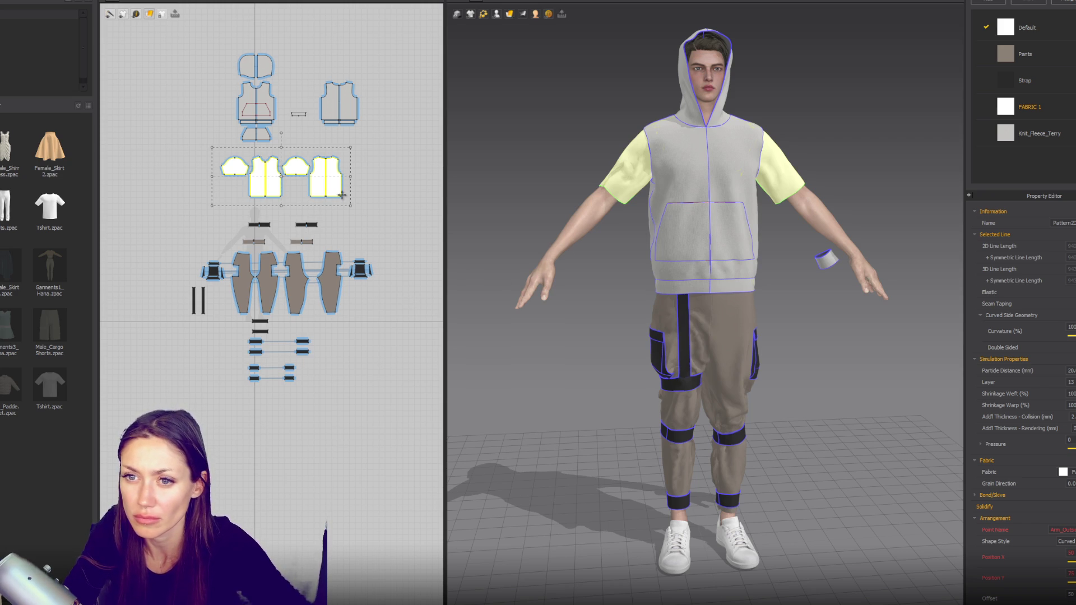
{"action": "left_click_drag", "start_coordinate": [353, 205], "coordinate": [366, 220]}
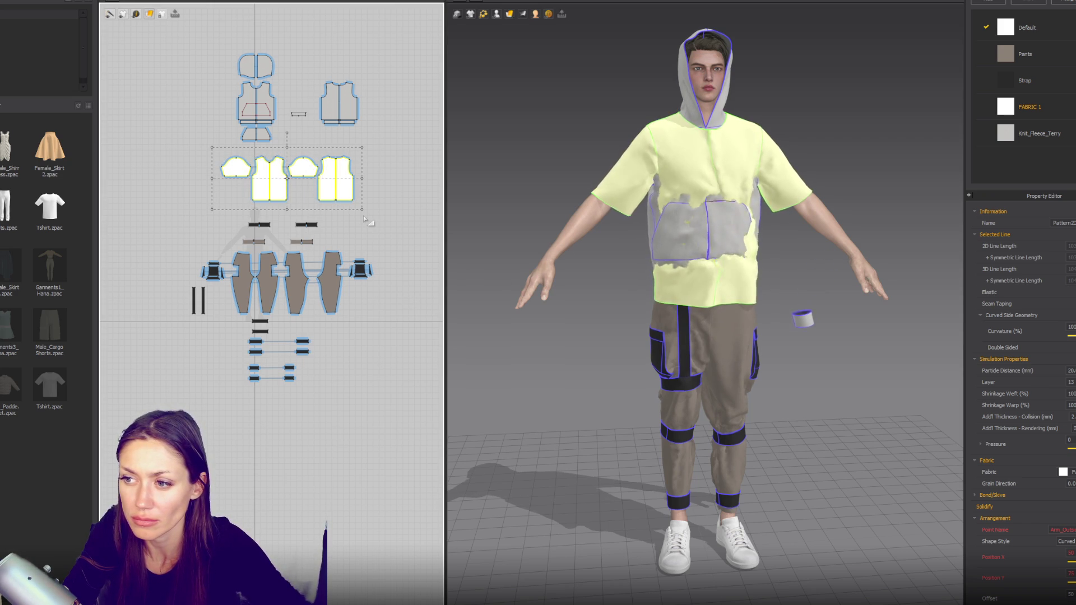
{"action": "left_click", "coordinate": [778, 406]}
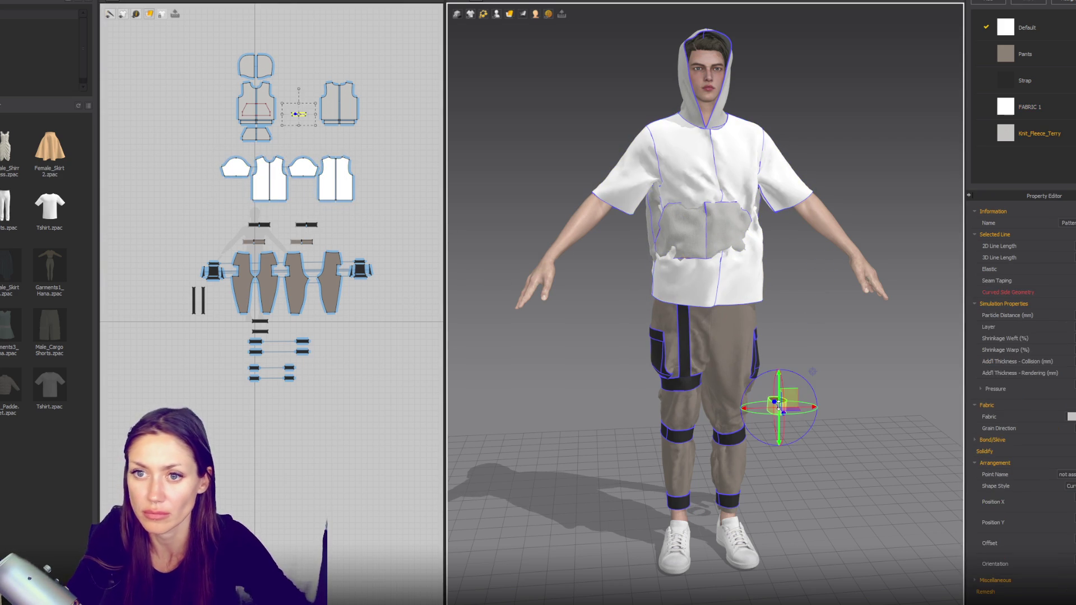
{"action": "key", "text": "Delete"}
{"action": "key", "text": "space"}
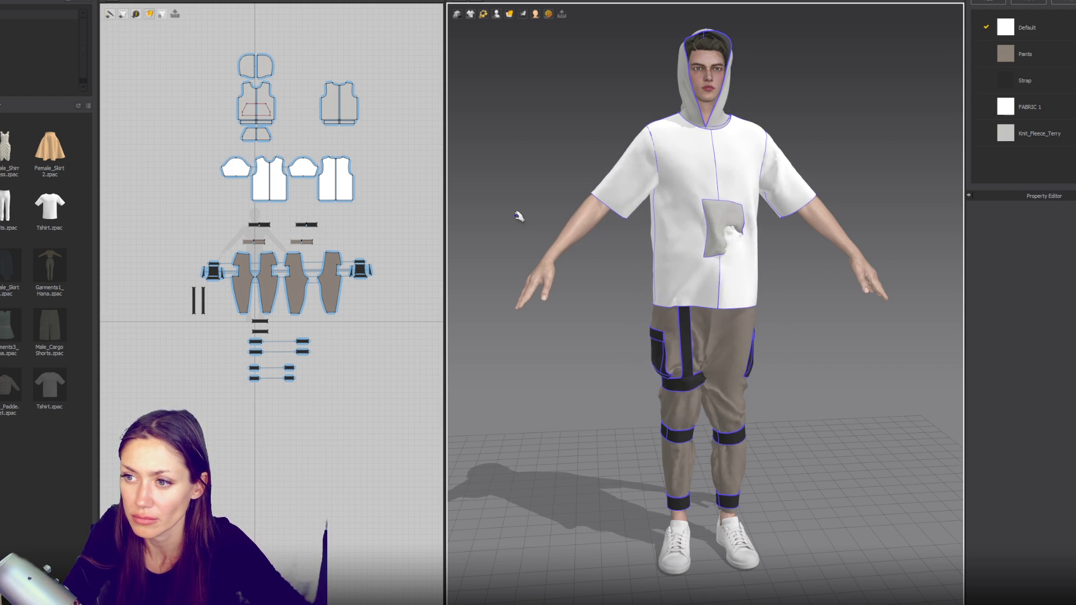
Step: Pull the shirt's front panels away from the body so they drape flat down the centre front
{"action": "left_click", "coordinate": [262, 112]}
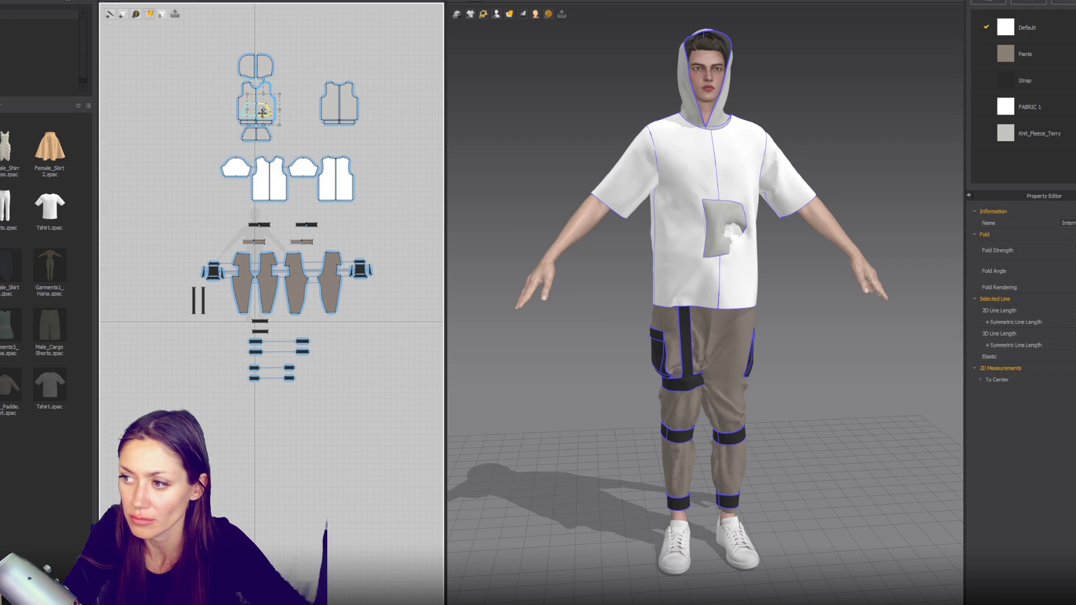
{"action": "left_click_drag", "start_coordinate": [203, 154], "coordinate": [390, 219]}
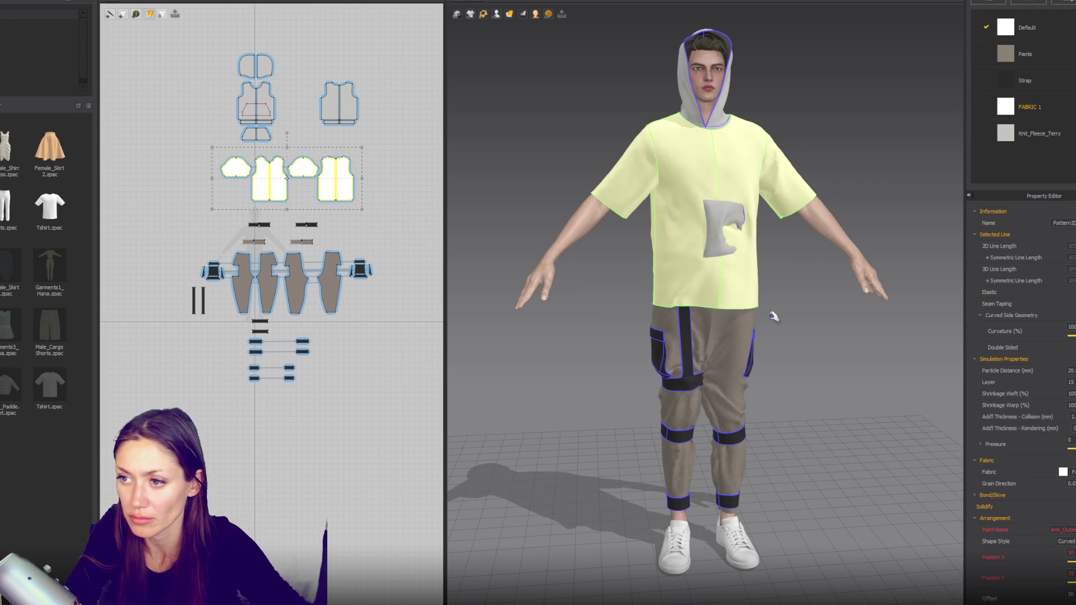
{"action": "key", "text": "KP_4"}
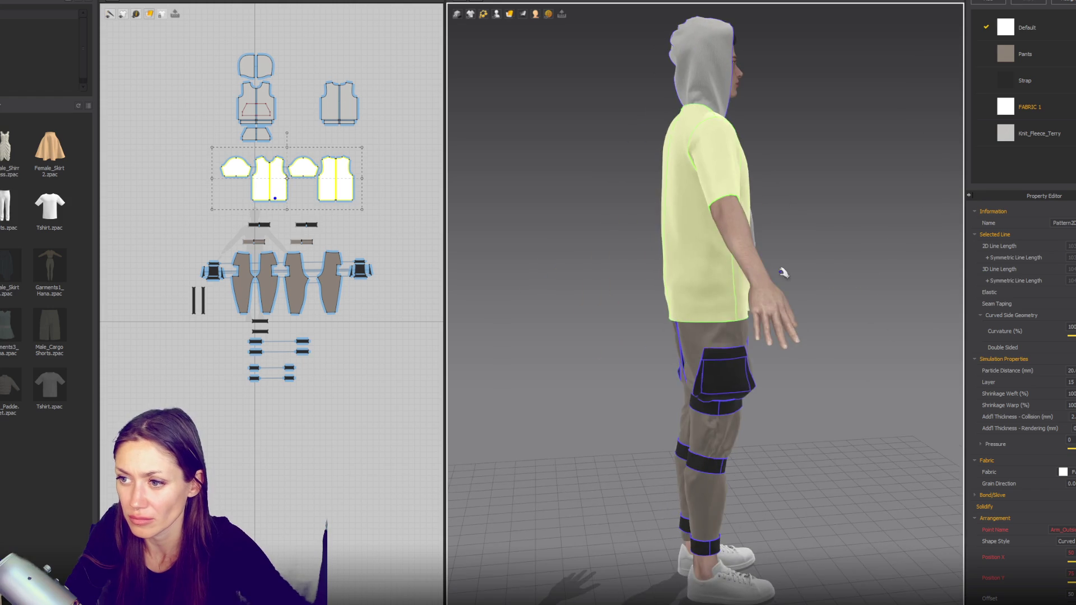
{"action": "right_click_drag", "start_coordinate": [783, 271], "coordinate": [731, 196]}
{"action": "mouse_move", "coordinate": [740, 189]}
{"action": "left_mouse_down"}
{"action": "mouse_move", "coordinate": [925, 180]}
{"action": "mouse_move", "coordinate": [785, 189]}
{"action": "left_mouse_up"}
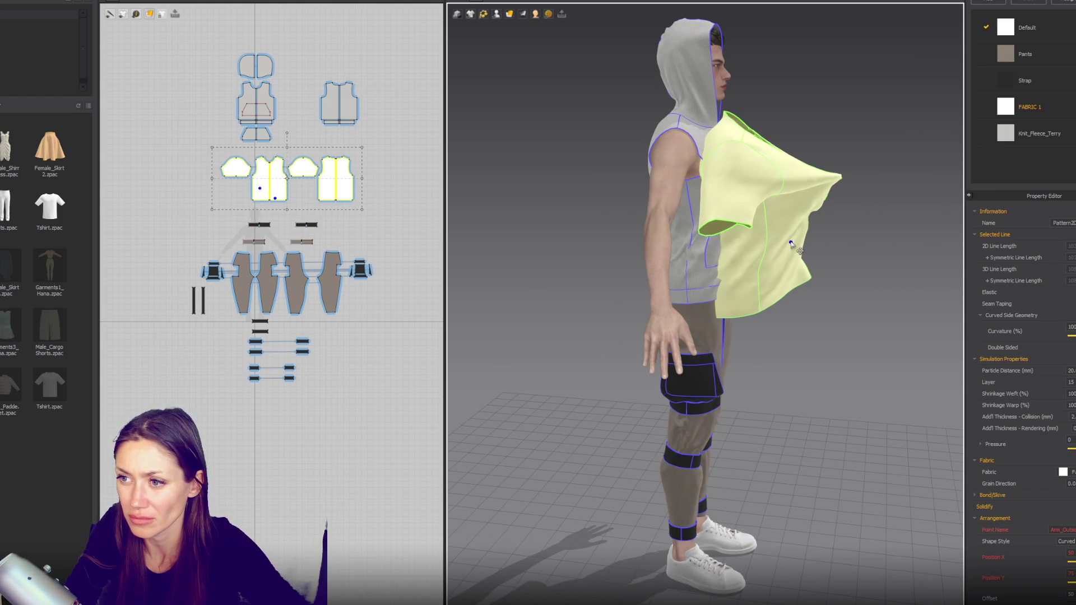
{"action": "left_click", "coordinate": [804, 266]}
{"action": "left_click", "coordinate": [759, 263]}
{"action": "mouse_move", "coordinate": [759, 263]}
{"action": "right_mouse_down"}
{"action": "mouse_move", "coordinate": [769, 194]}
{"action": "mouse_move", "coordinate": [748, 202]}
{"action": "mouse_move", "coordinate": [878, 204]}
{"action": "right_mouse_up"}
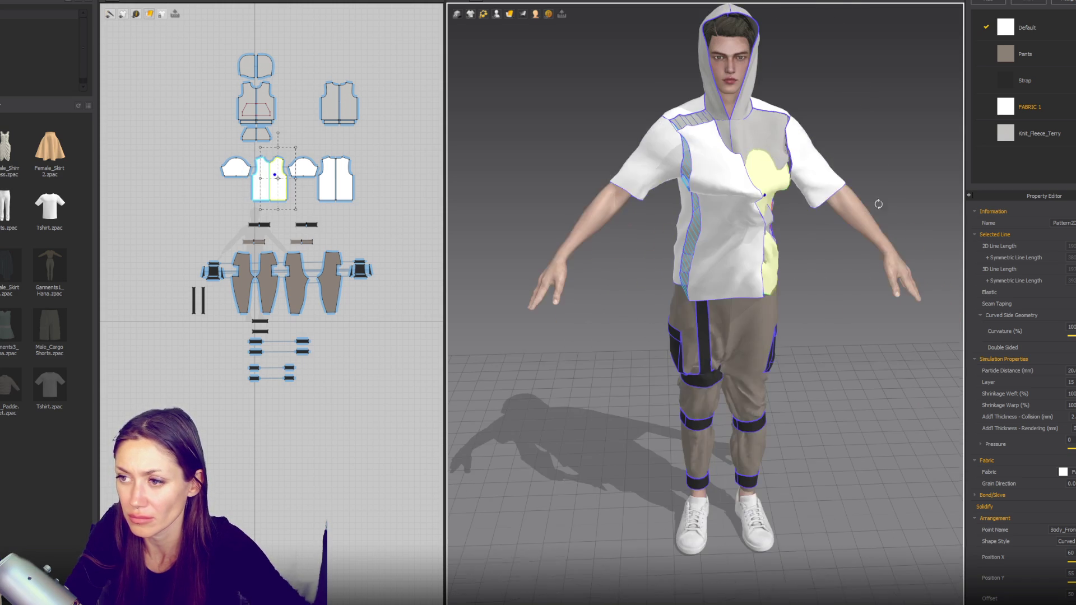
{"action": "left_click_drag", "start_coordinate": [785, 193], "coordinate": [823, 187]}
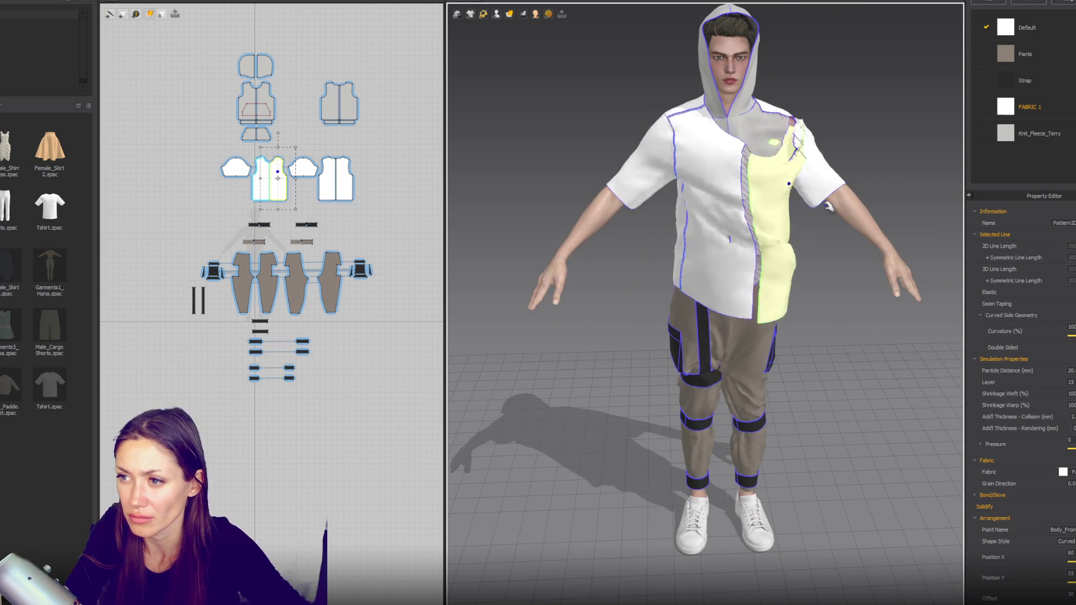
Step: Check the hood from side and front views, selecting the hood and front panel to settle them
{"action": "mouse_move", "coordinate": [812, 252]}
{"action": "right_mouse_down"}
{"action": "mouse_move", "coordinate": [715, 216]}
{"action": "mouse_move", "coordinate": [807, 235]}
{"action": "mouse_move", "coordinate": [850, 297]}
{"action": "mouse_move", "coordinate": [808, 168]}
{"action": "right_mouse_up"}
{"action": "left_click", "coordinate": [789, 136]}
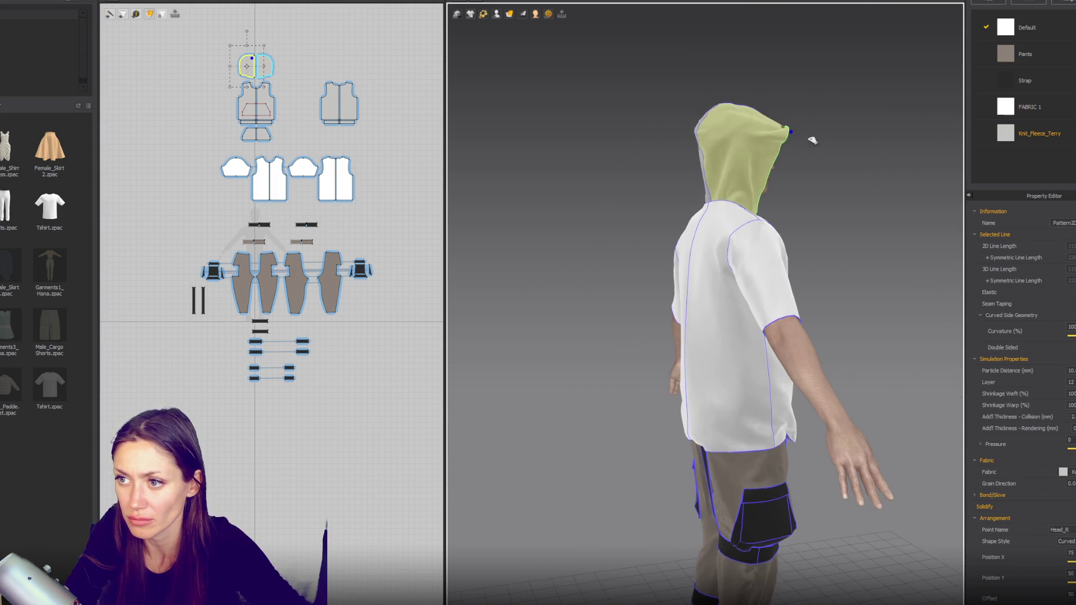
{"action": "left_click", "coordinate": [813, 139]}
{"action": "key", "text": "2"}
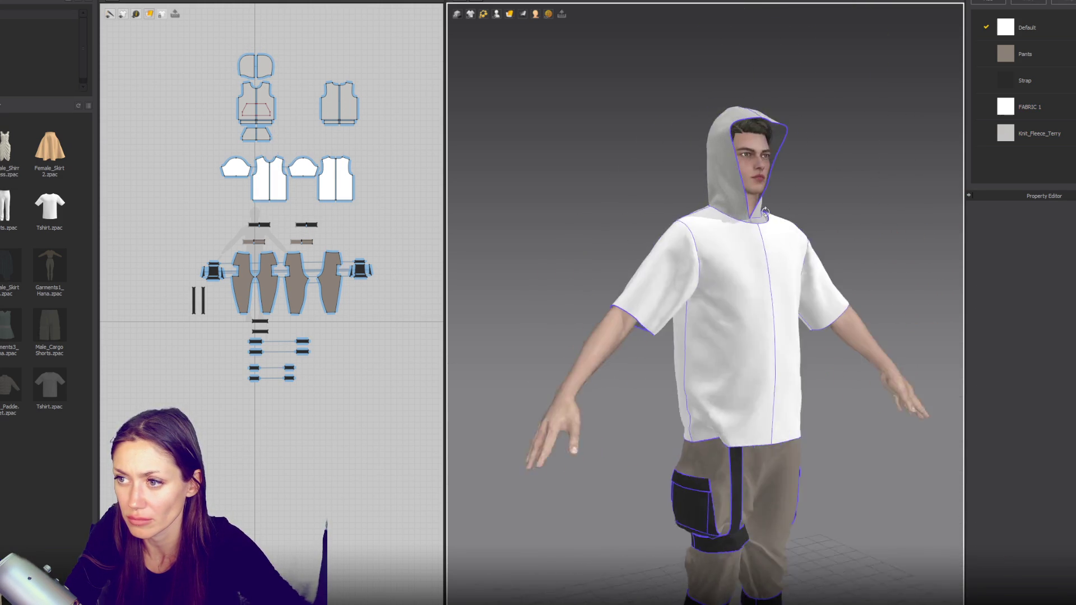
{"action": "left_click", "coordinate": [778, 156]}
{"action": "left_click", "coordinate": [774, 228]}
{"action": "left_click", "coordinate": [736, 195]}
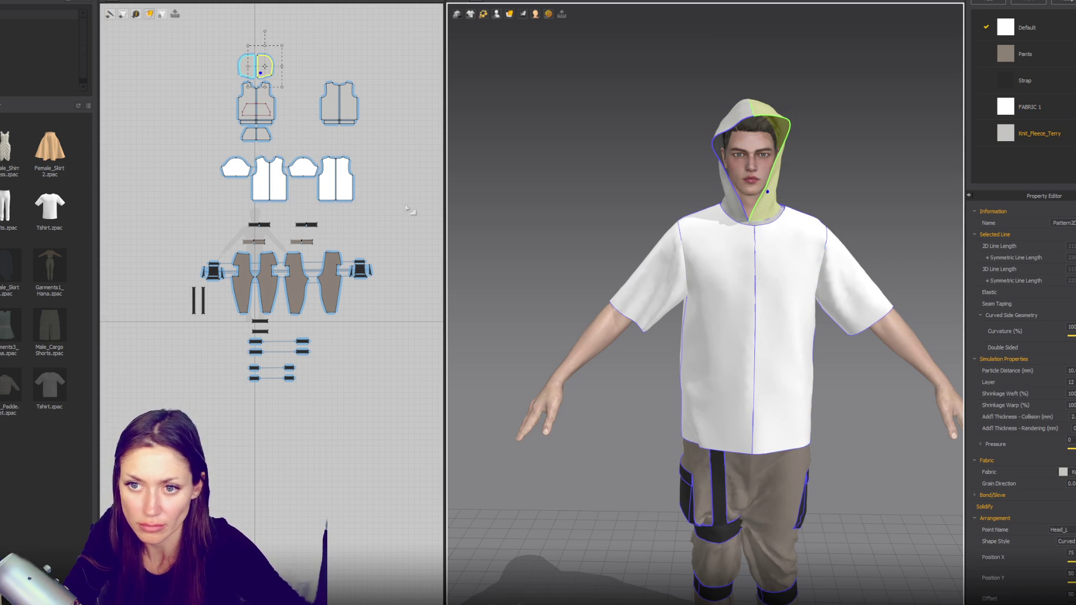
{"action": "left_click", "coordinate": [234, 174]}
{"action": "scroll", "coordinate": [315, 178], "scroll_direction": "up", "scroll_amount": 2}
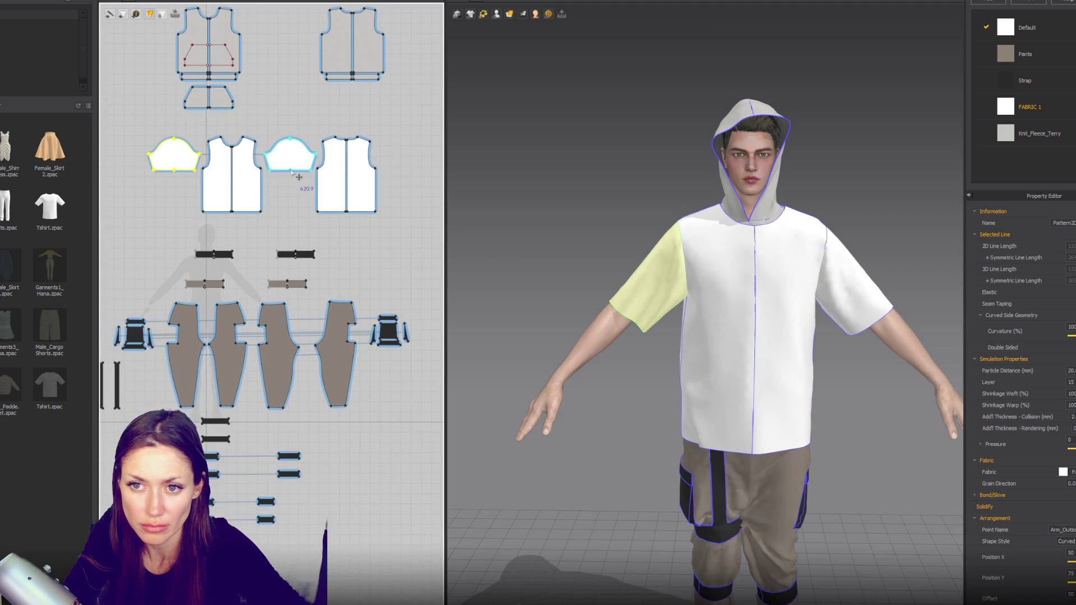
Step: Select both sleeve patterns and drag their hems down to lengthen the sleeves to the wrists
{"action": "left_click", "coordinate": [298, 176]}
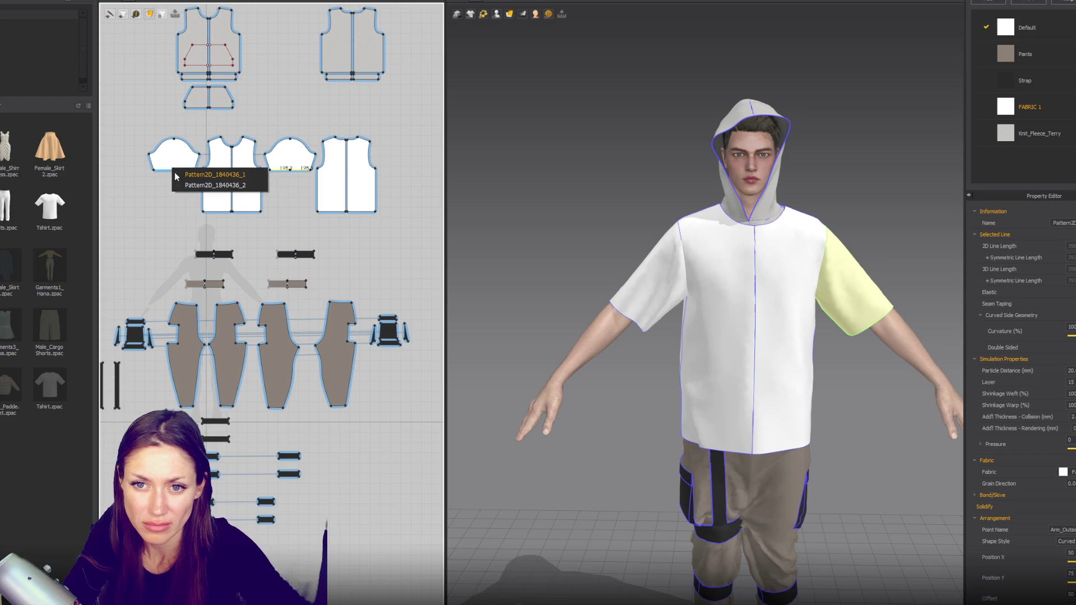
{"action": "left_click", "coordinate": [181, 189]}
{"action": "left_click", "coordinate": [172, 156]}
{"action": "left_click", "coordinate": [292, 180]}
{"action": "left_click_drag", "start_coordinate": [292, 169], "coordinate": [294, 201]}
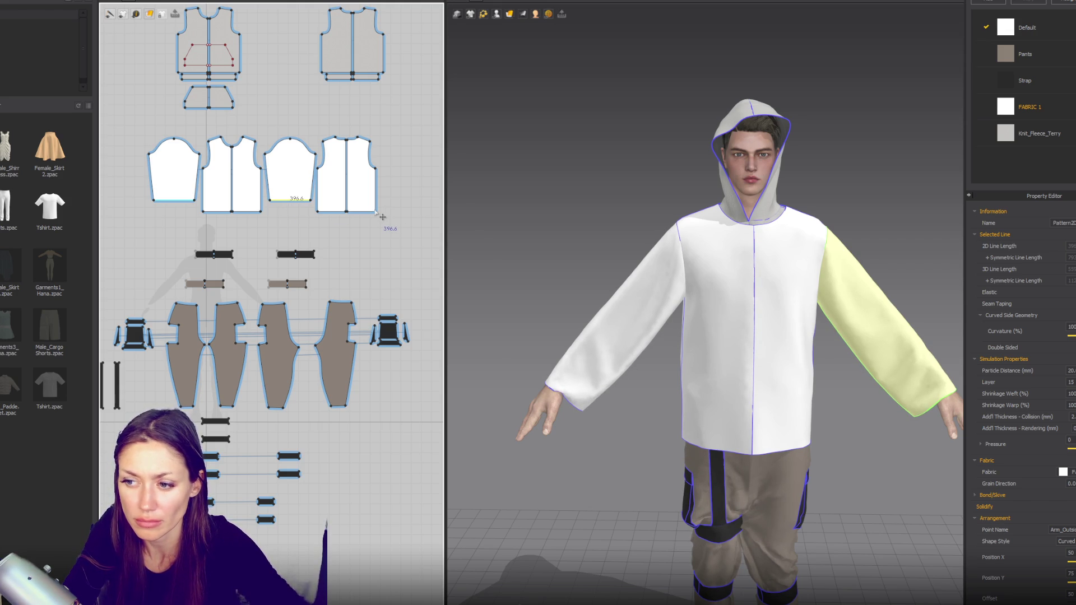
Step: Inspect the back piece and front bottom edge, then switch to the Rectangle tool
{"action": "left_click", "coordinate": [382, 217]}
{"action": "left_click", "coordinate": [264, 212]}
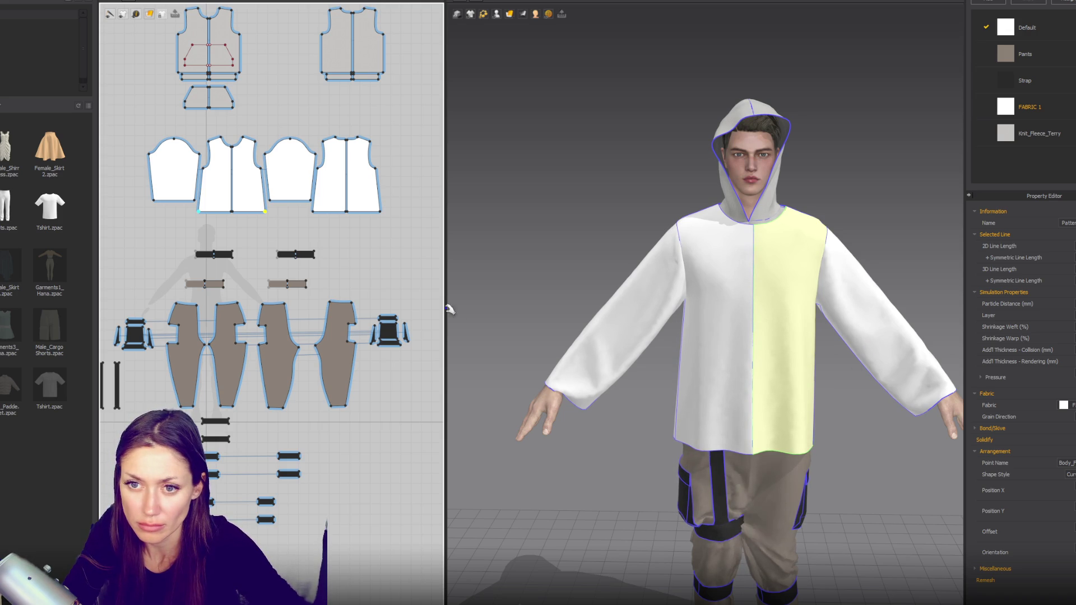
{"action": "left_click", "coordinate": [383, 253]}
{"action": "key", "text": "z"}
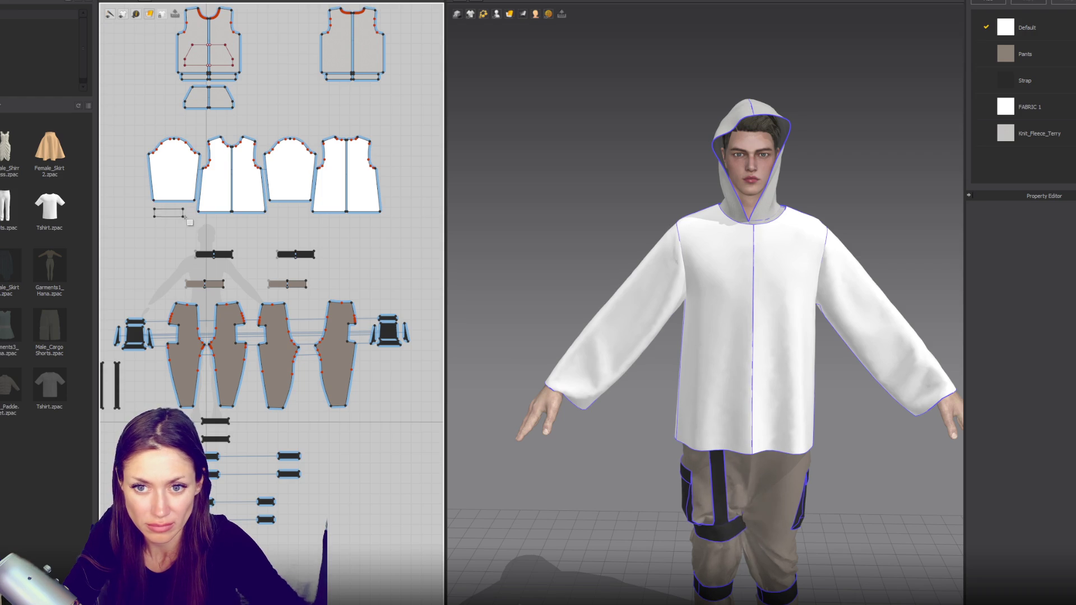
Step: Widen the new cuff rectangle and place it on the left wrist arrangement point
{"action": "left_click", "coordinate": [180, 215]}
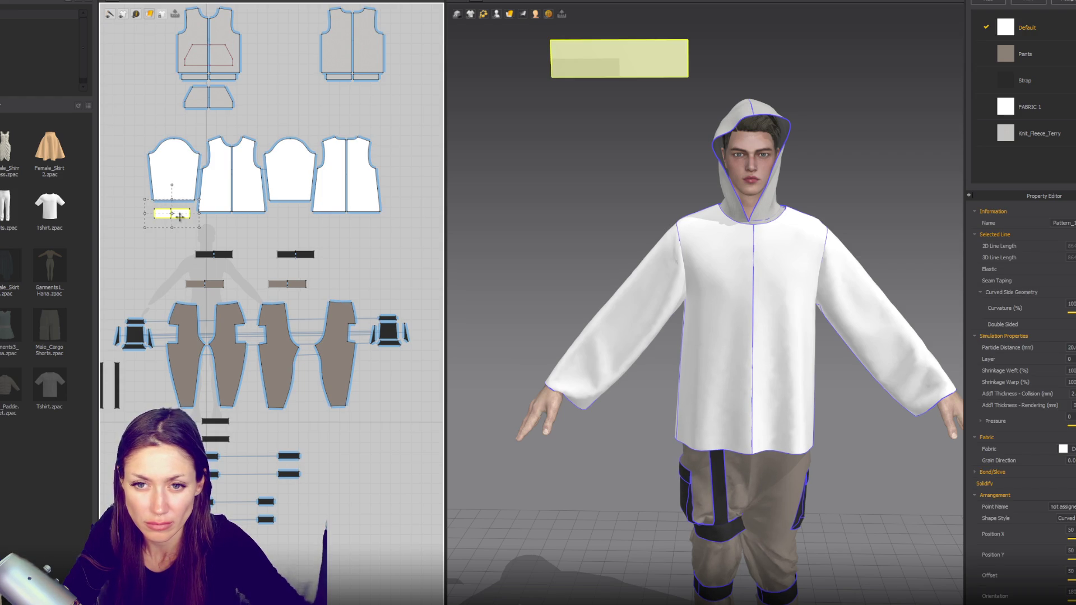
{"action": "scroll", "coordinate": [178, 222], "scroll_direction": "up", "scroll_amount": 2}
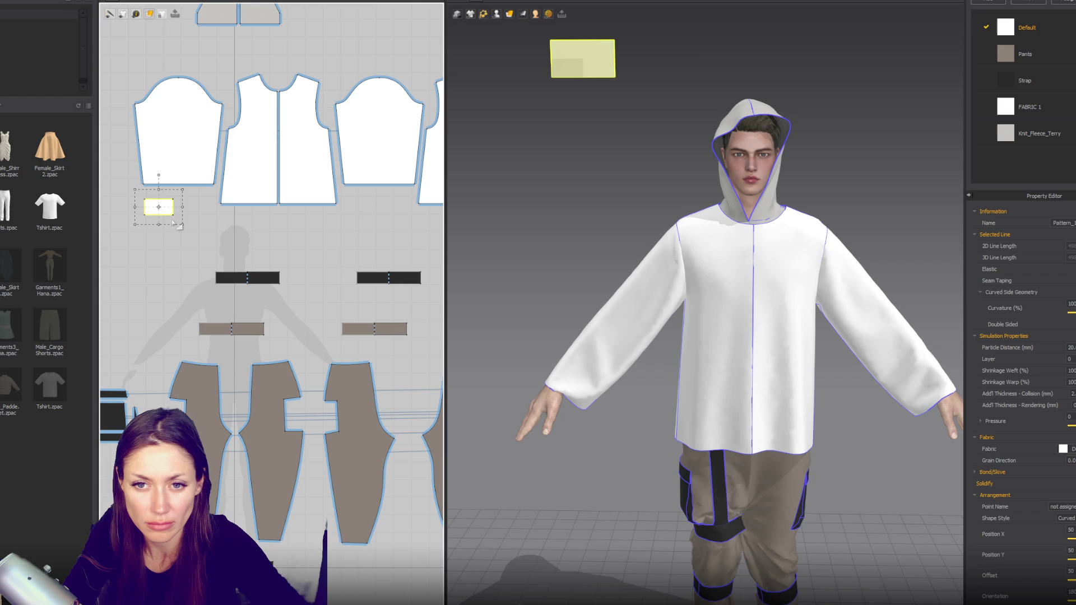
{"action": "left_click_drag", "start_coordinate": [179, 226], "coordinate": [216, 226]}
{"action": "left_click", "coordinate": [496, 14]}
{"action": "left_click", "coordinate": [504, 40]}
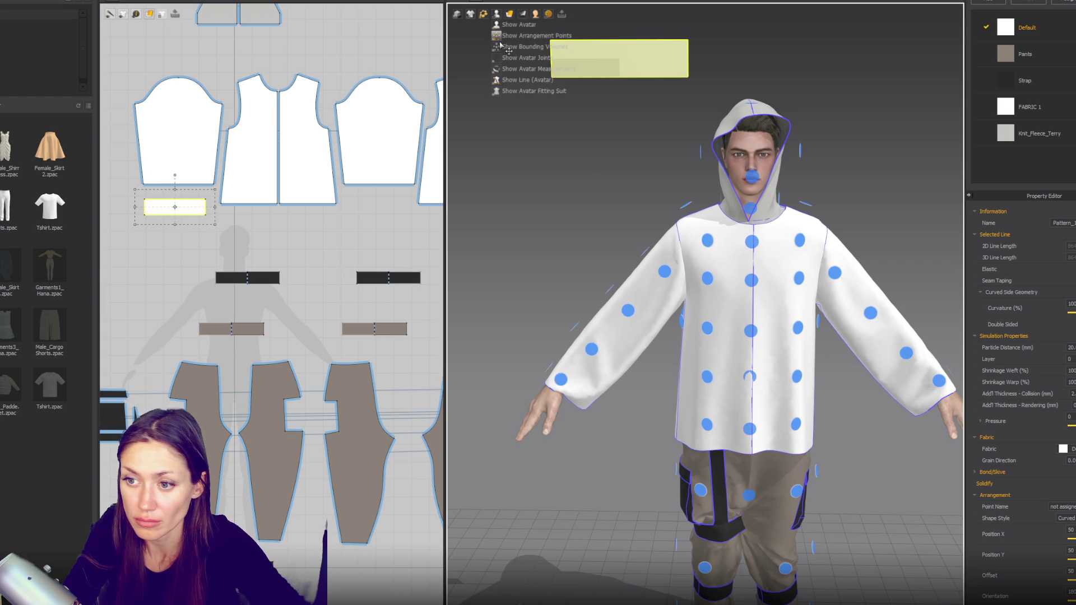
{"action": "left_click", "coordinate": [561, 377]}
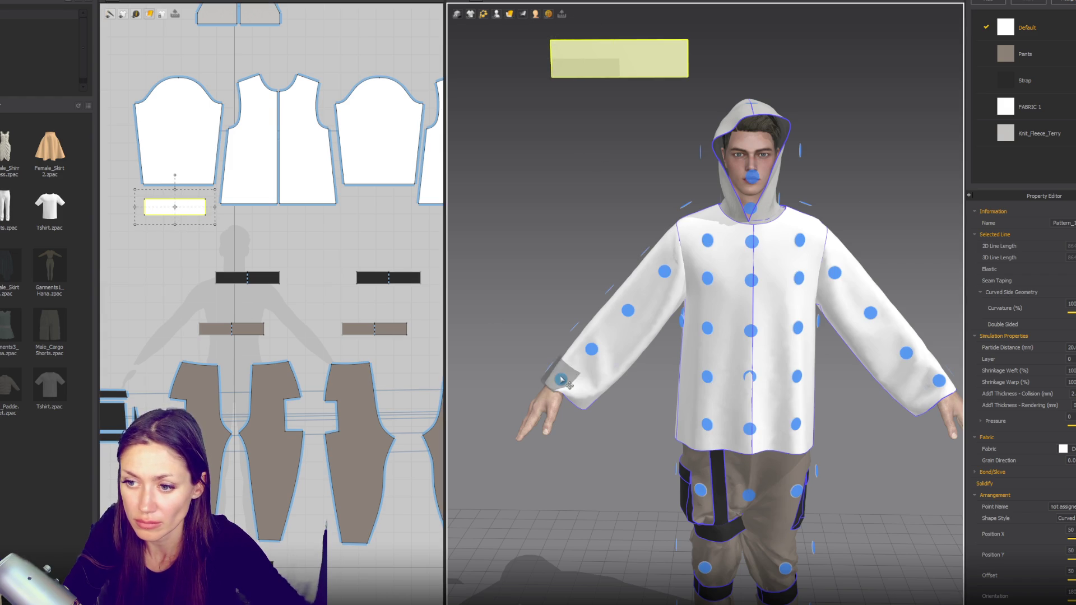
Step: Sew the sleeve hem to the cuff's top edge
{"action": "key", "text": "n"}
{"action": "left_click", "coordinate": [203, 191]}
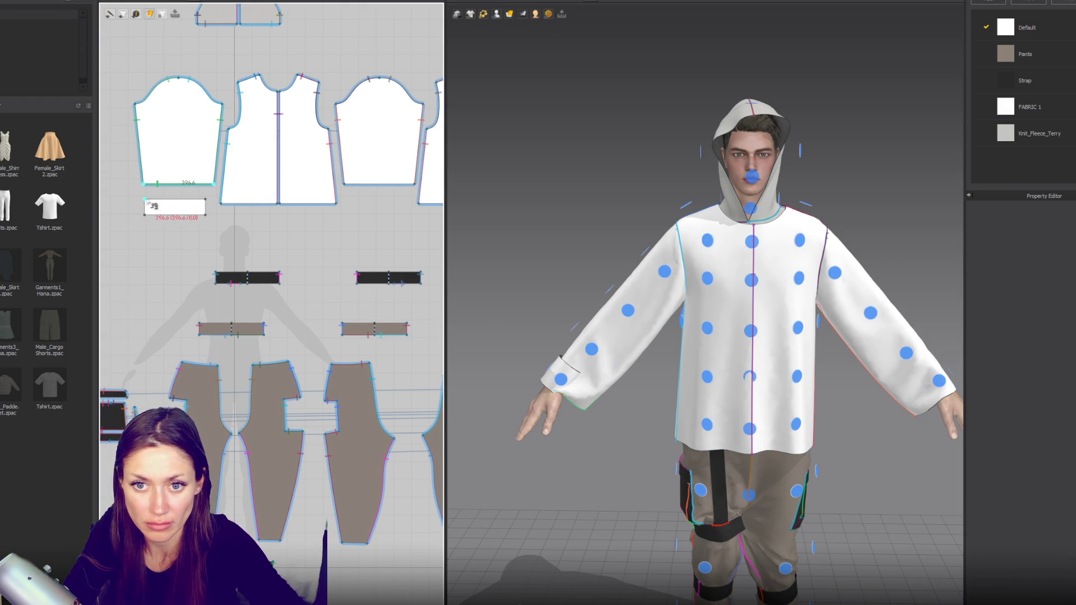
{"action": "left_click", "coordinate": [198, 201]}
Step: Copy the cuff under the second sleeve, simulate so both cuffs pull on, and select both cuffs
{"action": "key", "text": "a"}
{"action": "left_click", "coordinate": [198, 214]}
{"action": "mouse_move", "coordinate": [198, 214]}
{"action": "left_mouse_down"}
{"action": "mouse_move", "coordinate": [354, 236]}
{"action": "mouse_move", "coordinate": [241, 217]}
{"action": "left_mouse_up"}
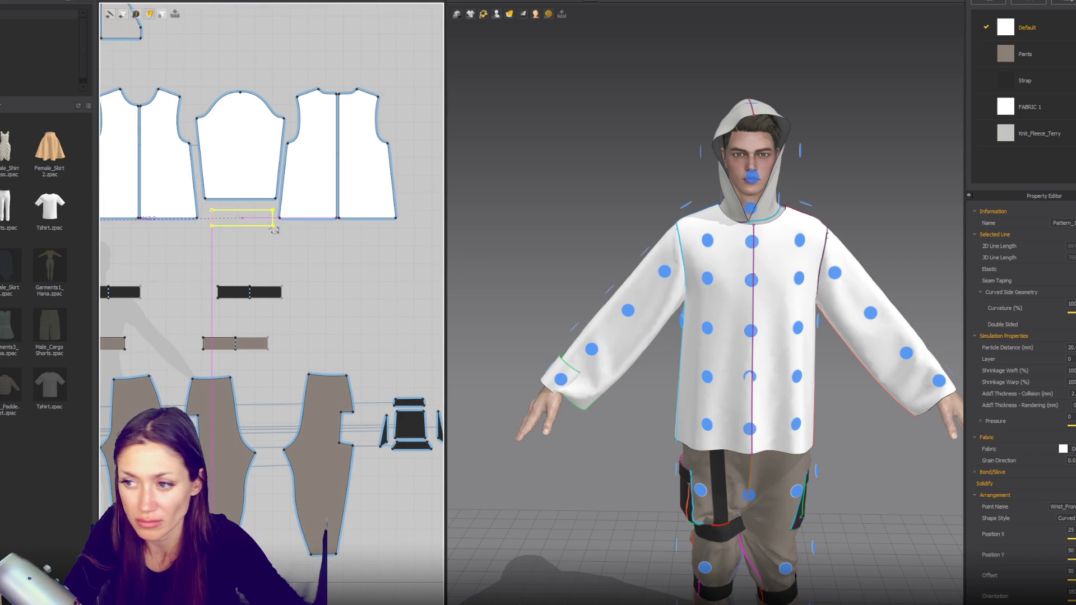
{"action": "left_click", "coordinate": [420, 253]}
{"action": "key", "text": "space"}
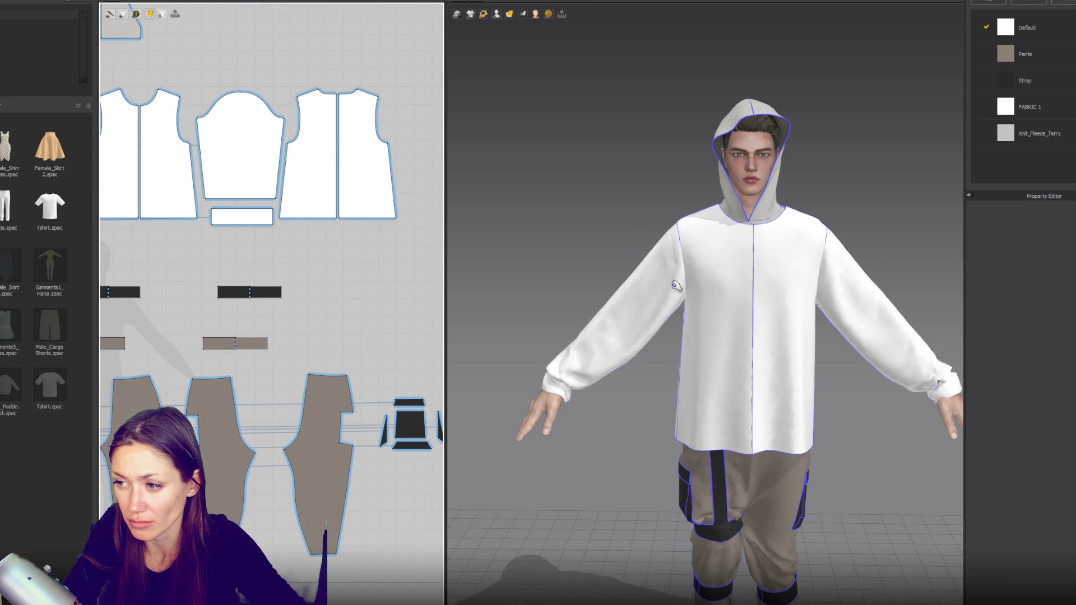
{"action": "left_click", "coordinate": [251, 216]}
{"action": "middle_click_drag", "start_coordinate": [256, 240], "coordinate": [353, 263]}
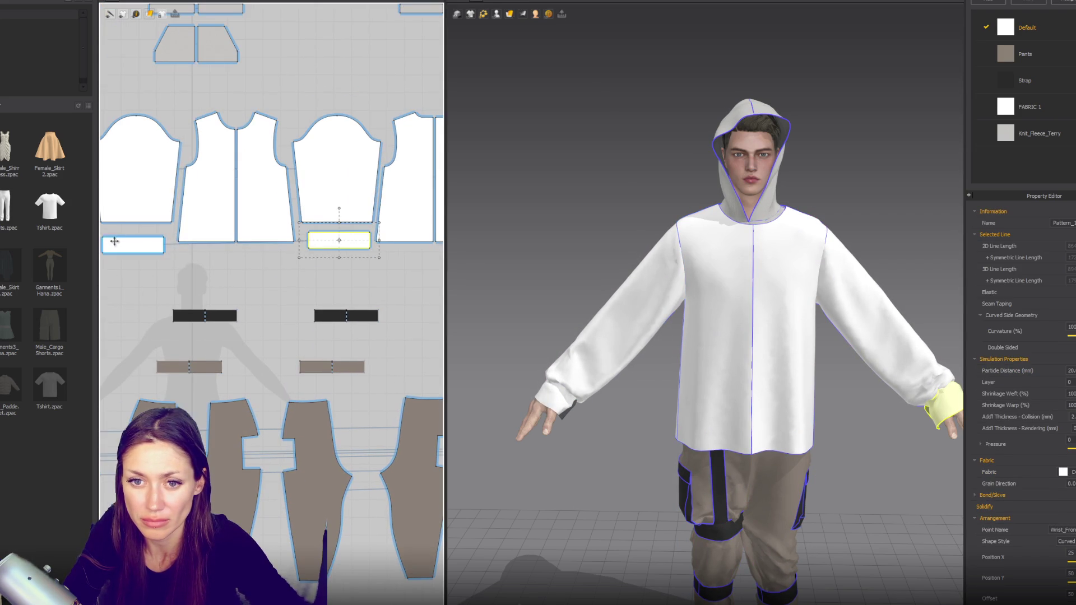
Step: Scale both cuffs narrower and check their seam lines
{"action": "left_click_drag", "start_coordinate": [380, 242], "coordinate": [349, 246]}
{"action": "left_click", "coordinate": [173, 253]}
{"action": "left_click", "coordinate": [164, 256]}
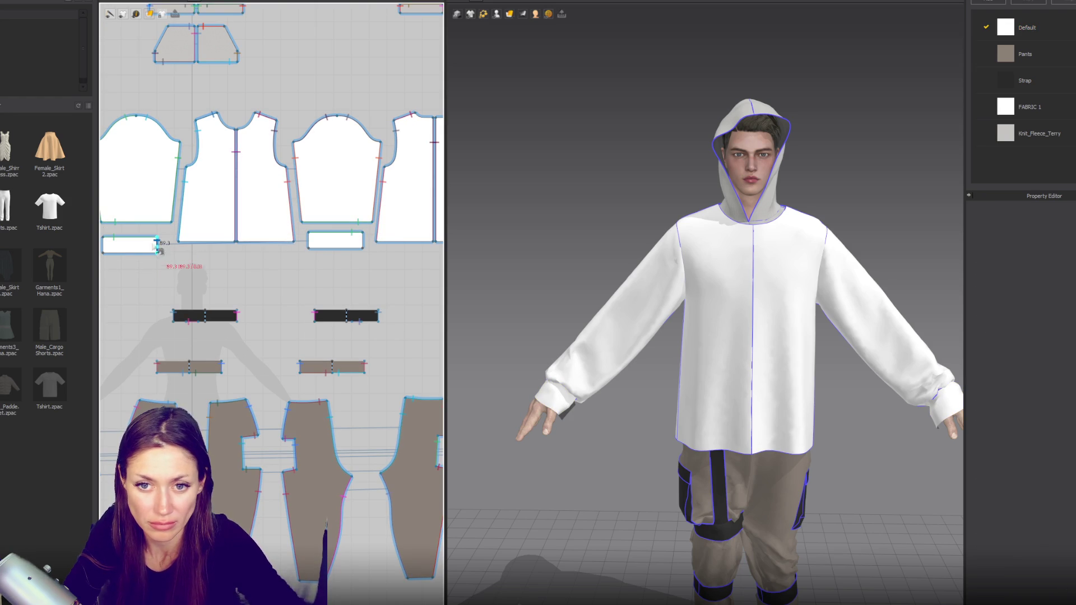
{"action": "left_click", "coordinate": [112, 247]}
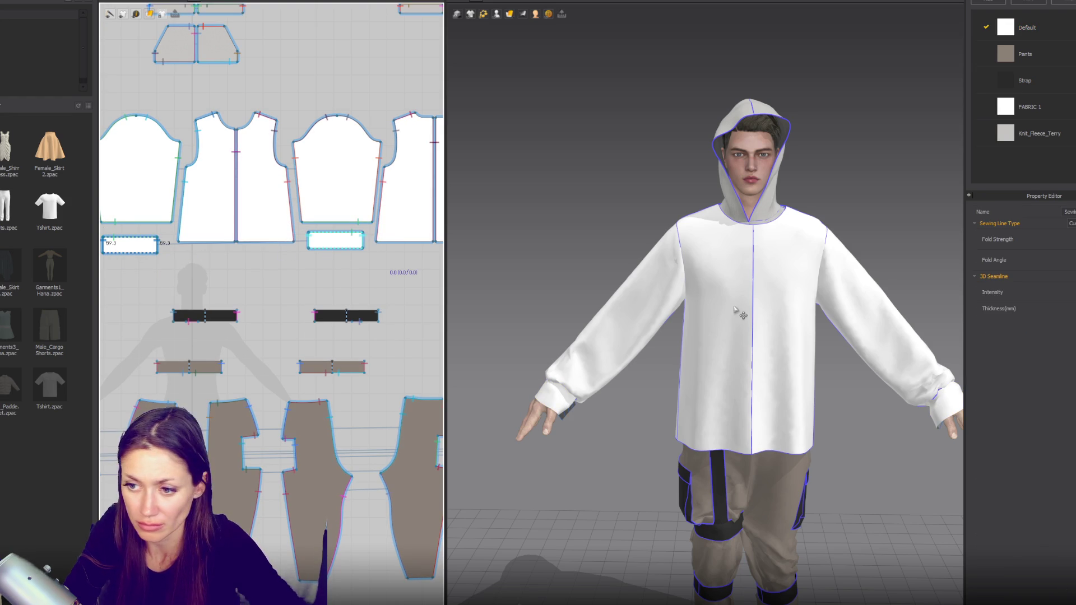
Step: Select each sleeve in the 3D view while simulating to let them bunch above the wrists
{"action": "left_click", "coordinate": [586, 346]}
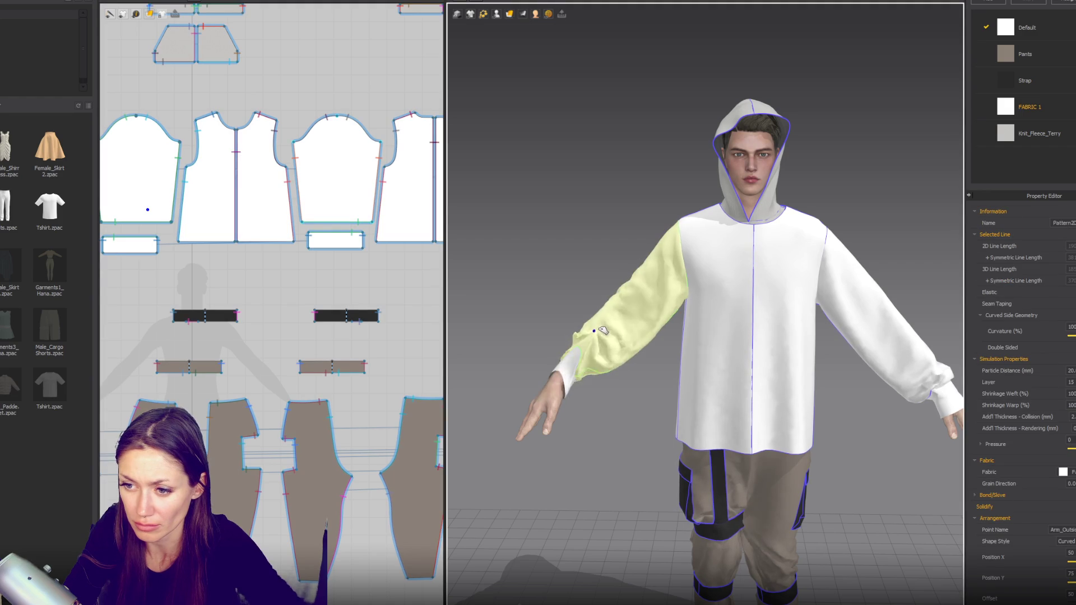
{"action": "left_click", "coordinate": [943, 375]}
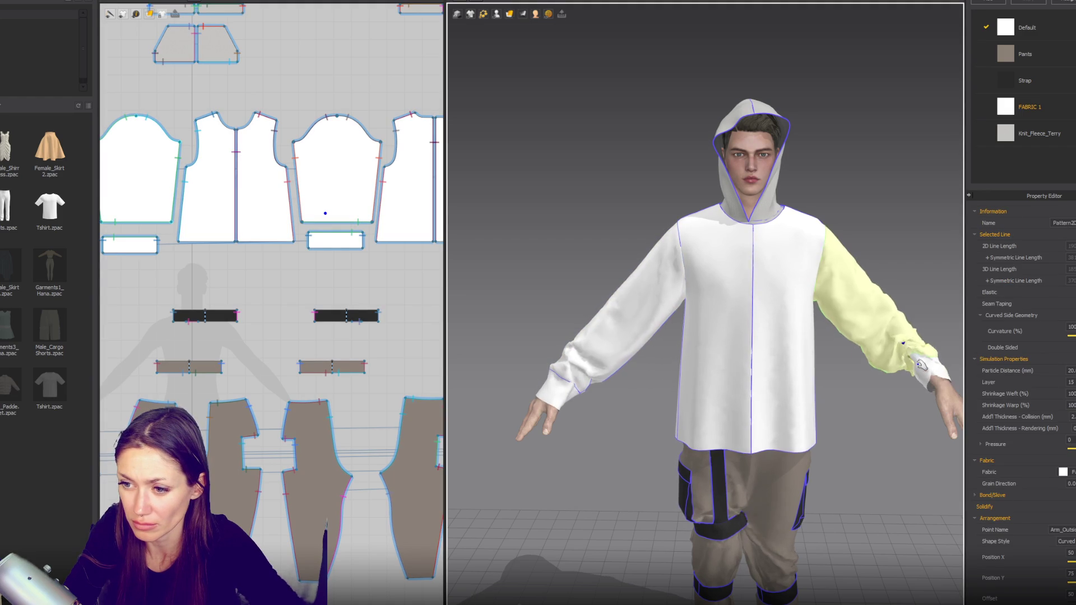
{"action": "scroll", "coordinate": [285, 329], "scroll_direction": "down", "scroll_amount": 2}
{"action": "scroll", "coordinate": [547, 295], "scroll_direction": "down", "scroll_amount": 1}
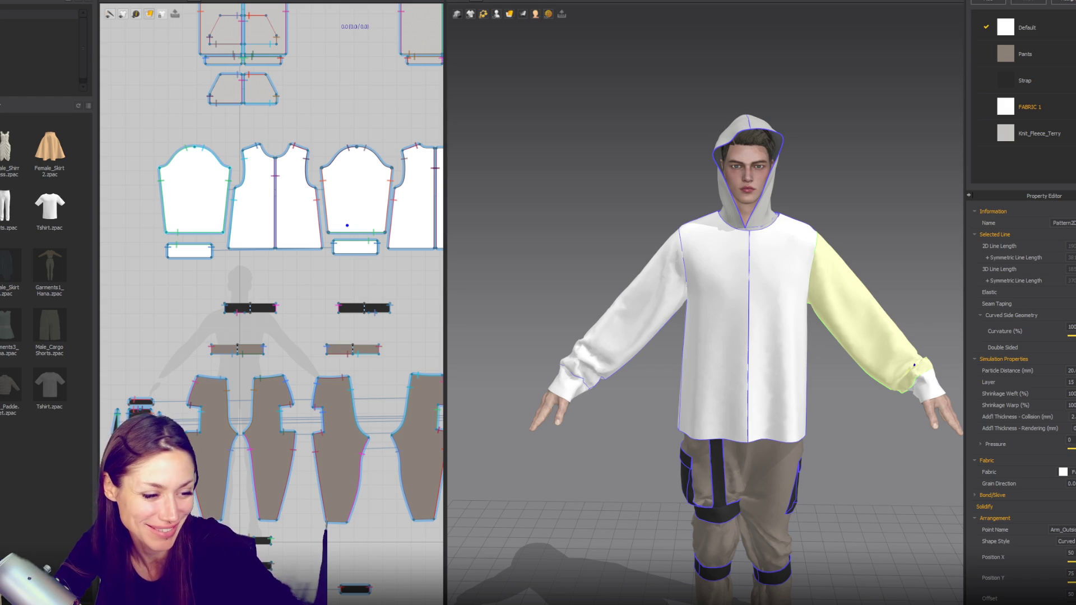
{"action": "left_click", "coordinate": [839, 449]}
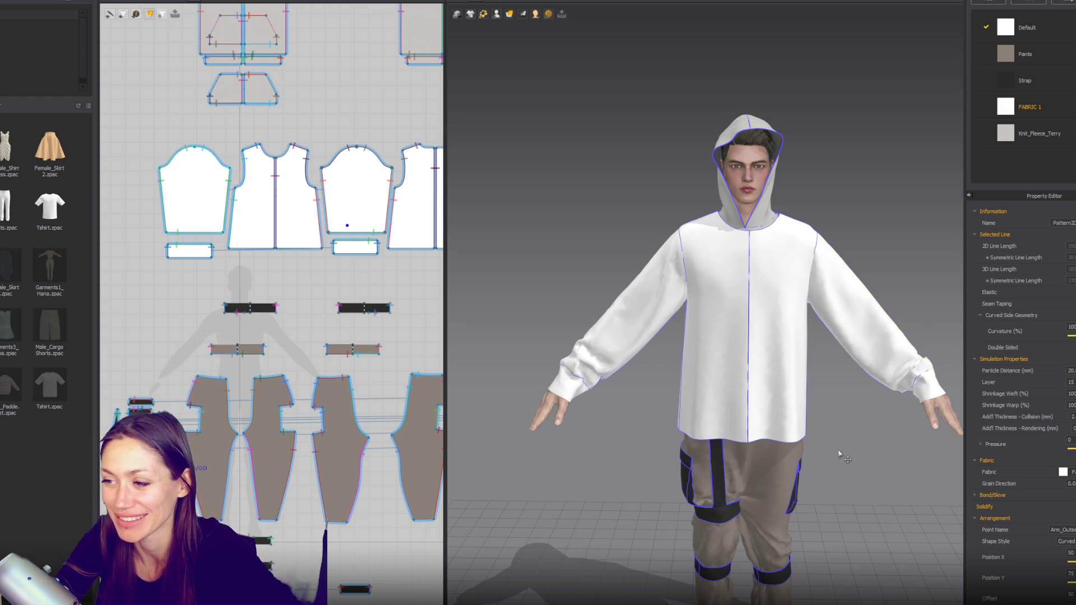
{"action": "scroll", "coordinate": [807, 433], "scroll_direction": "up", "scroll_amount": 3}
Step: Tug both sleeves upward to resettle them, orbiting to check the avatar's left side
{"action": "right_click_drag", "start_coordinate": [781, 418], "coordinate": [764, 389]}
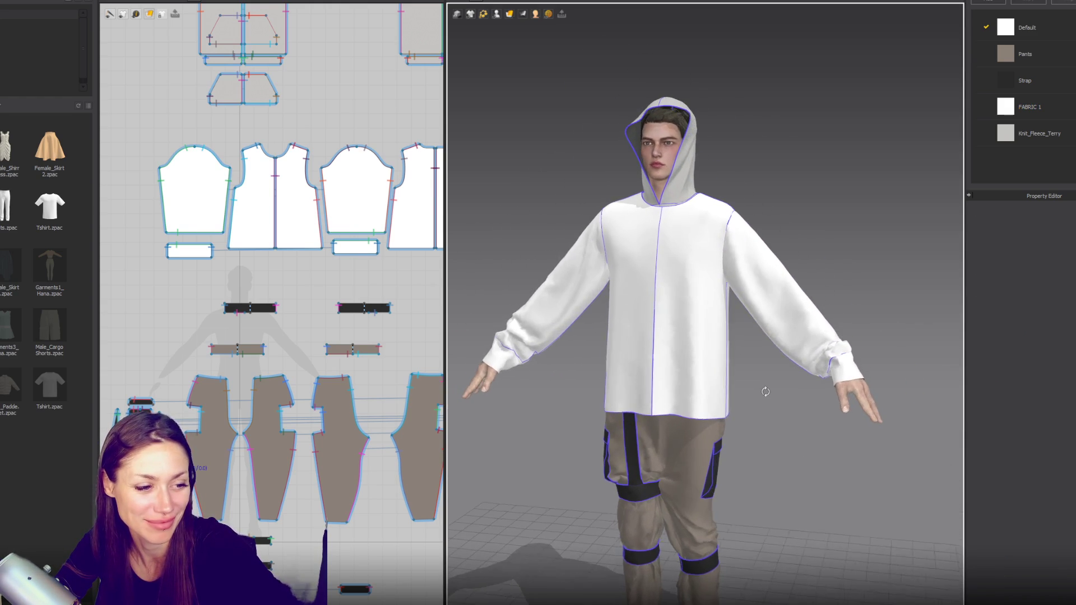
{"action": "left_click_drag", "start_coordinate": [780, 273], "coordinate": [805, 160]}
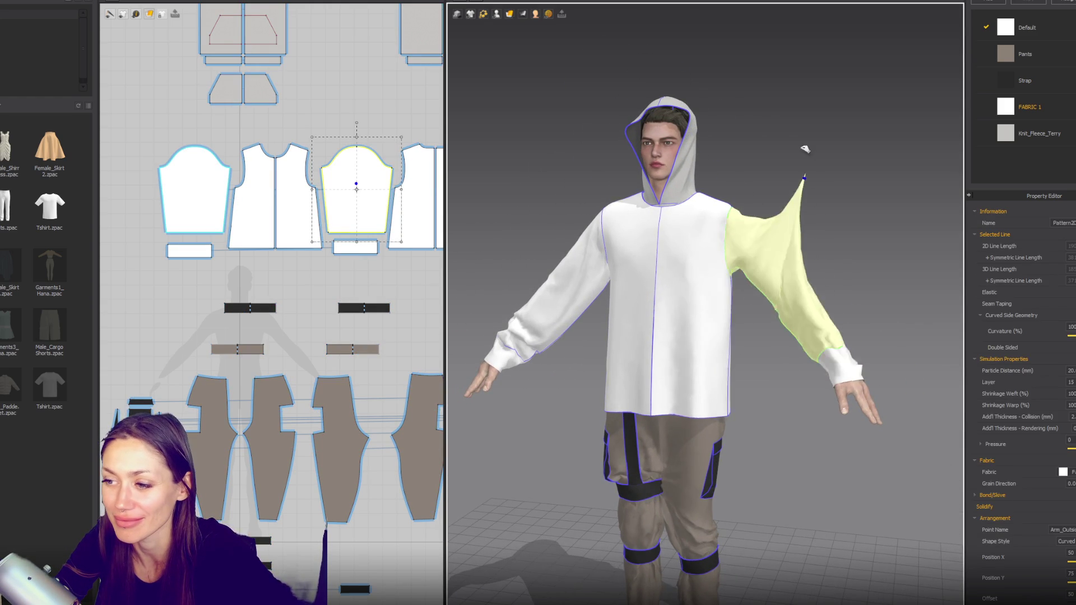
{"action": "left_click_drag", "start_coordinate": [562, 244], "coordinate": [564, 158]}
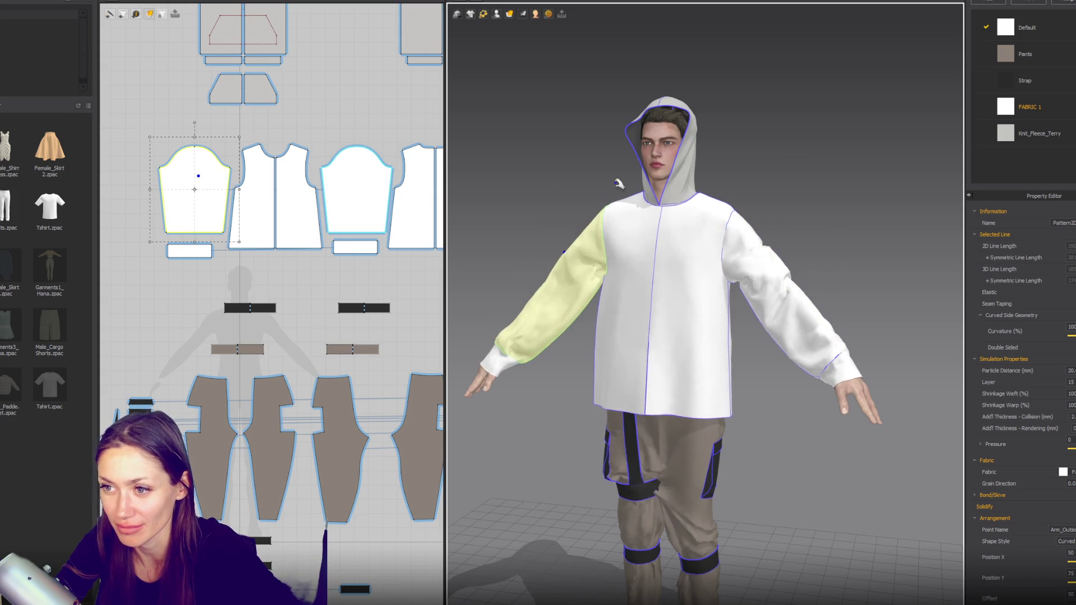
{"action": "mouse_move", "coordinate": [772, 399]}
{"action": "right_mouse_down"}
{"action": "mouse_move", "coordinate": [936, 387]}
{"action": "mouse_move", "coordinate": [848, 367]}
{"action": "right_mouse_up"}
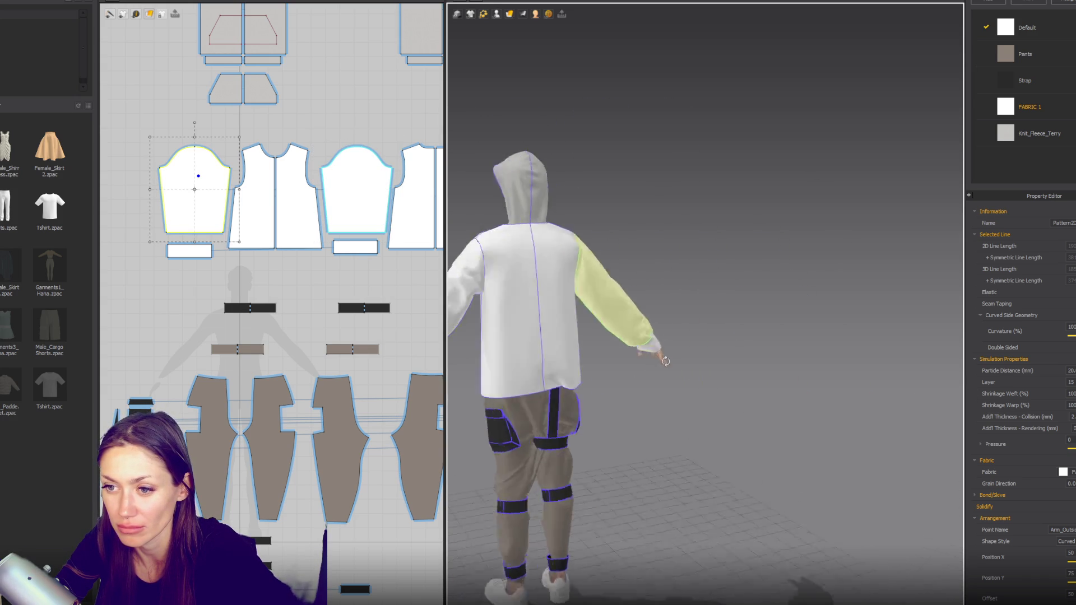
Step: Switch to Edit Pattern and bring up the options for the hoodie's centre front line
{"action": "key", "text": "z"}
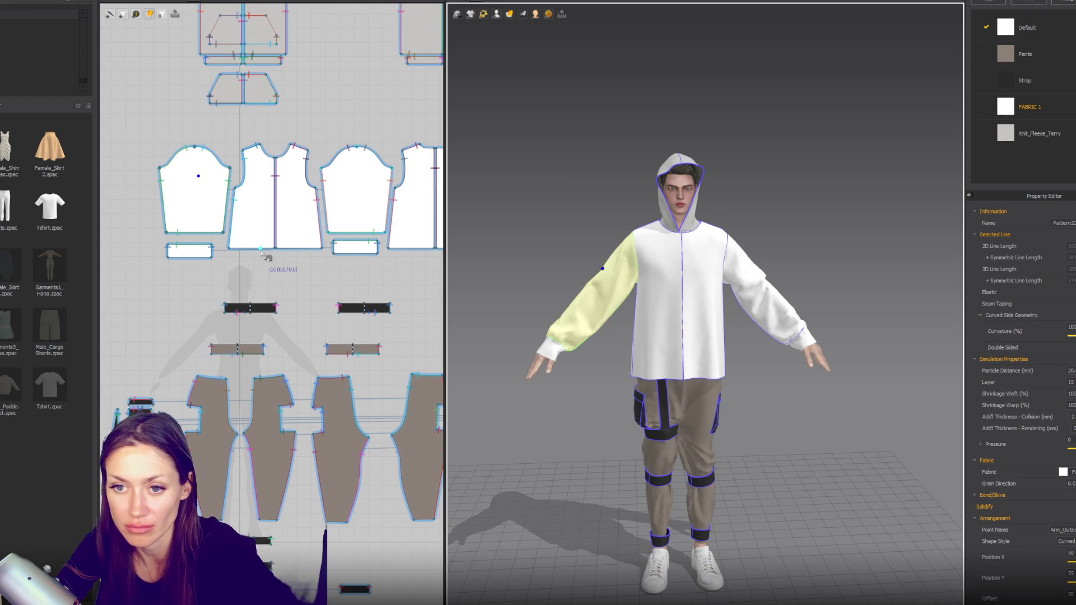
{"action": "right_click", "coordinate": [277, 239]}
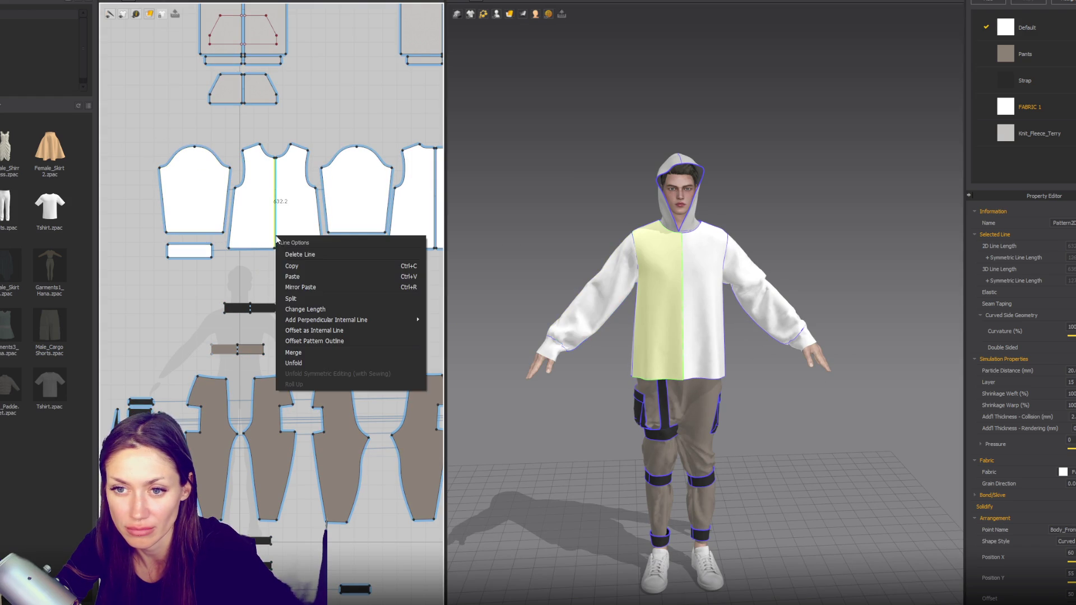
Step: Unfold the hoodie's back half into a full back pattern
{"action": "right_click", "coordinate": [439, 210]}
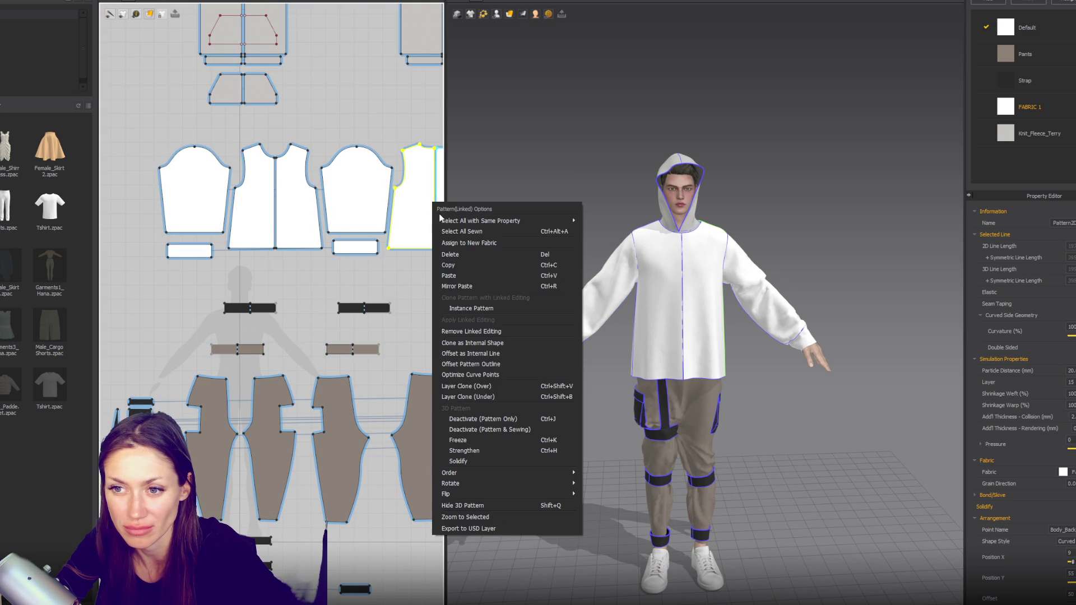
{"action": "middle_click_drag", "start_coordinate": [380, 249], "coordinate": [309, 252]}
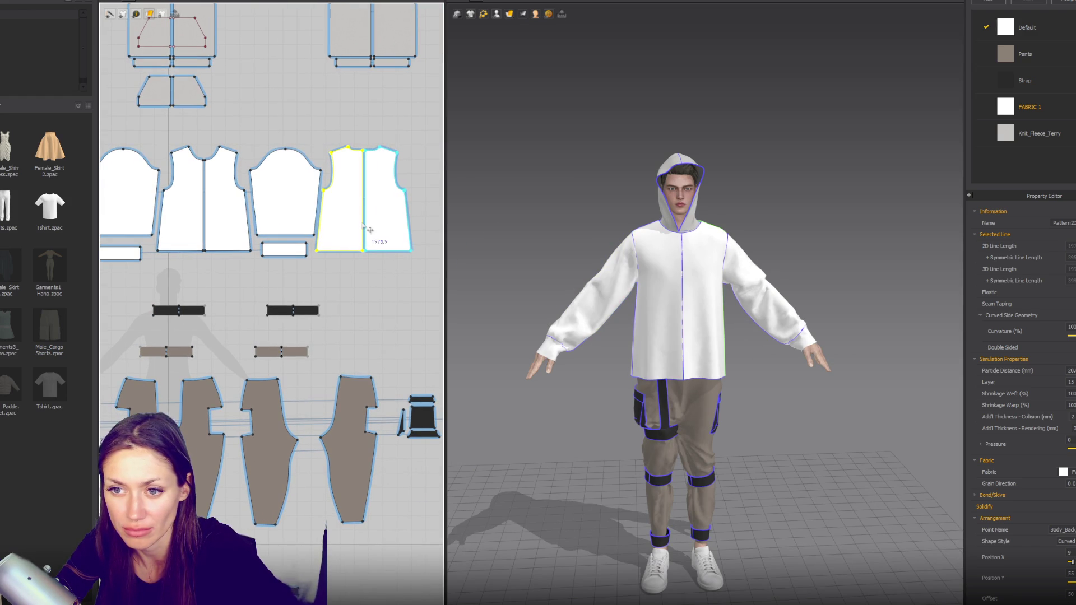
{"action": "right_click", "coordinate": [370, 221]}
{"action": "left_click", "coordinate": [416, 340]}
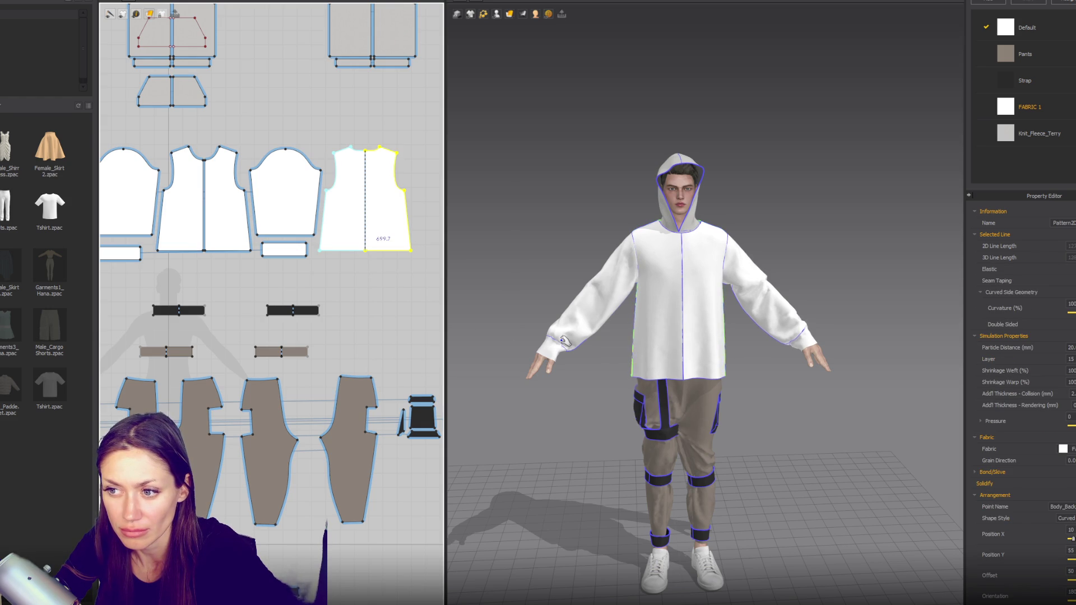
Step: Unfold both front halves along their centre lines so the hoodie hangs open at the front
{"action": "left_click", "coordinate": [204, 217]}
{"action": "right_click", "coordinate": [207, 217]}
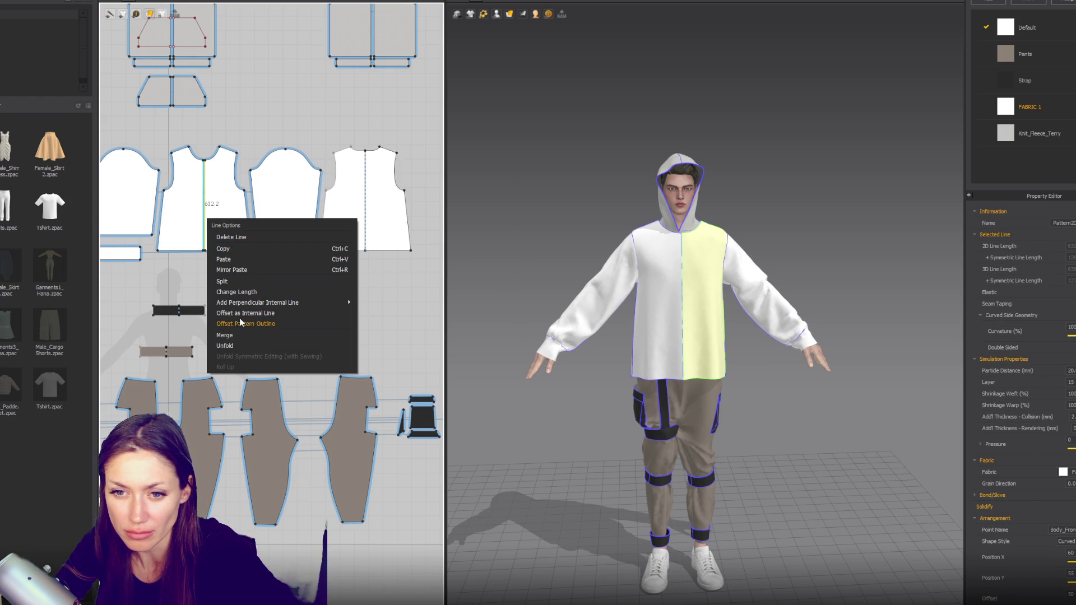
{"action": "key", "text": "Escape"}
{"action": "right_click", "coordinate": [204, 191]}
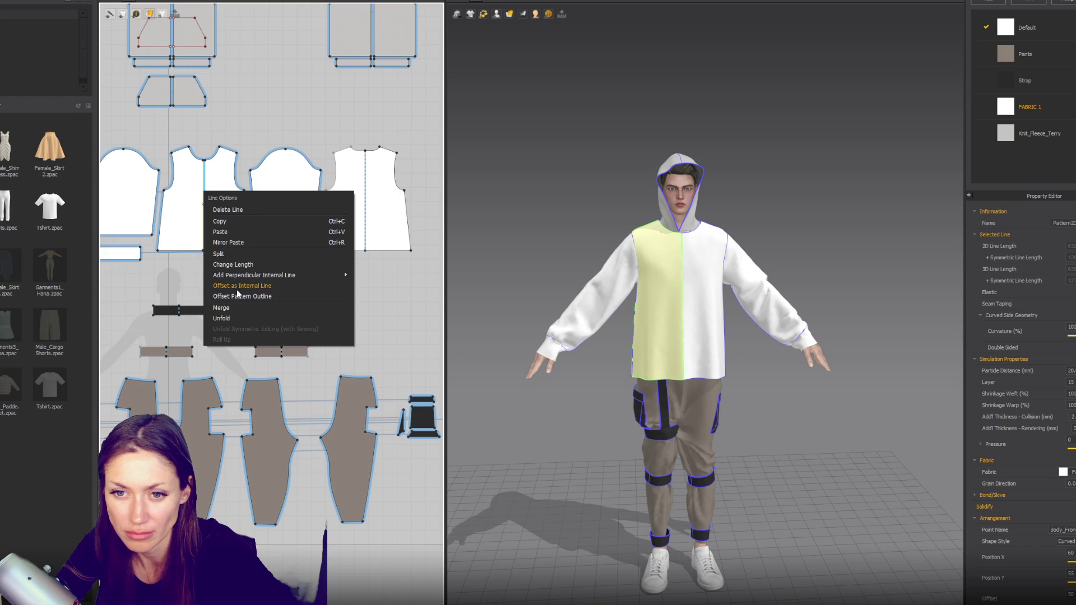
{"action": "left_click", "coordinate": [224, 320]}
{"action": "scroll", "coordinate": [212, 196], "scroll_direction": "up", "scroll_amount": 5}
{"action": "left_click", "coordinate": [217, 199]}
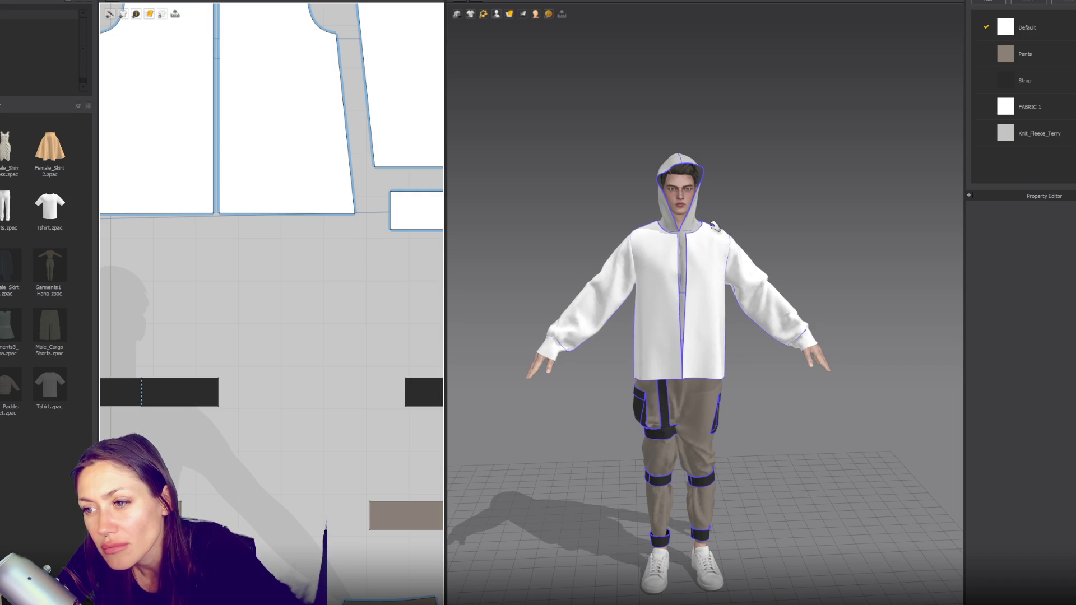
Step: Inspect the pants leg and thigh pocket, briefly showing the sewing lines
{"action": "left_click", "coordinate": [695, 438]}
{"action": "scroll", "coordinate": [695, 439], "scroll_direction": "up", "scroll_amount": 5}
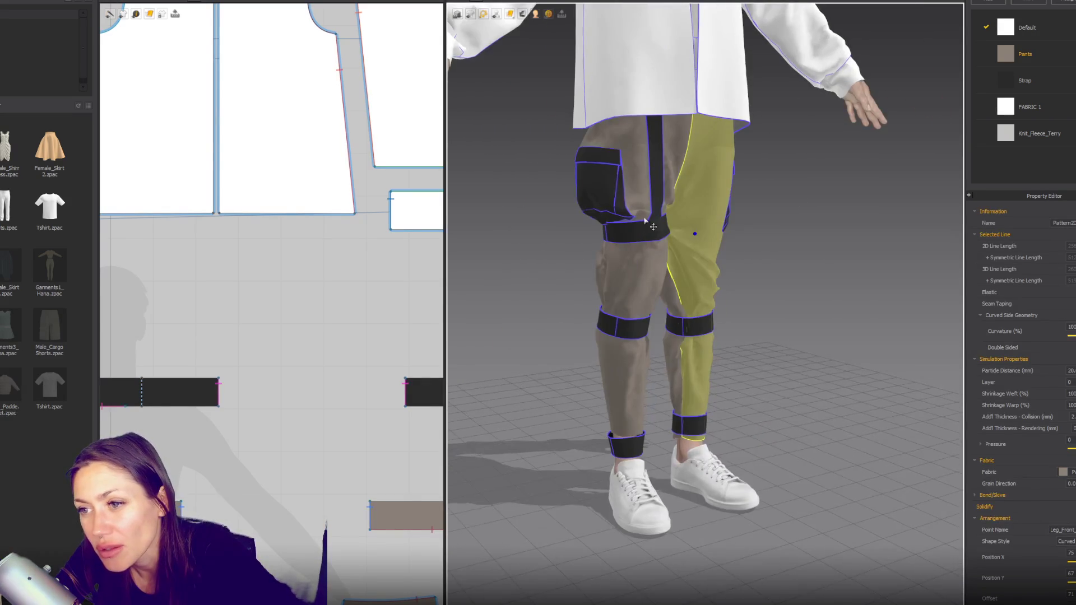
{"action": "mouse_move", "coordinate": [761, 203]}
{"action": "right_mouse_down"}
{"action": "mouse_move", "coordinate": [766, 320]}
{"action": "mouse_move", "coordinate": [600, 277]}
{"action": "right_mouse_up"}
{"action": "left_click", "coordinate": [600, 276]}
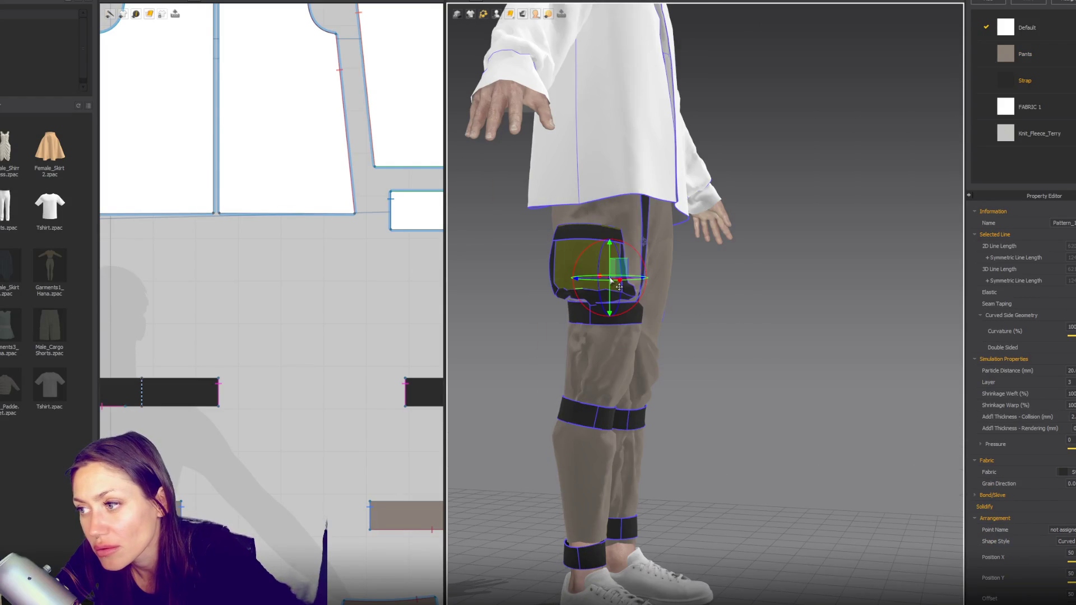
{"action": "scroll", "coordinate": [774, 343], "scroll_direction": "down", "scroll_amount": 2}
{"action": "key", "text": "2"}
{"action": "scroll", "coordinate": [281, 348], "scroll_direction": "down", "scroll_amount": 3}
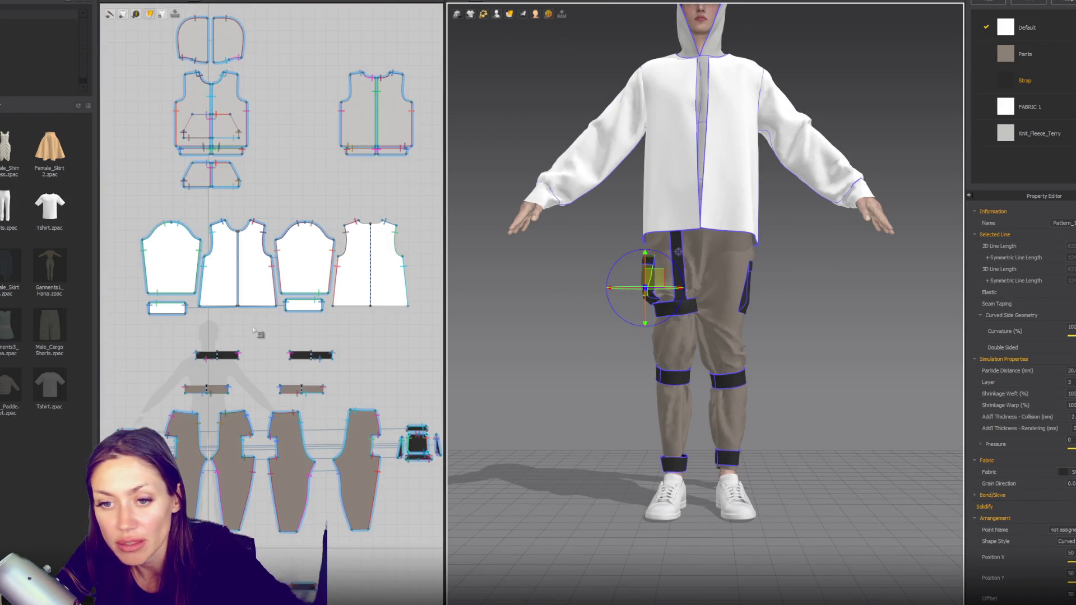
{"action": "left_click", "coordinate": [256, 341]}
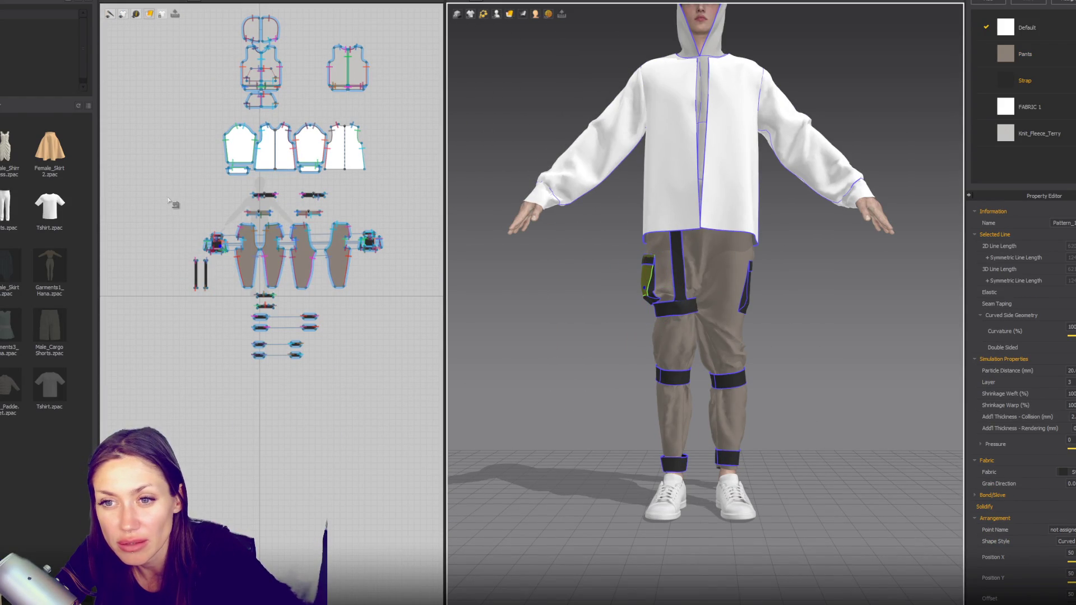
{"action": "key", "text": "b"}
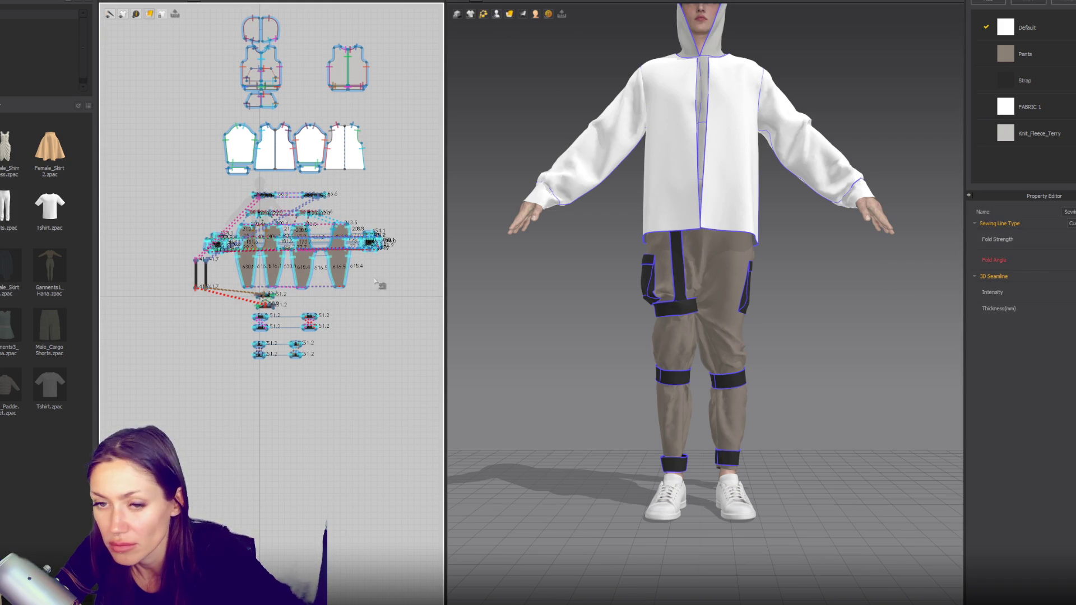
{"action": "key", "text": "a"}
Step: Select all the pants patterns and give them a new layer value
{"action": "left_click_drag", "start_coordinate": [155, 374], "coordinate": [396, 180]}
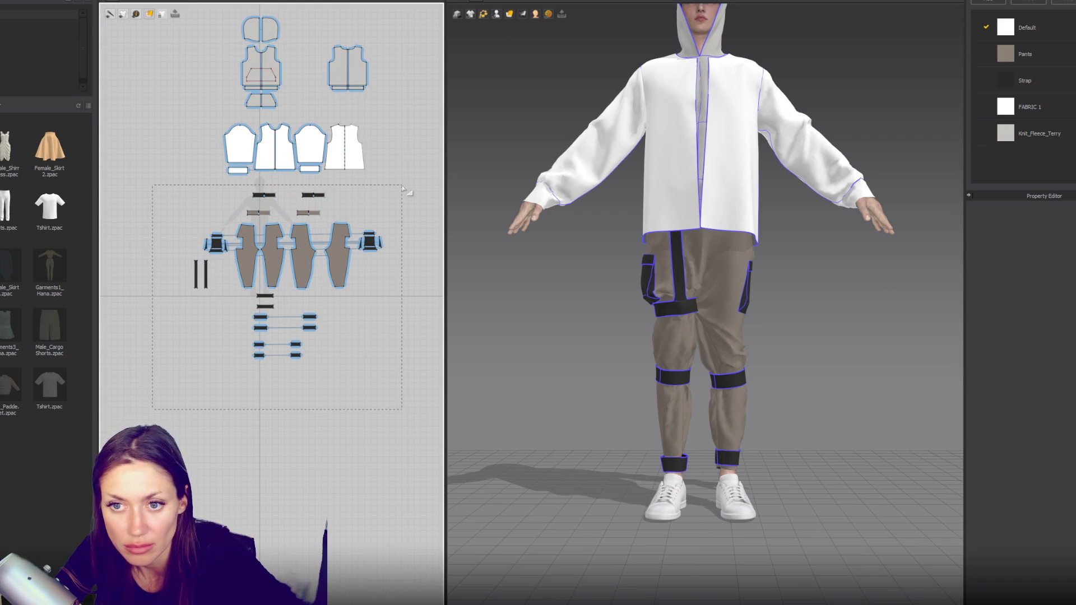
{"action": "key", "text": "Return"}
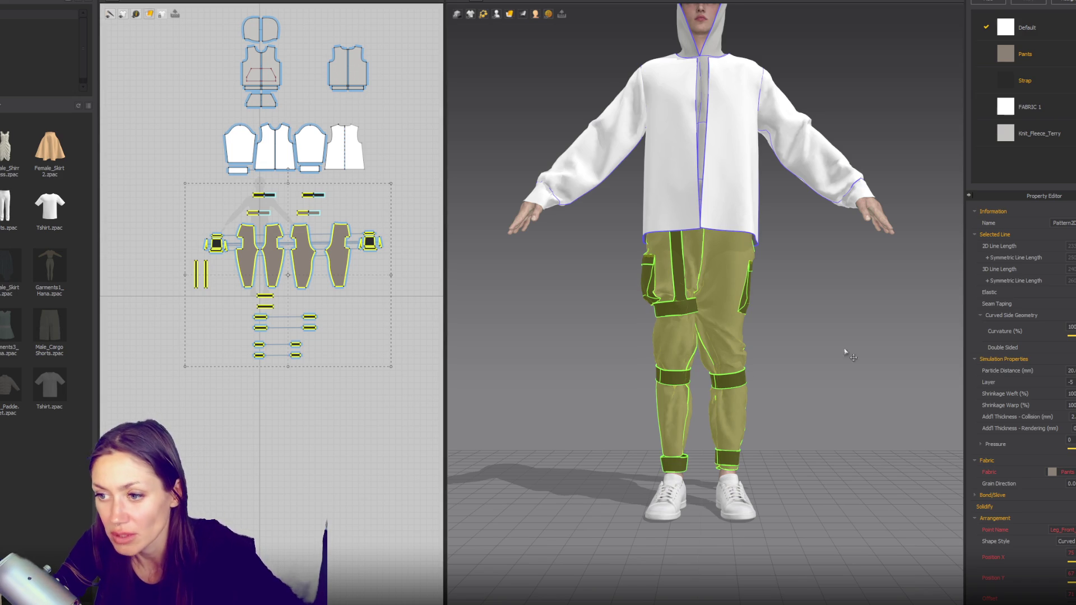
{"action": "scroll", "coordinate": [847, 355], "scroll_direction": "up", "scroll_amount": 2}
{"action": "left_click", "coordinate": [211, 388]}
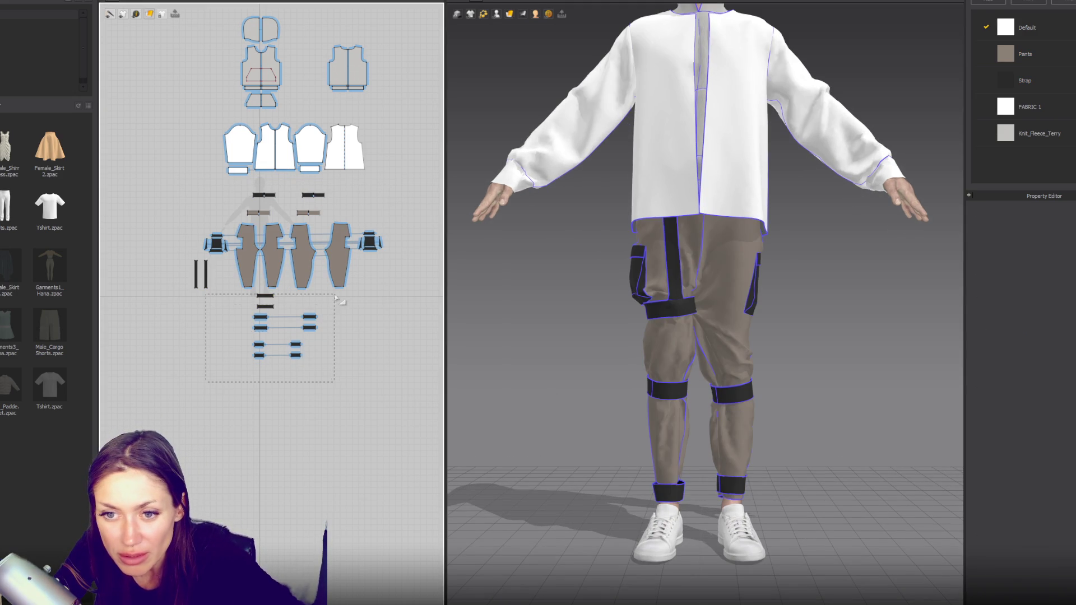
{"action": "left_click_drag", "start_coordinate": [341, 297], "coordinate": [352, 306]}
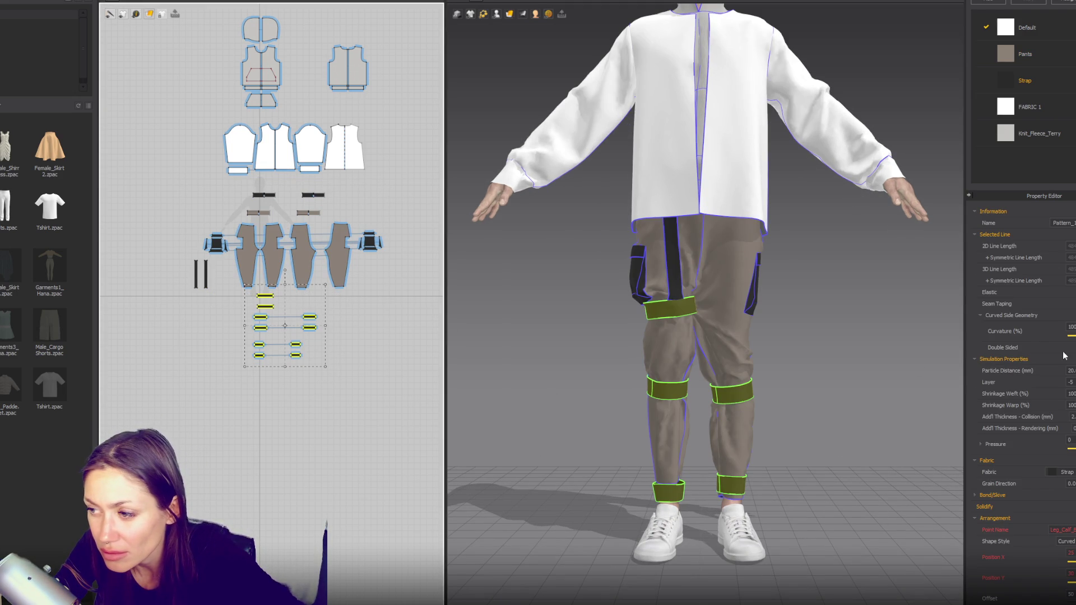
{"action": "scroll", "coordinate": [763, 340], "scroll_direction": "up", "scroll_amount": 2}
{"action": "scroll", "coordinate": [761, 341], "scroll_direction": "up", "scroll_amount": 2}
Step: Select the knee and vertical strap pieces and set their layer to -3, checking from the side
{"action": "left_click", "coordinate": [741, 327]}
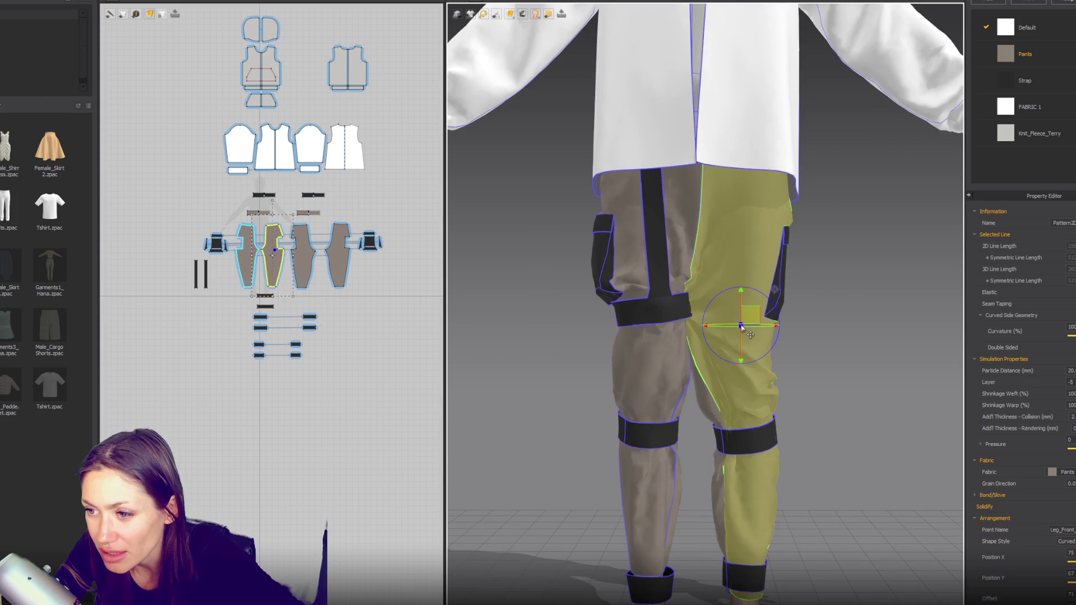
{"action": "right_click_drag", "start_coordinate": [740, 320], "coordinate": [854, 373]}
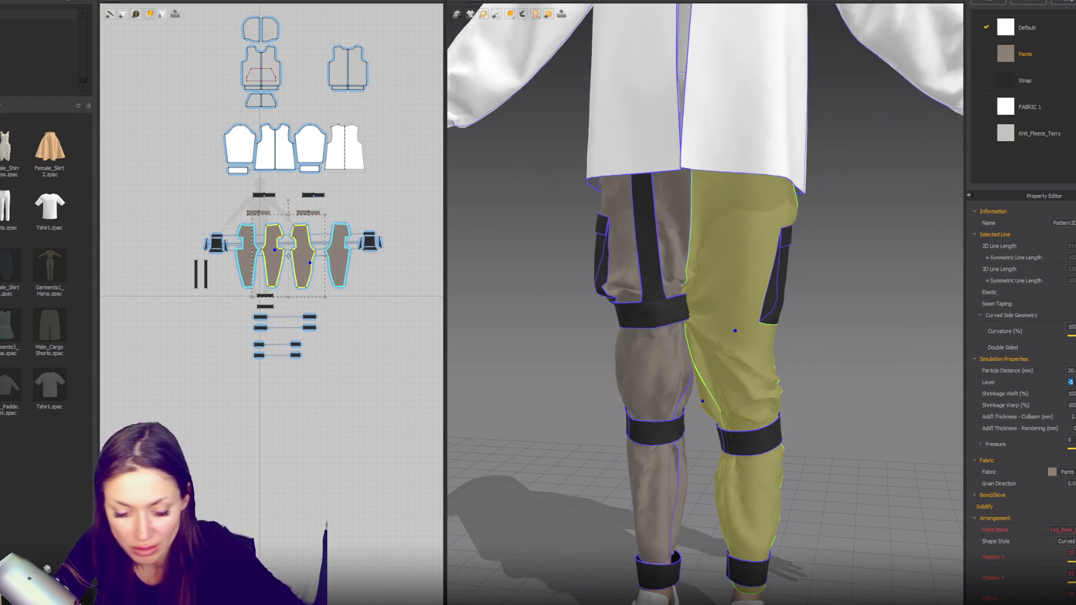
{"action": "type", "text": "2"}
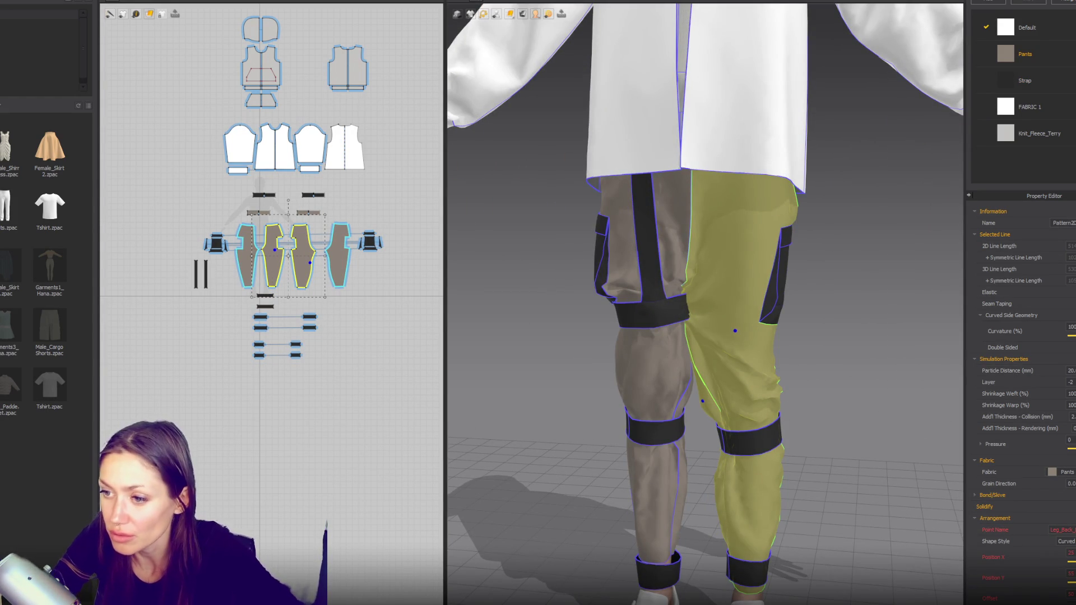
{"action": "left_click", "coordinate": [678, 330]}
{"action": "left_click", "coordinate": [661, 266]}
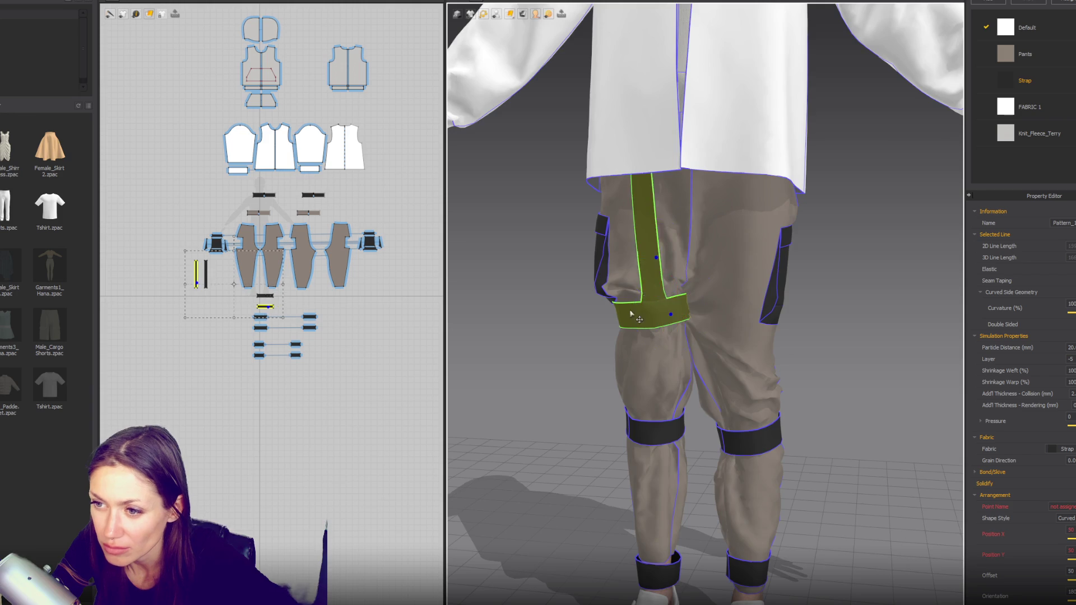
{"action": "right_click_drag", "start_coordinate": [661, 266], "coordinate": [848, 296]}
{"action": "left_click", "coordinate": [625, 288]}
{"action": "left_click", "coordinate": [610, 257], "text": "shift"}
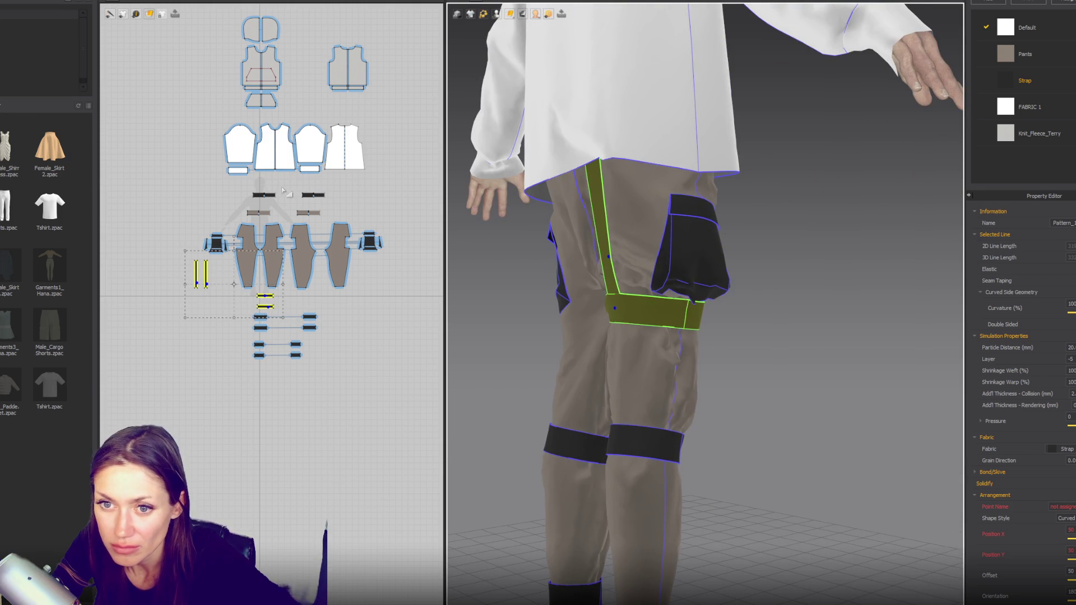
{"action": "left_click_drag", "start_coordinate": [242, 179], "coordinate": [351, 205]}
{"action": "left_click", "coordinate": [1071, 358]}
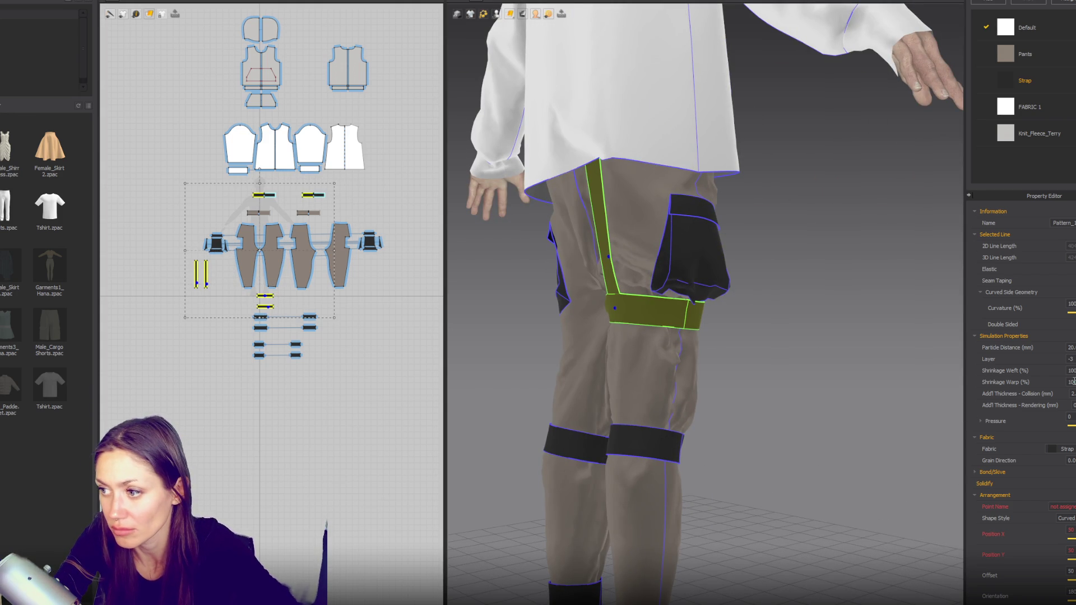
{"action": "right_click_drag", "start_coordinate": [652, 407], "coordinate": [622, 359]}
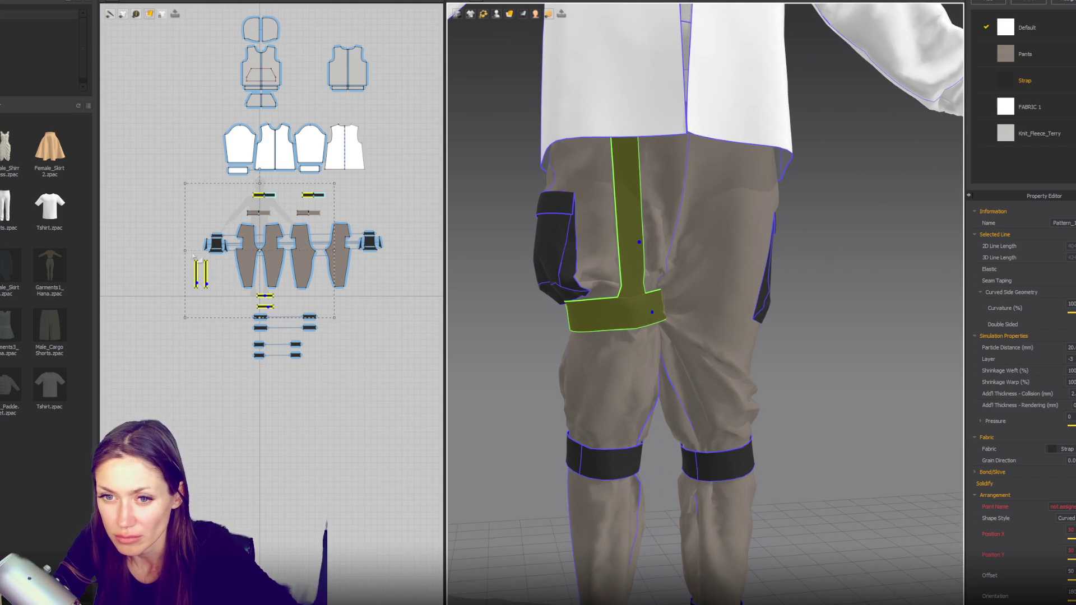
{"action": "scroll", "coordinate": [160, 231], "scroll_direction": "up", "scroll_amount": 2}
{"action": "left_click", "coordinate": [161, 221]}
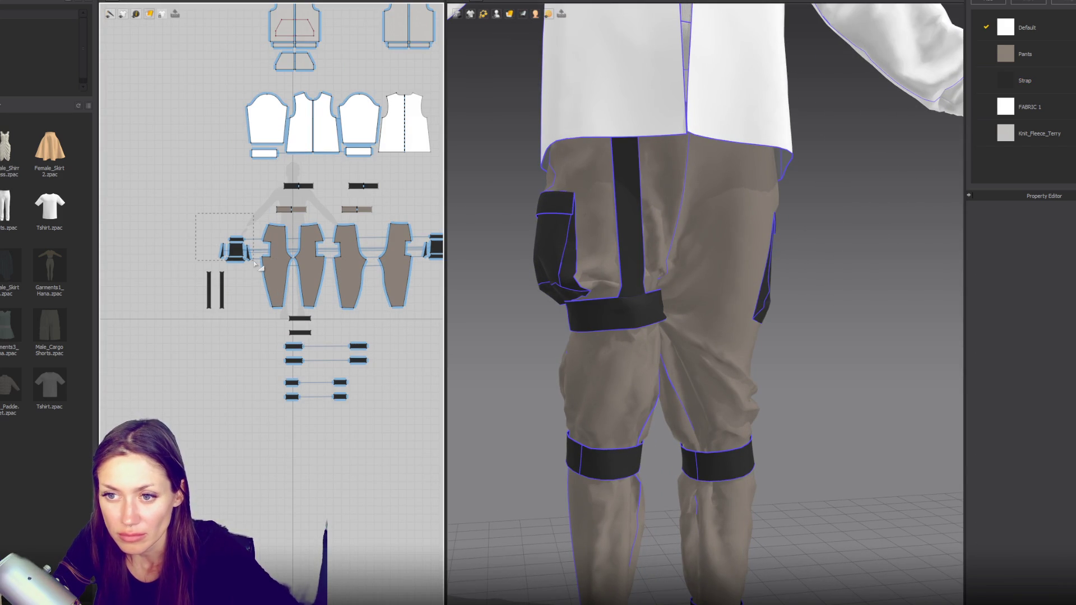
Step: Set the side pocket's layer to -4 and simulate so the pants re-drape
{"action": "left_click_drag", "start_coordinate": [256, 264], "coordinate": [257, 263]}
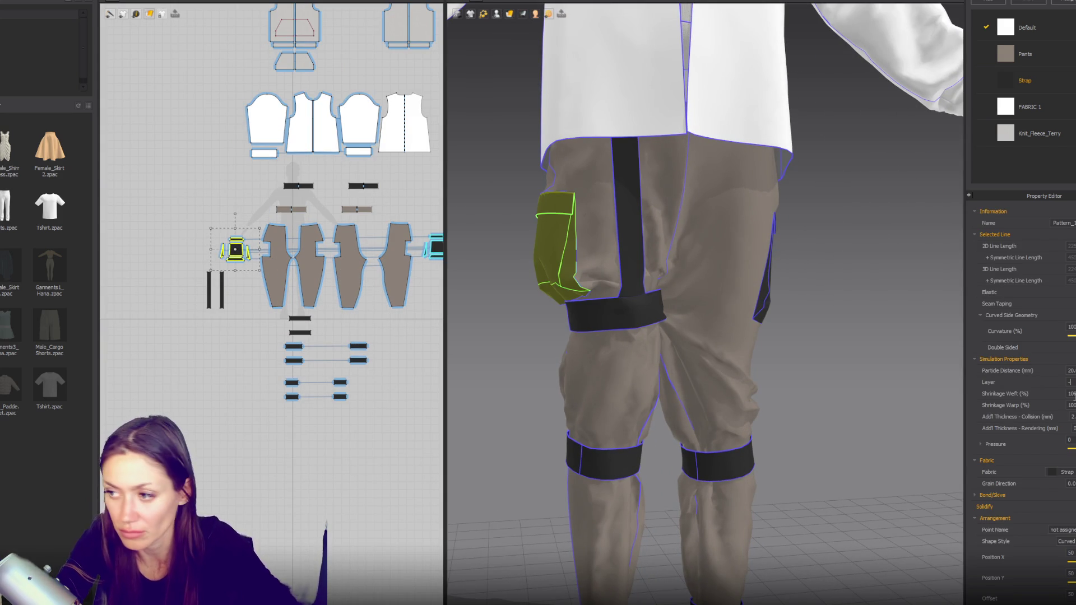
{"action": "left_click", "coordinate": [877, 378]}
{"action": "key", "text": "space"}
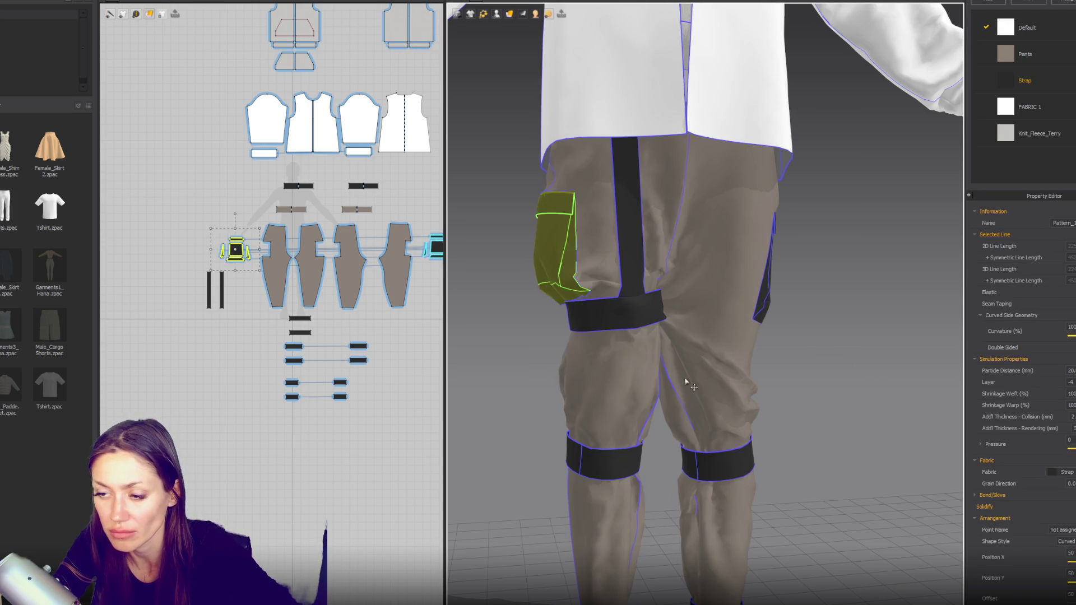
Step: Select the front leg patterns and review their right-click options without changes
{"action": "left_click", "coordinate": [650, 394]}
{"action": "left_click", "coordinate": [303, 269], "text": "shift"}
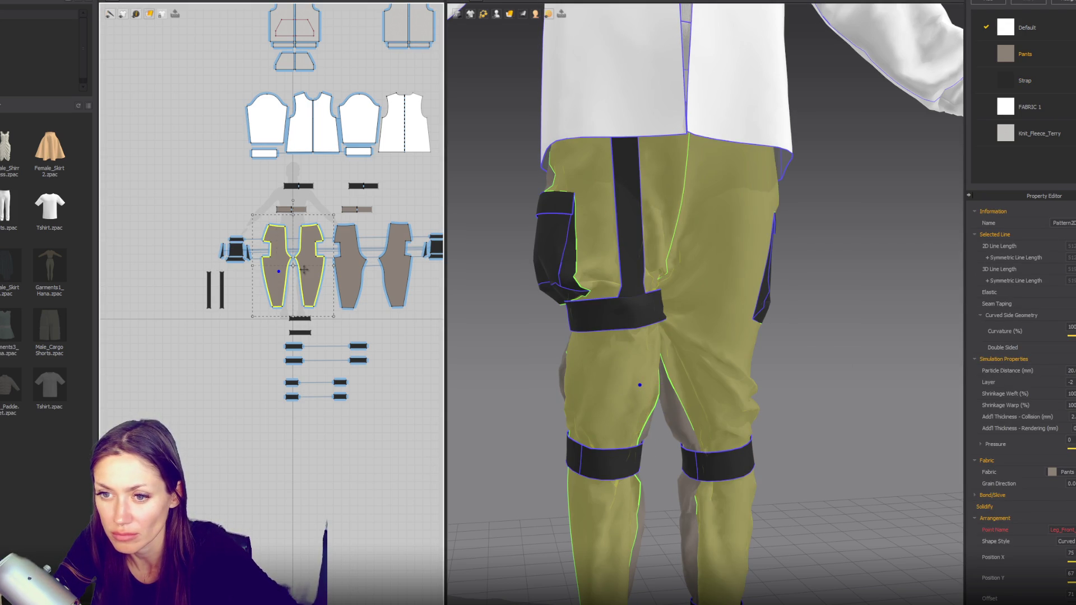
{"action": "left_click", "coordinate": [307, 275]}
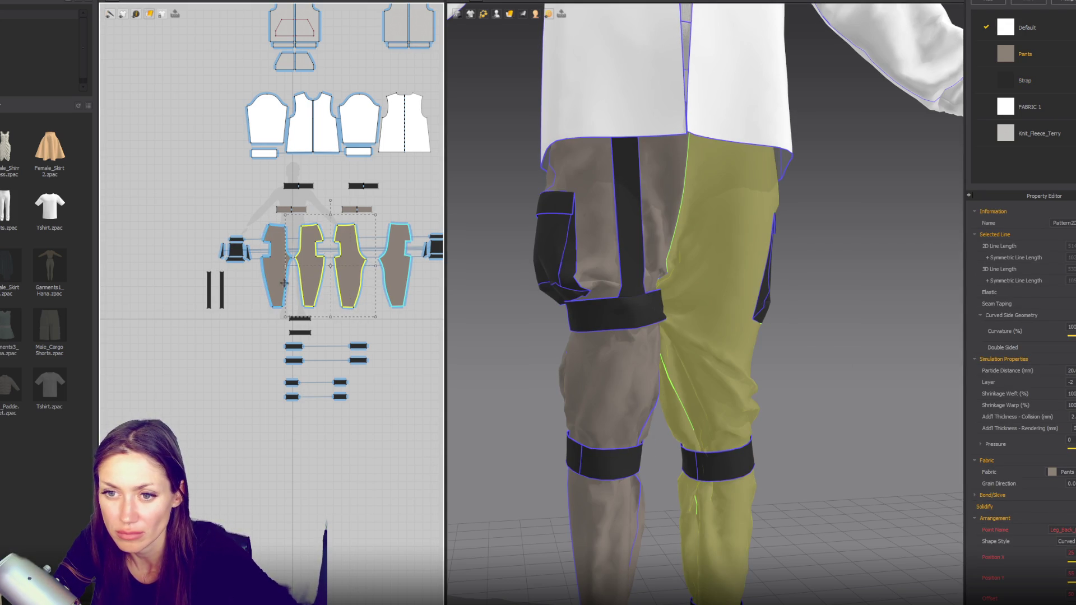
{"action": "right_click", "coordinate": [308, 282]}
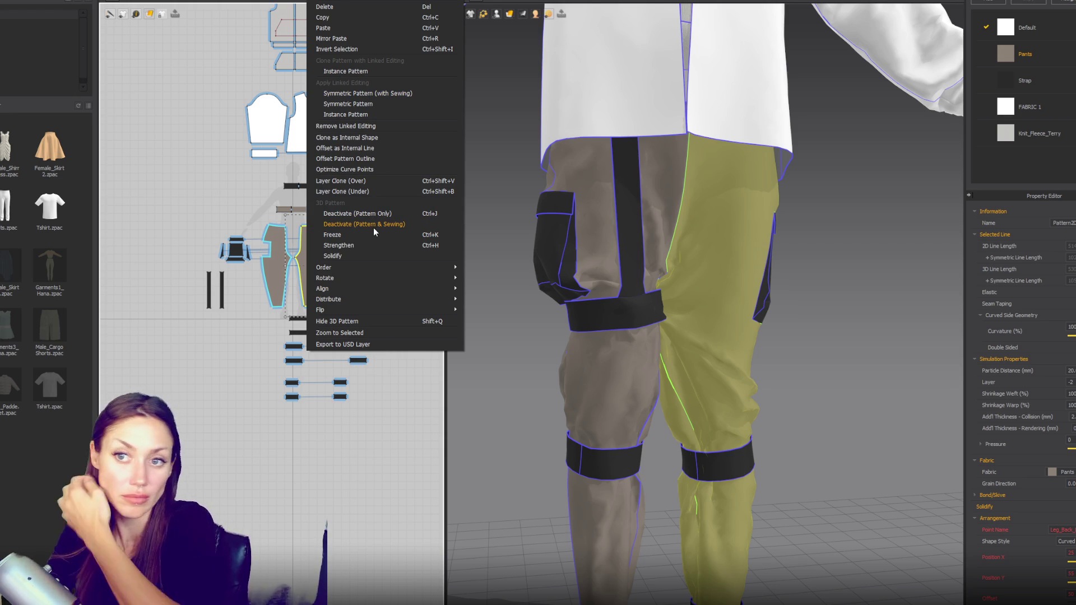
{"action": "key", "text": "Escape"}
{"action": "left_click", "coordinate": [284, 266]}
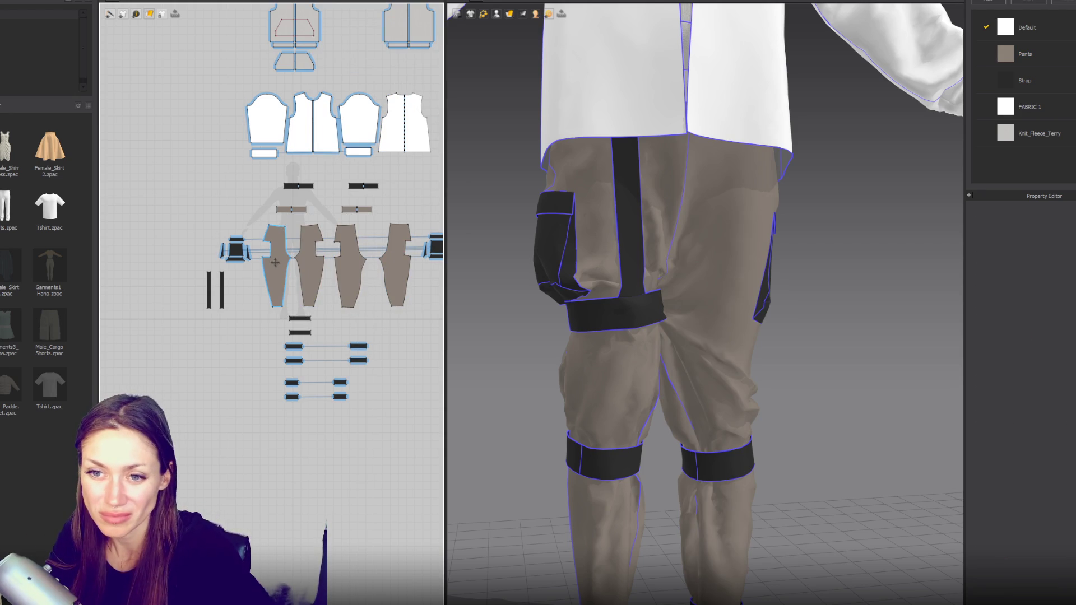
{"action": "left_click", "coordinate": [305, 269], "text": "shift"}
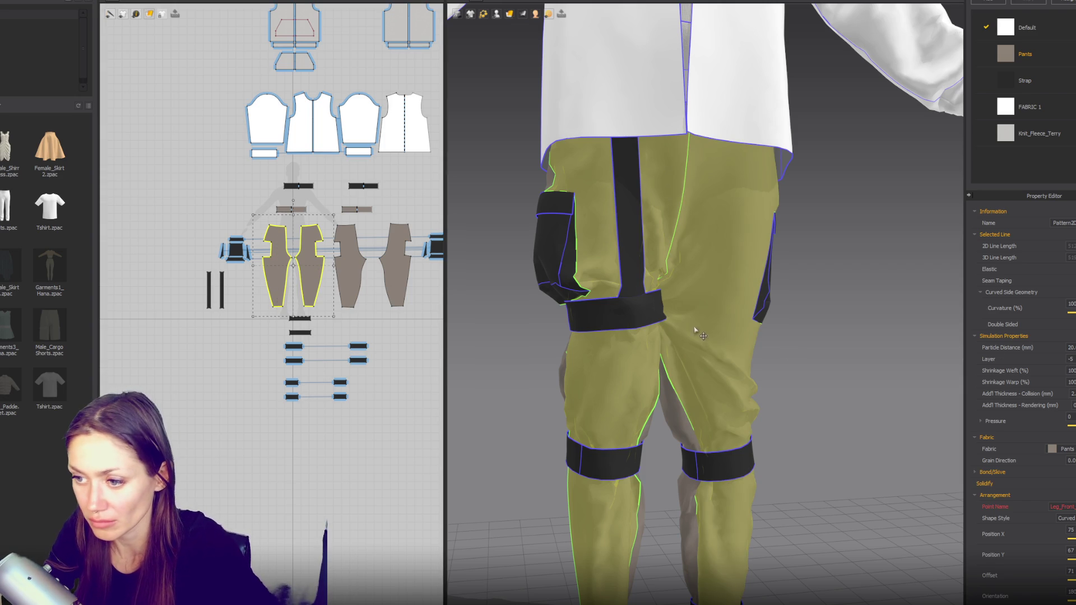
Step: Move the back pant leg pieces and all knee and ankle straps to layer -2 and re-simulate
{"action": "left_click", "coordinate": [692, 420]}
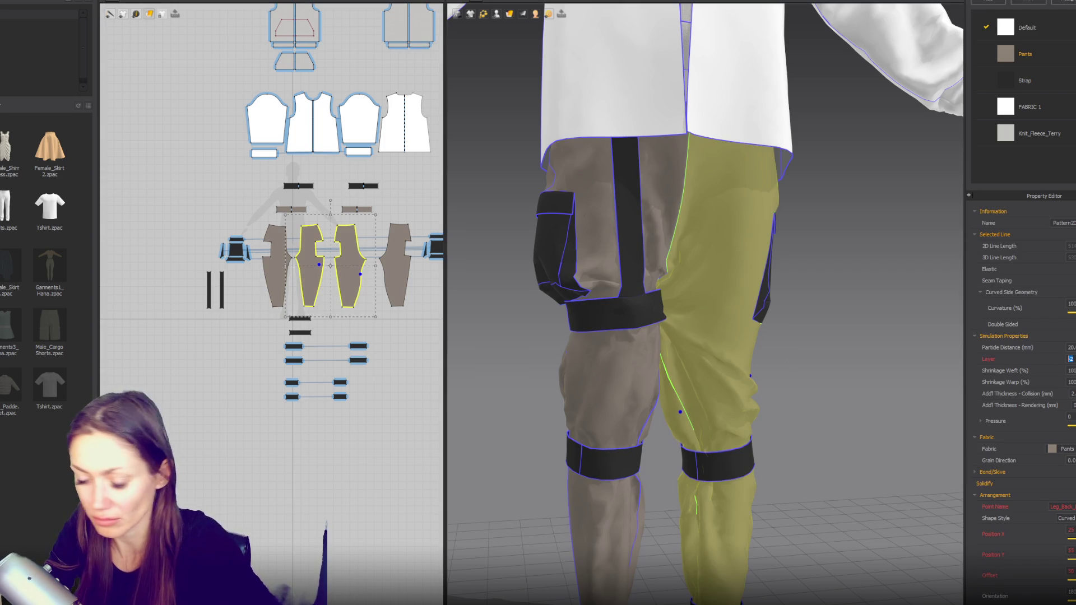
{"action": "left_click_drag", "start_coordinate": [205, 218], "coordinate": [260, 269]}
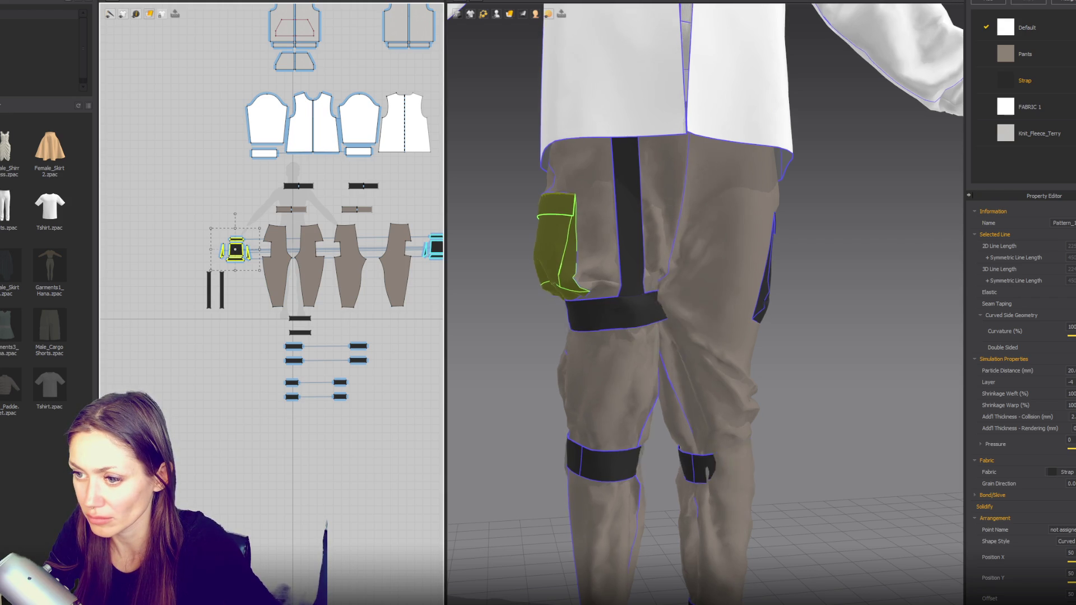
{"action": "left_click_drag", "start_coordinate": [715, 461], "coordinate": [708, 459]}
{"action": "left_click", "coordinate": [714, 462]}
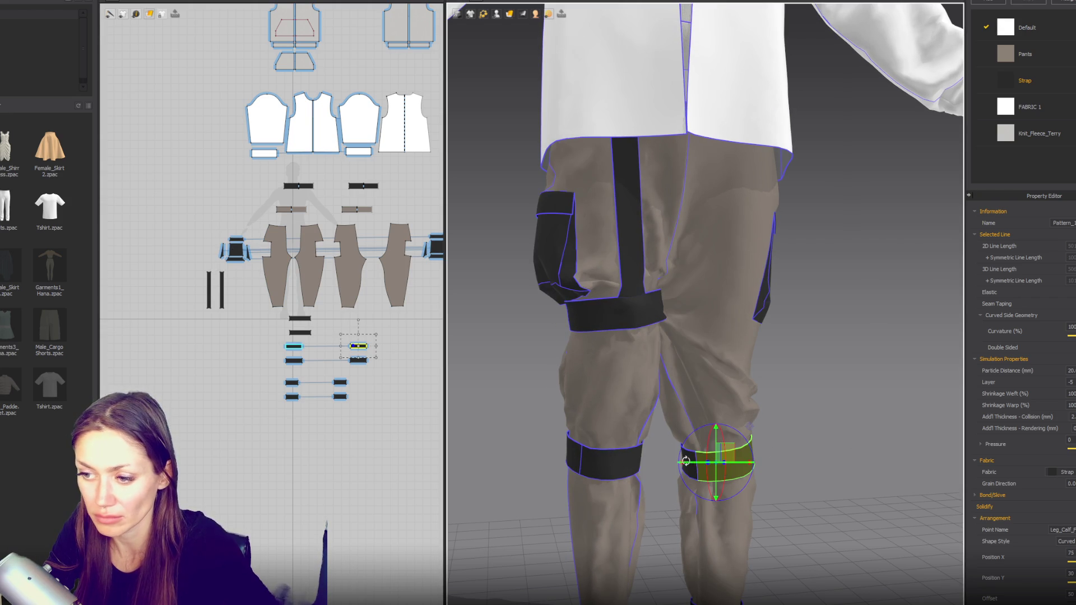
{"action": "left_click_drag", "start_coordinate": [378, 329], "coordinate": [329, 411]}
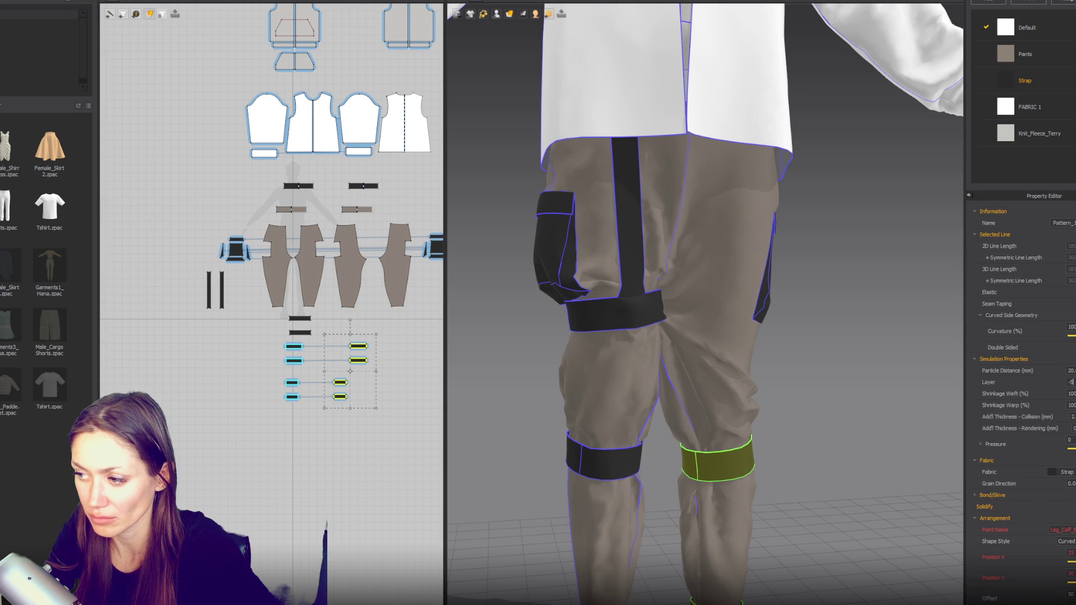
{"action": "left_click", "coordinate": [840, 378]}
{"action": "key", "text": "space"}
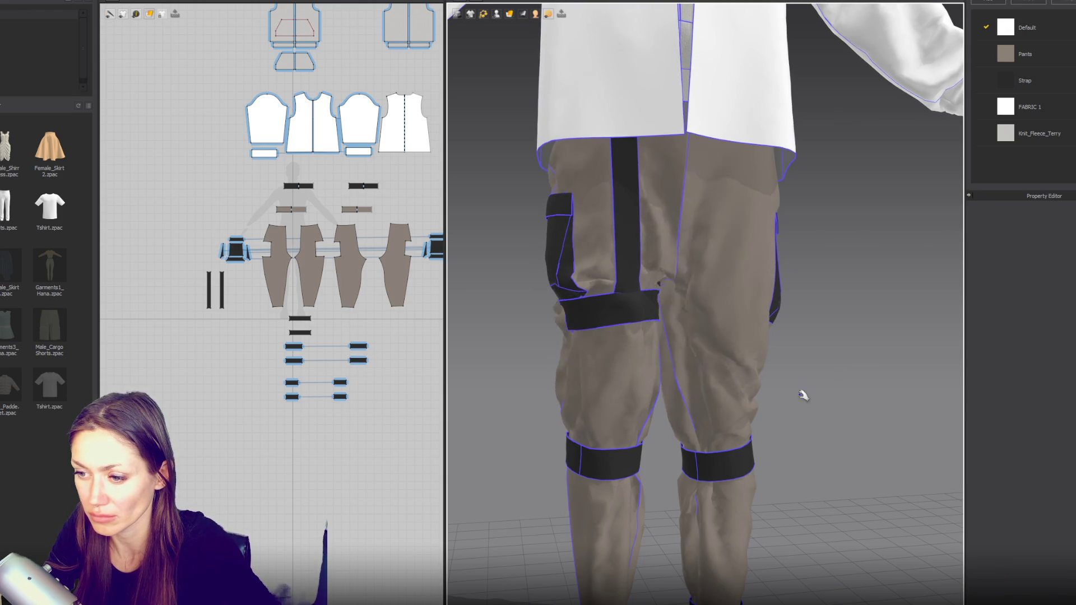
Step: Set the remaining pant leg panels and the right knee strap to layer -2 so the straps drape over
{"action": "left_click", "coordinate": [743, 392]}
{"action": "left_click", "coordinate": [679, 415], "text": "shift"}
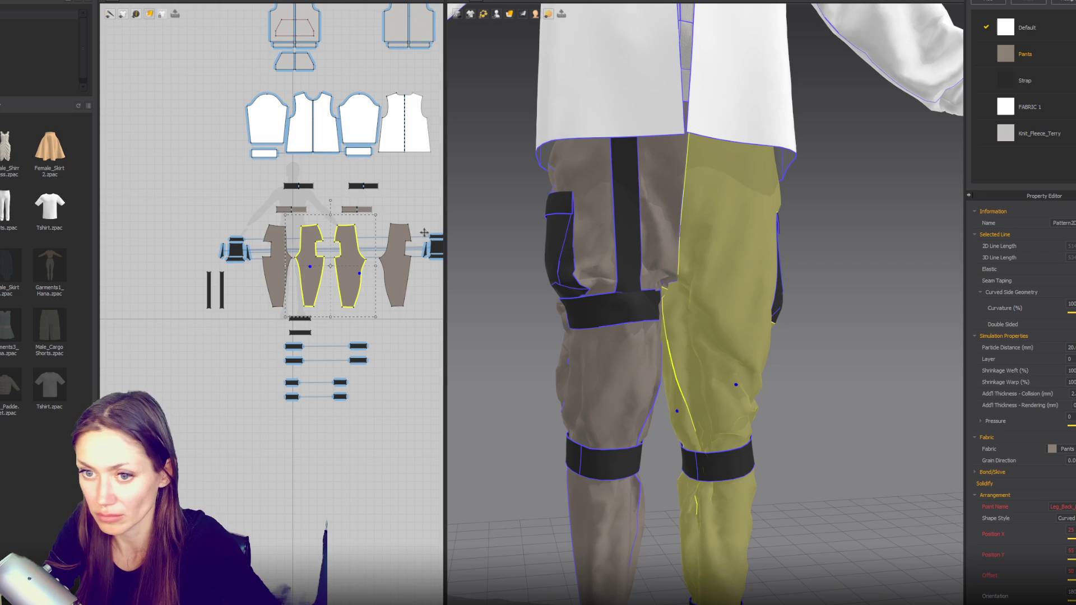
{"action": "right_click_drag", "start_coordinate": [394, 270], "coordinate": [328, 268]}
{"action": "left_click", "coordinate": [373, 246]}
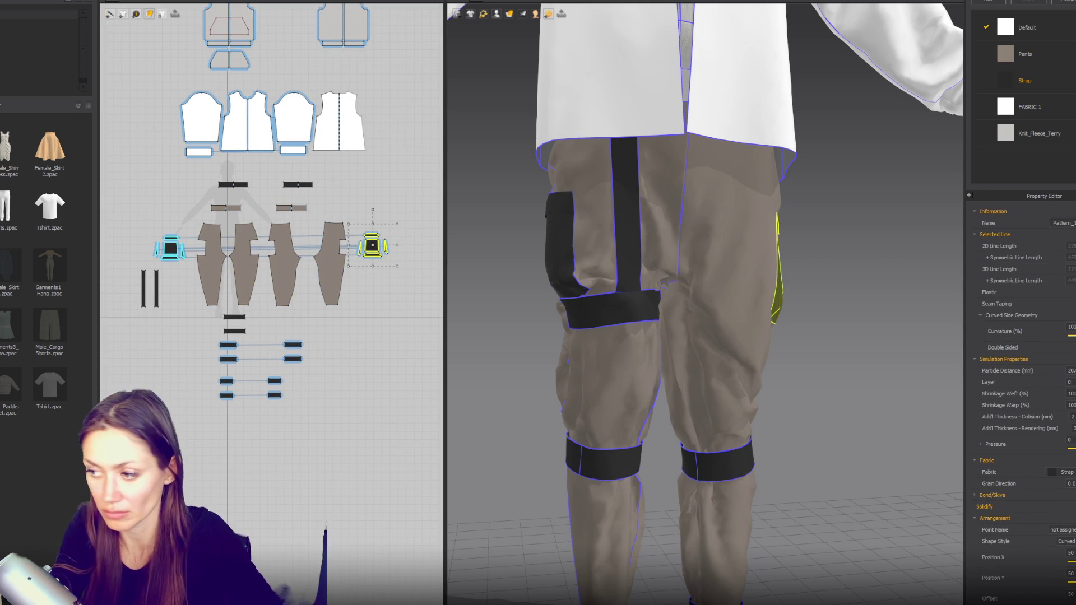
{"action": "left_click", "coordinate": [335, 271]}
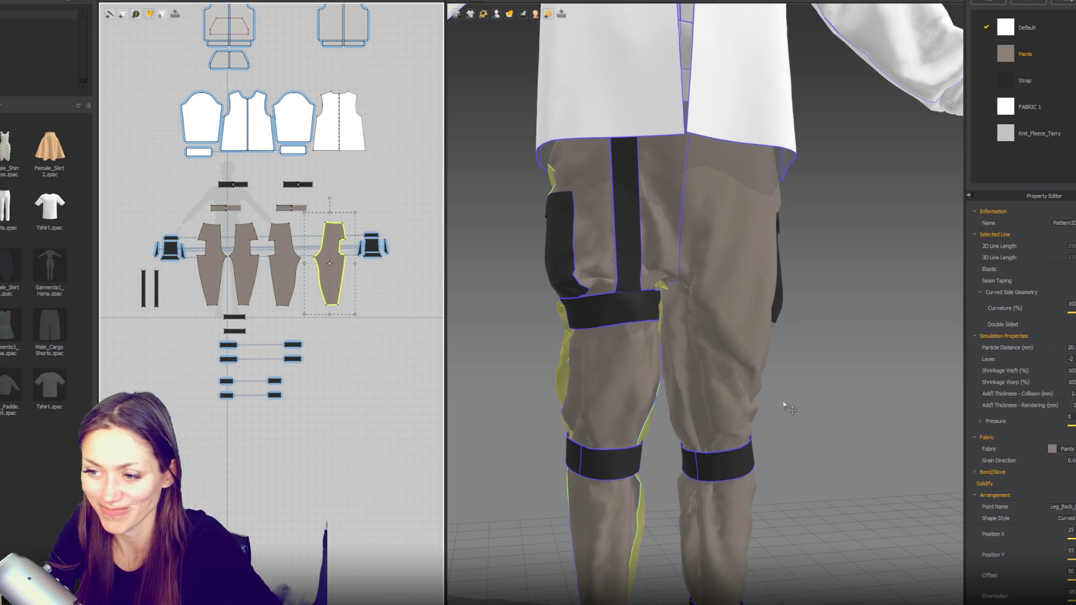
{"action": "left_click", "coordinate": [725, 430]}
{"action": "left_click", "coordinate": [692, 414], "text": "shift"}
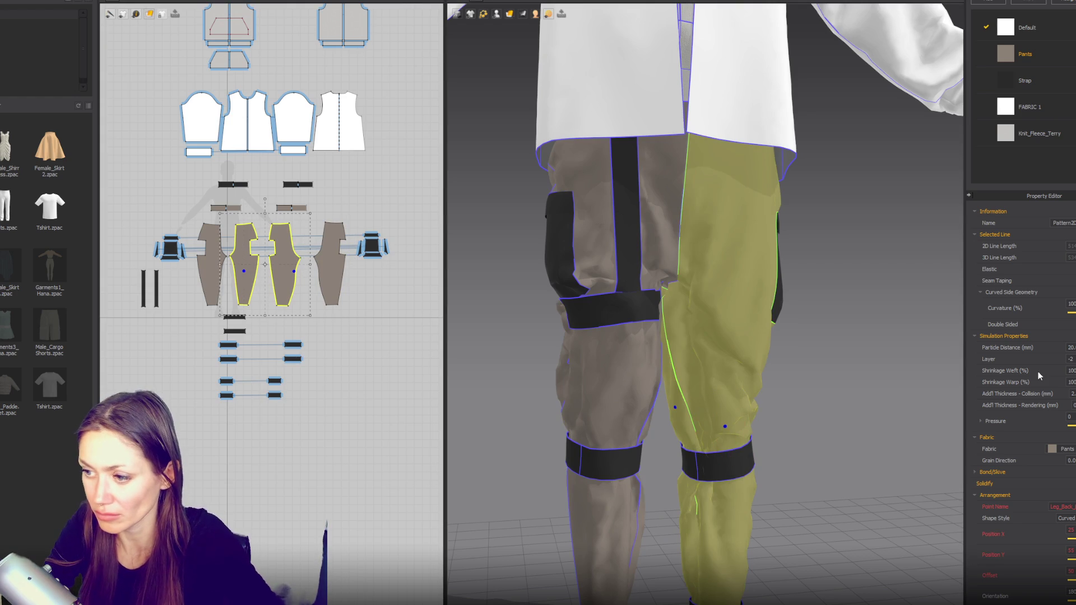
{"action": "left_click", "coordinate": [724, 476]}
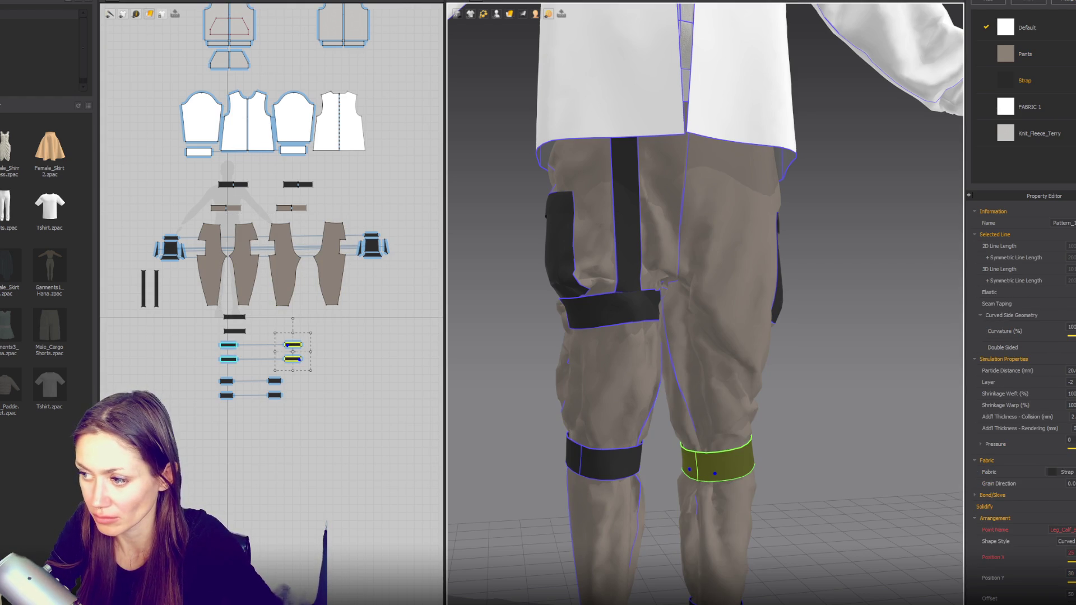
{"action": "left_click", "coordinate": [824, 434]}
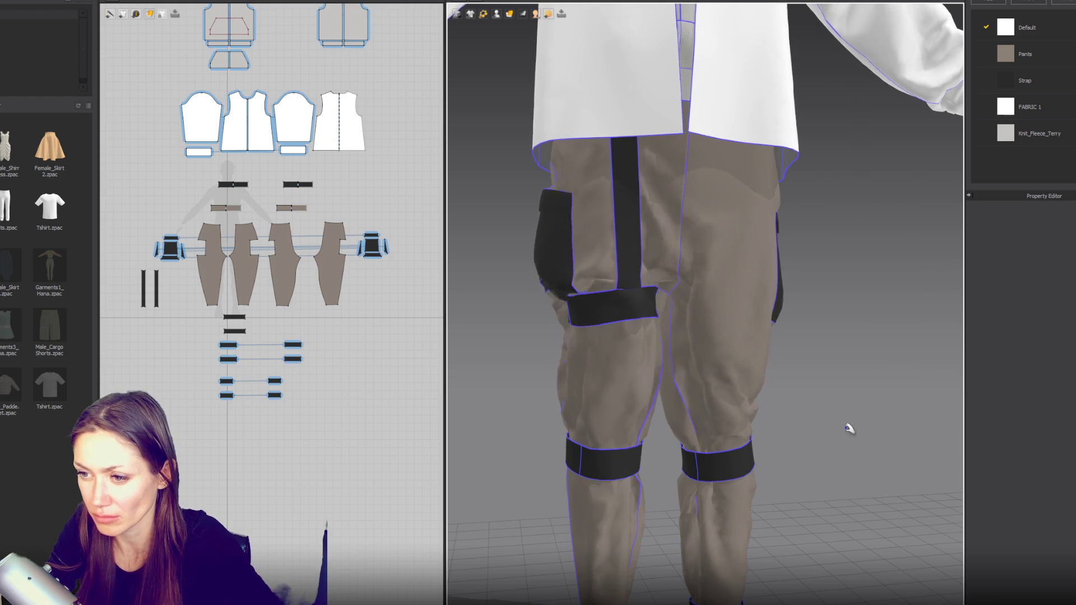
Step: Try sliding the thigh strap around the leg in 3D, then undo the wrong move
{"action": "left_click", "coordinate": [614, 318]}
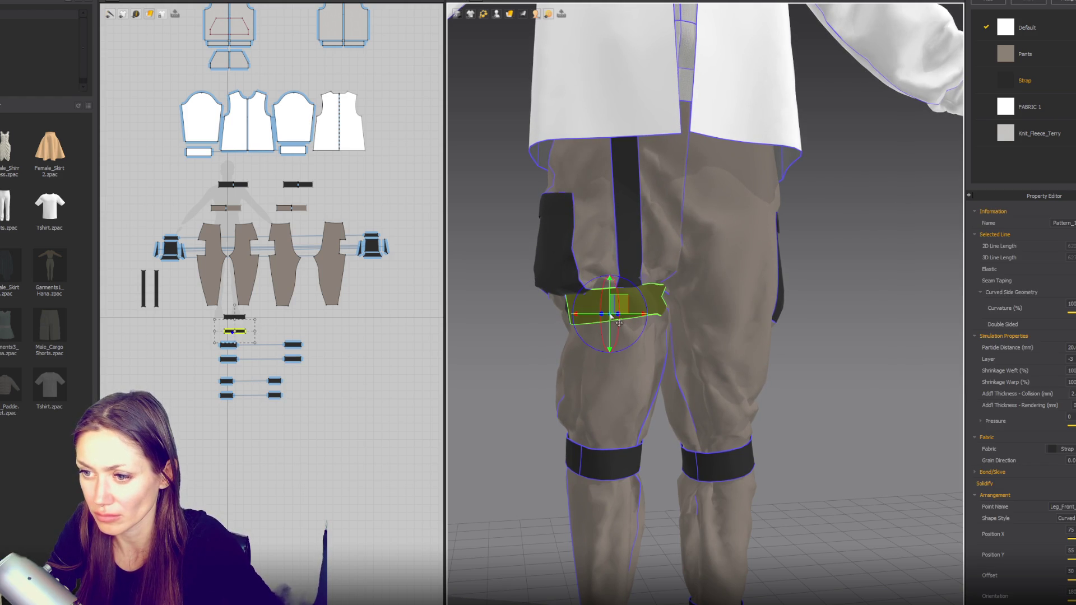
{"action": "left_click", "coordinate": [607, 377]}
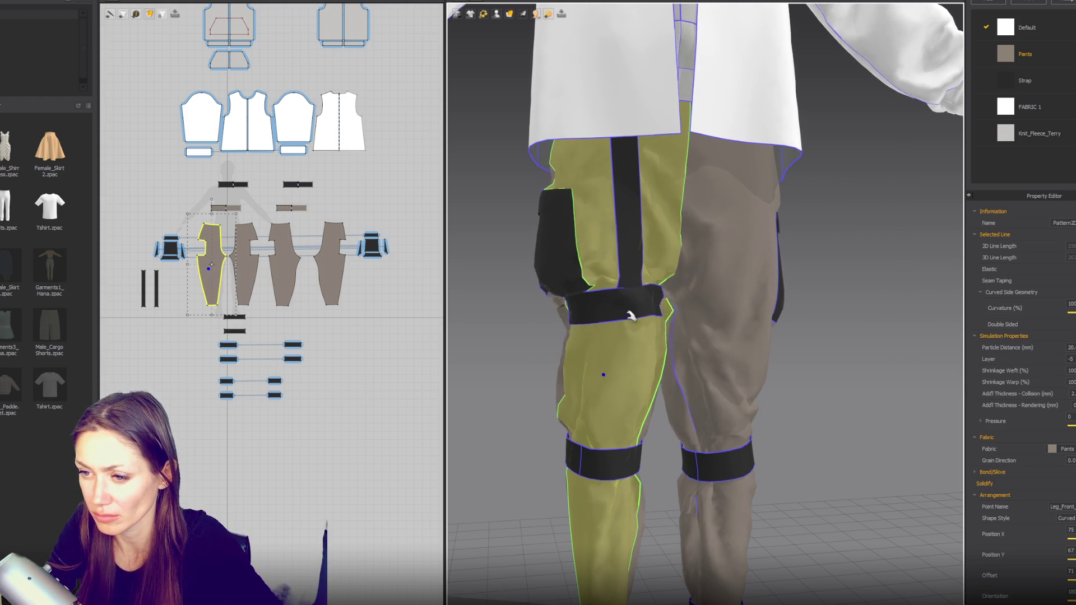
{"action": "right_click_drag", "start_coordinate": [631, 361], "coordinate": [704, 353]}
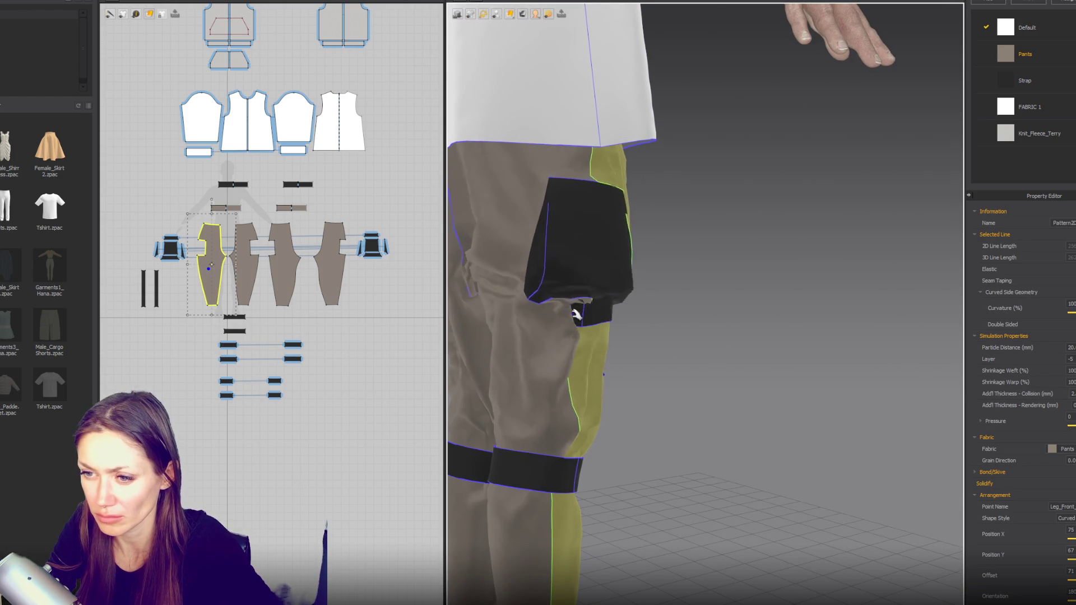
{"action": "left_click", "coordinate": [584, 330]}
{"action": "left_click", "coordinate": [483, 312]}
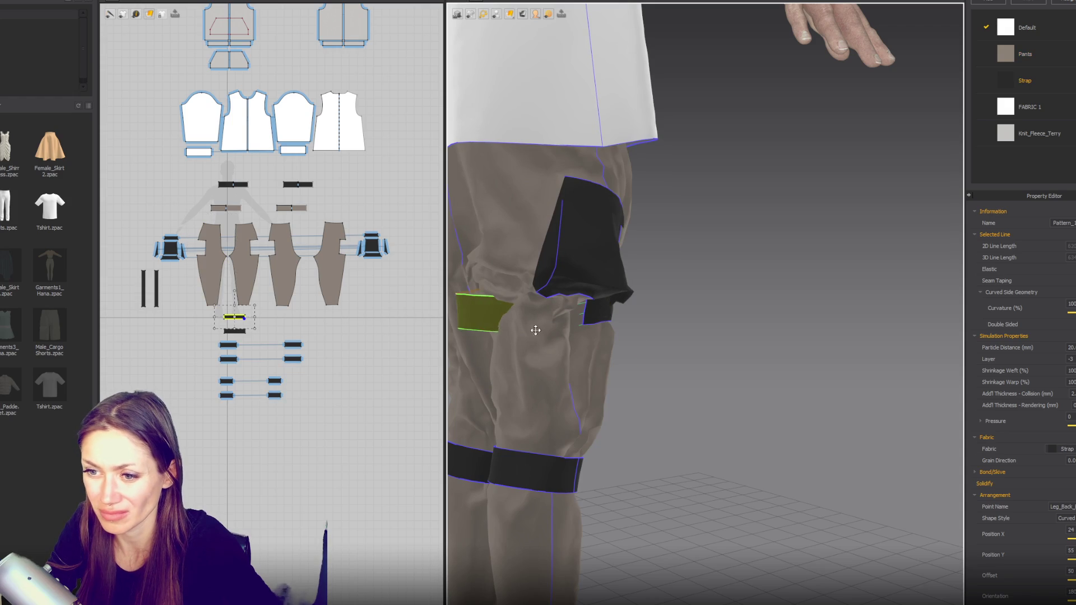
{"action": "right_click_drag", "start_coordinate": [484, 312], "coordinate": [581, 316]}
{"action": "left_click_drag", "start_coordinate": [580, 317], "coordinate": [622, 319]}
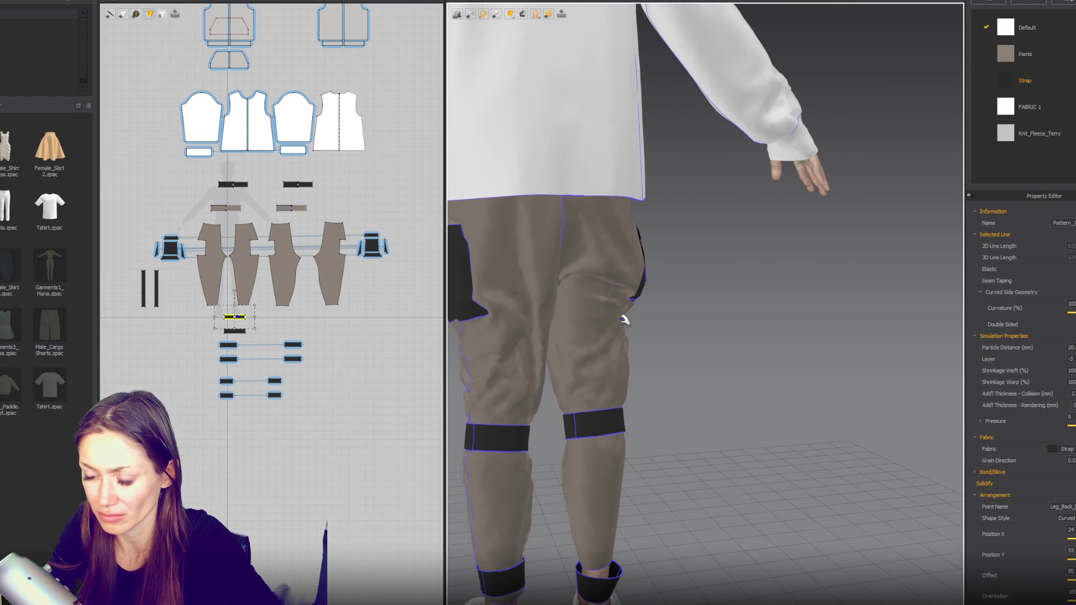
{"action": "key", "text": "ctrl+z"}
Step: Put the back trouser panel on layer -5 and pull the thigh strap diagonally below the pocket
{"action": "left_click", "coordinate": [591, 370]}
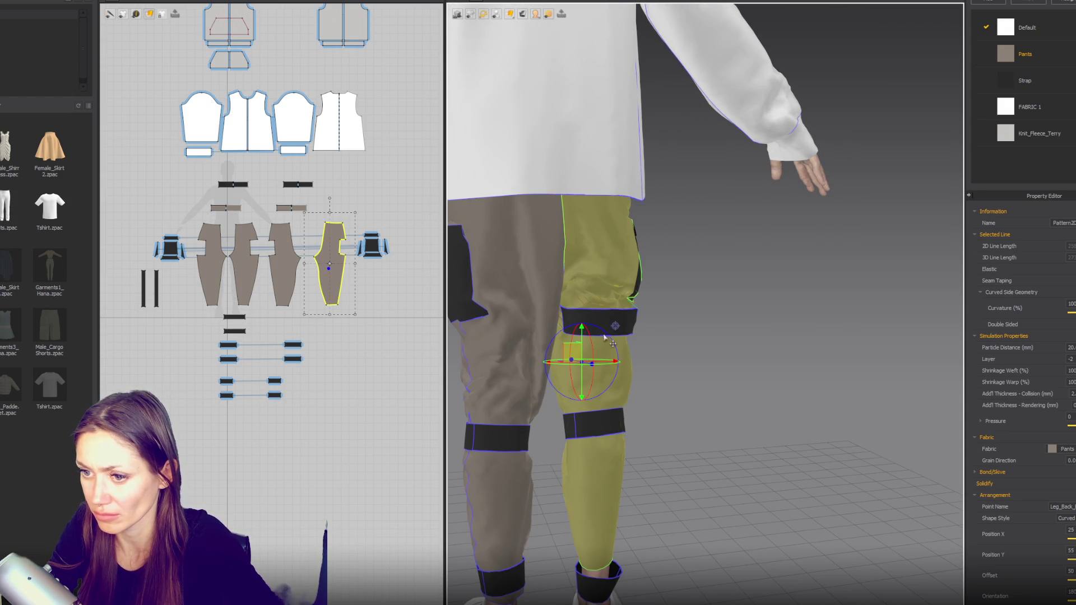
{"action": "right_click_drag", "start_coordinate": [602, 320], "coordinate": [600, 368]}
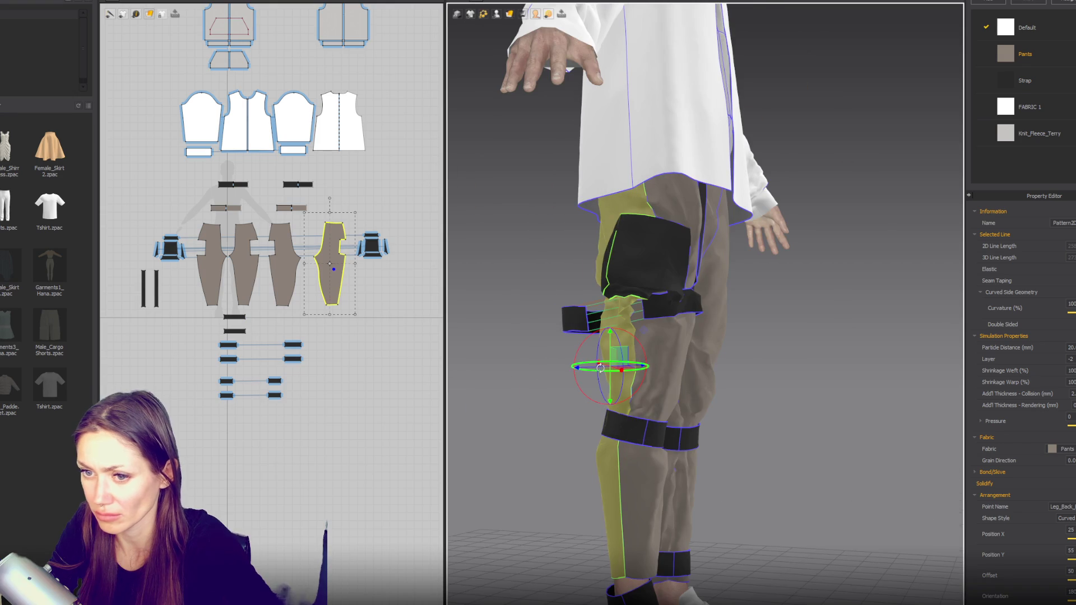
{"action": "right_click", "coordinate": [336, 286]}
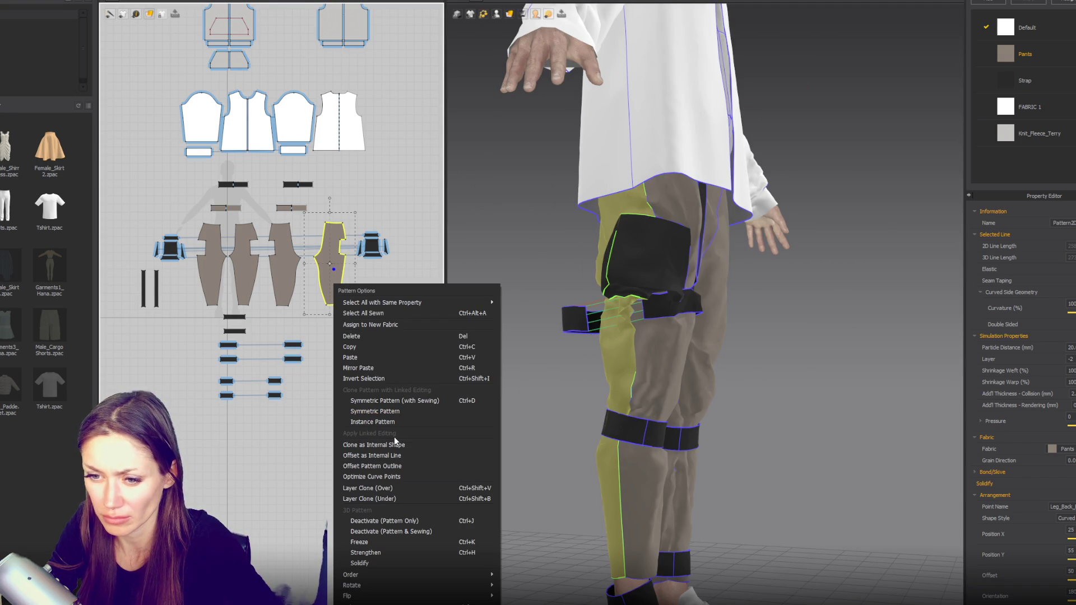
{"action": "left_click", "coordinate": [665, 389]}
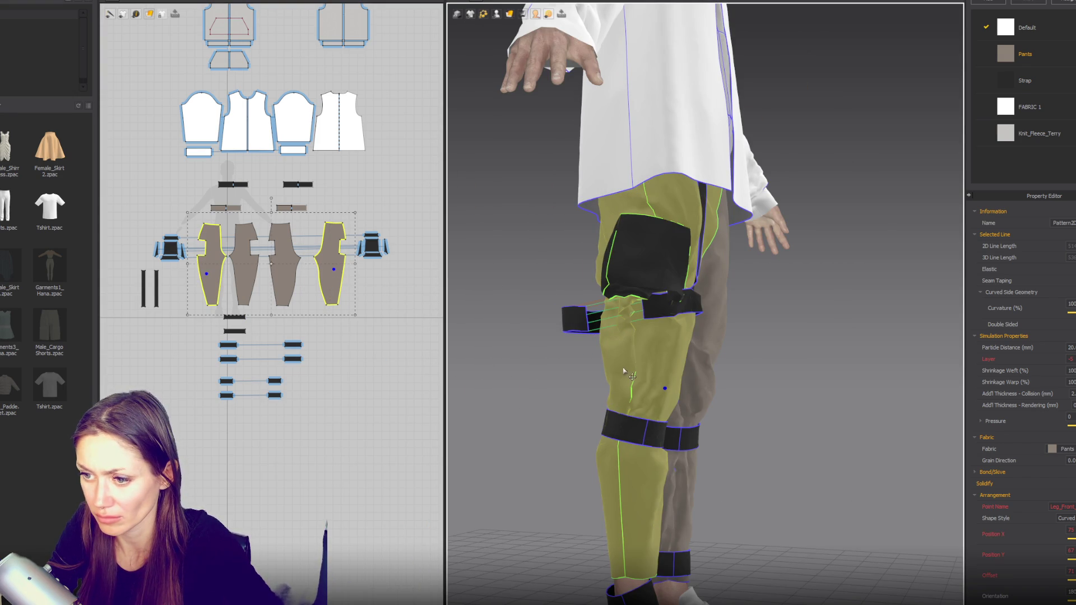
{"action": "left_click", "coordinate": [614, 471]}
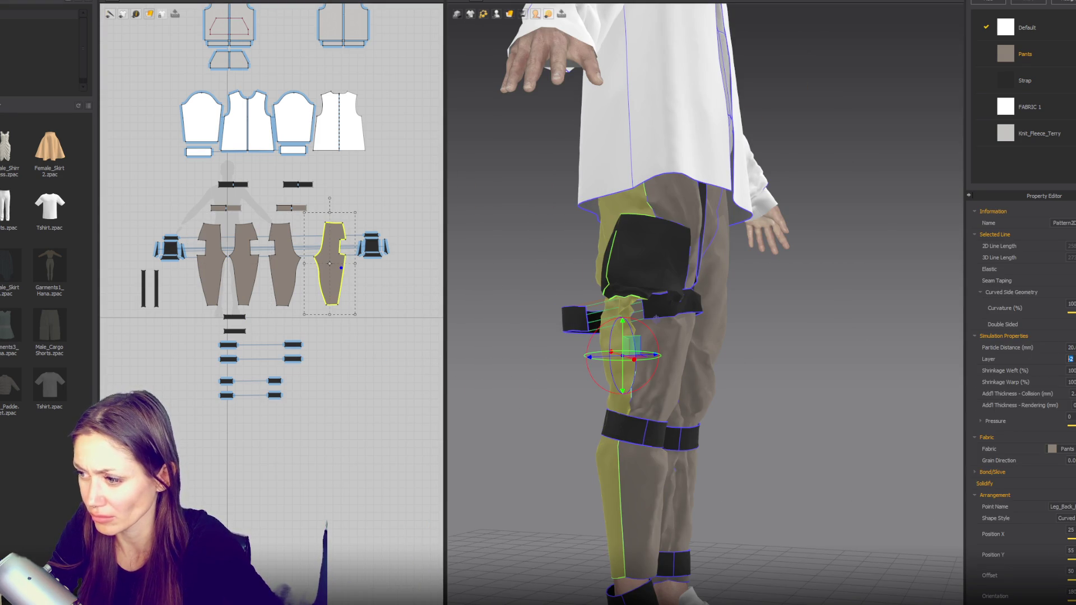
{"action": "mouse_move", "coordinate": [800, 307]}
{"action": "right_mouse_down"}
{"action": "mouse_move", "coordinate": [733, 380]}
{"action": "mouse_move", "coordinate": [715, 370]}
{"action": "right_mouse_up"}
{"action": "mouse_move", "coordinate": [630, 308]}
{"action": "left_mouse_down"}
{"action": "mouse_move", "coordinate": [603, 371]}
{"action": "mouse_move", "coordinate": [638, 388]}
{"action": "mouse_move", "coordinate": [637, 355]}
{"action": "left_mouse_up"}
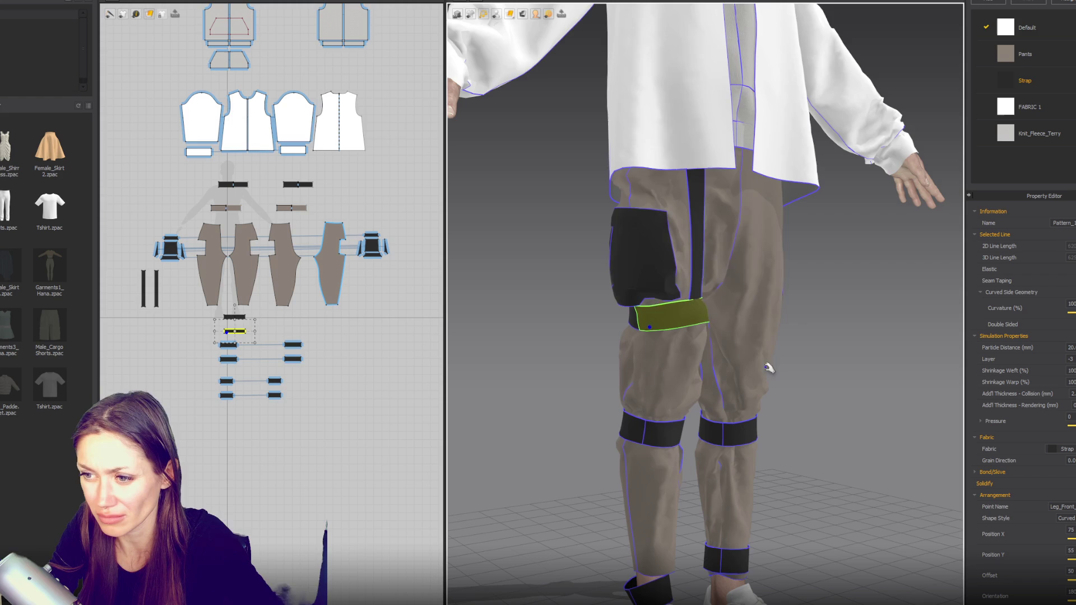
{"action": "mouse_move", "coordinate": [766, 367]}
{"action": "right_mouse_down"}
{"action": "mouse_move", "coordinate": [785, 393]}
{"action": "mouse_move", "coordinate": [815, 396]}
{"action": "right_mouse_up"}
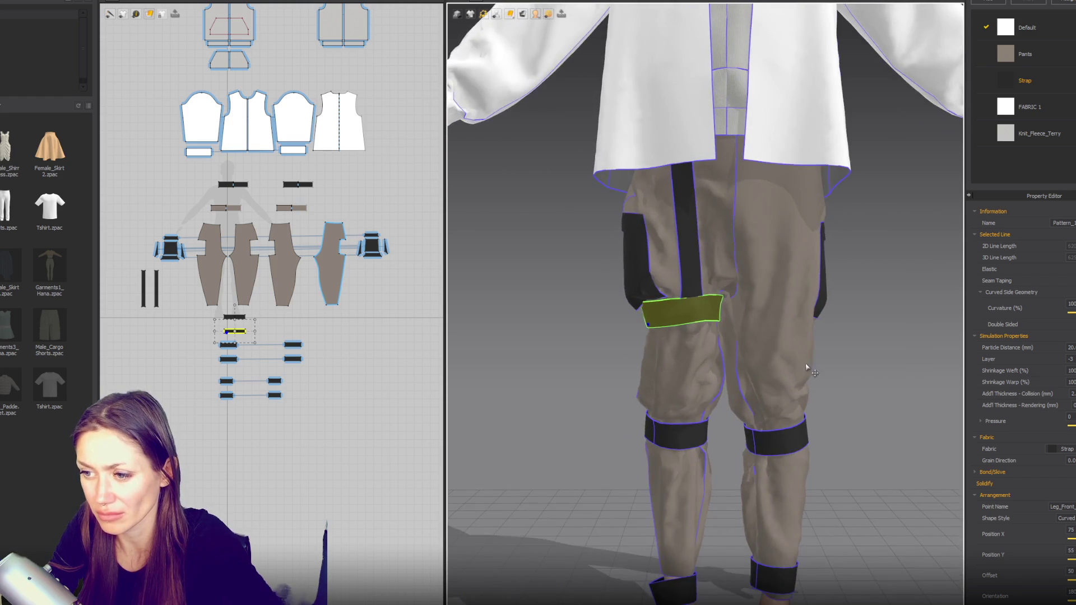
{"action": "scroll", "coordinate": [808, 371], "scroll_direction": "down", "scroll_amount": 5}
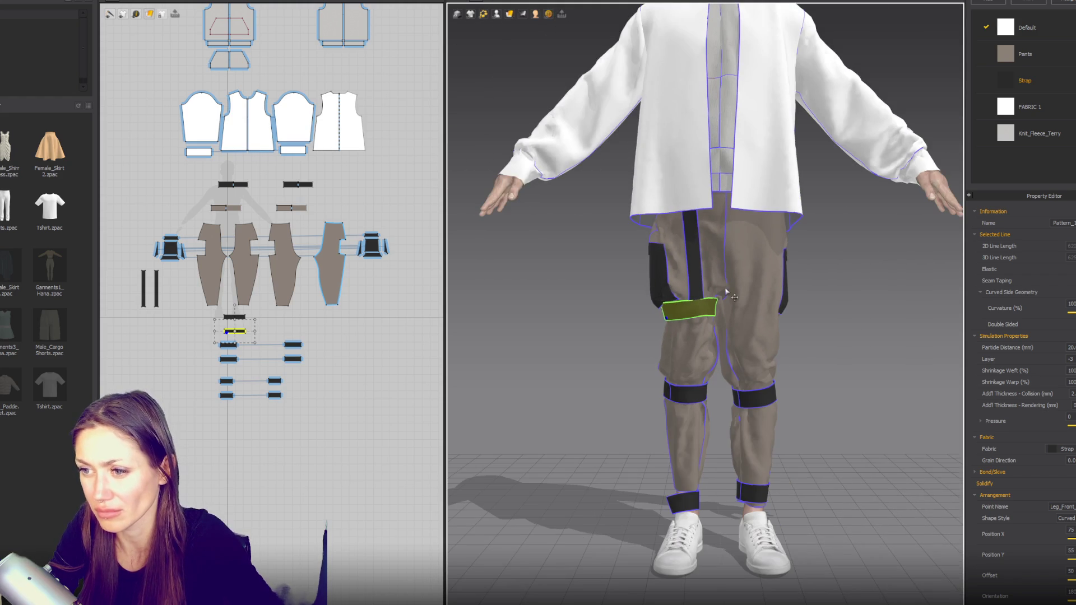
Step: Pull the small thigh strap lower above the knee strap and check the side pocket from behind
{"action": "left_click", "coordinate": [148, 306]}
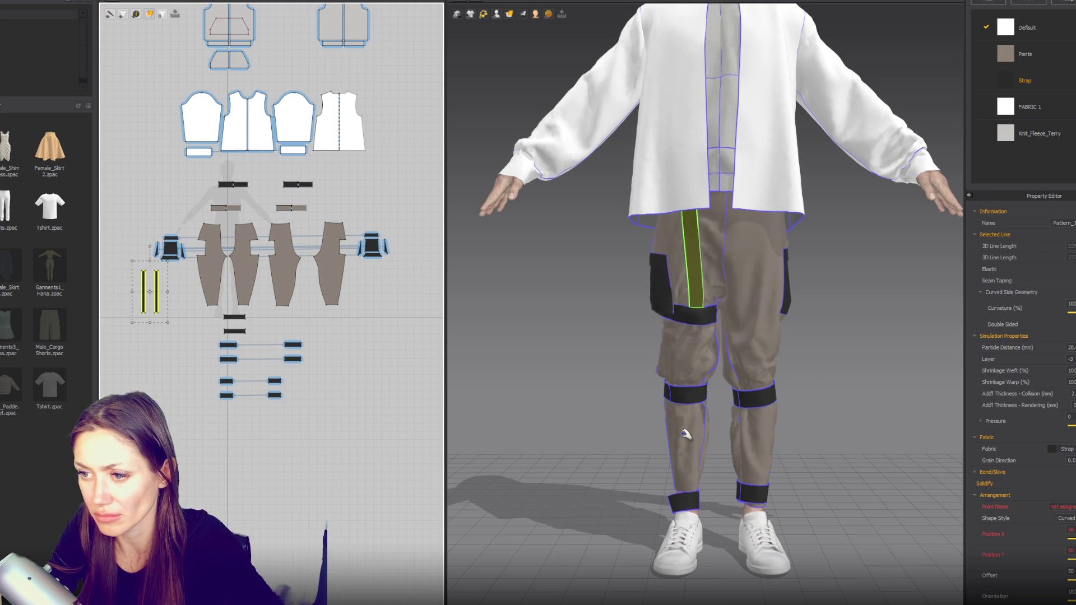
{"action": "left_click_drag", "start_coordinate": [666, 296], "coordinate": [683, 381]}
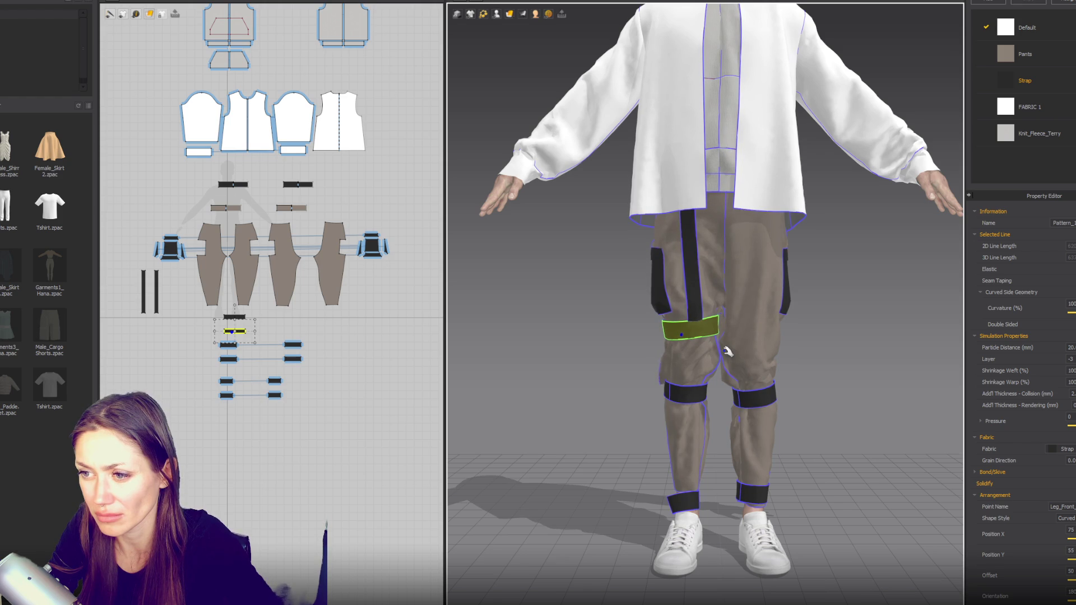
{"action": "mouse_move", "coordinate": [806, 398]}
{"action": "right_mouse_down"}
{"action": "mouse_move", "coordinate": [854, 442]}
{"action": "mouse_move", "coordinate": [573, 315]}
{"action": "right_mouse_up"}
{"action": "left_click", "coordinate": [558, 293]}
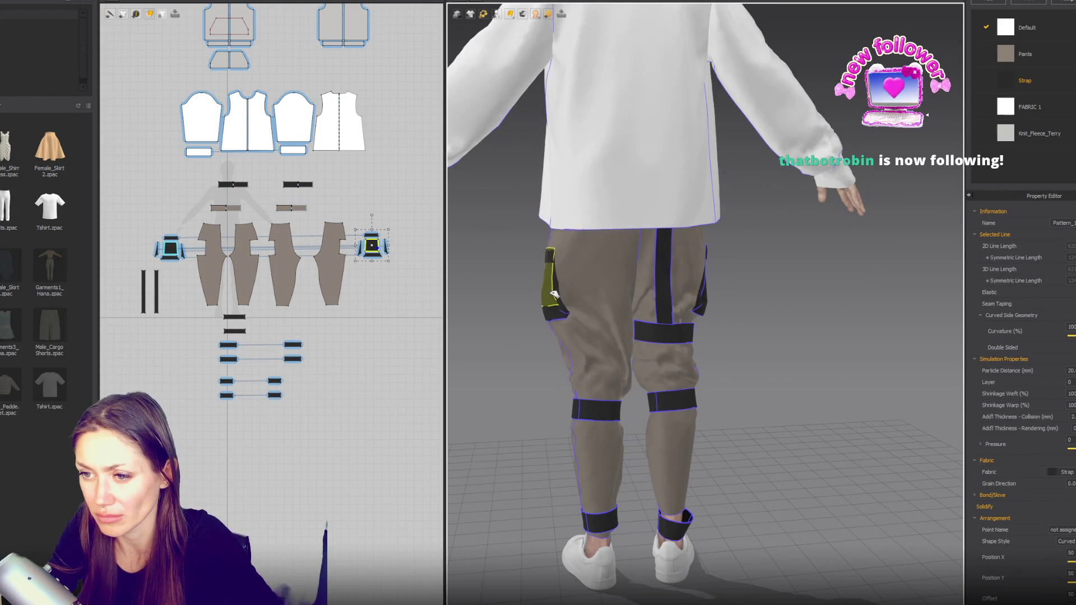
{"action": "mouse_move", "coordinate": [709, 341]}
{"action": "right_mouse_down"}
{"action": "mouse_move", "coordinate": [735, 371]}
{"action": "mouse_move", "coordinate": [762, 343]}
{"action": "right_mouse_up"}
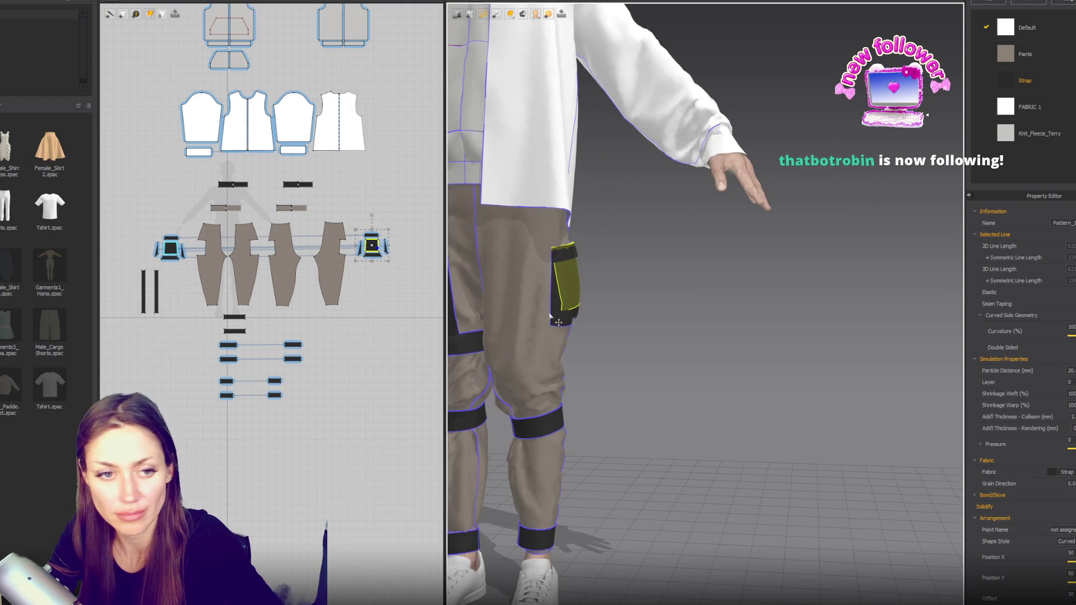
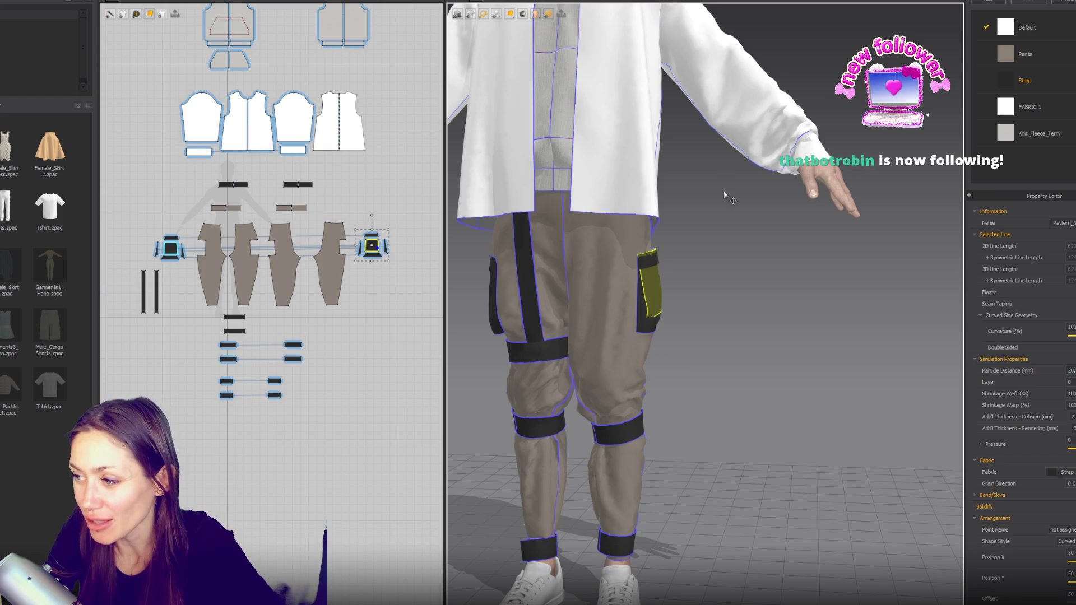
Step: Inspect the thigh pocket and right pant leg pieces on the avatar, then clear the selection
{"action": "left_click", "coordinate": [664, 296]}
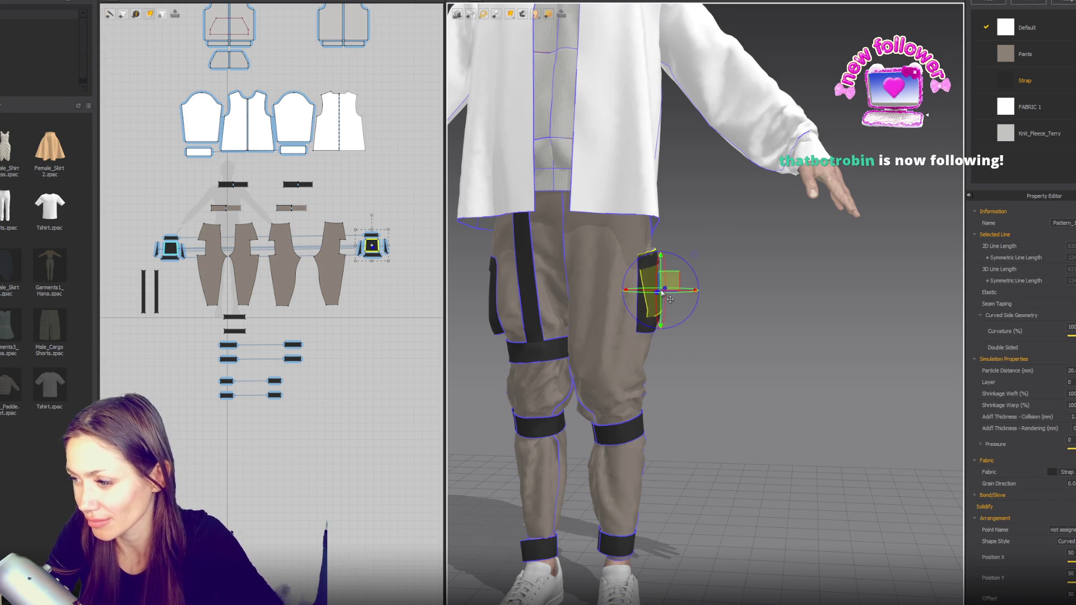
{"action": "left_click", "coordinate": [655, 271]}
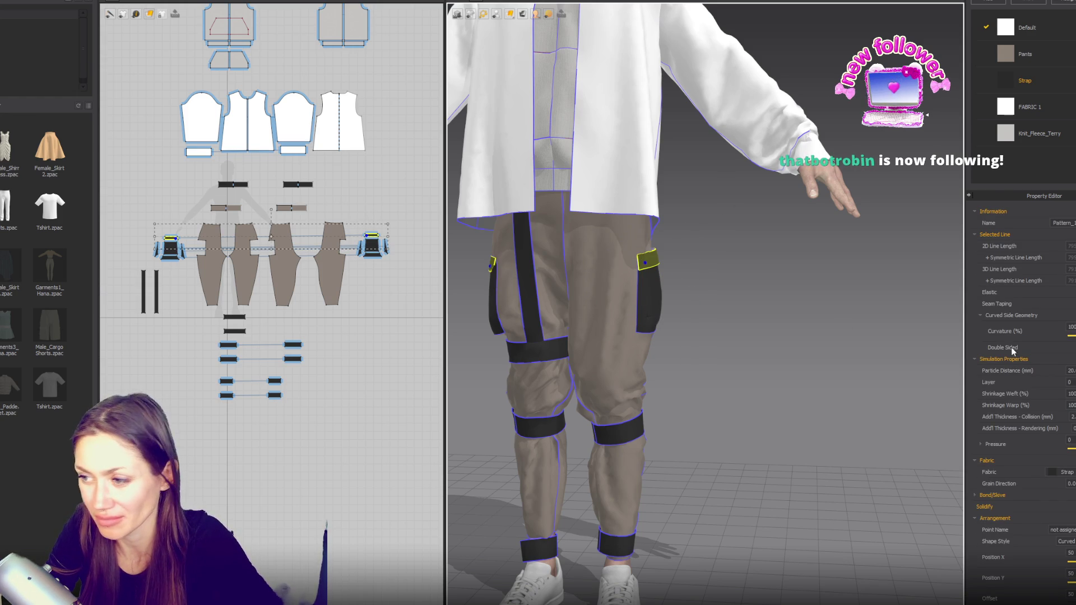
{"action": "left_click", "coordinate": [833, 354]}
{"action": "scroll", "coordinate": [807, 328], "scroll_direction": "down", "scroll_amount": 3}
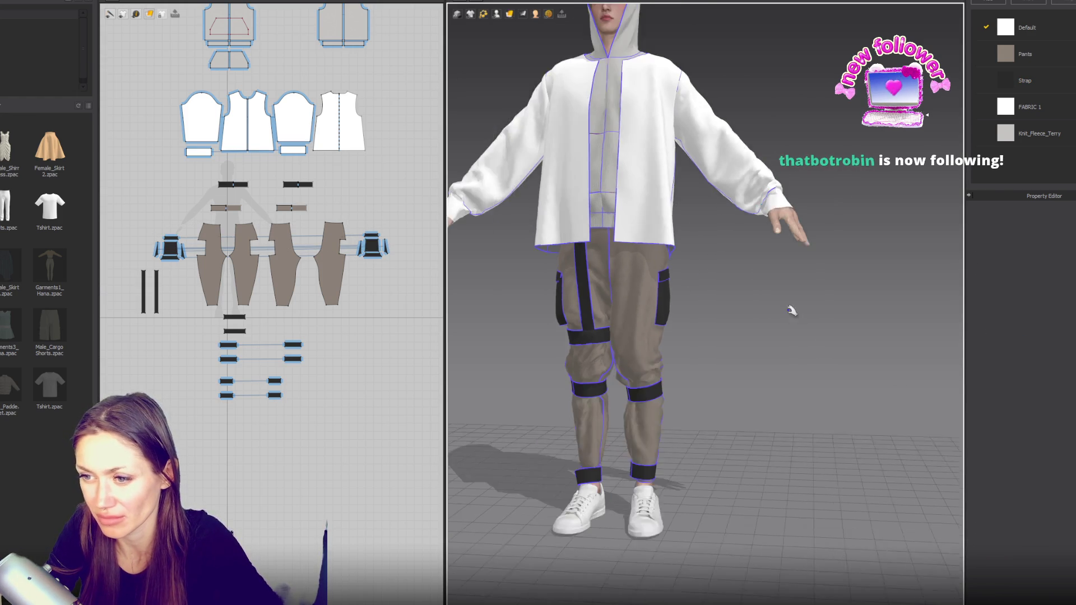
{"action": "left_click", "coordinate": [666, 296]}
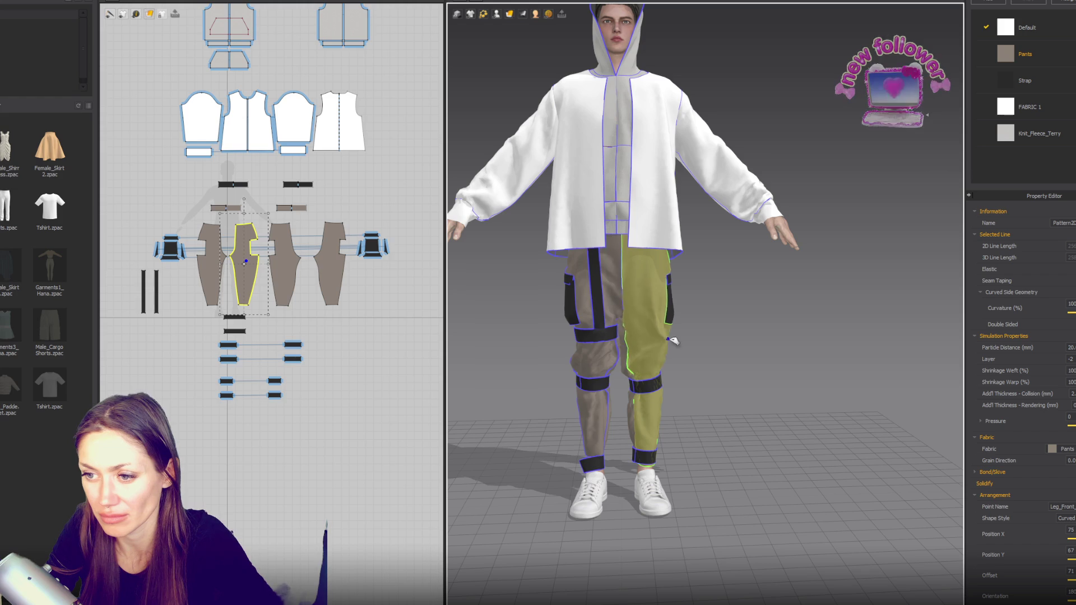
{"action": "middle_click_drag", "start_coordinate": [708, 250], "coordinate": [719, 351]}
{"action": "left_click", "coordinate": [723, 315]}
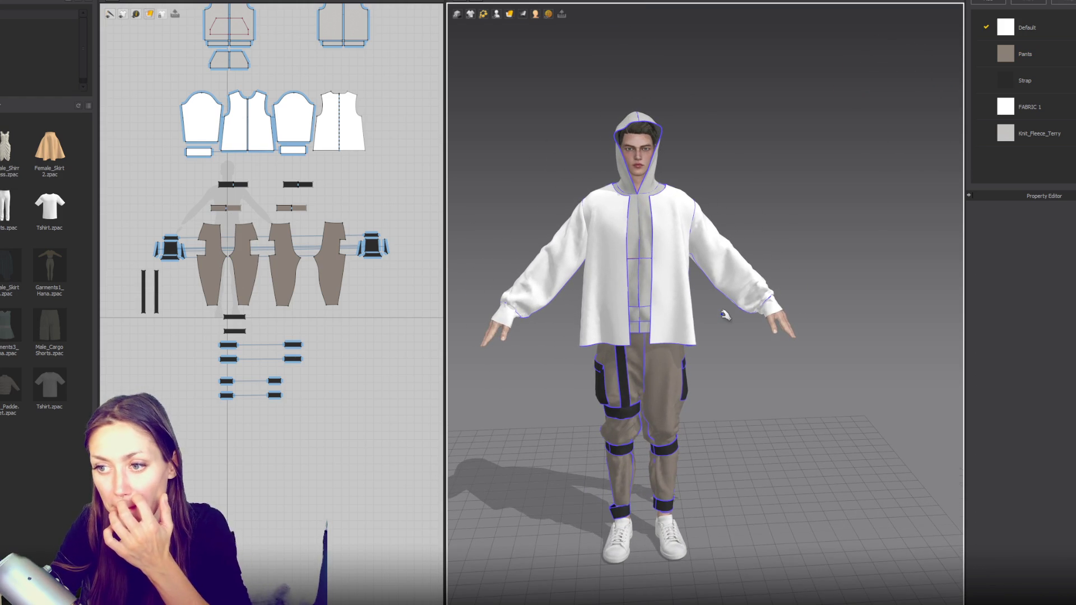
{"action": "scroll", "coordinate": [316, 206], "scroll_direction": "up", "scroll_amount": 2}
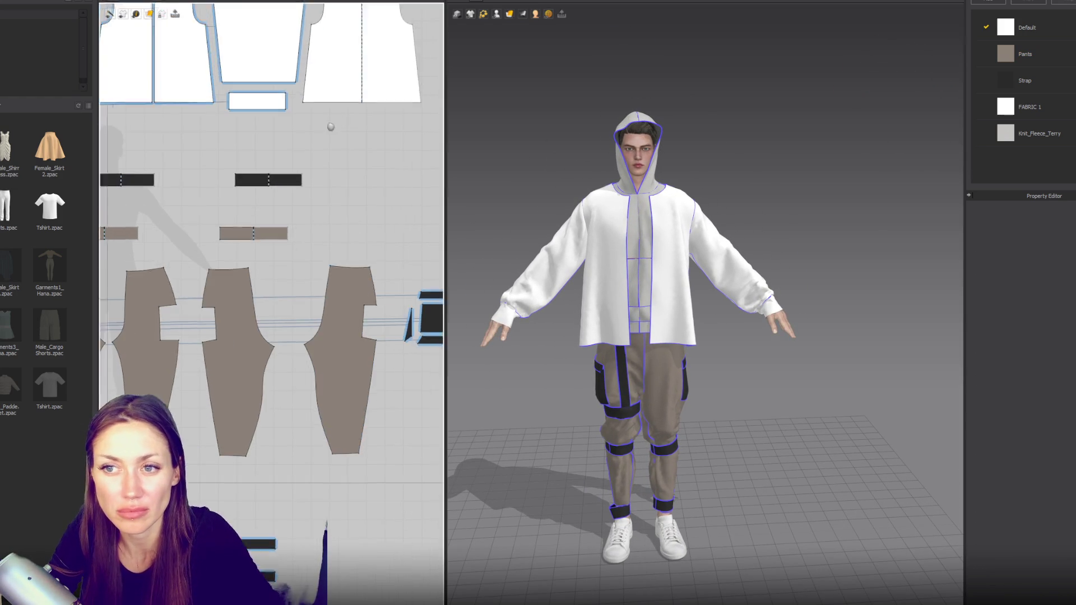
{"action": "scroll", "coordinate": [309, 204], "scroll_direction": "up", "scroll_amount": 1}
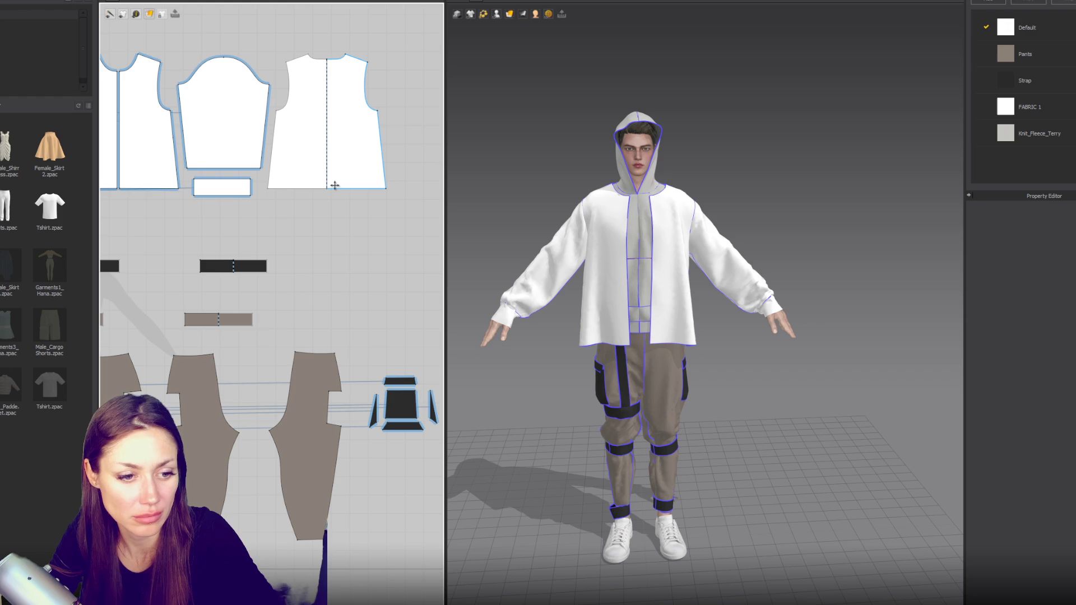
Step: Move the cuff piece to the right and sew the shirt hem to it
{"action": "mouse_move", "coordinate": [228, 193]}
{"action": "left_mouse_down"}
{"action": "mouse_move", "coordinate": [368, 221]}
{"action": "mouse_move", "coordinate": [297, 218]}
{"action": "mouse_move", "coordinate": [301, 212]}
{"action": "left_mouse_up"}
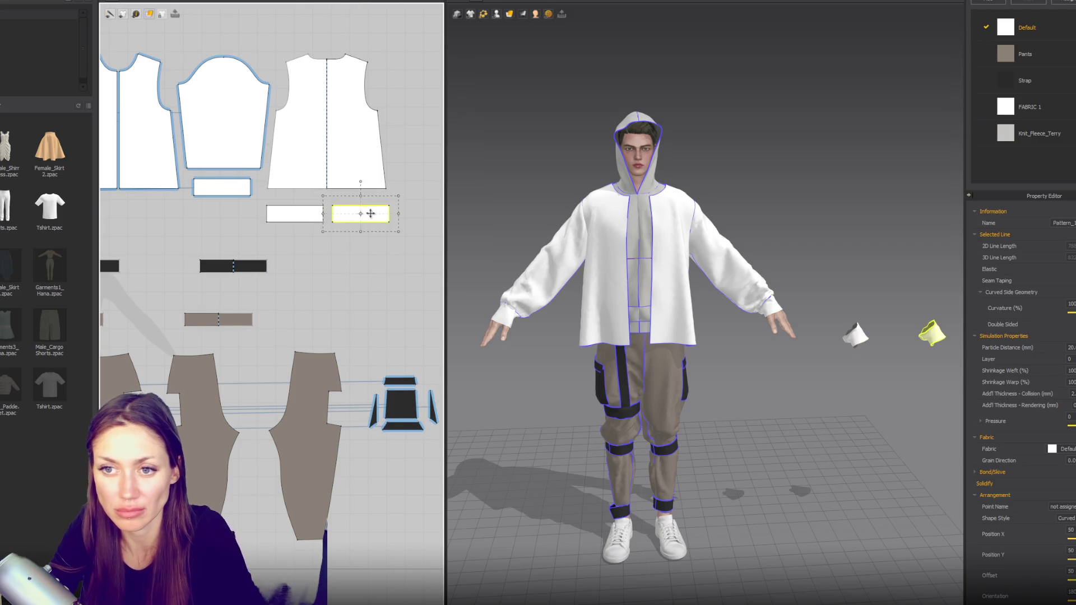
{"action": "left_click", "coordinate": [302, 211]}
{"action": "key", "text": "z"}
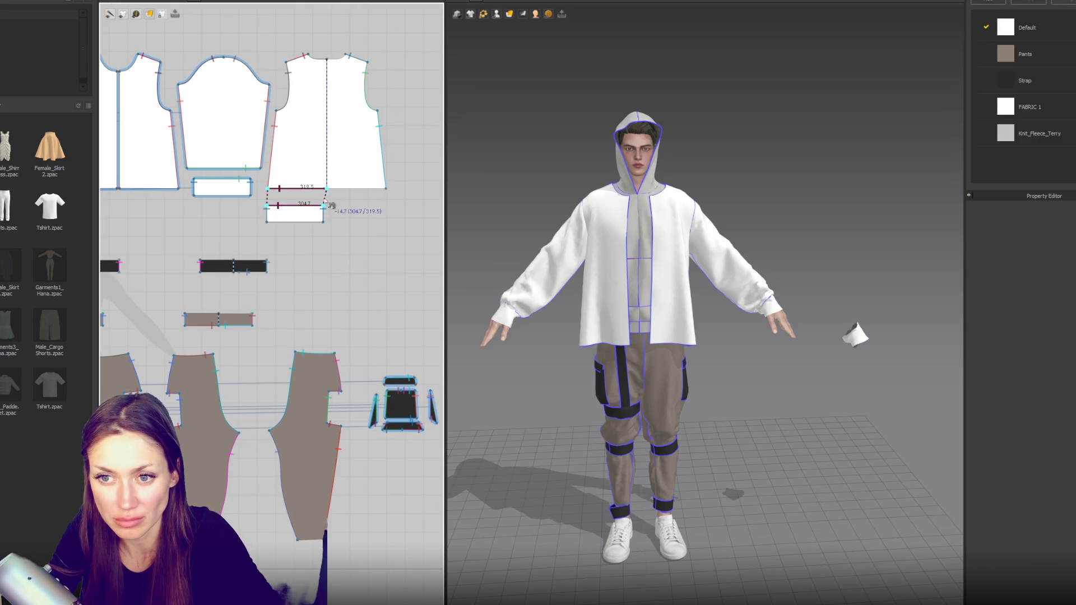
{"action": "left_click", "coordinate": [330, 205]}
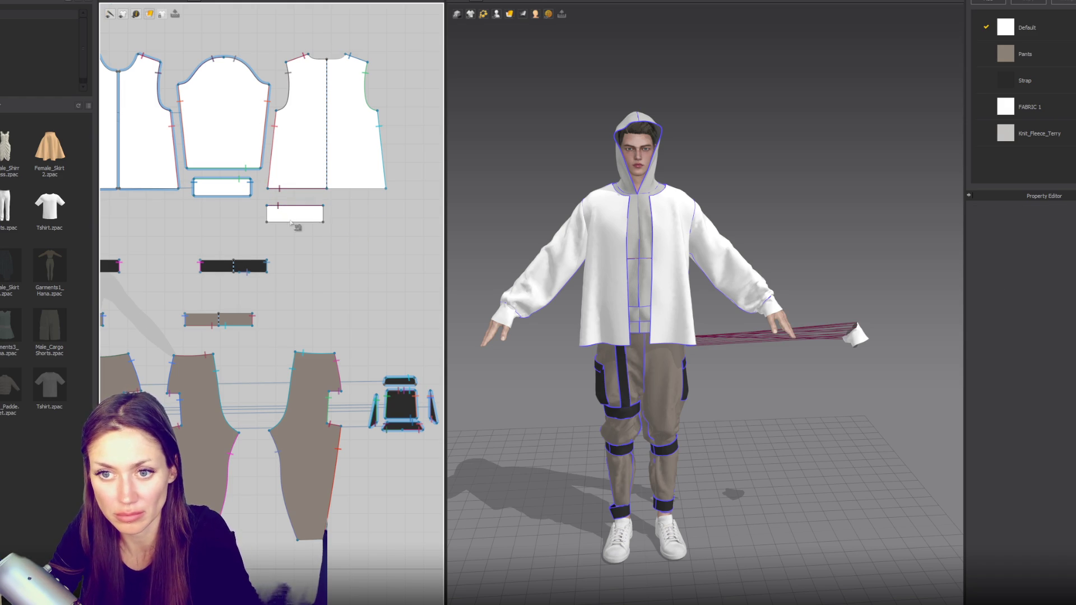
Step: Make a linked mirrored copy of the small white rectangle and move the pair further right
{"action": "left_click", "coordinate": [320, 219]}
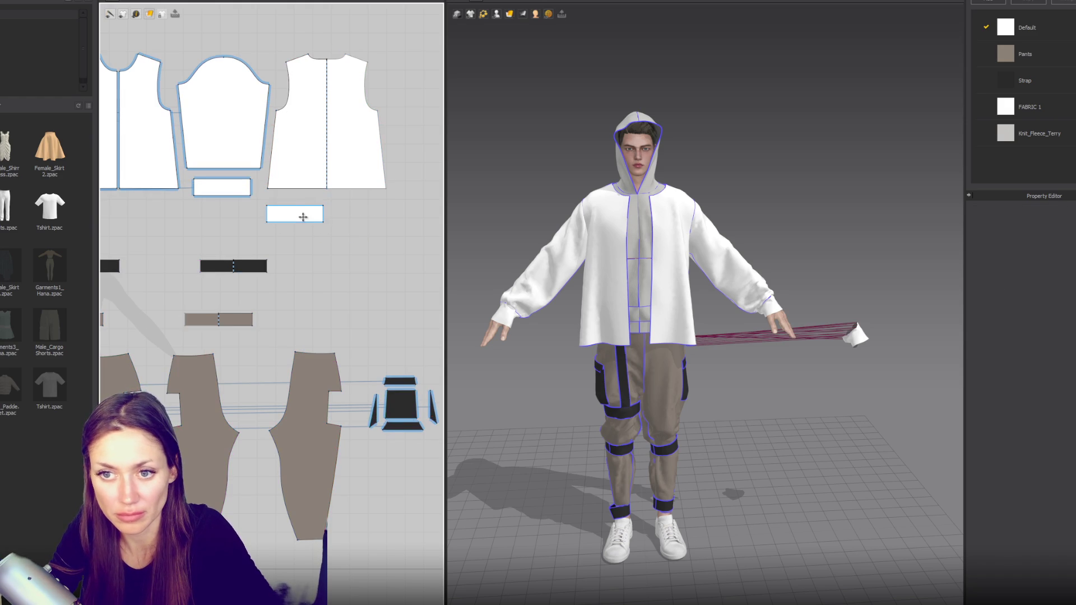
{"action": "left_click_drag", "start_coordinate": [257, 214], "coordinate": [179, 220]}
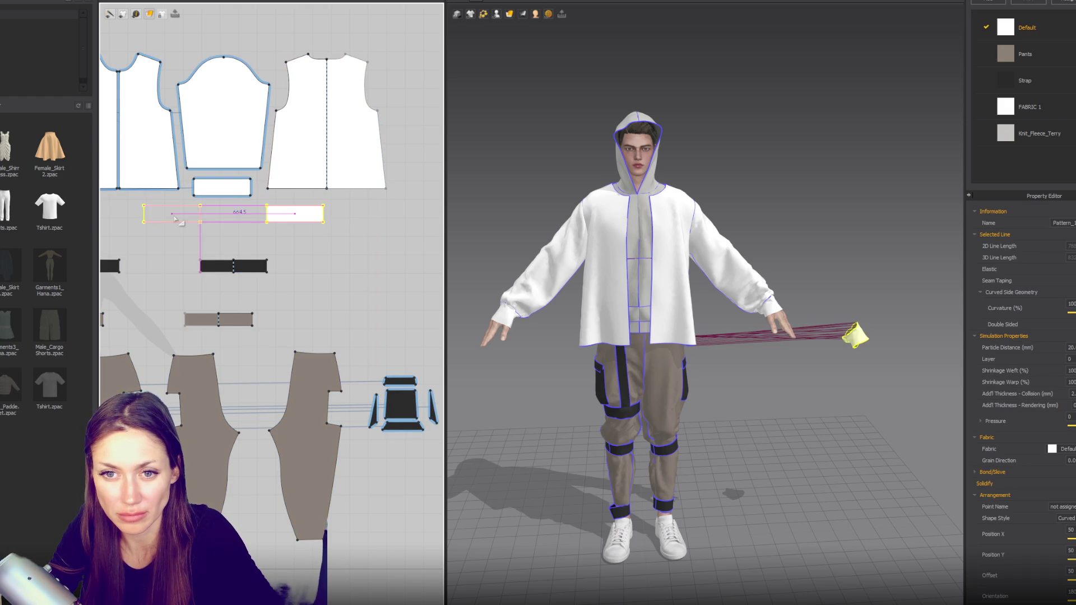
{"action": "left_click", "coordinate": [155, 220]}
{"action": "left_click", "coordinate": [318, 216]}
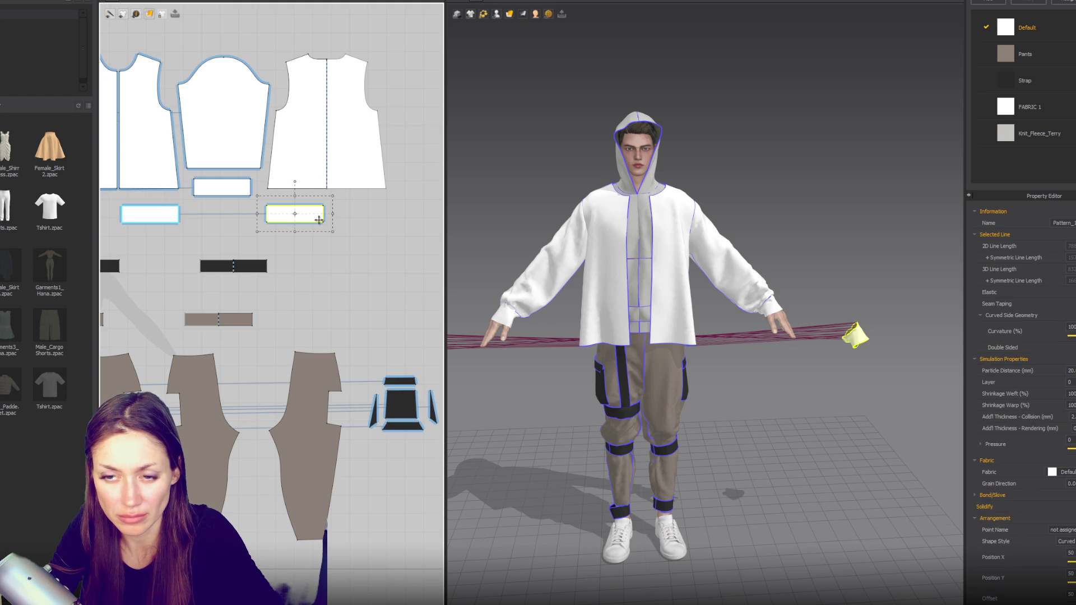
{"action": "left_click_drag", "start_coordinate": [320, 220], "coordinate": [339, 216]}
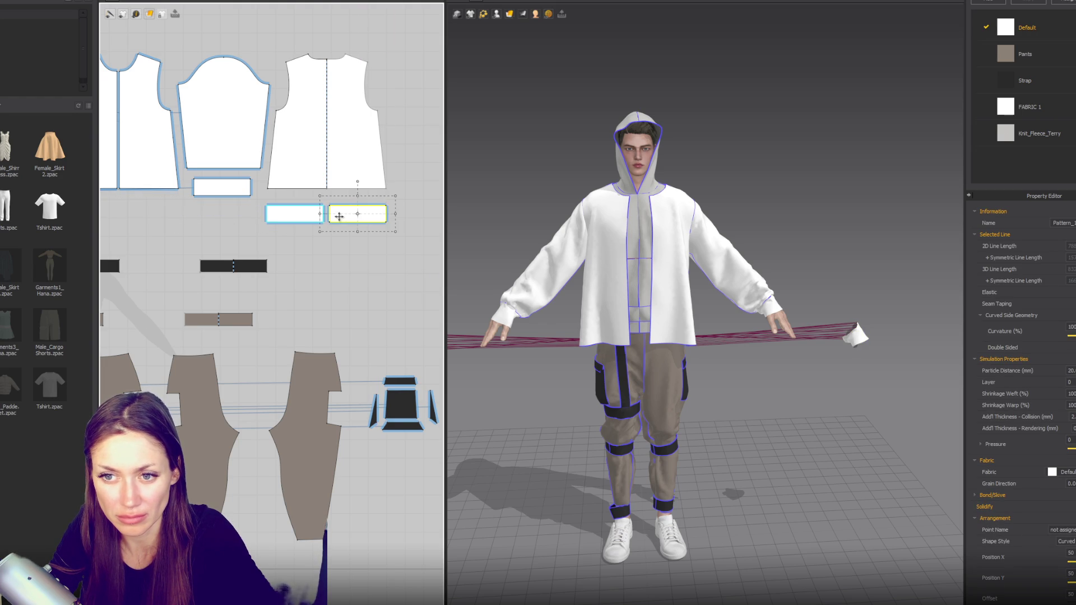
Step: Unfold the mirrored rectangle into one wide strip piece
{"action": "key", "text": "z"}
{"action": "right_click", "coordinate": [329, 217]}
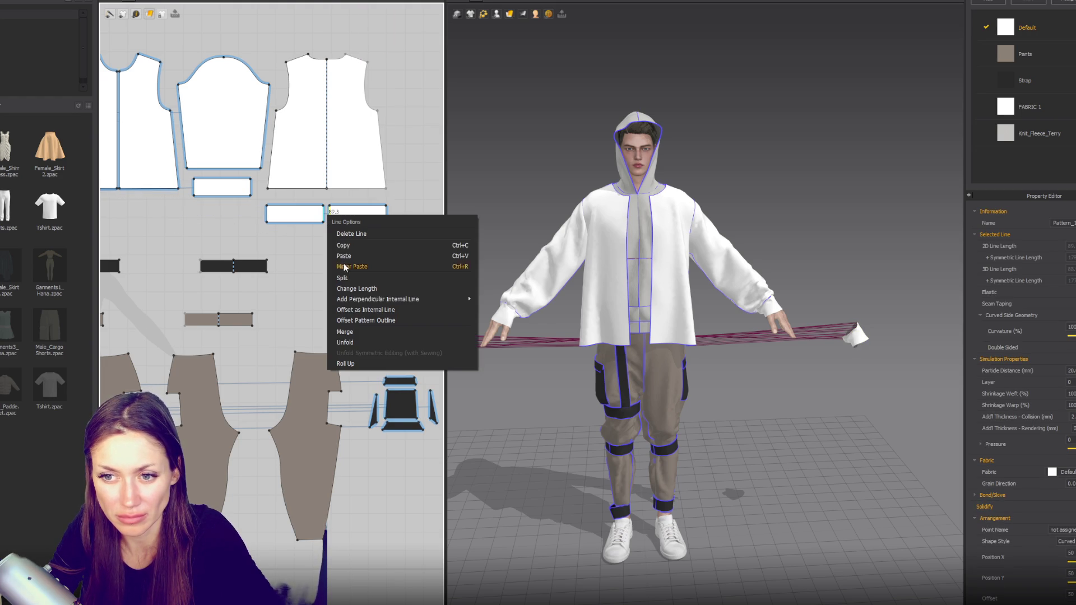
{"action": "left_click", "coordinate": [345, 343]}
{"action": "left_click", "coordinate": [356, 215]}
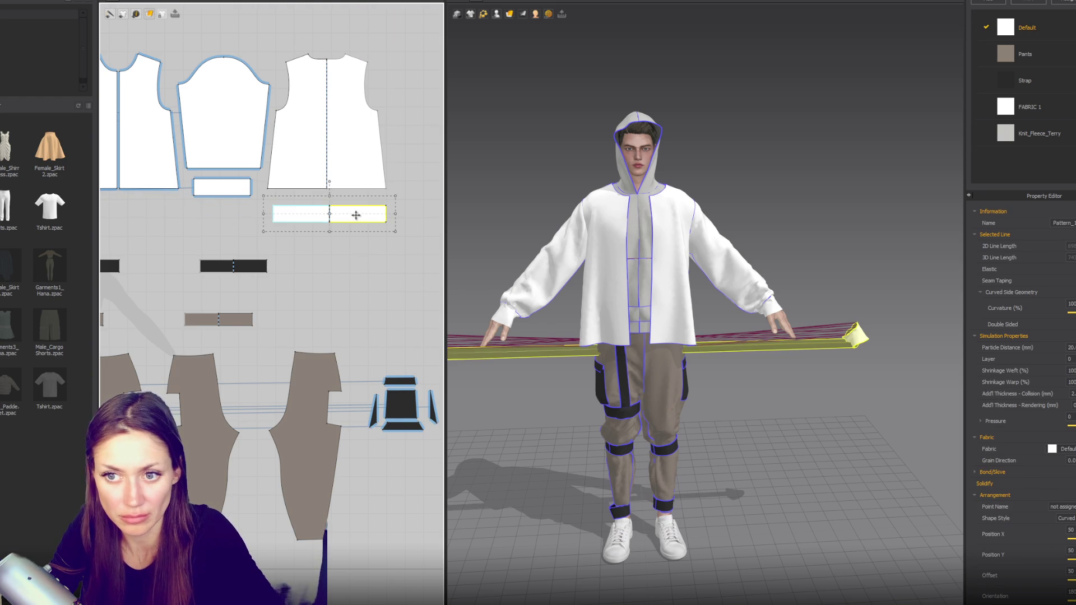
{"action": "left_click", "coordinate": [245, 228]}
{"action": "right_click_drag", "start_coordinate": [246, 228], "coordinate": [313, 249]}
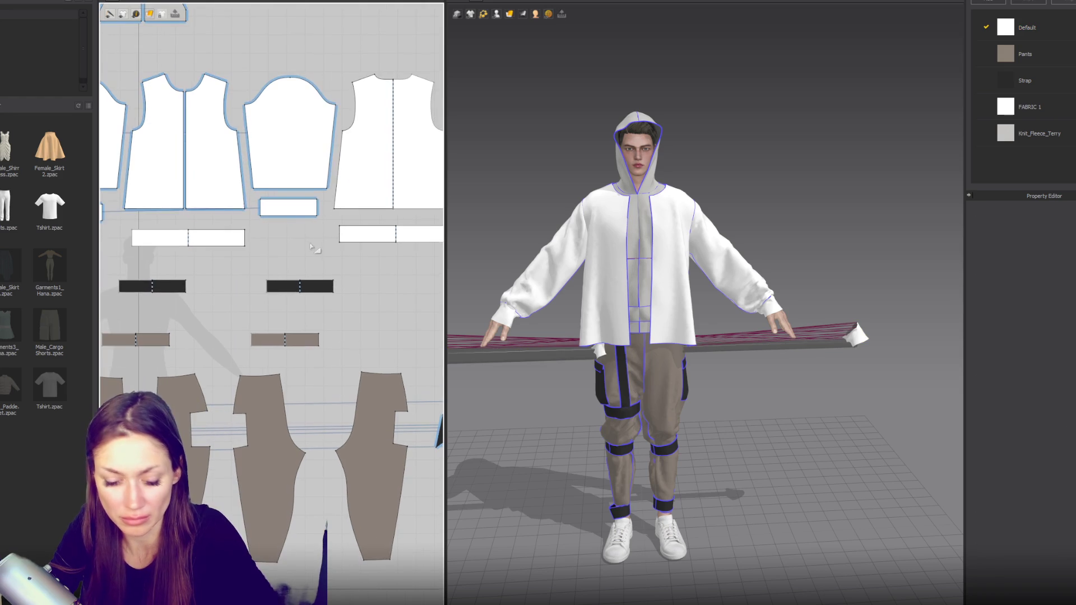
Step: Try sewing the strip's top edge to the jacket piece, dismissing the Overlapping Sewing Line warnings
{"action": "key", "text": "z"}
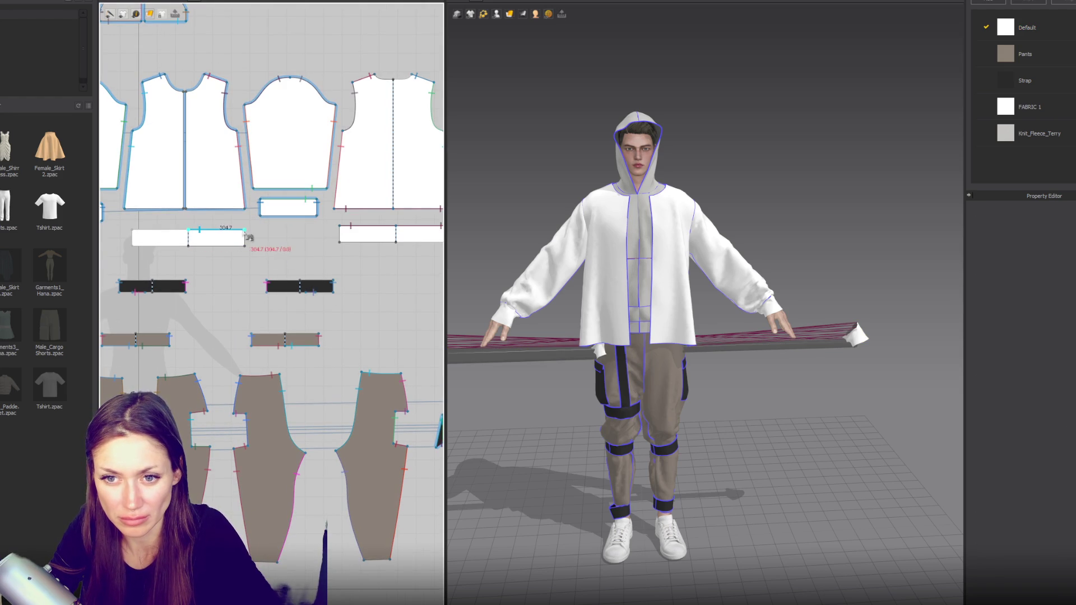
{"action": "left_click", "coordinate": [230, 228]}
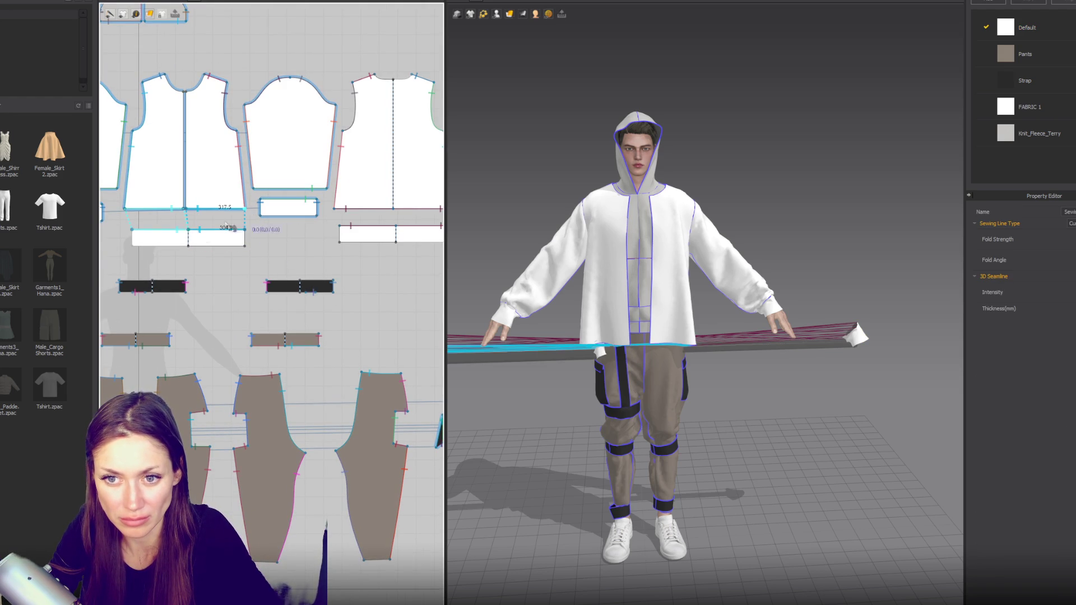
{"action": "left_click", "coordinate": [395, 213]}
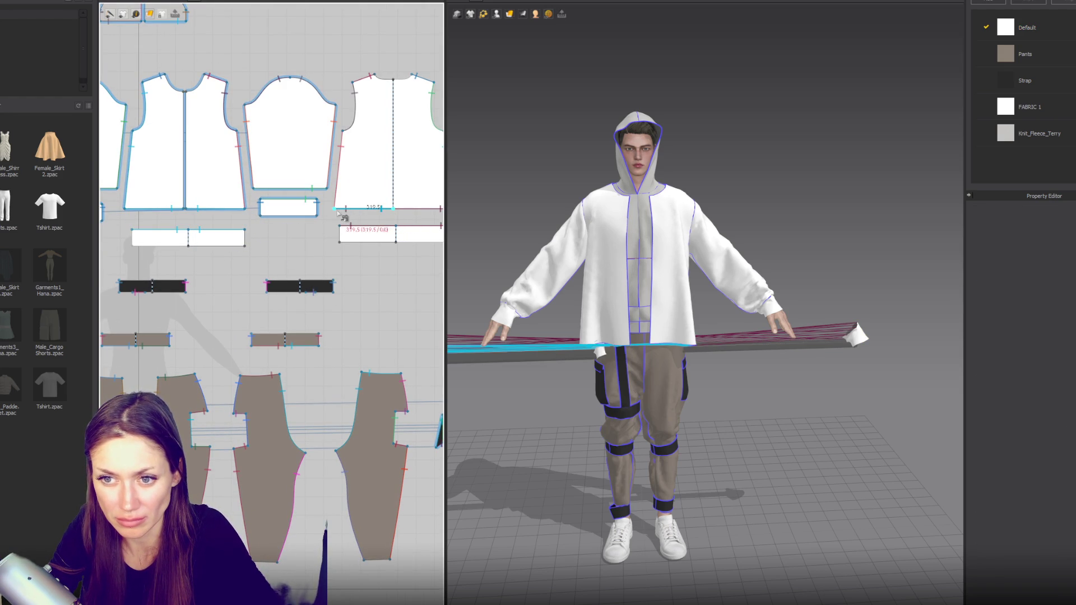
{"action": "left_click", "coordinate": [381, 238]}
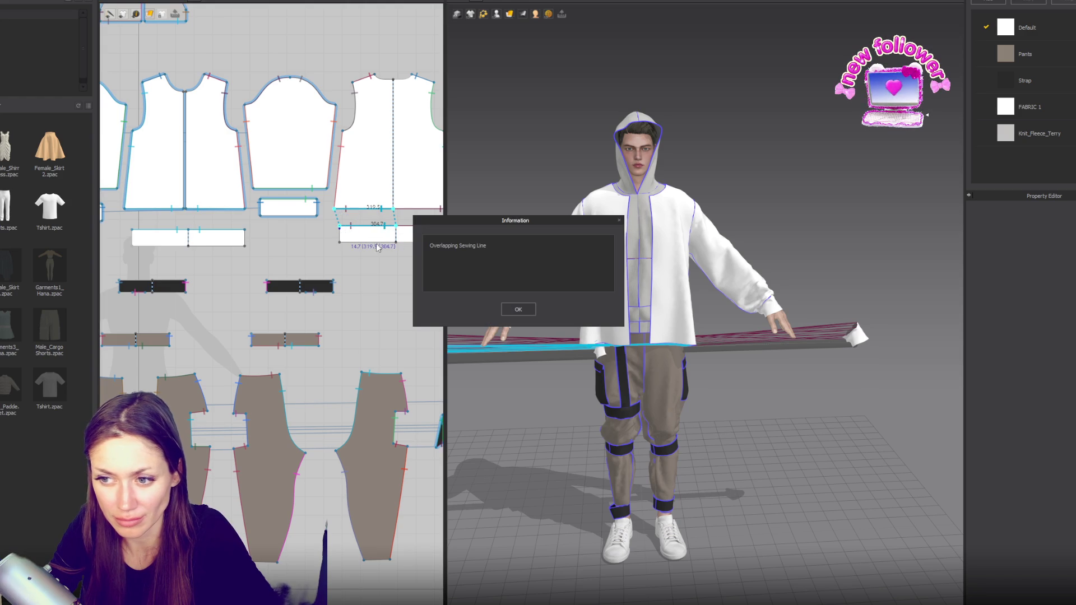
{"action": "left_click", "coordinate": [518, 310]}
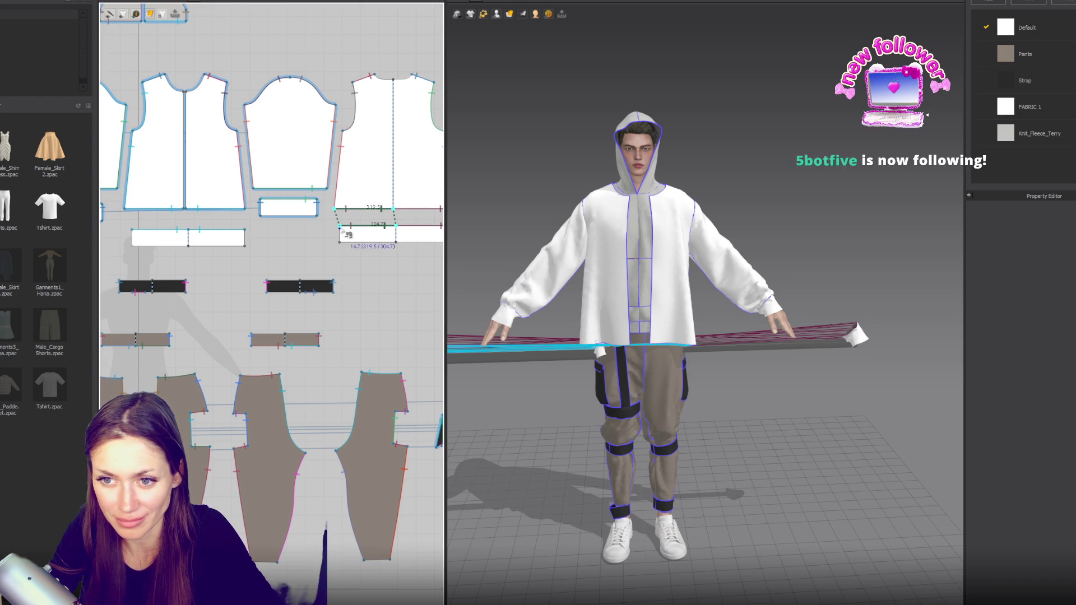
{"action": "left_click", "coordinate": [348, 235]}
{"action": "left_click", "coordinate": [515, 310]}
{"action": "scroll", "coordinate": [378, 222], "scroll_direction": "up", "scroll_amount": 5}
{"action": "scroll", "coordinate": [378, 221], "scroll_direction": "down", "scroll_amount": 2}
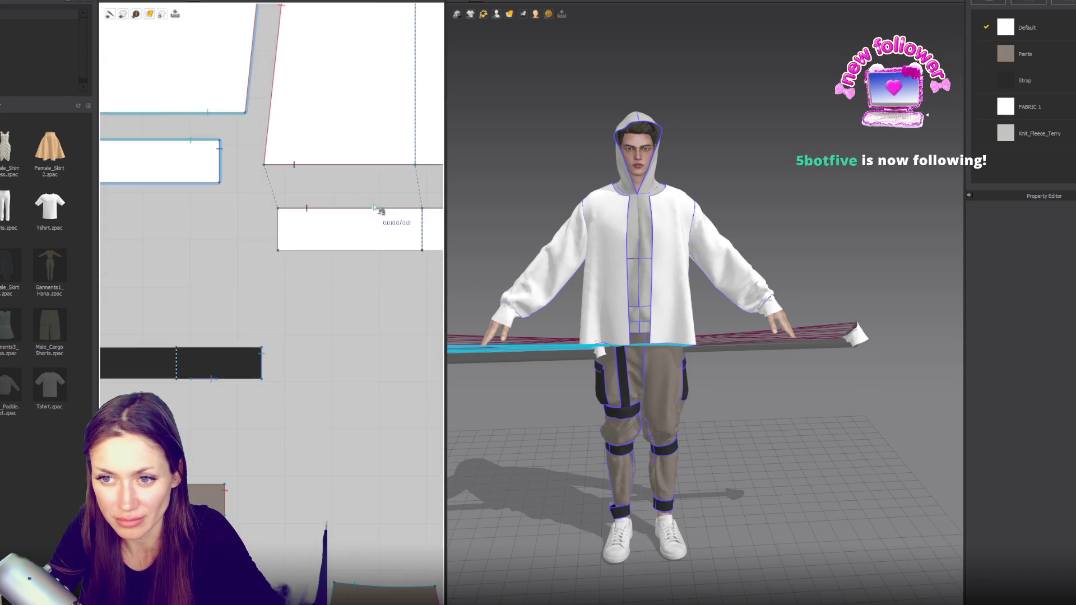
{"action": "scroll", "coordinate": [374, 216], "scroll_direction": "down", "scroll_amount": 1}
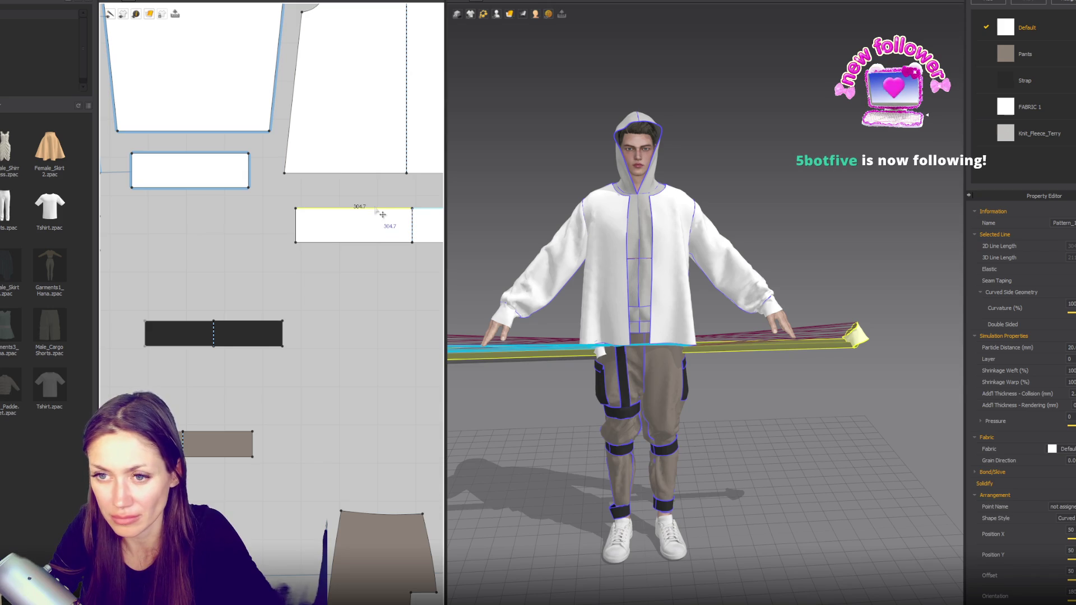
Step: Cancel the failed seam and sew the strip's top edge to the jacket hem
{"action": "left_click", "coordinate": [382, 211]}
{"action": "left_click", "coordinate": [517, 309]}
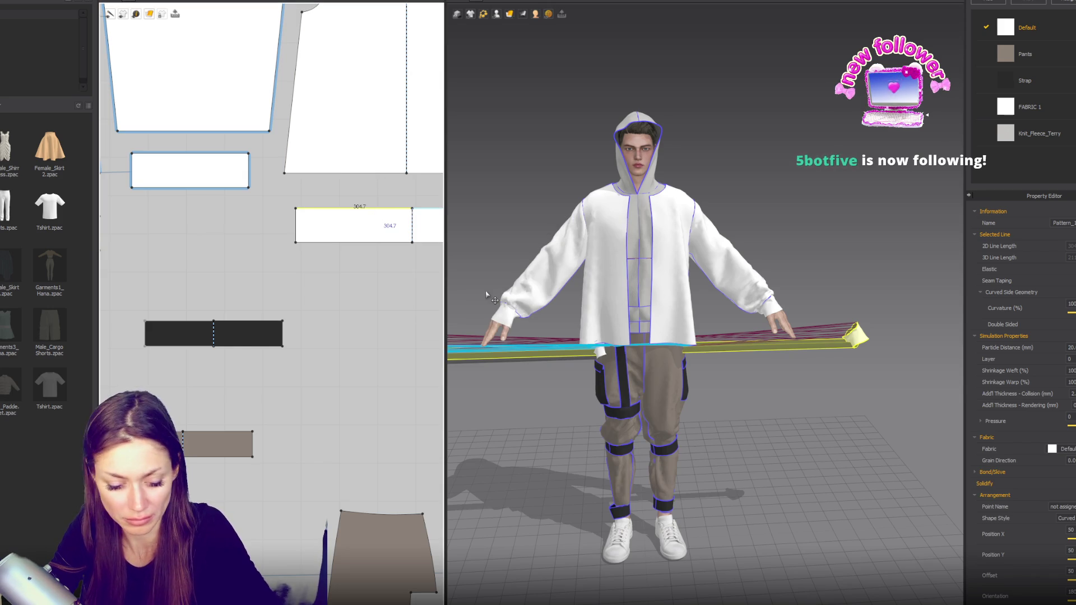
{"action": "key", "text": "Escape"}
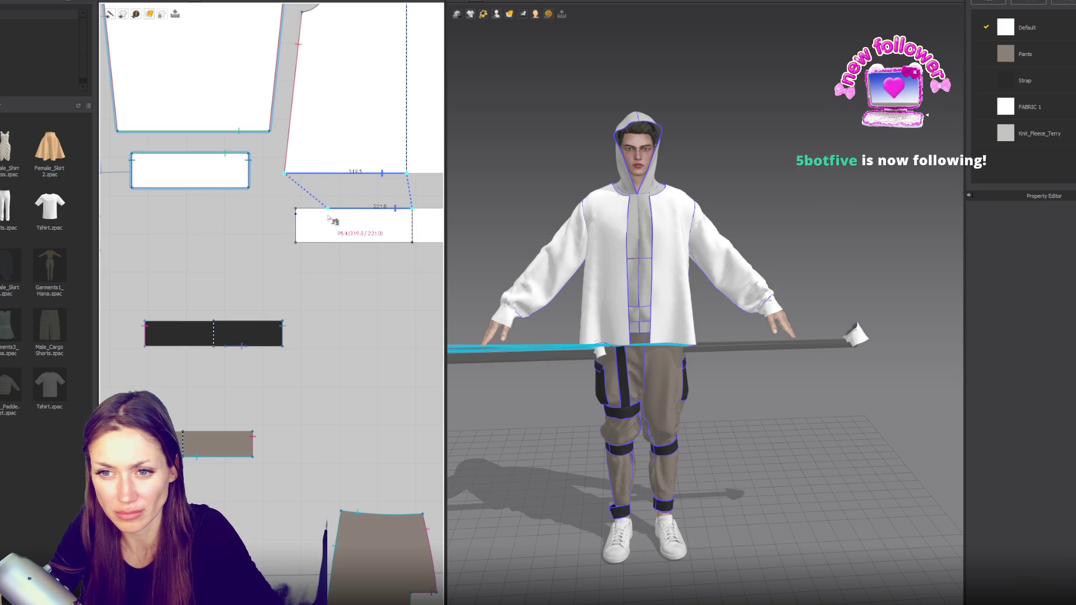
{"action": "left_click", "coordinate": [305, 210]}
{"action": "scroll", "coordinate": [337, 244], "scroll_direction": "down", "scroll_amount": 3}
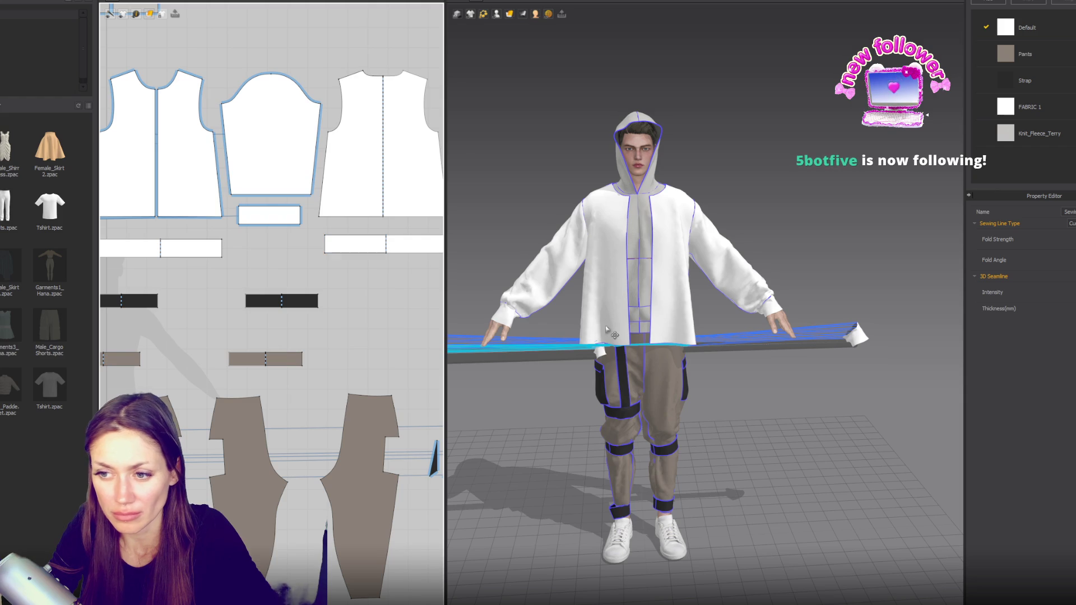
{"action": "left_click", "coordinate": [184, 248]}
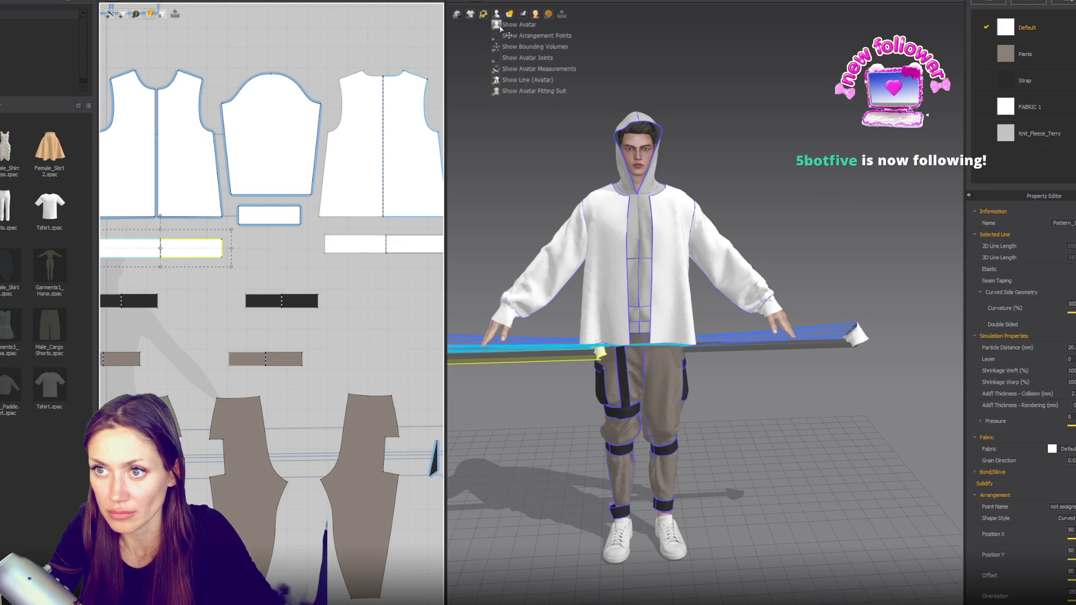
Step: Show arrangement points and place the long strip at the front body point
{"action": "left_click", "coordinate": [497, 14]}
{"action": "left_click", "coordinate": [642, 333]}
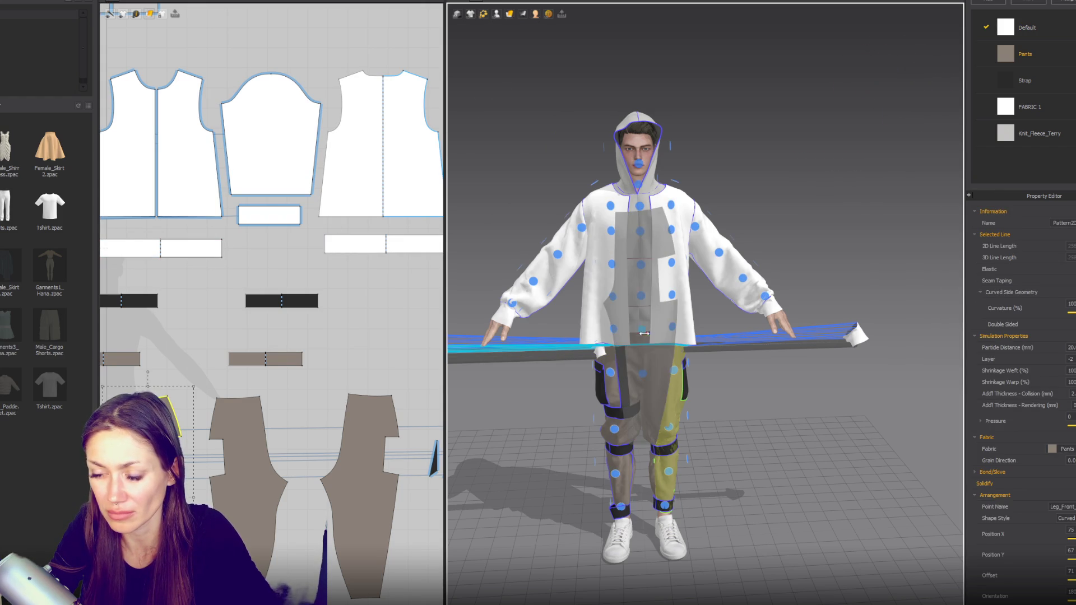
{"action": "left_click", "coordinate": [644, 337]}
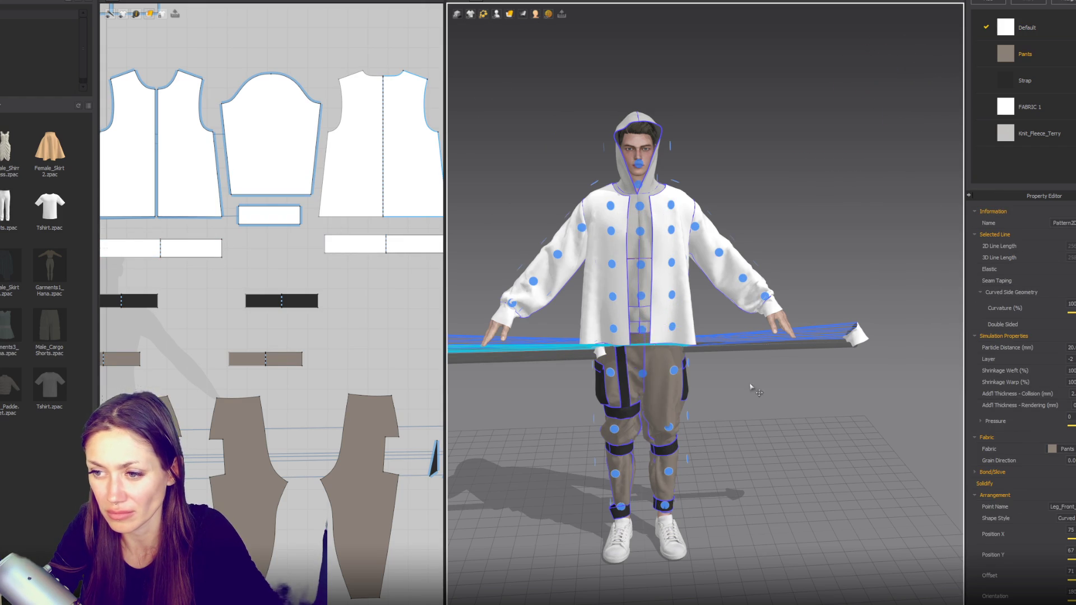
{"action": "left_click", "coordinate": [590, 345]}
{"action": "left_click", "coordinate": [639, 331]}
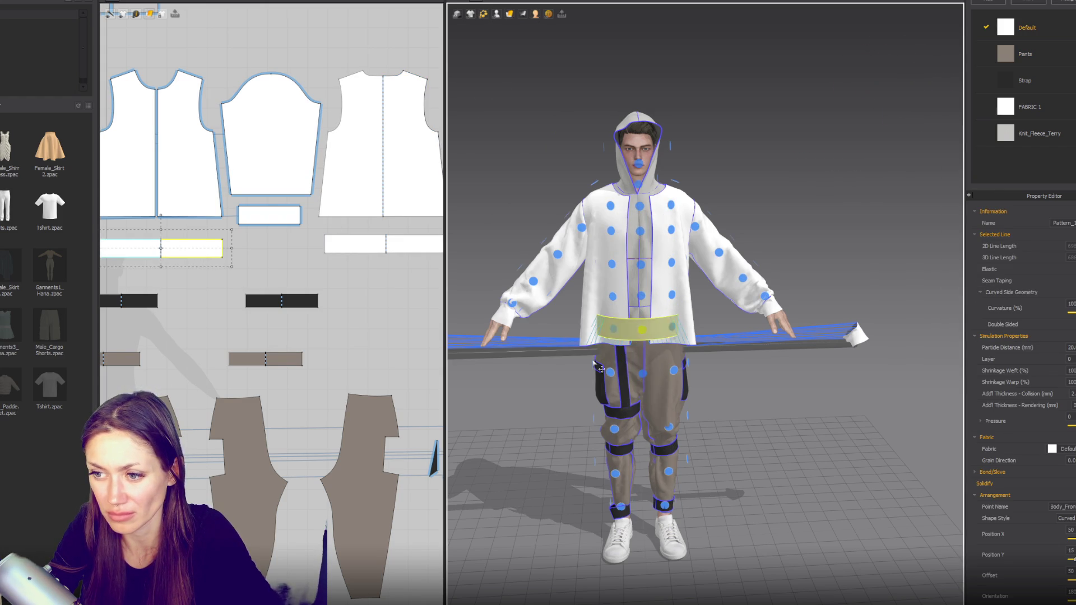
{"action": "right_click_drag", "start_coordinate": [640, 331], "coordinate": [738, 348]}
Step: Simulate both hem band pieces so they settle around the hoodie's bottom, viewed from the front
{"action": "left_click", "coordinate": [366, 243]}
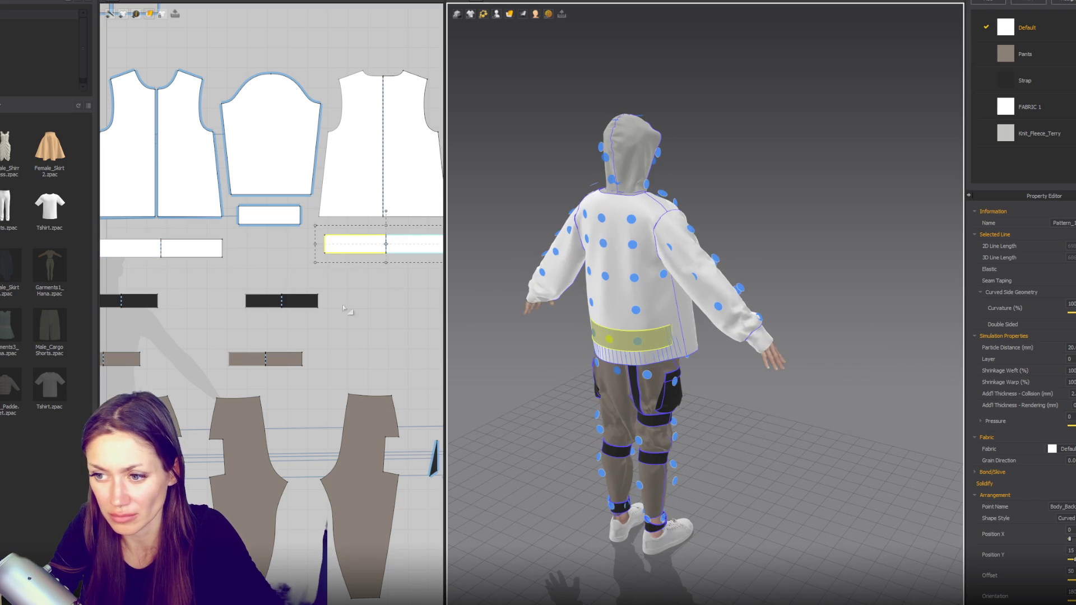
{"action": "left_click", "coordinate": [191, 254], "text": "shift"}
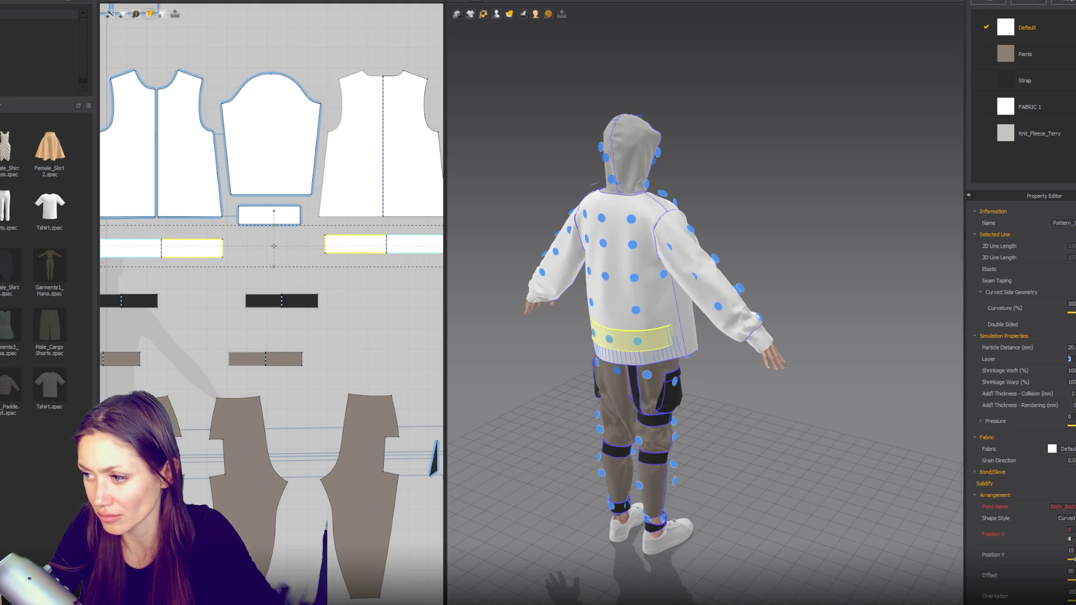
{"action": "key", "text": "space"}
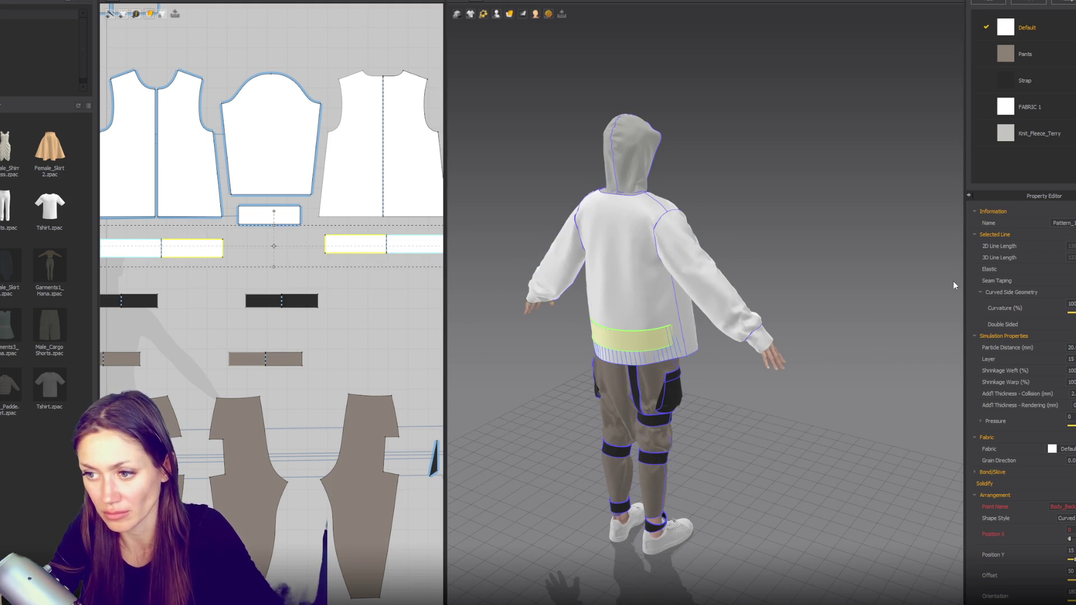
{"action": "key", "text": "2"}
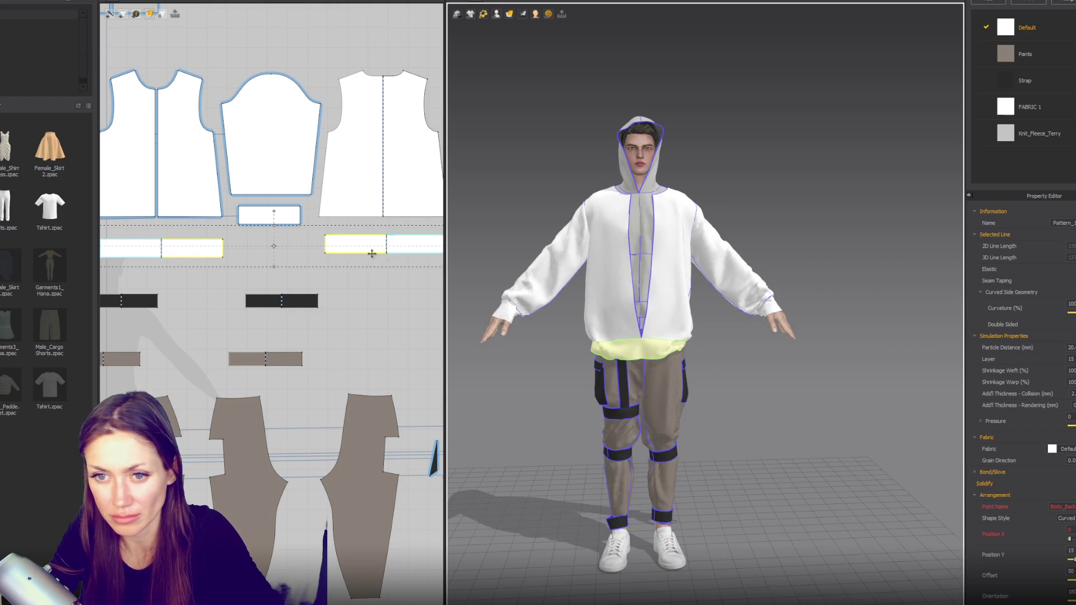
{"action": "left_click", "coordinate": [367, 279]}
{"action": "right_click", "coordinate": [163, 250]}
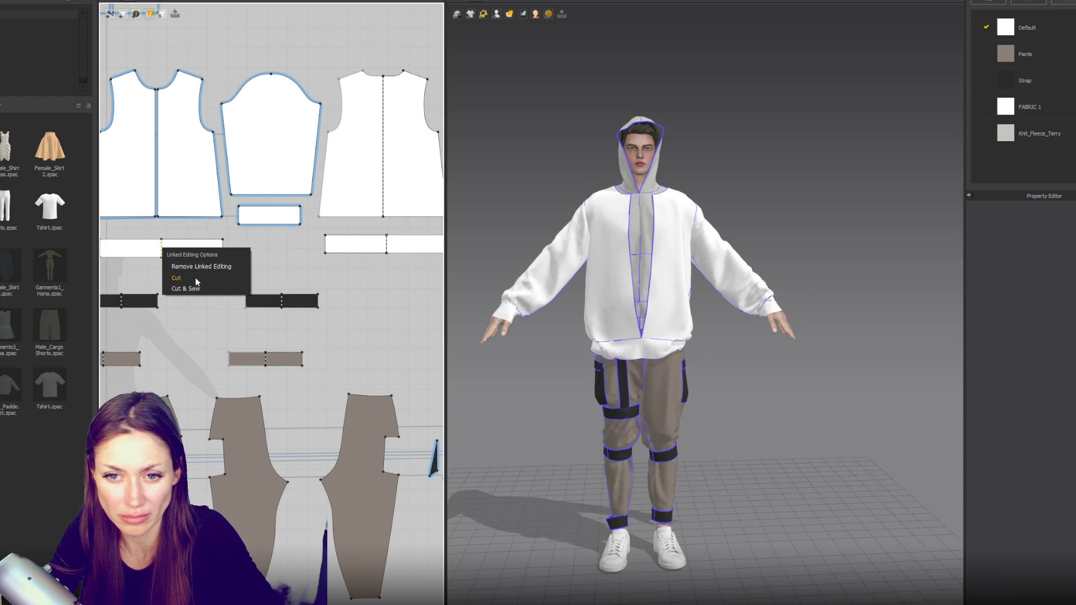
Step: Sew the front band pieces to the back band and scale the front bands narrower
{"action": "key", "text": "n"}
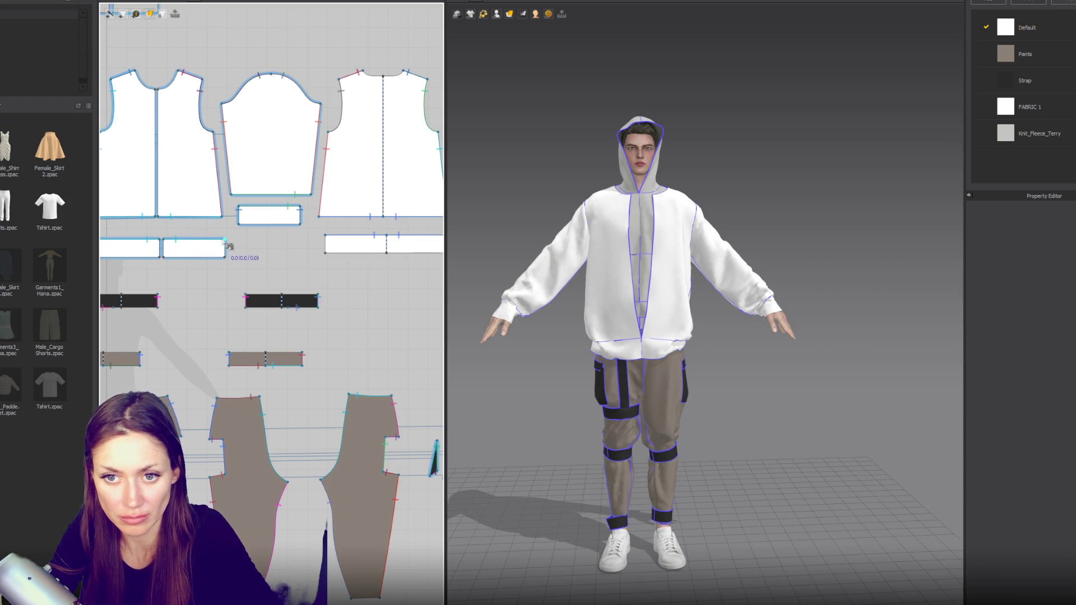
{"action": "left_click", "coordinate": [327, 254]}
{"action": "scroll", "coordinate": [336, 261], "scroll_direction": "down", "scroll_amount": 2}
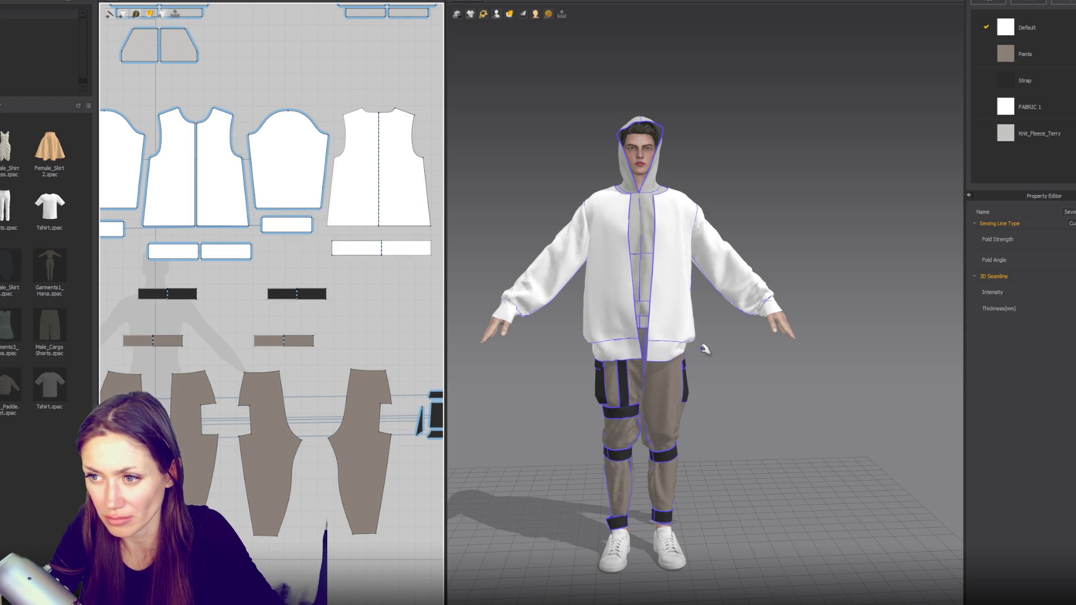
{"action": "left_click", "coordinate": [413, 248]}
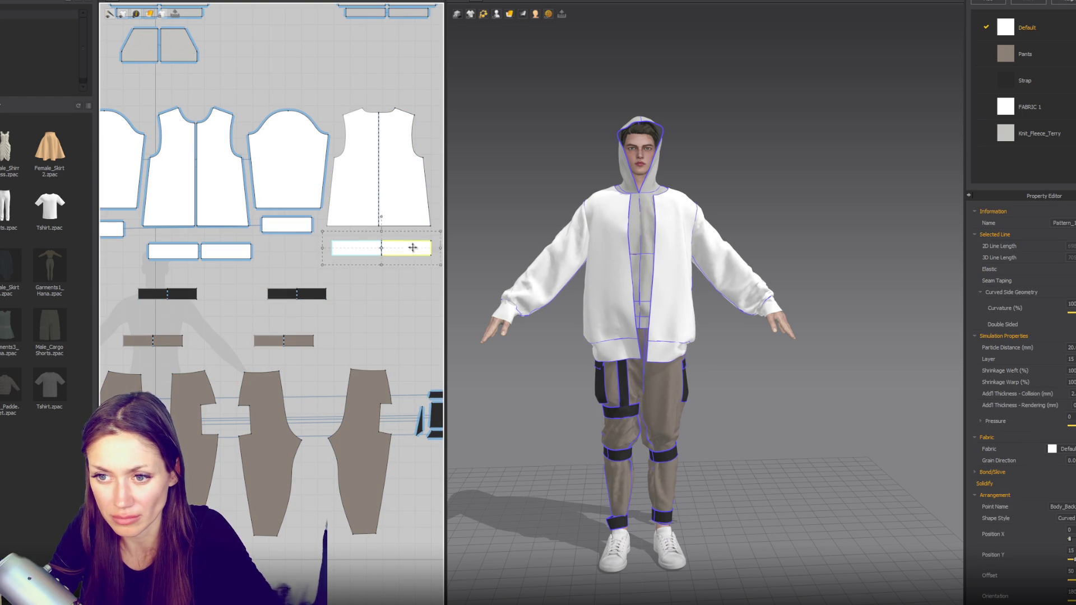
{"action": "left_click", "coordinate": [223, 257]}
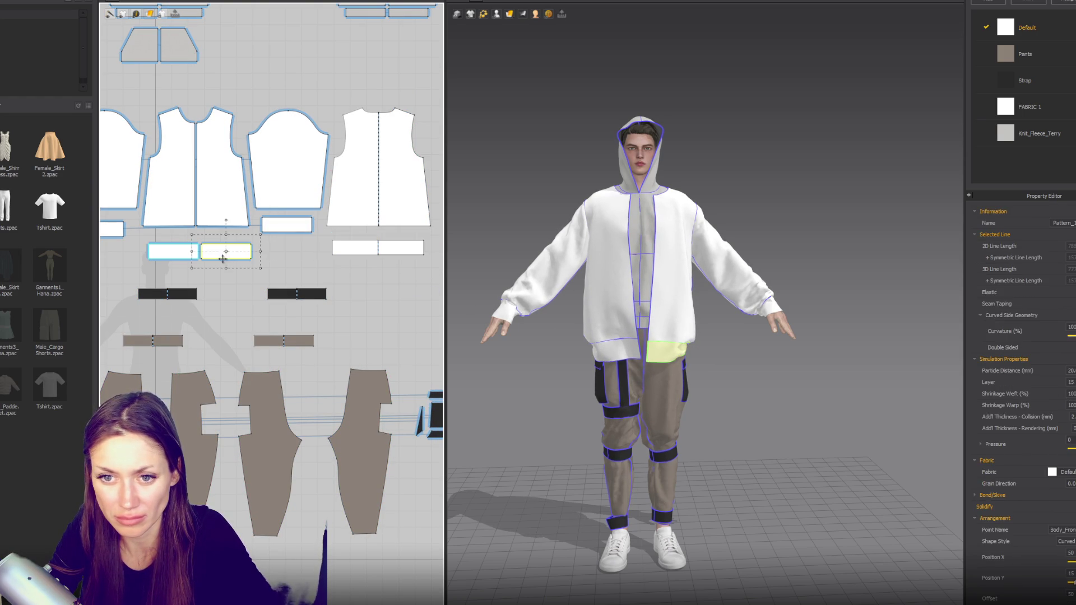
{"action": "left_click_drag", "start_coordinate": [260, 252], "coordinate": [257, 253]}
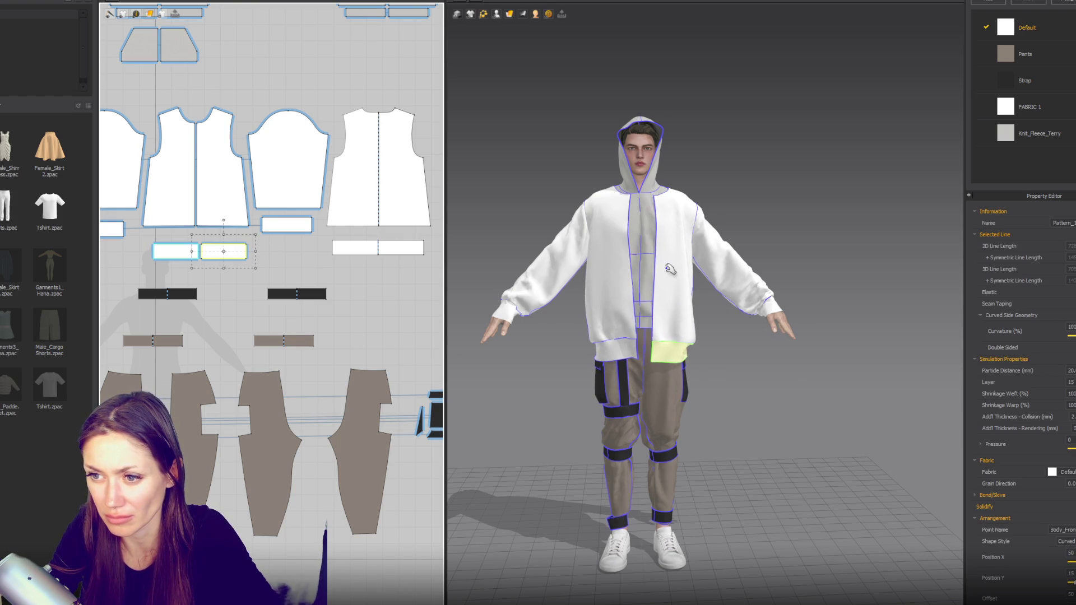
{"action": "left_click", "coordinate": [750, 216]}
{"action": "scroll", "coordinate": [757, 233], "scroll_direction": "down", "scroll_amount": 2}
Step: Orbit around the avatar to inspect the back panel and hem band fit, then return to the front view
{"action": "right_click_drag", "start_coordinate": [802, 251], "coordinate": [558, 236]}
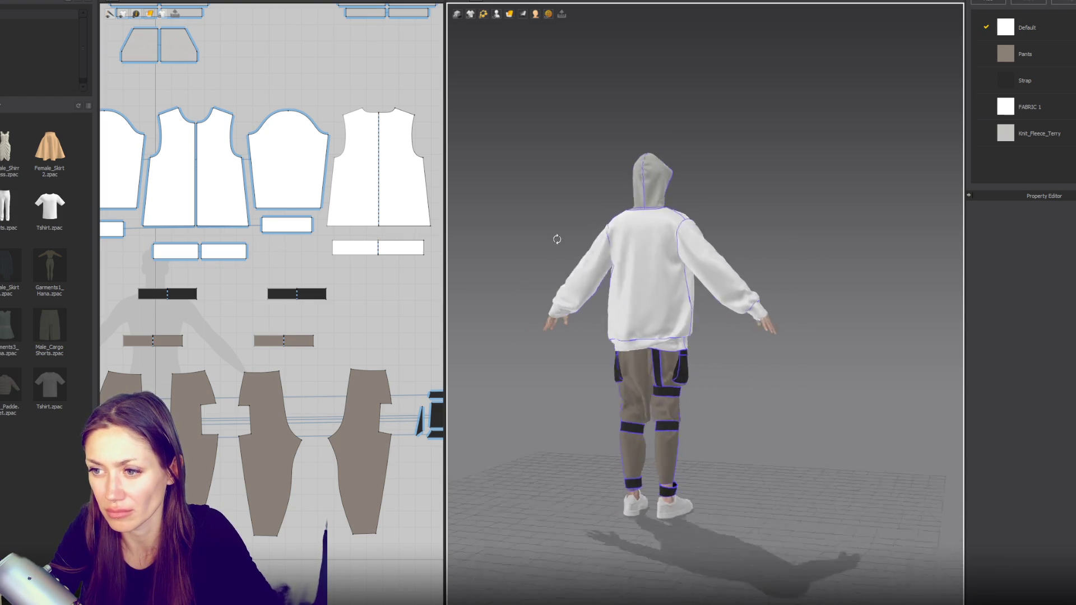
{"action": "left_click", "coordinate": [691, 323]}
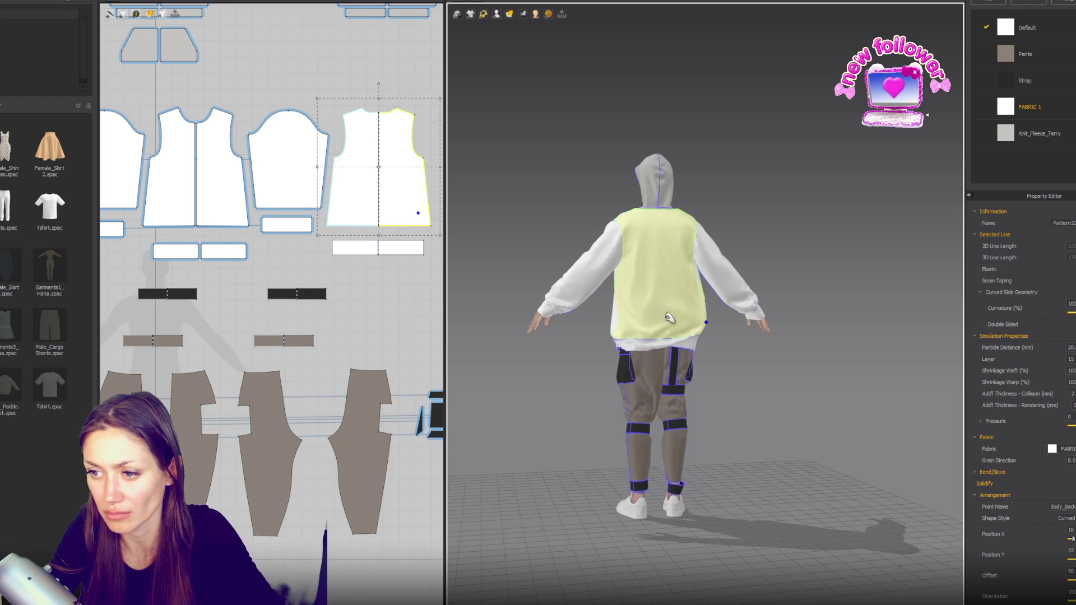
{"action": "left_click", "coordinate": [679, 309]}
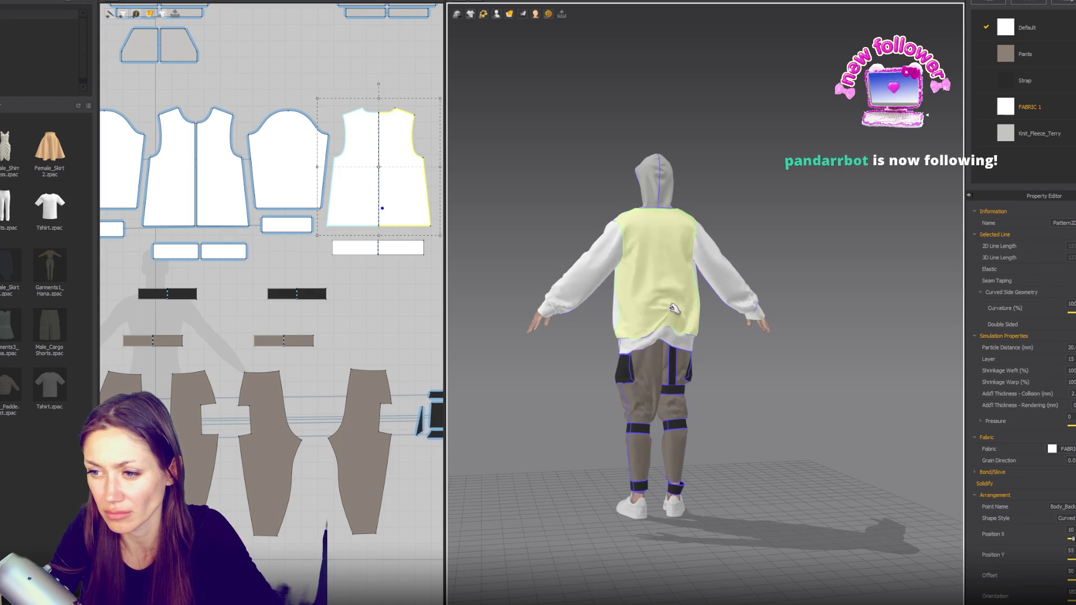
{"action": "left_click", "coordinate": [682, 345]}
{"action": "left_click", "coordinate": [669, 354]}
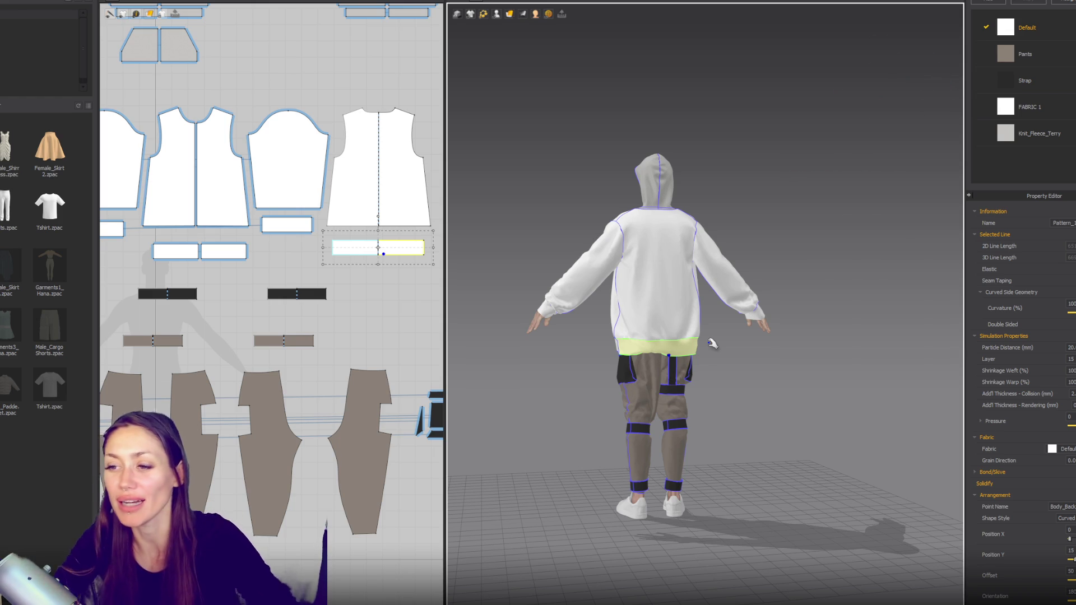
{"action": "left_click", "coordinate": [805, 240]}
{"action": "right_click_drag", "start_coordinate": [805, 241], "coordinate": [845, 310]}
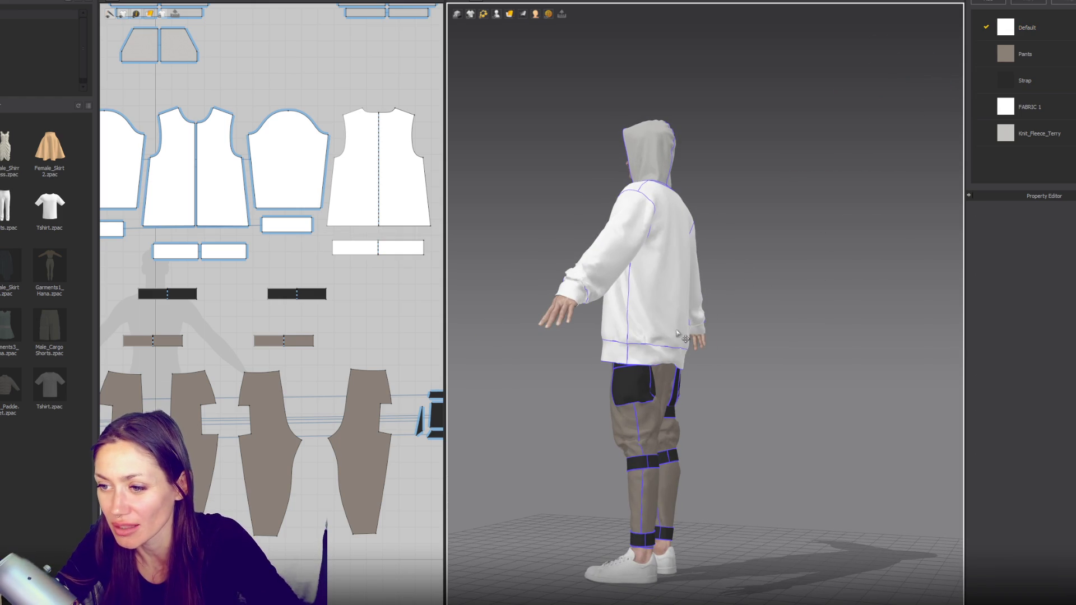
{"action": "left_click", "coordinate": [688, 319]}
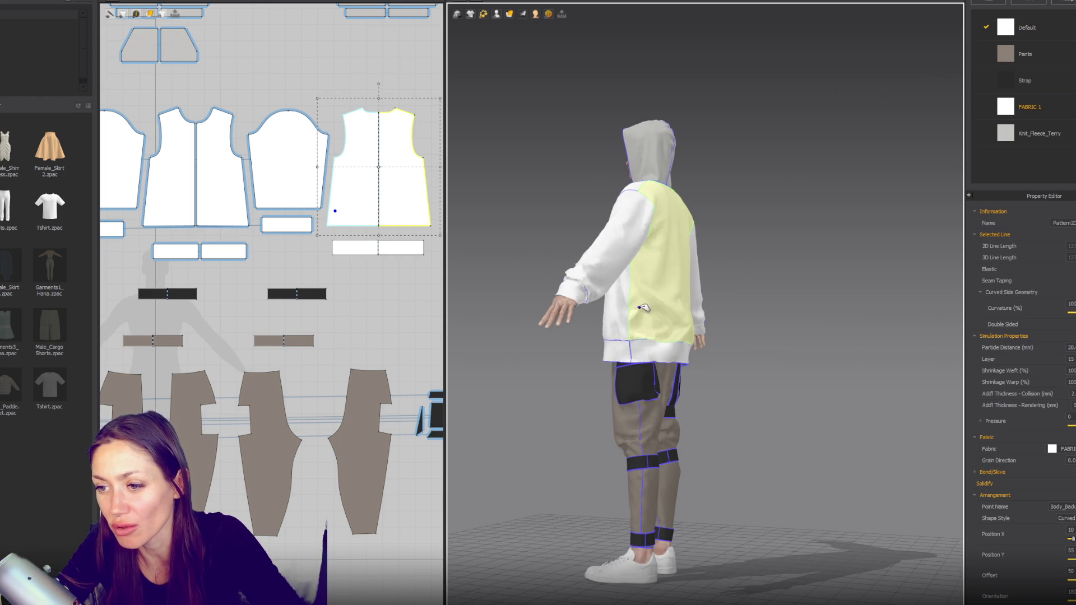
{"action": "right_click_drag", "start_coordinate": [810, 338], "coordinate": [698, 327]}
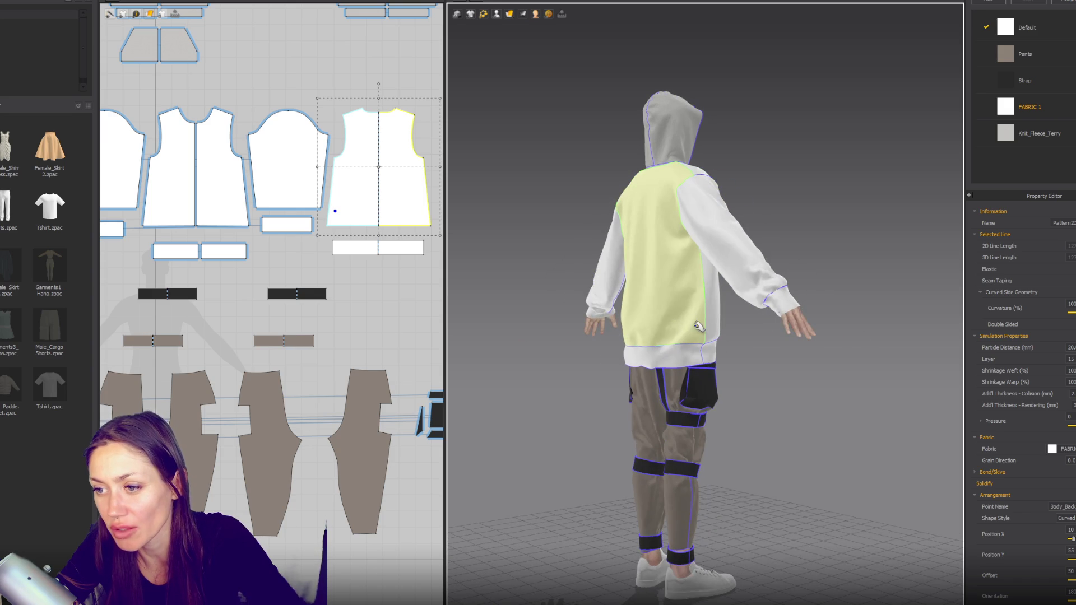
{"action": "left_click", "coordinate": [718, 323]}
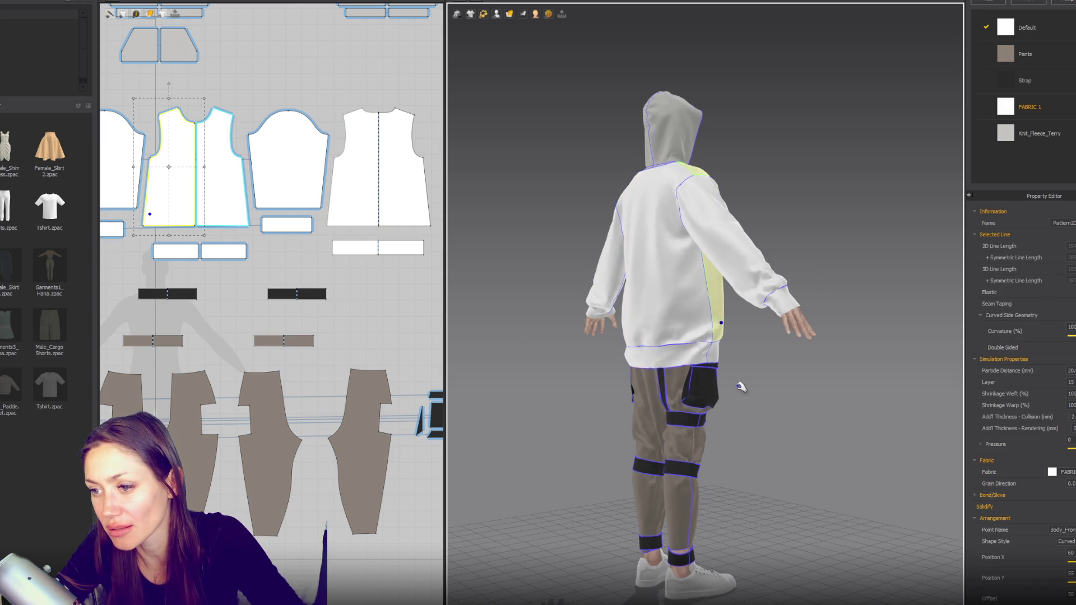
{"action": "key", "text": "2"}
{"action": "scroll", "coordinate": [690, 309], "scroll_direction": "up", "scroll_amount": 1}
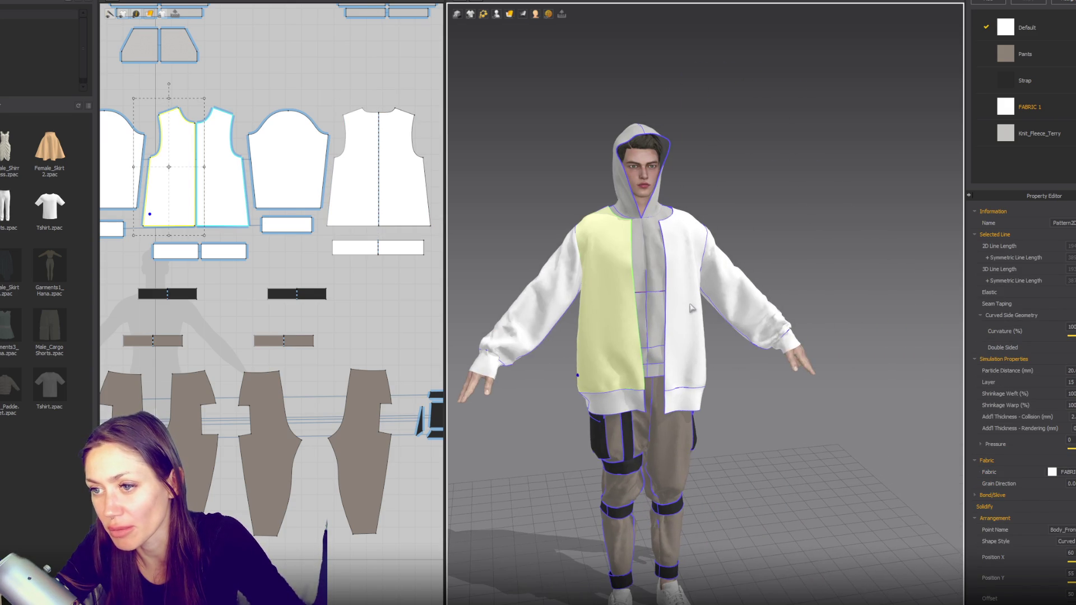
{"action": "scroll", "coordinate": [691, 308], "scroll_direction": "down", "scroll_amount": 2}
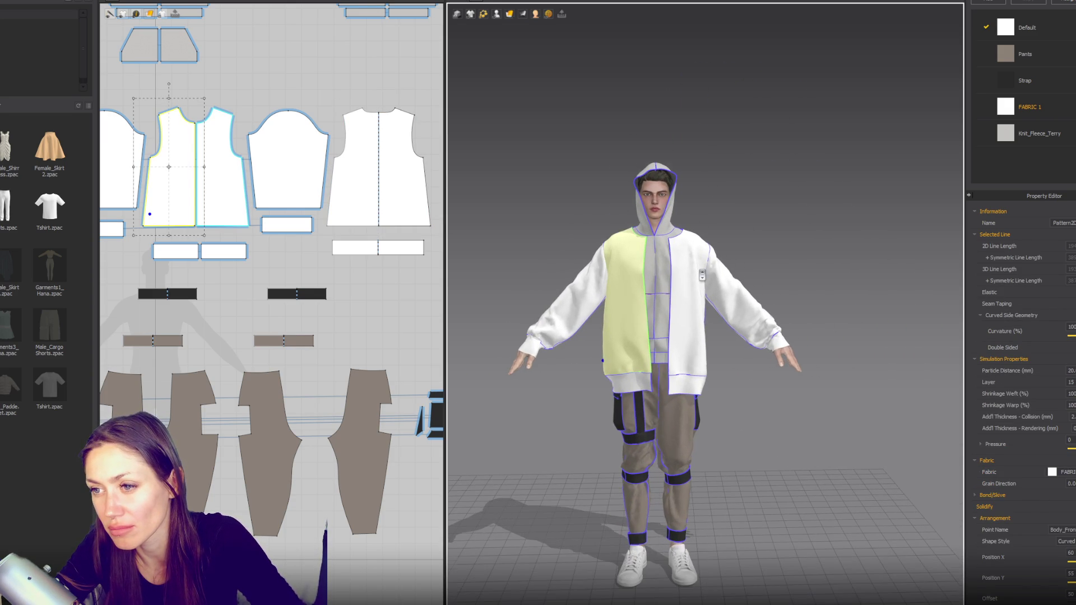
{"action": "scroll", "coordinate": [691, 309], "scroll_direction": "up", "scroll_amount": 1}
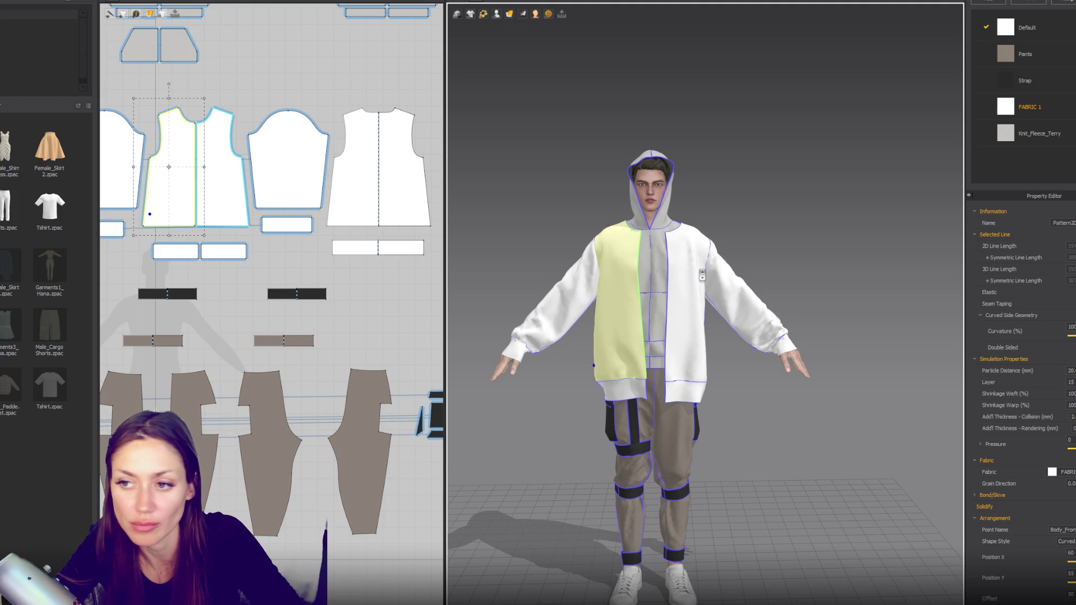
{"action": "scroll", "coordinate": [701, 275], "scroll_direction": "up", "scroll_amount": 3}
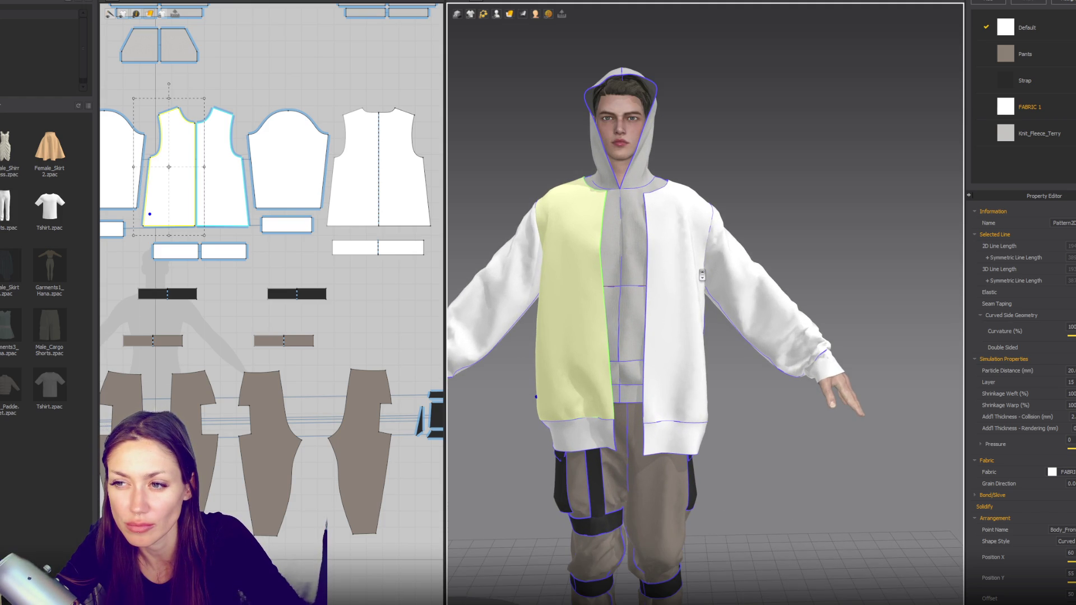
{"action": "middle_click_drag", "start_coordinate": [264, 115], "coordinate": [307, 260]}
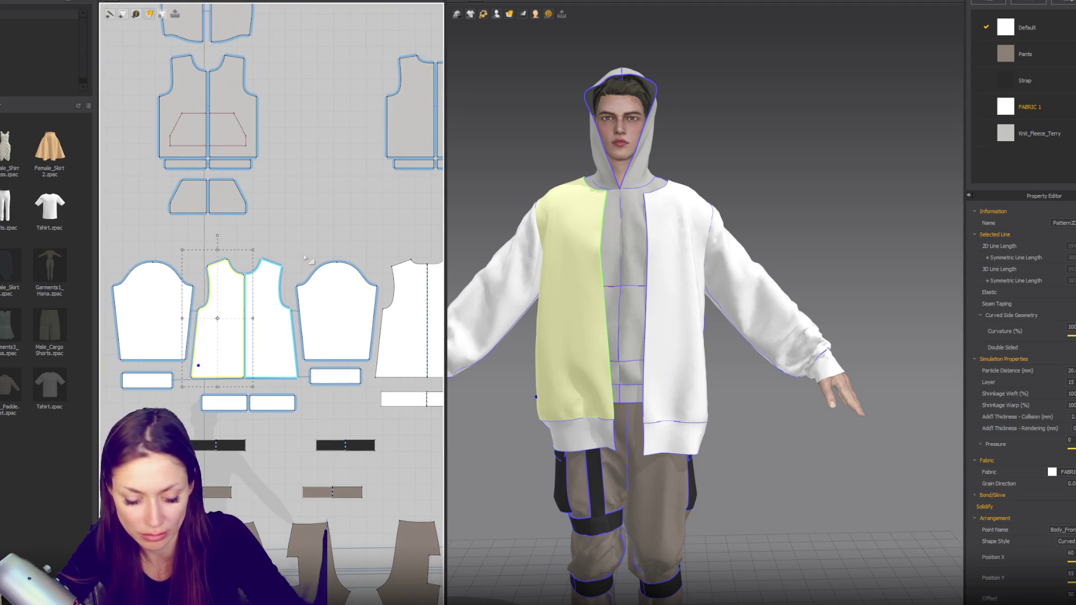
Step: Sew the small rectangle's bottom edge to the neckline and make the piece narrower
{"action": "key", "text": "z"}
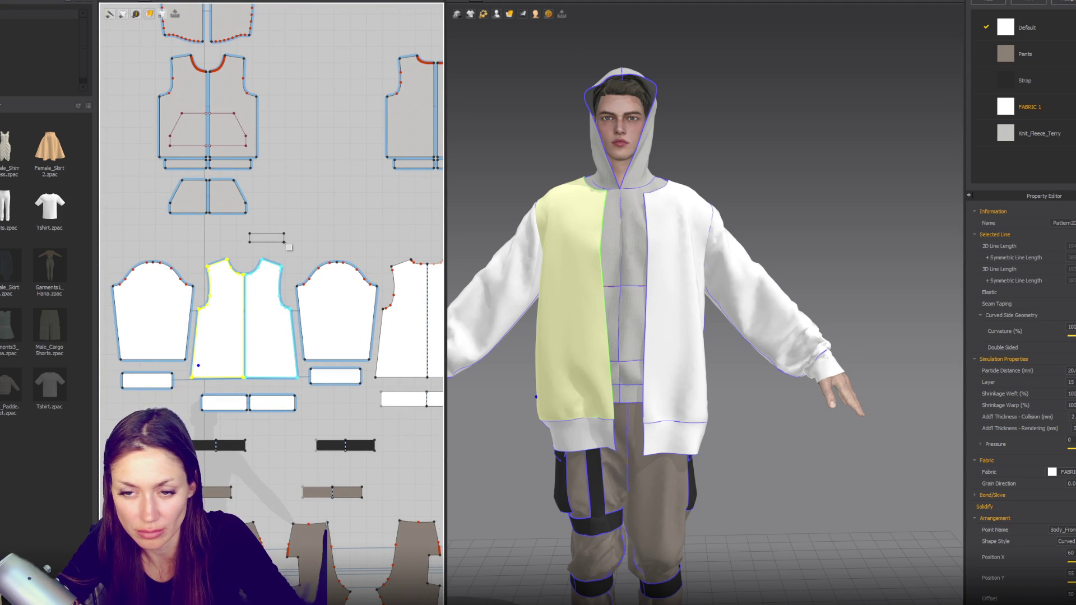
{"action": "left_click", "coordinate": [284, 242]}
{"action": "scroll", "coordinate": [285, 243], "scroll_direction": "up", "scroll_amount": 3}
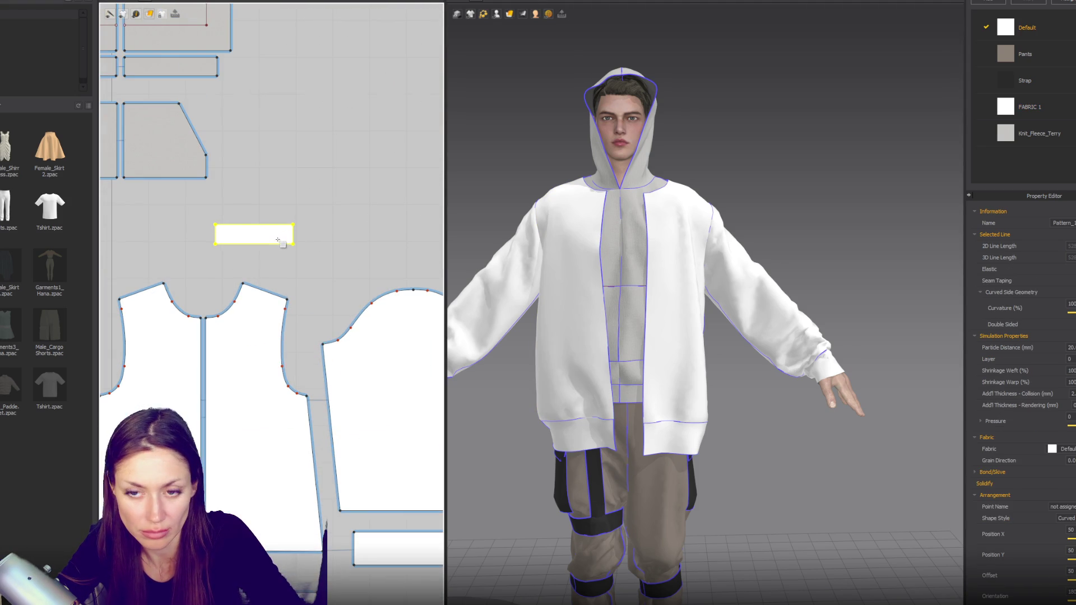
{"action": "key", "text": "m"}
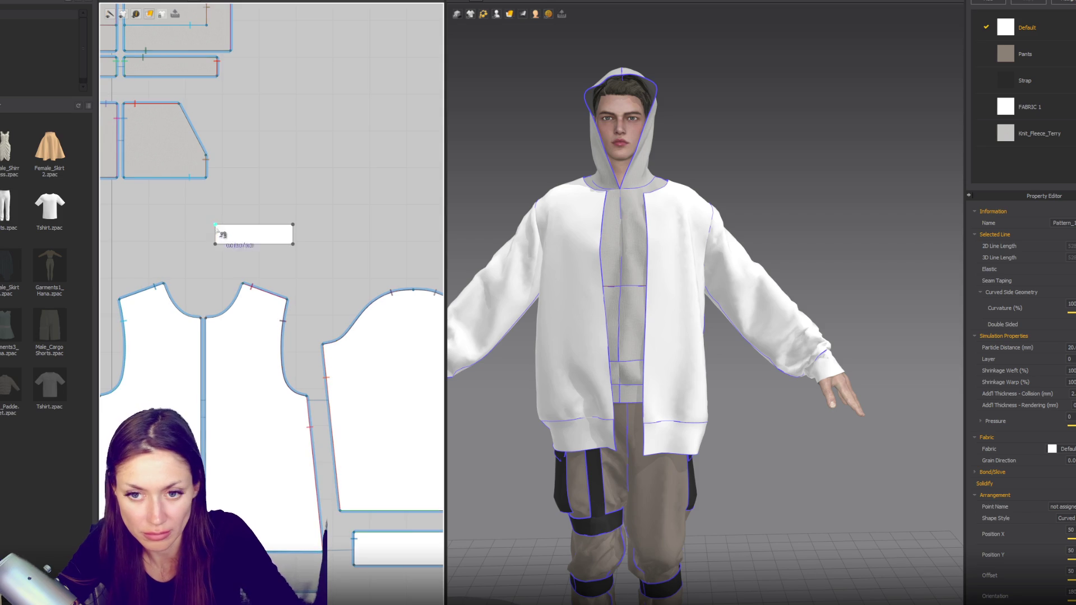
{"action": "left_click", "coordinate": [298, 249]}
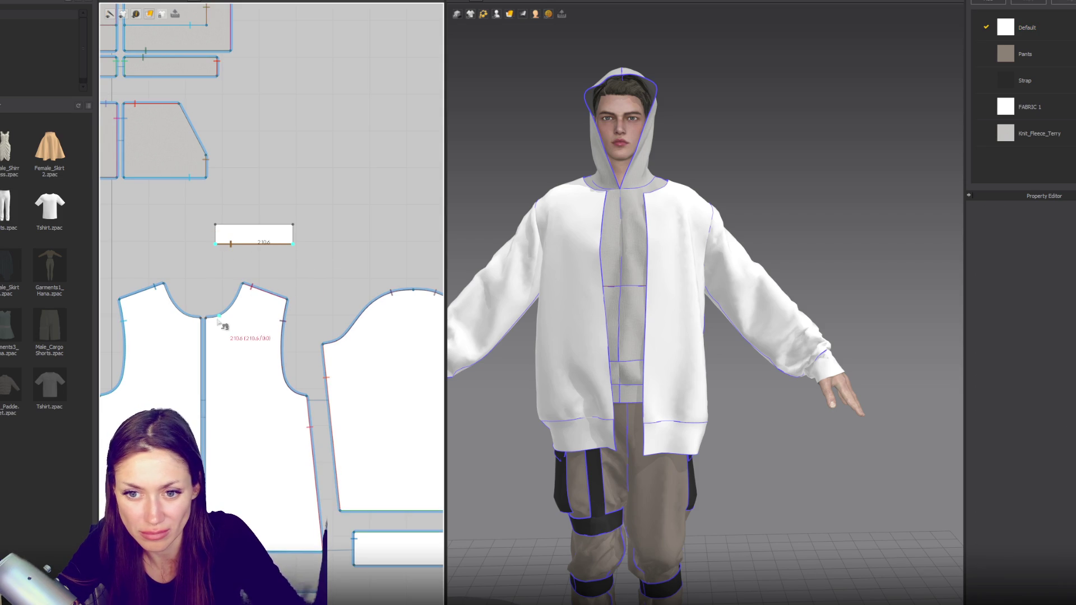
{"action": "left_click", "coordinate": [247, 290]}
{"action": "key", "text": "a"}
{"action": "left_click", "coordinate": [289, 233]}
{"action": "left_click_drag", "start_coordinate": [279, 236], "coordinate": [278, 236]}
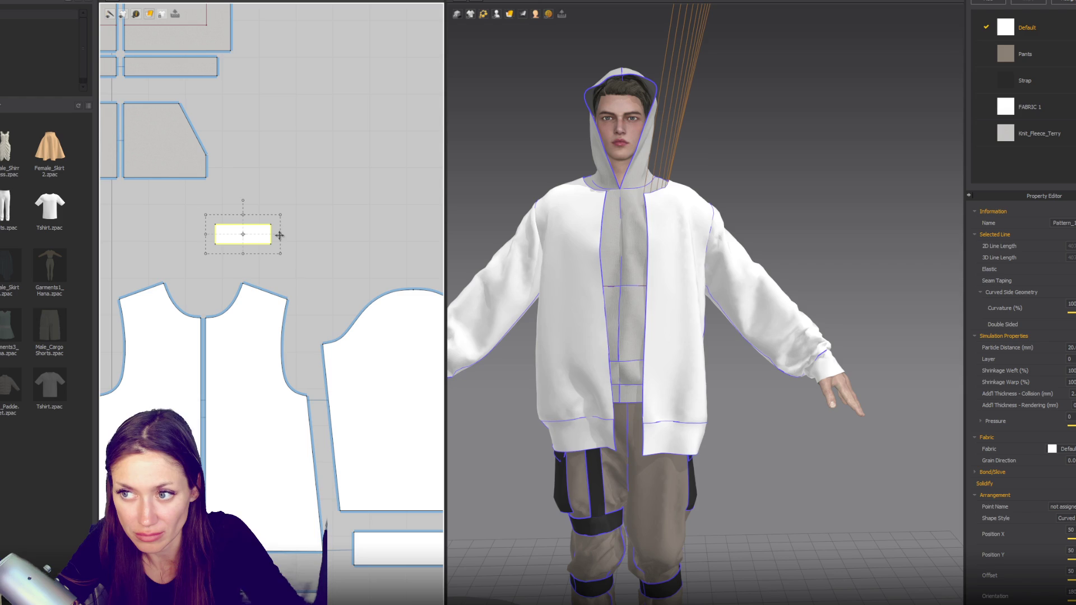
Step: Place the rectangle at the arrangement point beside the hood and simulate it onto the neck
{"action": "key", "text": "space"}
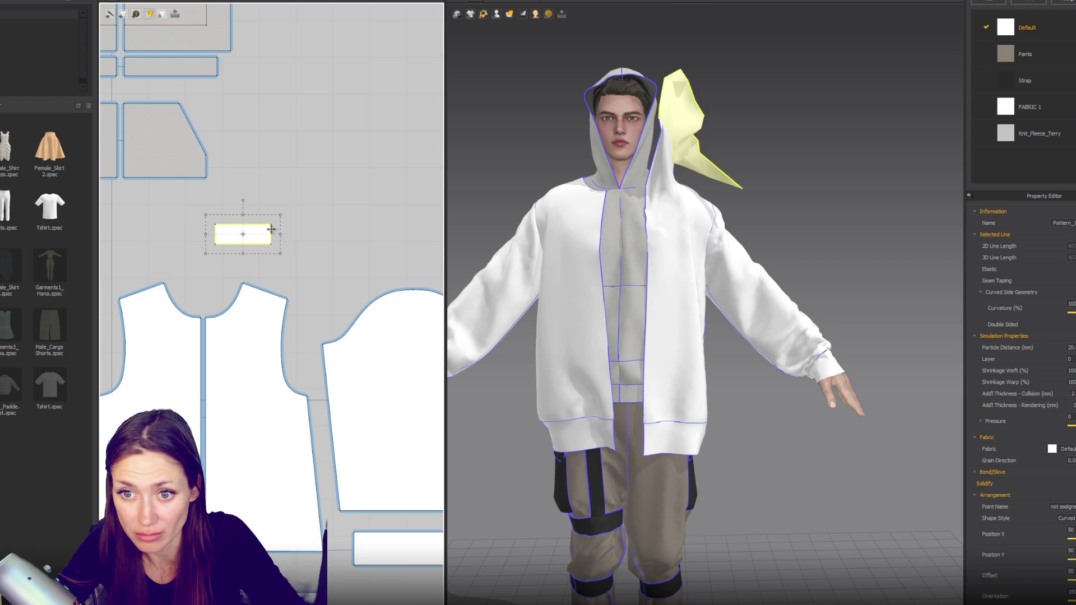
{"action": "left_click", "coordinate": [496, 14]}
{"action": "left_click", "coordinate": [536, 36]}
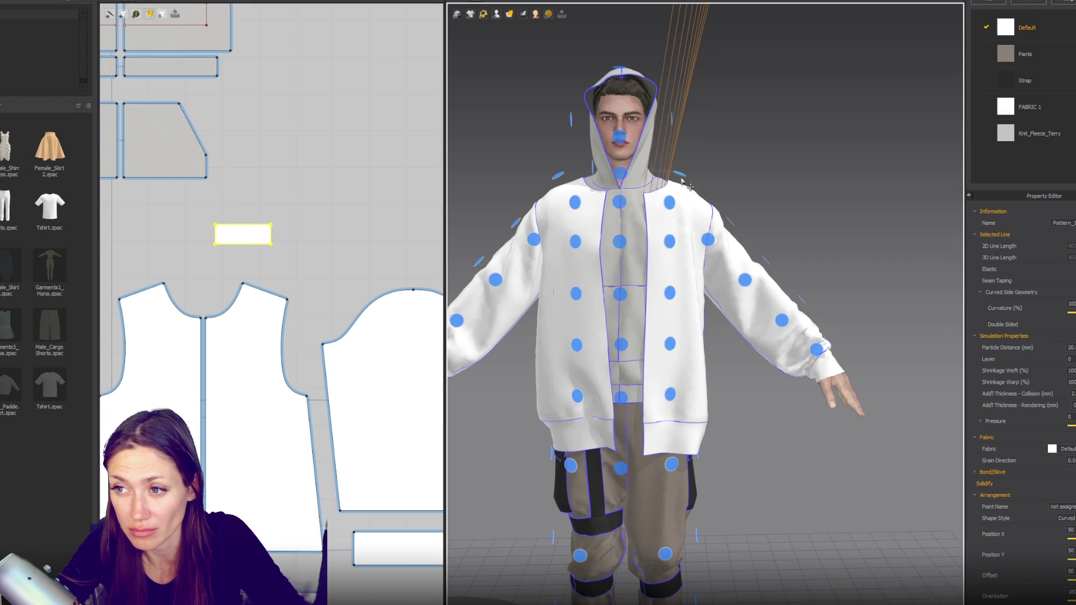
{"action": "right_click_drag", "start_coordinate": [740, 167], "coordinate": [632, 194]}
{"action": "left_click", "coordinate": [632, 194]}
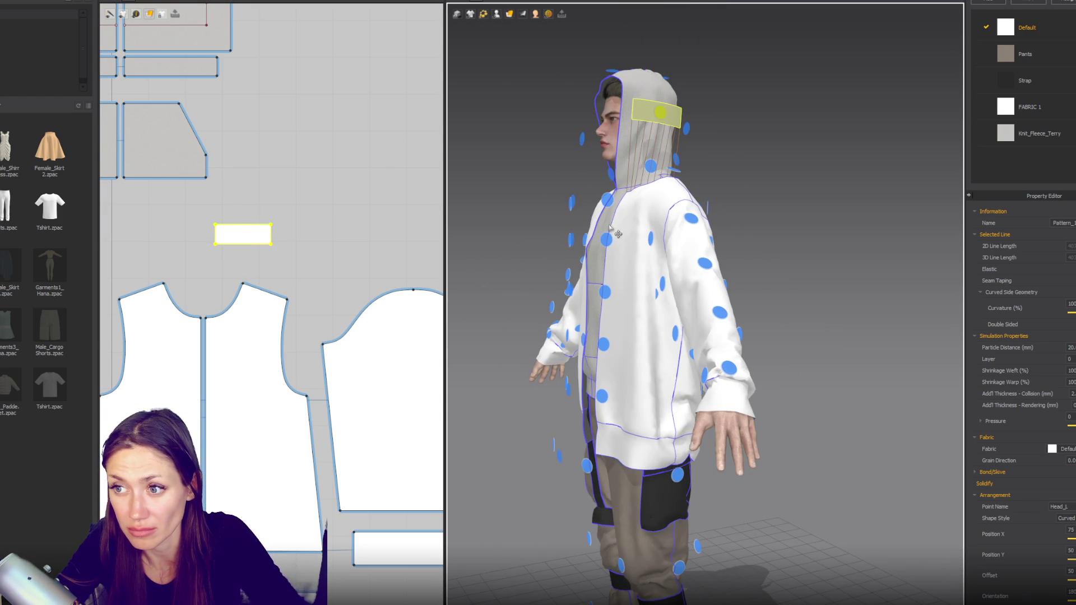
{"action": "key", "text": "space"}
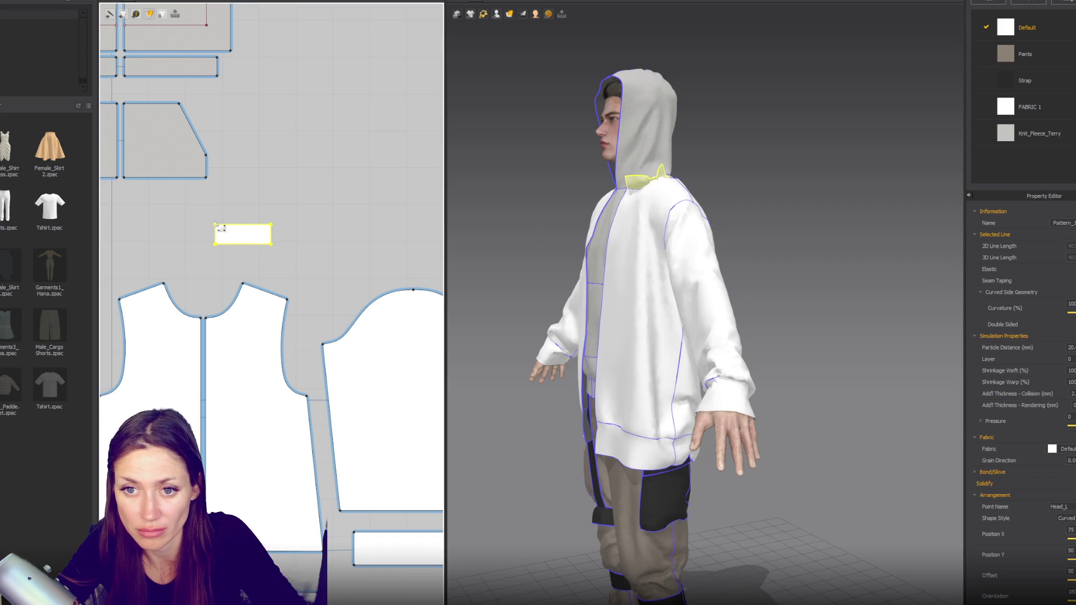
Step: Adjust the small piece's top-left corner into a tab shape and check it from a front three-quarter view
{"action": "left_click", "coordinate": [221, 235]}
{"action": "left_click_drag", "start_coordinate": [239, 232], "coordinate": [238, 232]}
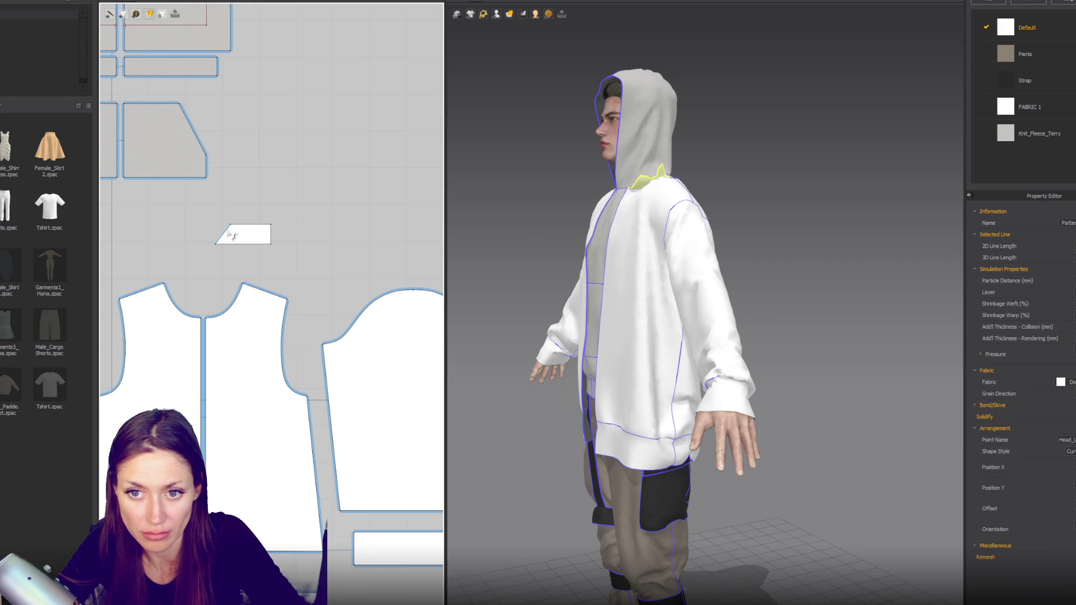
{"action": "left_click", "coordinate": [226, 236]}
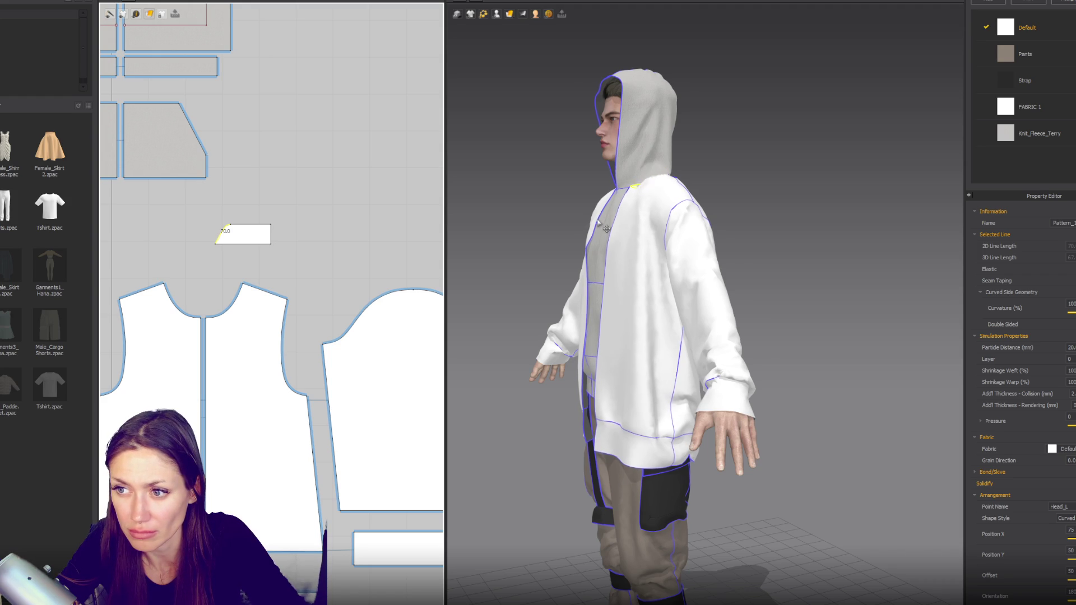
{"action": "left_click", "coordinate": [251, 236]}
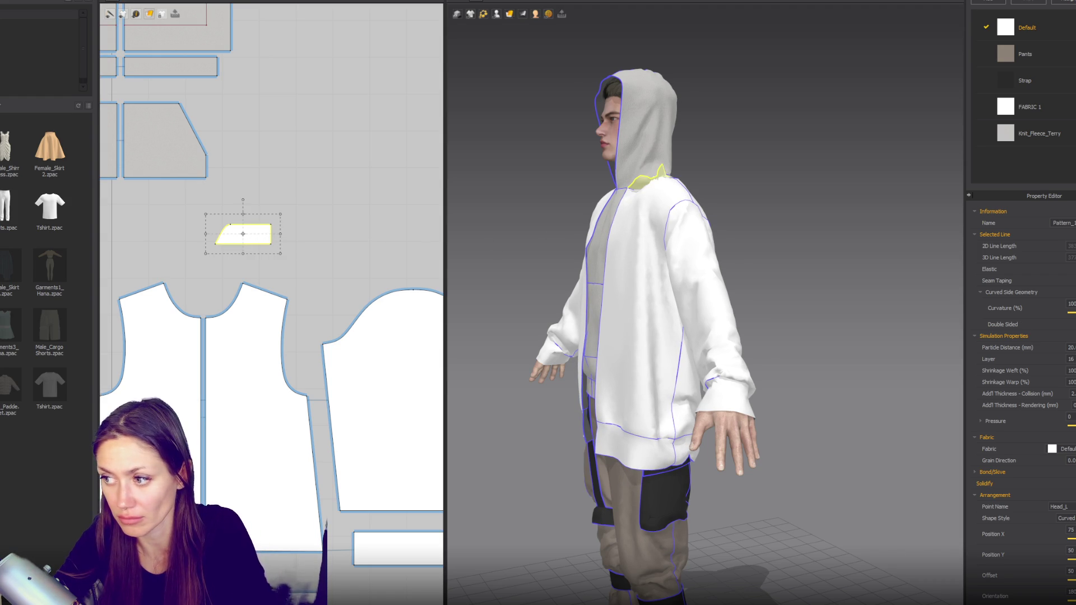
{"action": "mouse_move", "coordinate": [589, 286]}
{"action": "right_mouse_down"}
{"action": "mouse_move", "coordinate": [726, 286]}
{"action": "mouse_move", "coordinate": [736, 250]}
{"action": "mouse_move", "coordinate": [709, 257]}
{"action": "right_mouse_up"}
{"action": "scroll", "coordinate": [726, 286], "scroll_direction": "up", "scroll_amount": 3}
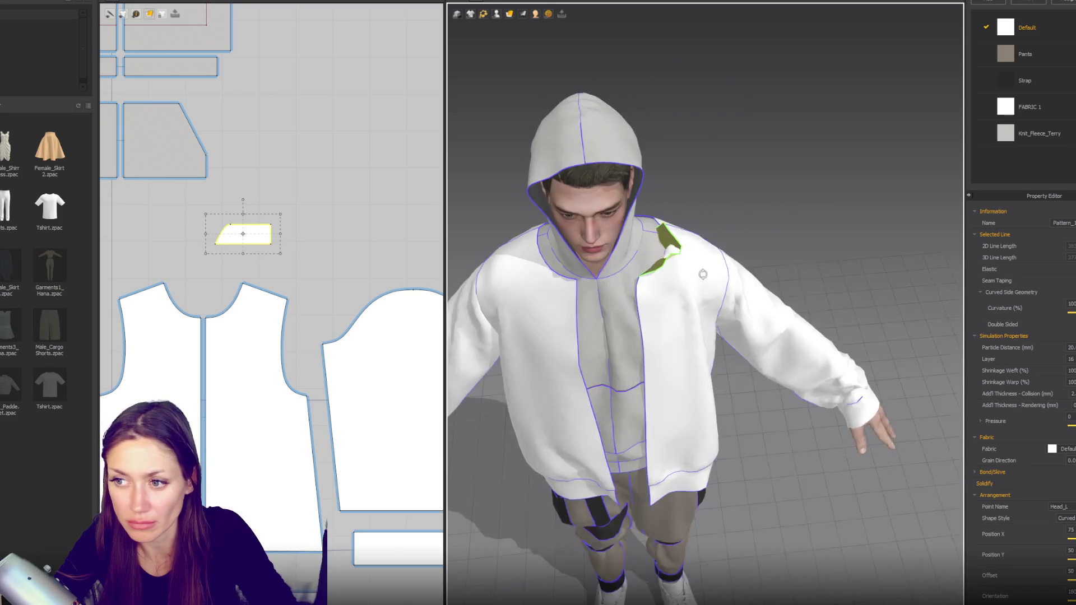
Step: Mirror-paste the collar piece, sew it to the shoulder and simulate the pair onto the jacket
{"action": "left_click", "coordinate": [244, 242]}
{"action": "key", "text": "ctrl+c"}
{"action": "key", "text": "ctrl+r"}
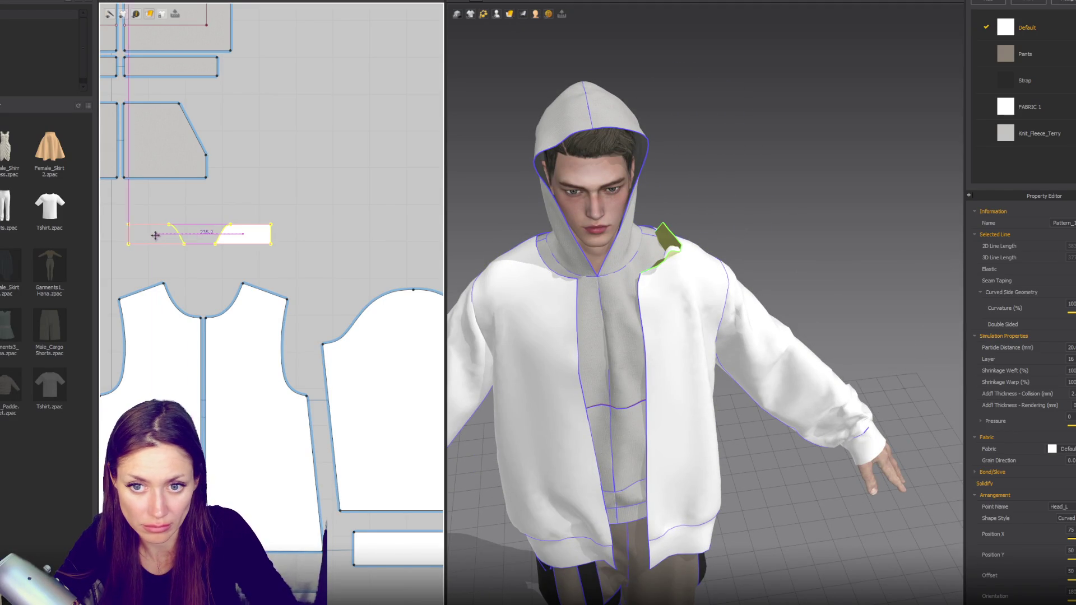
{"action": "left_click", "coordinate": [173, 261]}
{"action": "key", "text": "n"}
{"action": "left_click", "coordinate": [157, 289]}
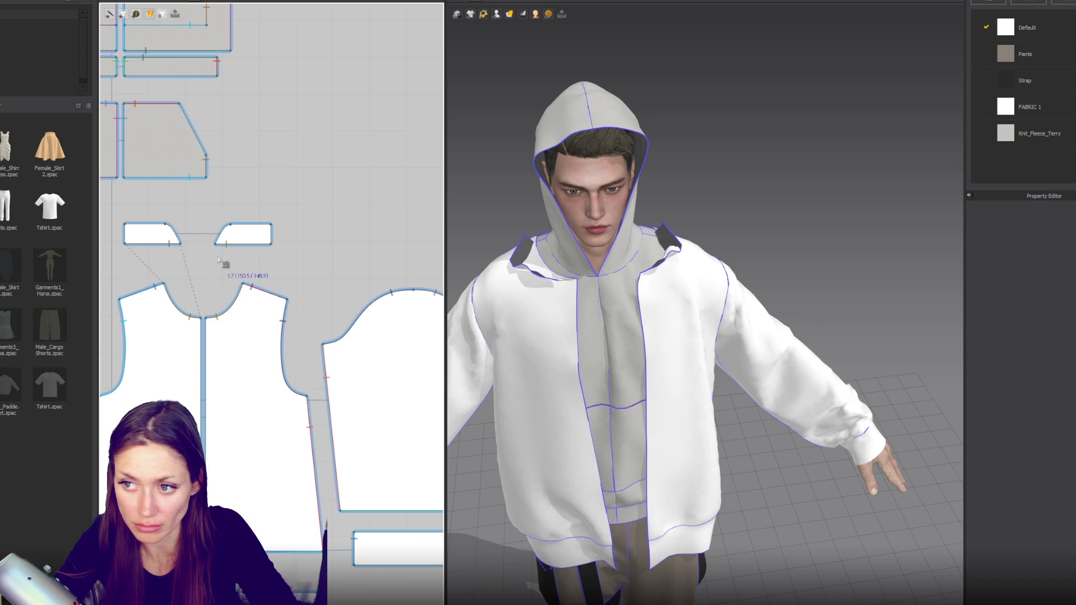
{"action": "key", "text": "space"}
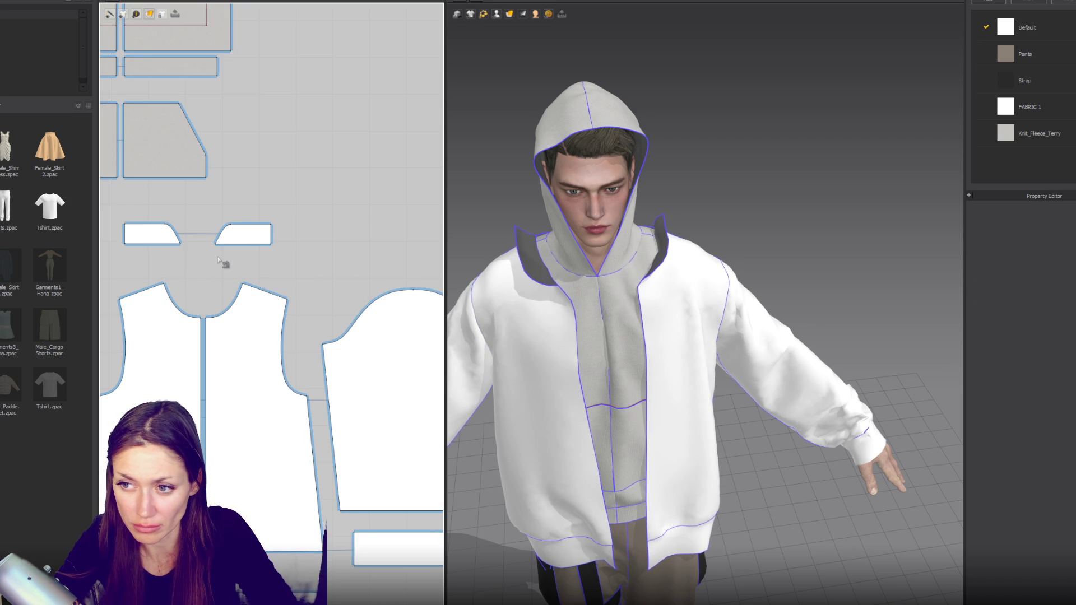
{"action": "right_click_drag", "start_coordinate": [698, 313], "coordinate": [840, 276]}
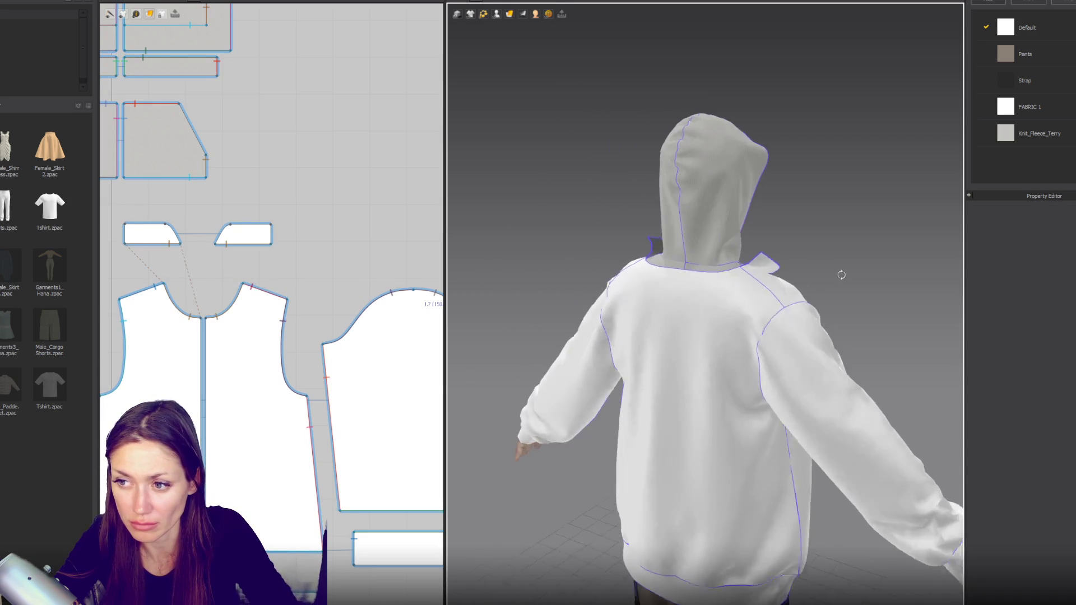
Step: Move one collar piece above the back bodice pattern and select it for copying
{"action": "left_click", "coordinate": [253, 234]}
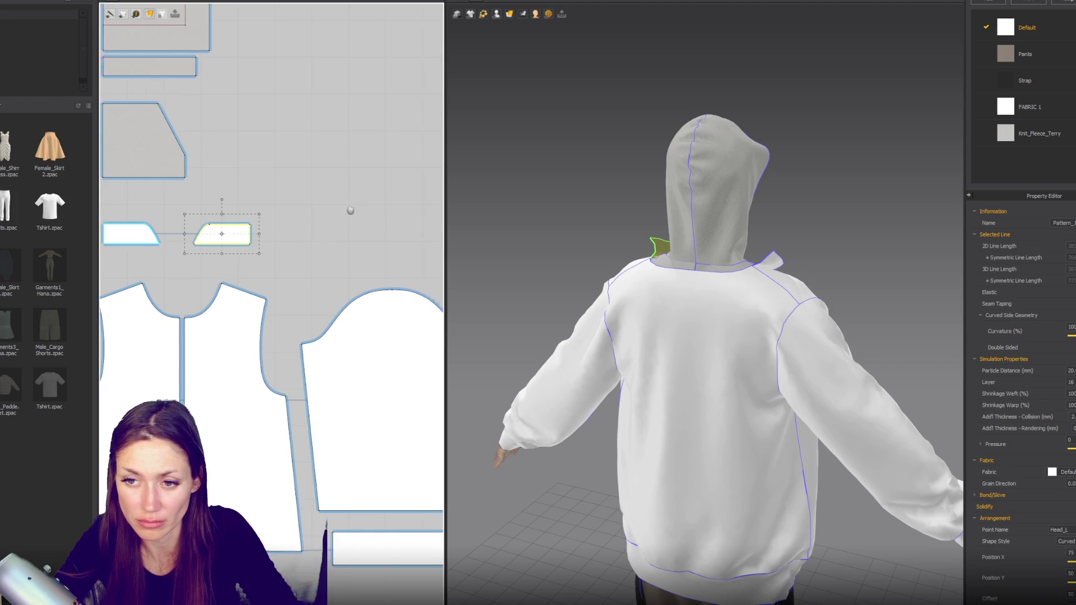
{"action": "right_click_drag", "start_coordinate": [348, 209], "coordinate": [133, 203]}
{"action": "left_click_drag", "start_coordinate": [368, 243], "coordinate": [345, 247]}
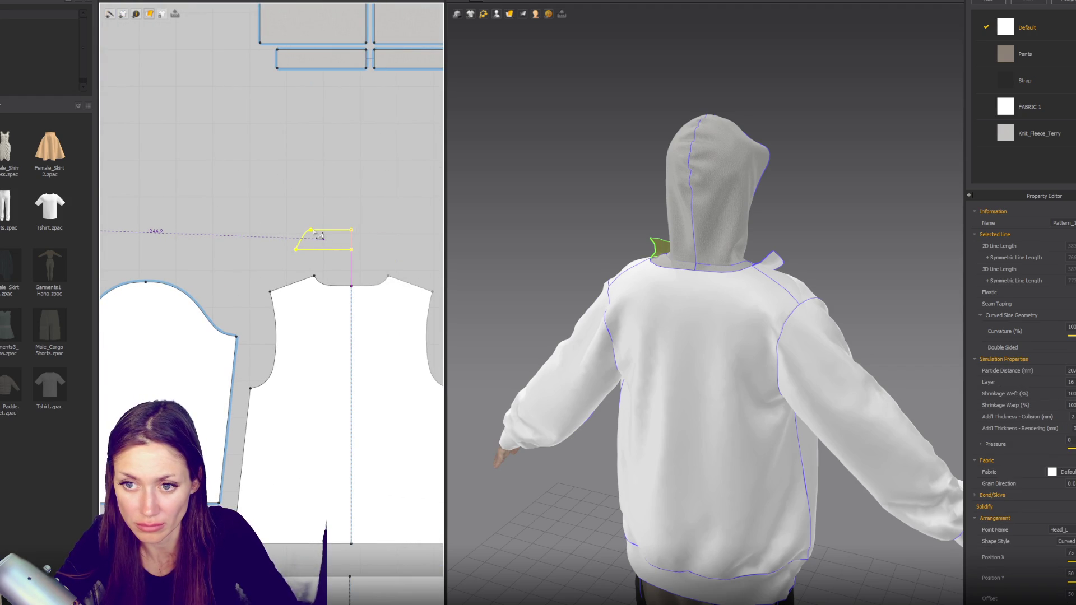
{"action": "key", "text": "Escape"}
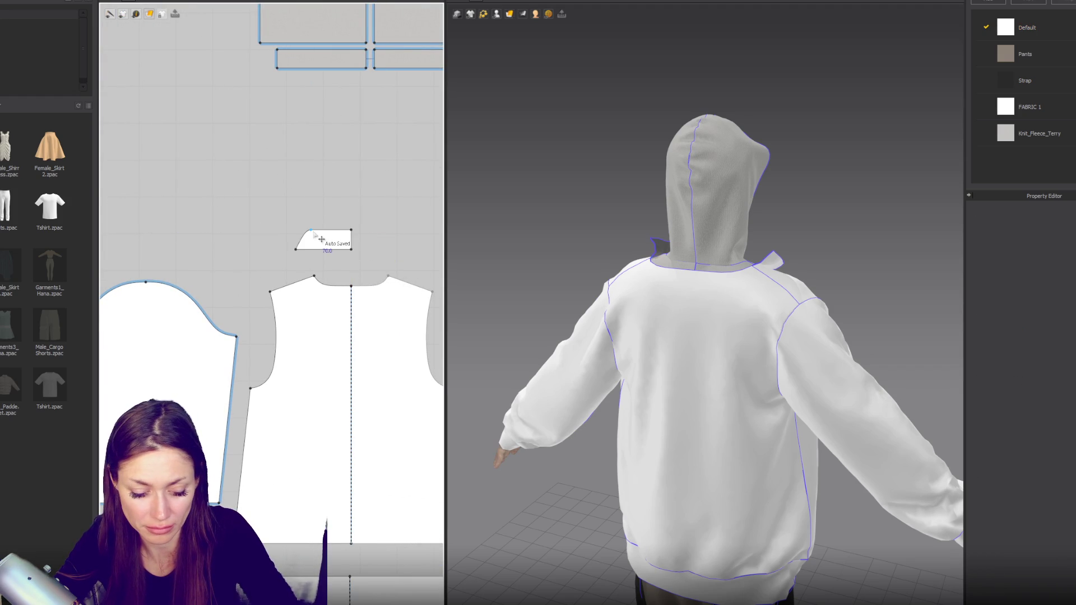
{"action": "left_click", "coordinate": [341, 244]}
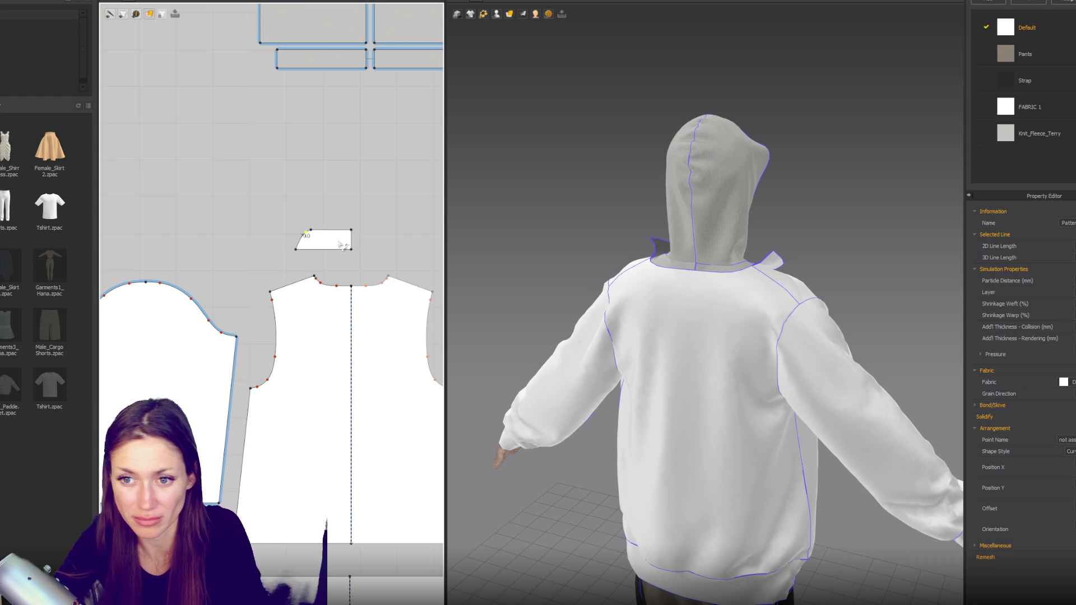
{"action": "left_click", "coordinate": [338, 243]}
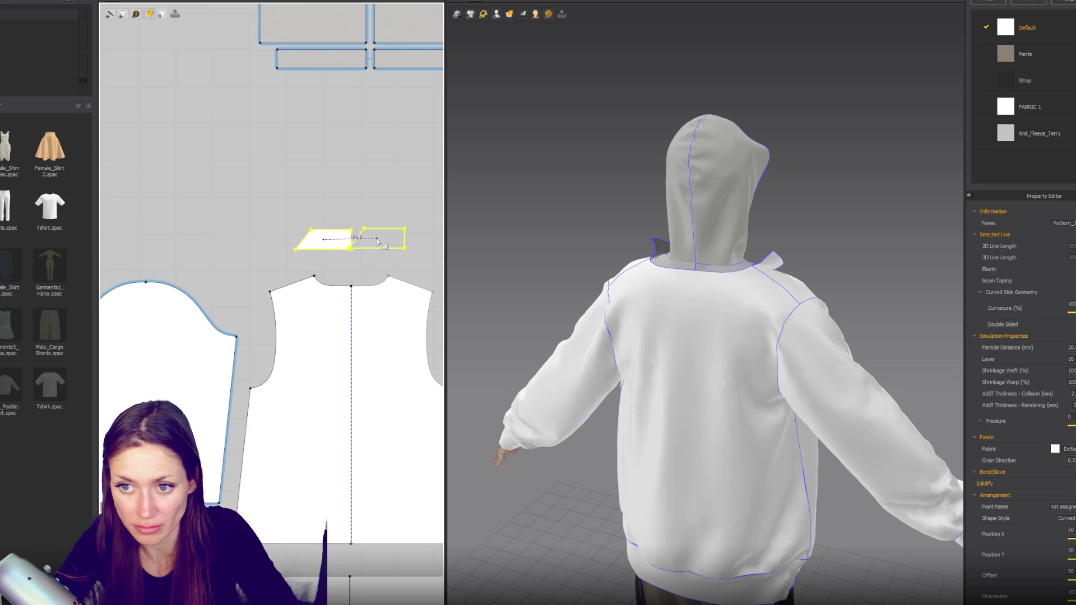
Step: Mirror-paste the collar piece and unfold the two halves into one piece
{"action": "key", "text": "ctrl+c"}
{"action": "key", "text": "ctrl+r"}
{"action": "left_click", "coordinate": [373, 239]}
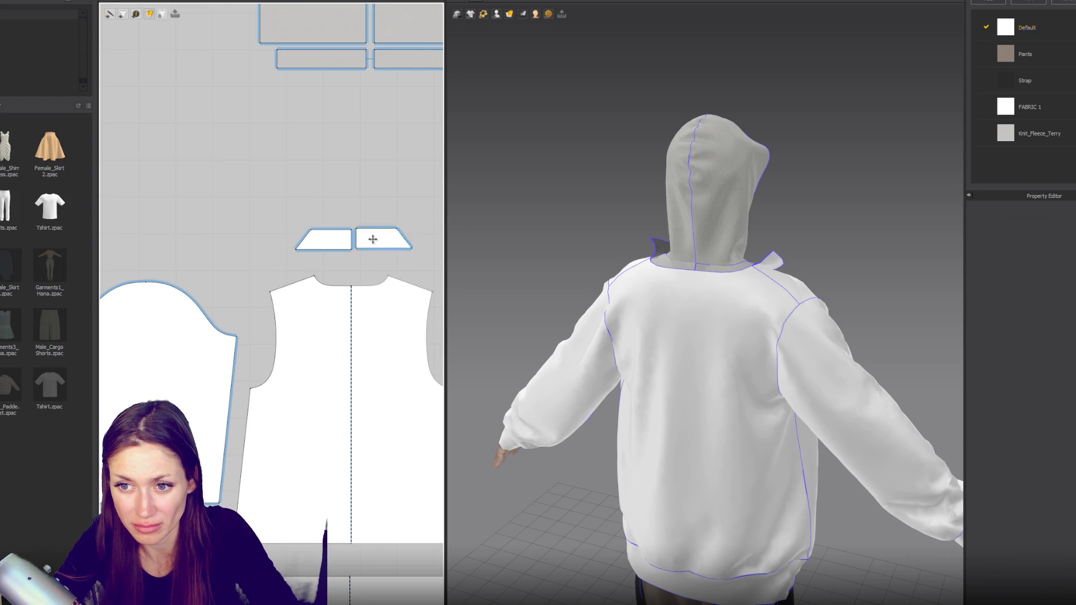
{"action": "left_click", "coordinate": [362, 245]}
{"action": "right_click", "coordinate": [354, 238]}
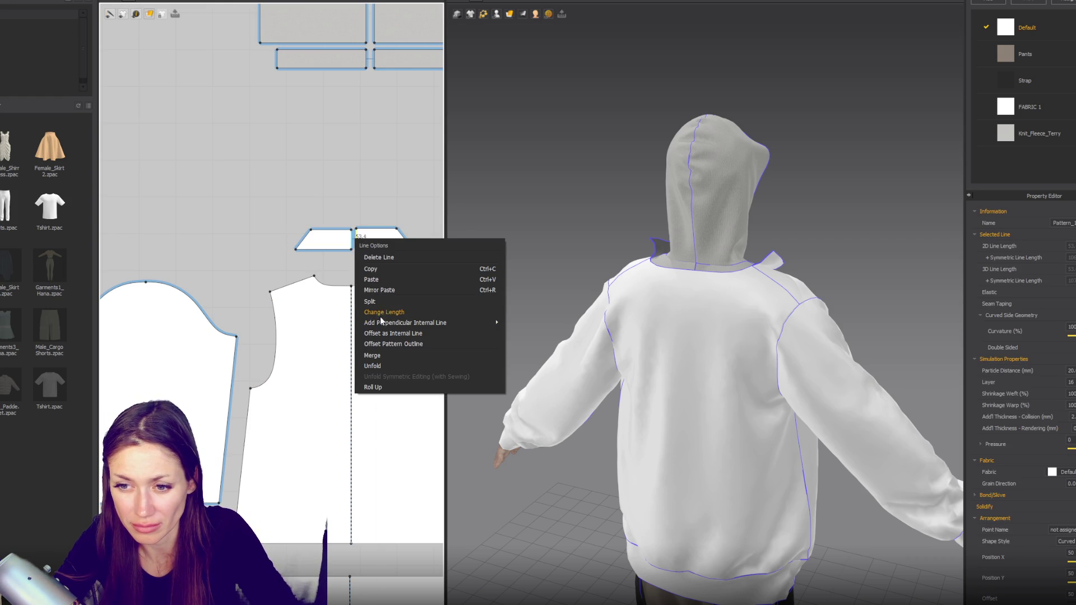
{"action": "left_click", "coordinate": [380, 362]}
Step: Sew the collar's bottom edge to the back neckline
{"action": "key", "text": "n"}
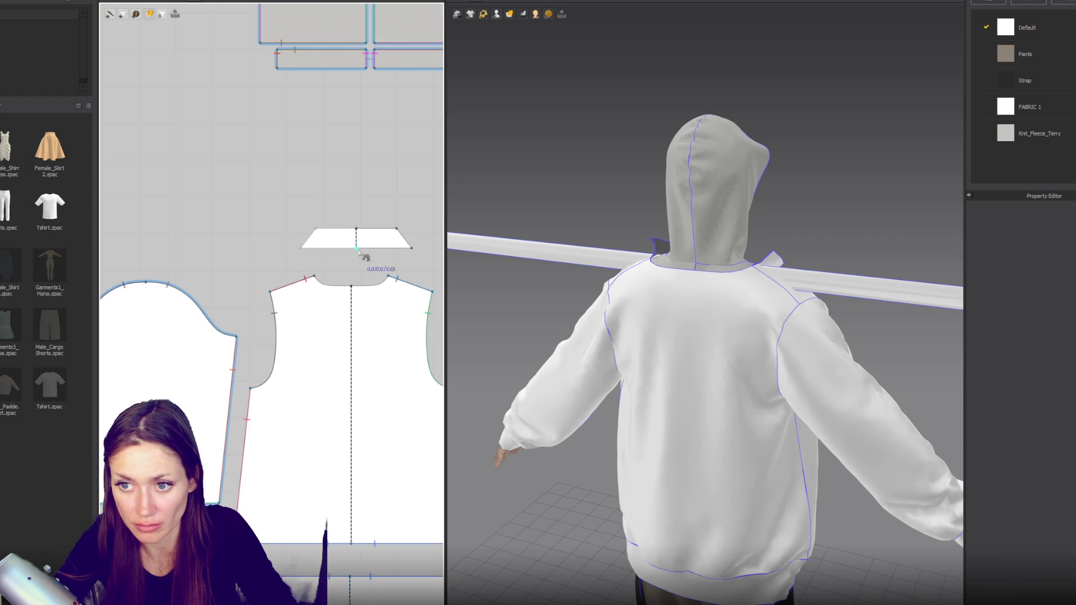
{"action": "left_click", "coordinate": [412, 250]}
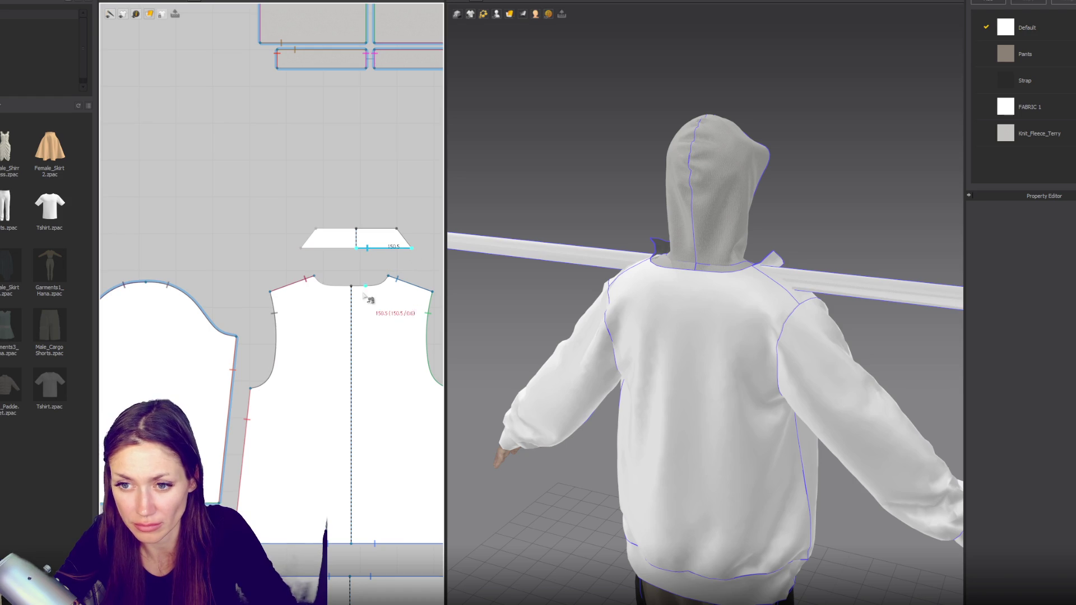
{"action": "left_click", "coordinate": [391, 280]}
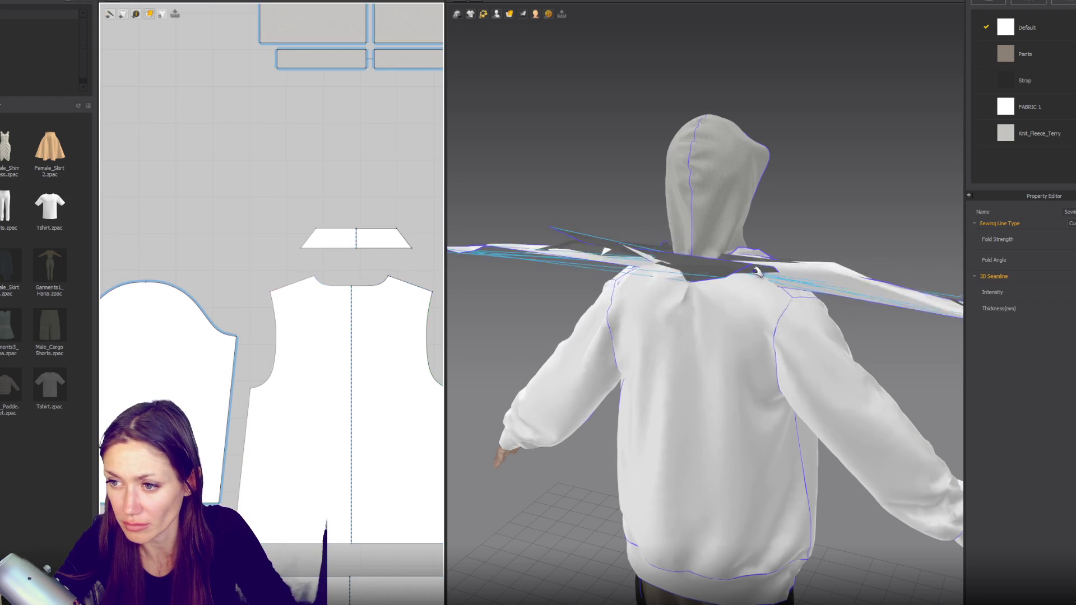
{"action": "key", "text": "a"}
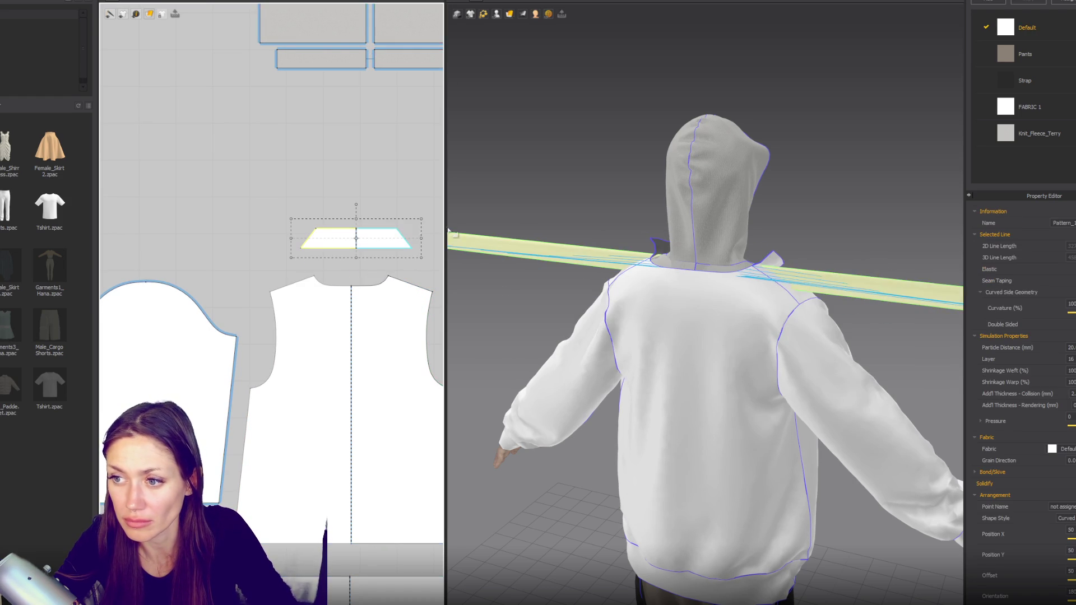
Step: Wrap the collar around the back-of-neck arrangement point
{"action": "left_click", "coordinate": [496, 14]}
{"action": "left_click", "coordinate": [505, 35]}
{"action": "left_click", "coordinate": [686, 168]}
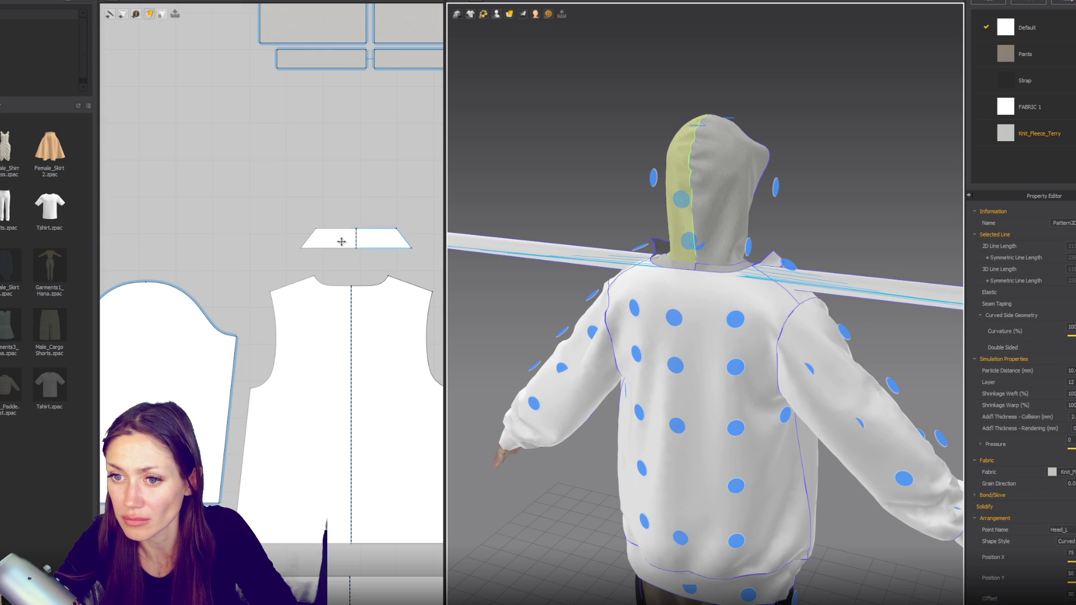
{"action": "left_click", "coordinate": [356, 239]}
{"action": "left_click", "coordinate": [688, 243]}
{"action": "mouse_move", "coordinate": [828, 263]}
{"action": "right_mouse_down"}
{"action": "mouse_move", "coordinate": [700, 222]}
{"action": "mouse_move", "coordinate": [660, 289]}
{"action": "mouse_move", "coordinate": [723, 282]}
{"action": "right_mouse_up"}
{"action": "scroll", "coordinate": [704, 226], "scroll_direction": "up", "scroll_amount": 2}
{"action": "scroll", "coordinate": [659, 289], "scroll_direction": "up", "scroll_amount": 2}
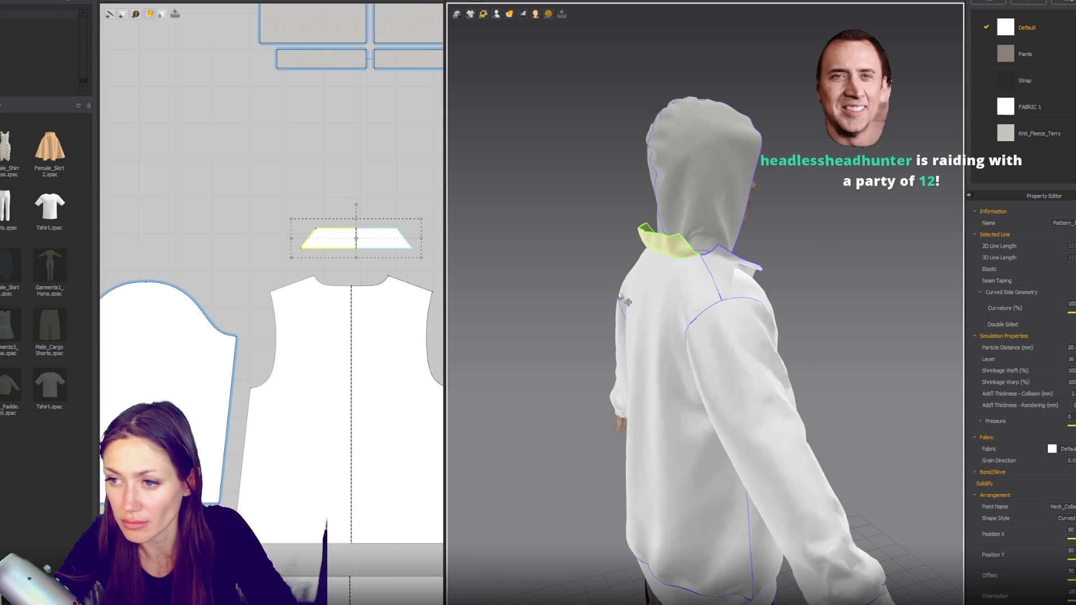
Step: Check the collar's sewing line and inspect the stand-up collar from front and three-quarter views
{"action": "right_click_drag", "start_coordinate": [345, 194], "coordinate": [302, 197]}
{"action": "left_click", "coordinate": [391, 218]}
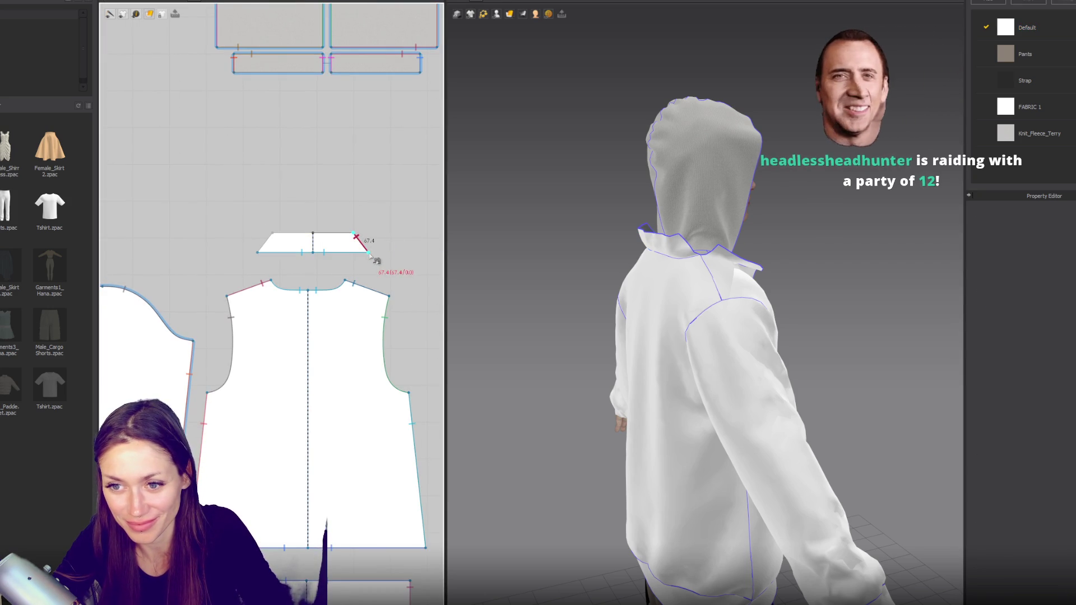
{"action": "scroll", "coordinate": [368, 246], "scroll_direction": "down", "scroll_amount": 2}
{"action": "scroll", "coordinate": [385, 296], "scroll_direction": "down", "scroll_amount": 1}
{"action": "scroll", "coordinate": [385, 297], "scroll_direction": "up", "scroll_amount": 2}
{"action": "left_click", "coordinate": [323, 242]}
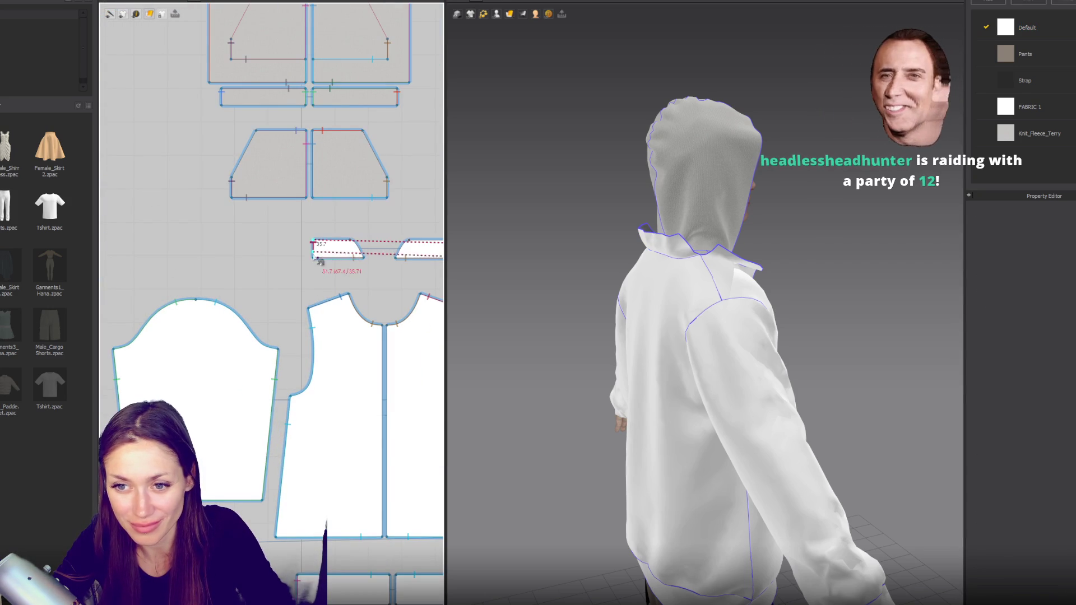
{"action": "left_click", "coordinate": [698, 269]}
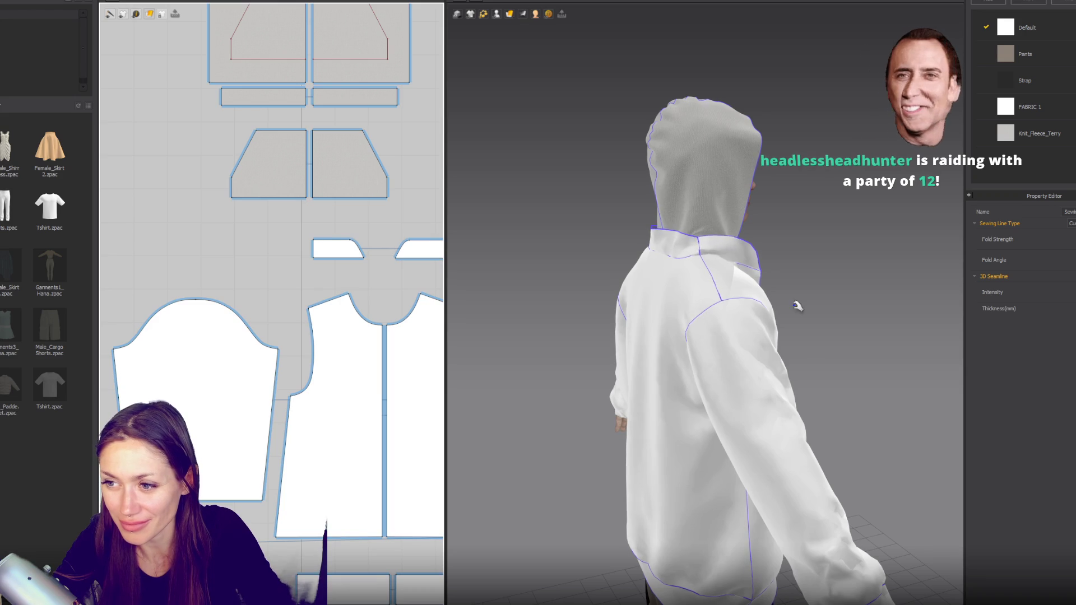
{"action": "right_click_drag", "start_coordinate": [797, 307], "coordinate": [574, 289]}
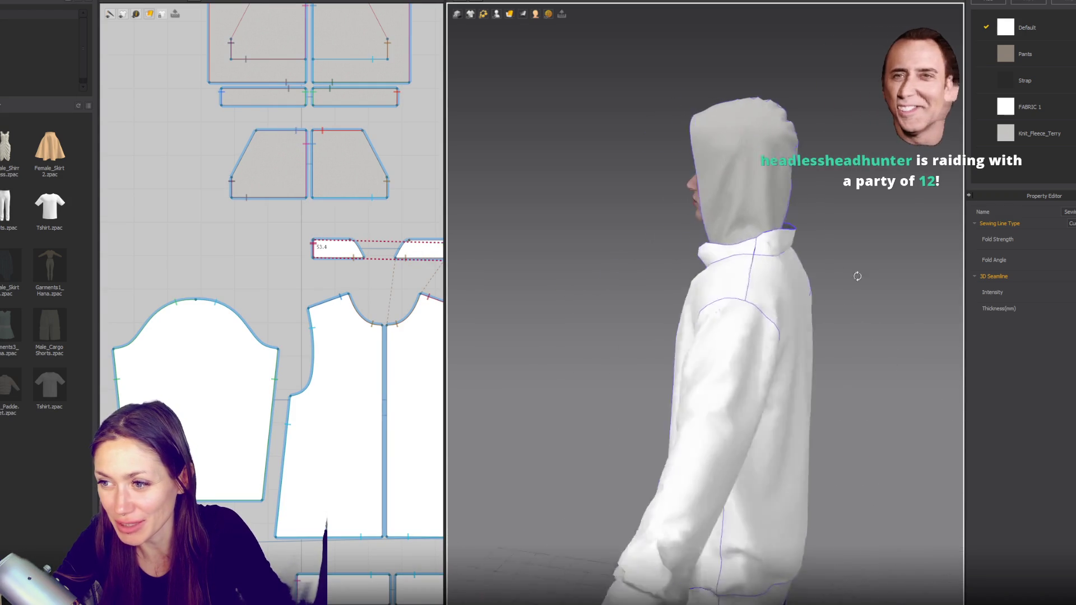
{"action": "right_click_drag", "start_coordinate": [574, 289], "coordinate": [858, 277]}
{"action": "scroll", "coordinate": [392, 286], "scroll_direction": "up", "scroll_amount": 3}
{"action": "scroll", "coordinate": [285, 269], "scroll_direction": "down", "scroll_amount": 3}
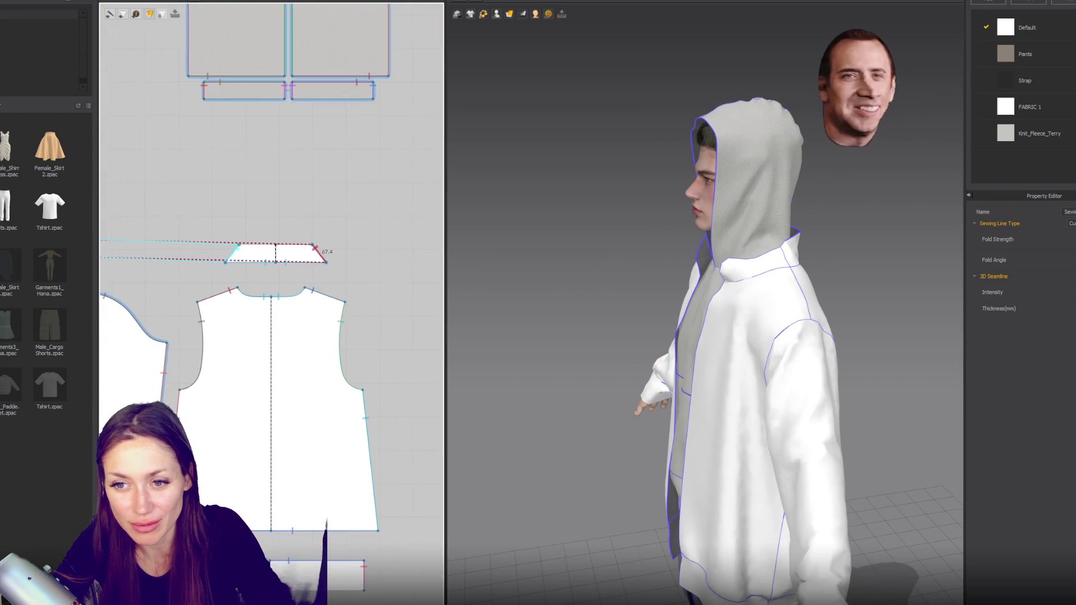
Step: Bend the collar's top edge at its centre point and inspect the result from back and side
{"action": "left_click", "coordinate": [280, 267]}
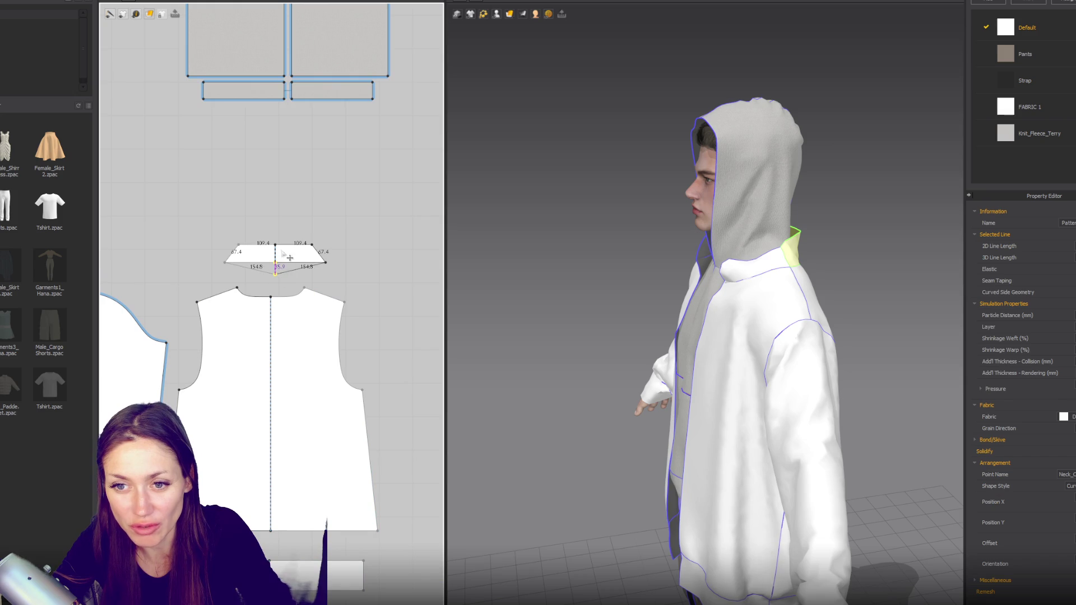
{"action": "left_click_drag", "start_coordinate": [290, 259], "coordinate": [285, 262]}
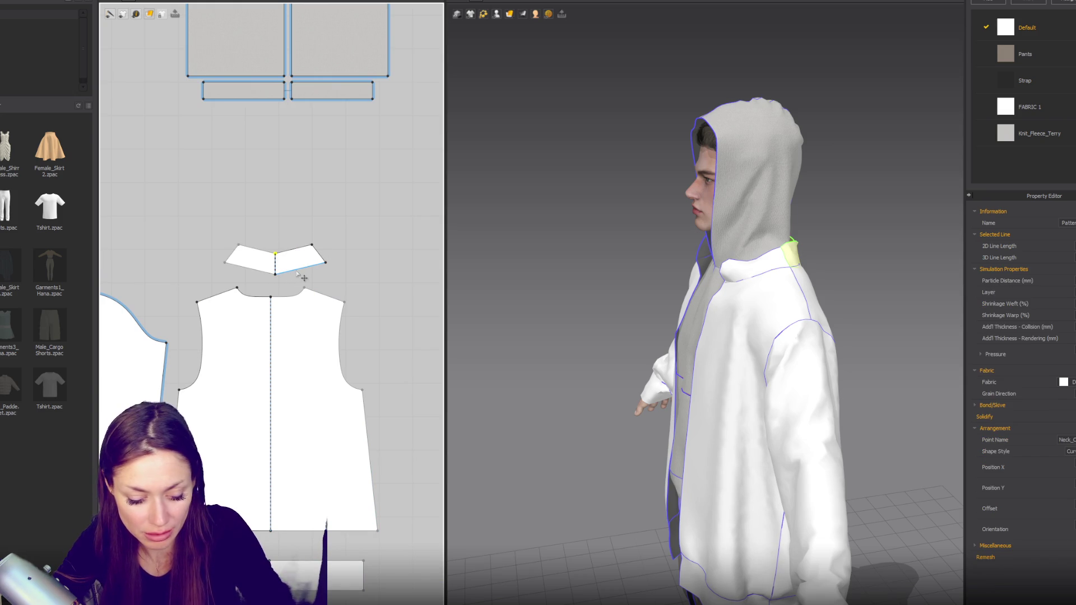
{"action": "left_click", "coordinate": [311, 269]}
{"action": "left_click", "coordinate": [302, 253]}
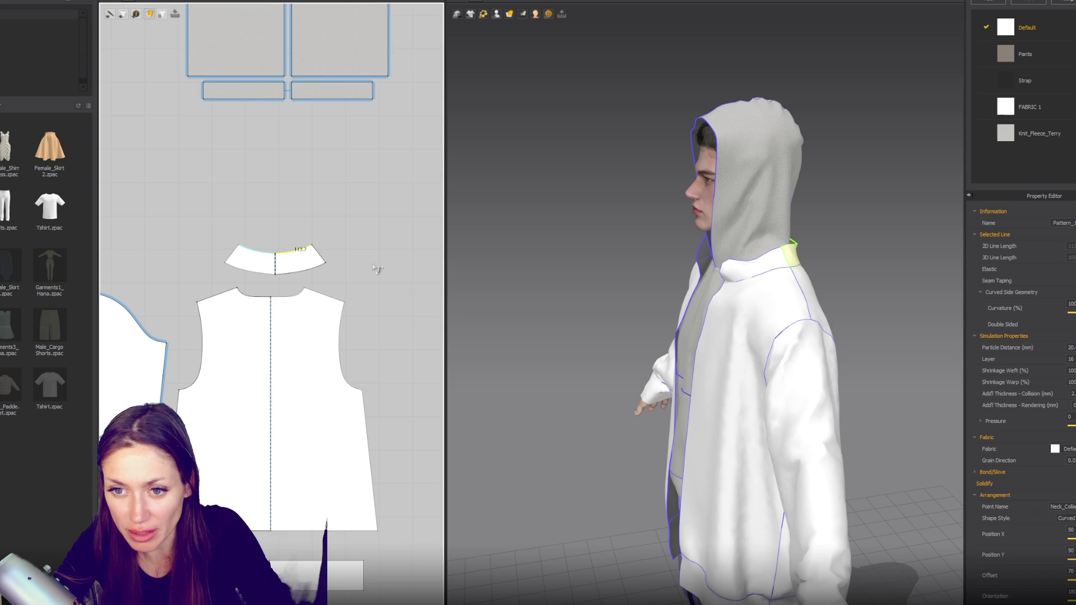
{"action": "right_click_drag", "start_coordinate": [499, 280], "coordinate": [836, 201]}
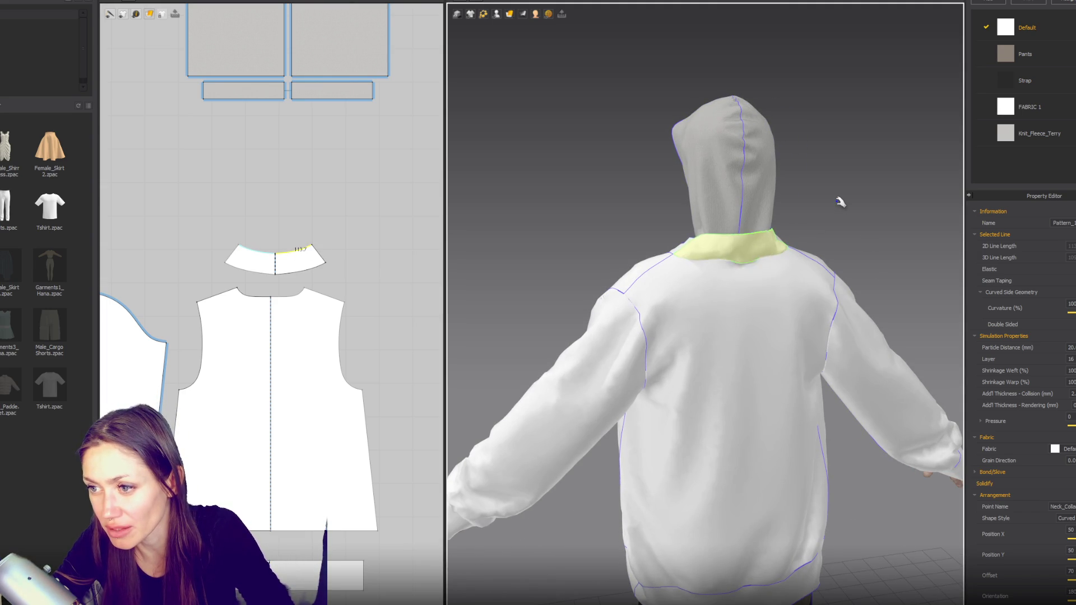
{"action": "mouse_move", "coordinate": [595, 225]}
{"action": "right_mouse_down"}
{"action": "mouse_move", "coordinate": [883, 217]}
{"action": "mouse_move", "coordinate": [521, 239]}
{"action": "right_mouse_up"}
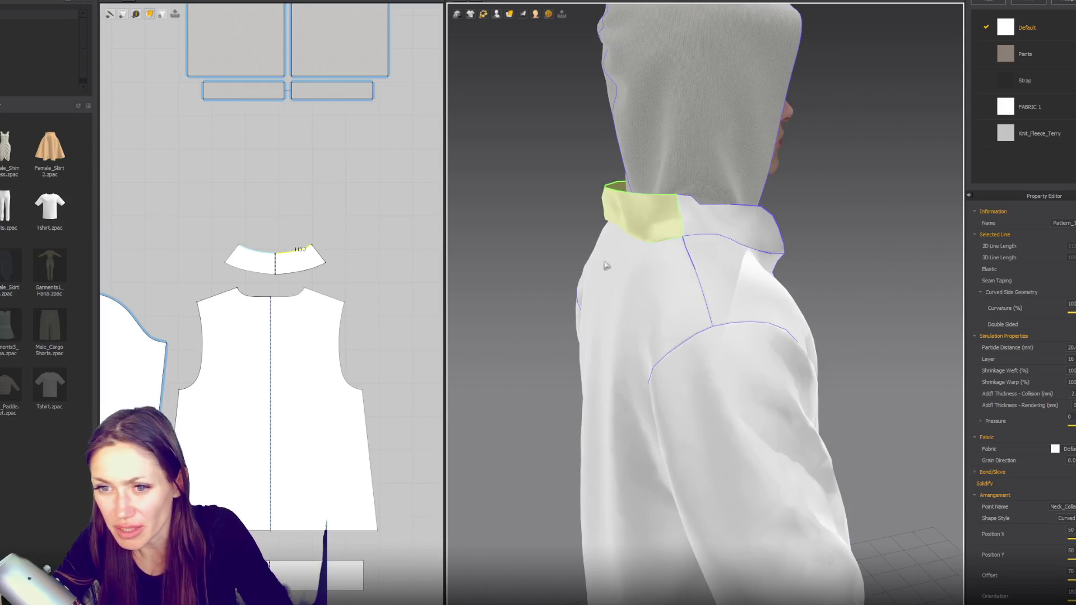
Step: Check the collar's right-end segment against the hoodie's back
{"action": "left_click", "coordinate": [317, 253]}
{"action": "left_click", "coordinate": [322, 262]}
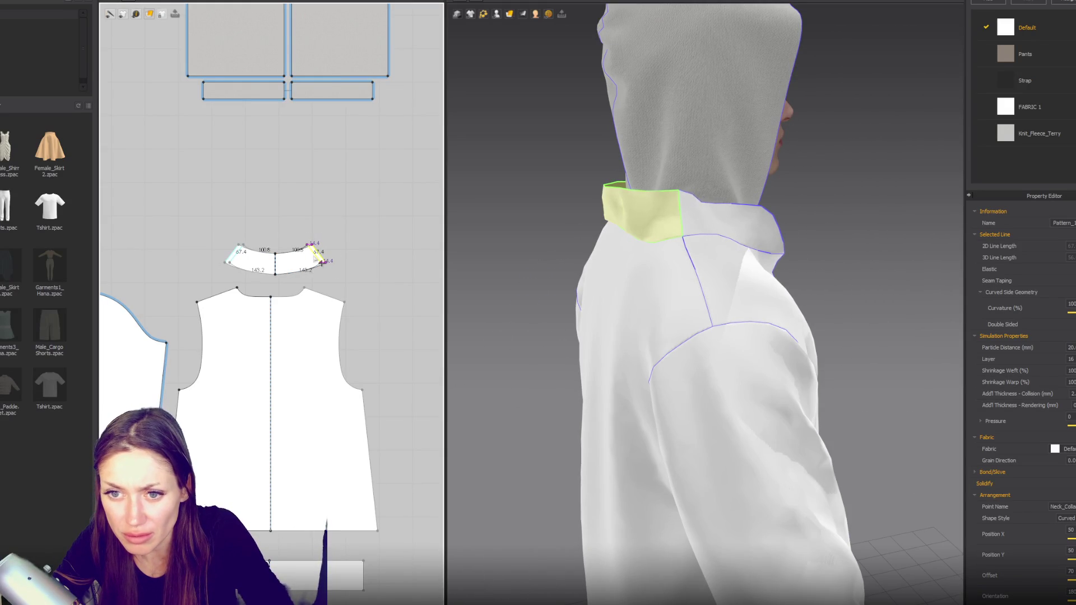
{"action": "left_click", "coordinate": [404, 255]}
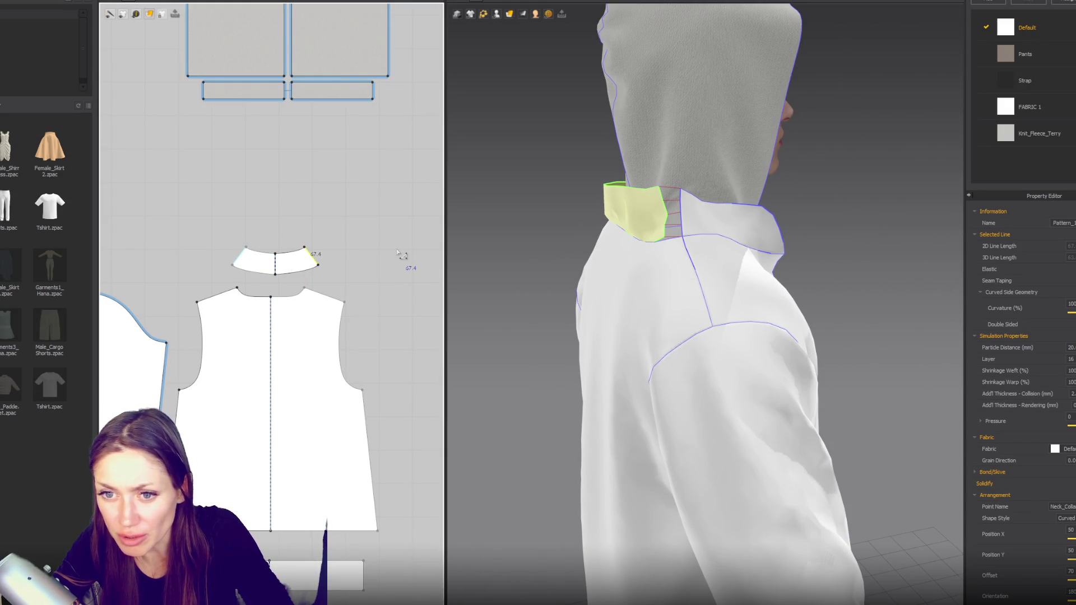
{"action": "right_click_drag", "start_coordinate": [544, 282], "coordinate": [672, 294]}
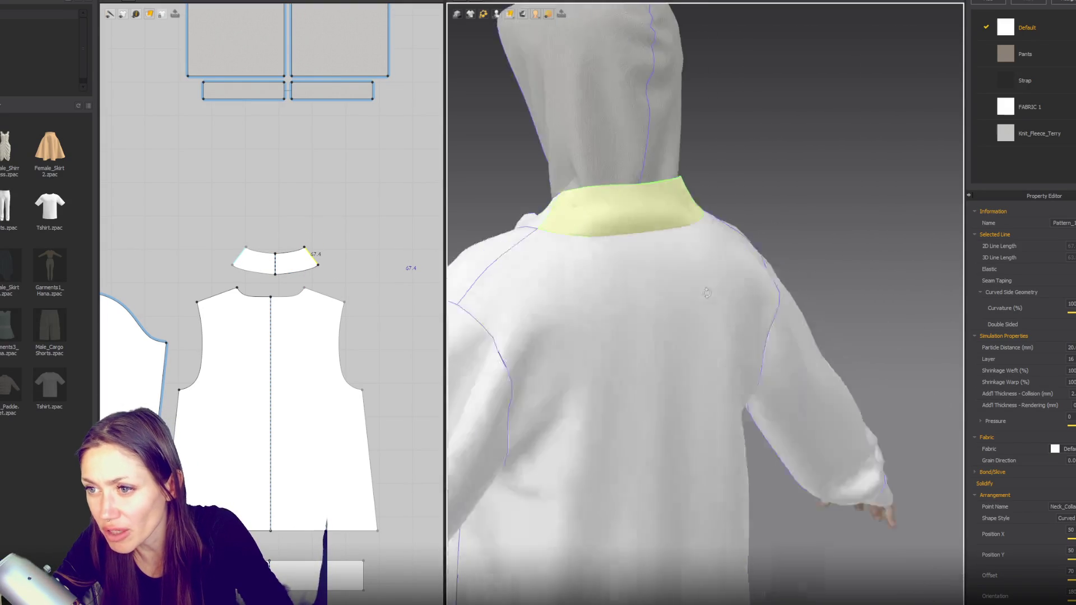
Step: Curve the collar's top edge down at the centre and drag its top corners lower and wider
{"action": "left_click", "coordinate": [282, 267]}
{"action": "left_click_drag", "start_coordinate": [283, 267], "coordinate": [283, 267]}
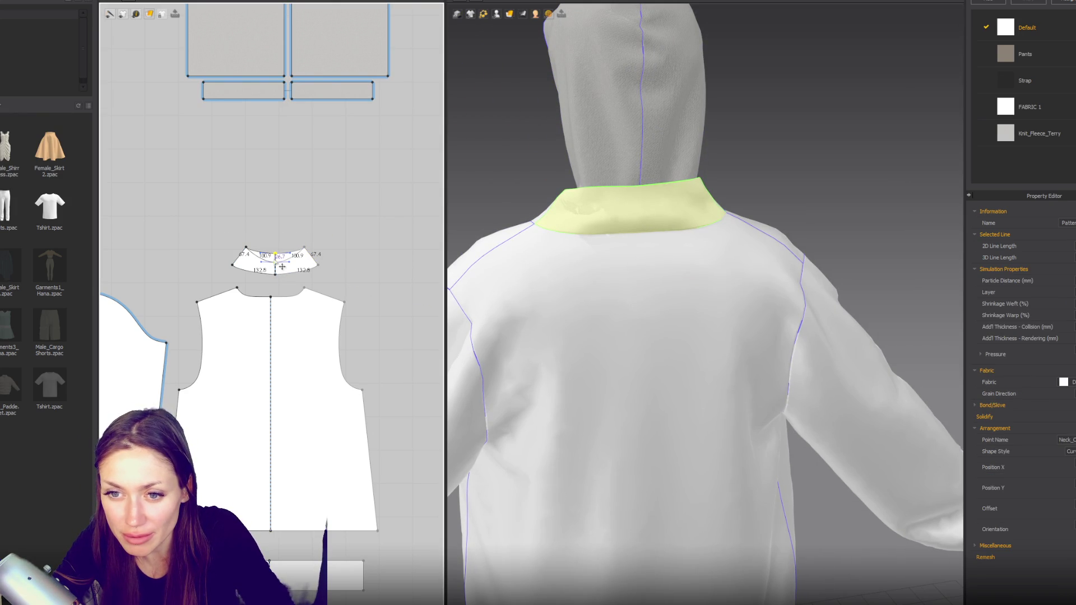
{"action": "scroll", "coordinate": [288, 276], "scroll_direction": "up", "scroll_amount": 5}
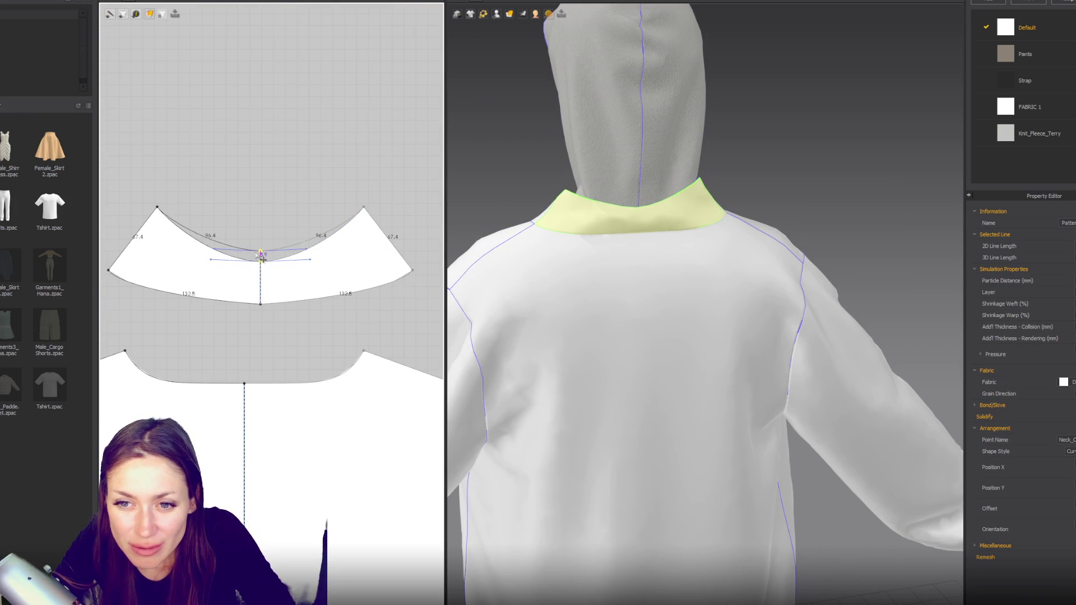
{"action": "left_click_drag", "start_coordinate": [363, 208], "coordinate": [380, 224]}
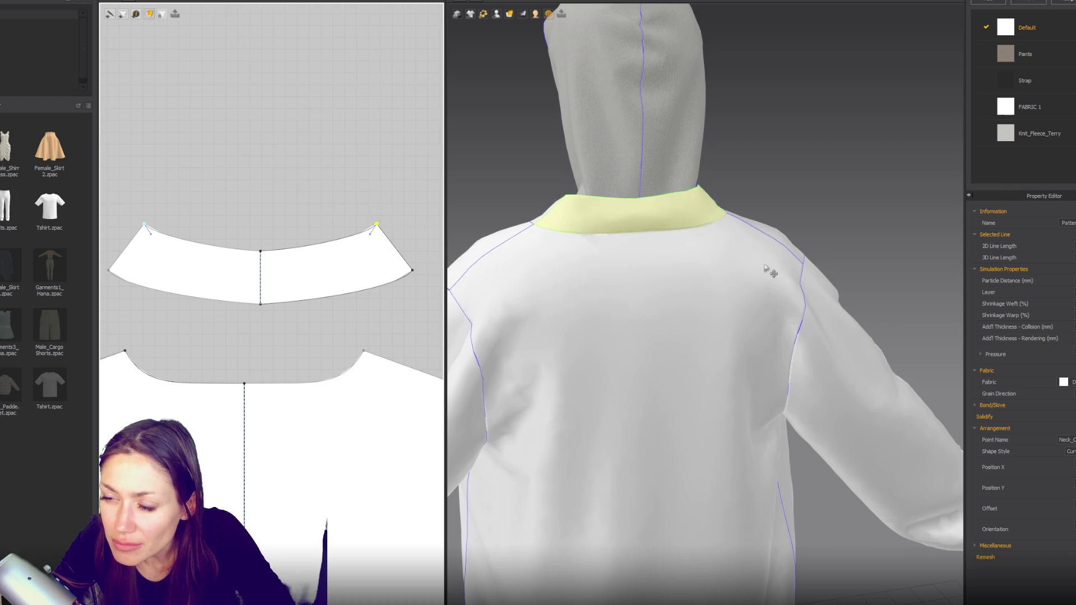
{"action": "right_click_drag", "start_coordinate": [734, 292], "coordinate": [755, 290]}
{"action": "scroll", "coordinate": [754, 290], "scroll_direction": "down", "scroll_amount": 3}
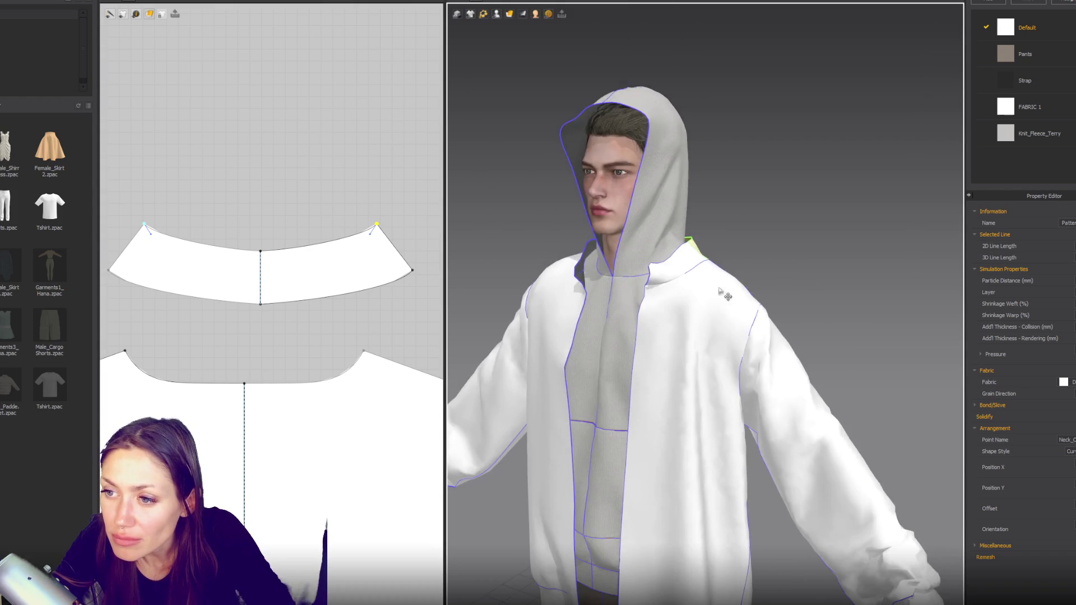
{"action": "scroll", "coordinate": [234, 354], "scroll_direction": "up", "scroll_amount": 5}
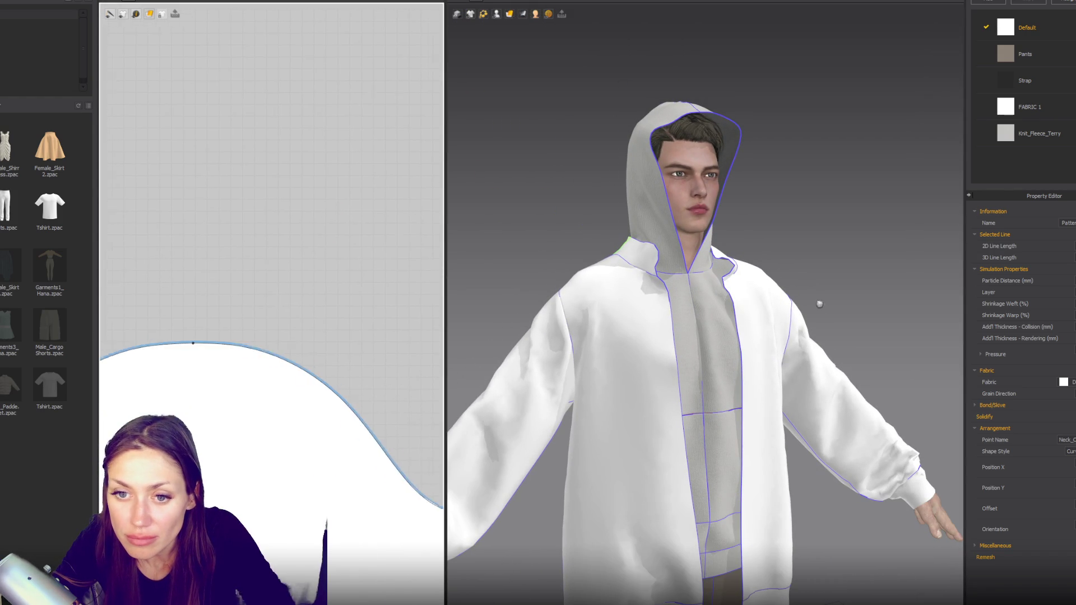
{"action": "scroll", "coordinate": [229, 163], "scroll_direction": "down", "scroll_amount": 3}
Step: Reshape the small hood piece's top-left curve point into a larger, smoother rounded corner
{"action": "left_click", "coordinate": [230, 163]}
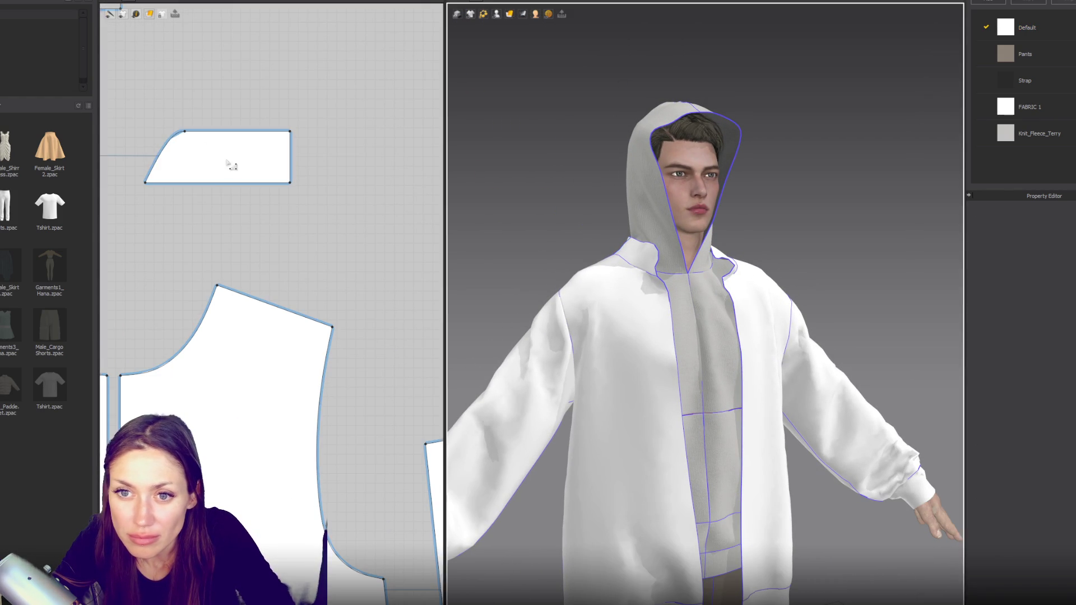
{"action": "left_click", "coordinate": [231, 151]}
{"action": "left_click_drag", "start_coordinate": [217, 131], "coordinate": [217, 145]}
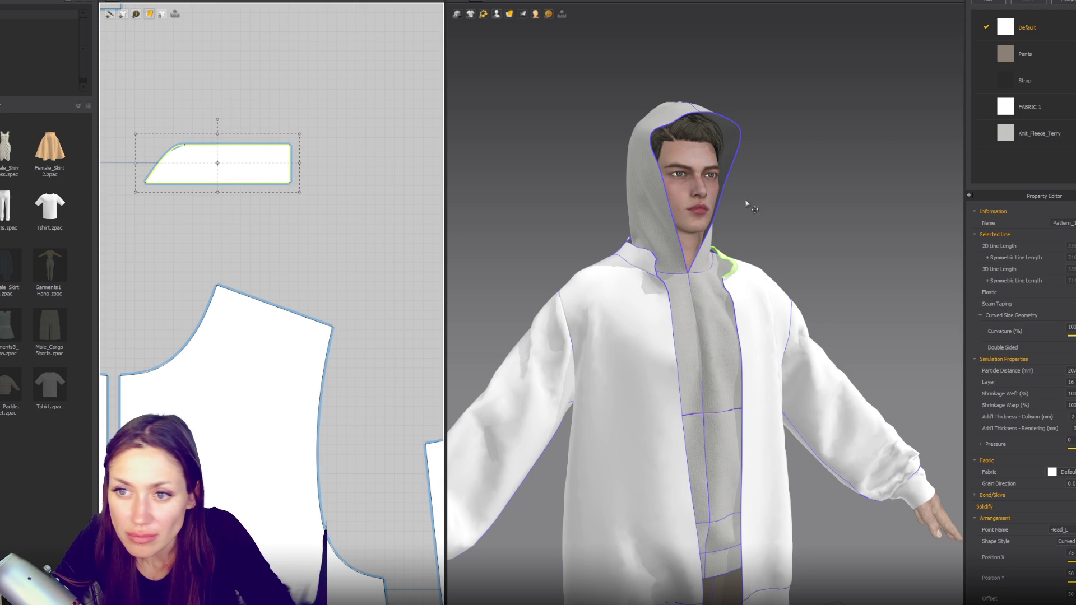
{"action": "key", "text": "z"}
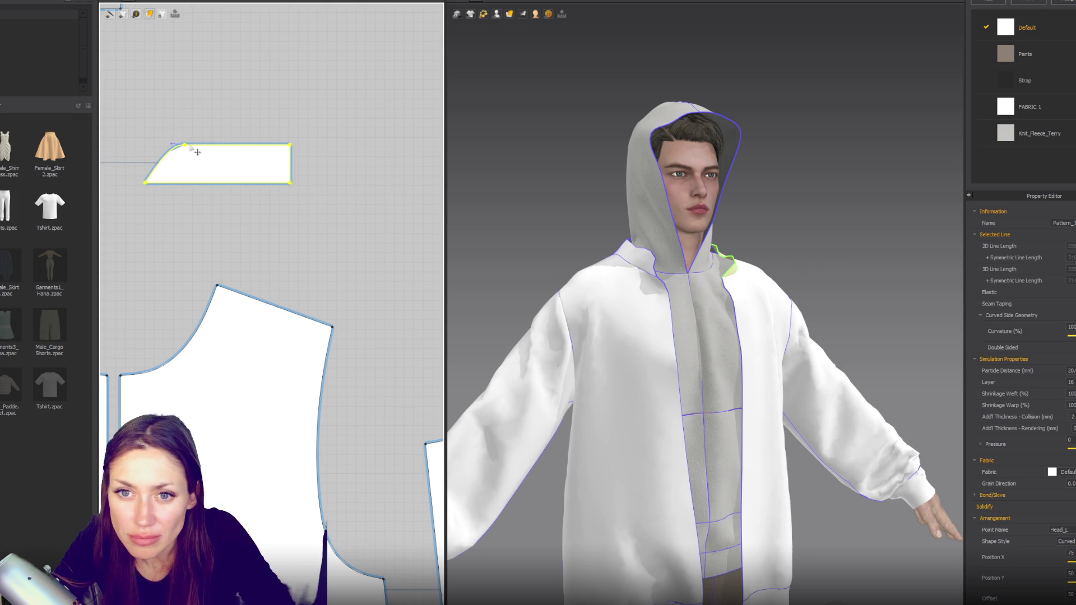
{"action": "left_click", "coordinate": [193, 150]}
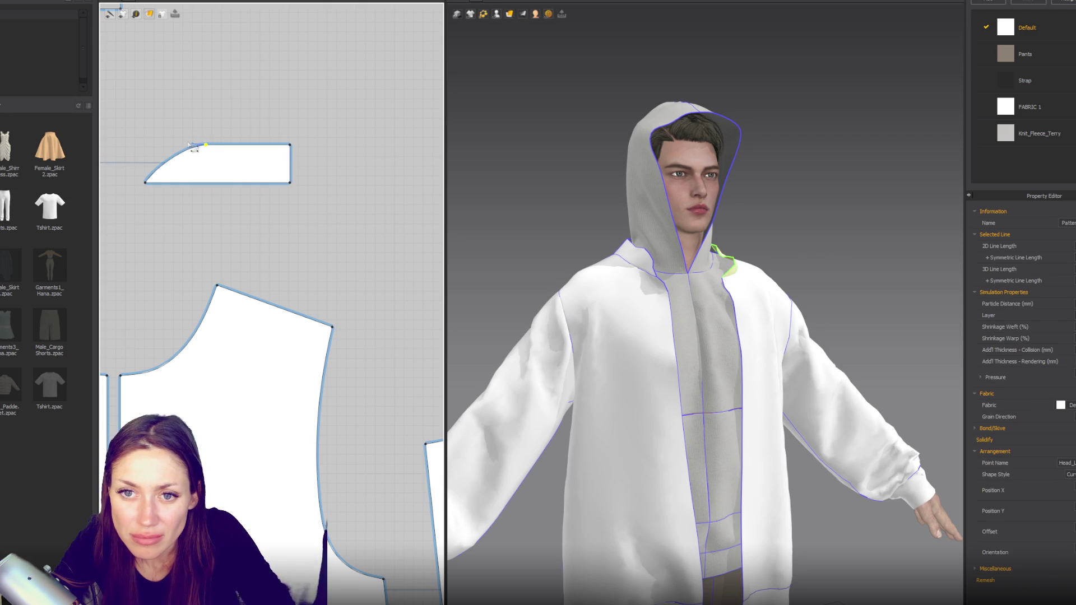
{"action": "left_click_drag", "start_coordinate": [200, 150], "coordinate": [173, 152]}
{"action": "right_click_drag", "start_coordinate": [589, 193], "coordinate": [775, 243]}
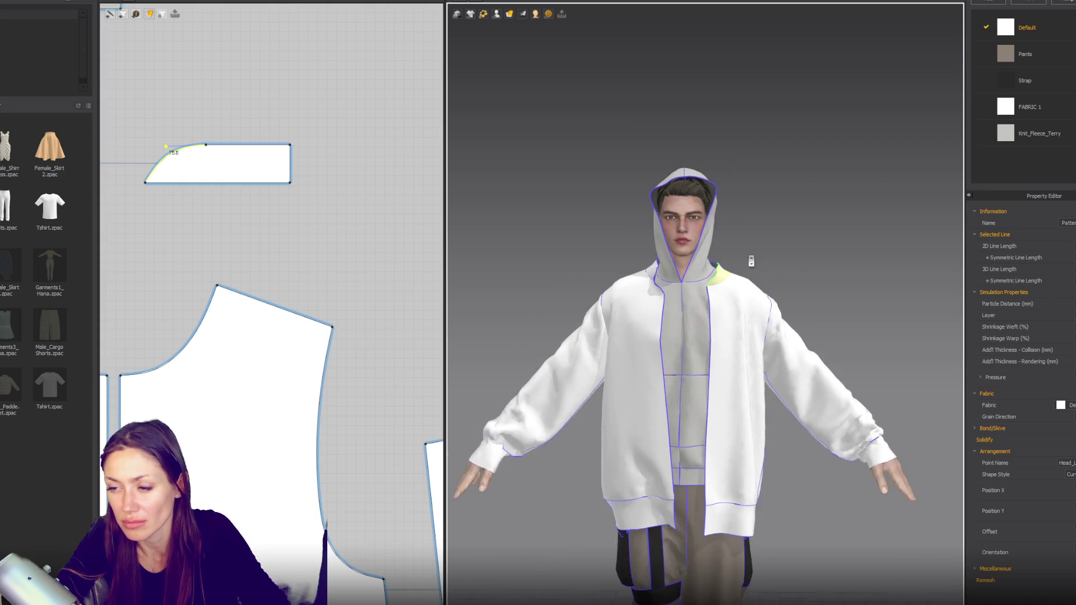
{"action": "scroll", "coordinate": [751, 261], "scroll_direction": "down", "scroll_amount": 2}
{"action": "middle_click_drag", "start_coordinate": [751, 261], "coordinate": [785, 280]}
{"action": "mouse_move", "coordinate": [845, 398]}
{"action": "right_mouse_down"}
{"action": "mouse_move", "coordinate": [422, 402]}
{"action": "mouse_move", "coordinate": [768, 373]}
{"action": "right_mouse_up"}
{"action": "scroll", "coordinate": [779, 331], "scroll_direction": "down", "scroll_amount": 2}
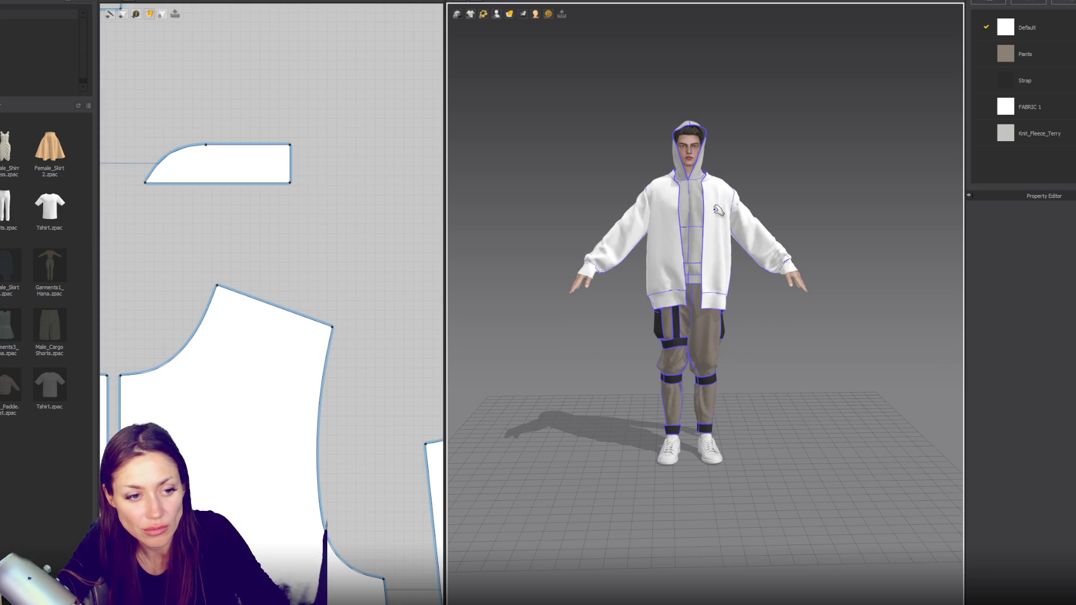
{"action": "scroll", "coordinate": [719, 210], "scroll_direction": "up", "scroll_amount": 1}
{"action": "scroll", "coordinate": [719, 215], "scroll_direction": "up", "scroll_amount": 2}
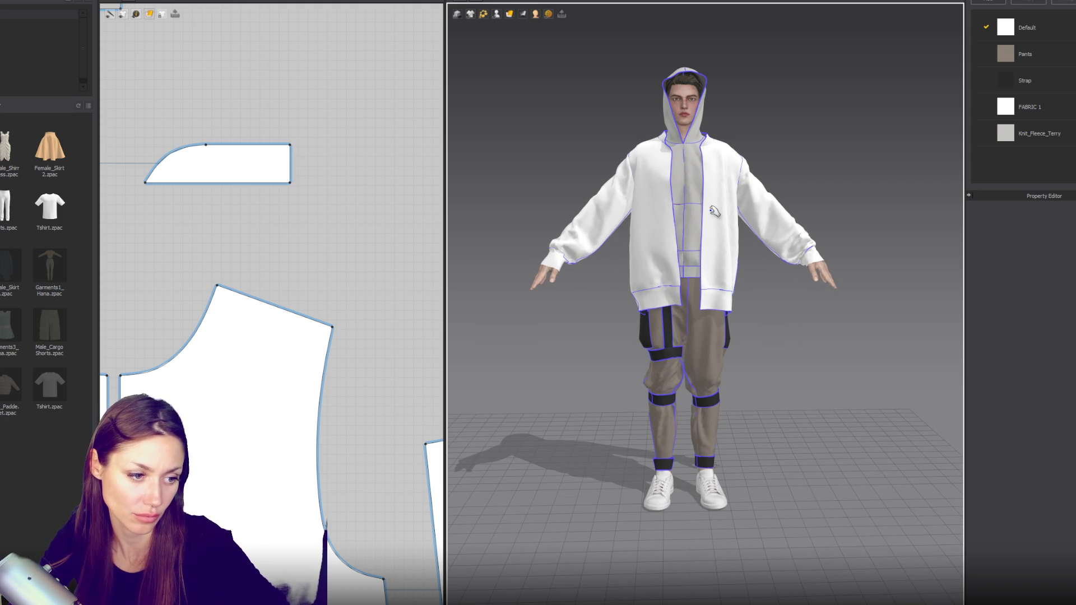
{"action": "scroll", "coordinate": [713, 211], "scroll_direction": "up", "scroll_amount": 2}
{"action": "scroll", "coordinate": [713, 211], "scroll_direction": "up", "scroll_amount": 2}
{"action": "scroll", "coordinate": [286, 342], "scroll_direction": "down", "scroll_amount": 2}
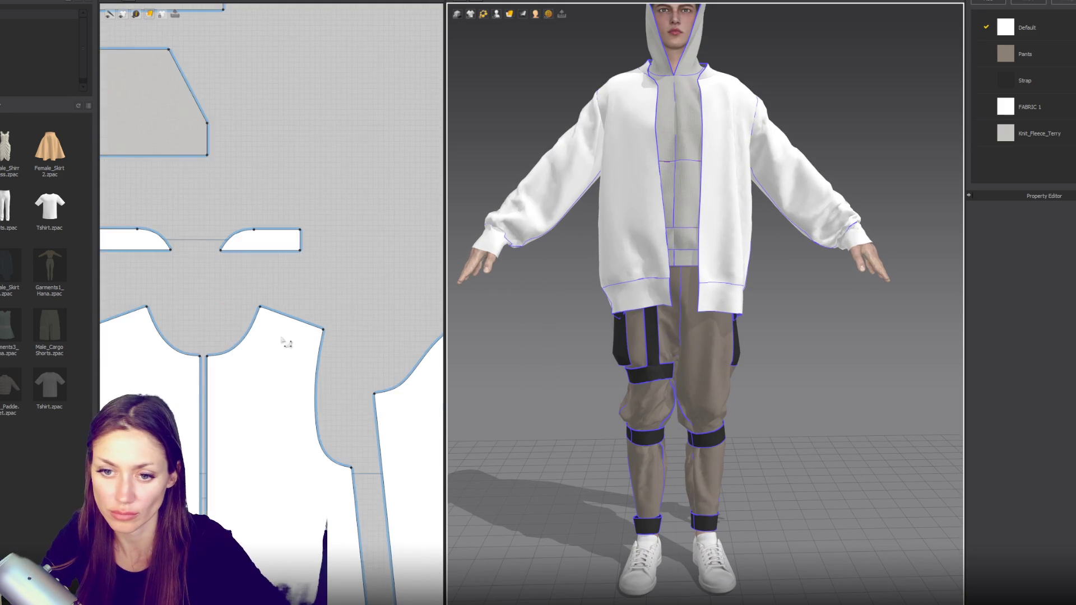
{"action": "scroll", "coordinate": [287, 342], "scroll_direction": "down", "scroll_amount": 3}
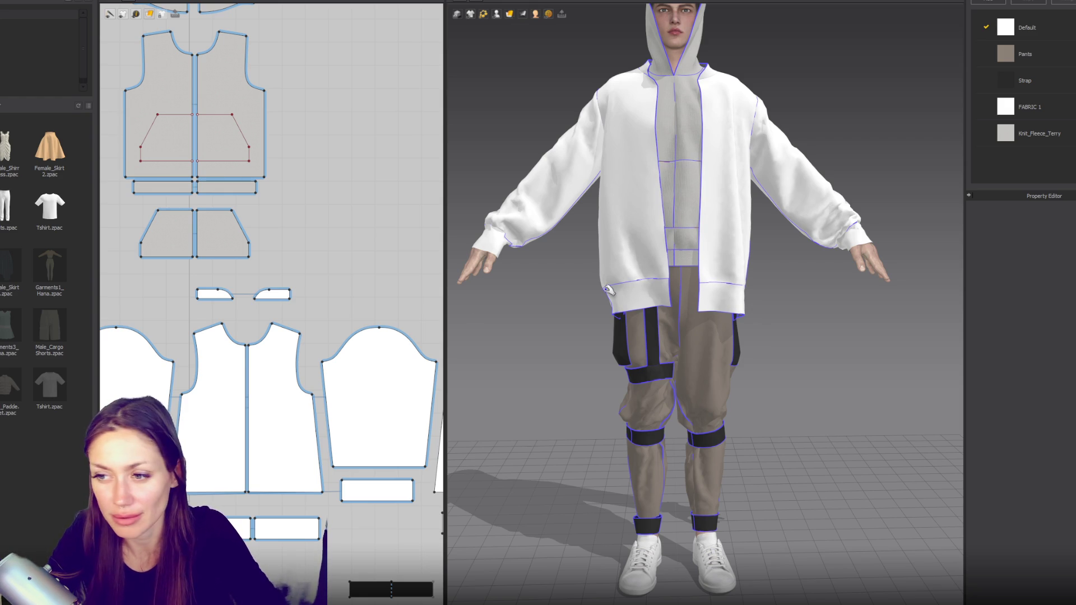
{"action": "scroll", "coordinate": [697, 125], "scroll_direction": "down", "scroll_amount": 3}
{"action": "mouse_move", "coordinate": [704, 440]}
{"action": "right_mouse_down"}
{"action": "mouse_move", "coordinate": [934, 135]}
{"action": "mouse_move", "coordinate": [814, 104]}
{"action": "mouse_move", "coordinate": [643, 101]}
{"action": "right_mouse_up"}
{"action": "mouse_move", "coordinate": [749, 112]}
{"action": "right_mouse_down"}
{"action": "mouse_move", "coordinate": [941, 110]}
{"action": "mouse_move", "coordinate": [670, 116]}
{"action": "mouse_move", "coordinate": [778, 132]}
{"action": "mouse_move", "coordinate": [1045, 132]}
{"action": "right_mouse_up"}
{"action": "right_click_drag", "start_coordinate": [942, 131], "coordinate": [769, 175]}
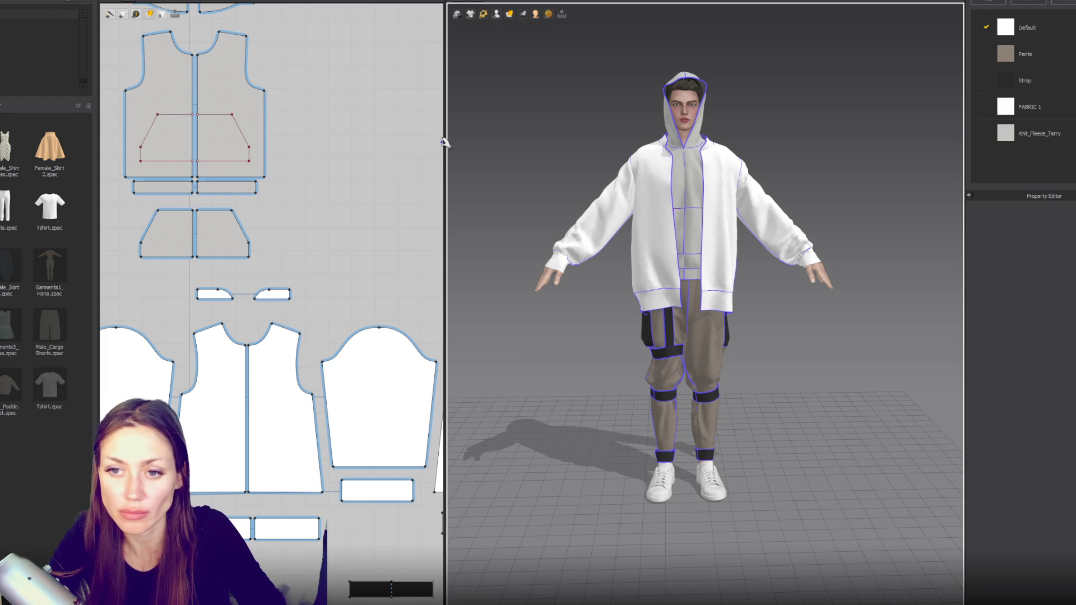
{"action": "scroll", "coordinate": [372, 178], "scroll_direction": "down", "scroll_amount": 2}
{"action": "scroll", "coordinate": [355, 148], "scroll_direction": "down", "scroll_amount": 2}
{"action": "scroll", "coordinate": [353, 109], "scroll_direction": "down", "scroll_amount": 1}
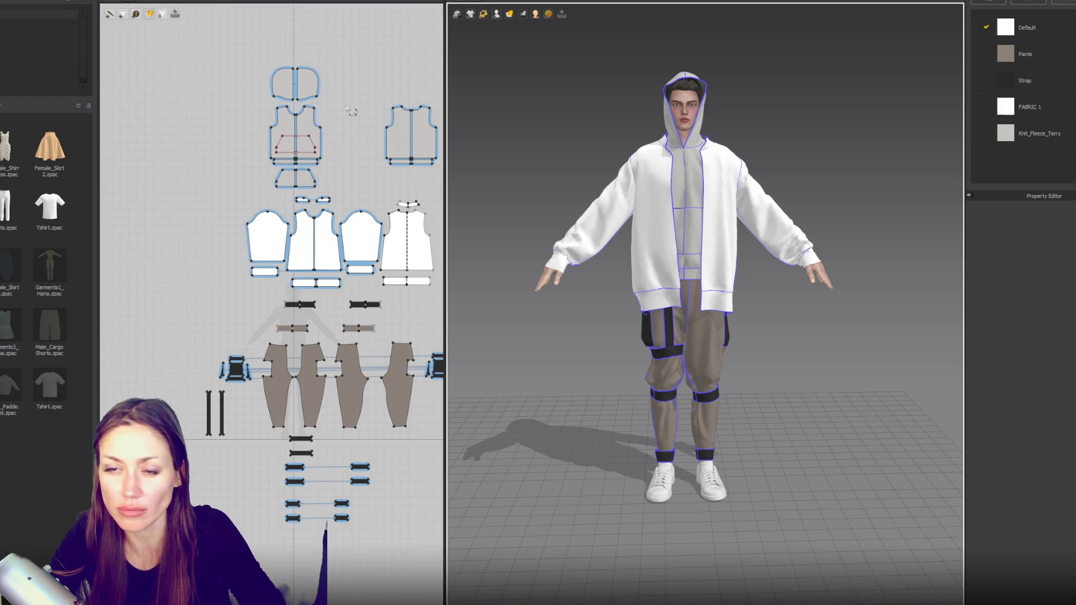
Step: Draw a wide rectangle above the layout and unfold it into one symmetric piece
{"action": "middle_click_drag", "start_coordinate": [284, 223], "coordinate": [275, 311]}
{"action": "key", "text": "n"}
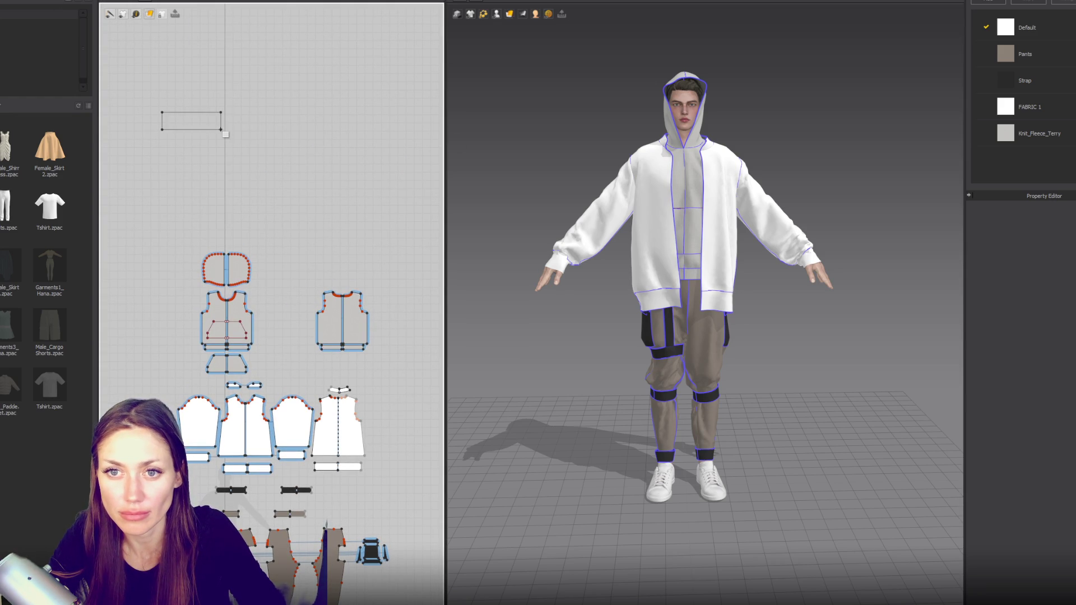
{"action": "mouse_move", "coordinate": [162, 112]}
{"action": "left_mouse_down"}
{"action": "mouse_move", "coordinate": [223, 133]}
{"action": "mouse_move", "coordinate": [266, 121]}
{"action": "mouse_move", "coordinate": [242, 125]}
{"action": "left_mouse_up"}
{"action": "key", "text": "a"}
{"action": "right_click", "coordinate": [229, 122]}
{"action": "left_click", "coordinate": [260, 240]}
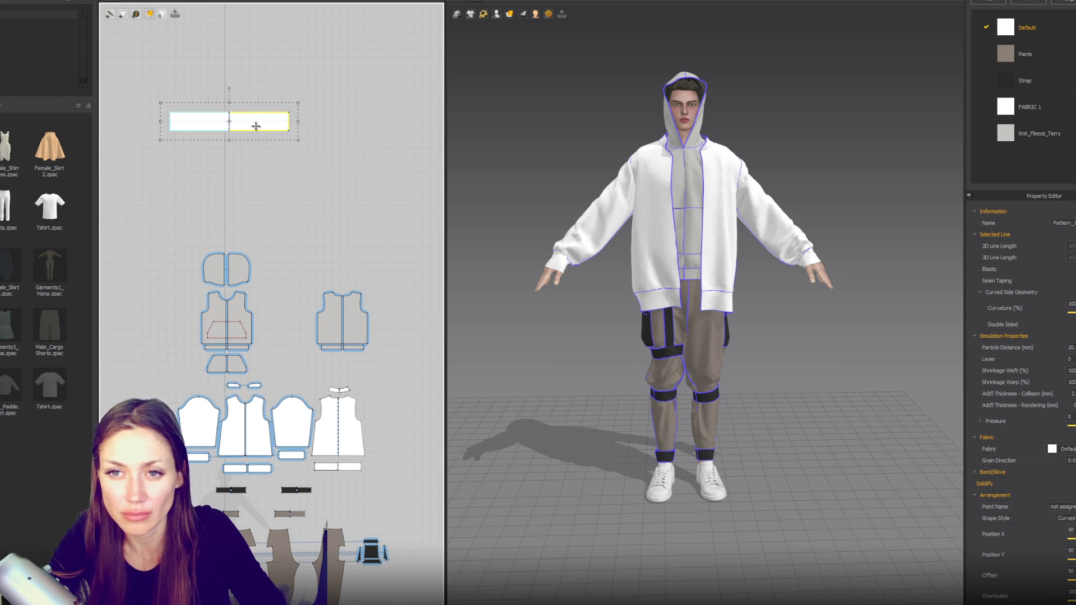
Step: Paste a copy of the rectangle below the first and sew their facing edges together
{"action": "key", "text": "ctrl+c"}
{"action": "key", "text": "ctrl+v"}
{"action": "left_click", "coordinate": [250, 172]}
{"action": "key", "text": "z"}
{"action": "left_click", "coordinate": [172, 128]}
{"action": "left_click", "coordinate": [294, 171]}
Step: Turn on the avatar's arrangement points in the 3D display options
{"action": "key", "text": "a"}
{"action": "left_click", "coordinate": [272, 118]}
{"action": "left_click", "coordinate": [483, 13]}
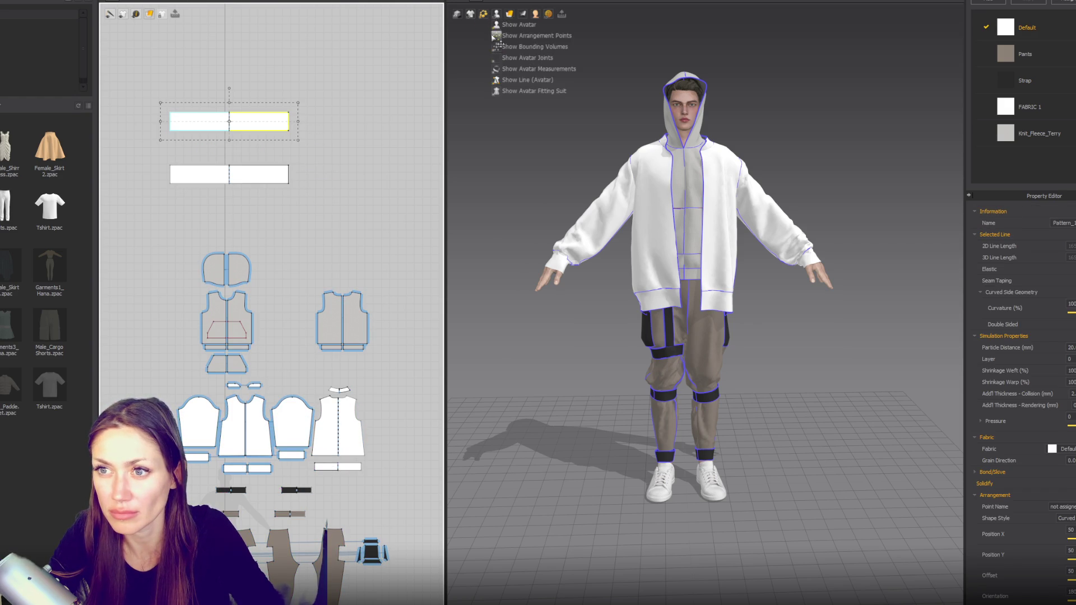
{"action": "left_click", "coordinate": [673, 172]}
{"action": "left_click", "coordinate": [523, 14]}
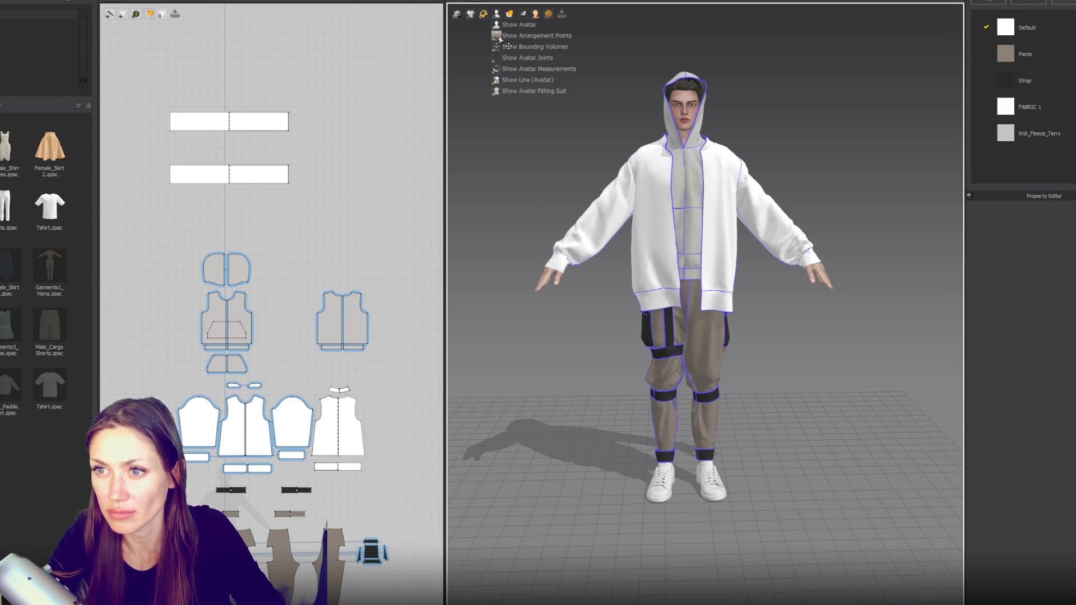
{"action": "left_click", "coordinate": [525, 36]}
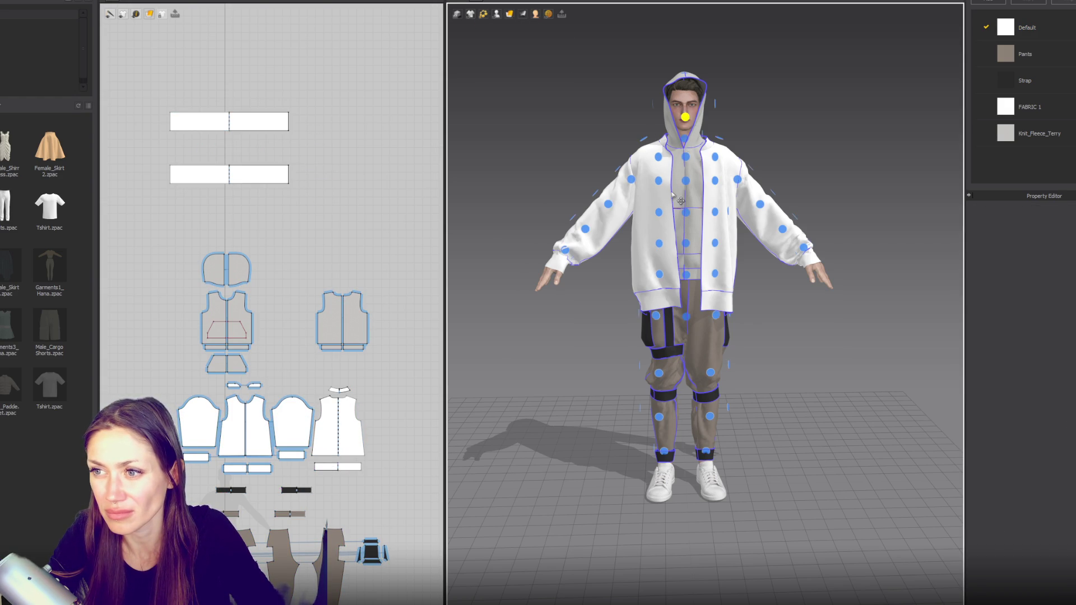
Step: Place the top rectangle on the face arrangement point and the lower one on the Head point
{"action": "right_click_drag", "start_coordinate": [681, 200], "coordinate": [648, 199]}
{"action": "left_click", "coordinate": [281, 122]}
{"action": "left_click", "coordinate": [685, 116]}
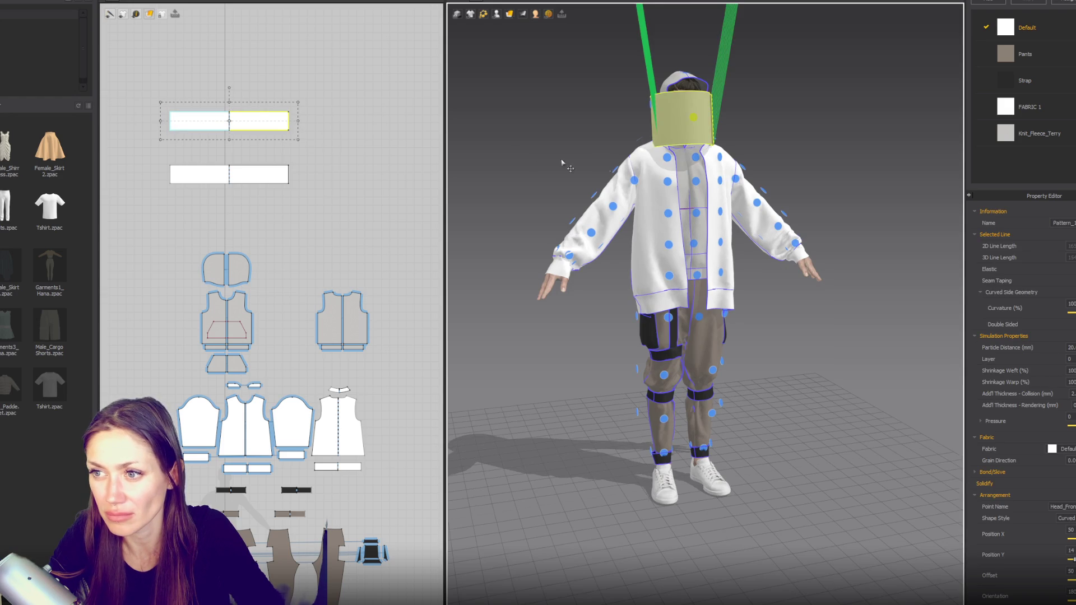
{"action": "right_click_drag", "start_coordinate": [565, 165], "coordinate": [680, 167]}
{"action": "left_click", "coordinate": [282, 174]}
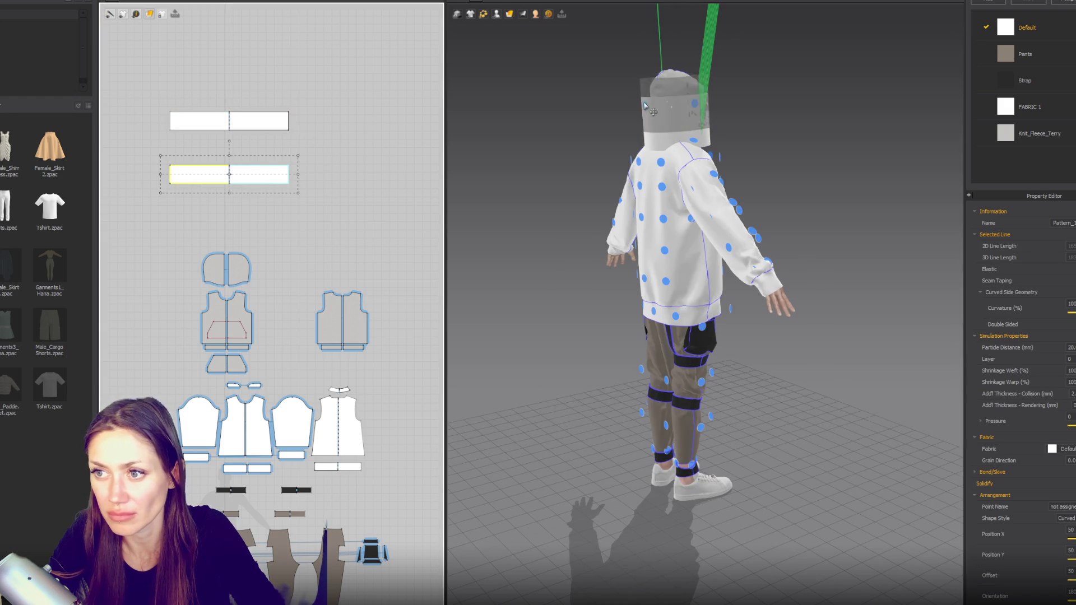
{"action": "left_click", "coordinate": [652, 112]}
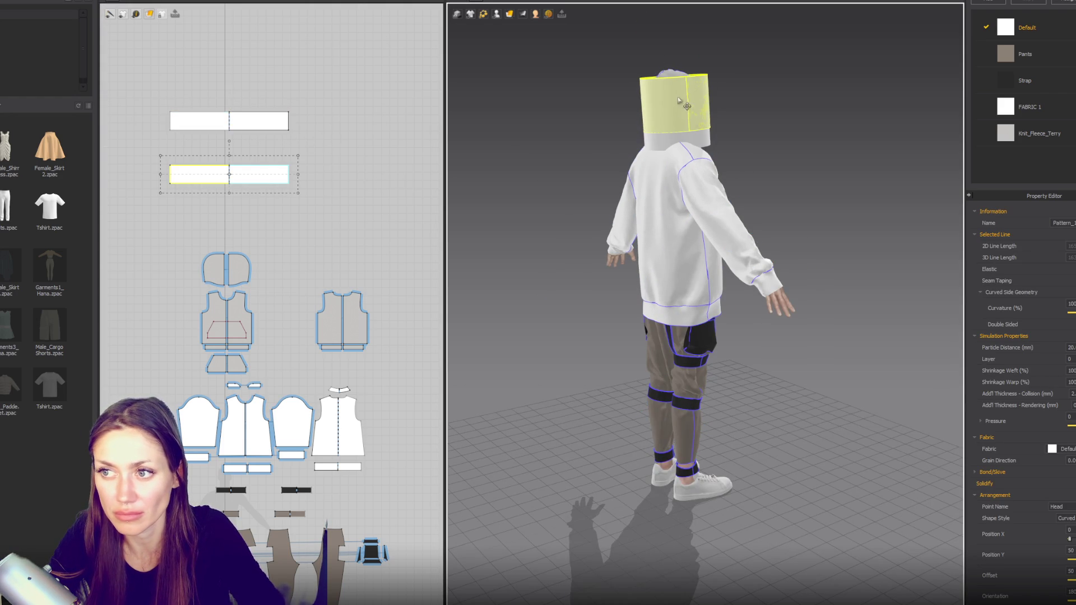
{"action": "right_click_drag", "start_coordinate": [680, 101], "coordinate": [538, 168]}
Step: Narrow both rectangles to about half width, adjust their layer, and simulate the drape
{"action": "left_click", "coordinate": [247, 120], "text": "shift"}
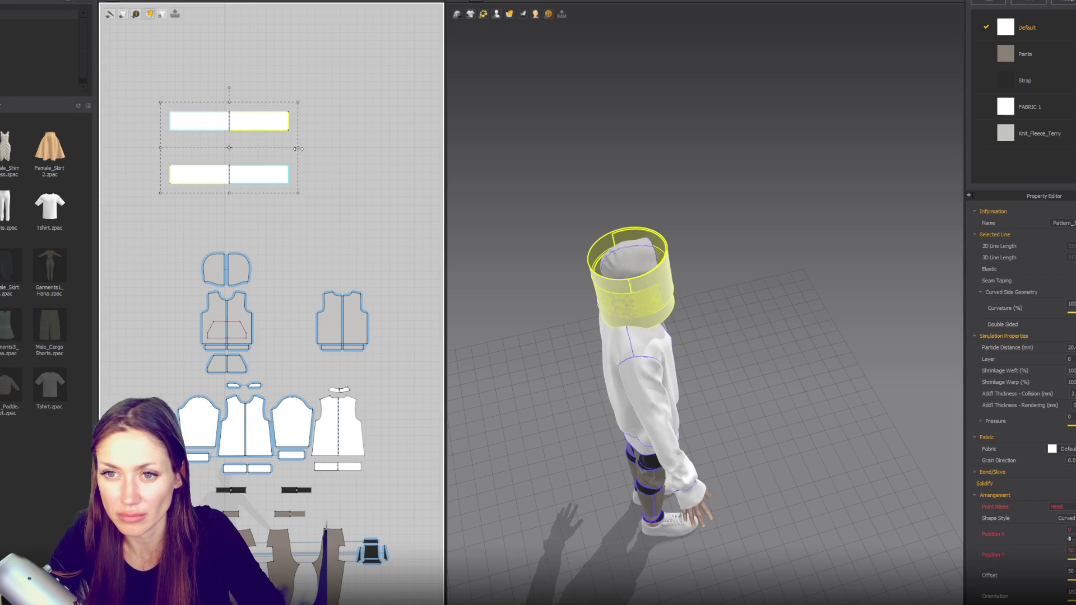
{"action": "left_click_drag", "start_coordinate": [298, 147], "coordinate": [236, 147]}
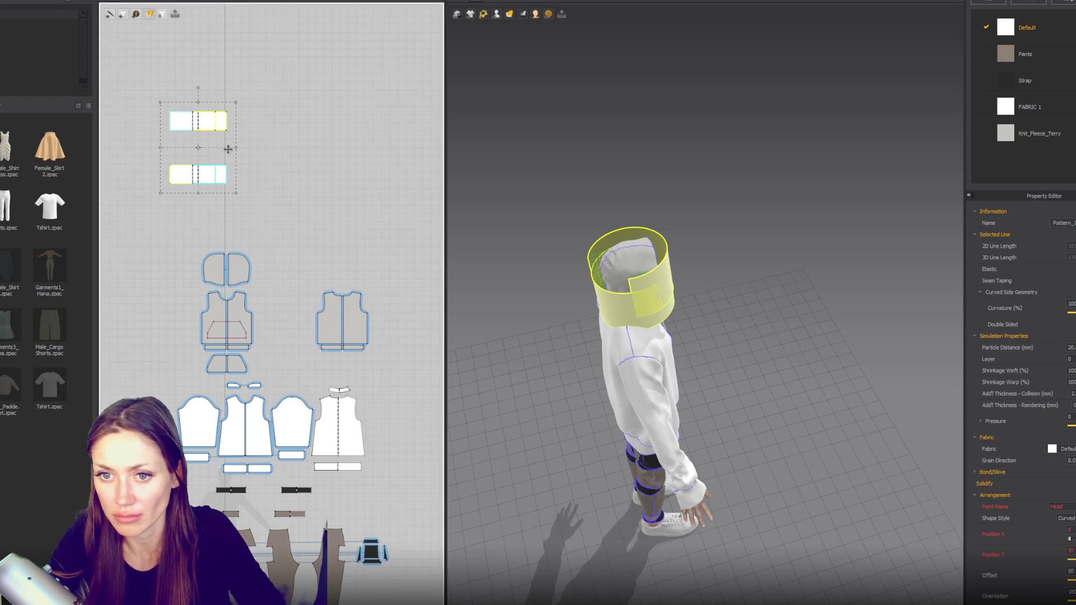
{"action": "left_click_drag", "start_coordinate": [213, 174], "coordinate": [277, 191]}
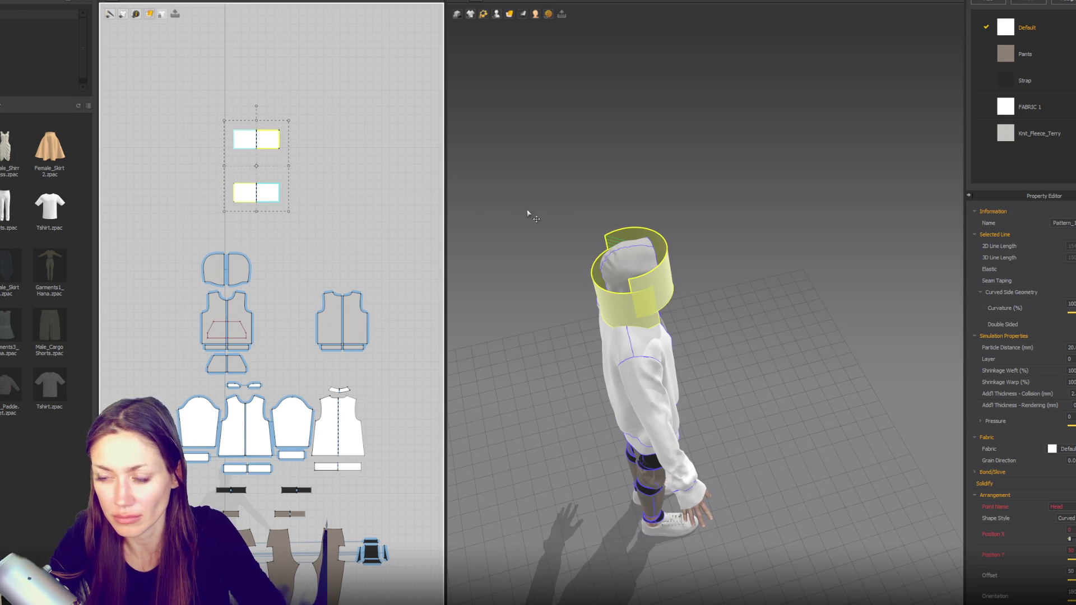
{"action": "left_click", "coordinate": [1059, 356]}
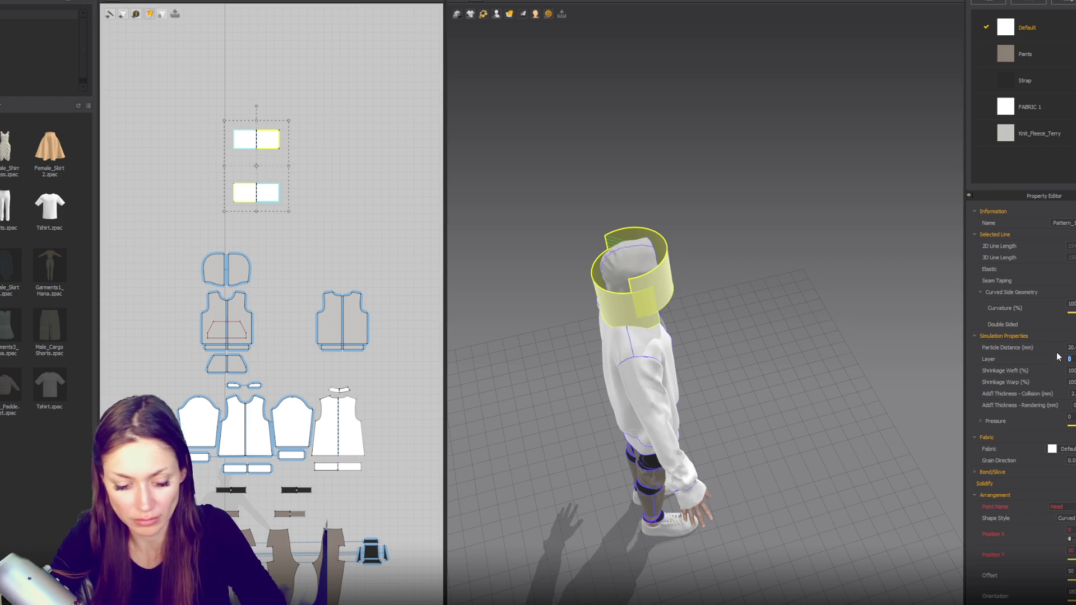
{"action": "type", "text": "30"}
{"action": "left_click", "coordinate": [723, 219]}
{"action": "key", "text": "space"}
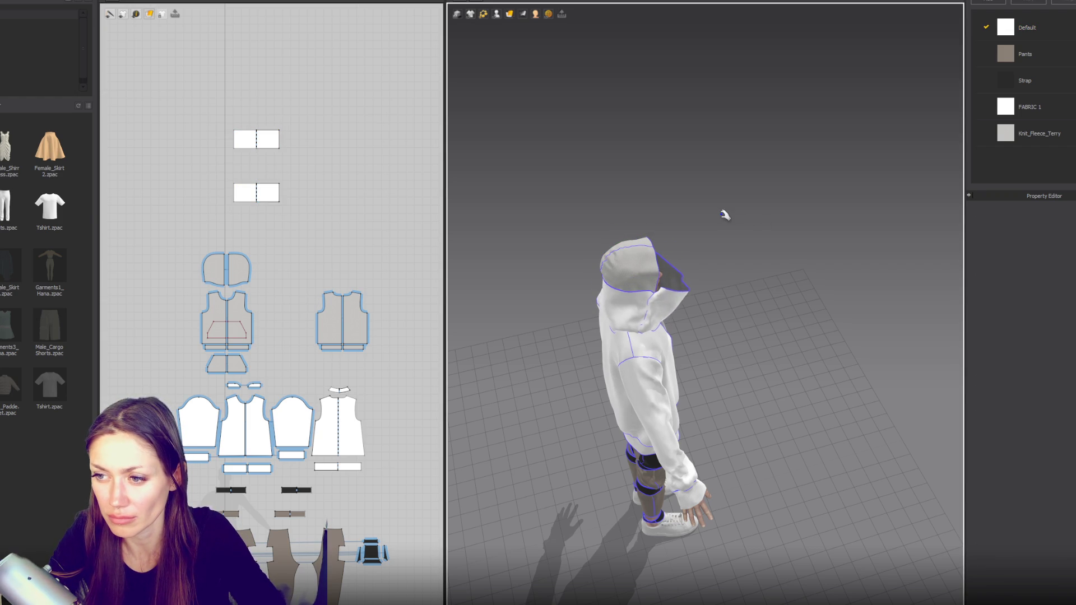
{"action": "scroll", "coordinate": [698, 265], "scroll_direction": "up", "scroll_amount": 1}
{"action": "scroll", "coordinate": [697, 267], "scroll_direction": "up", "scroll_amount": 3}
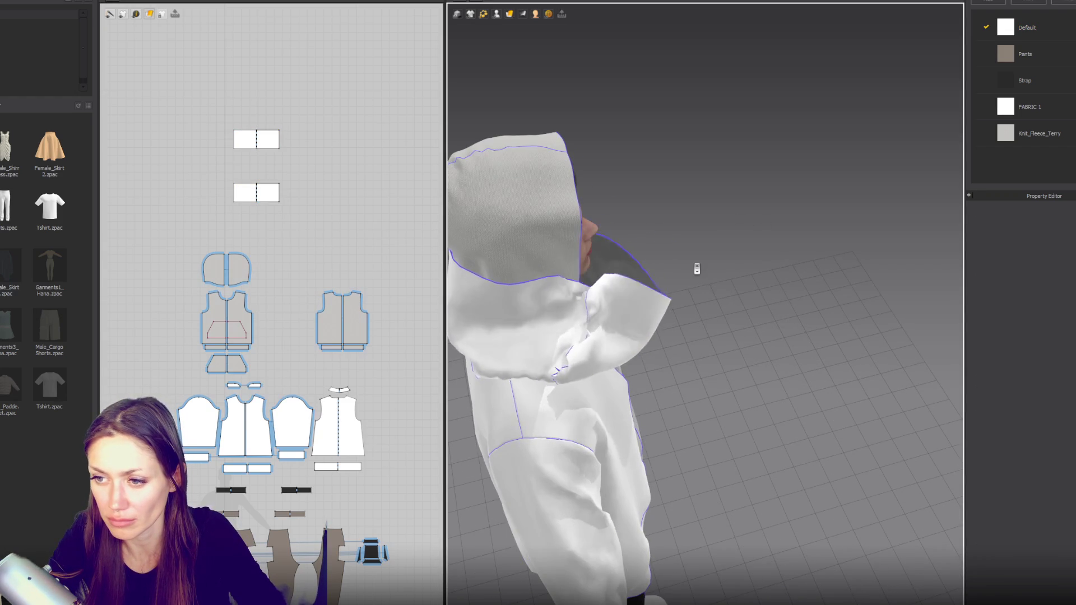
Step: Select both rectangle panels, re-drape them from front view, then undo back to the earlier drape
{"action": "key", "text": "2"}
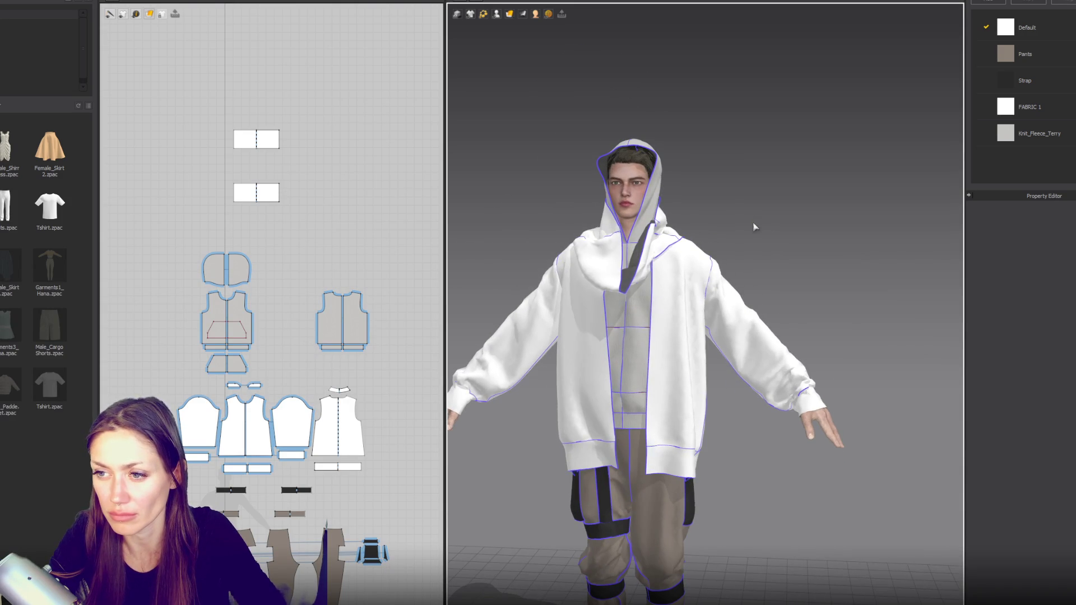
{"action": "left_click", "coordinate": [657, 254]}
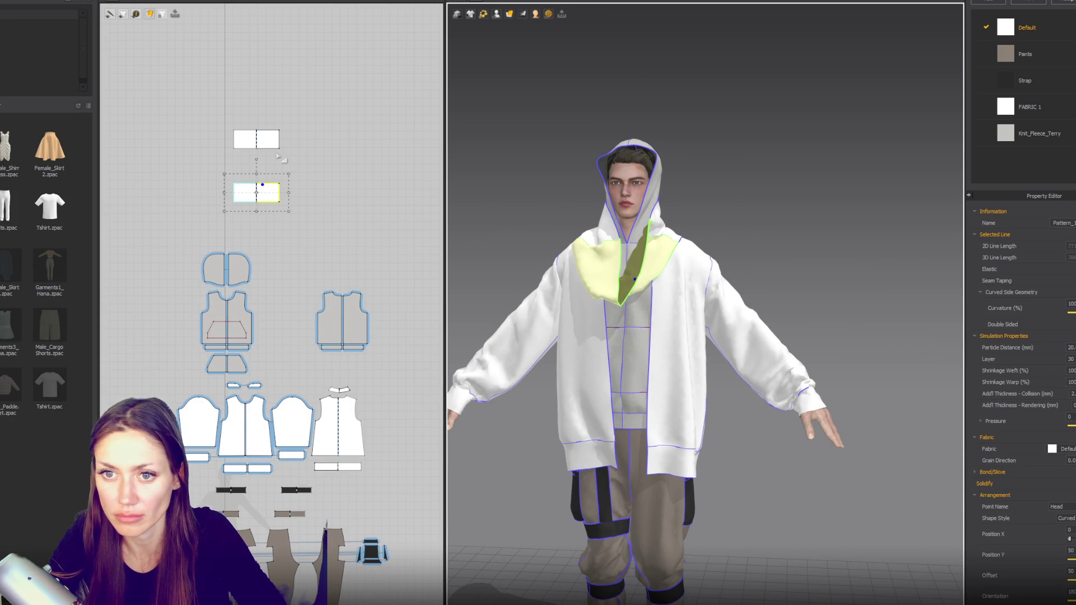
{"action": "left_click", "coordinate": [266, 182]}
{"action": "left_click_drag", "start_coordinate": [242, 213], "coordinate": [241, 204]}
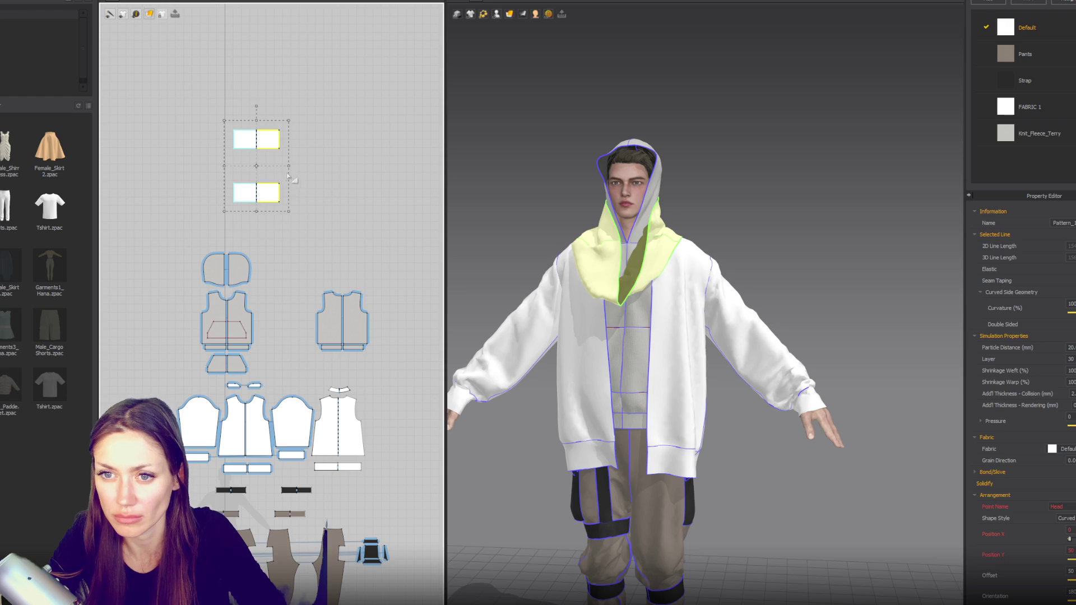
{"action": "key", "text": "ctrl+z"}
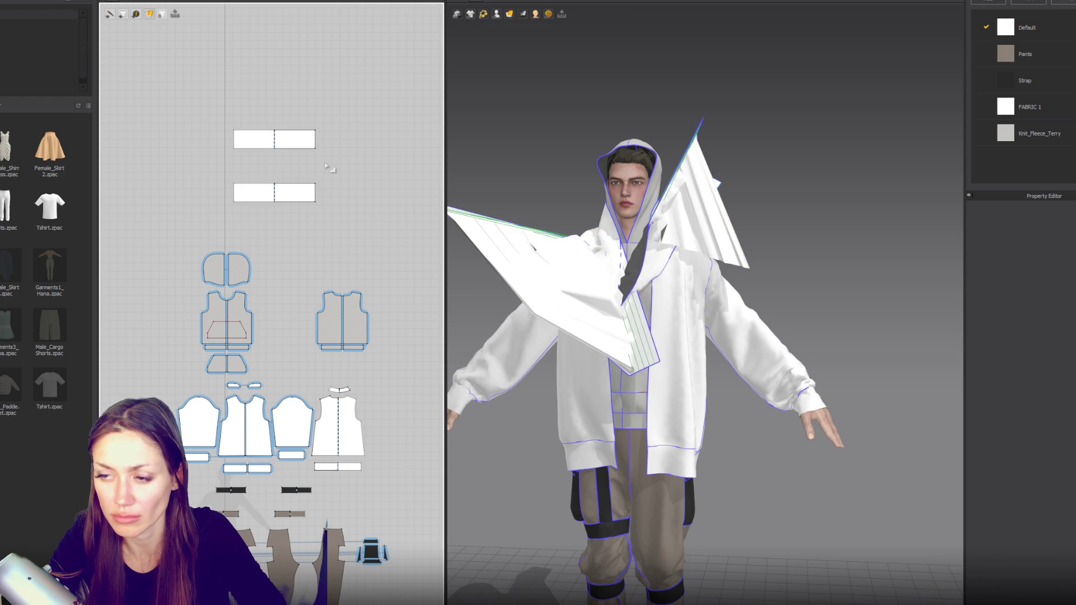
{"action": "key", "text": "space"}
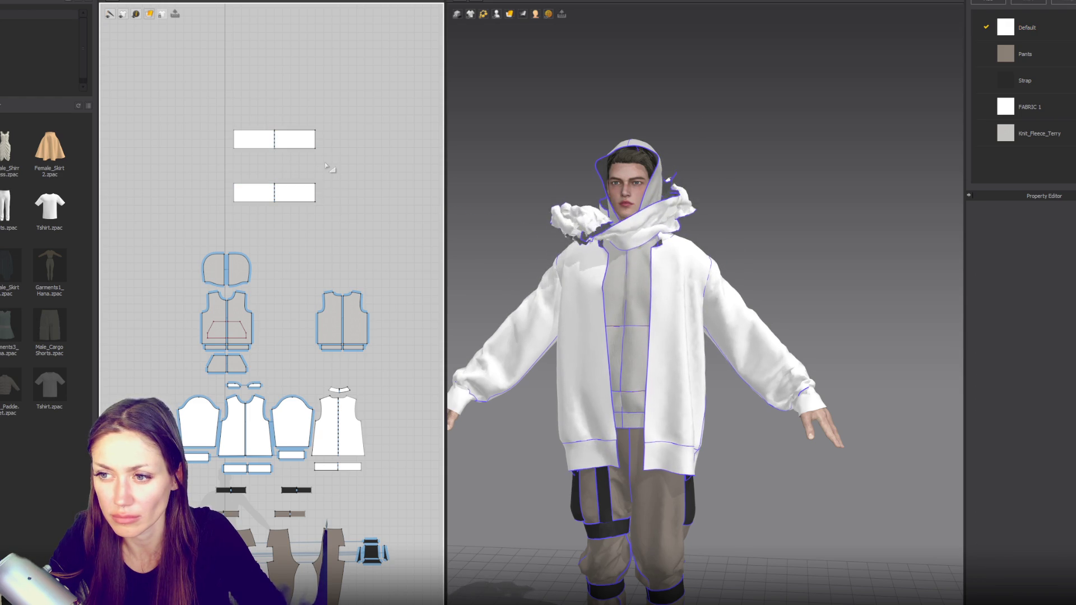
{"action": "key", "text": "ctrl+z"}
{"action": "key", "text": "ctrl+z"}
{"action": "key", "text": "ctrl+z"}
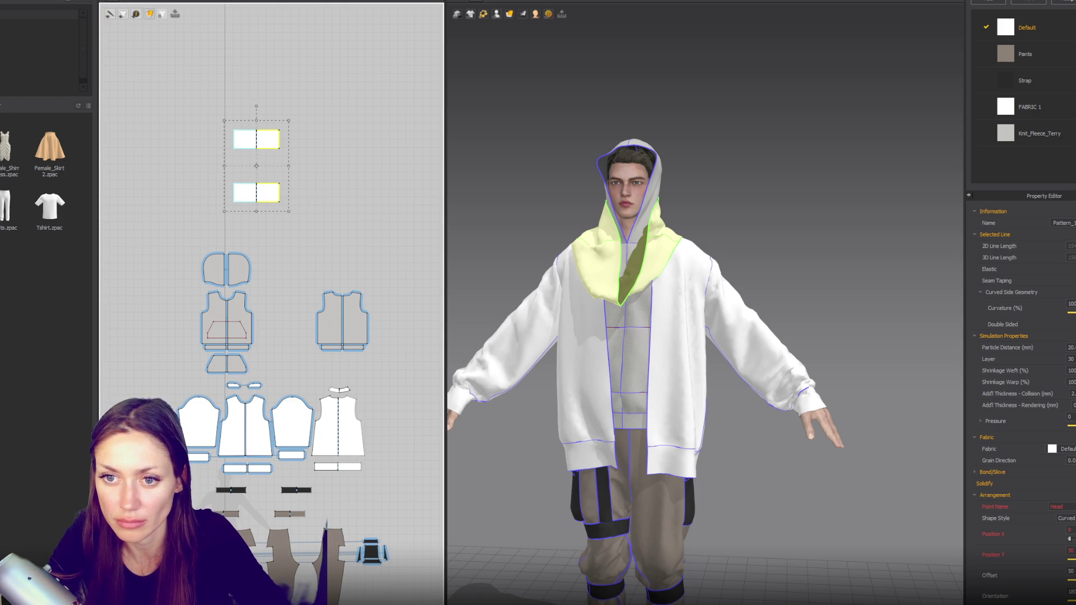
Step: Pull the draped cloth up off the shoulders, around the neck and over the hood at the back
{"action": "left_click", "coordinate": [257, 141]}
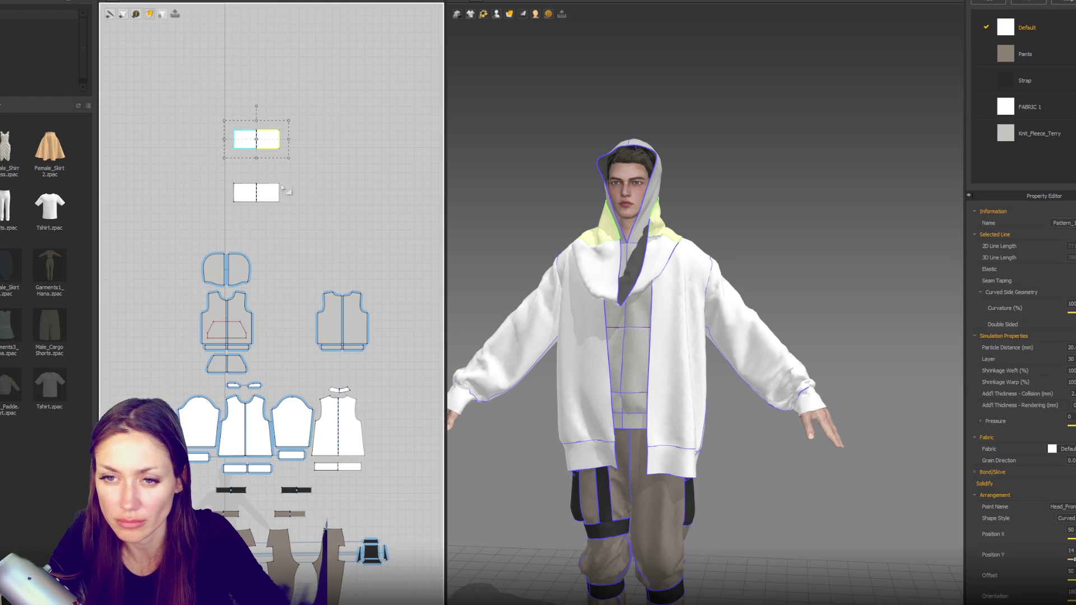
{"action": "left_click", "coordinate": [259, 203], "text": "shift"}
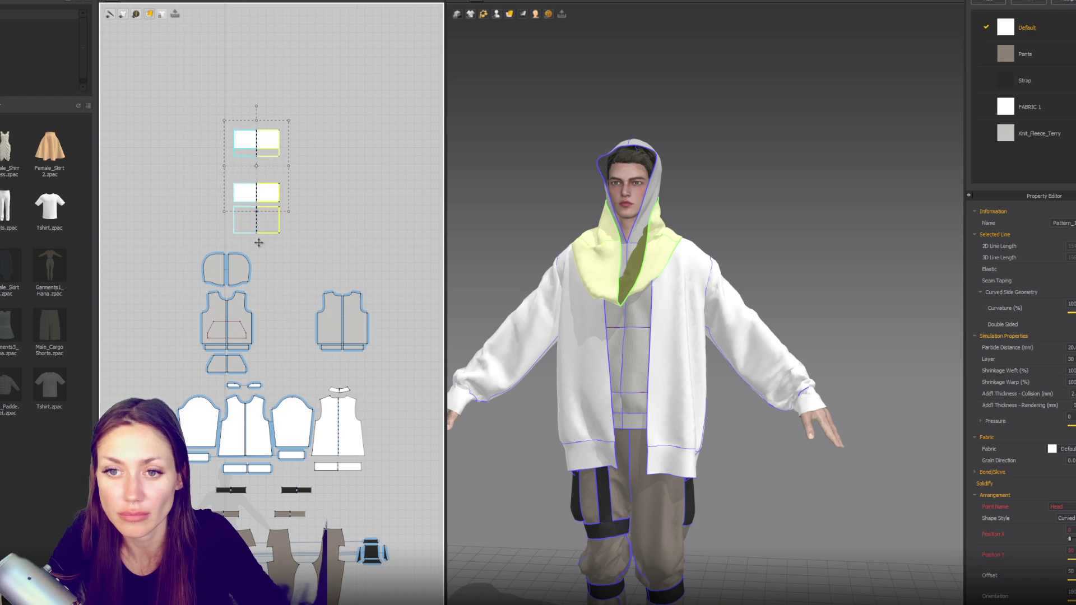
{"action": "left_click_drag", "start_coordinate": [257, 242], "coordinate": [258, 243]}
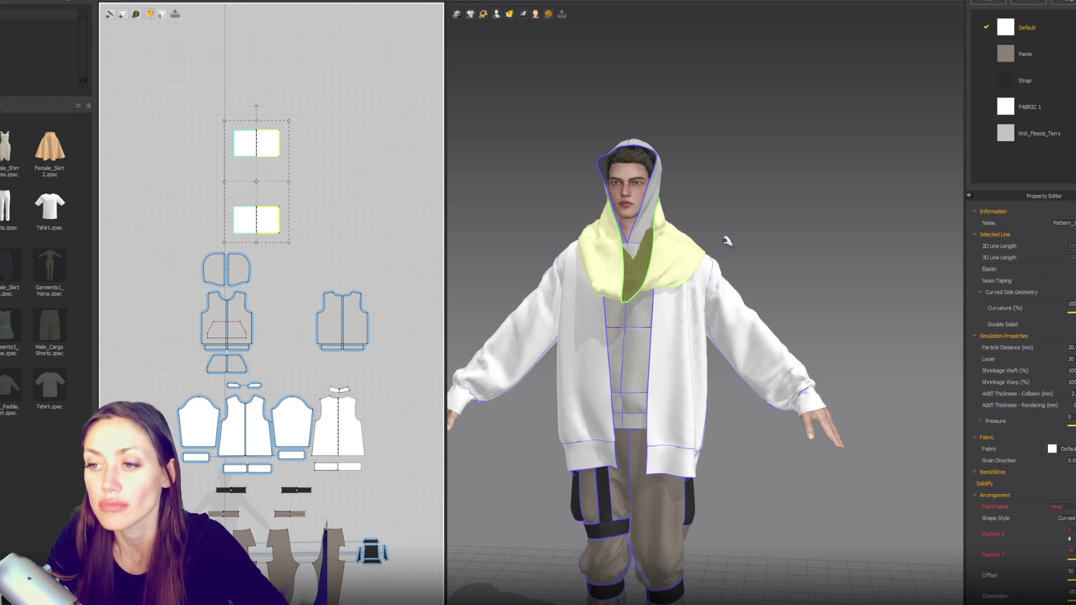
{"action": "left_click_drag", "start_coordinate": [632, 249], "coordinate": [563, 156]}
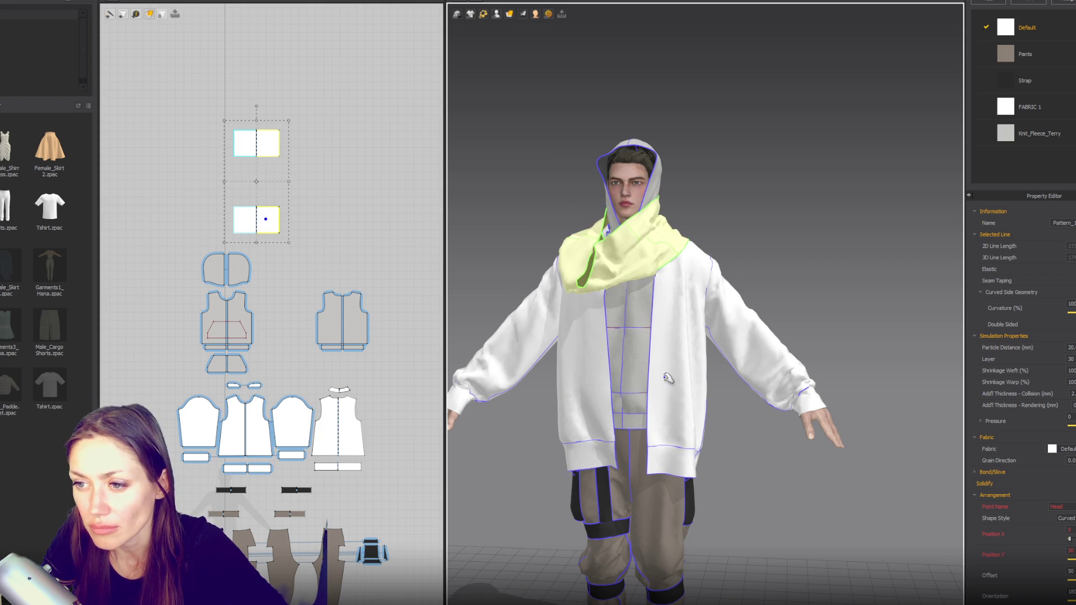
{"action": "left_click_drag", "start_coordinate": [618, 253], "coordinate": [690, 106]}
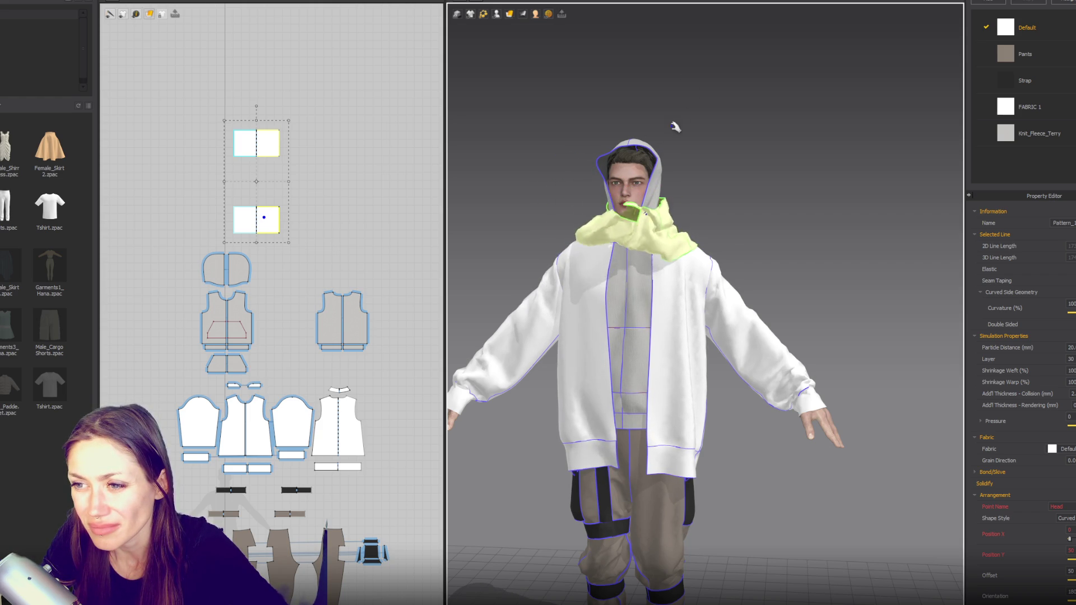
{"action": "right_click_drag", "start_coordinate": [669, 216], "coordinate": [591, 242]}
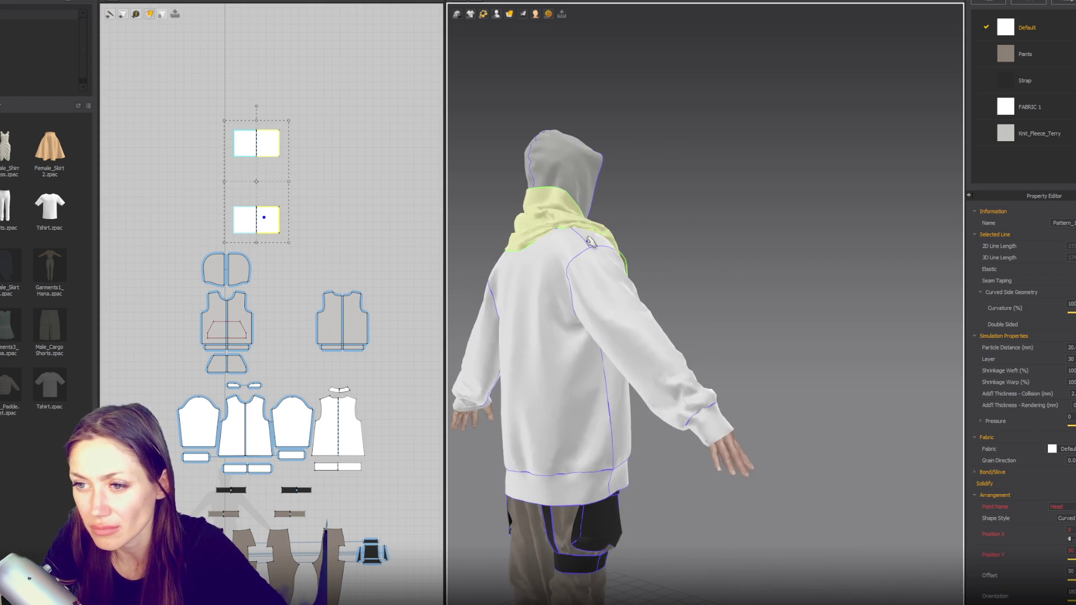
{"action": "mouse_move", "coordinate": [602, 209]}
{"action": "left_mouse_down"}
{"action": "mouse_move", "coordinate": [636, 221]}
{"action": "mouse_move", "coordinate": [719, 206]}
{"action": "left_mouse_up"}
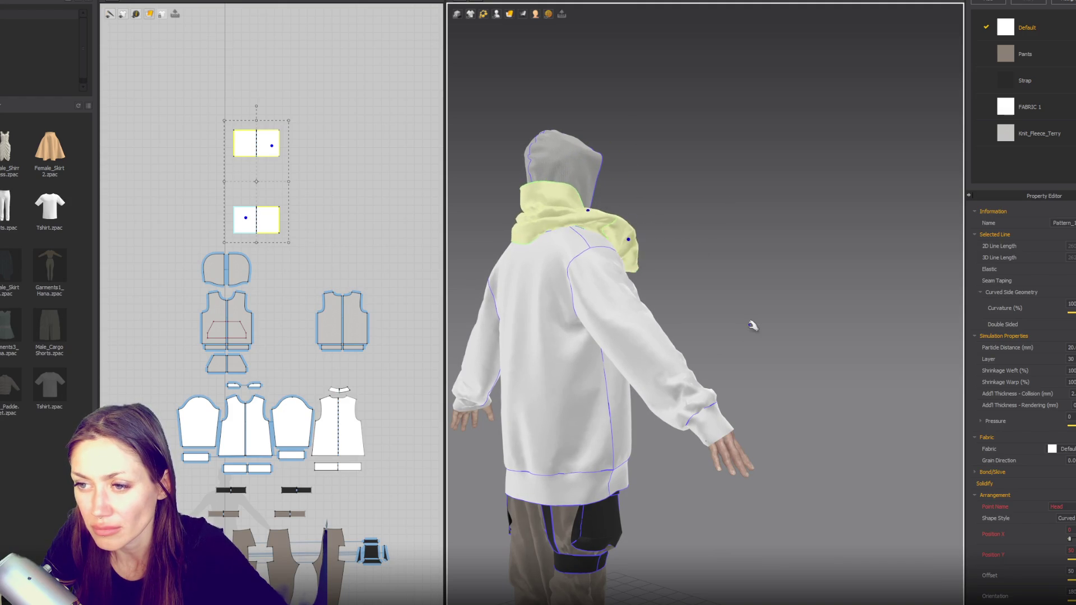
{"action": "key", "text": "2"}
{"action": "mouse_move", "coordinate": [713, 248]}
{"action": "left_mouse_down"}
{"action": "mouse_move", "coordinate": [768, 204]}
{"action": "mouse_move", "coordinate": [782, 227]}
{"action": "left_mouse_up"}
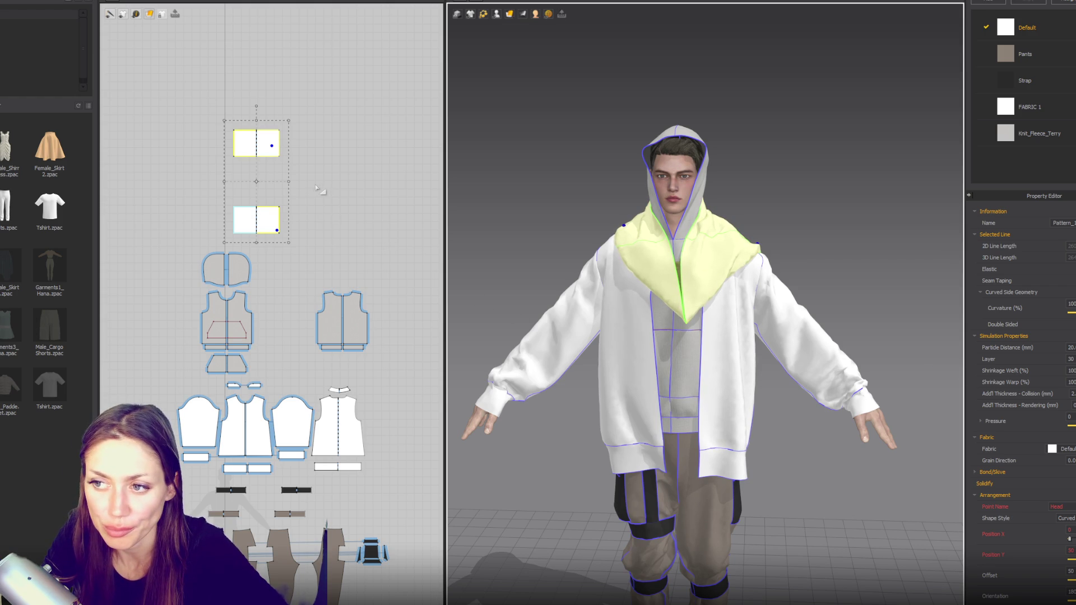
Step: Adjust both panels' width, let the cloth drape on the shoulders, and taper the lower panel
{"action": "left_click_drag", "start_coordinate": [294, 182], "coordinate": [303, 180]}
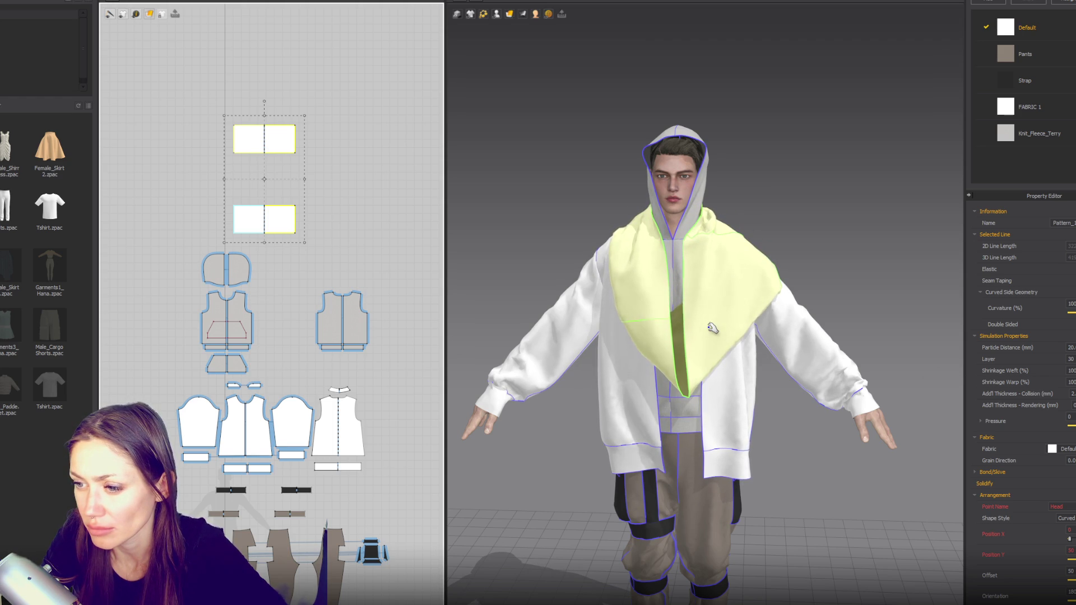
{"action": "scroll", "coordinate": [738, 290], "scroll_direction": "down", "scroll_amount": 3}
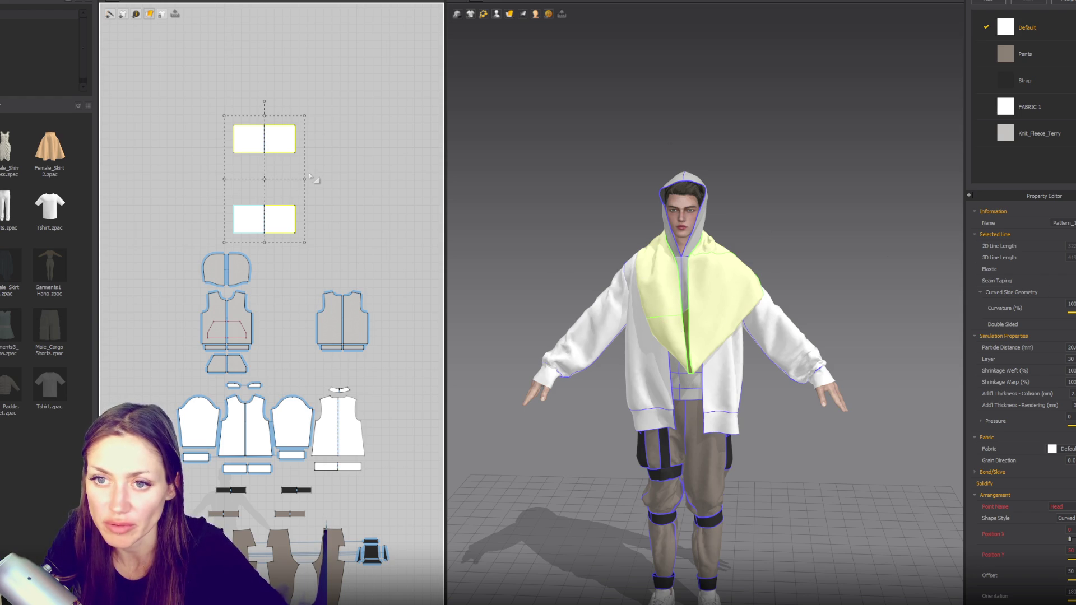
{"action": "left_click_drag", "start_coordinate": [304, 178], "coordinate": [288, 178]}
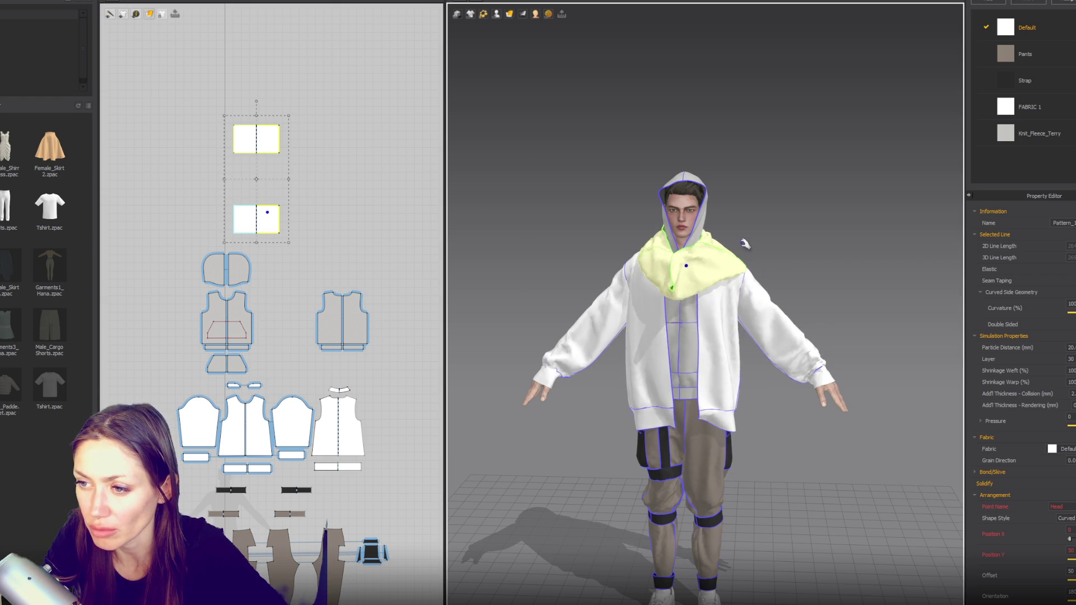
{"action": "left_click_drag", "start_coordinate": [640, 226], "coordinate": [637, 155]}
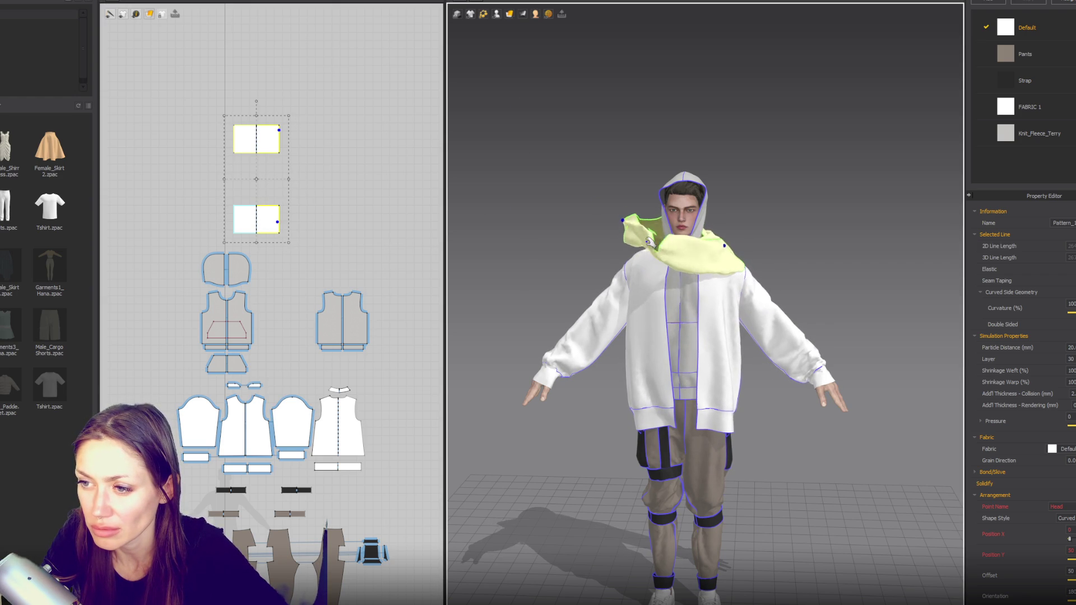
{"action": "left_click", "coordinate": [280, 231]}
{"action": "left_click_drag", "start_coordinate": [284, 239], "coordinate": [291, 216]}
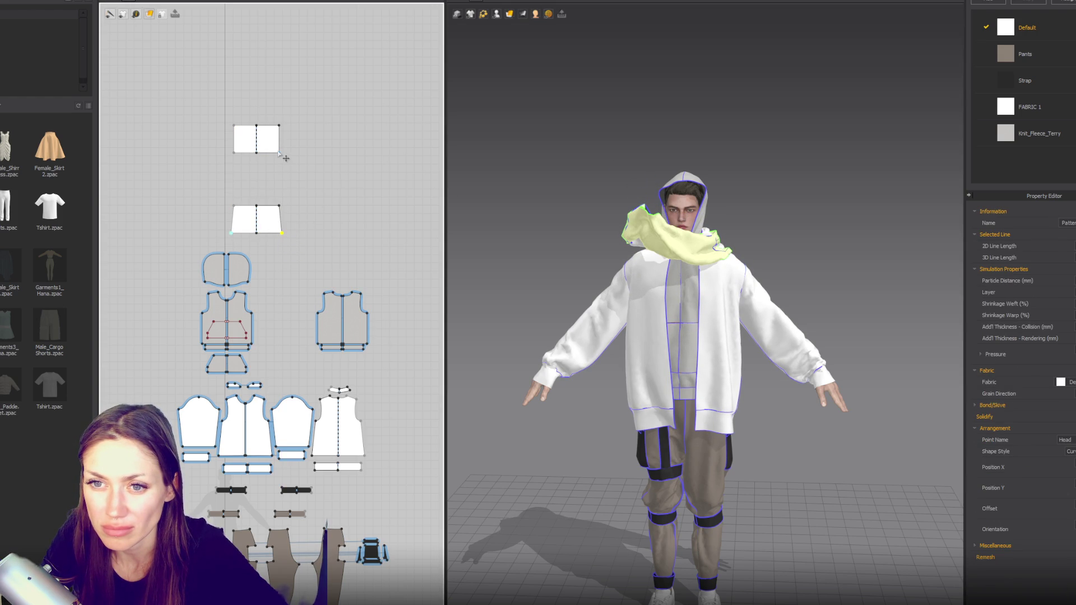
Step: Taper the upper panel into a trapezoid and add a new Scarf fabric assigned to both panels
{"action": "left_click_drag", "start_coordinate": [284, 158], "coordinate": [289, 160]}
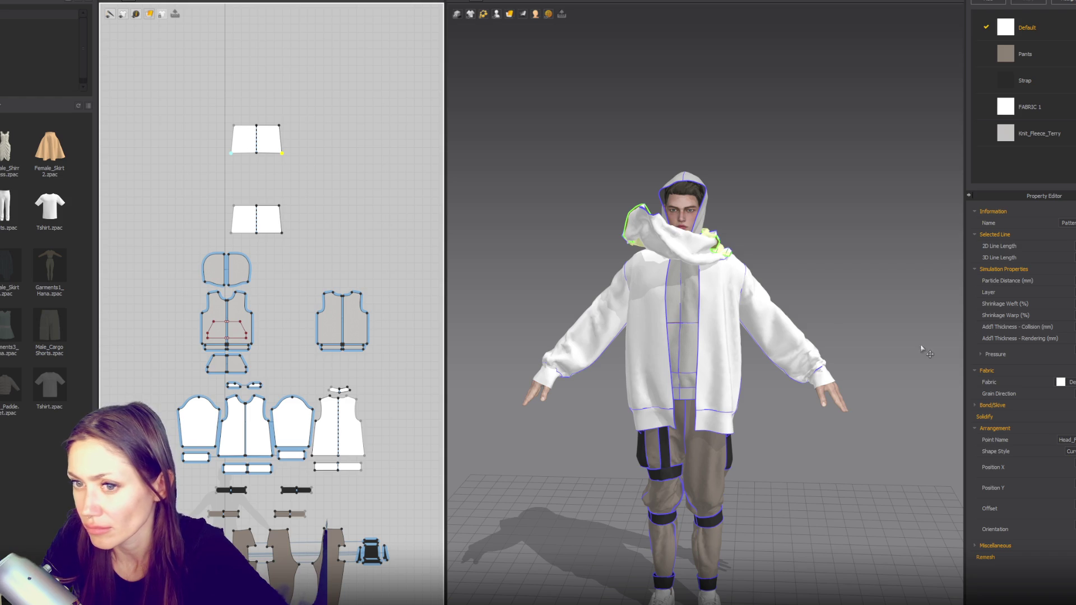
{"action": "left_click", "coordinate": [995, 2]}
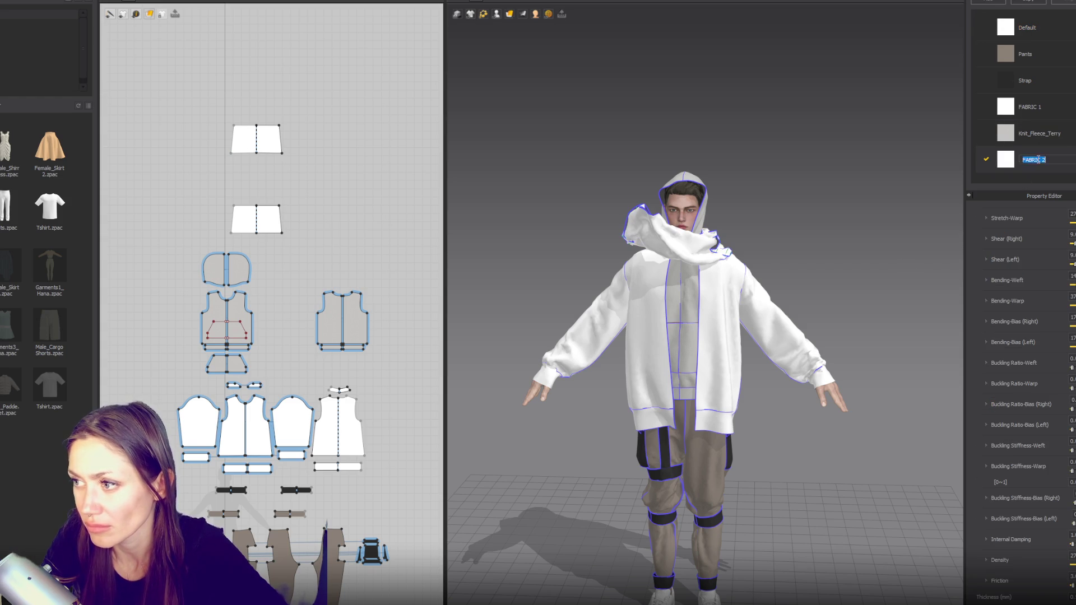
{"action": "type", "text": "Scarf"}
{"action": "mouse_move", "coordinate": [345, 81]}
{"action": "left_mouse_down"}
{"action": "mouse_move", "coordinate": [195, 238]}
{"action": "mouse_move", "coordinate": [228, 244]}
{"action": "left_mouse_up"}
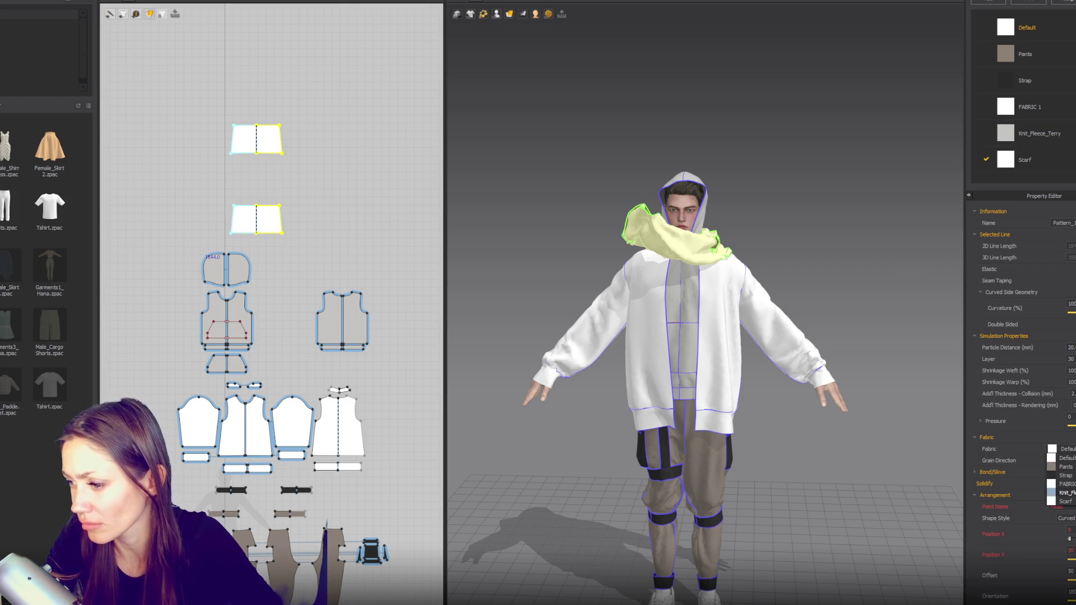
{"action": "left_click", "coordinate": [1000, 160]}
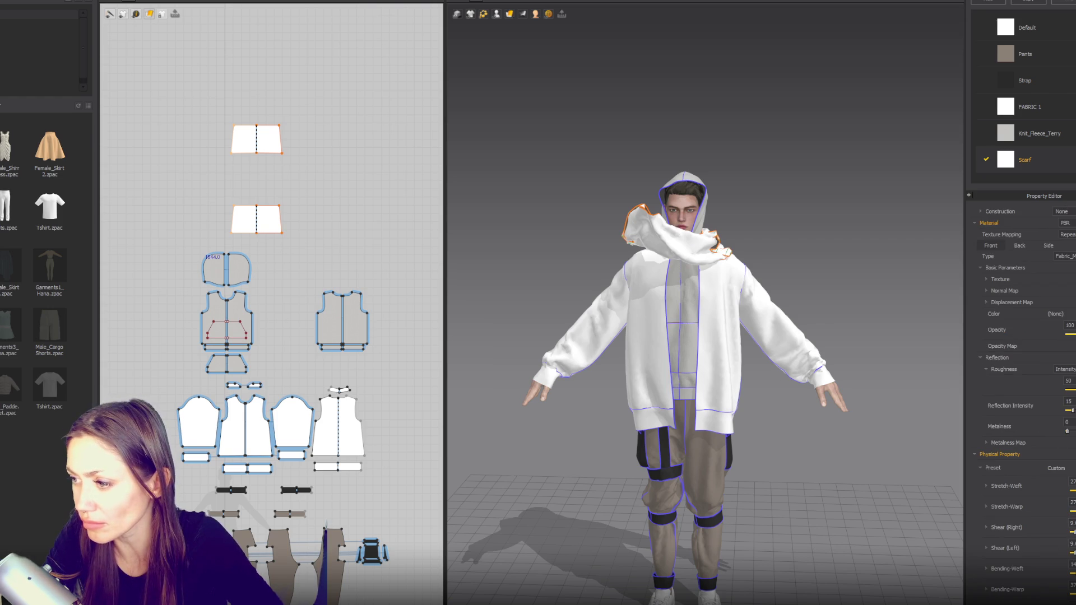
Step: Set the Scarf fabric's colour to a slightly darkened dusty pink
{"action": "left_click", "coordinate": [1056, 314]}
{"action": "left_click", "coordinate": [394, 157]}
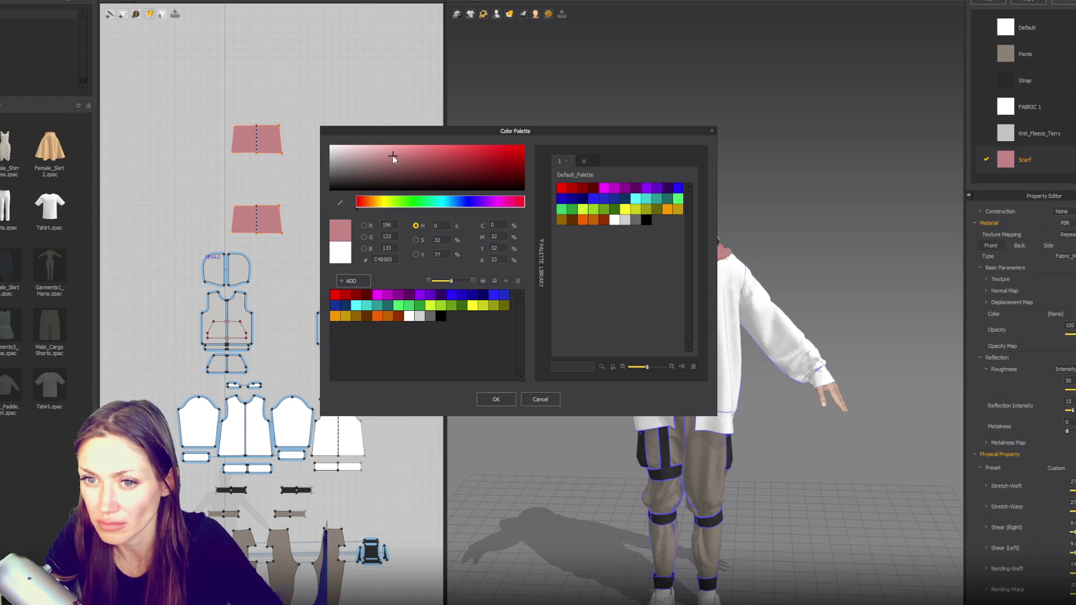
{"action": "left_click_drag", "start_coordinate": [394, 157], "coordinate": [404, 161]}
{"action": "left_click", "coordinate": [496, 400]}
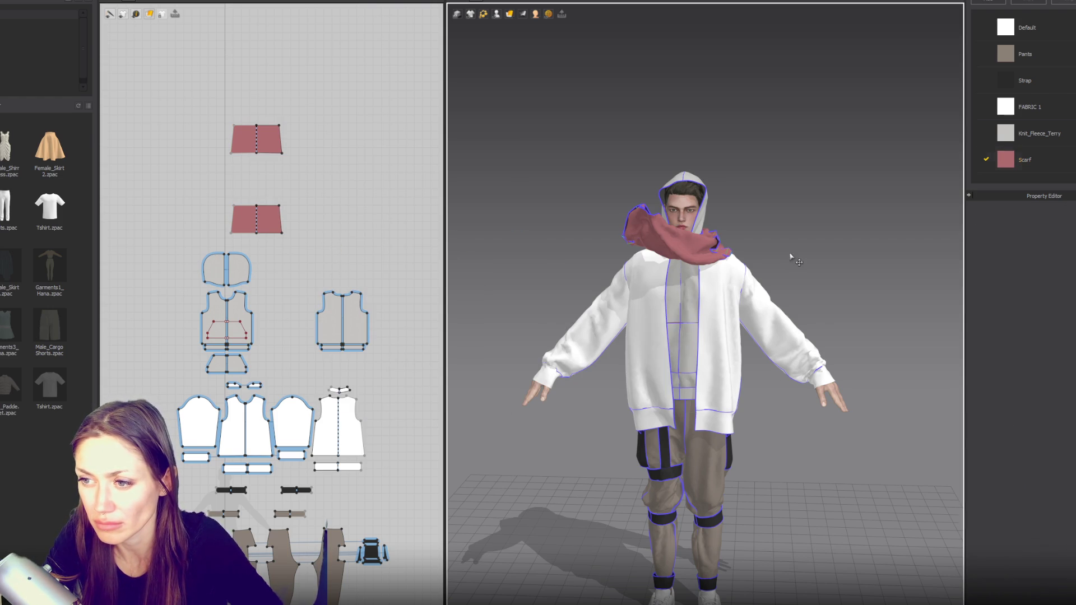
{"action": "left_click", "coordinate": [753, 315]}
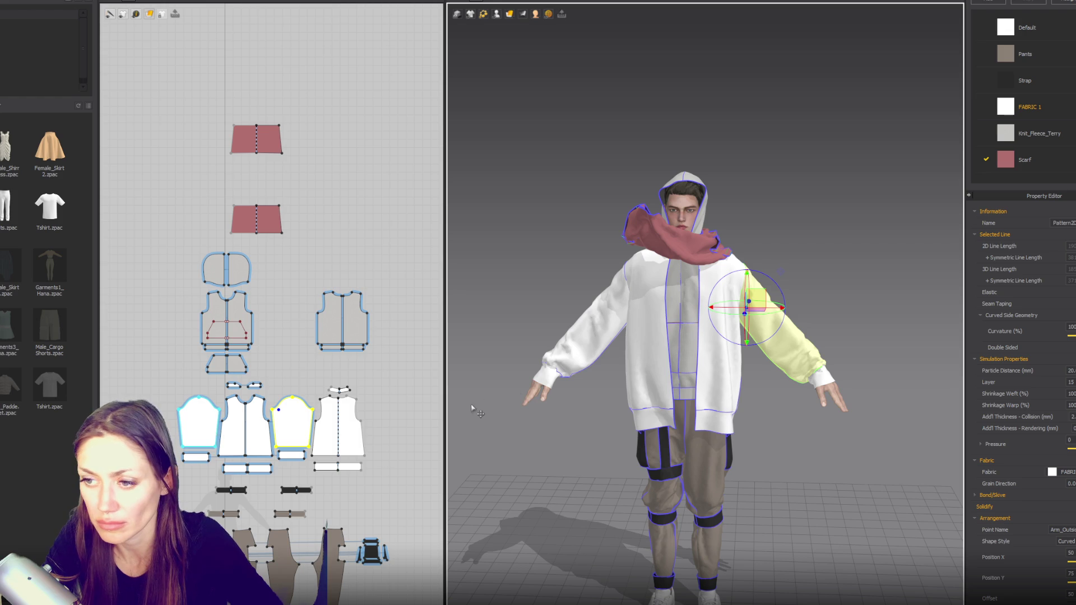
{"action": "scroll", "coordinate": [328, 305], "scroll_direction": "up", "scroll_amount": 1}
{"action": "scroll", "coordinate": [329, 305], "scroll_direction": "up", "scroll_amount": 1}
{"action": "scroll", "coordinate": [328, 304], "scroll_direction": "up", "scroll_amount": 2}
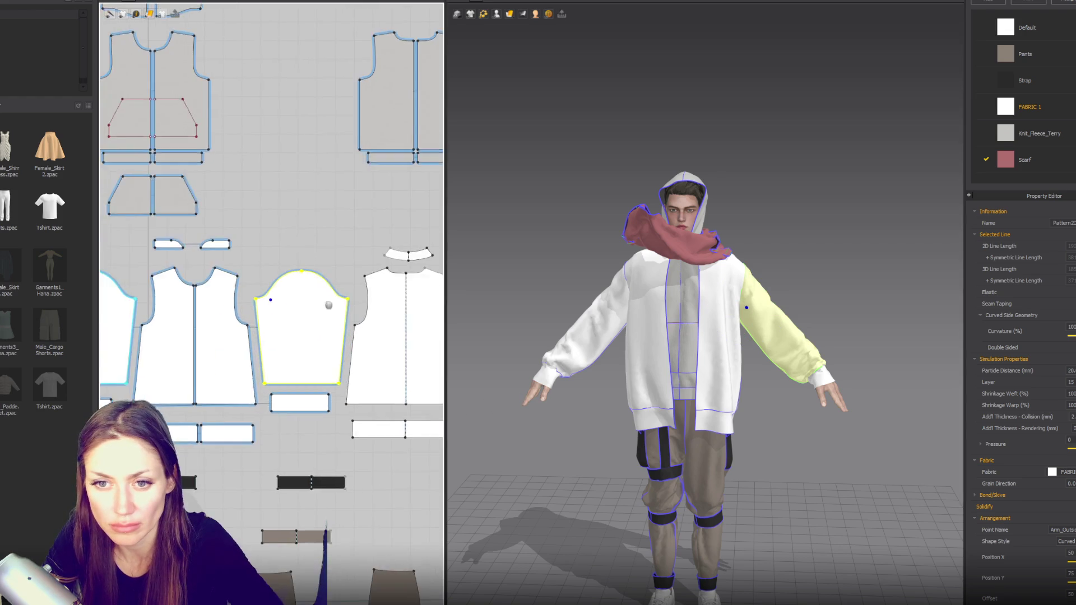
{"action": "scroll", "coordinate": [329, 305], "scroll_direction": "down", "scroll_amount": 3}
Step: Place the lower scarf panel beside the upper one and move the vest pieces up
{"action": "left_click_drag", "start_coordinate": [186, 254], "coordinate": [387, 174]}
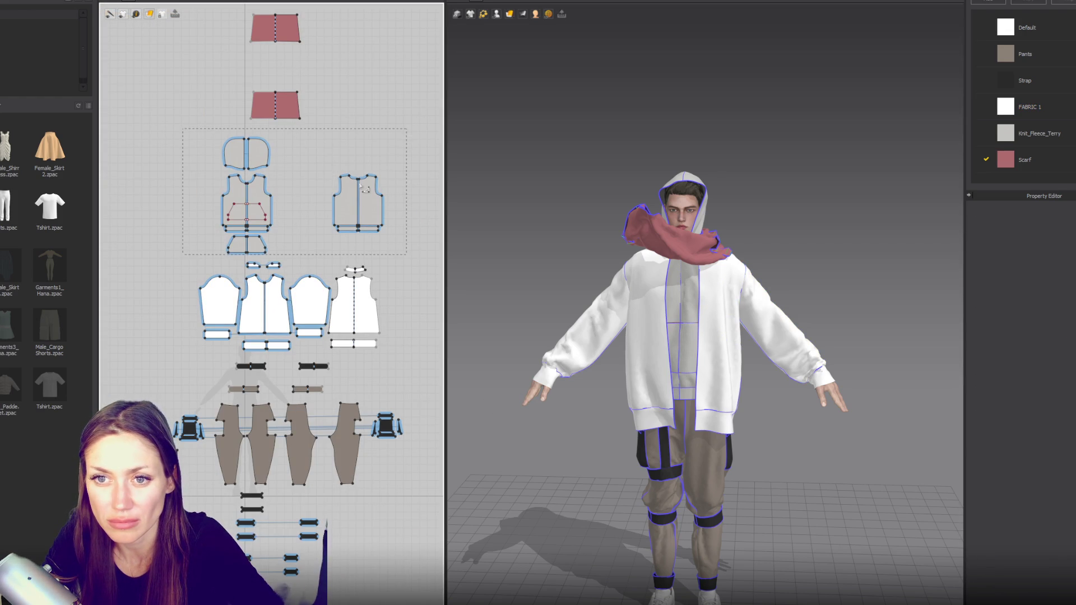
{"action": "scroll", "coordinate": [365, 190], "scroll_direction": "down", "scroll_amount": 2}
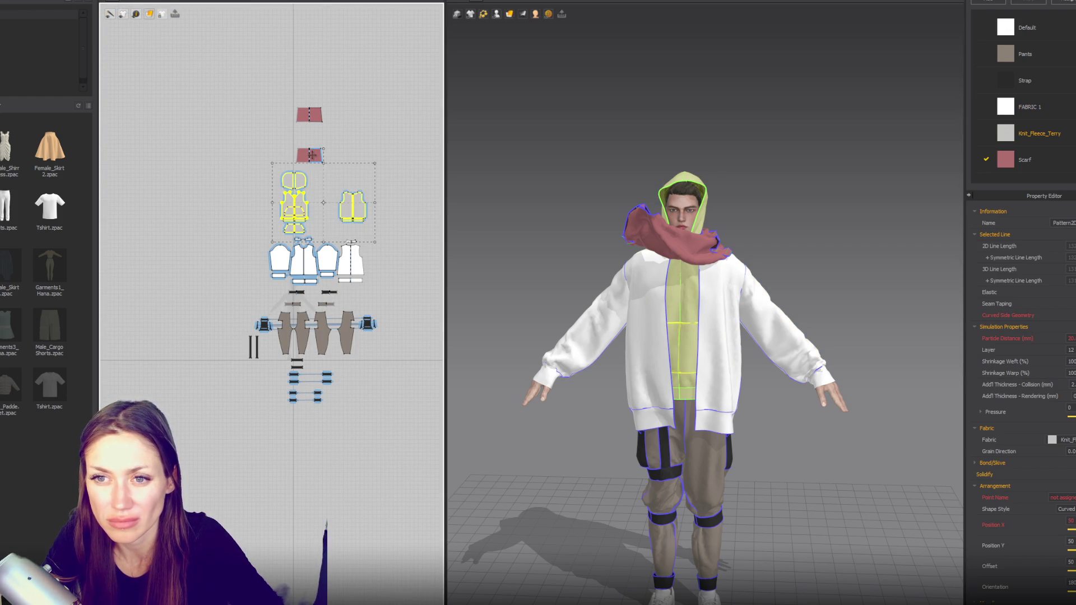
{"action": "left_click_drag", "start_coordinate": [308, 154], "coordinate": [278, 114]}
{"action": "left_click_drag", "start_coordinate": [245, 157], "coordinate": [388, 246]}
{"action": "left_click_drag", "start_coordinate": [353, 205], "coordinate": [337, 181]}
Step: Move the hoodie pieces up in the layout and resume simulation so the scarf drapes
{"action": "left_click_drag", "start_coordinate": [389, 239], "coordinate": [262, 293]}
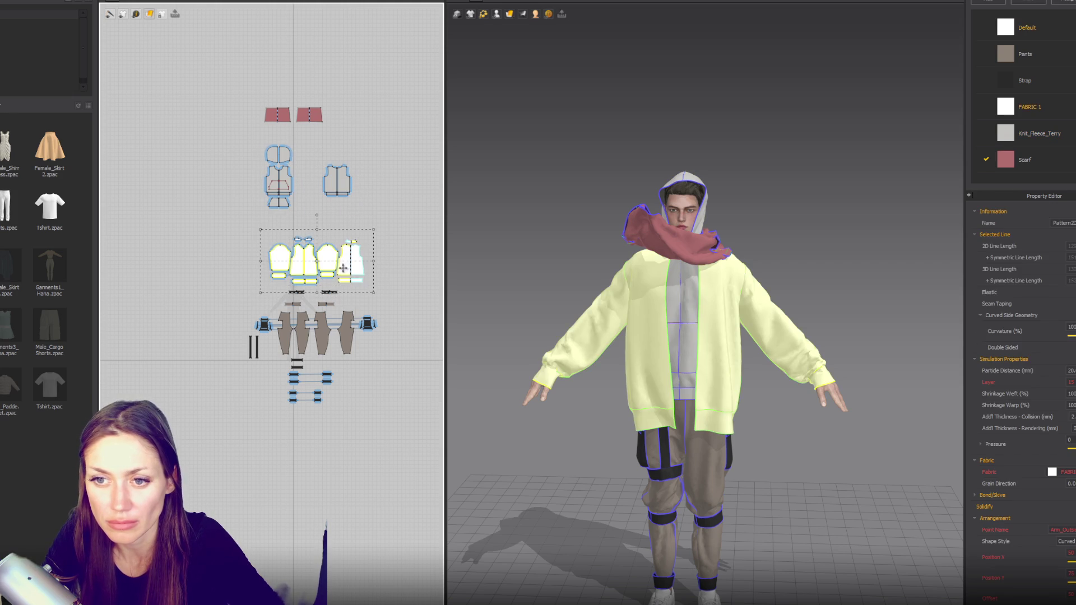
{"action": "left_click", "coordinate": [400, 227]}
{"action": "left_click", "coordinate": [328, 259]}
{"action": "left_click_drag", "start_coordinate": [329, 259], "coordinate": [320, 245]}
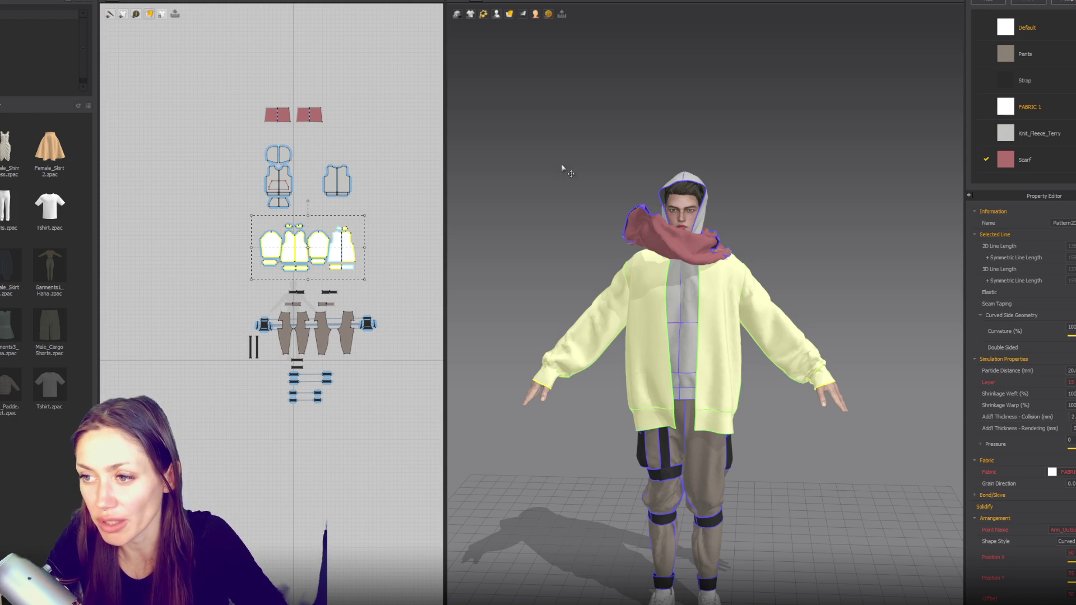
{"action": "left_click", "coordinate": [530, 223]}
{"action": "key", "text": "space"}
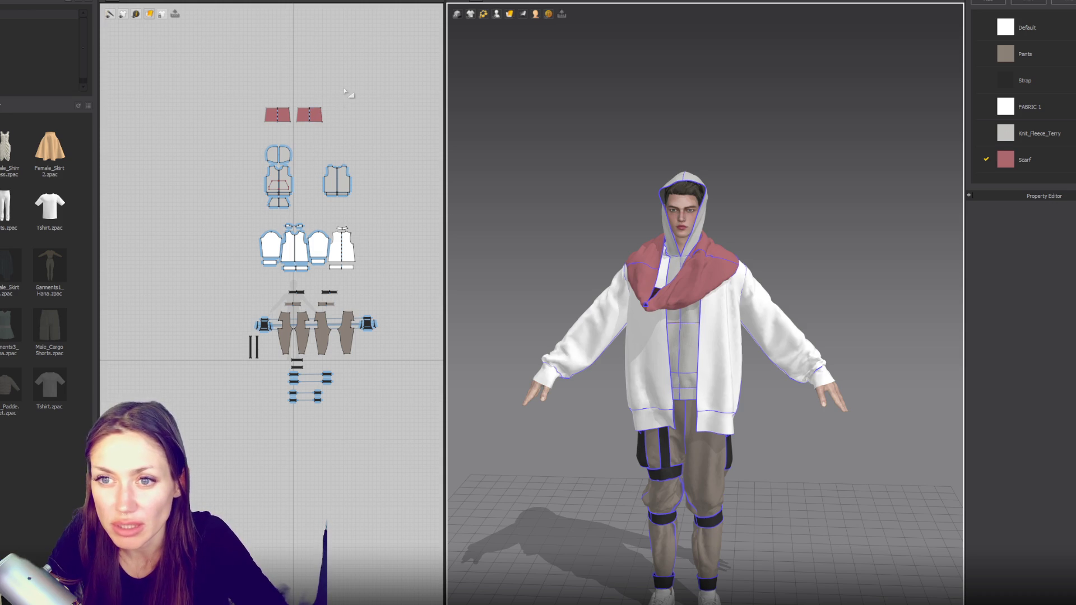
Step: Narrow both scarf panels and pull the scarf up around the avatar's neck
{"action": "left_click_drag", "start_coordinate": [345, 91], "coordinate": [266, 137]}
{"action": "left_click_drag", "start_coordinate": [324, 117], "coordinate": [313, 115]}
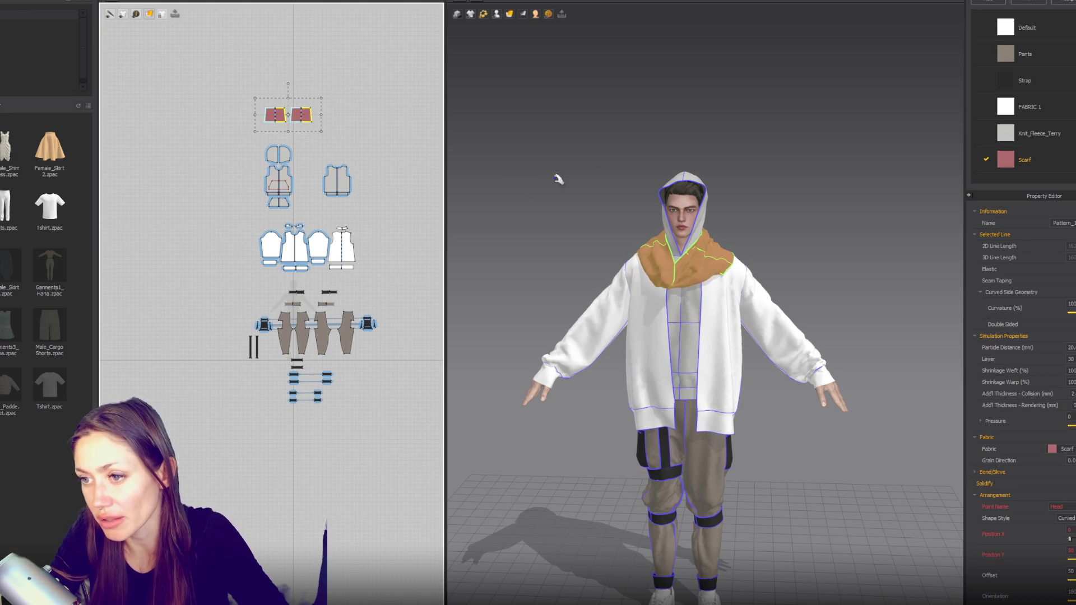
{"action": "right_click_drag", "start_coordinate": [746, 303], "coordinate": [783, 285]}
{"action": "left_click_drag", "start_coordinate": [730, 271], "coordinate": [669, 268]}
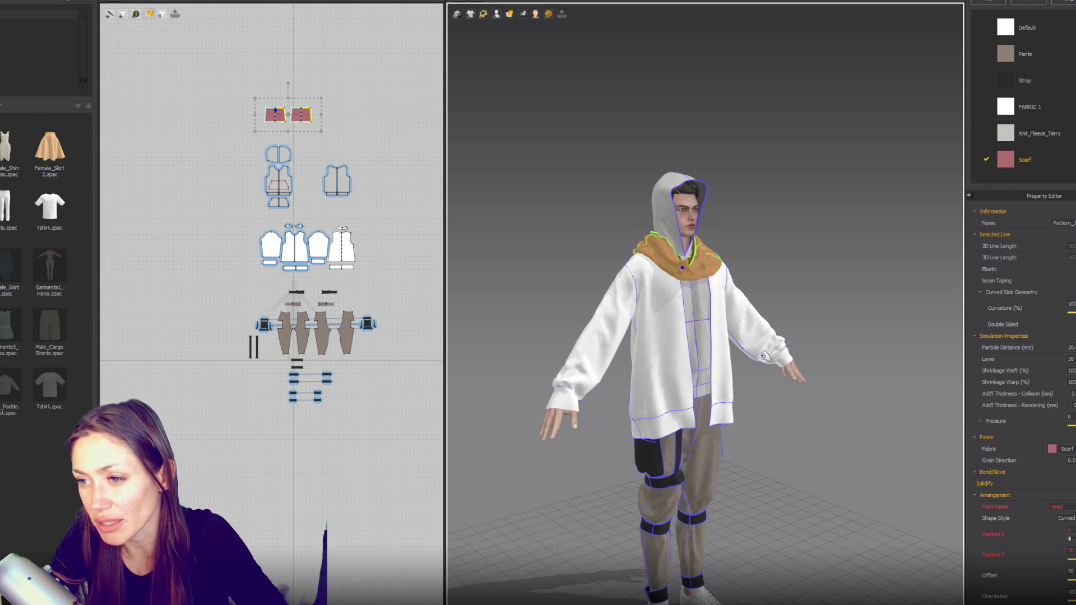
{"action": "right_click_drag", "start_coordinate": [849, 314], "coordinate": [715, 291]}
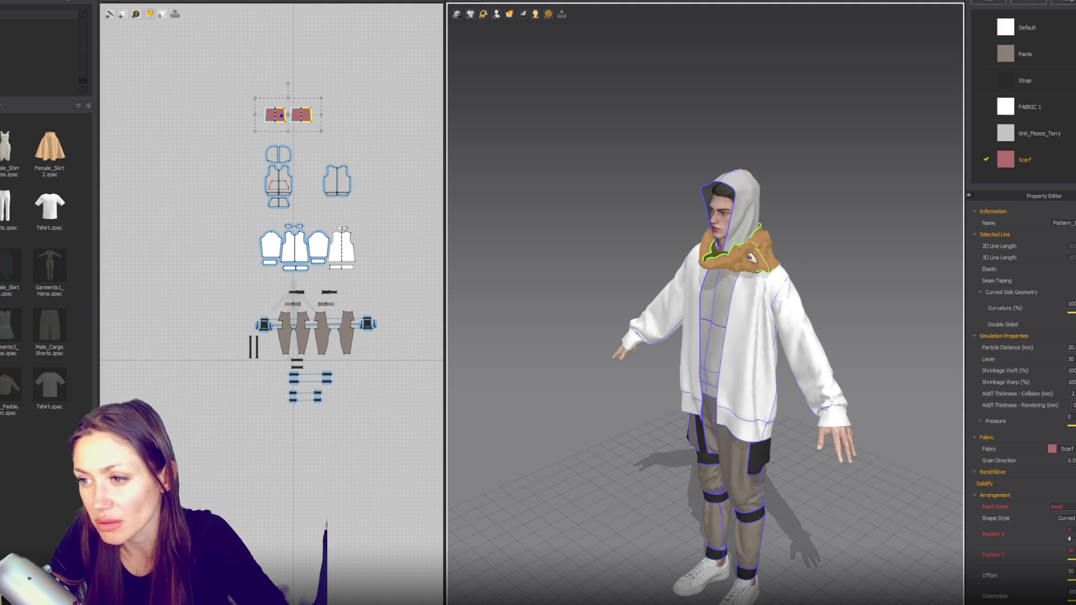
{"action": "scroll", "coordinate": [315, 207], "scroll_direction": "up", "scroll_amount": 3}
Step: Reshape both scarf panels into trapezoids wider at the bottom and simulate
{"action": "right_click_drag", "start_coordinate": [293, 39], "coordinate": [316, 189]}
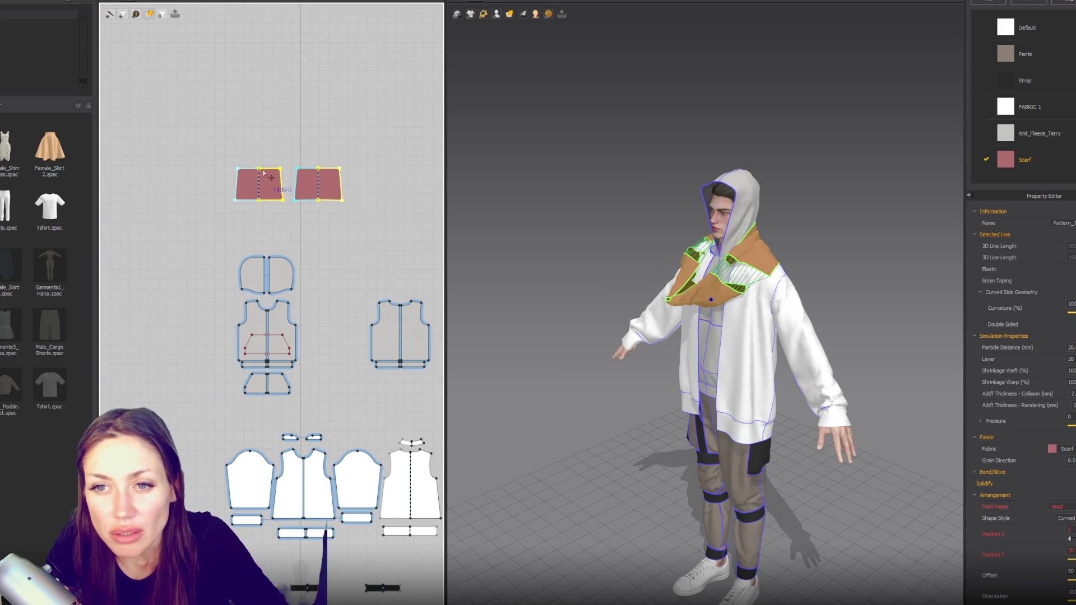
{"action": "left_click_drag", "start_coordinate": [248, 174], "coordinate": [303, 170]}
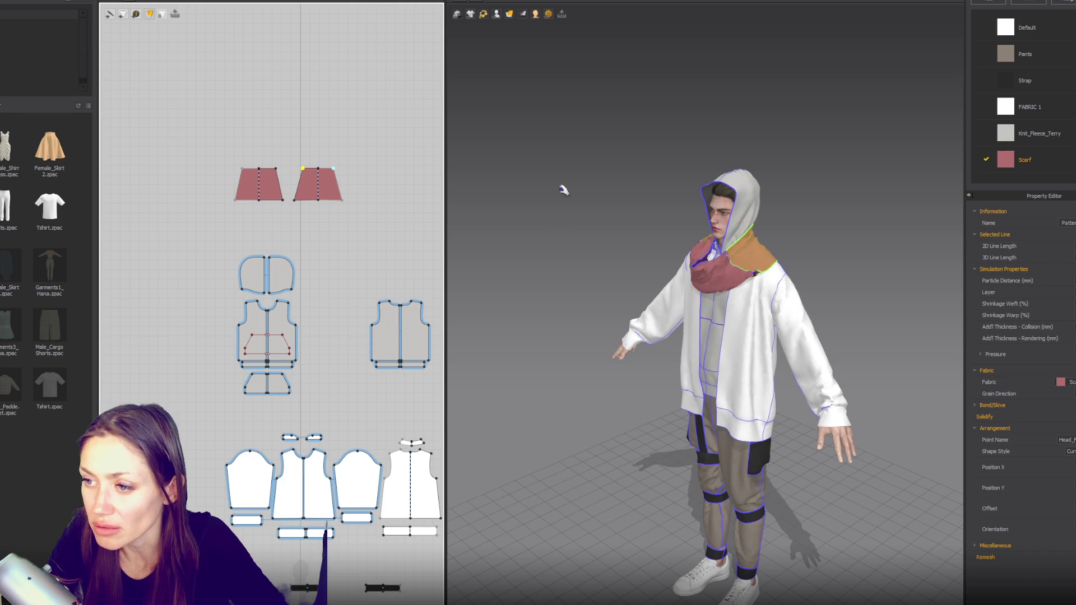
{"action": "left_click", "coordinate": [722, 256]}
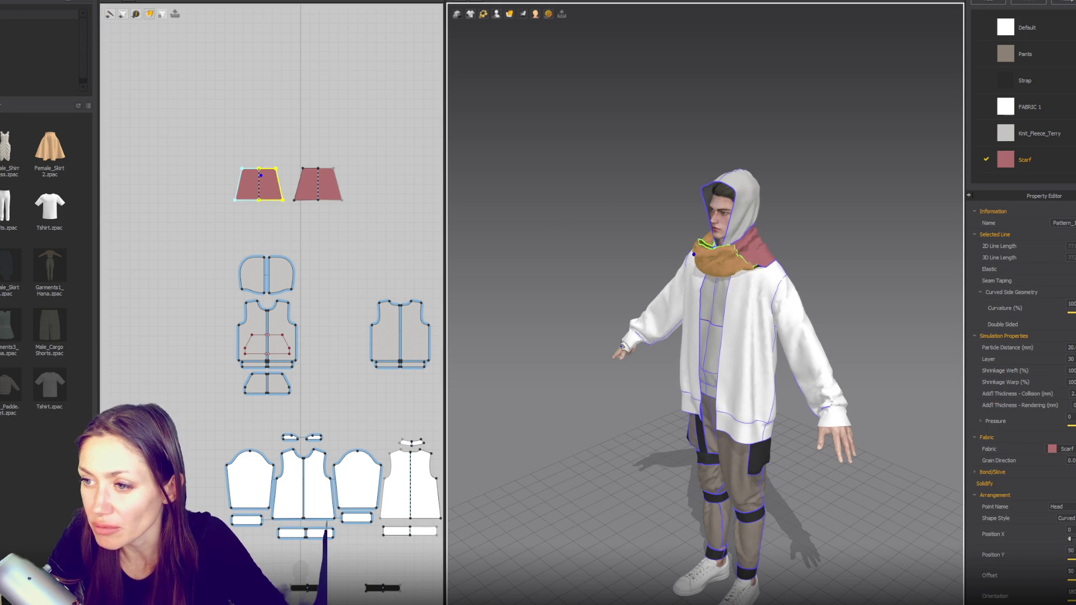
{"action": "right_click_drag", "start_coordinate": [621, 346], "coordinate": [733, 326]}
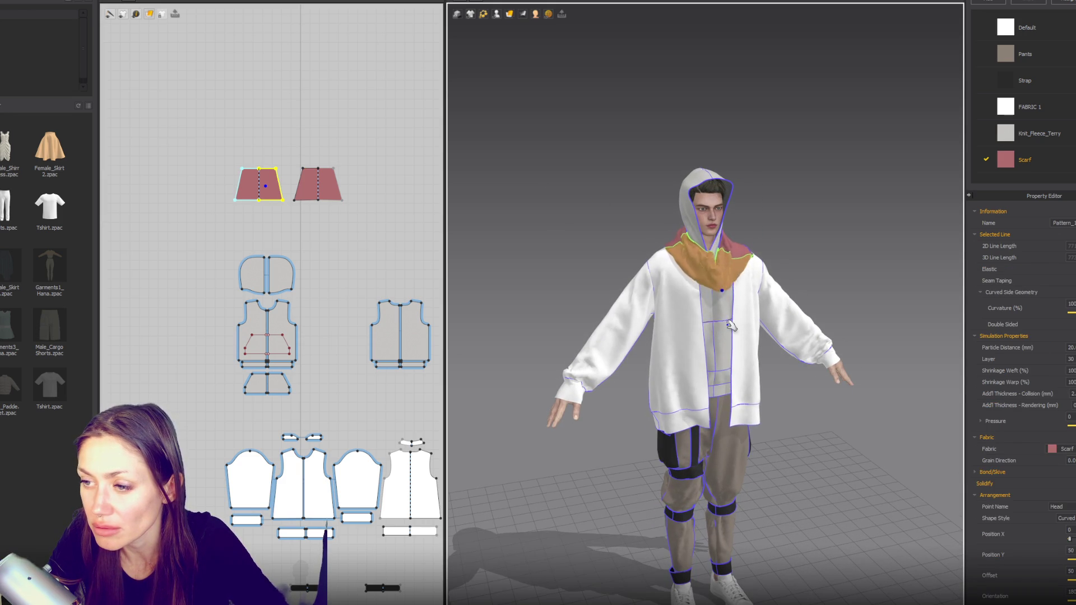
{"action": "left_click_drag", "start_coordinate": [350, 206], "coordinate": [358, 206]}
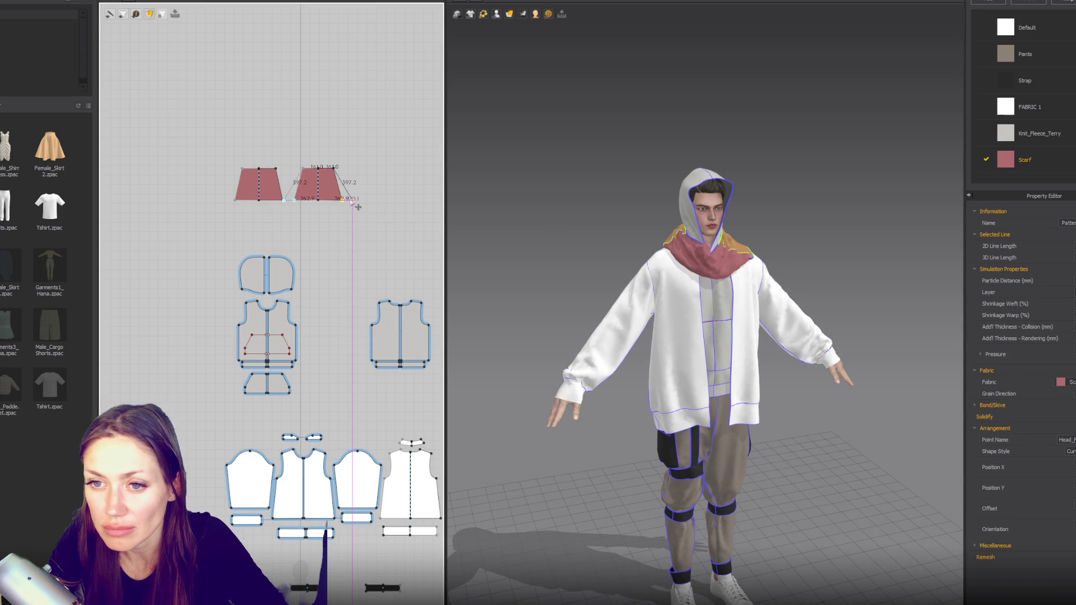
{"action": "left_click_drag", "start_coordinate": [235, 200], "coordinate": [227, 183]}
{"action": "left_click", "coordinate": [244, 183]}
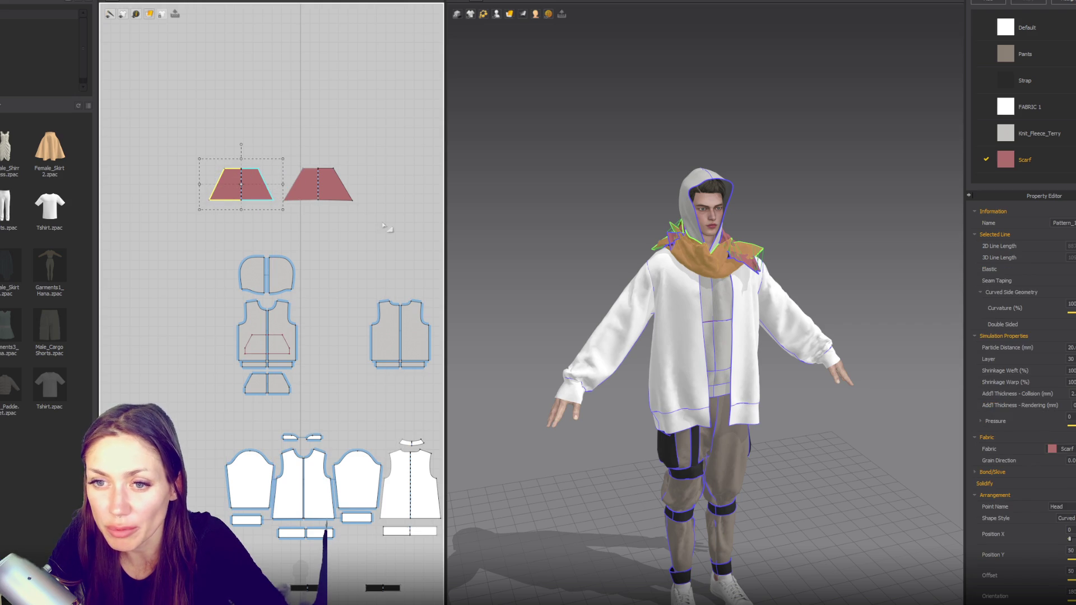
{"action": "left_click", "coordinate": [536, 199]}
{"action": "key", "text": "space"}
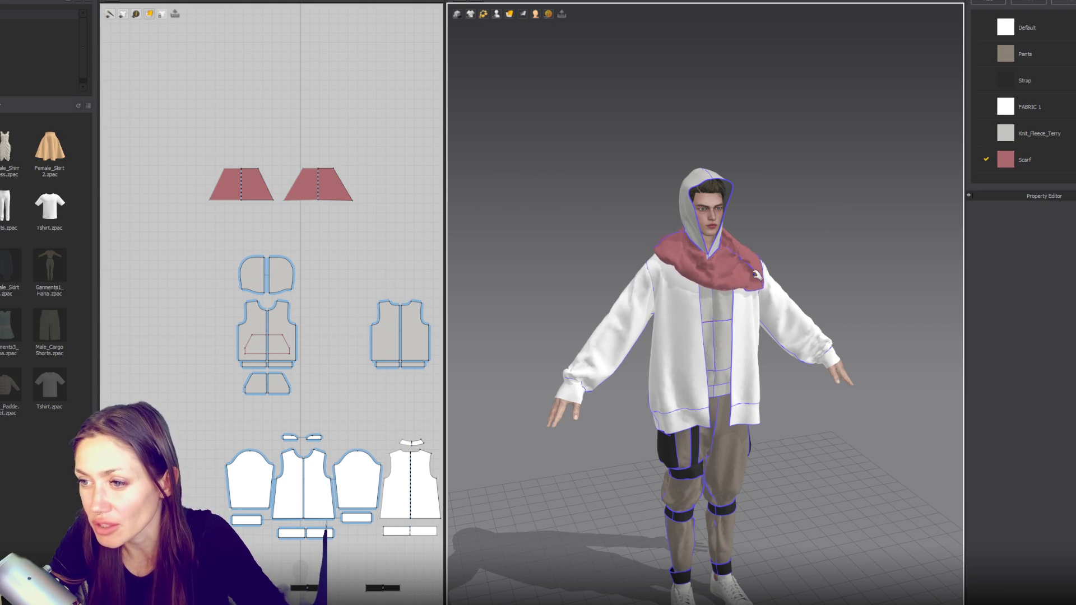
Step: Pull the right scarf piece up toward the hood so one wraps front and one hangs behind
{"action": "right_click_drag", "start_coordinate": [832, 219], "coordinate": [763, 228]}
{"action": "left_click", "coordinate": [679, 253]}
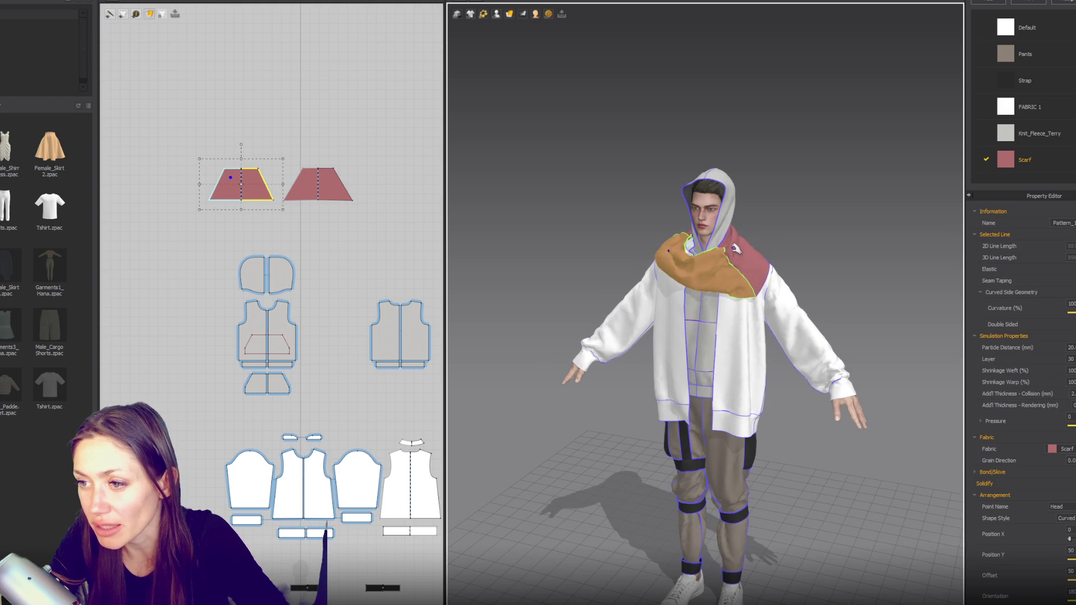
{"action": "left_click", "coordinate": [748, 249]}
{"action": "left_click_drag", "start_coordinate": [761, 243], "coordinate": [749, 195]}
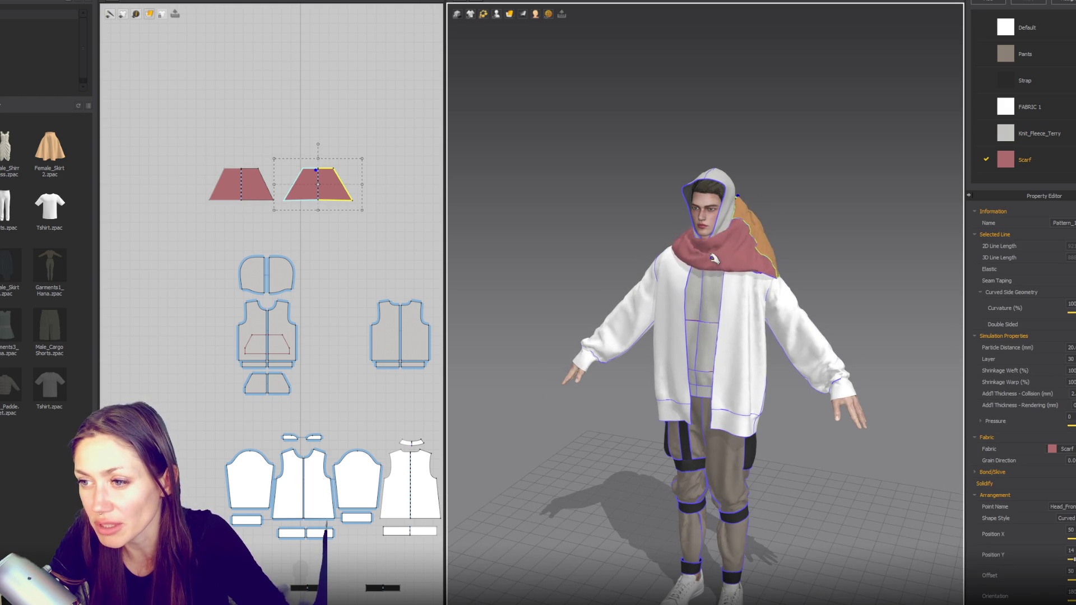
{"action": "left_click", "coordinate": [689, 240]}
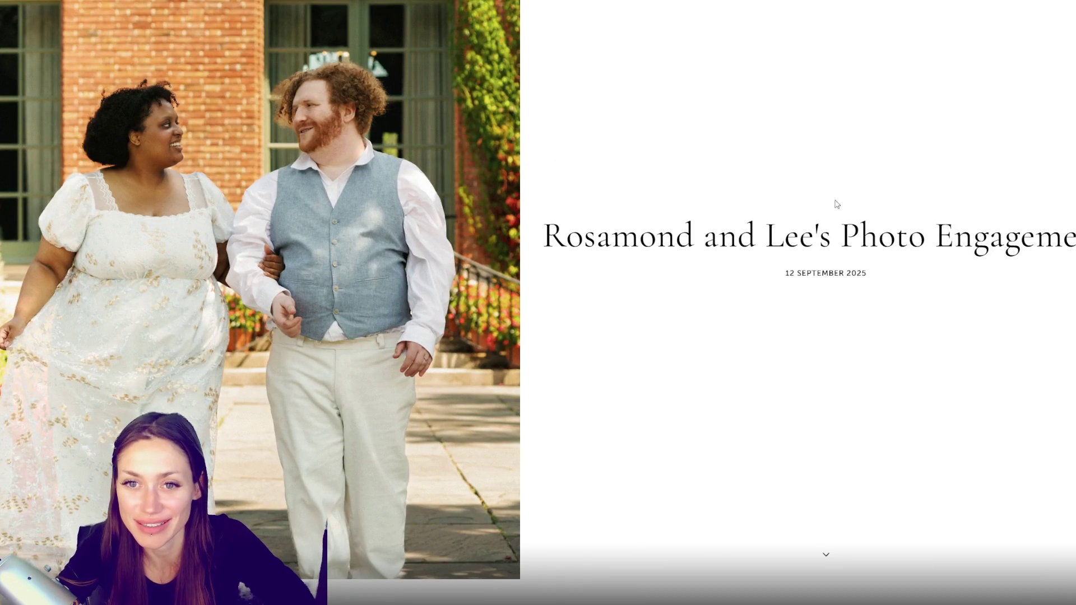
{"action": "scroll", "coordinate": [648, 447], "scroll_direction": "down", "scroll_amount": 1}
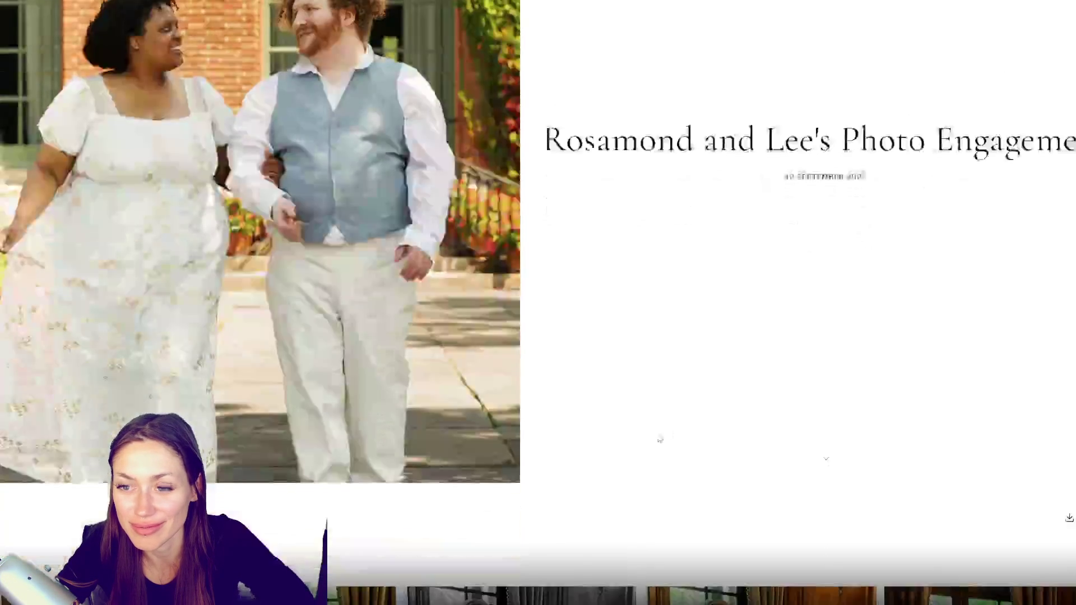
{"action": "scroll", "coordinate": [661, 439], "scroll_direction": "down", "scroll_amount": 2}
{"action": "scroll", "coordinate": [769, 403], "scroll_direction": "down", "scroll_amount": 2}
{"action": "scroll", "coordinate": [774, 408], "scroll_direction": "down", "scroll_amount": 1}
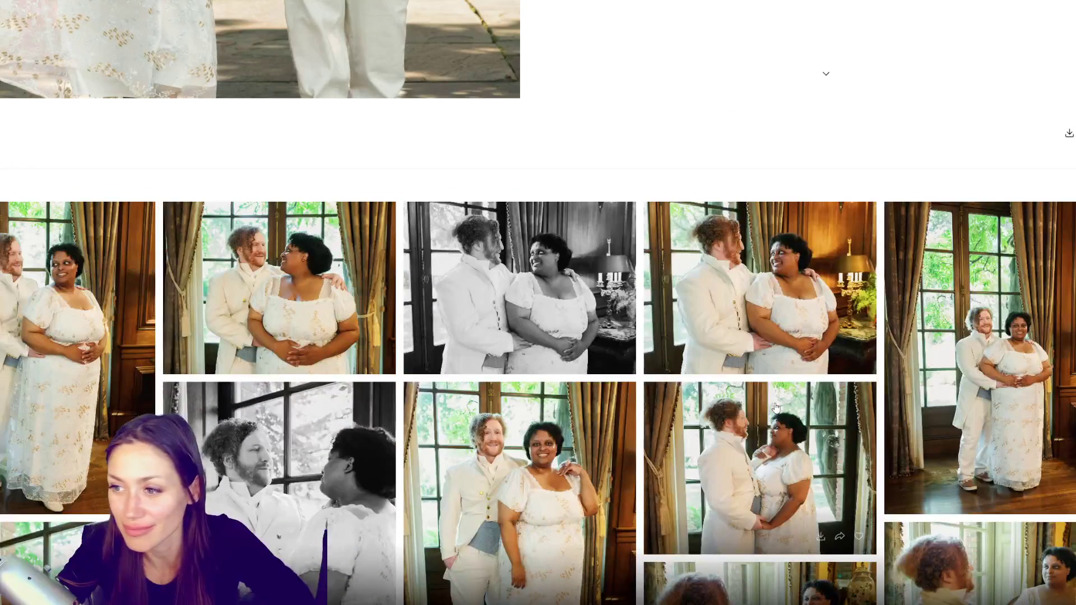
{"action": "scroll", "coordinate": [777, 409], "scroll_direction": "down", "scroll_amount": 1}
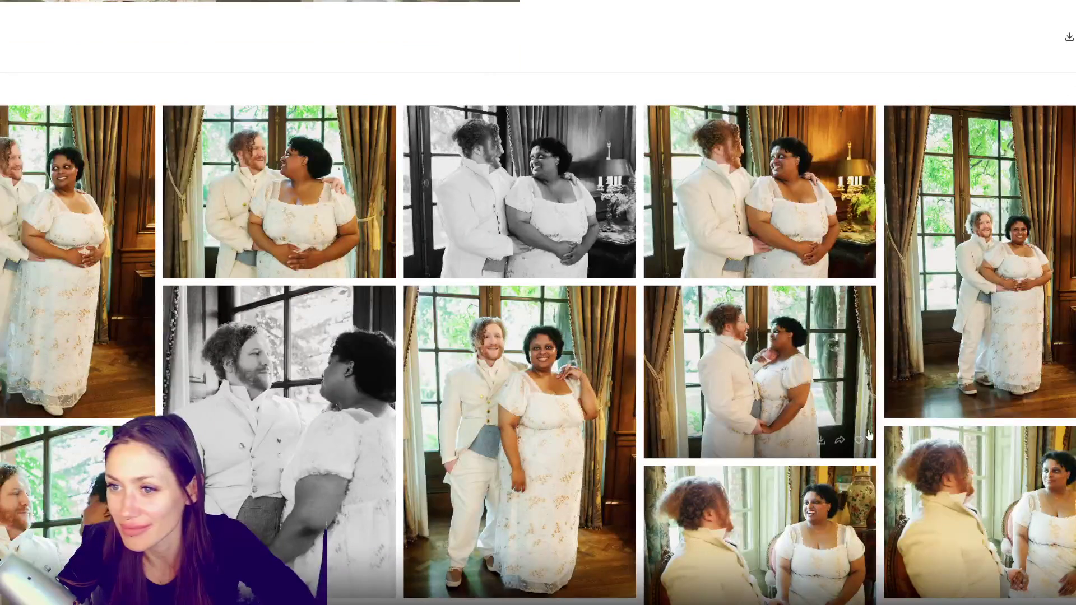
{"action": "scroll", "coordinate": [870, 422], "scroll_direction": "down", "scroll_amount": 1}
{"action": "scroll", "coordinate": [870, 422], "scroll_direction": "down", "scroll_amount": 1}
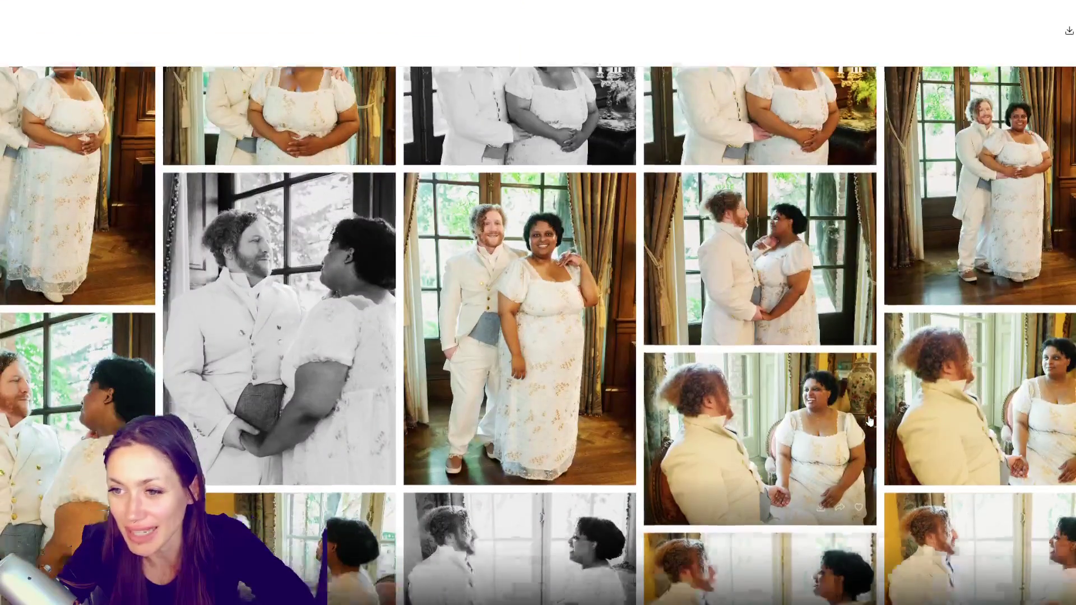
{"action": "scroll", "coordinate": [870, 421], "scroll_direction": "down", "scroll_amount": 1}
{"action": "scroll", "coordinate": [870, 421], "scroll_direction": "down", "scroll_amount": 1}
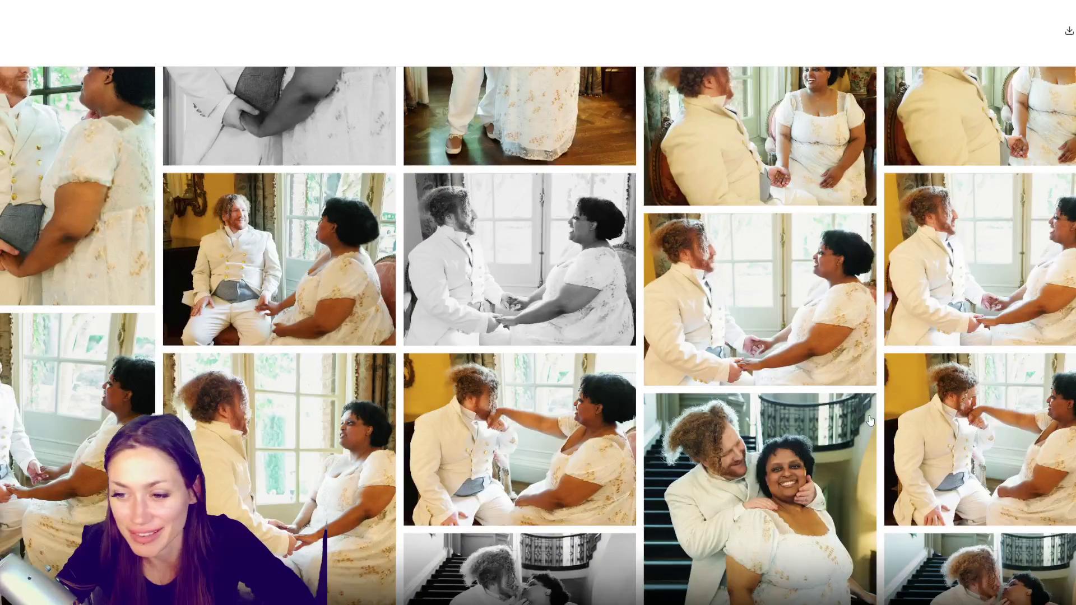
{"action": "scroll", "coordinate": [870, 421], "scroll_direction": "down", "scroll_amount": 1}
{"action": "scroll", "coordinate": [870, 422], "scroll_direction": "down", "scroll_amount": 1}
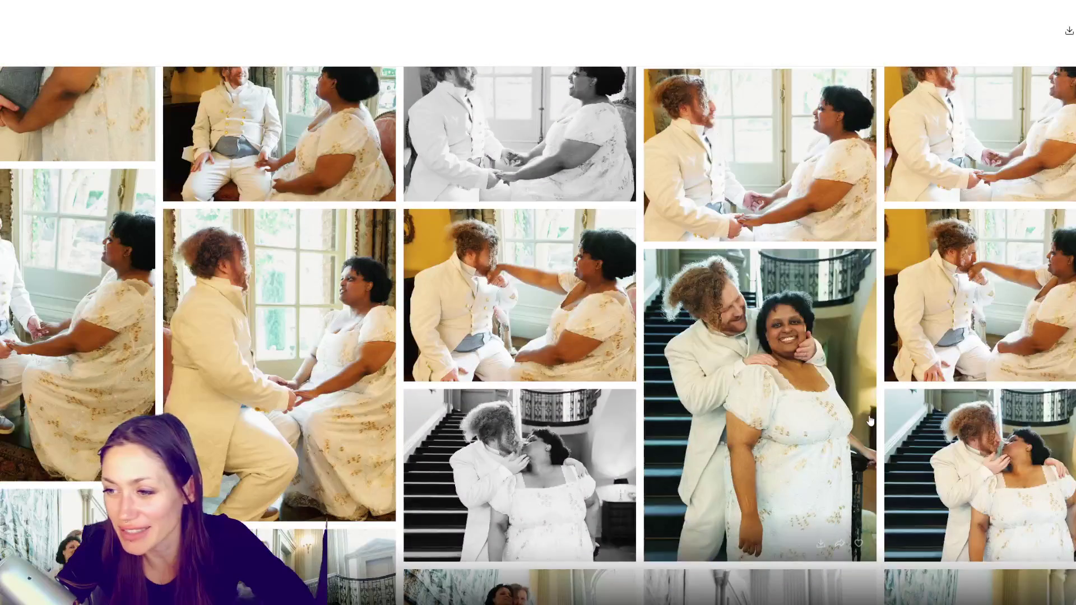
{"action": "scroll", "coordinate": [871, 422], "scroll_direction": "down", "scroll_amount": 1}
{"action": "scroll", "coordinate": [870, 421], "scroll_direction": "down", "scroll_amount": 2}
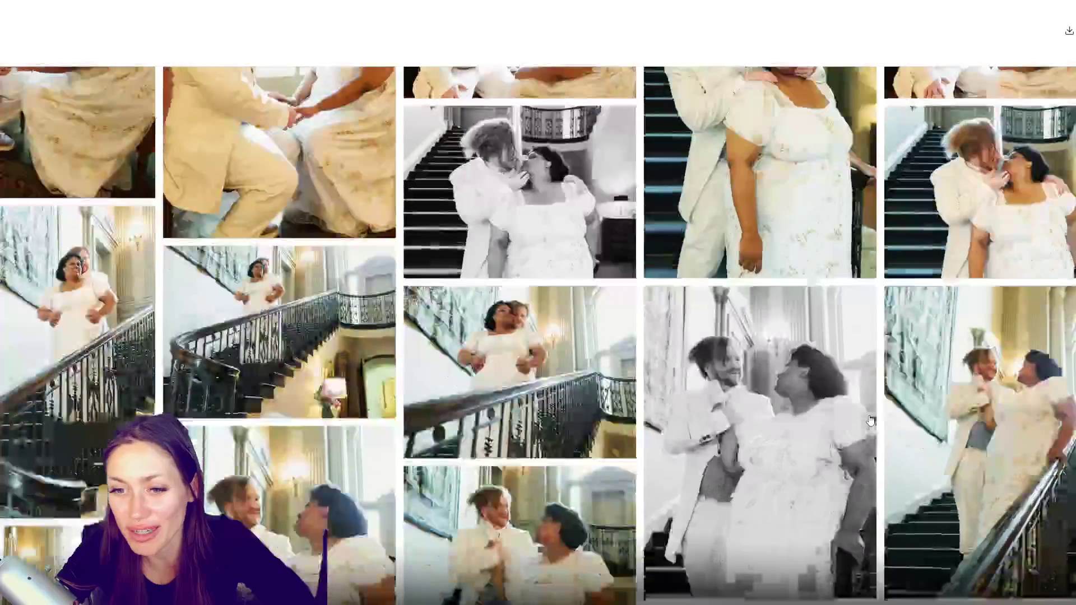
{"action": "scroll", "coordinate": [870, 422], "scroll_direction": "down", "scroll_amount": 1}
{"action": "scroll", "coordinate": [870, 422], "scroll_direction": "down", "scroll_amount": 1}
{"action": "scroll", "coordinate": [870, 420], "scroll_direction": "down", "scroll_amount": 1}
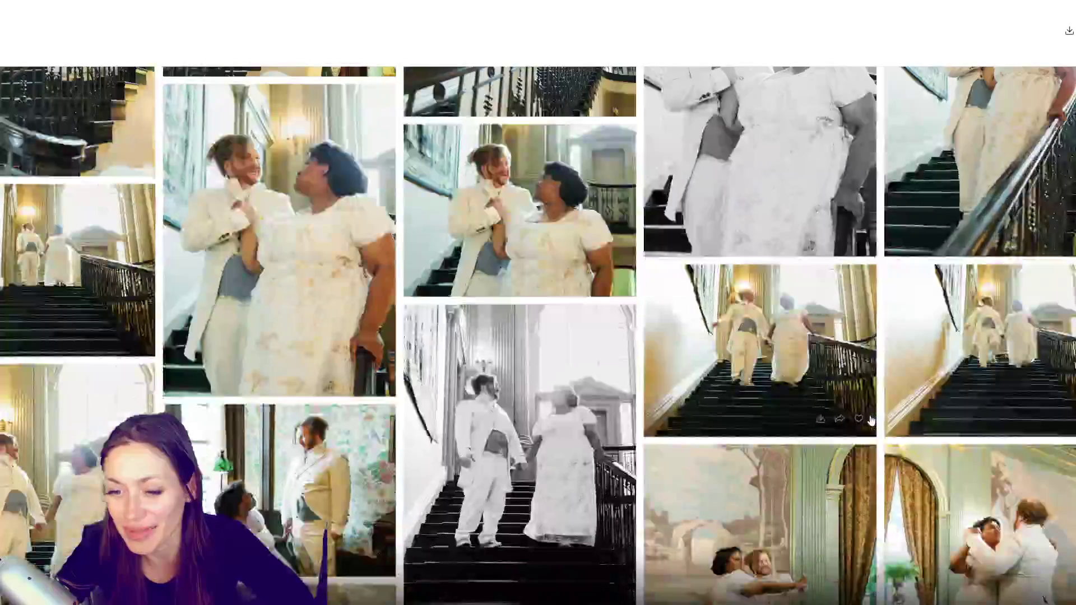
{"action": "scroll", "coordinate": [870, 422], "scroll_direction": "down", "scroll_amount": 1}
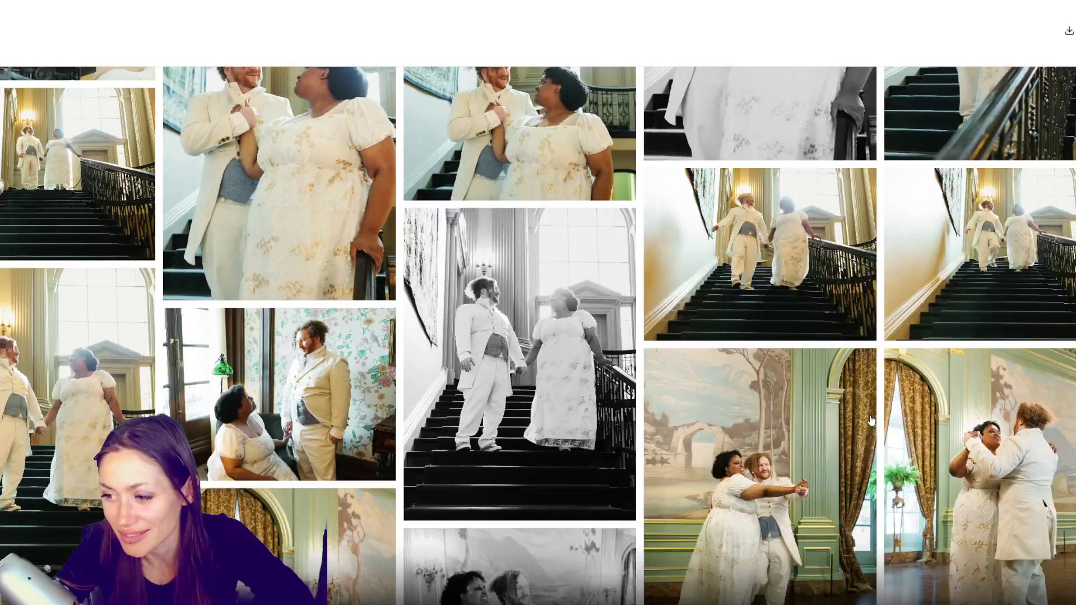
{"action": "scroll", "coordinate": [870, 421], "scroll_direction": "down", "scroll_amount": 1}
{"action": "scroll", "coordinate": [842, 384], "scroll_direction": "down", "scroll_amount": 1}
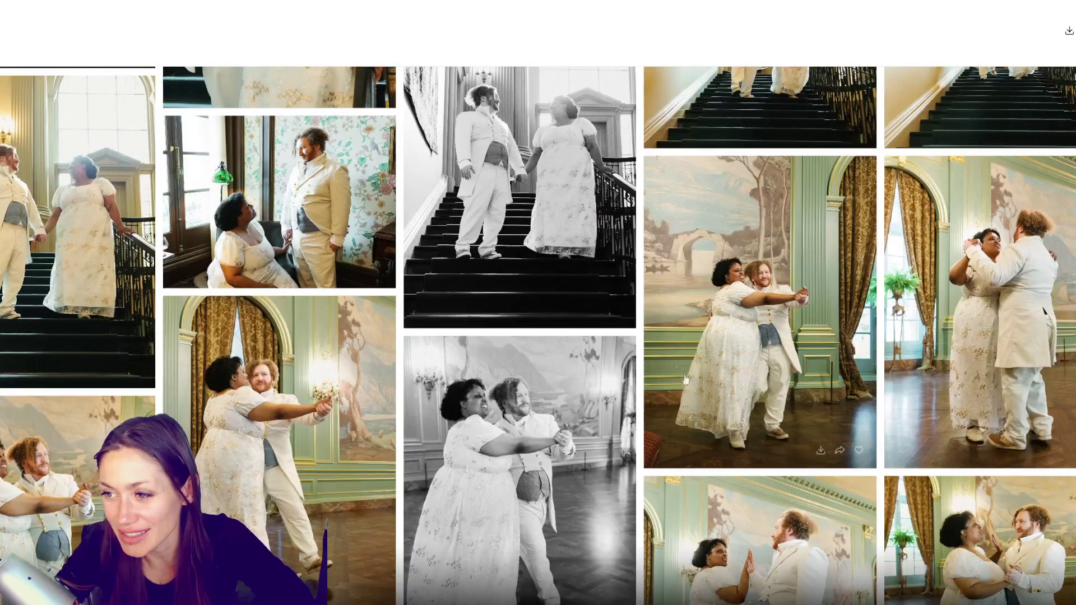
{"action": "scroll", "coordinate": [771, 401], "scroll_direction": "down", "scroll_amount": 2}
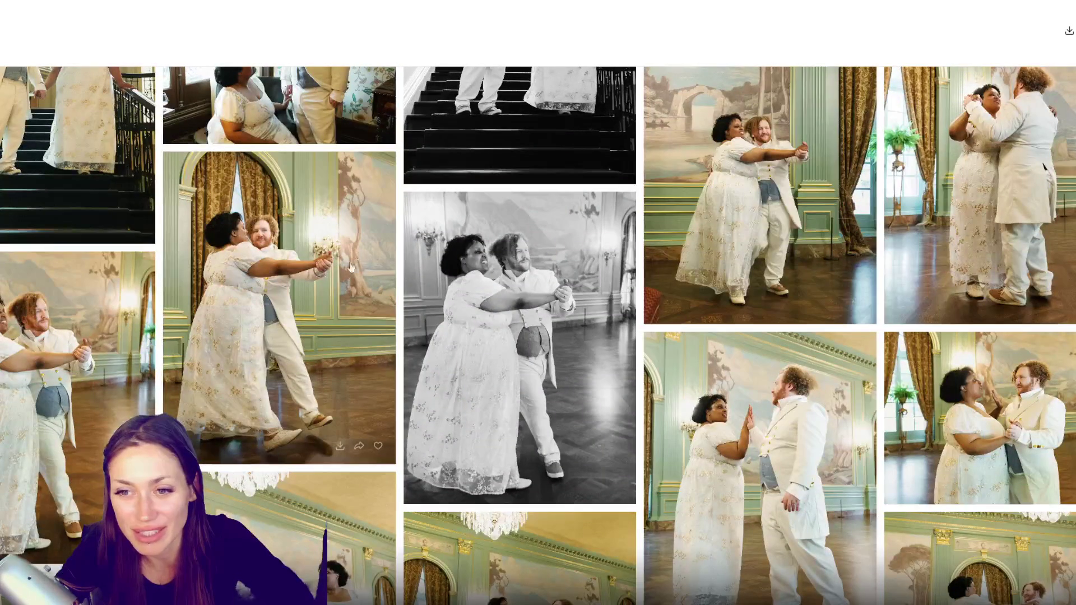
{"action": "scroll", "coordinate": [367, 351], "scroll_direction": "down", "scroll_amount": 1}
{"action": "scroll", "coordinate": [367, 351], "scroll_direction": "down", "scroll_amount": 3}
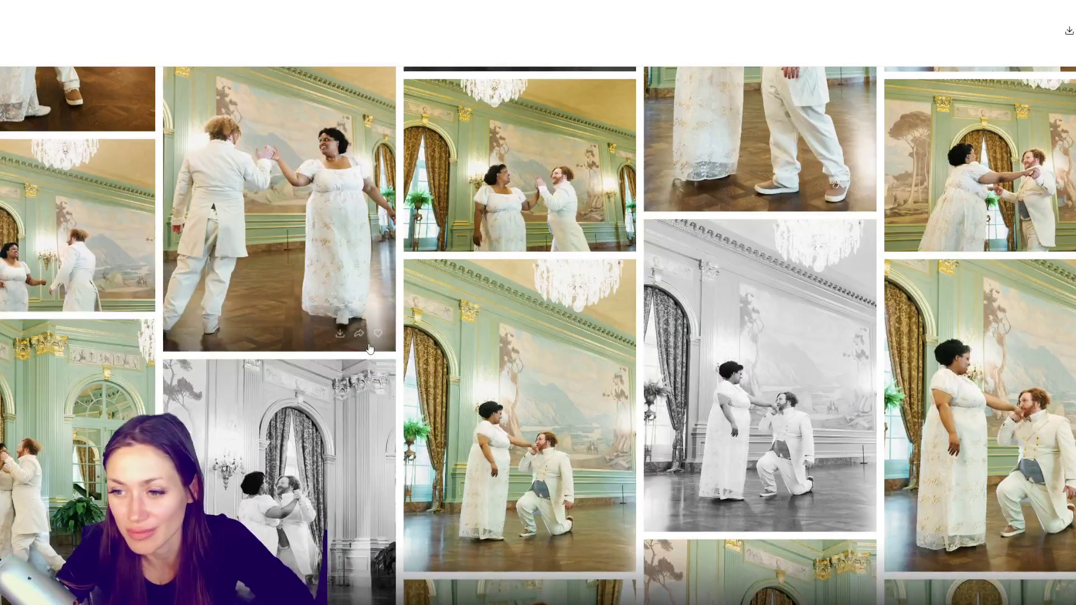
{"action": "scroll", "coordinate": [367, 348], "scroll_direction": "down", "scroll_amount": 1}
{"action": "scroll", "coordinate": [493, 394], "scroll_direction": "down", "scroll_amount": 1}
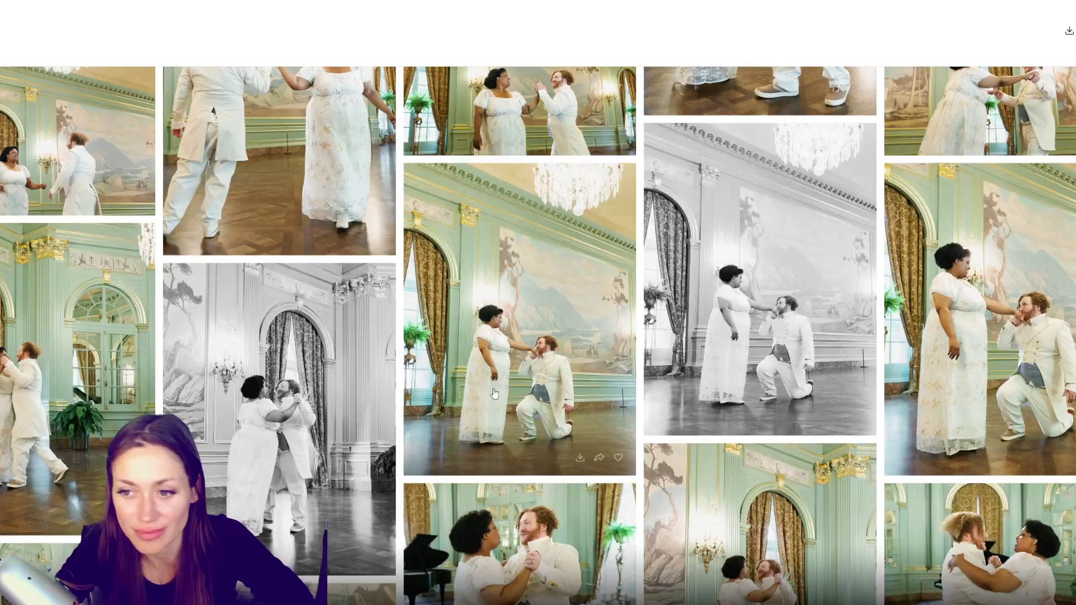
{"action": "scroll", "coordinate": [536, 130], "scroll_direction": "up", "scroll_amount": 1}
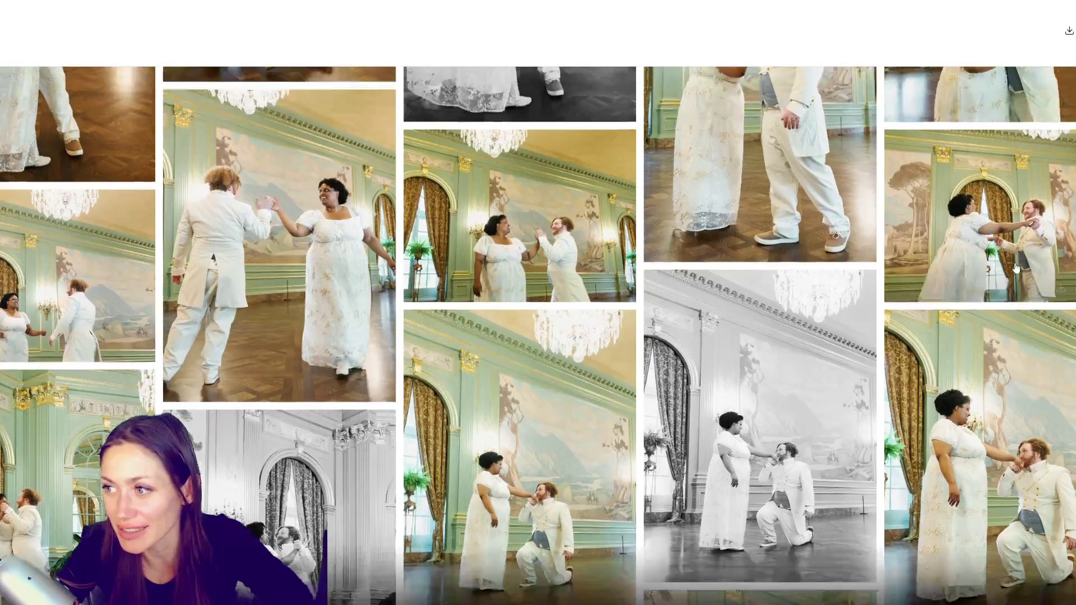
{"action": "scroll", "coordinate": [980, 202], "scroll_direction": "up", "scroll_amount": 2}
{"action": "scroll", "coordinate": [979, 202], "scroll_direction": "down", "scroll_amount": 2}
{"action": "scroll", "coordinate": [979, 202], "scroll_direction": "down", "scroll_amount": 2}
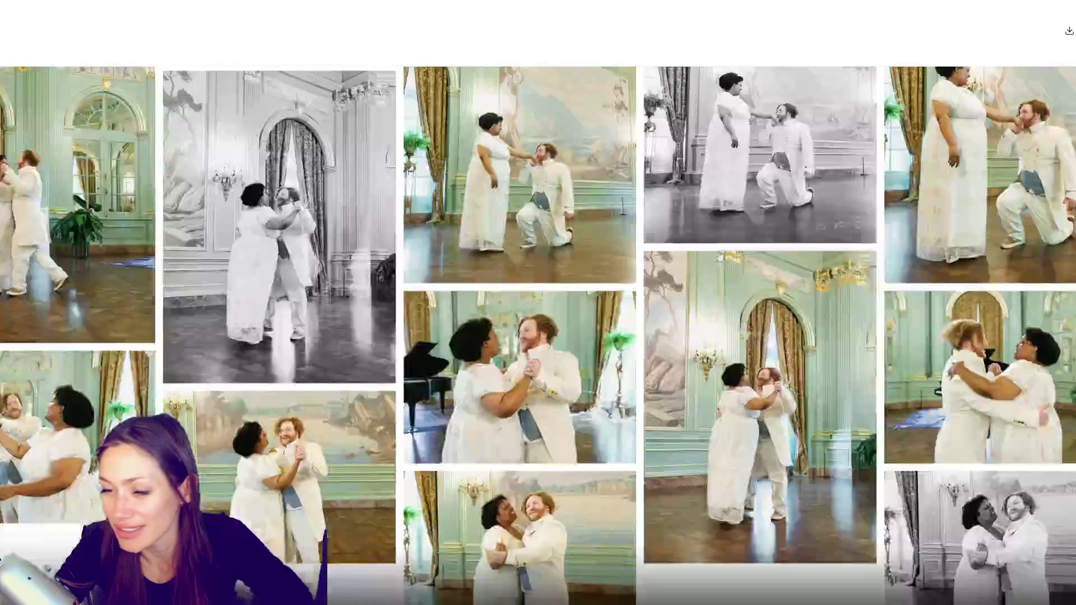
{"action": "scroll", "coordinate": [980, 202], "scroll_direction": "down", "scroll_amount": 2}
{"action": "scroll", "coordinate": [979, 202], "scroll_direction": "down", "scroll_amount": 2}
{"action": "scroll", "coordinate": [768, 264], "scroll_direction": "down", "scroll_amount": 2}
{"action": "scroll", "coordinate": [807, 235], "scroll_direction": "down", "scroll_amount": 2}
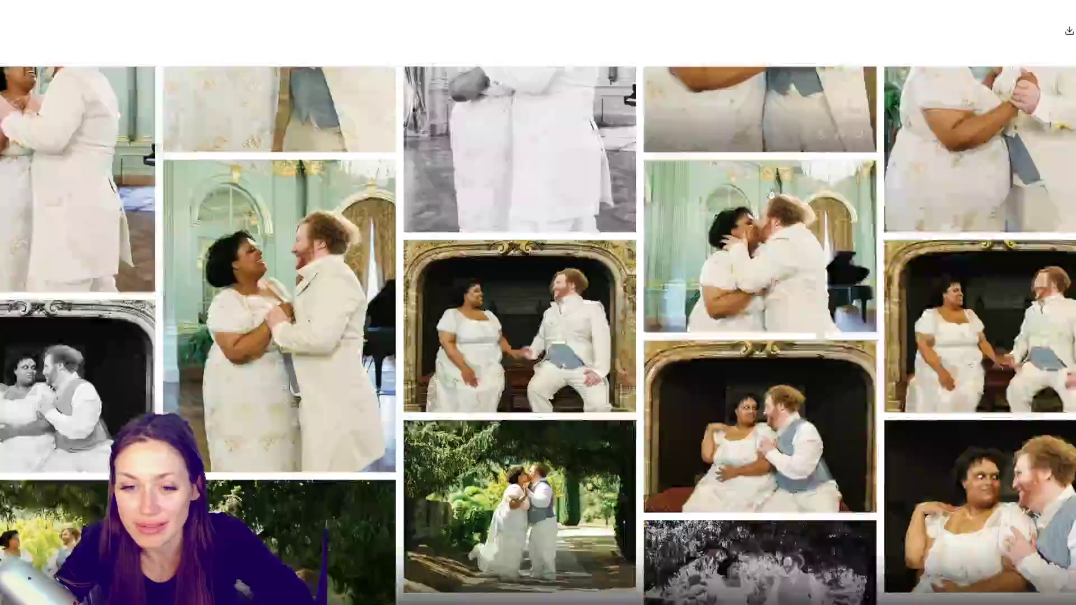
{"action": "scroll", "coordinate": [843, 204], "scroll_direction": "down", "scroll_amount": 2}
{"action": "scroll", "coordinate": [842, 204], "scroll_direction": "down", "scroll_amount": 2}
{"action": "scroll", "coordinate": [843, 203], "scroll_direction": "down", "scroll_amount": 2}
{"action": "scroll", "coordinate": [843, 204], "scroll_direction": "down", "scroll_amount": 2}
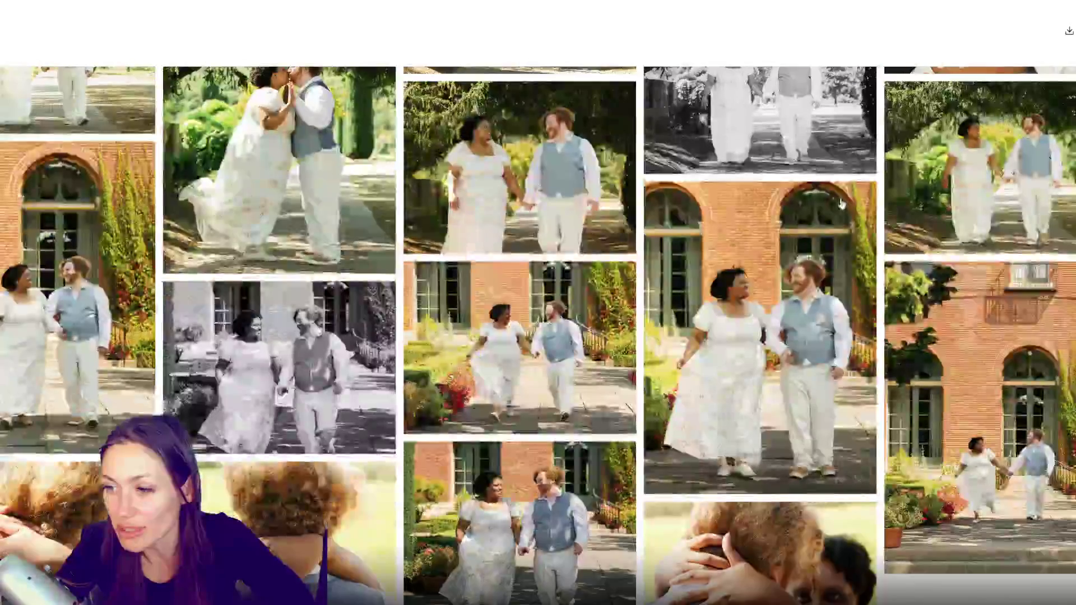
{"action": "scroll", "coordinate": [844, 204], "scroll_direction": "down", "scroll_amount": 2}
{"action": "scroll", "coordinate": [844, 203], "scroll_direction": "down", "scroll_amount": 2}
{"action": "scroll", "coordinate": [847, 199], "scroll_direction": "down", "scroll_amount": 3}
{"action": "scroll", "coordinate": [847, 199], "scroll_direction": "down", "scroll_amount": 1}
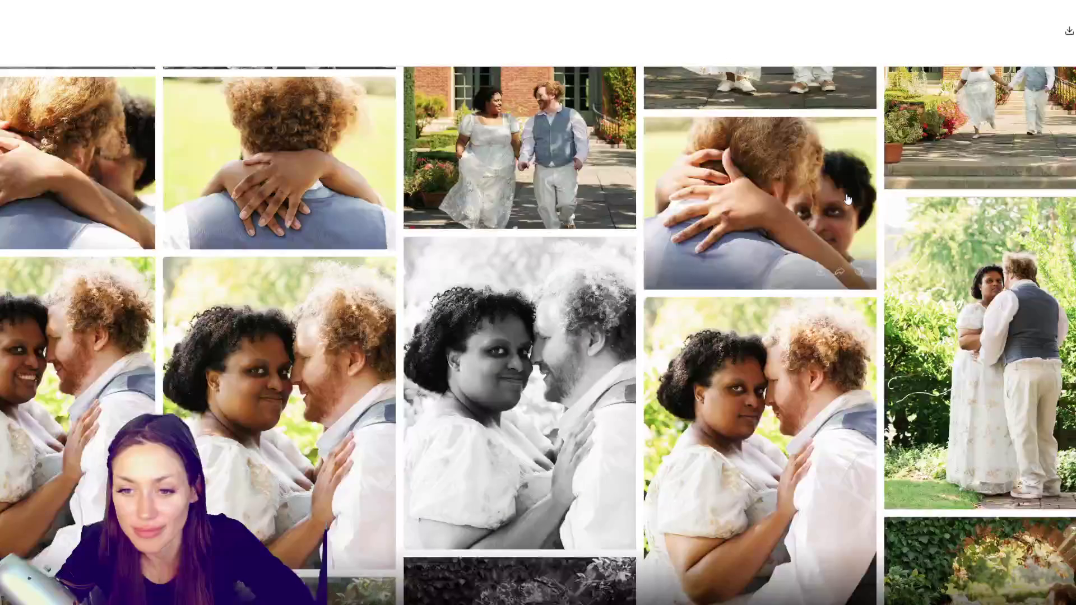
{"action": "scroll", "coordinate": [848, 200], "scroll_direction": "down", "scroll_amount": 3}
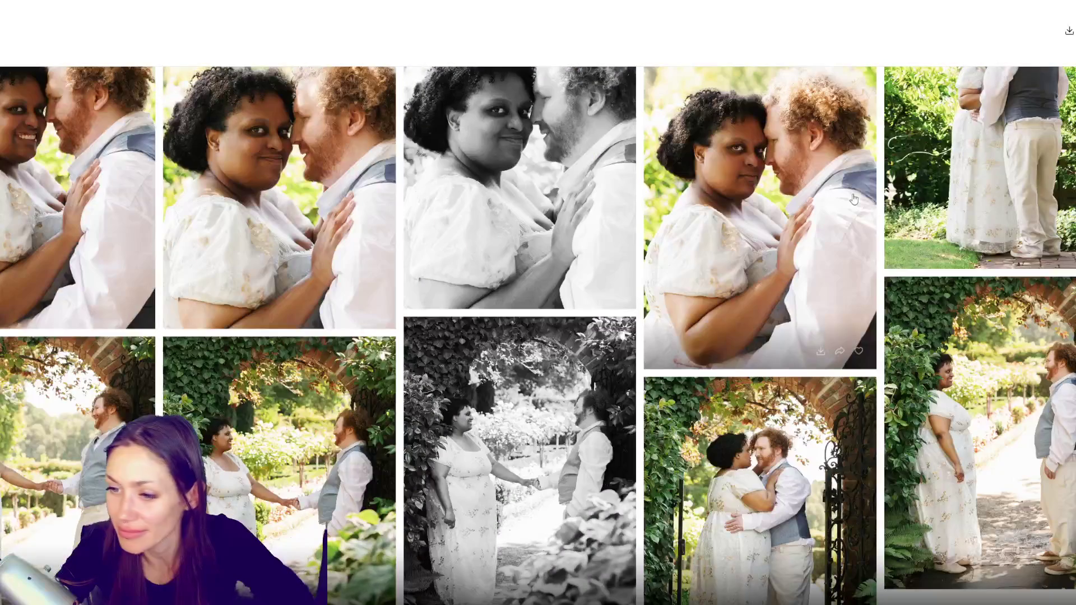
{"action": "scroll", "coordinate": [854, 198], "scroll_direction": "down", "scroll_amount": 3}
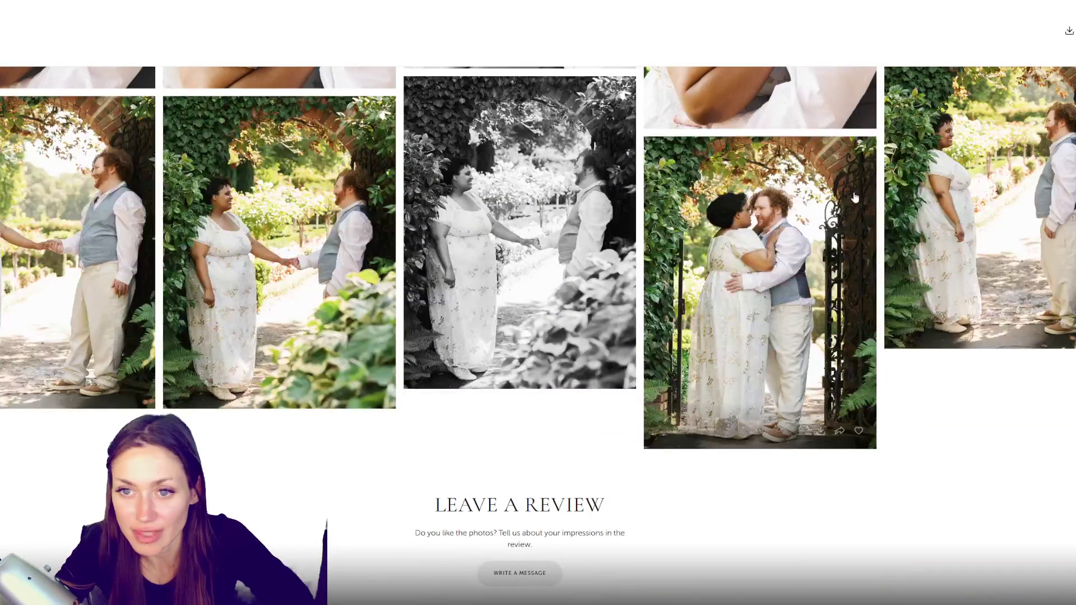
{"action": "scroll", "coordinate": [994, 418], "scroll_direction": "up", "scroll_amount": 2}
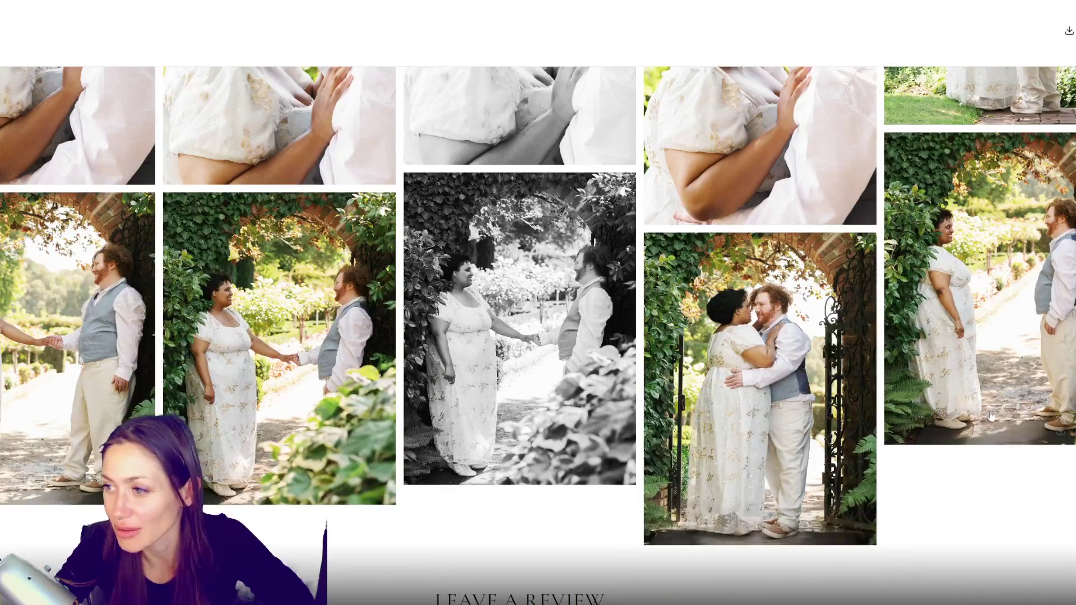
{"action": "scroll", "coordinate": [995, 418], "scroll_direction": "up", "scroll_amount": 5}
{"action": "scroll", "coordinate": [995, 417], "scroll_direction": "up", "scroll_amount": 5}
{"action": "scroll", "coordinate": [995, 418], "scroll_direction": "up", "scroll_amount": 5}
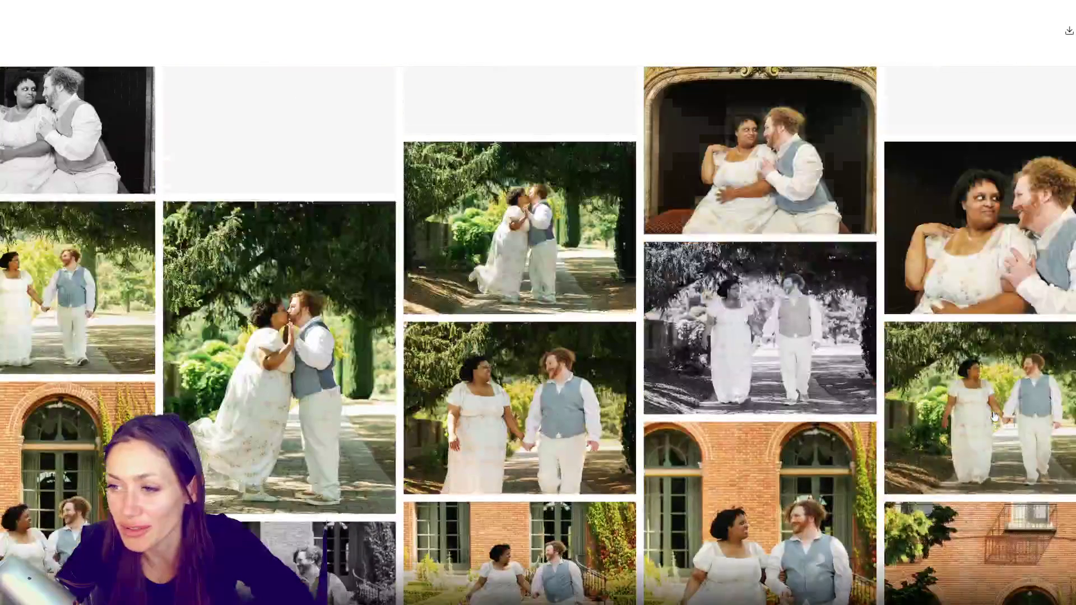
{"action": "scroll", "coordinate": [995, 418], "scroll_direction": "up", "scroll_amount": 3}
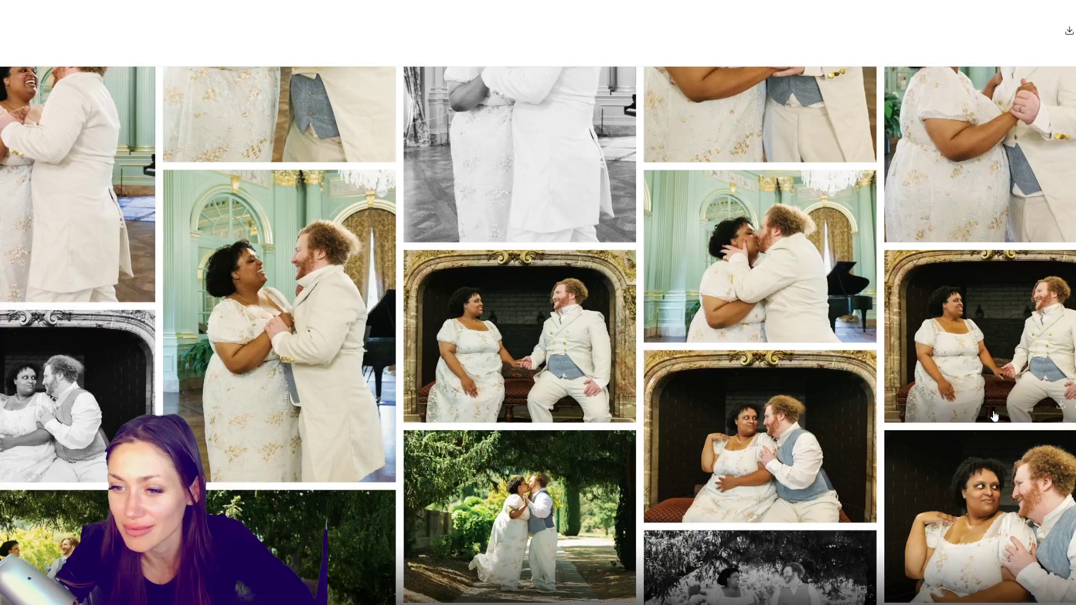
{"action": "scroll", "coordinate": [995, 415], "scroll_direction": "up", "scroll_amount": 3}
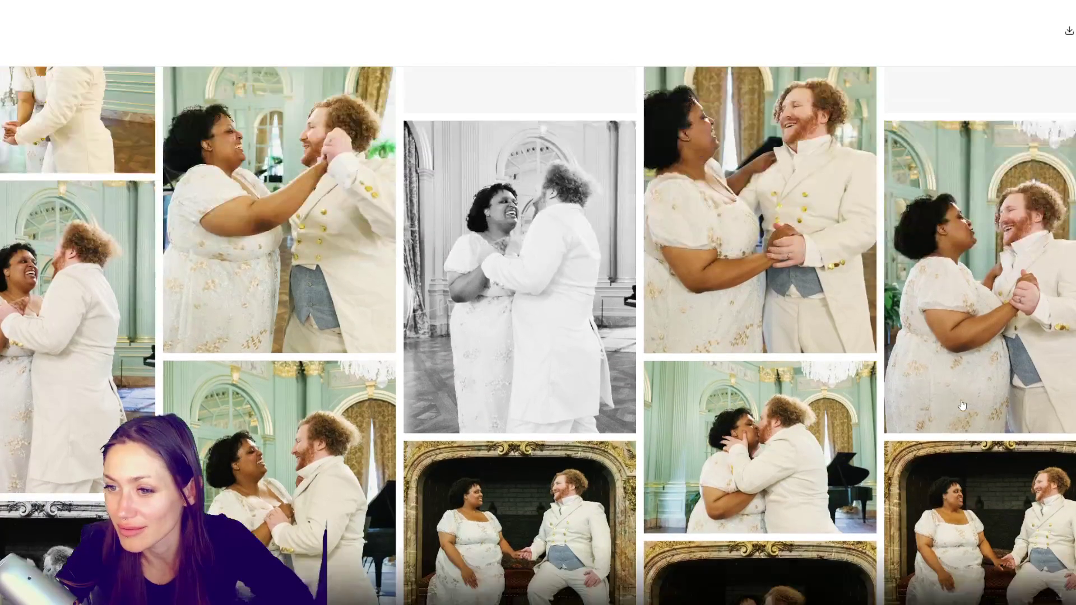
{"action": "scroll", "coordinate": [963, 406], "scroll_direction": "up", "scroll_amount": 2}
{"action": "scroll", "coordinate": [962, 405], "scroll_direction": "up", "scroll_amount": 1}
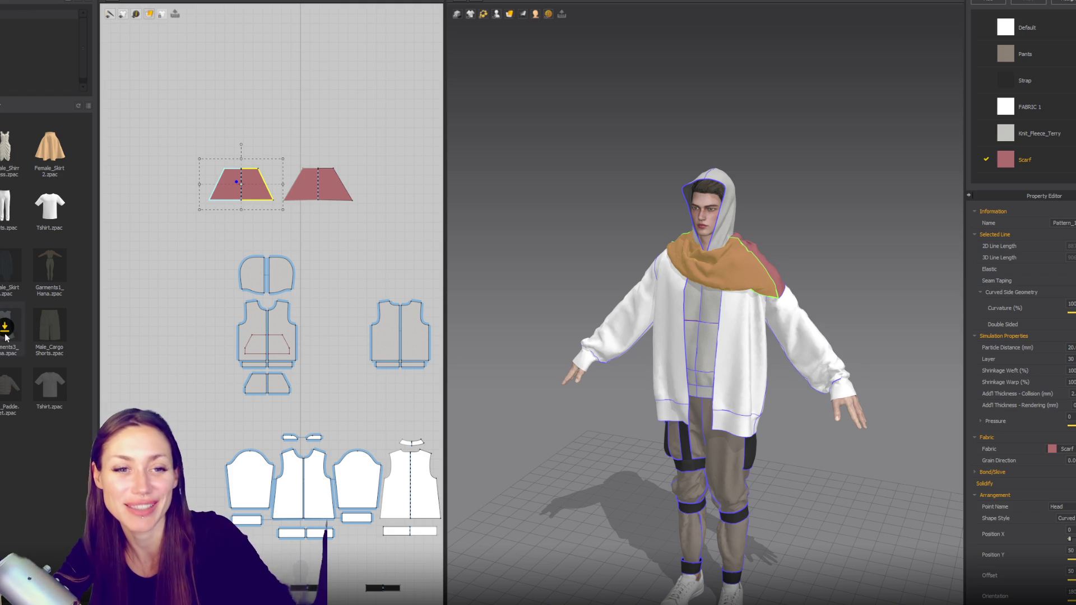
Step: Orbit around the avatar inspecting the scarf's edges and panels as it settles, then deselect
{"action": "left_click", "coordinate": [346, 259]}
{"action": "mouse_move", "coordinate": [663, 316]}
{"action": "right_mouse_down"}
{"action": "mouse_move", "coordinate": [708, 267]}
{"action": "mouse_move", "coordinate": [760, 256]}
{"action": "right_mouse_up"}
{"action": "left_click", "coordinate": [760, 206]}
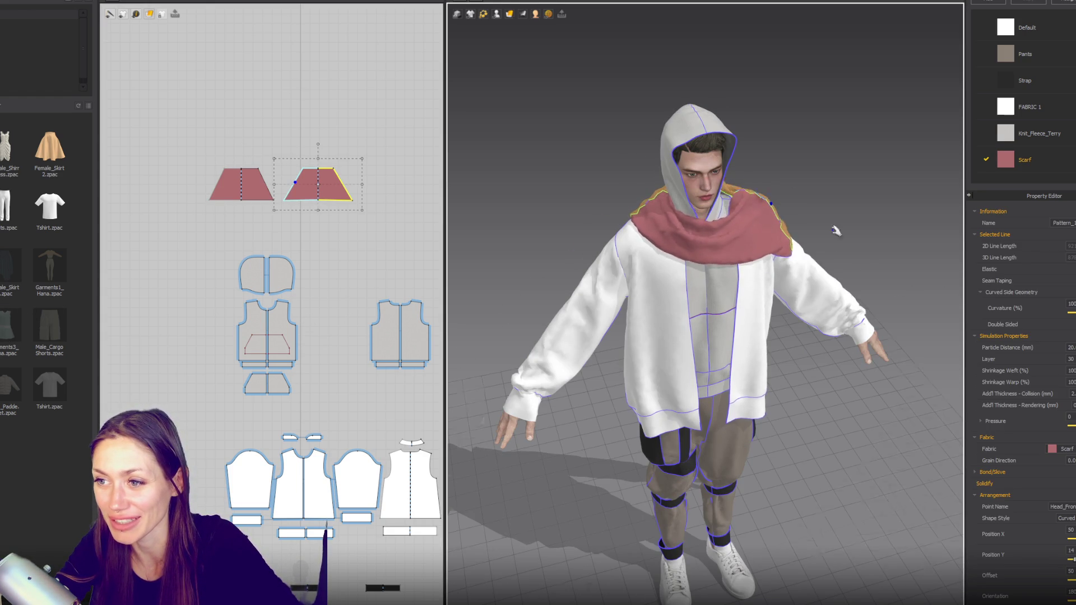
{"action": "right_click_drag", "start_coordinate": [834, 232], "coordinate": [739, 220]}
{"action": "left_click", "coordinate": [712, 212]}
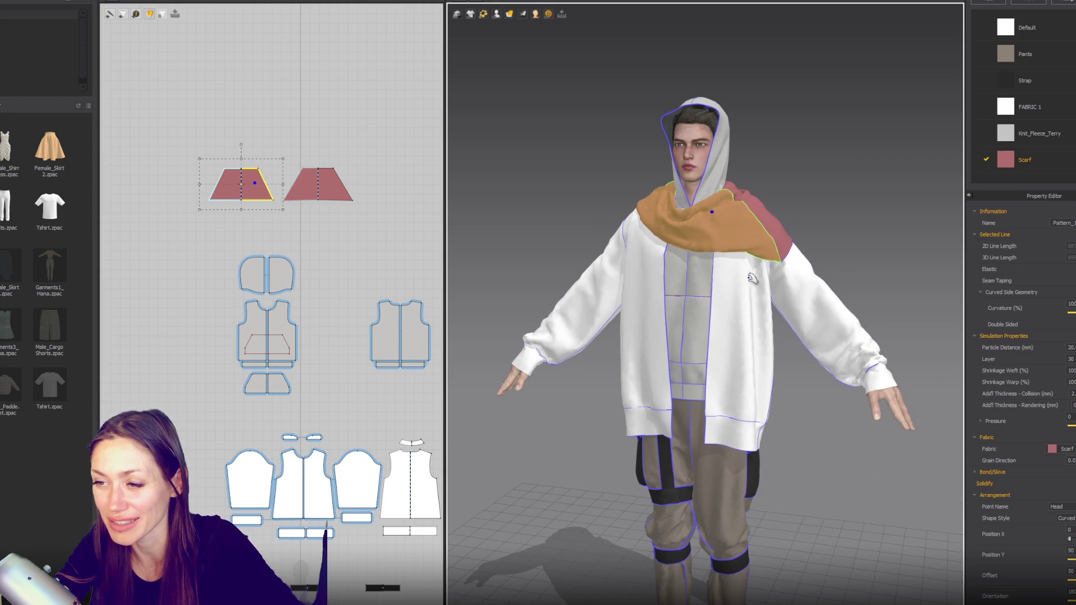
{"action": "left_click", "coordinate": [856, 258]}
{"action": "mouse_move", "coordinate": [856, 258]}
{"action": "right_mouse_down"}
{"action": "mouse_move", "coordinate": [705, 264]}
{"action": "mouse_move", "coordinate": [829, 253]}
{"action": "right_mouse_up"}
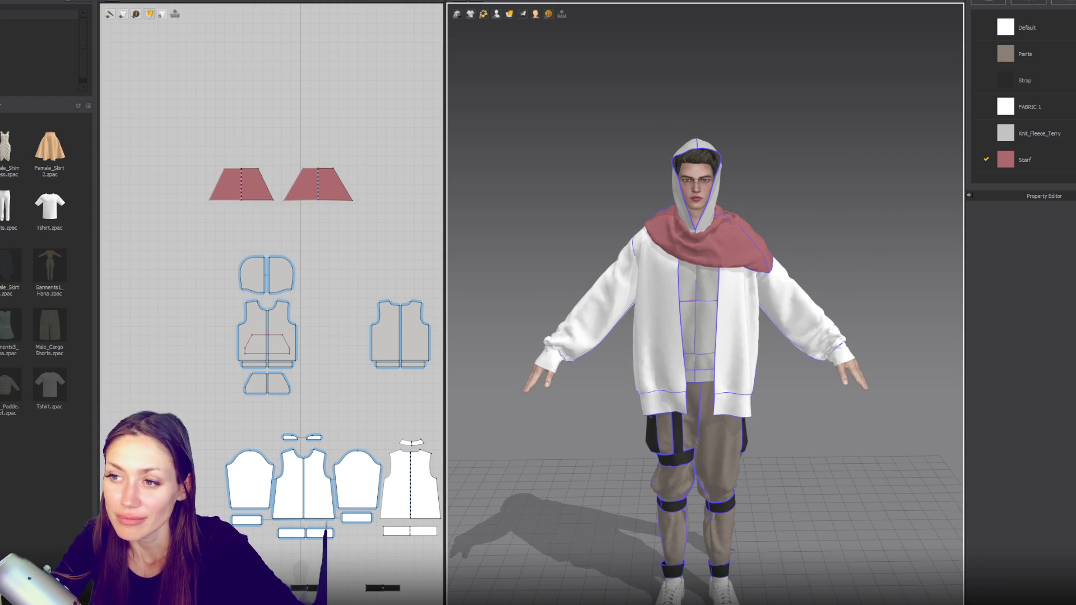
{"action": "right_click_drag", "start_coordinate": [705, 157], "coordinate": [844, 160]}
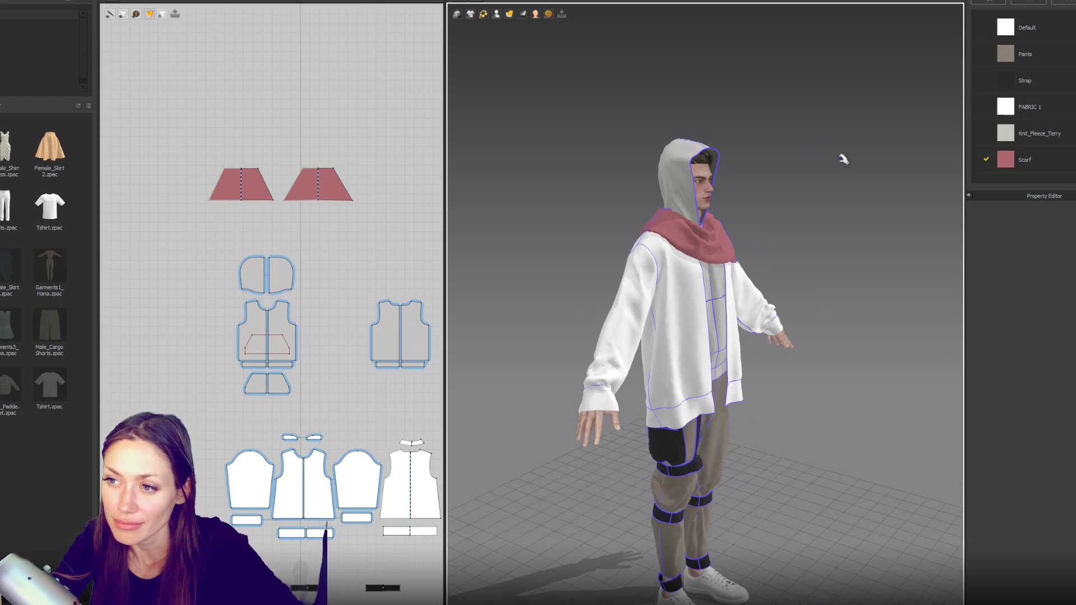
Step: Select both hood pattern pieces and scale them slightly larger
{"action": "left_click", "coordinate": [717, 151]}
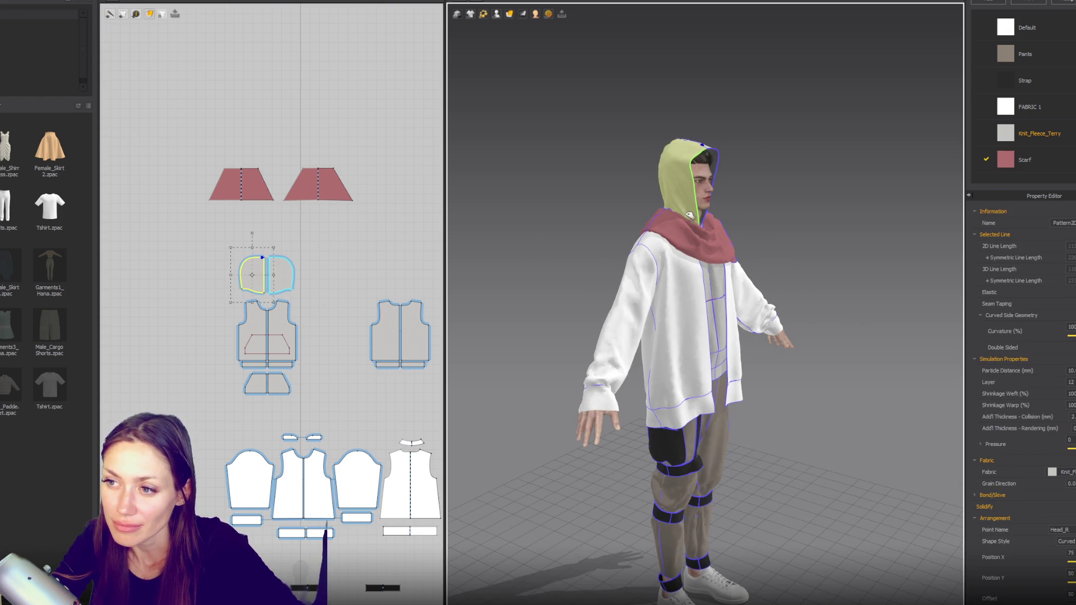
{"action": "left_click", "coordinate": [715, 187]}
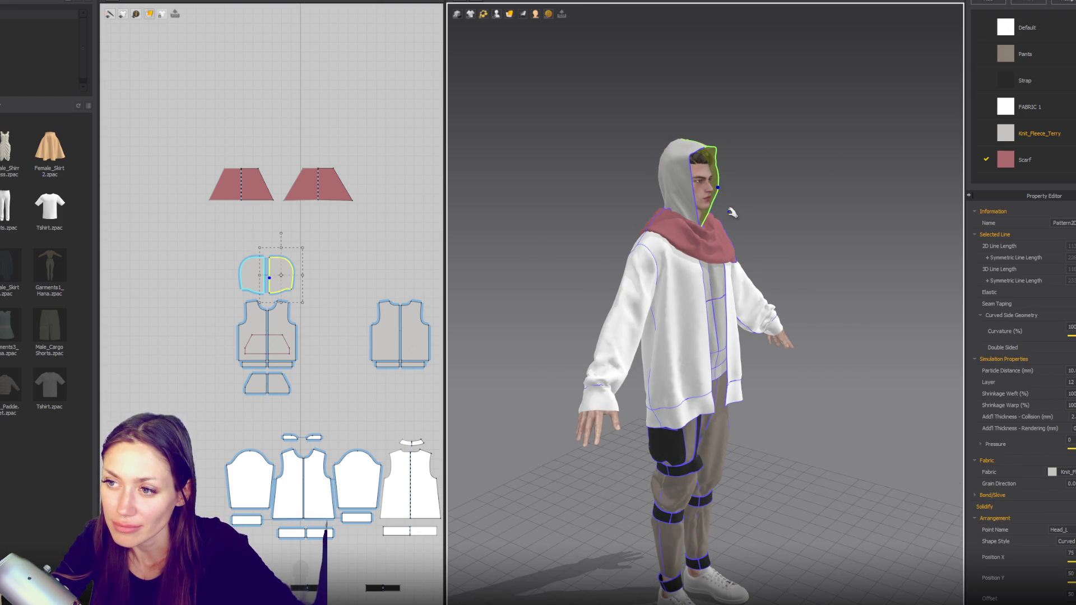
{"action": "left_click", "coordinate": [253, 270], "text": "shift"}
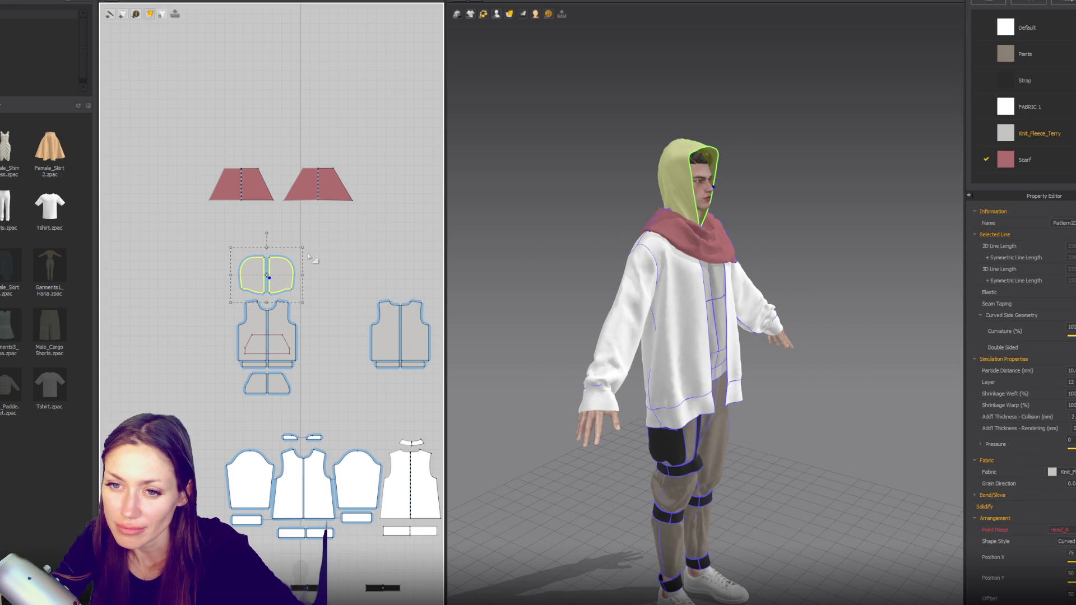
{"action": "left_click", "coordinate": [305, 247]}
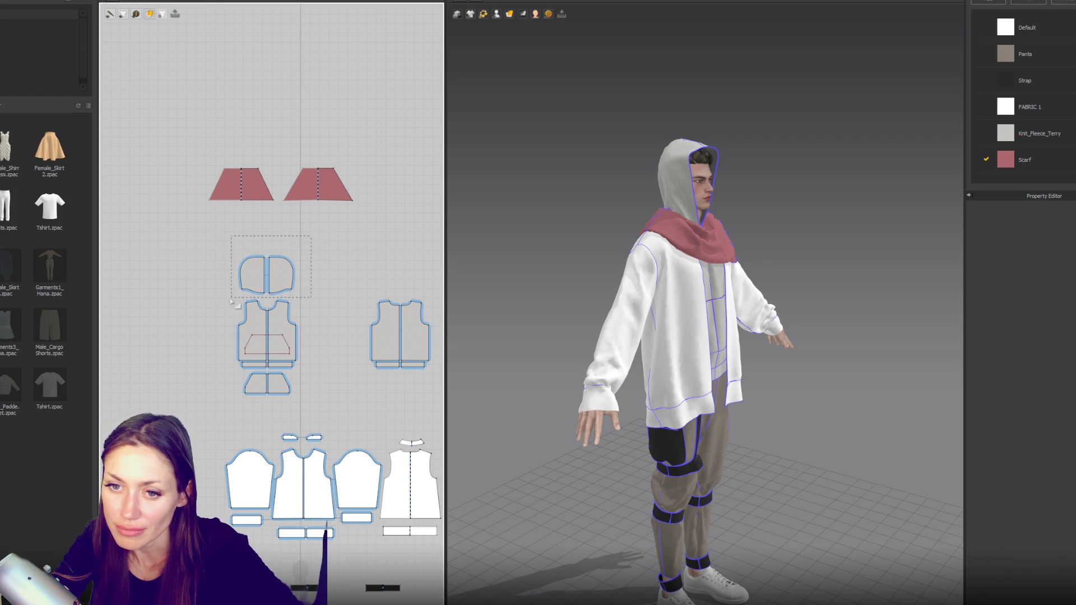
{"action": "left_click_drag", "start_coordinate": [233, 303], "coordinate": [232, 294]}
{"action": "left_click_drag", "start_coordinate": [304, 248], "coordinate": [309, 242]}
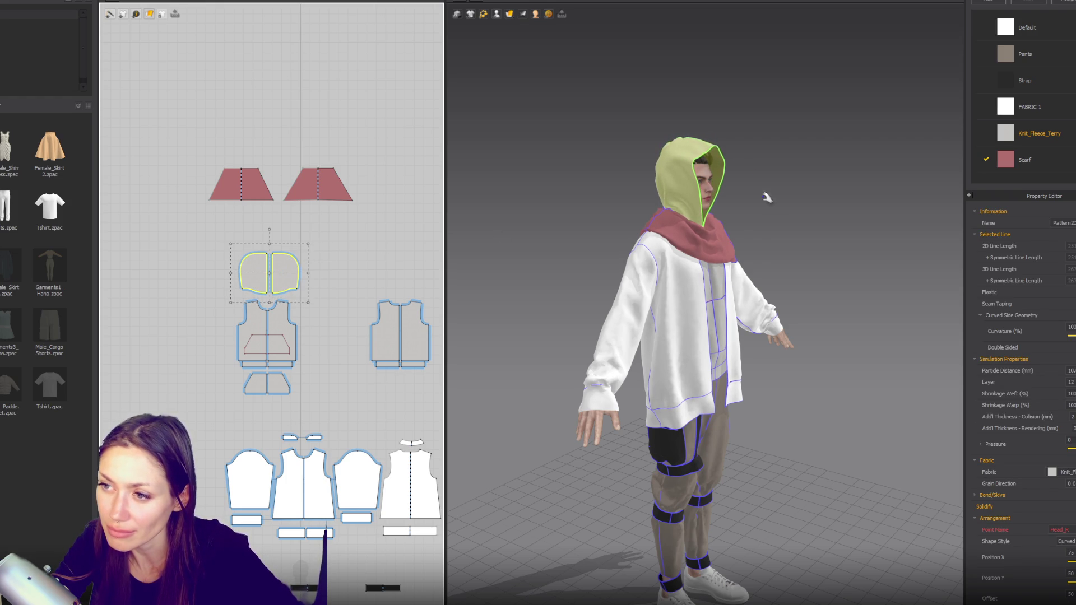
Step: Pull the hood's top edge down on the avatar from front view and check the drape all round
{"action": "key", "text": "2"}
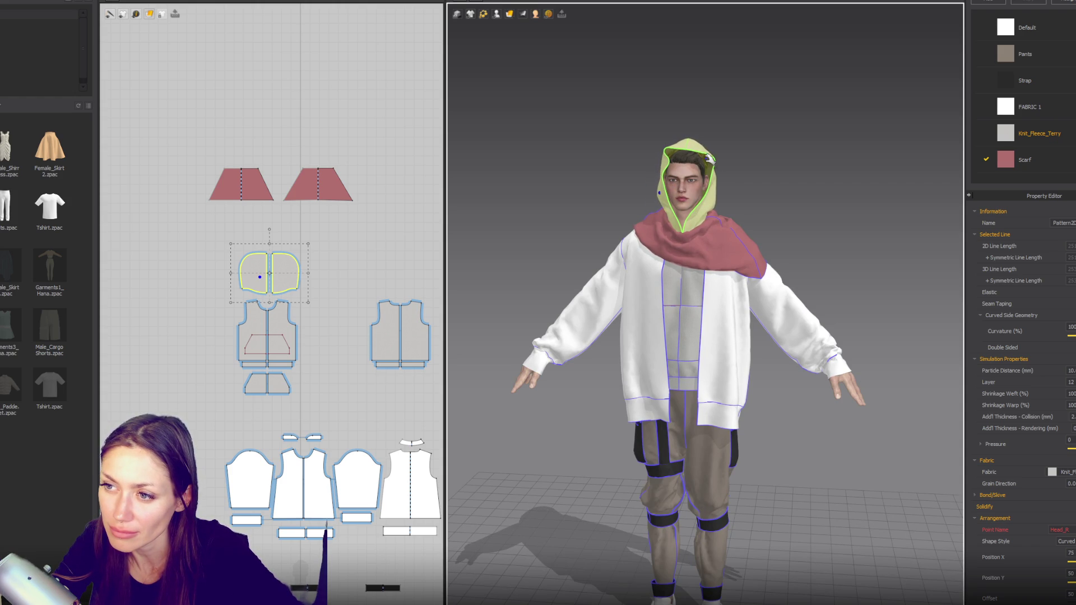
{"action": "left_click_drag", "start_coordinate": [698, 159], "coordinate": [689, 172]}
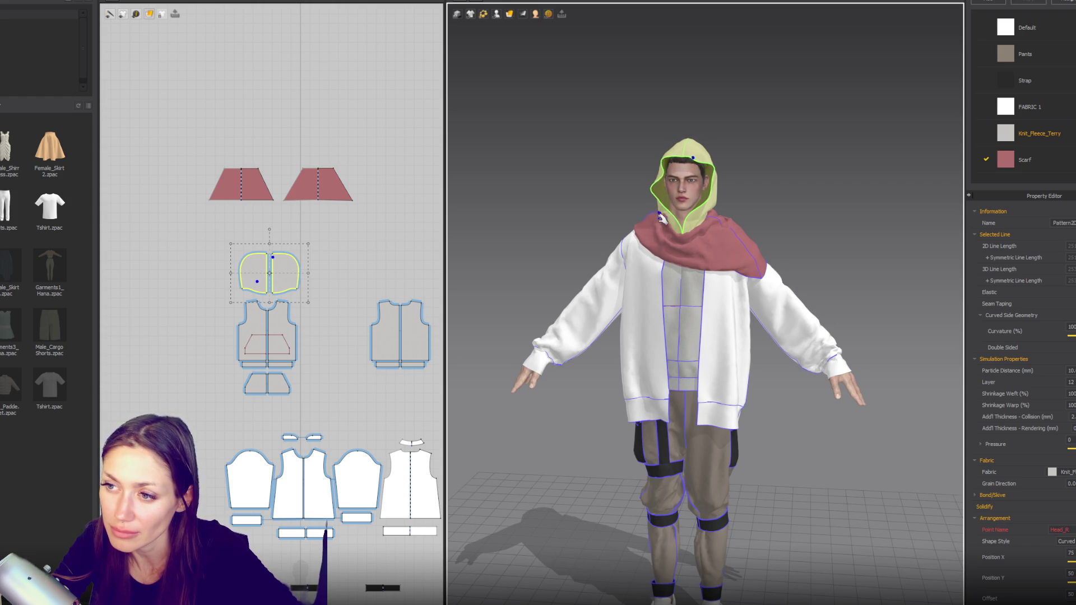
{"action": "left_click", "coordinate": [803, 250]}
{"action": "right_click_drag", "start_coordinate": [552, 294], "coordinate": [976, 243]}
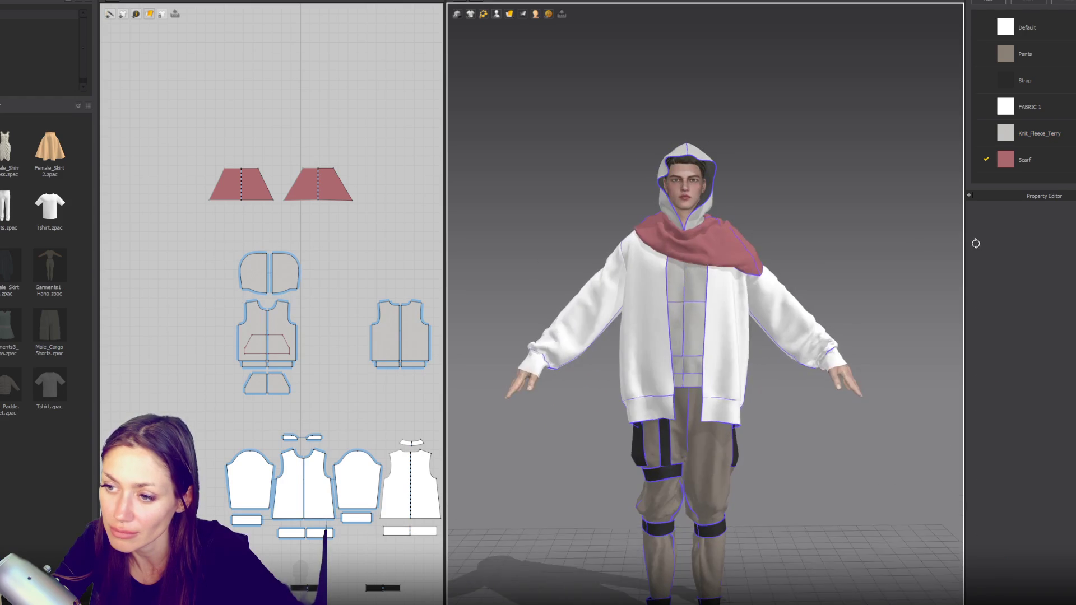
{"action": "scroll", "coordinate": [837, 305], "scroll_direction": "down", "scroll_amount": 3}
{"action": "scroll", "coordinate": [786, 290], "scroll_direction": "up", "scroll_amount": 1}
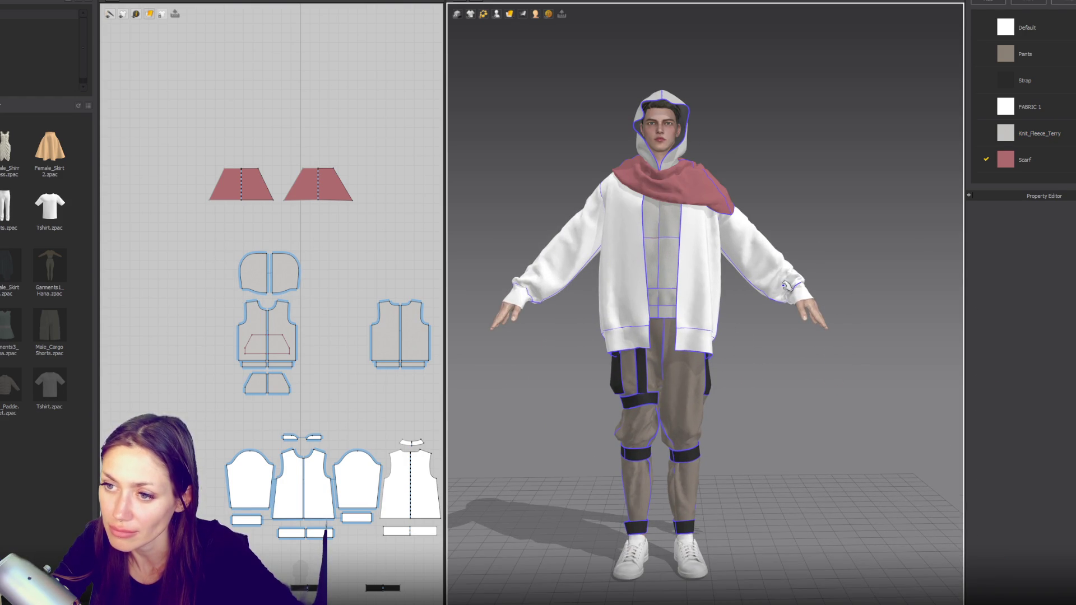
{"action": "mouse_move", "coordinate": [796, 358]}
{"action": "right_mouse_down"}
{"action": "mouse_move", "coordinate": [806, 360]}
{"action": "mouse_move", "coordinate": [589, 356]}
{"action": "mouse_move", "coordinate": [783, 356]}
{"action": "right_mouse_up"}
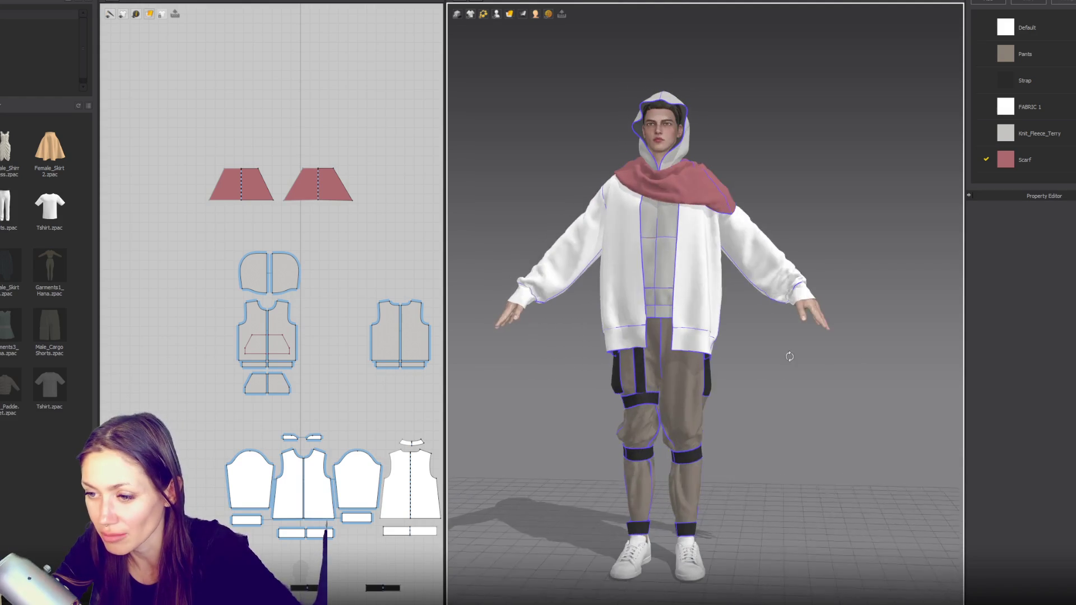
{"action": "scroll", "coordinate": [681, 416], "scroll_direction": "up", "scroll_amount": 3}
{"action": "middle_click_drag", "start_coordinate": [681, 415], "coordinate": [697, 367]}
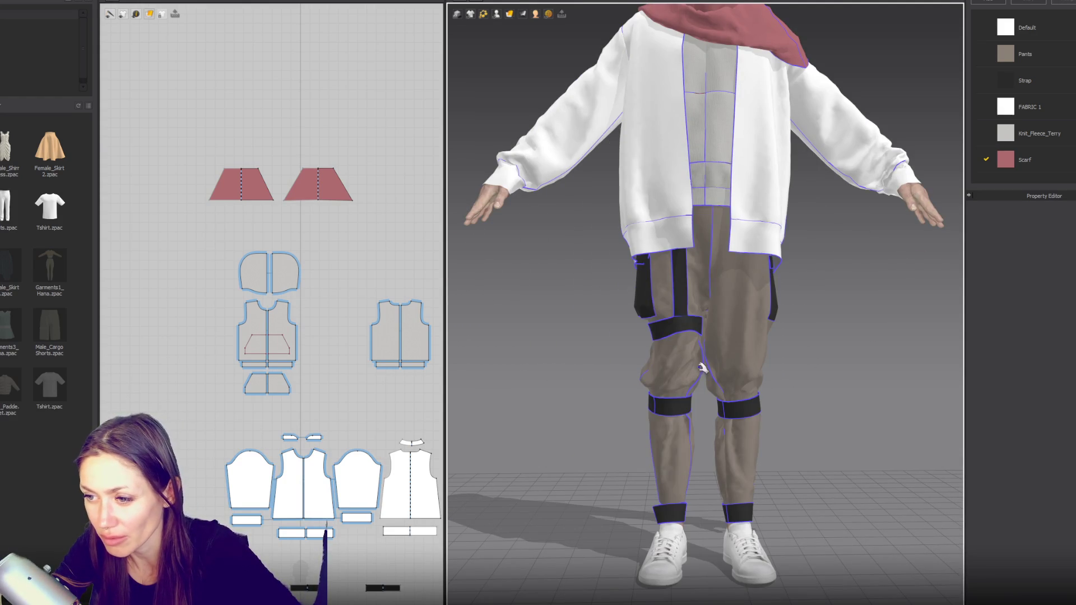
{"action": "left_click", "coordinate": [702, 373]}
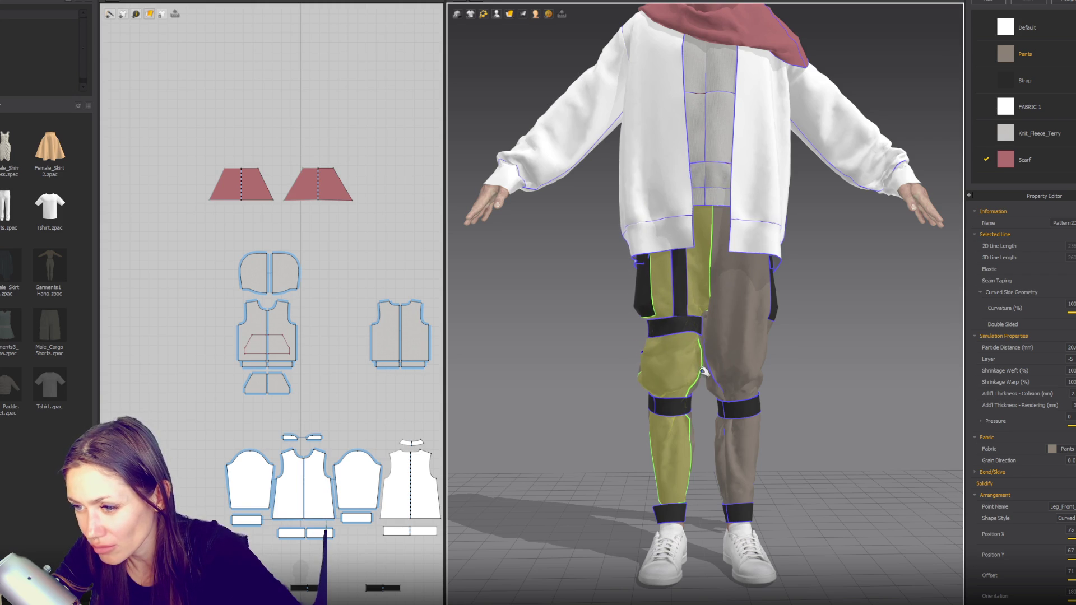
{"action": "left_click", "coordinate": [729, 356]}
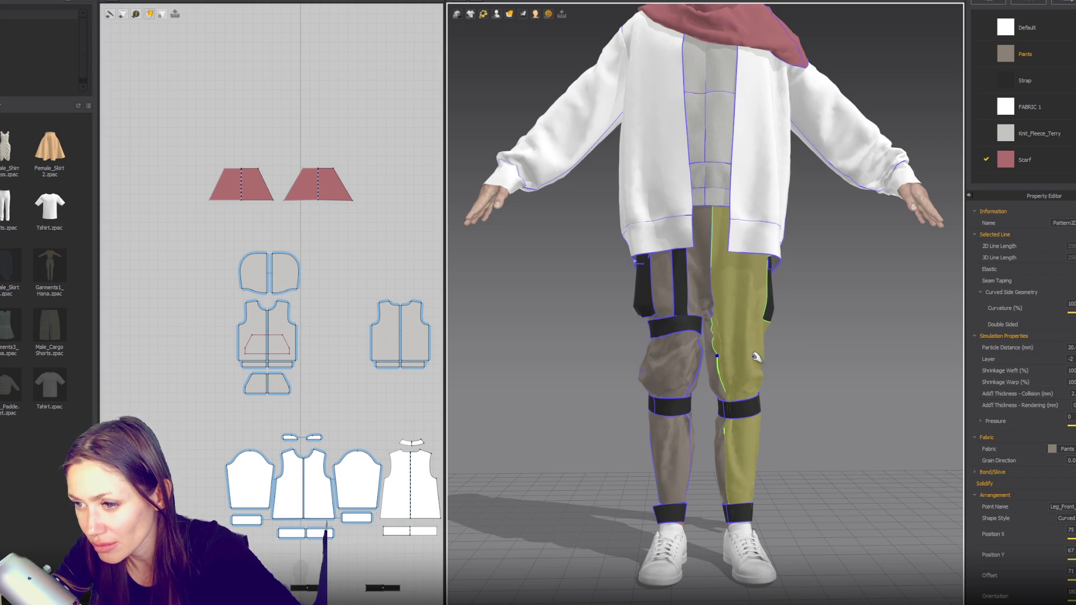
{"action": "scroll", "coordinate": [797, 292], "scroll_direction": "down", "scroll_amount": 2}
{"action": "mouse_move", "coordinate": [797, 292]}
{"action": "right_mouse_down"}
{"action": "mouse_move", "coordinate": [831, 377]}
{"action": "mouse_move", "coordinate": [354, 367]}
{"action": "right_mouse_up"}
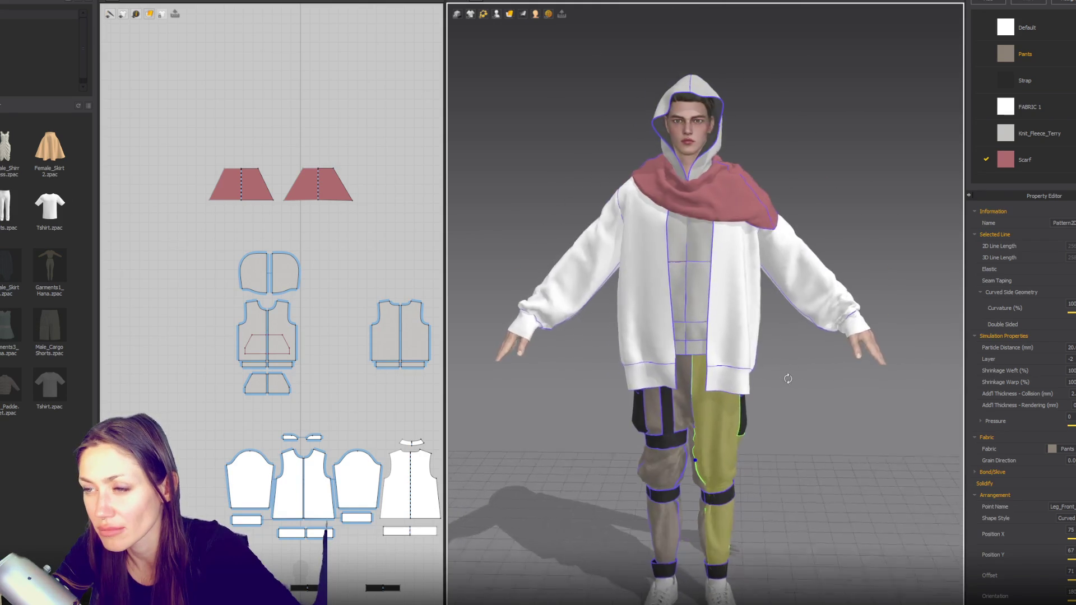
{"action": "scroll", "coordinate": [644, 336], "scroll_direction": "down", "scroll_amount": 2}
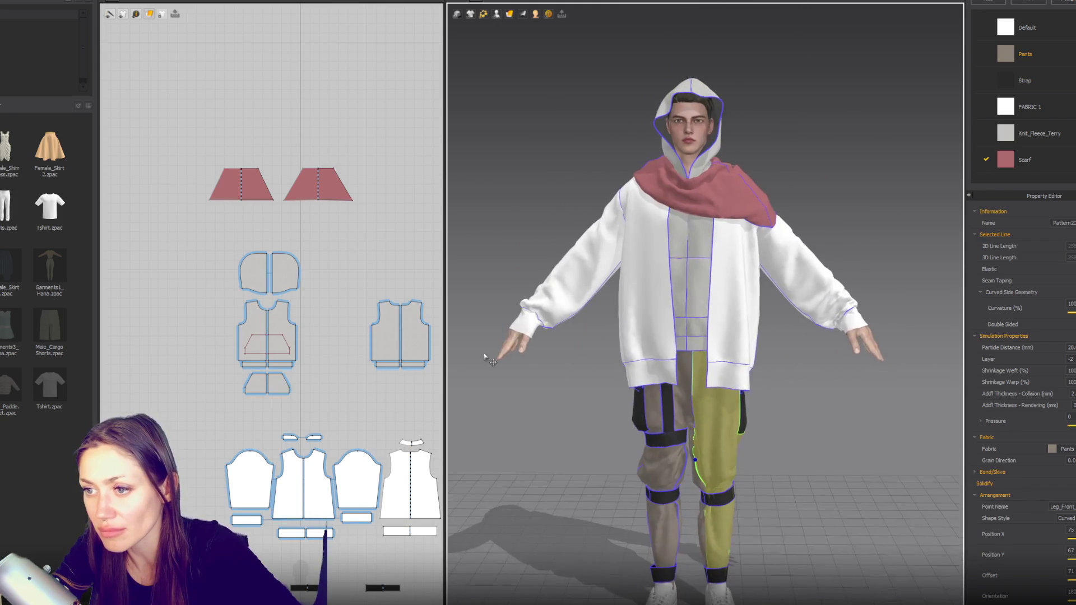
{"action": "right_click_drag", "start_coordinate": [644, 244], "coordinate": [644, 275]}
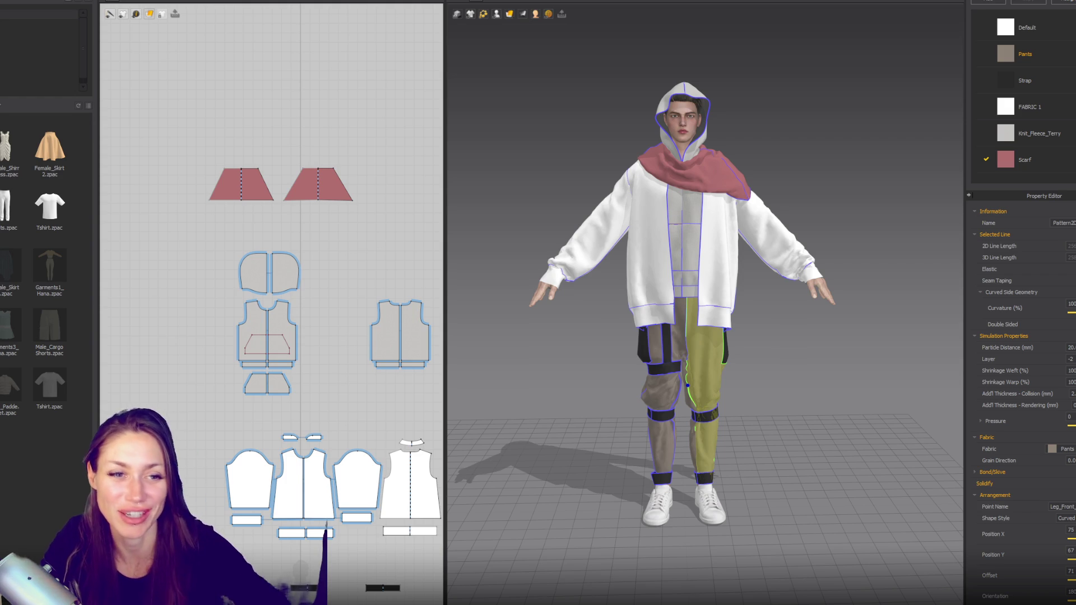
{"action": "left_click", "coordinate": [836, 152]}
{"action": "mouse_move", "coordinate": [838, 154]}
{"action": "right_mouse_down"}
{"action": "mouse_move", "coordinate": [598, 103]}
{"action": "mouse_move", "coordinate": [742, 109]}
{"action": "mouse_move", "coordinate": [688, 118]}
{"action": "right_mouse_up"}
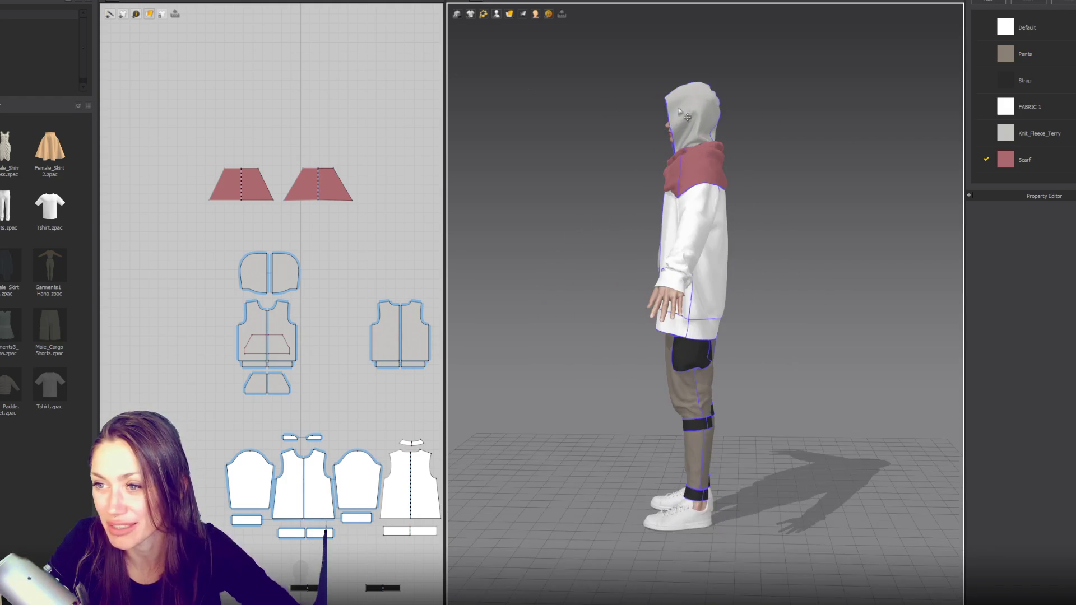
{"action": "left_click", "coordinate": [676, 204]}
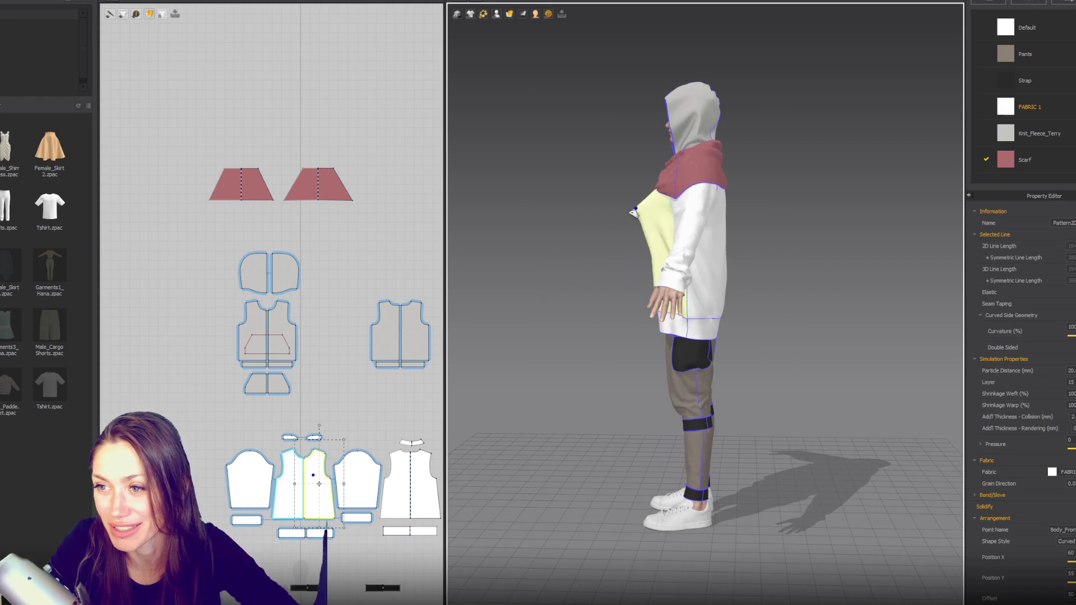